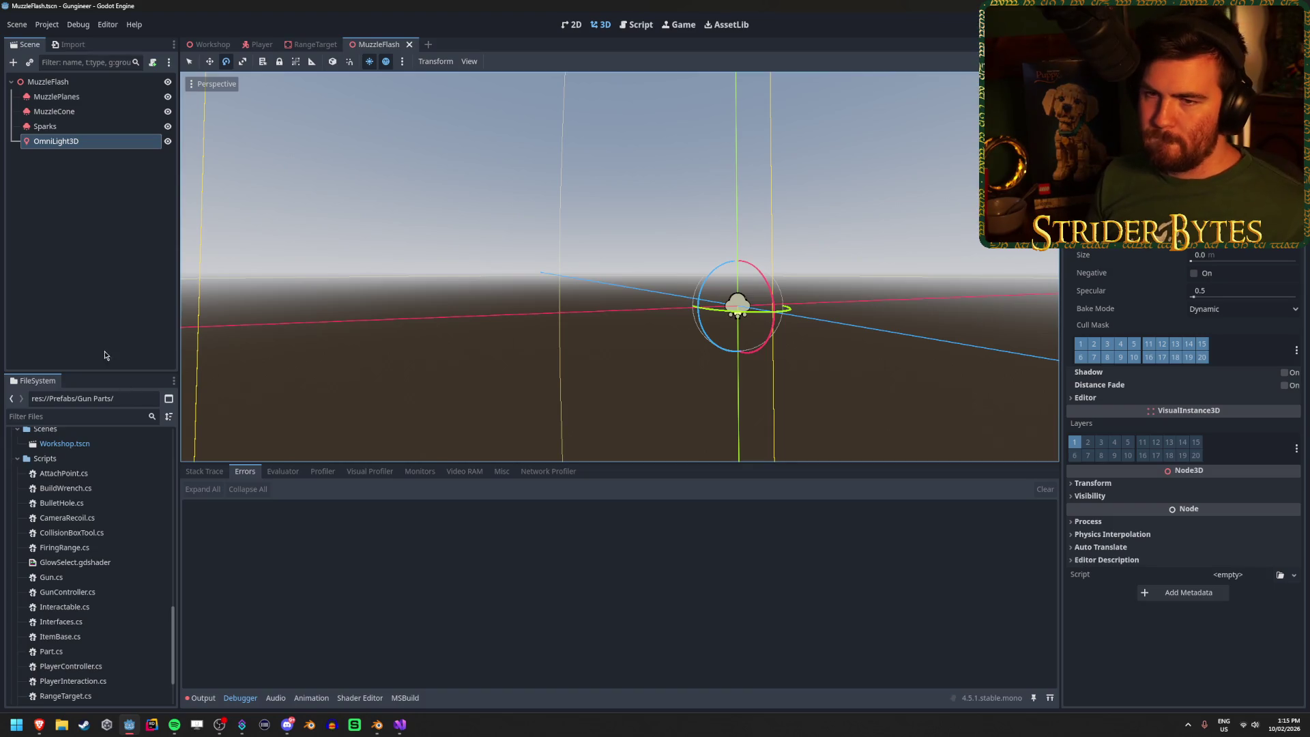
# Step: Deselect OmniLight3D and open GunController.cs in Visual Studio at lines 161–162 of Fire()
pyautogui.click(102, 289)
pyautogui.click(400, 725)
pyautogui.click(288, 465)
pyautogui.click(332, 441)
pyautogui.click(325, 429)
pyautogui.click(197, 436)
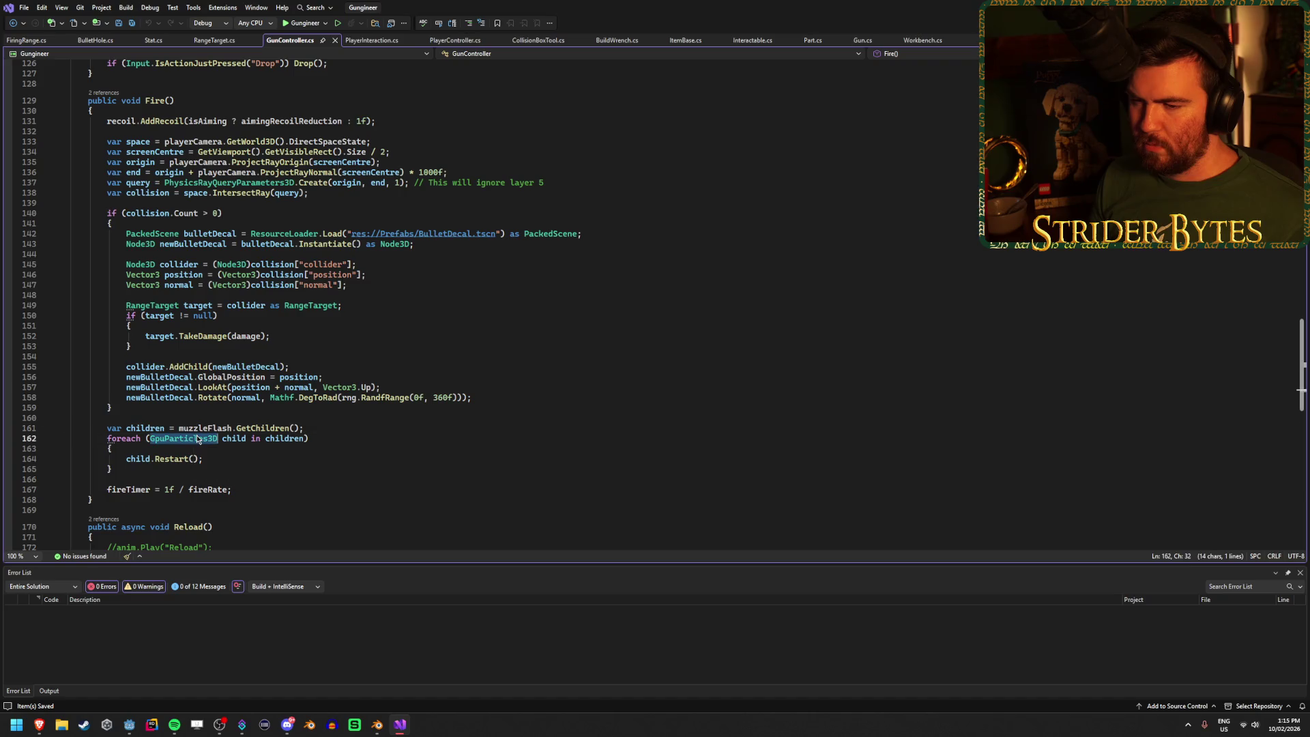
pyautogui.click(225, 438)
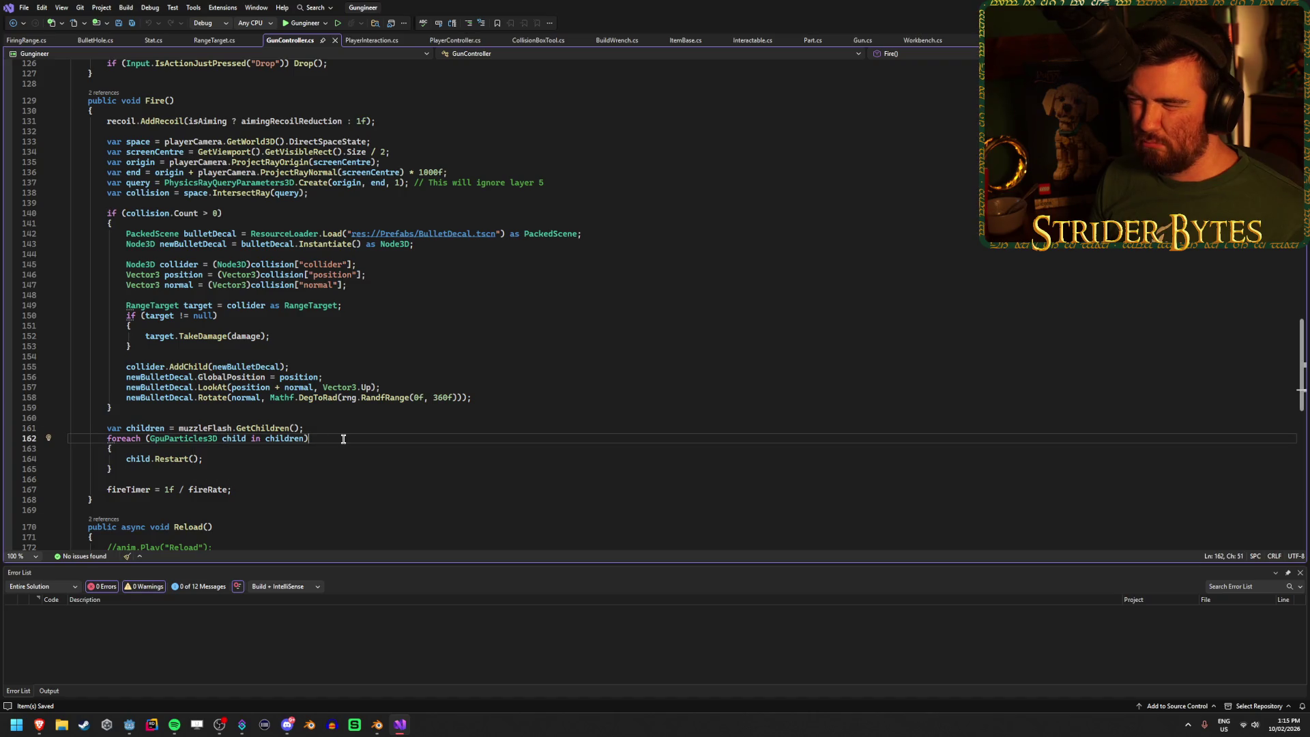
pyautogui.press('End')
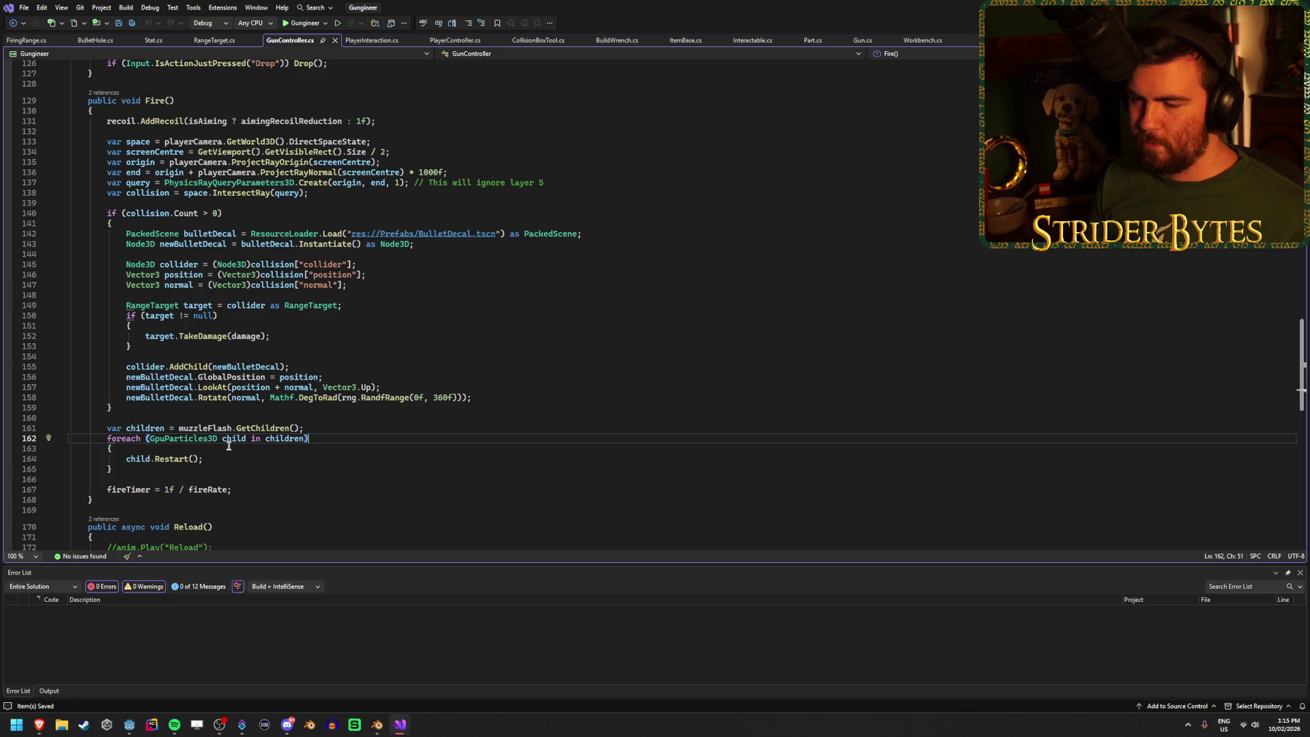
pyautogui.doubleClick(200, 440)
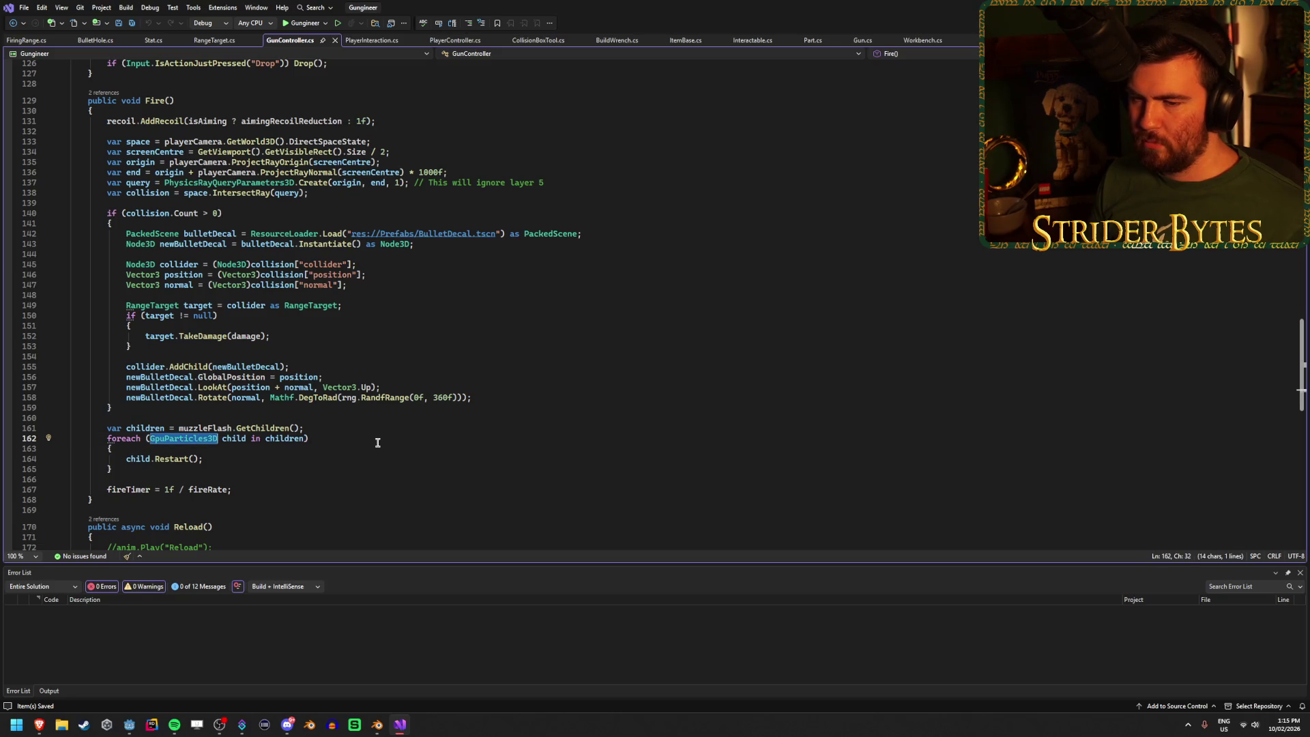
pyautogui.moveTo(247, 430)
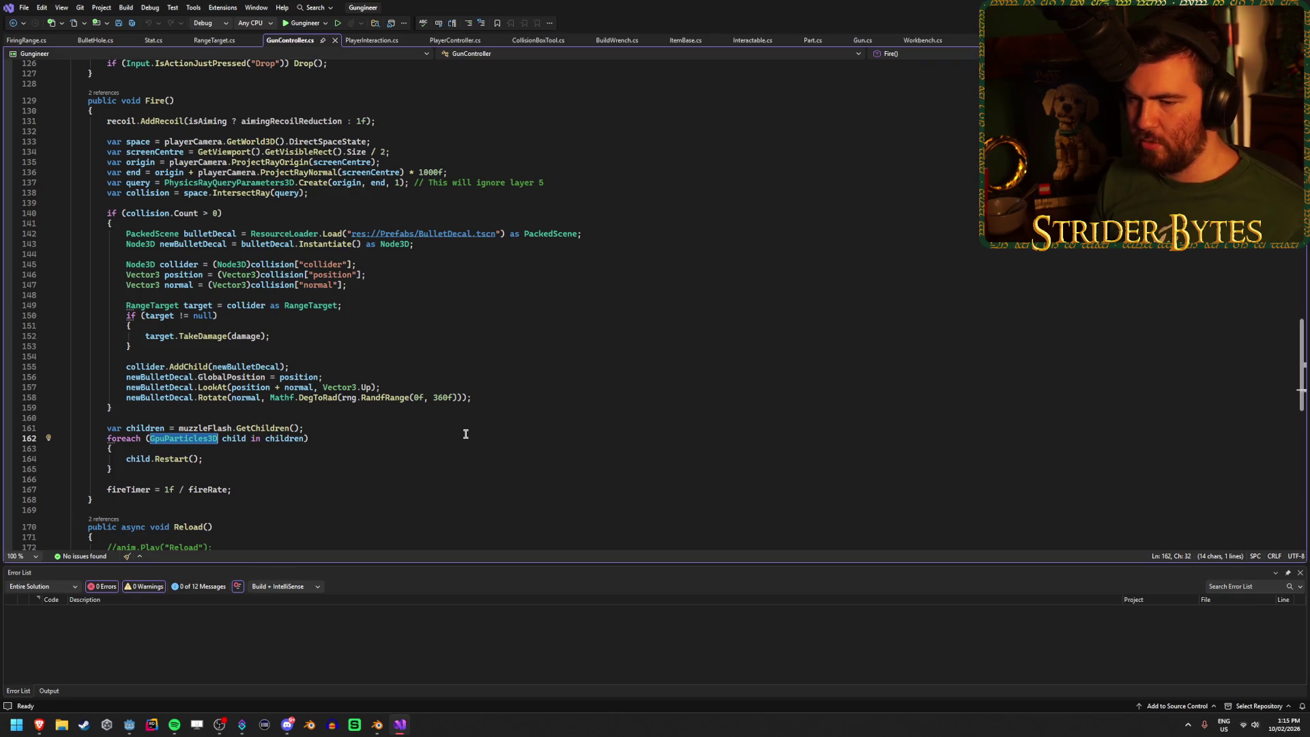
pyautogui.write('Node')
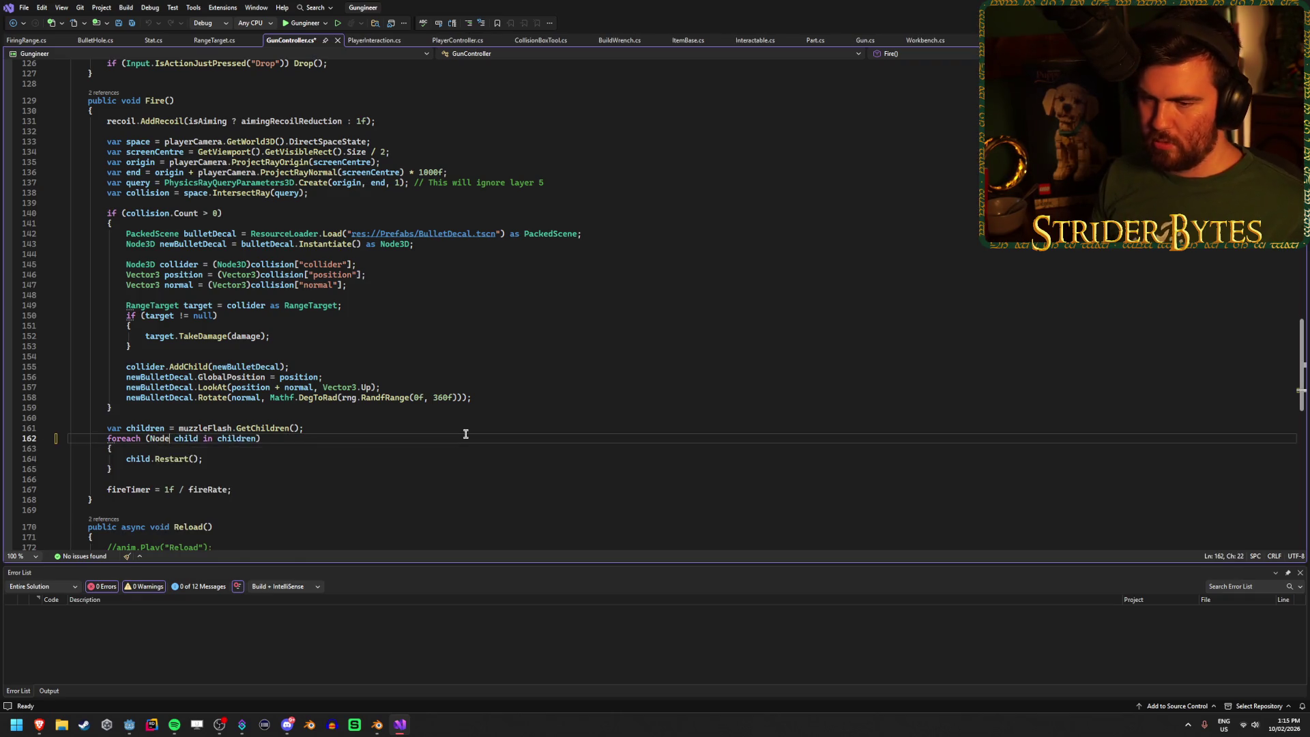
pyautogui.click(198, 458)
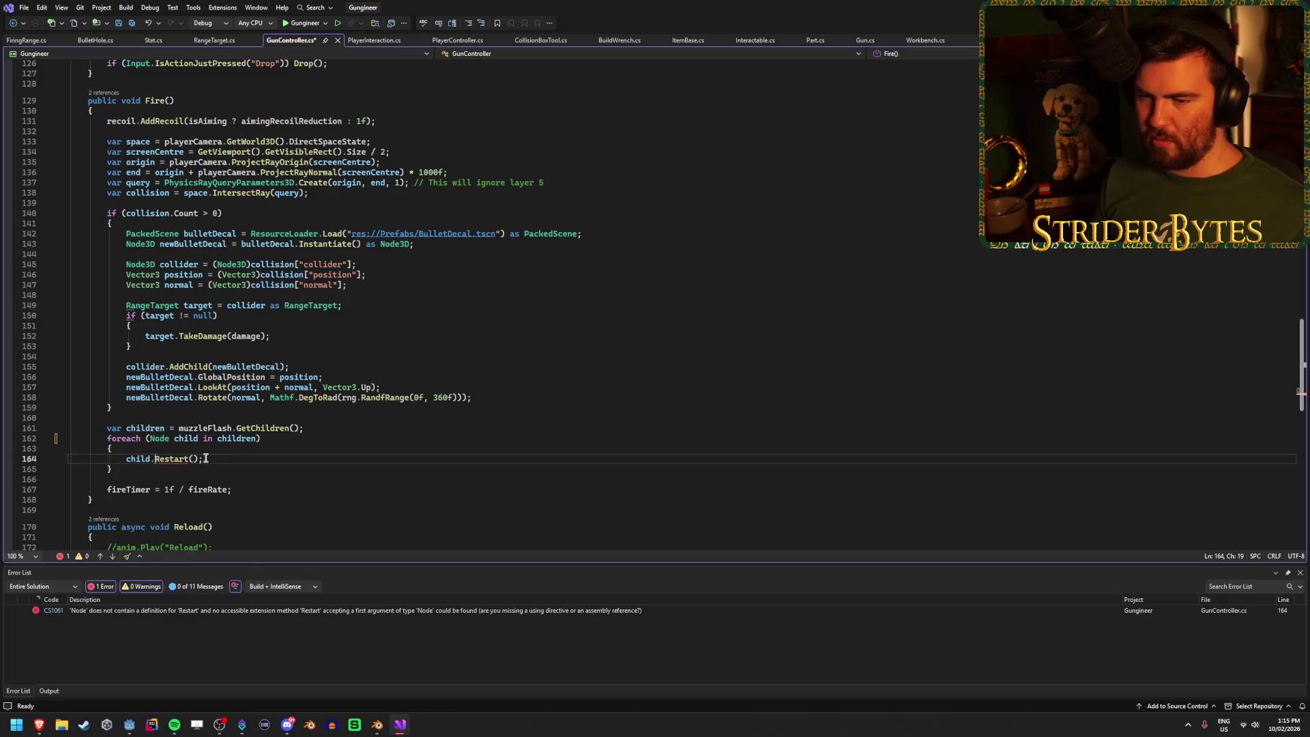
pyautogui.press('Up')
pyautogui.press('Down')
pyautogui.press('Home')
pyautogui.write('if (')
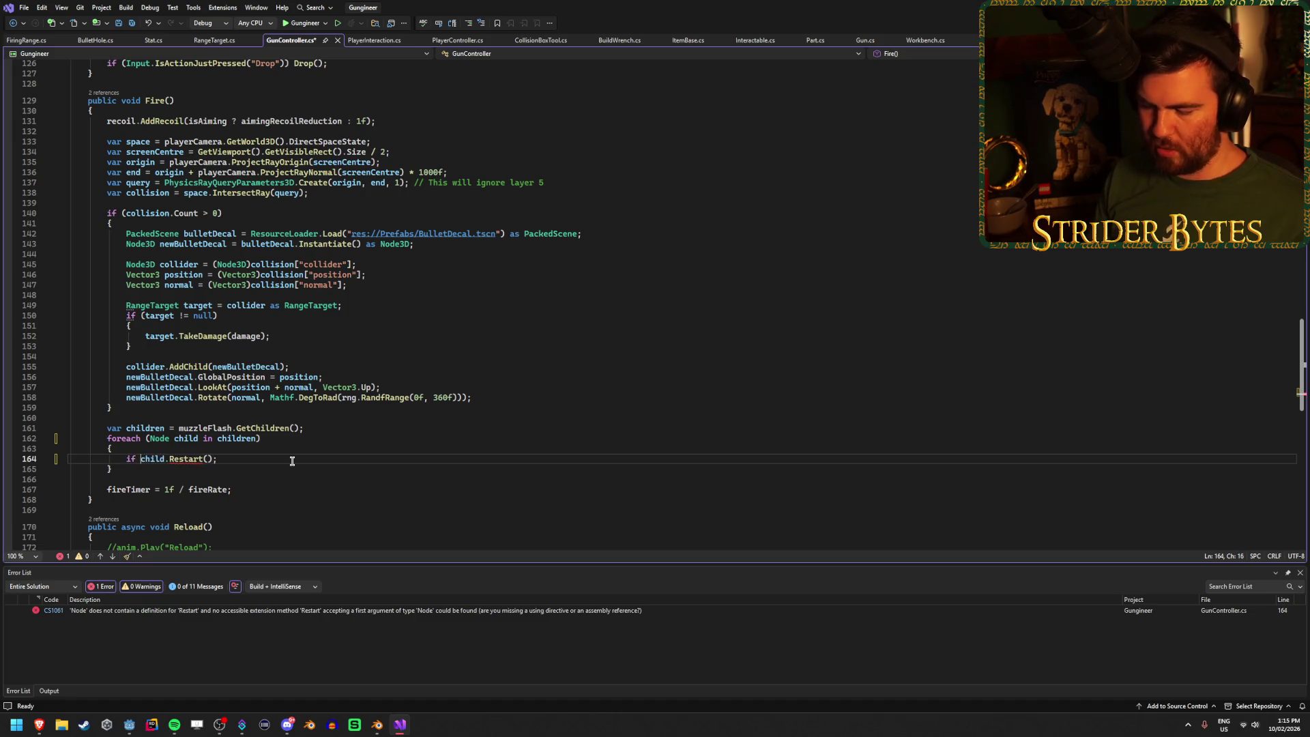
pyautogui.write('child.')
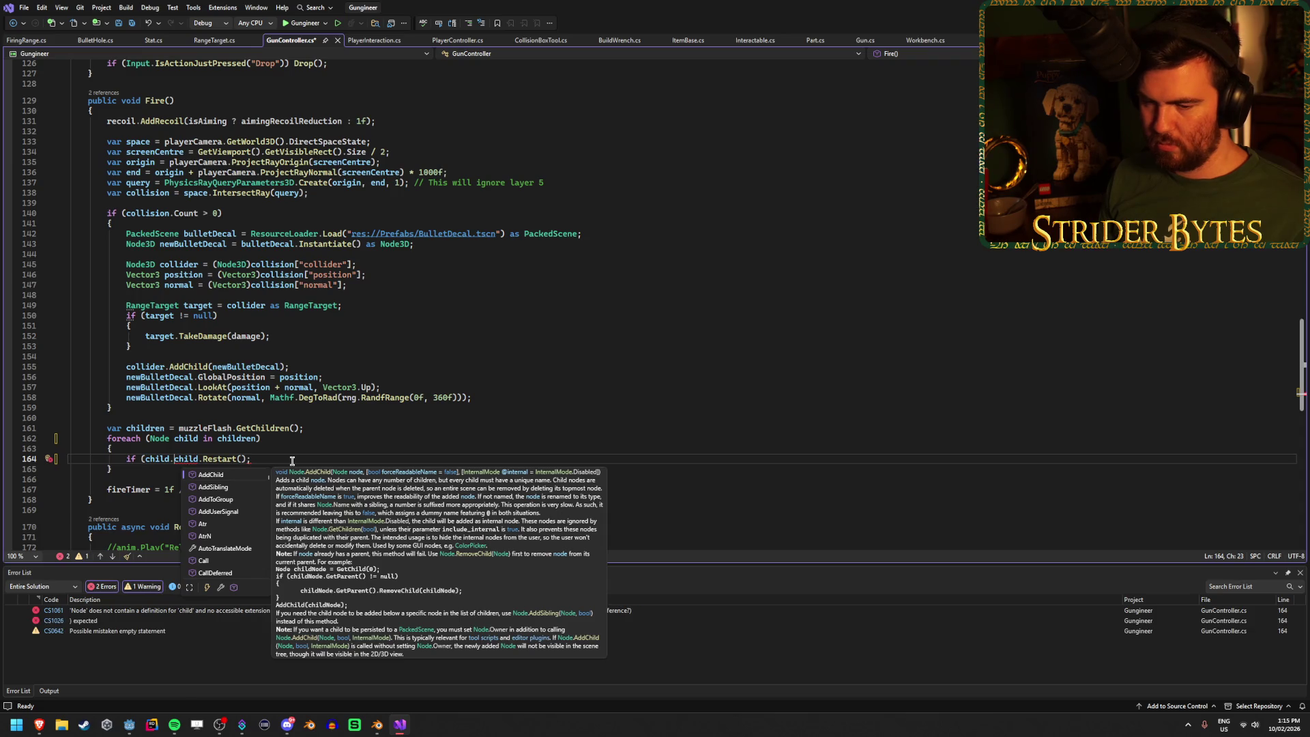
pyautogui.press('Escape')
pyautogui.press('BackSpace')
pyautogui.press('BackSpace')
pyautogui.press('BackSpace')
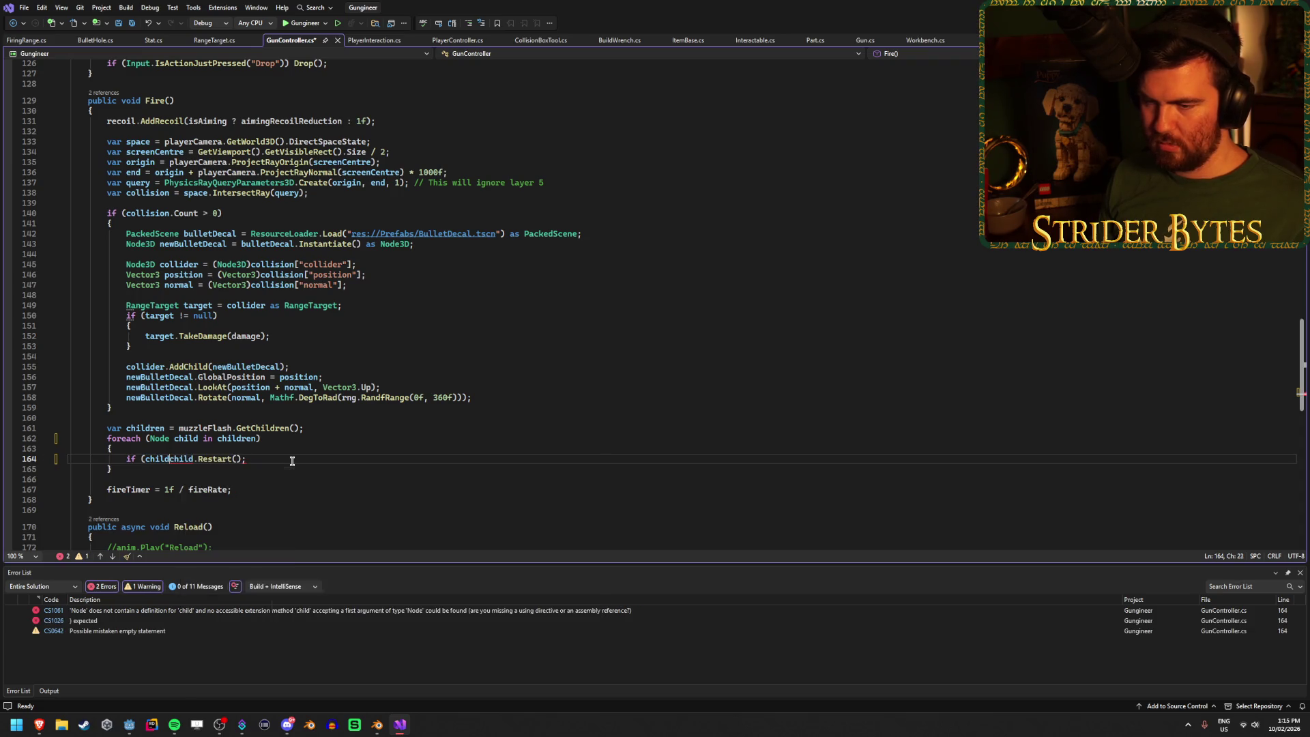
pyautogui.hotkey('ctrl', 'z')
pyautogui.hotkey('ctrl', 'z')
pyautogui.hotkey('ctrl', 'z')
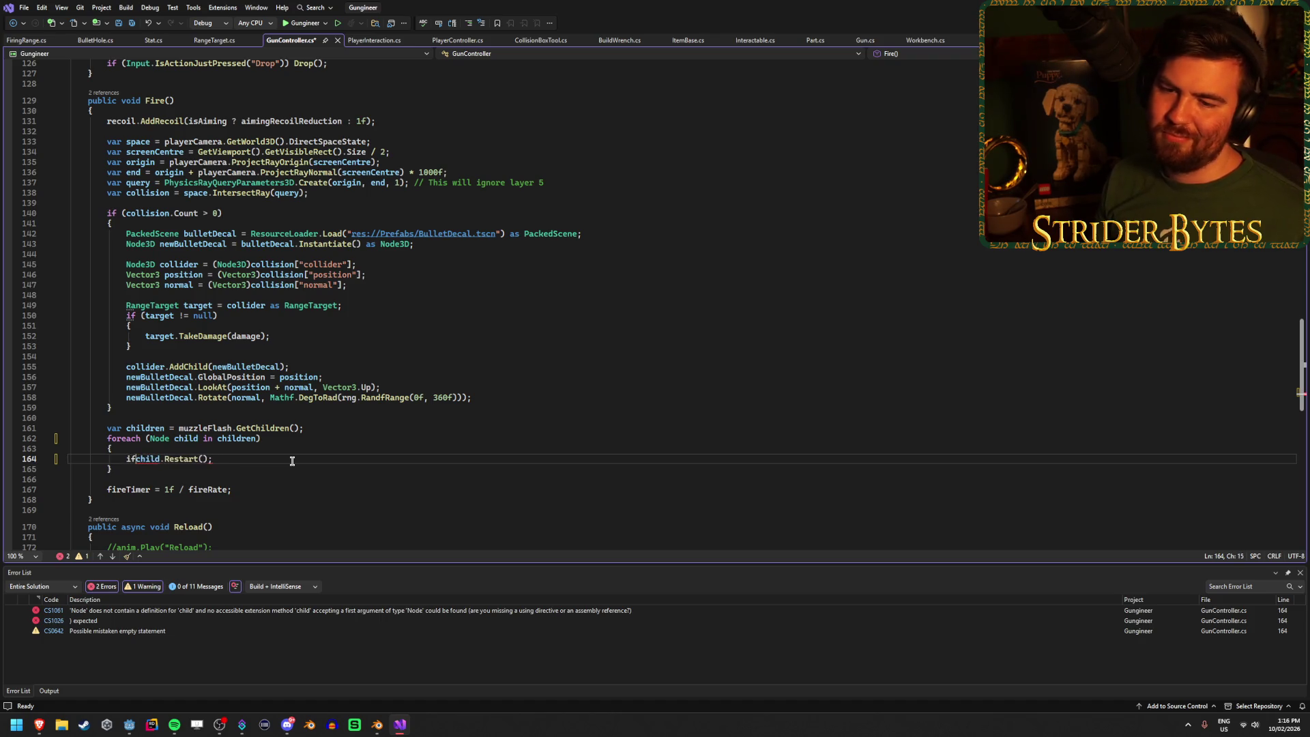
pyautogui.hotkey('ctrl', 'z')
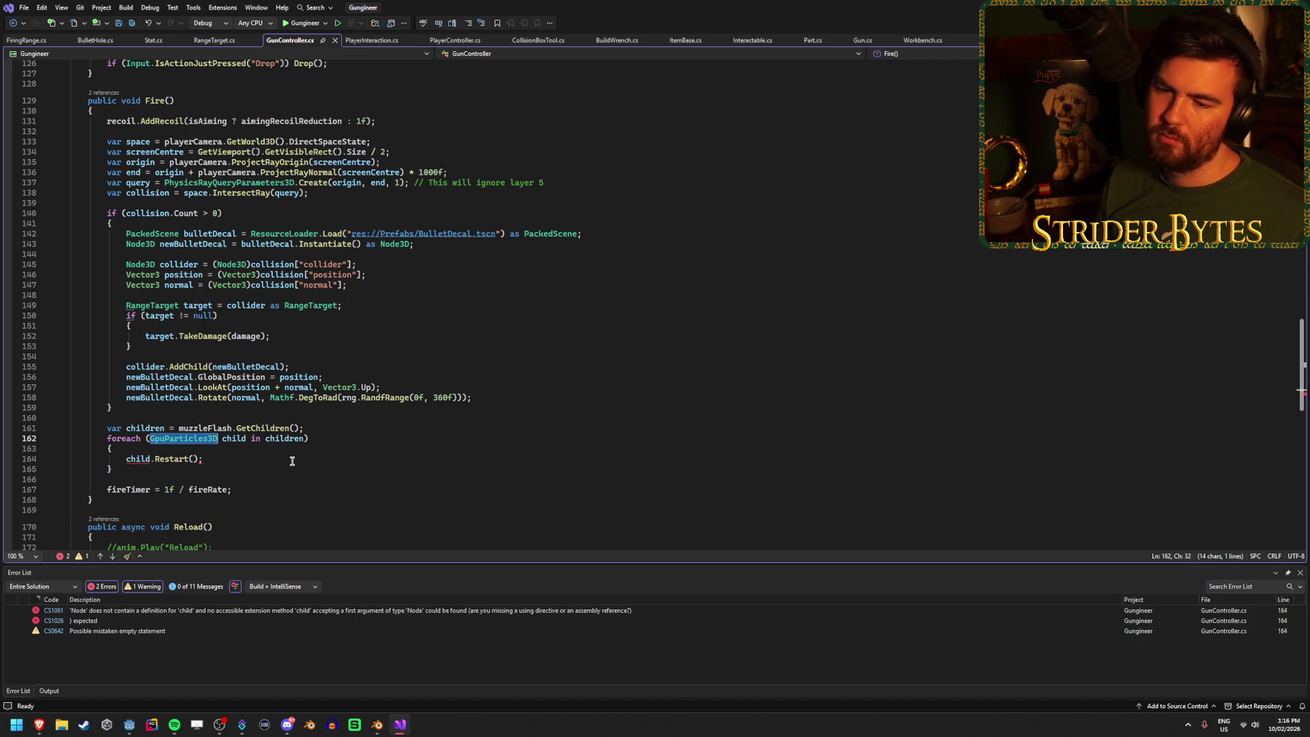
pyautogui.click(292, 462)
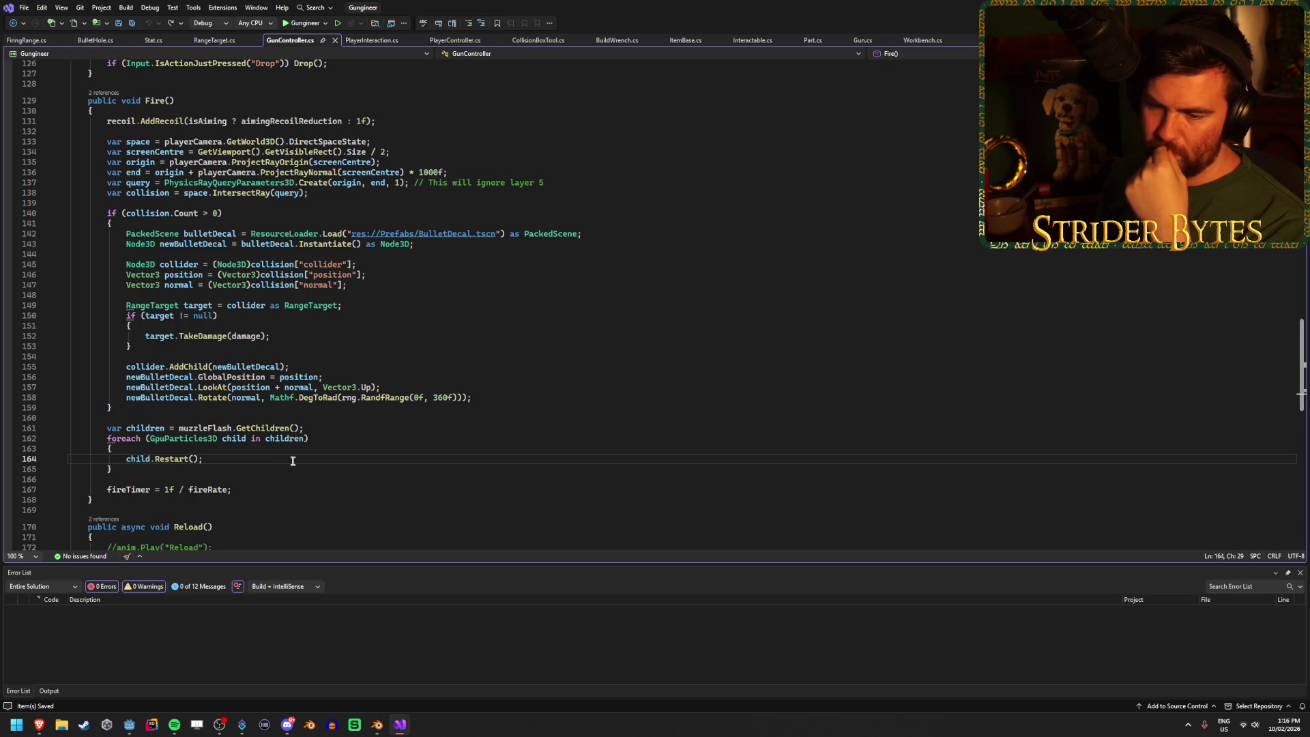
pyautogui.moveTo(127, 728)
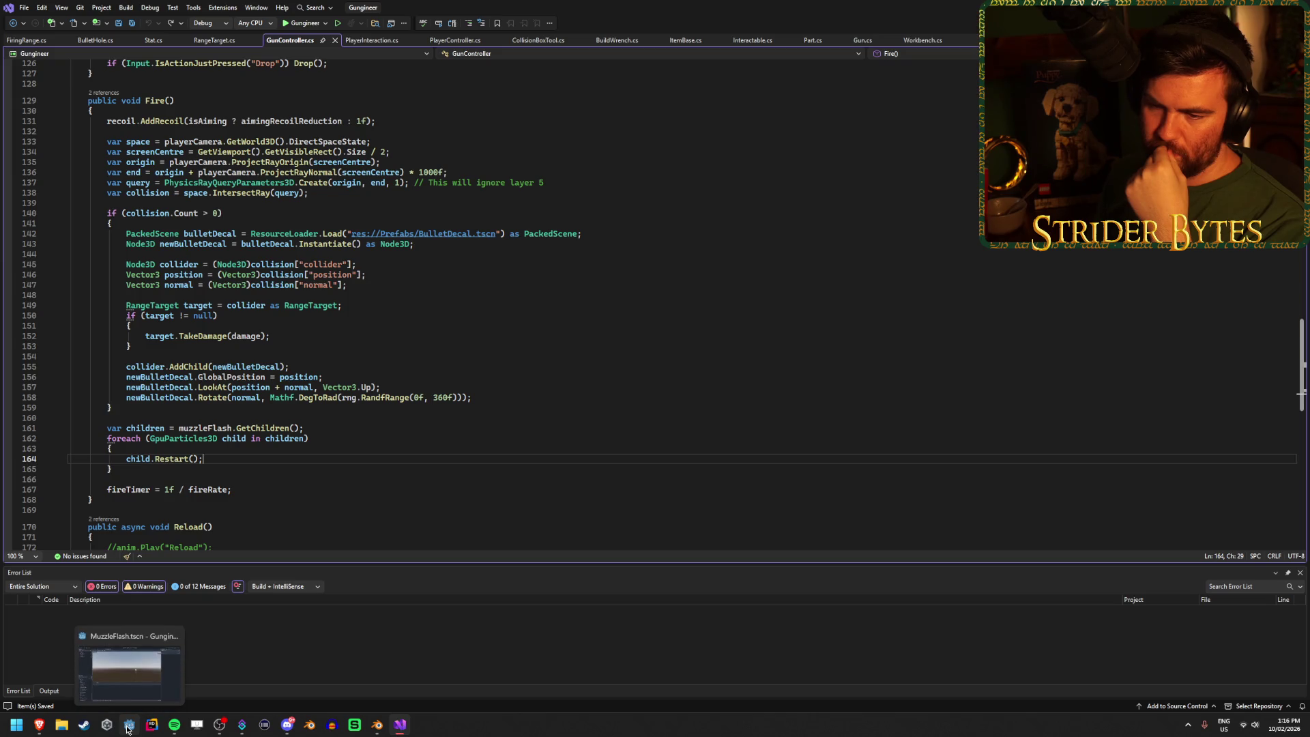
# Step: Back in Godot, review the MuzzleFlash, Sparks and OmniLight3D nodes, then save and run with F5
pyautogui.click(127, 728)
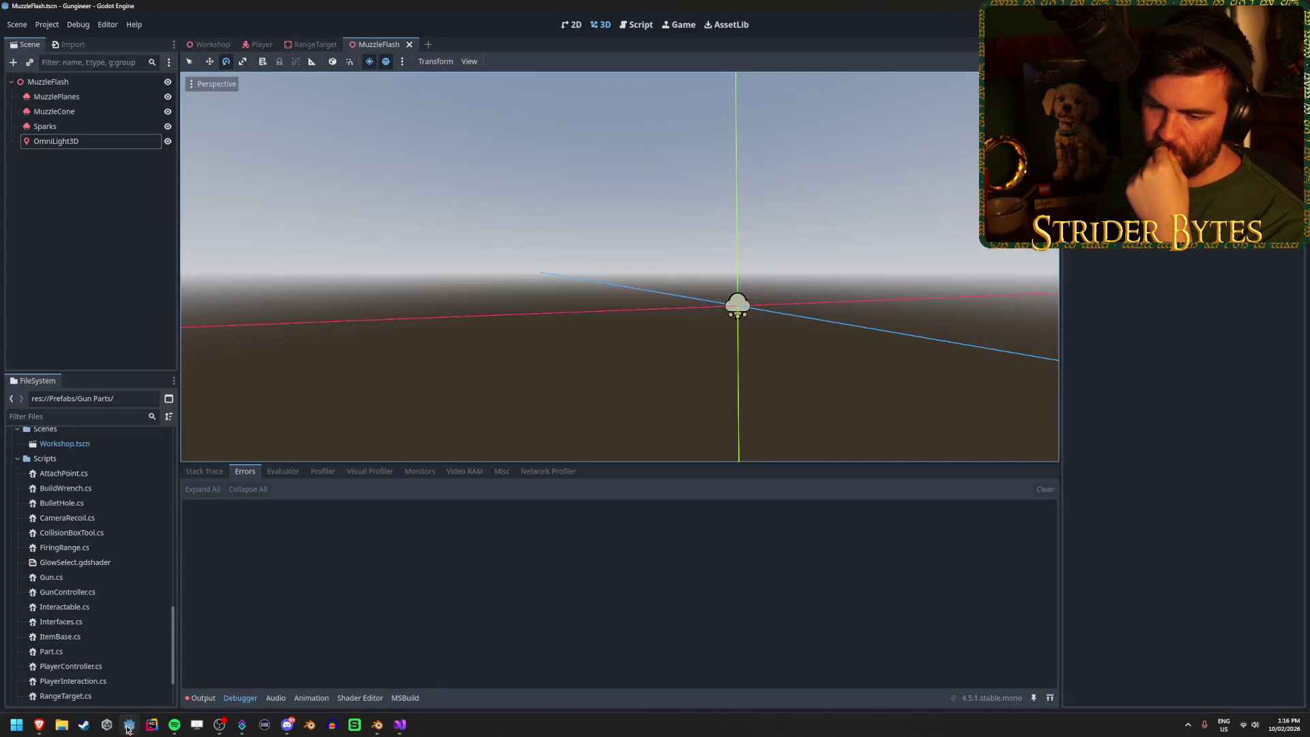
pyautogui.click(48, 82)
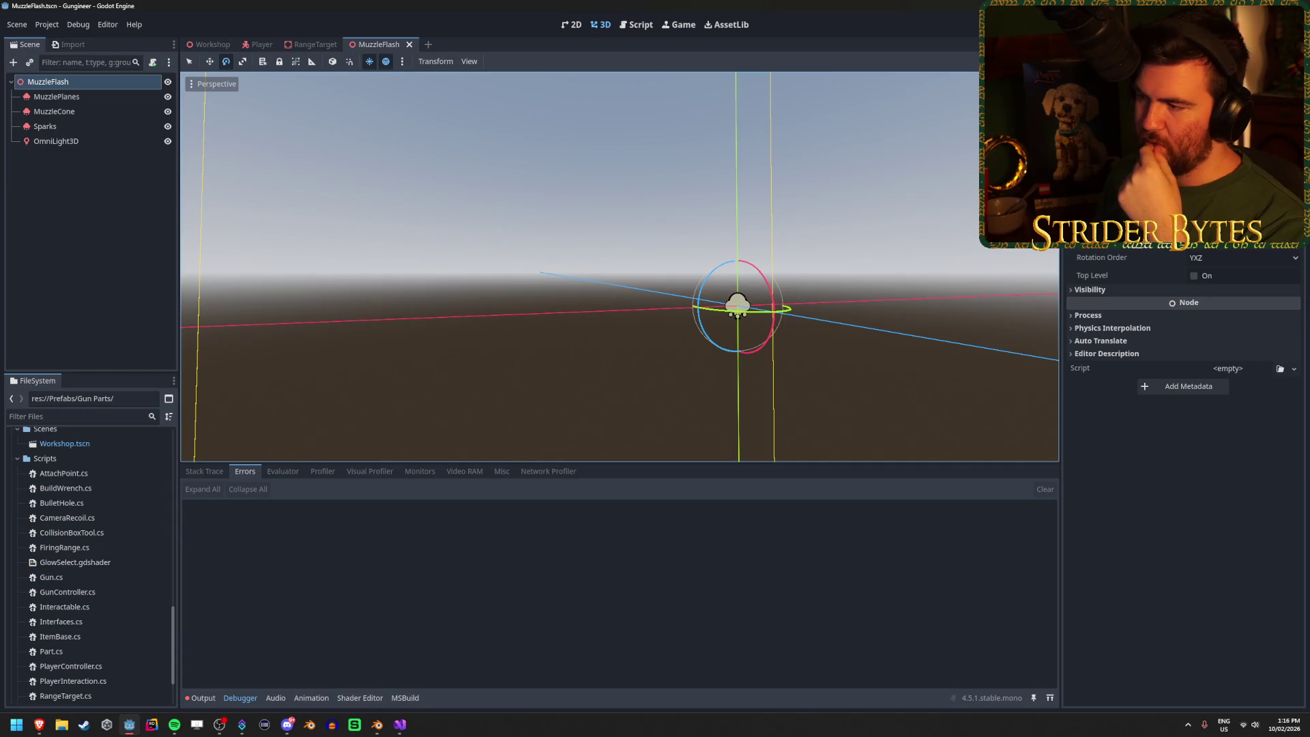
pyautogui.click(60, 95)
pyautogui.click(89, 126)
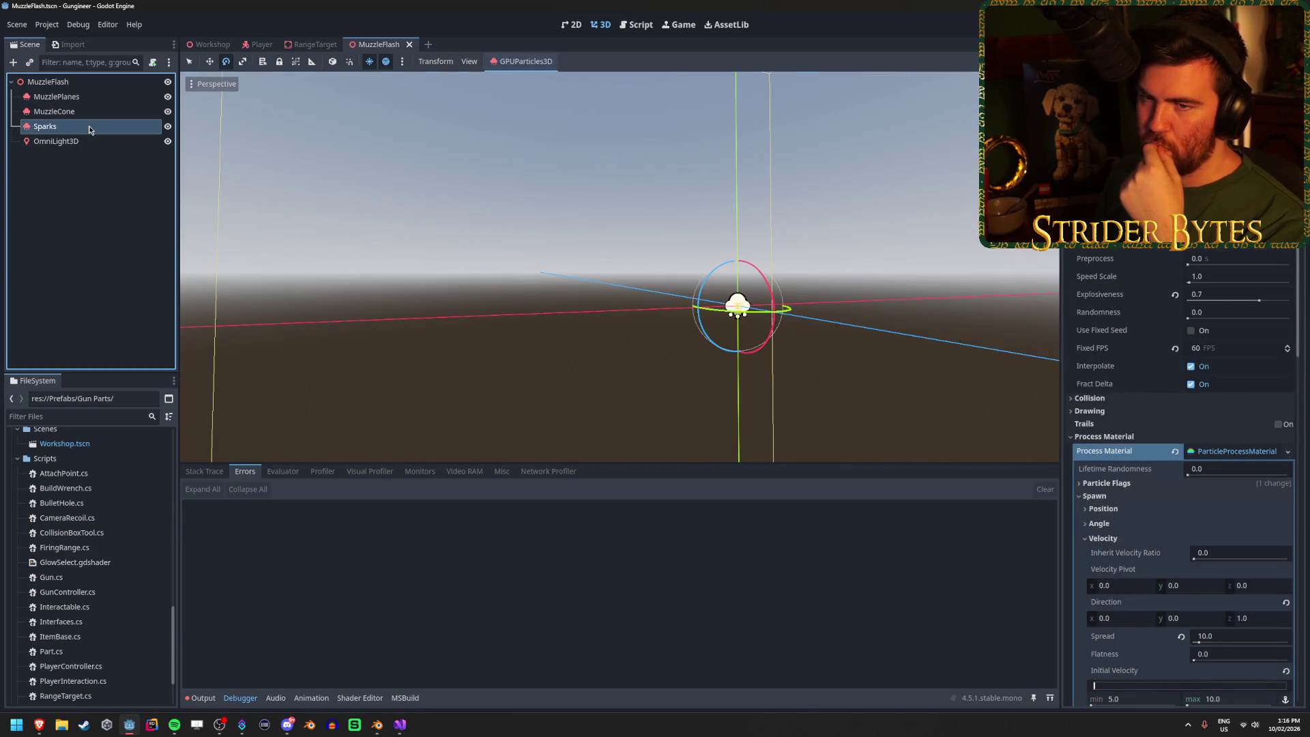
pyautogui.click(88, 139)
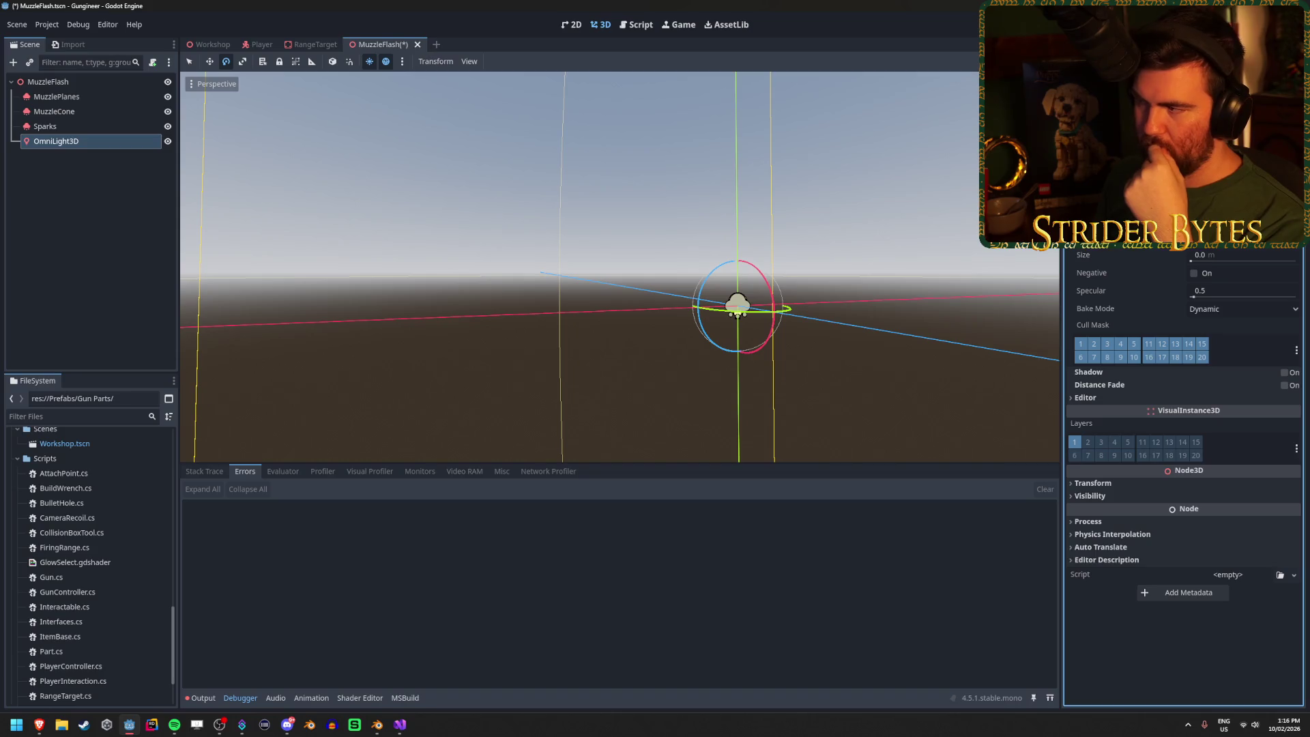
pyautogui.press('F5')
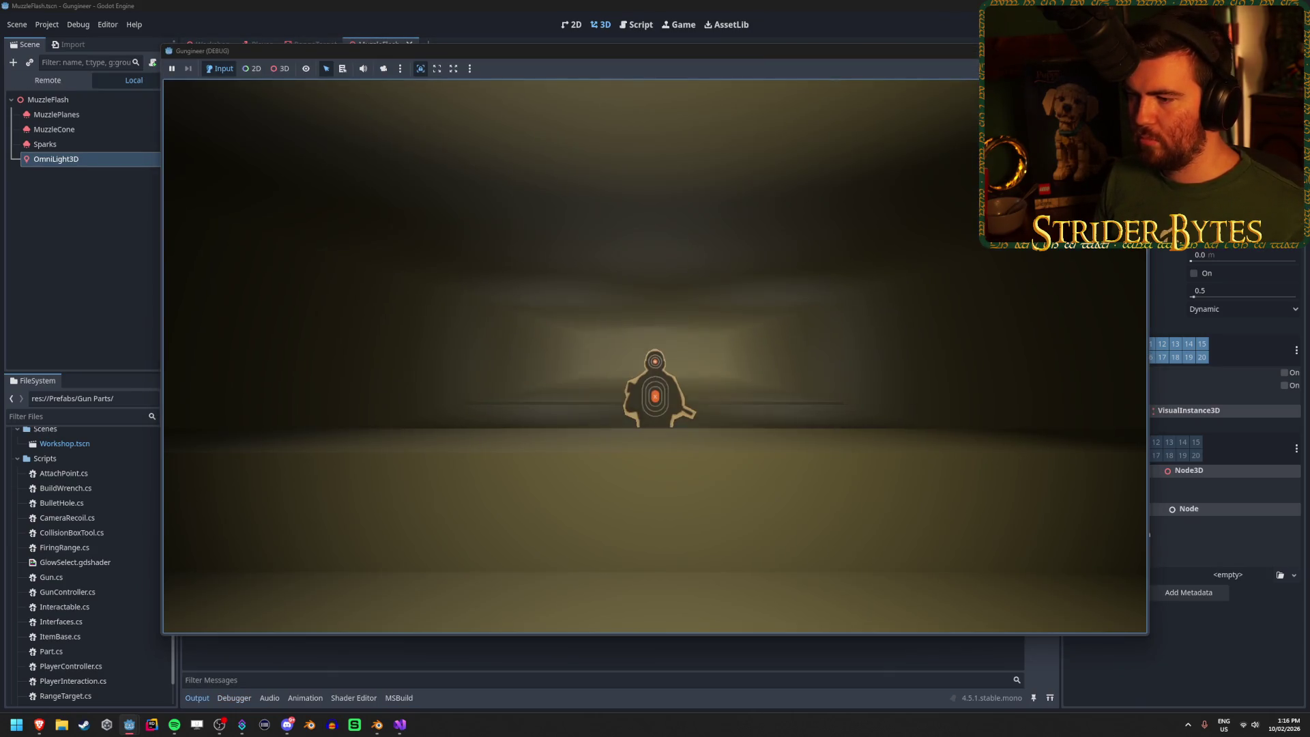
# Step: Fire at the firing-range target to watch the muzzle flash, then stop the game with F8
pyautogui.moveTo(655, 355)
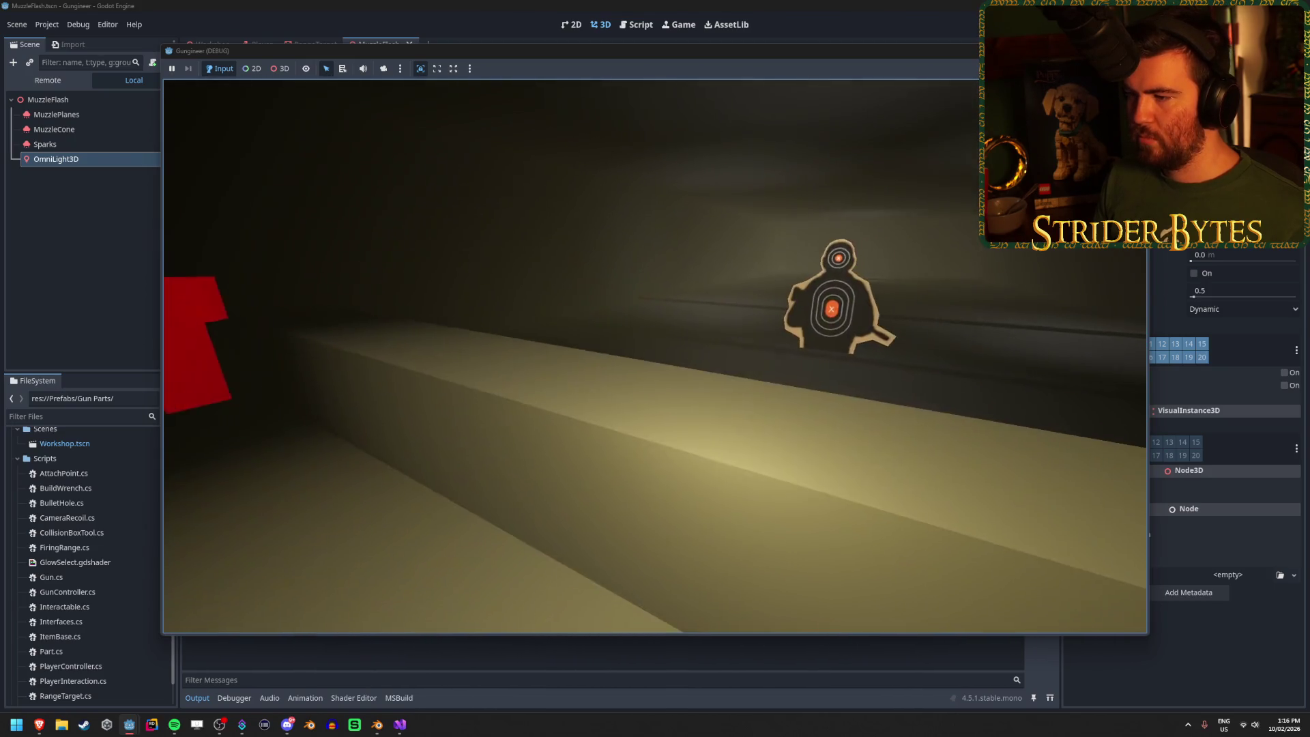
pyautogui.press('F8')
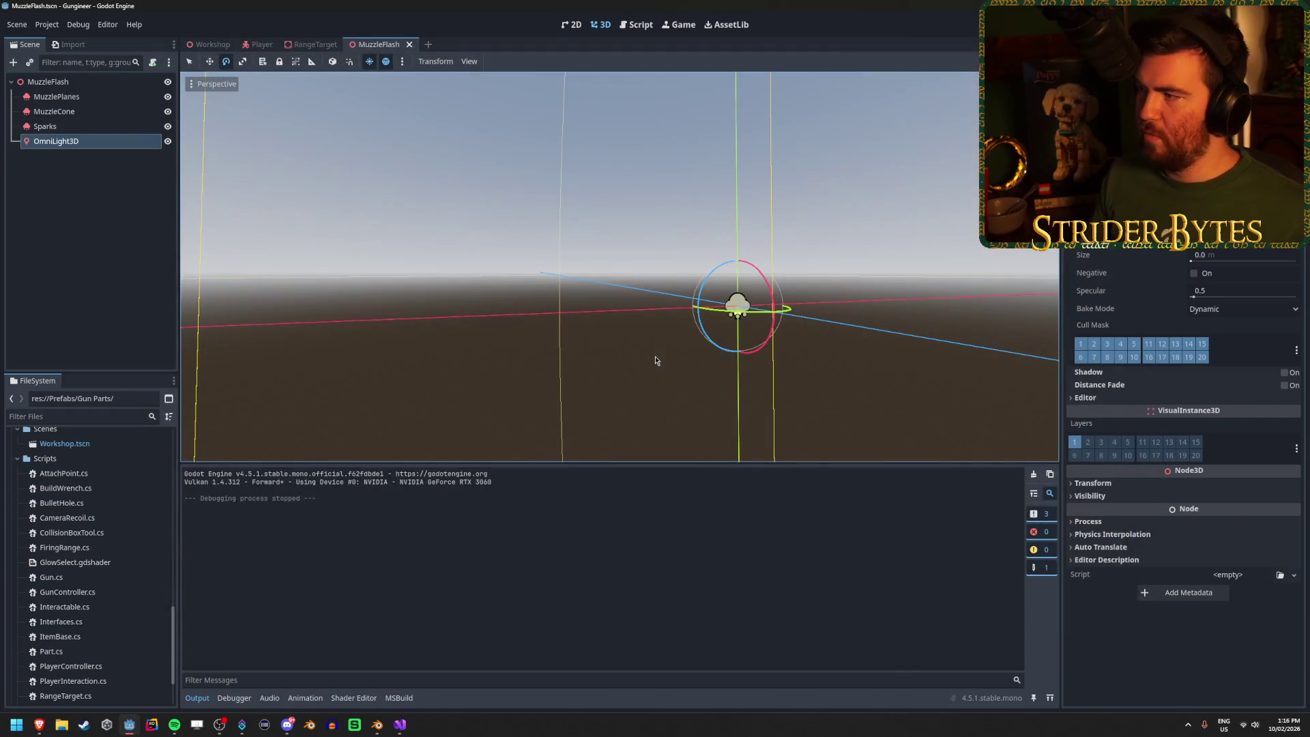
# Step: Tune the OmniLight3D colour to warm orange Color(1.353, 0.87, 0.659) and run the game to test it
pyautogui.click(1240, 122)
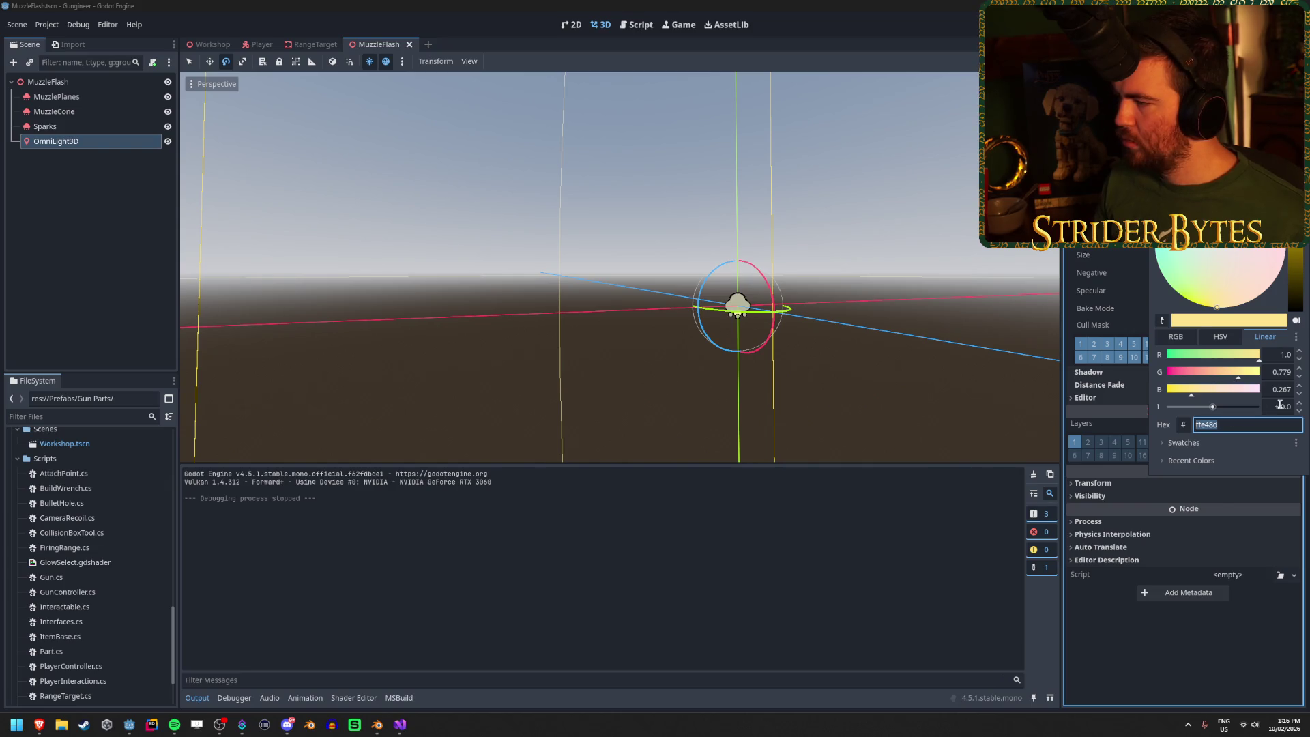
pyautogui.press('Escape')
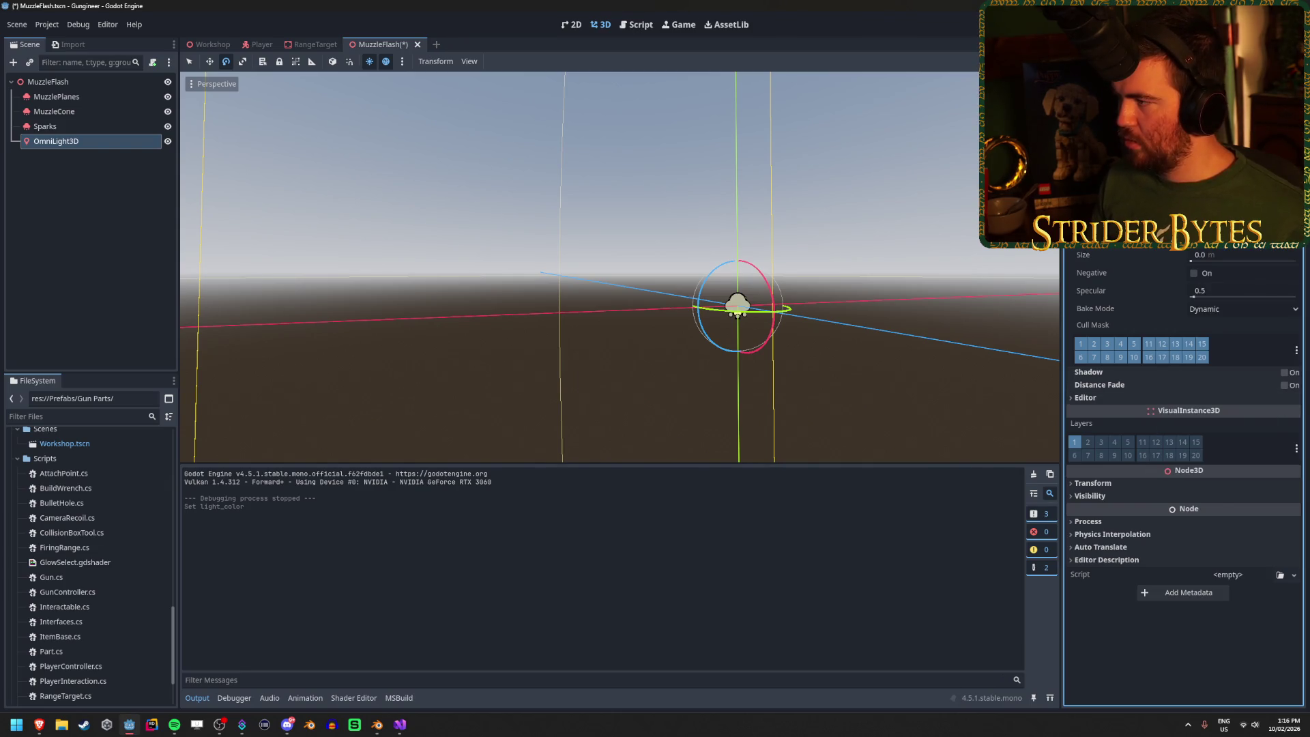
pyautogui.click(1239, 121)
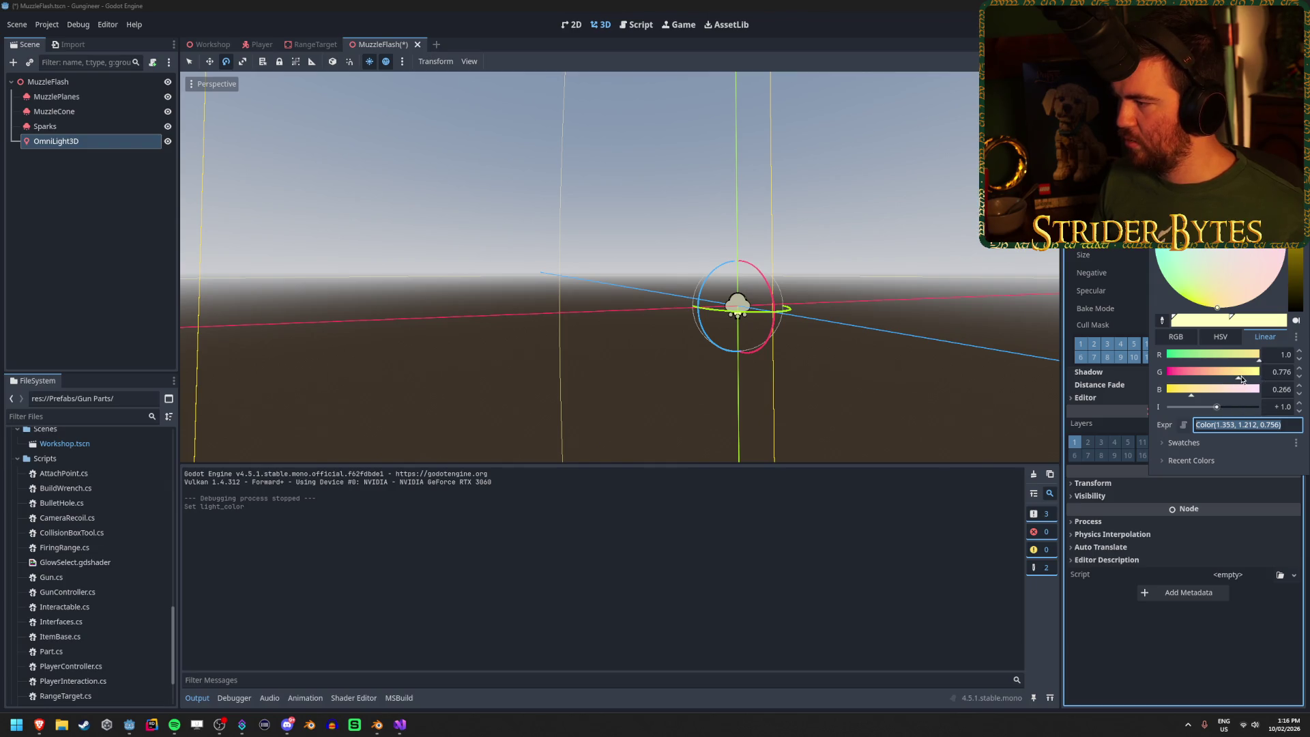
pyautogui.click(1204, 392)
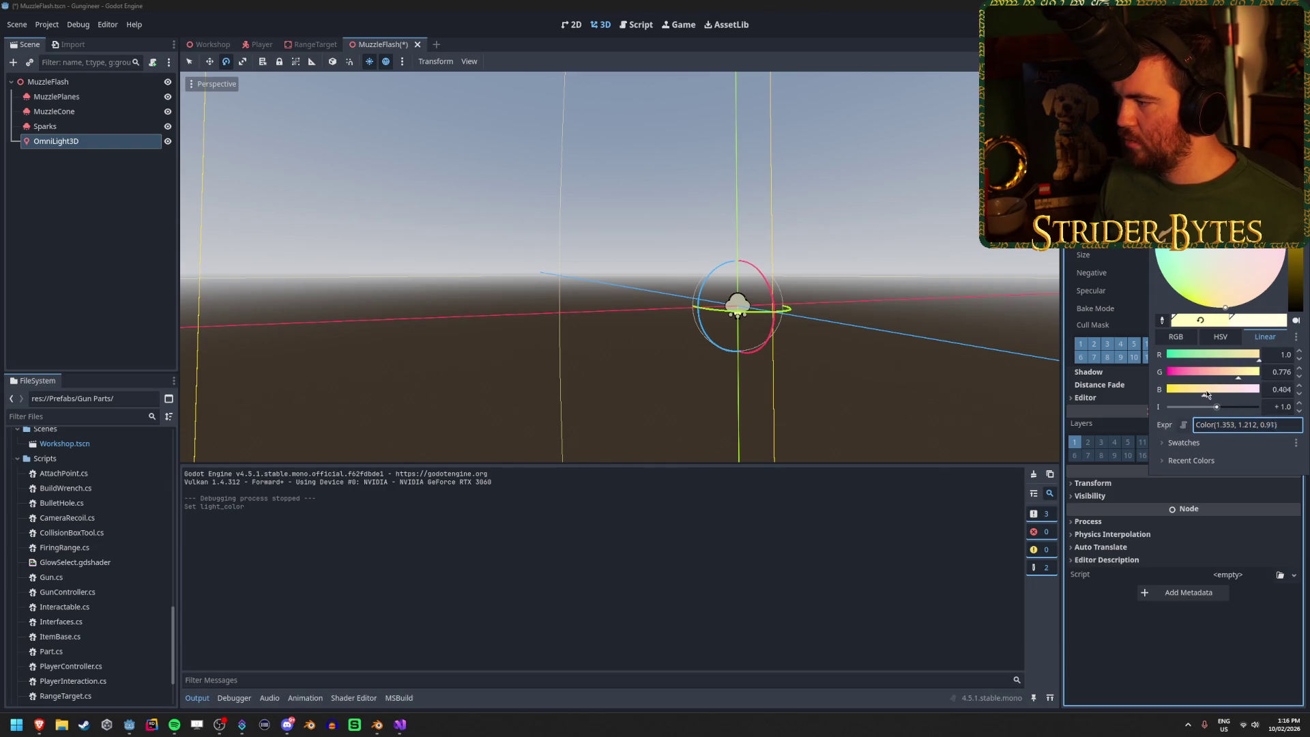
pyautogui.moveTo(1222, 393)
pyautogui.mouseDown()
pyautogui.moveTo(1198, 399)
pyautogui.moveTo(1248, 373)
pyautogui.mouseUp()
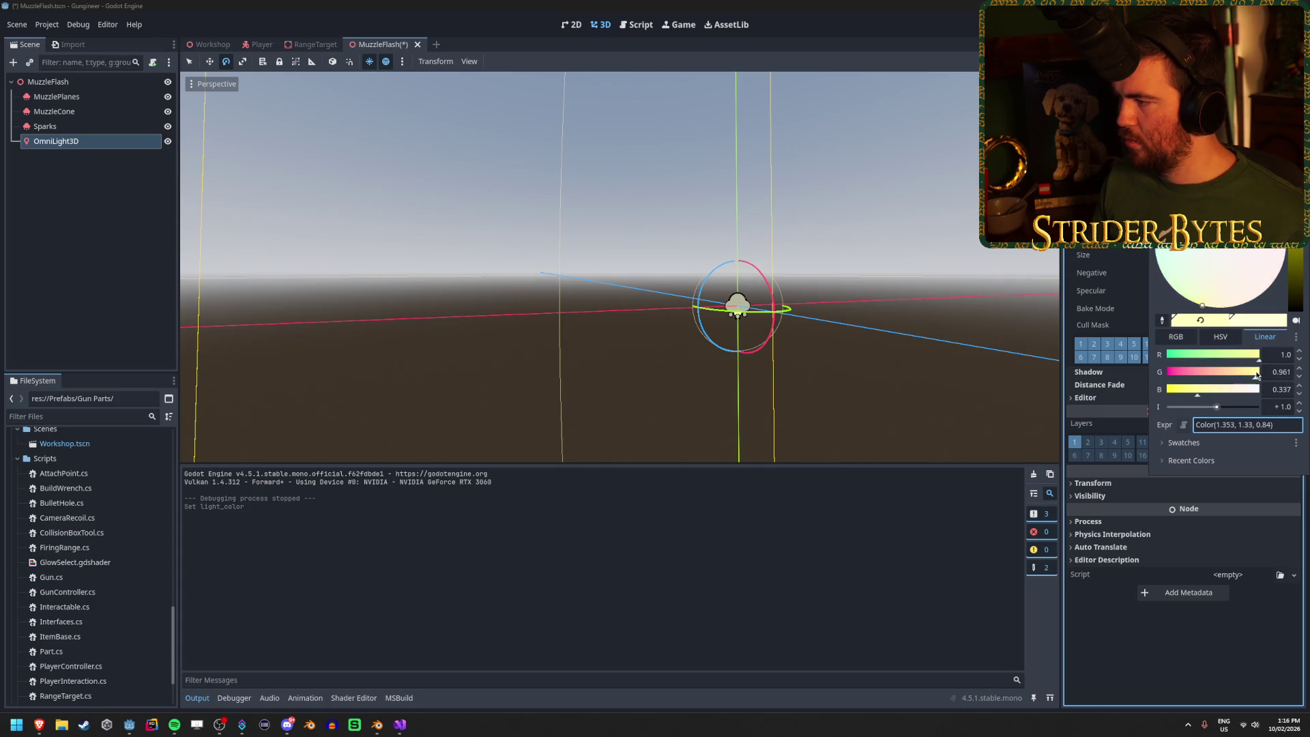
pyautogui.moveTo(1221, 301); pyautogui.dragTo(1203, 305)
pyautogui.moveTo(1294, 225); pyautogui.dragTo(1294, 188)
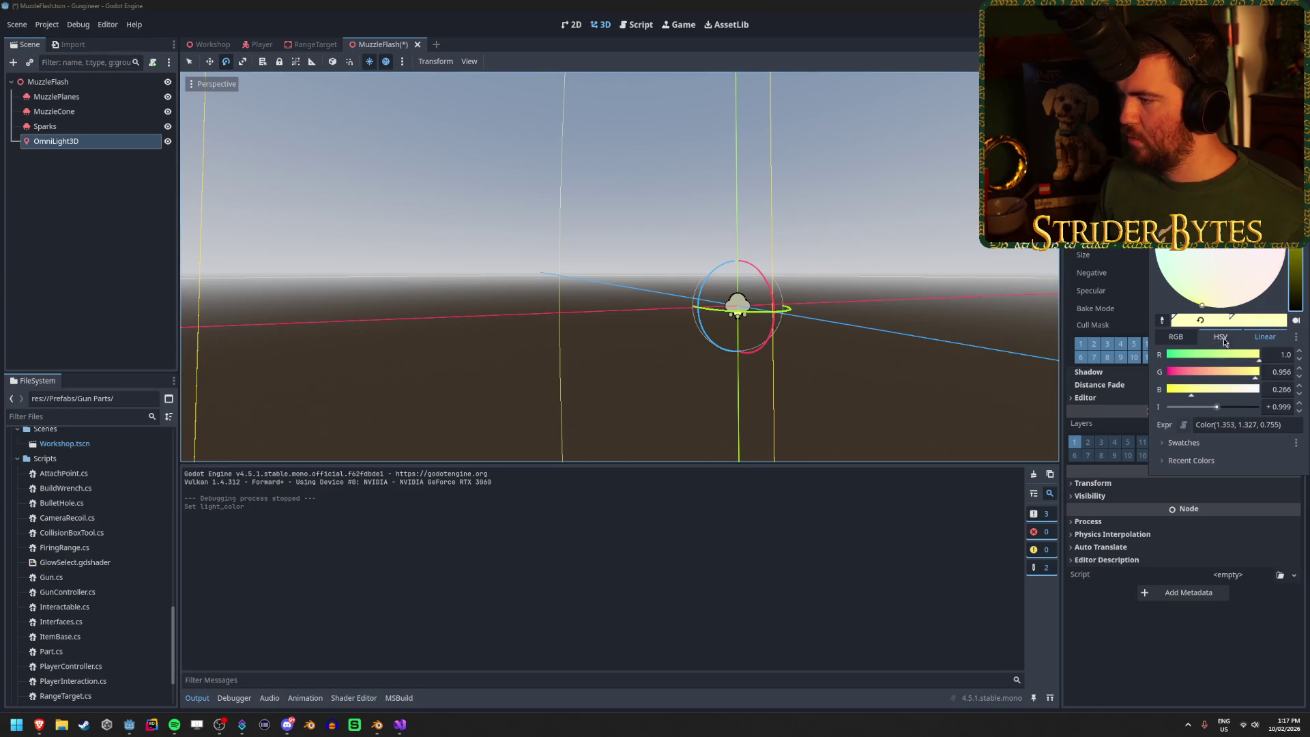
pyautogui.moveTo(1248, 374)
pyautogui.mouseDown()
pyautogui.moveTo(1197, 372)
pyautogui.moveTo(1208, 378)
pyautogui.mouseUp()
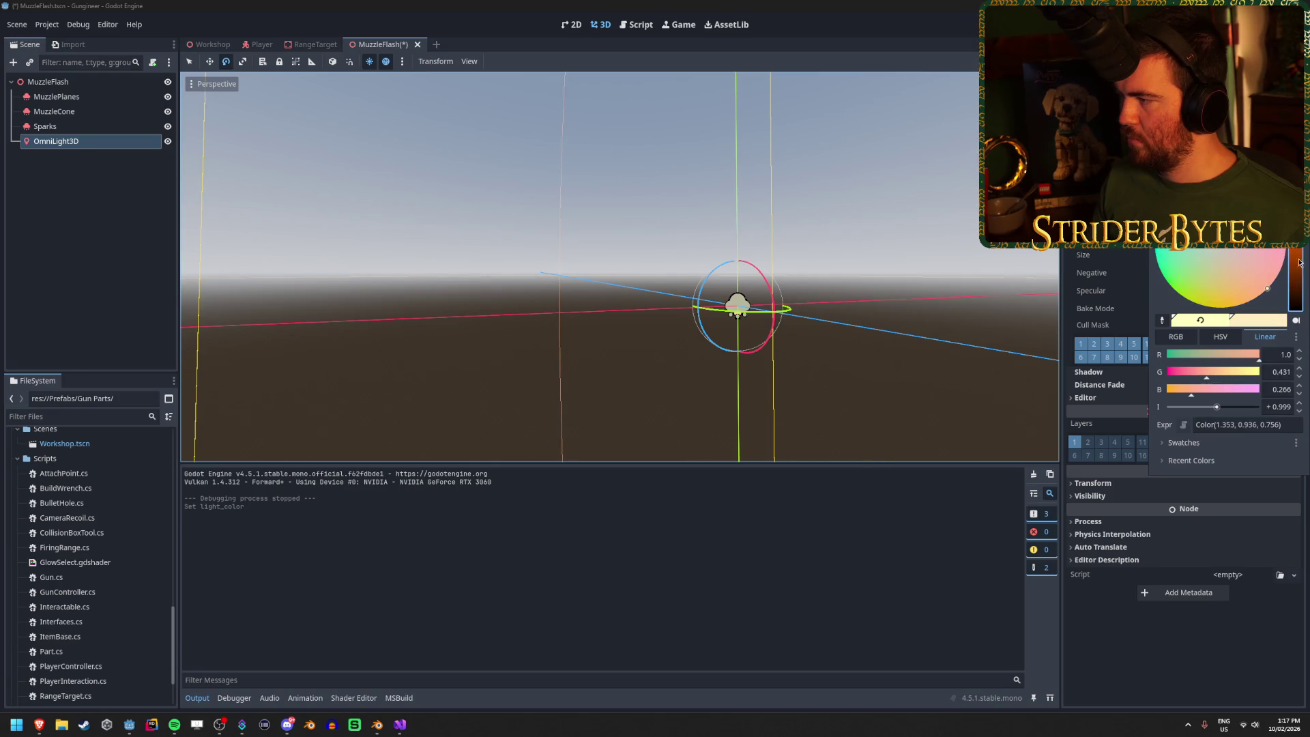
pyautogui.moveTo(1267, 289); pyautogui.dragTo(1269, 290)
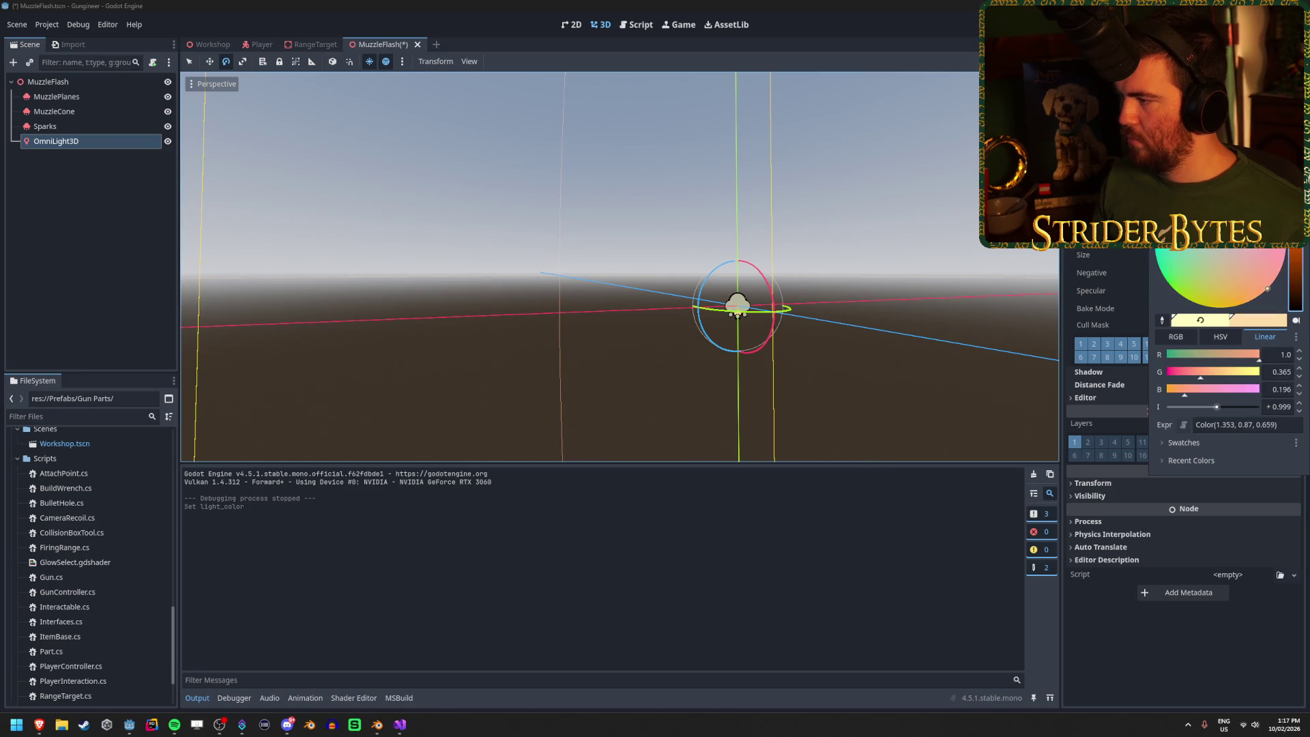
pyautogui.click(897, 251)
pyautogui.press('F5')
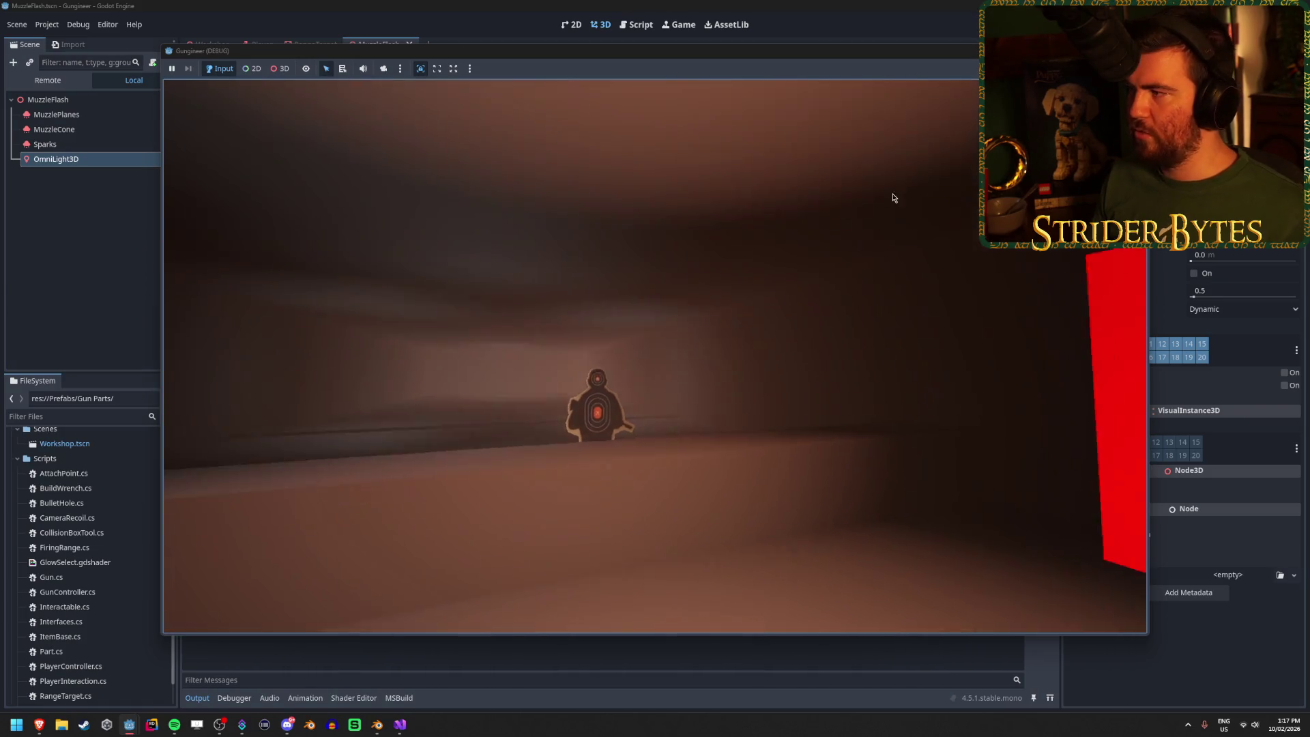
# Step: Stop the game and raise the lightness of the light's warm colour in the picker
pyautogui.press('F8')
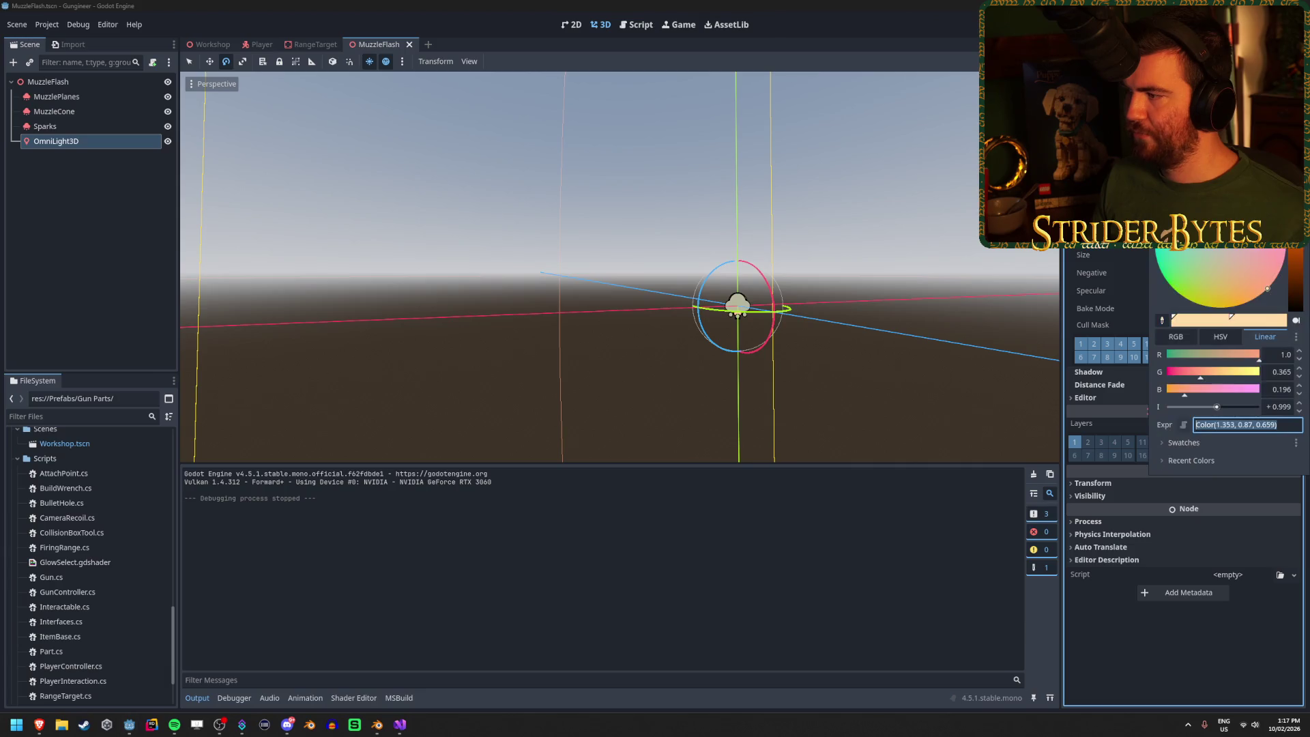
pyautogui.moveTo(1293, 287); pyautogui.dragTo(1293, 249)
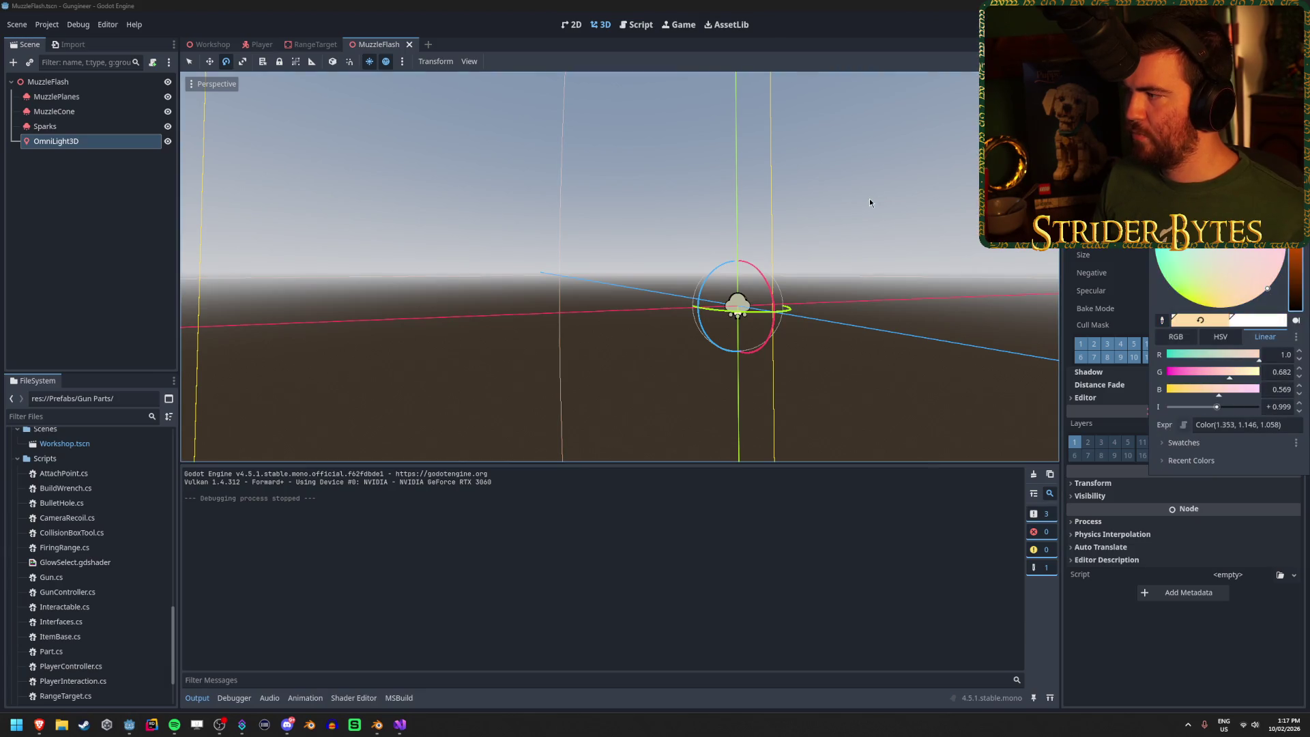
pyautogui.press('Escape')
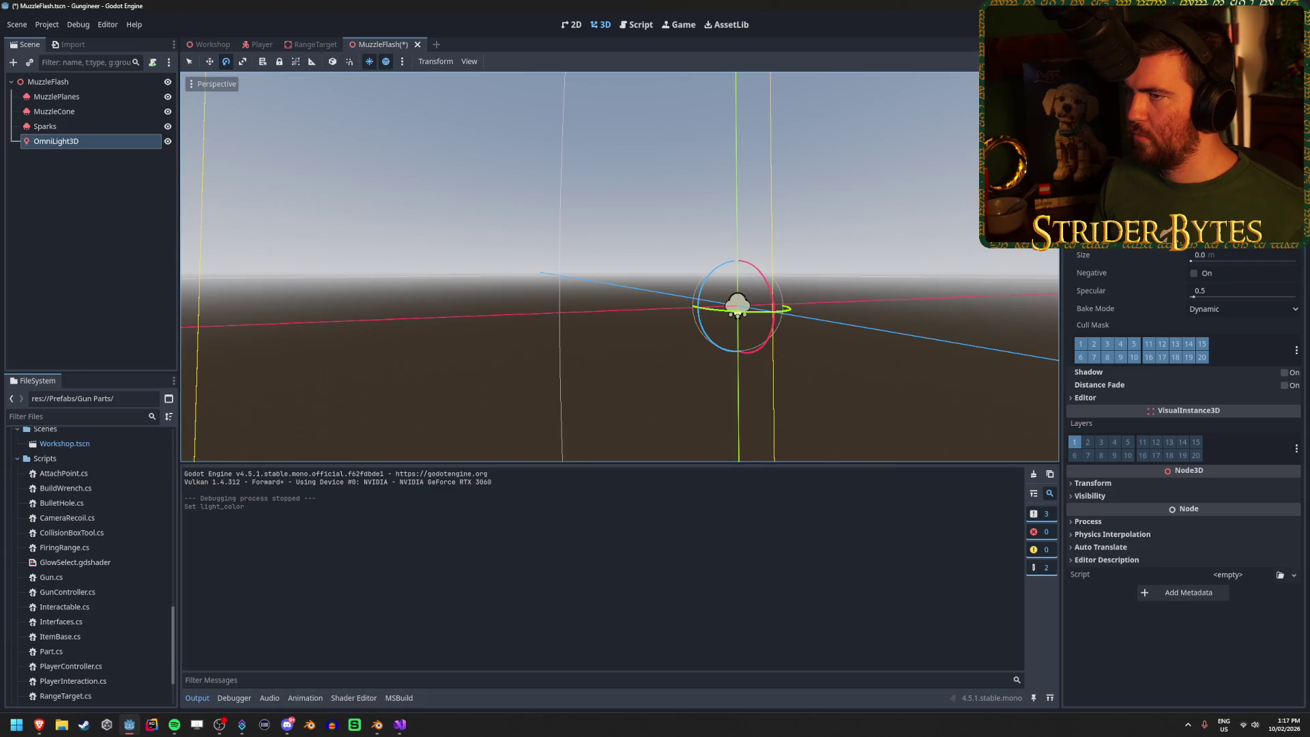
# Step: Save and run the game, walk toward the target dummy, then stop and open the Workshop scene
pyautogui.press('F5')
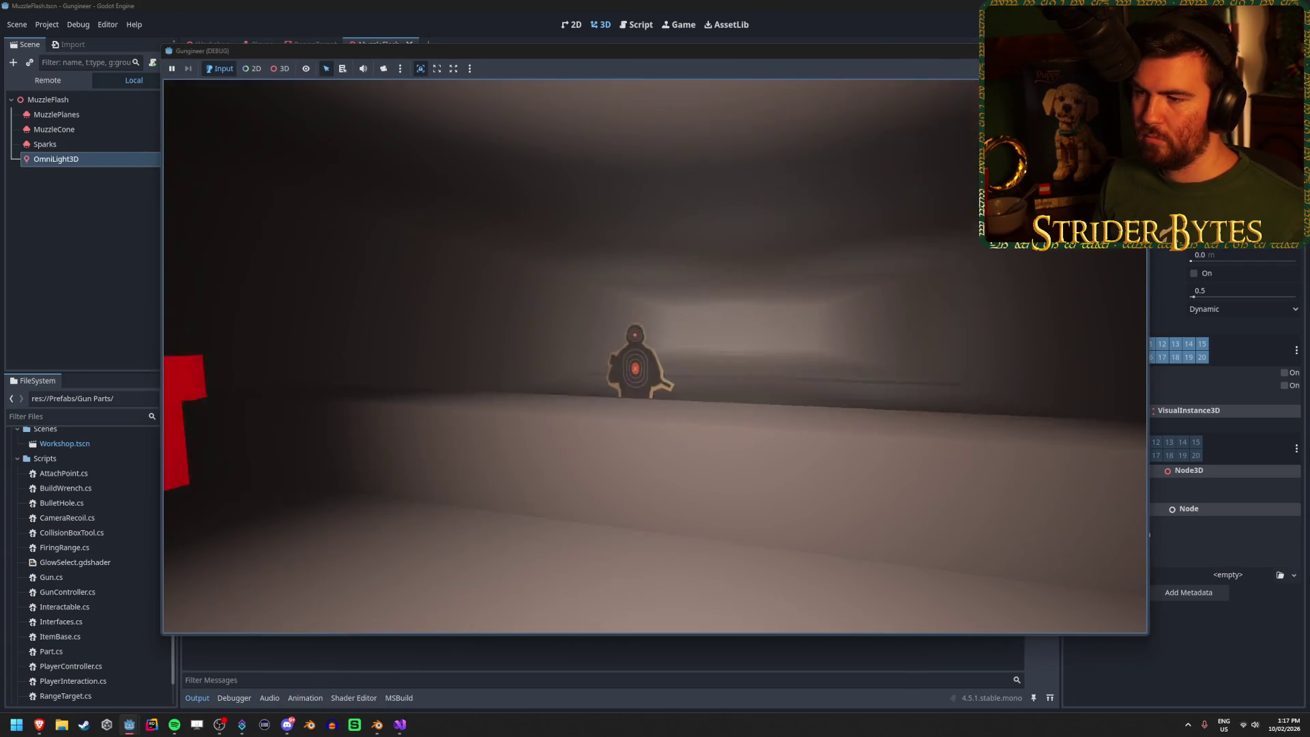
pyautogui.press('w')
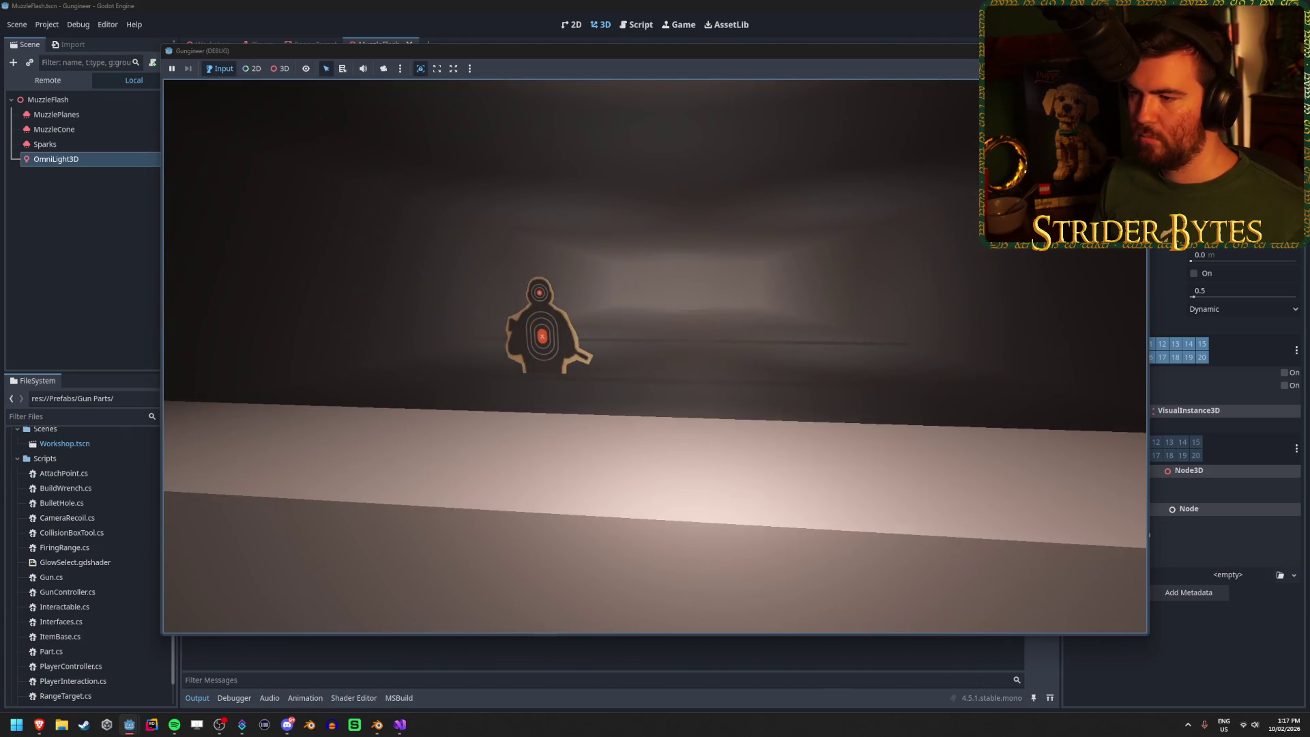
pyautogui.press('F8')
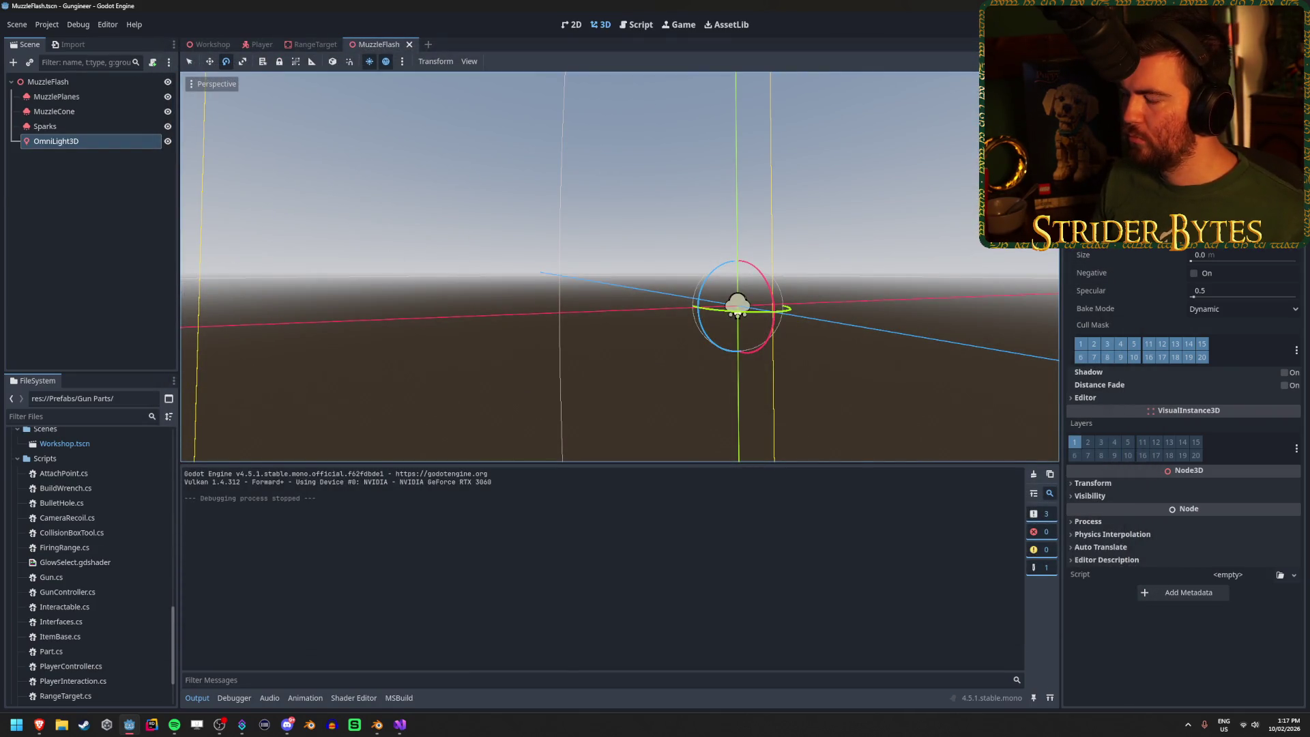
pyautogui.click(208, 45)
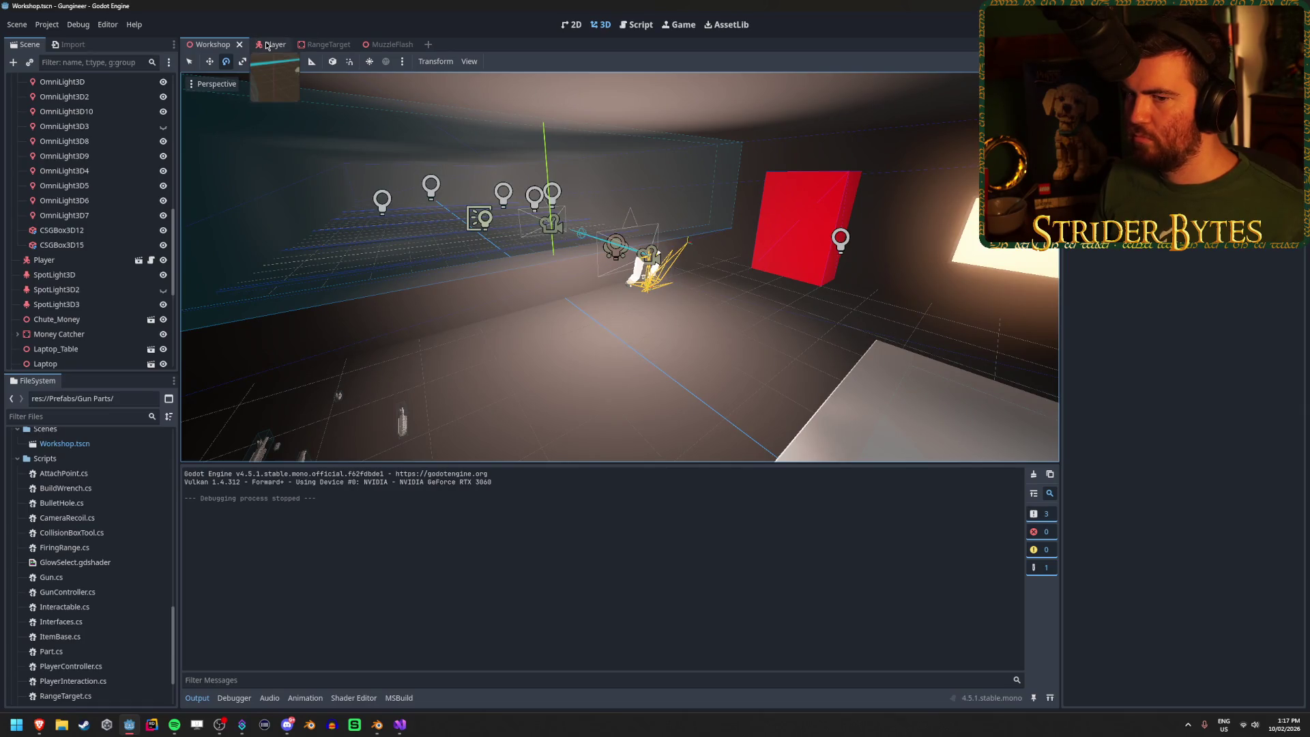
# Step: Set the OmniLight3D volumetric fog energy to 0.0, save, and compare it in the Workshop scene
pyautogui.click(382, 44)
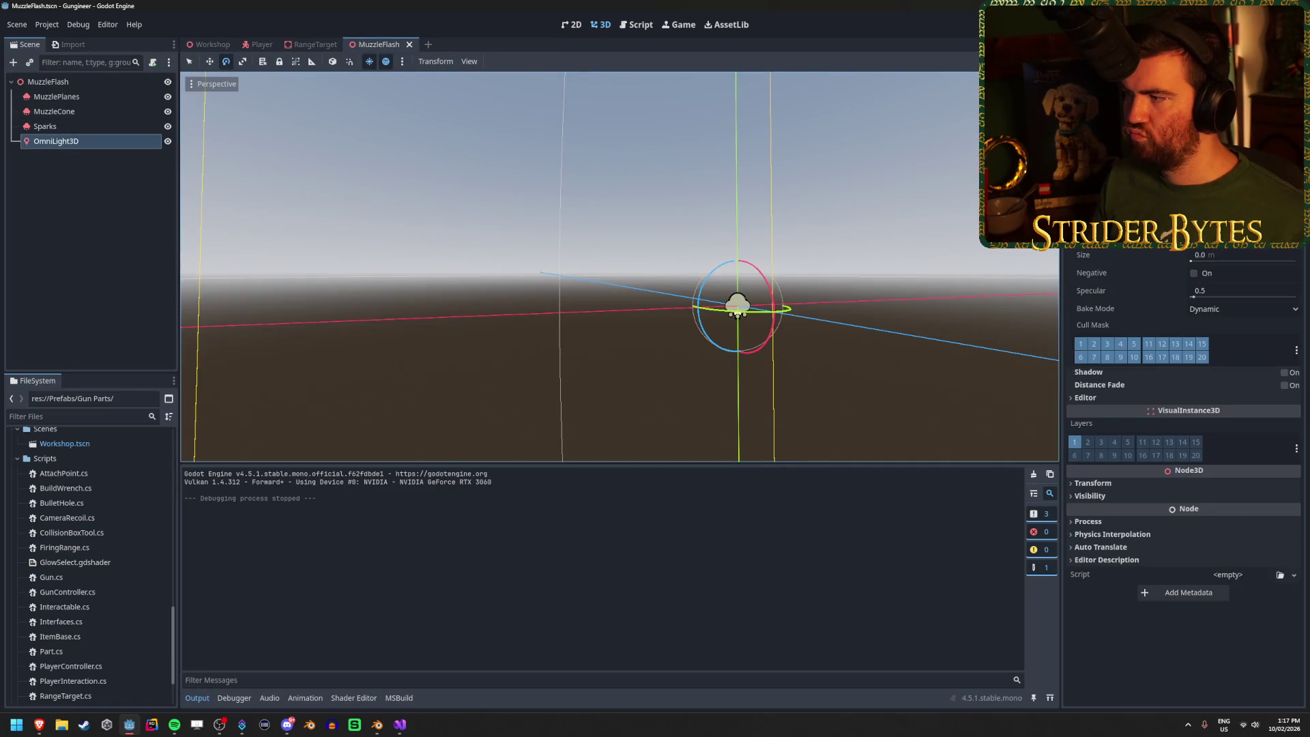
pyautogui.press('Return')
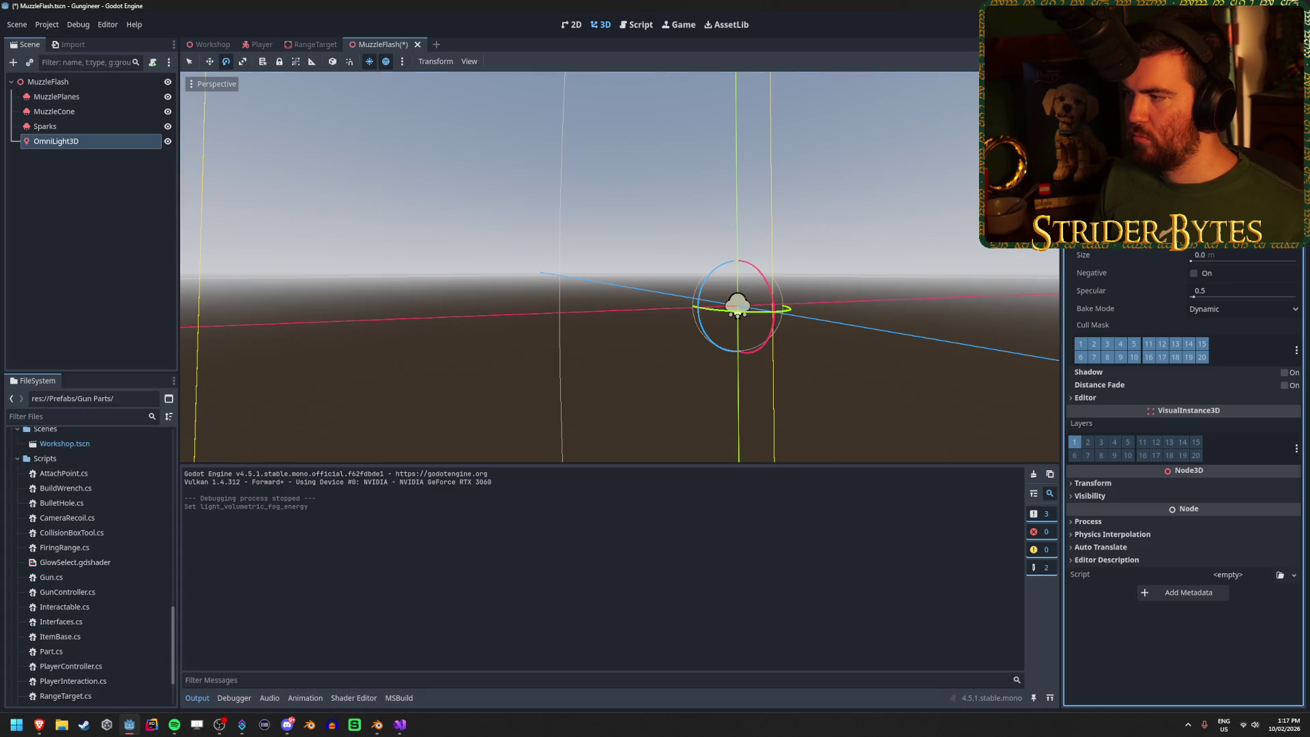
pyautogui.hotkey('ctrl', 's')
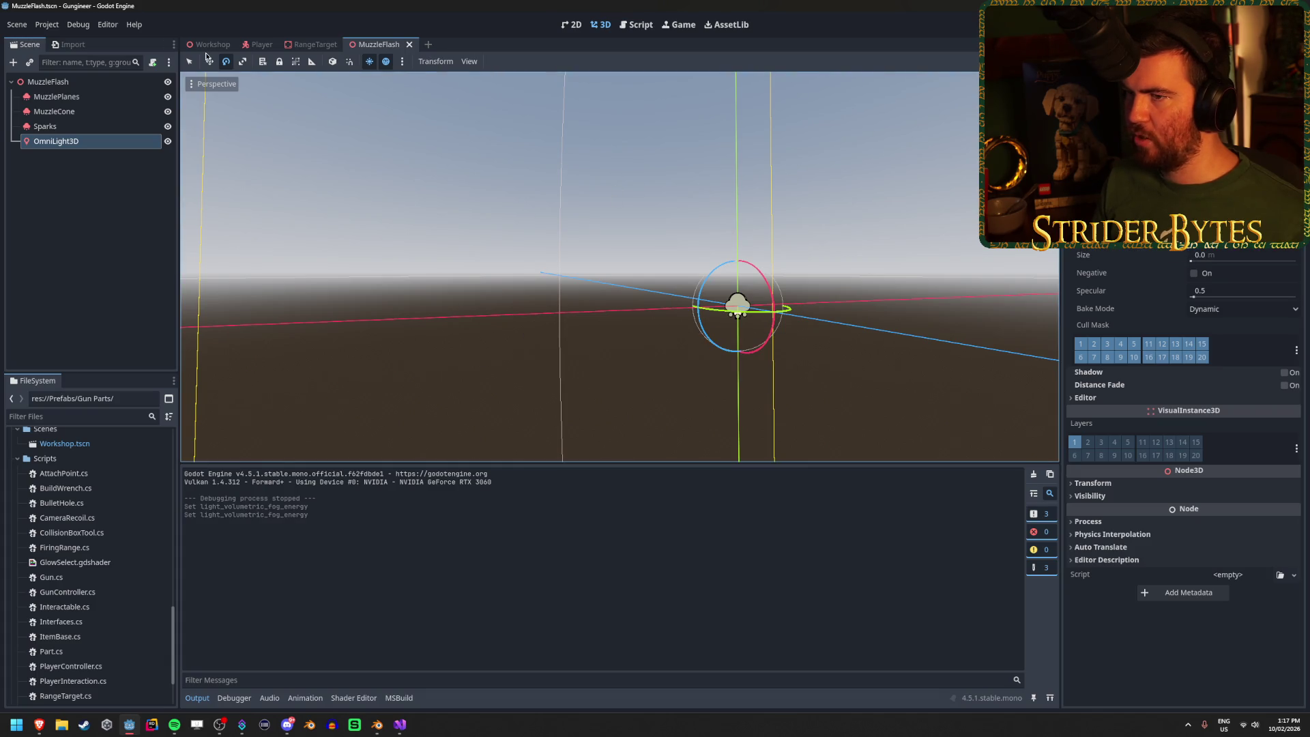
pyautogui.click(204, 45)
pyautogui.click(363, 45)
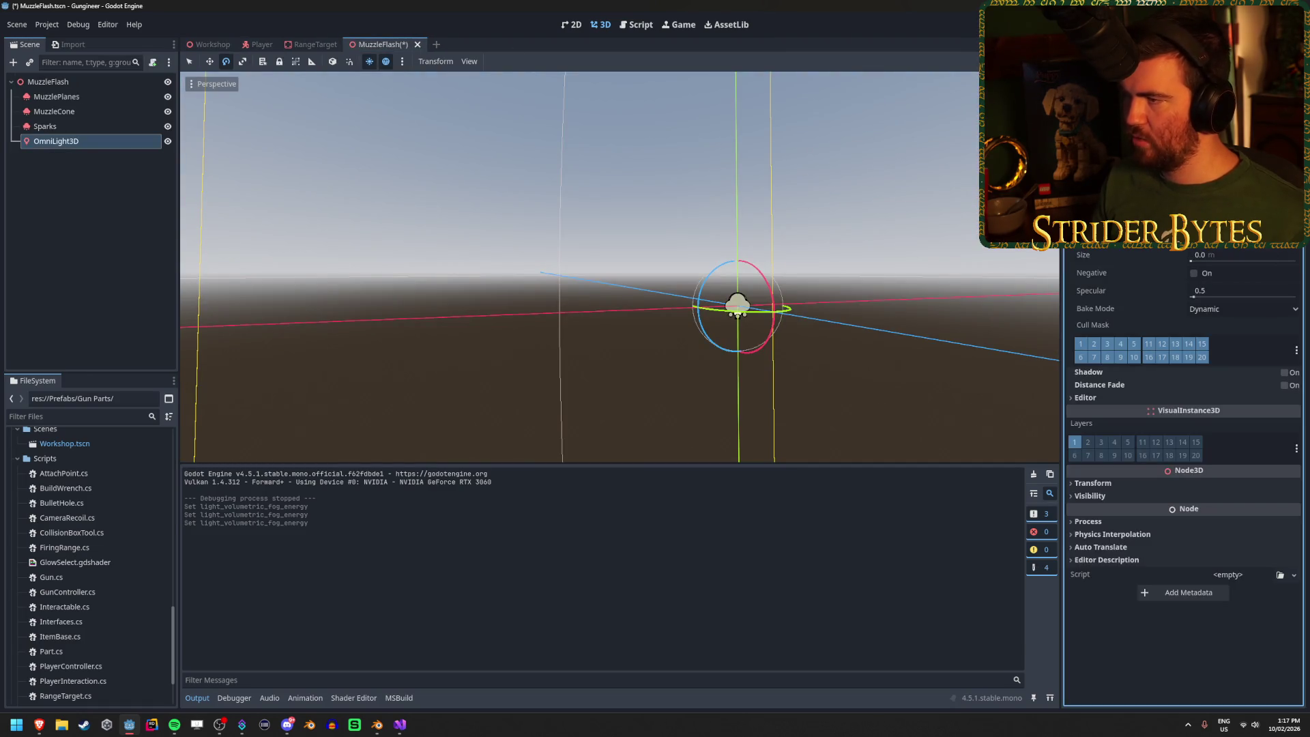
pyautogui.click(207, 45)
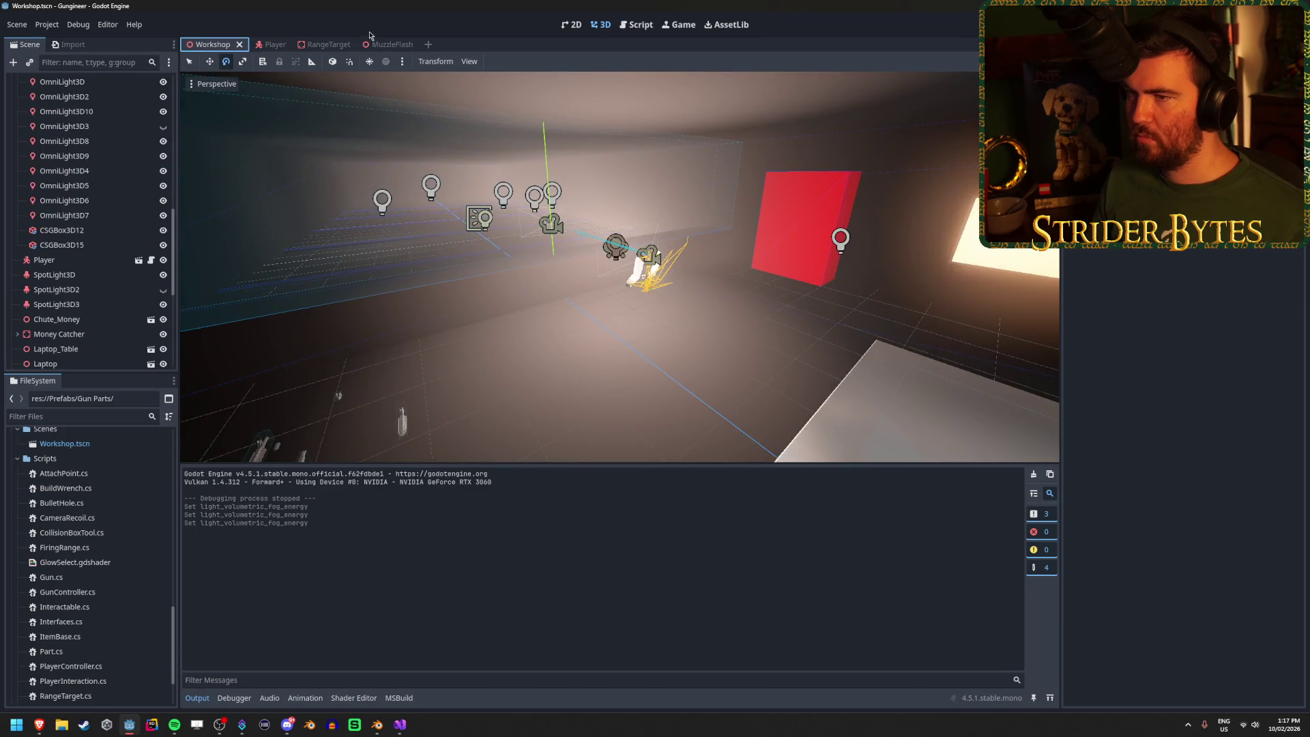
pyautogui.click(379, 44)
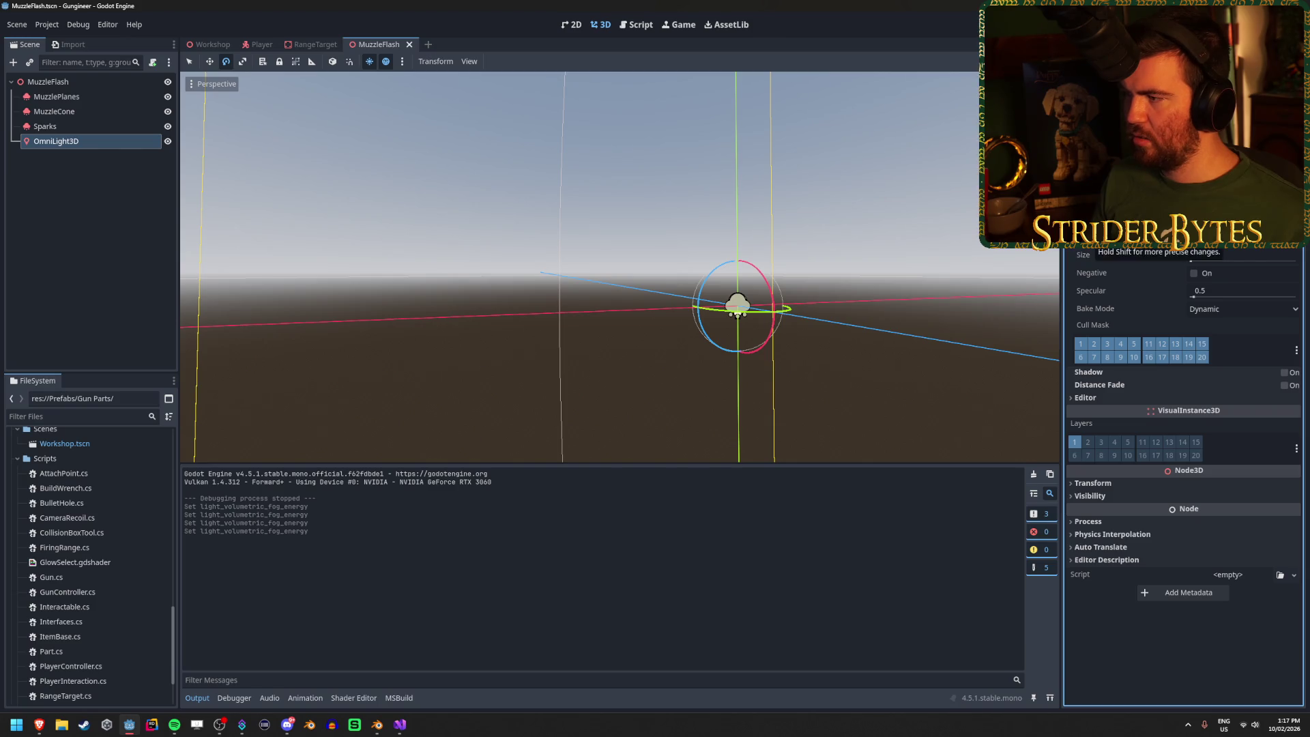
# Step: Lower the light's energy, undoing a trial size increase, and preview it in Workshop
pyautogui.moveTo(1217, 262); pyautogui.dragTo(1246, 261)
pyautogui.hotkey('ctrl', 'z')
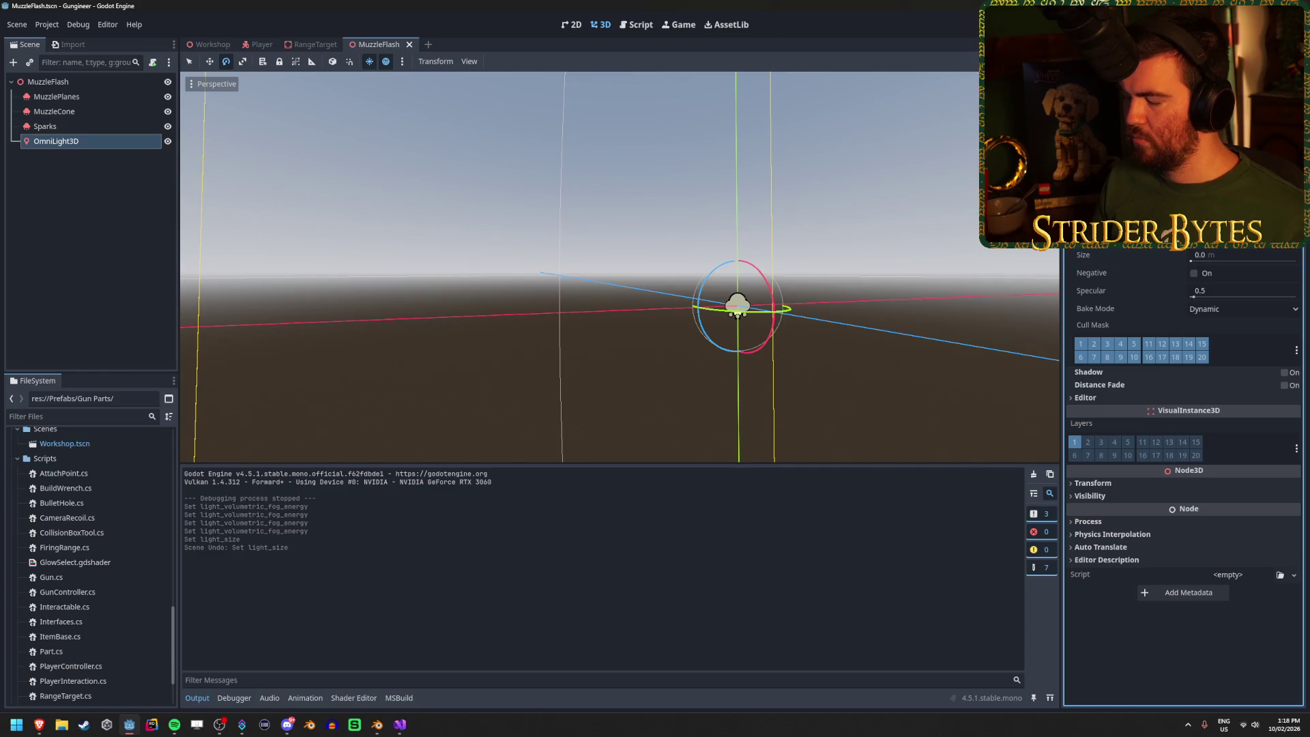
pyautogui.moveTo(1229, 183); pyautogui.dragTo(1201, 183)
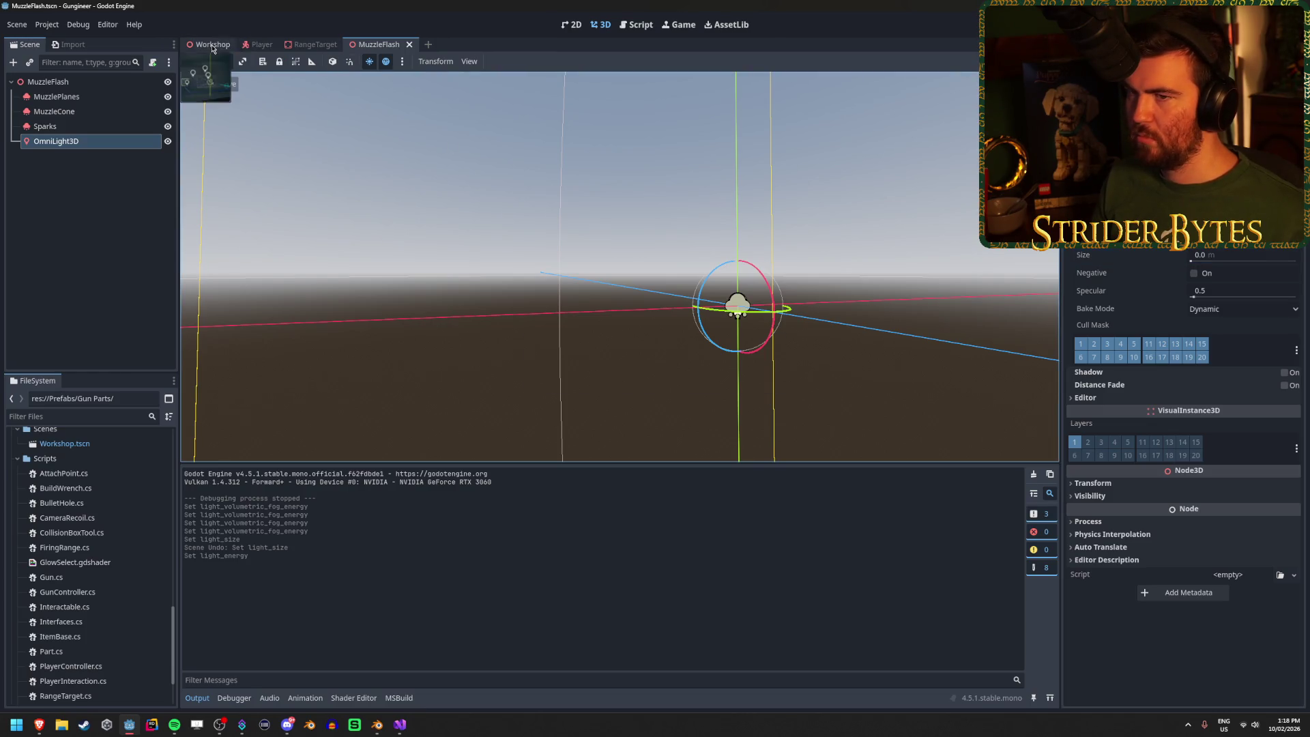
pyautogui.click(210, 45)
pyautogui.click(384, 45)
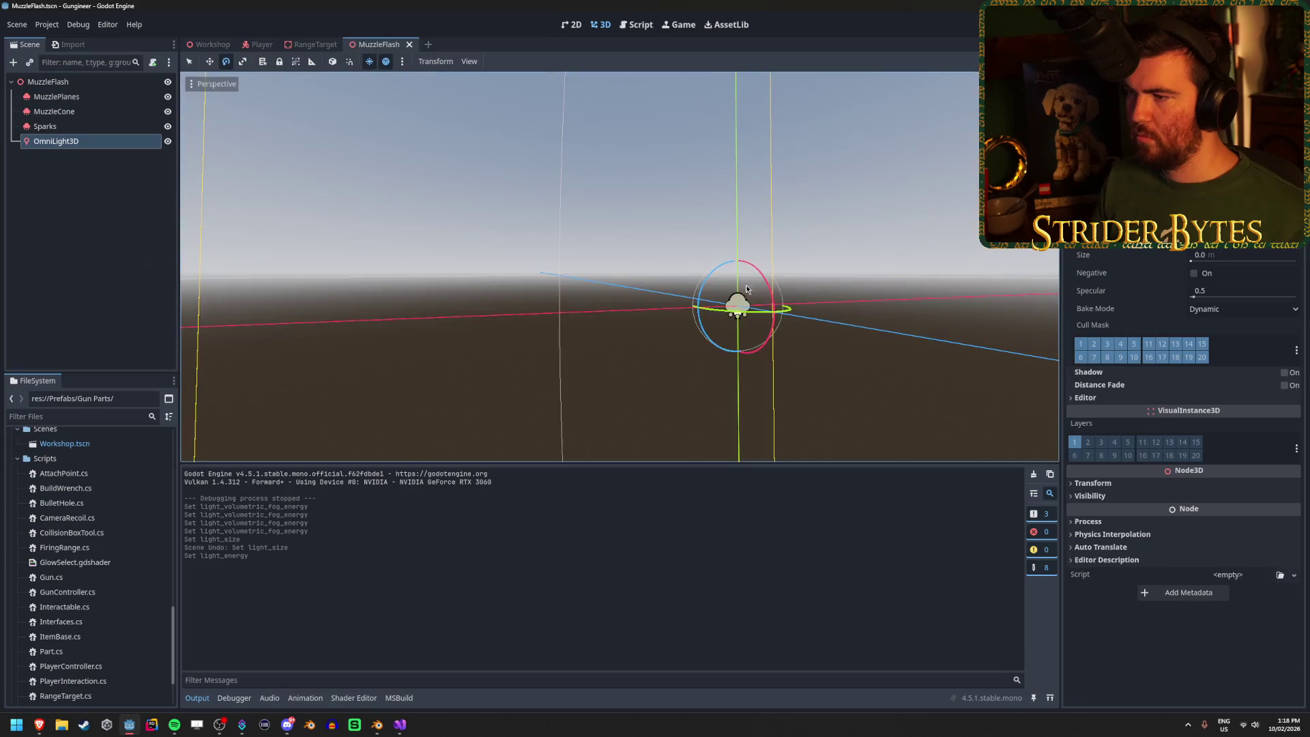
pyautogui.scroll(-5, 615, 266)
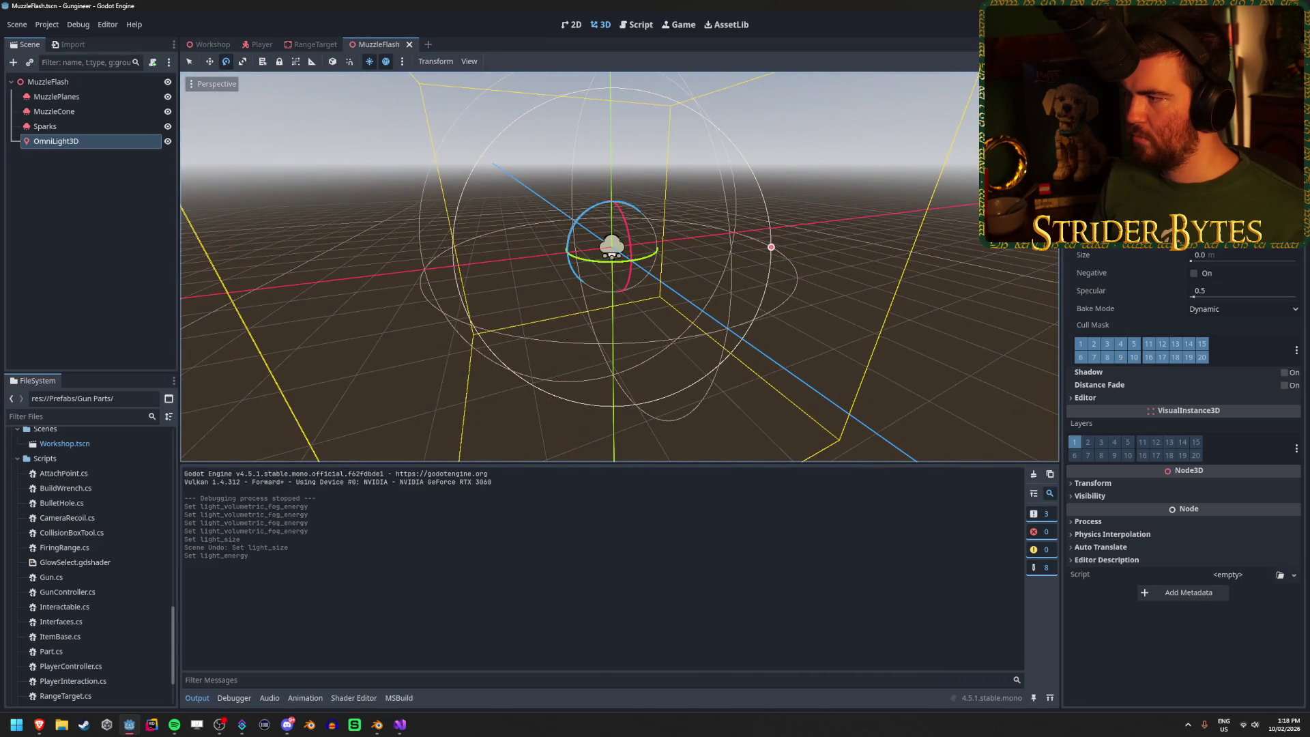
# Step: Give the light a size of 0.185 m after undoing a specular tweak, save, and check Workshop
pyautogui.click(1203, 296)
pyautogui.hotkey('ctrl', 'z')
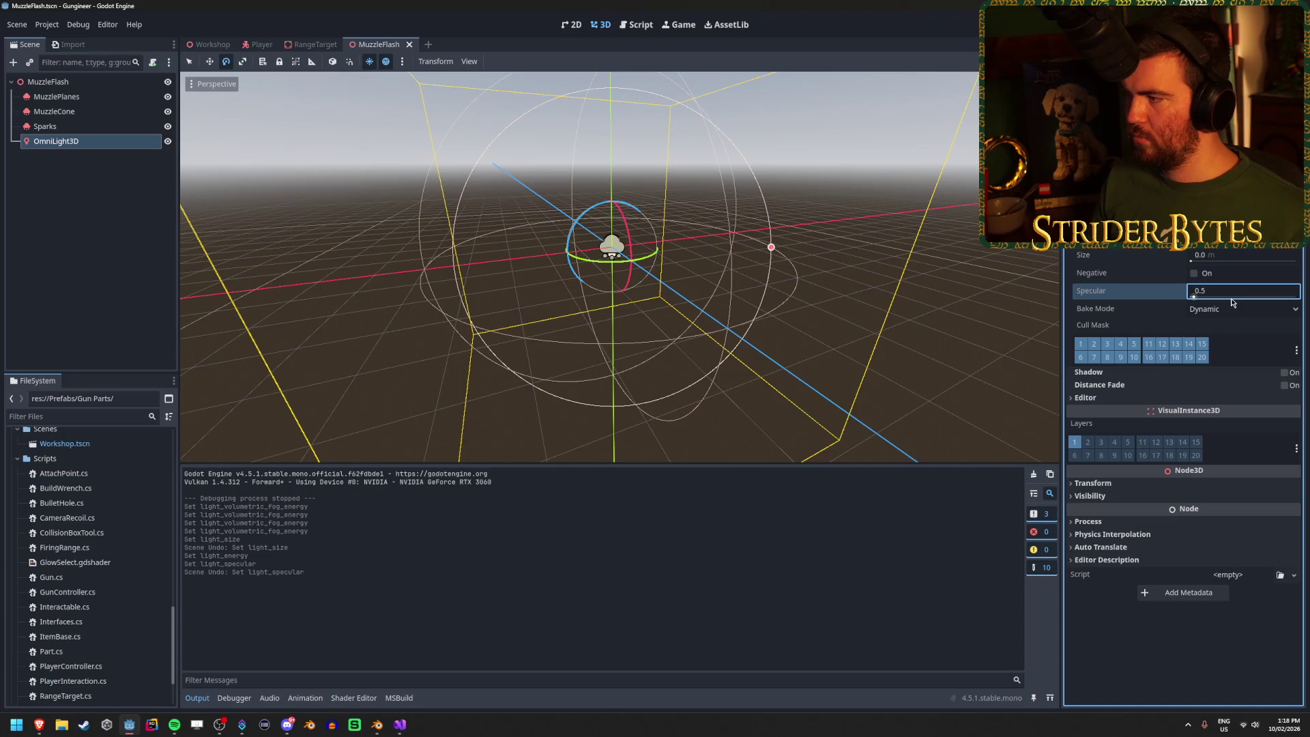
pyautogui.moveTo(1199, 260); pyautogui.dragTo(1210, 260)
pyautogui.hotkey('ctrl', 's')
pyautogui.click(209, 43)
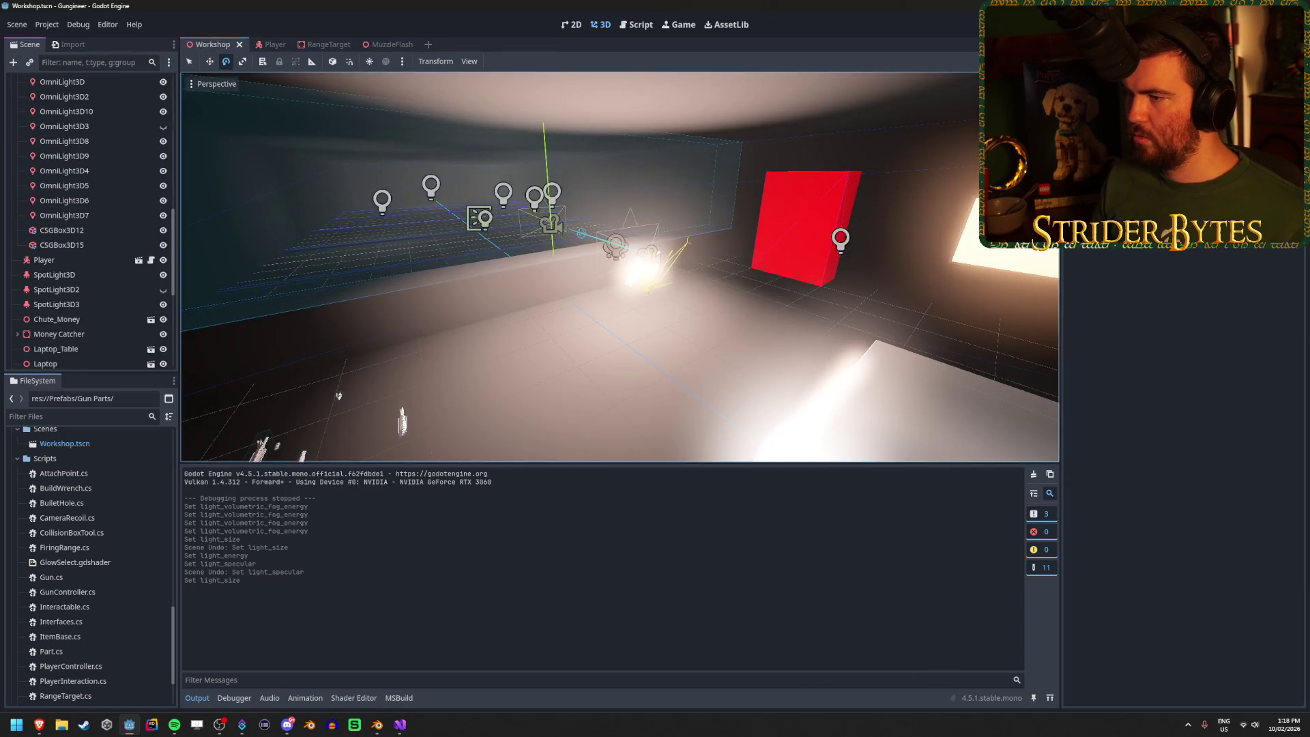
pyautogui.press('w')
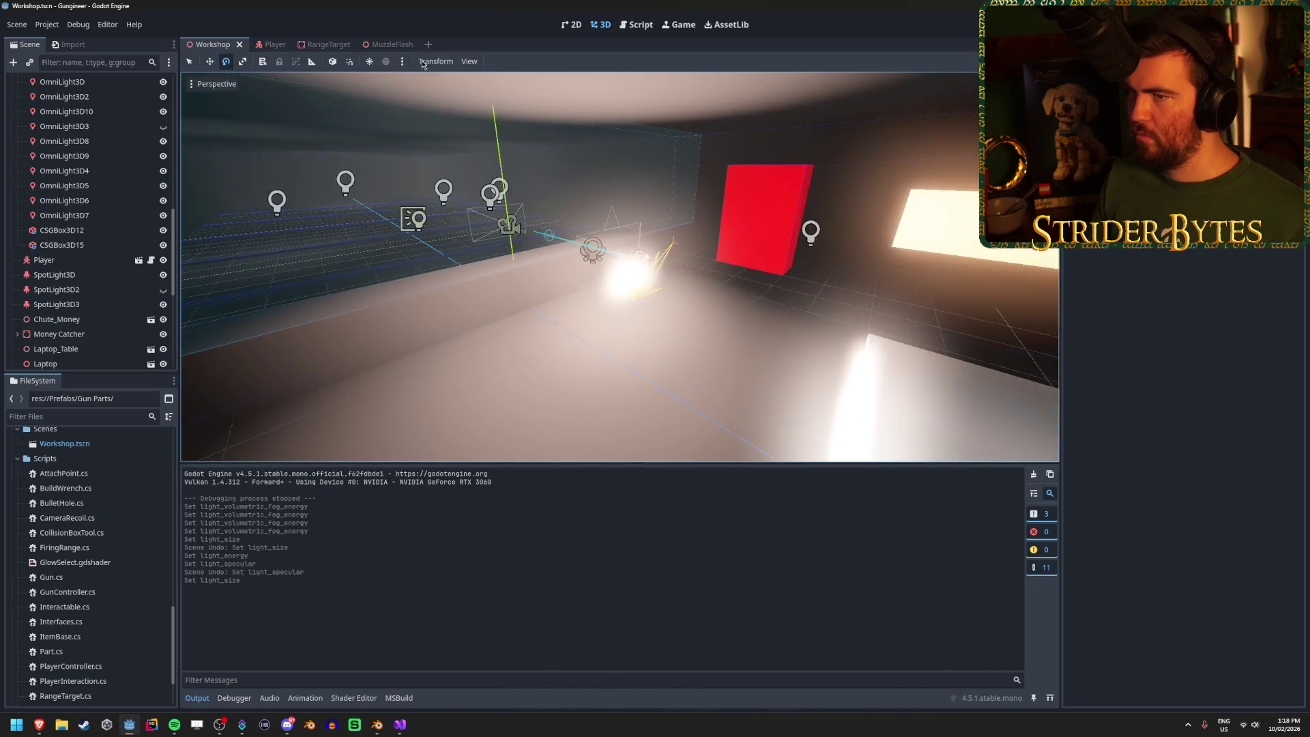
pyautogui.click(382, 43)
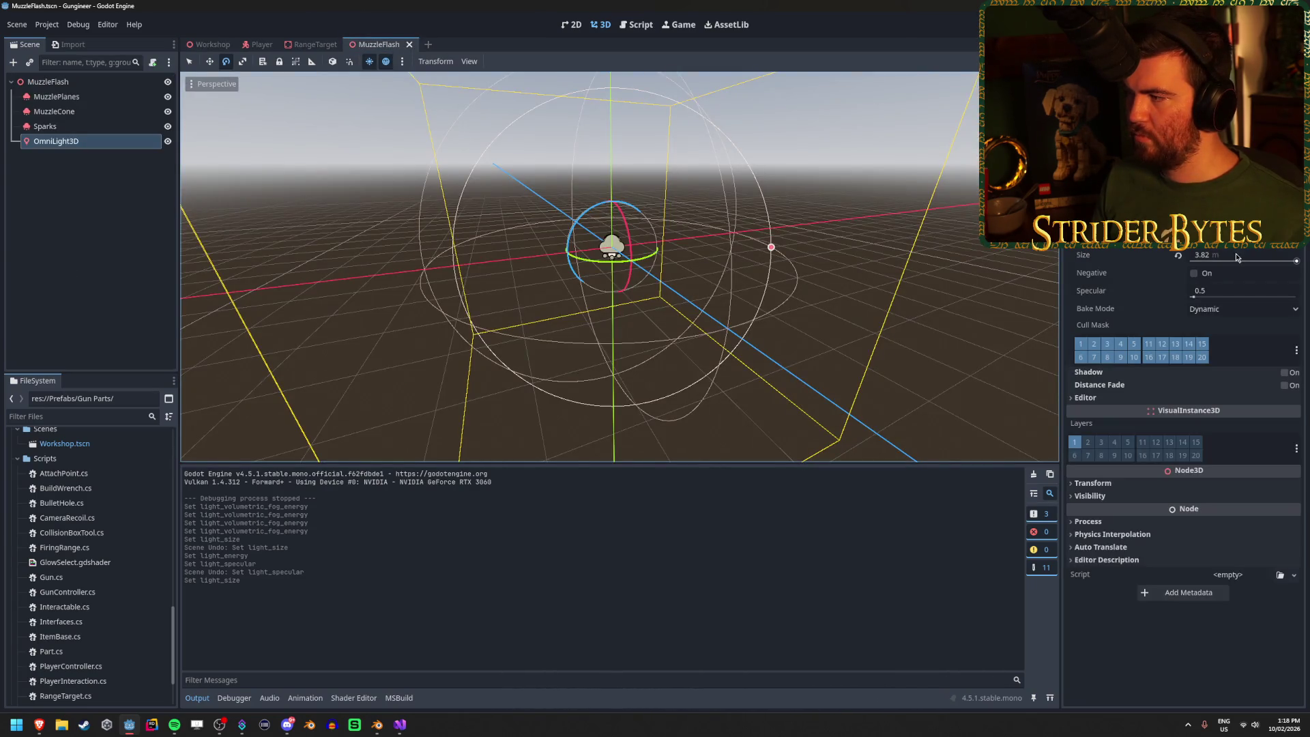
# Step: Try editing the light's size and shrinking it along X with the scale tool, then undo the scaling
pyautogui.click(1238, 257)
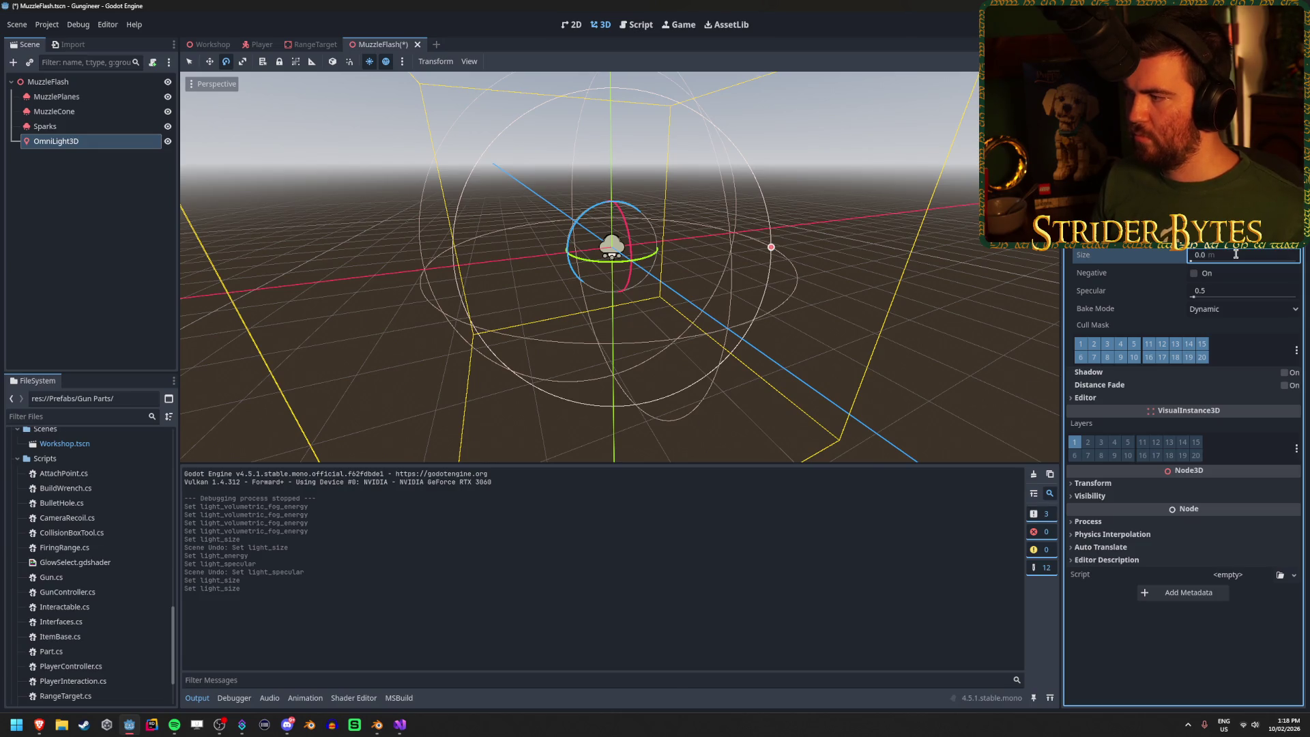
pyautogui.click(205, 45)
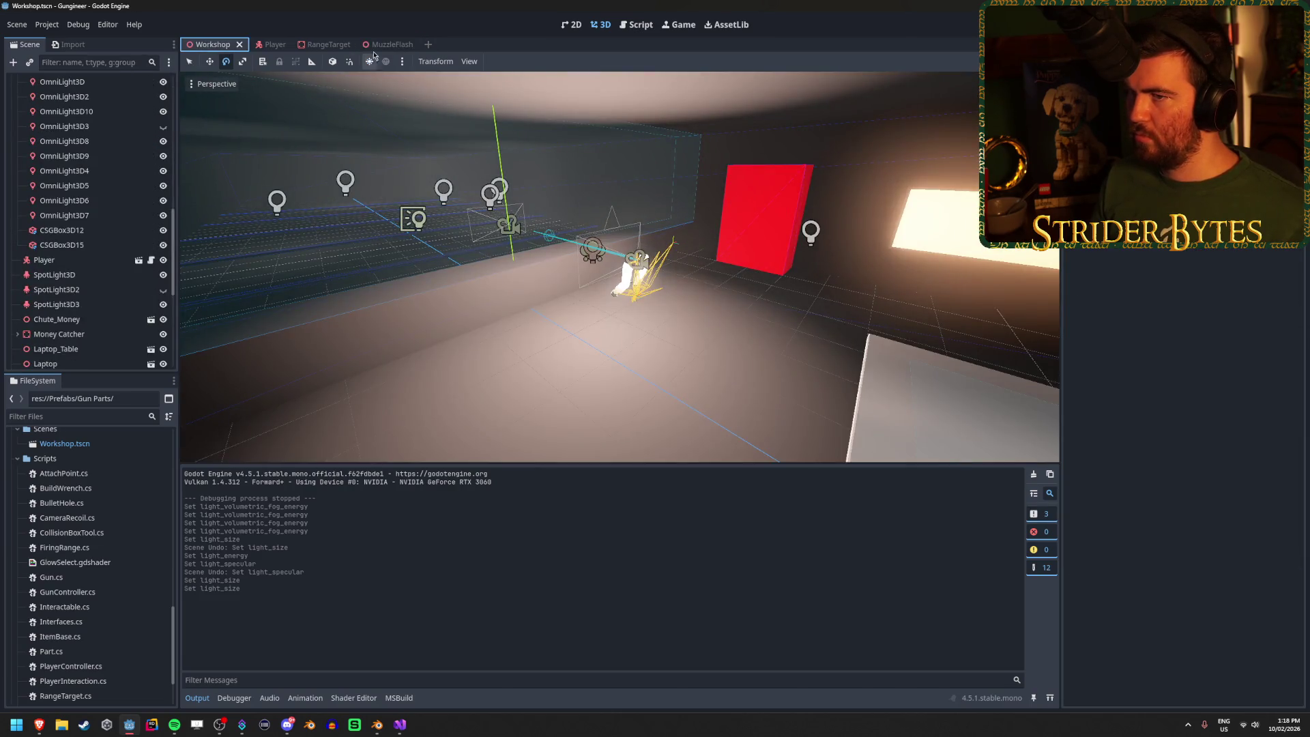
pyautogui.click(385, 44)
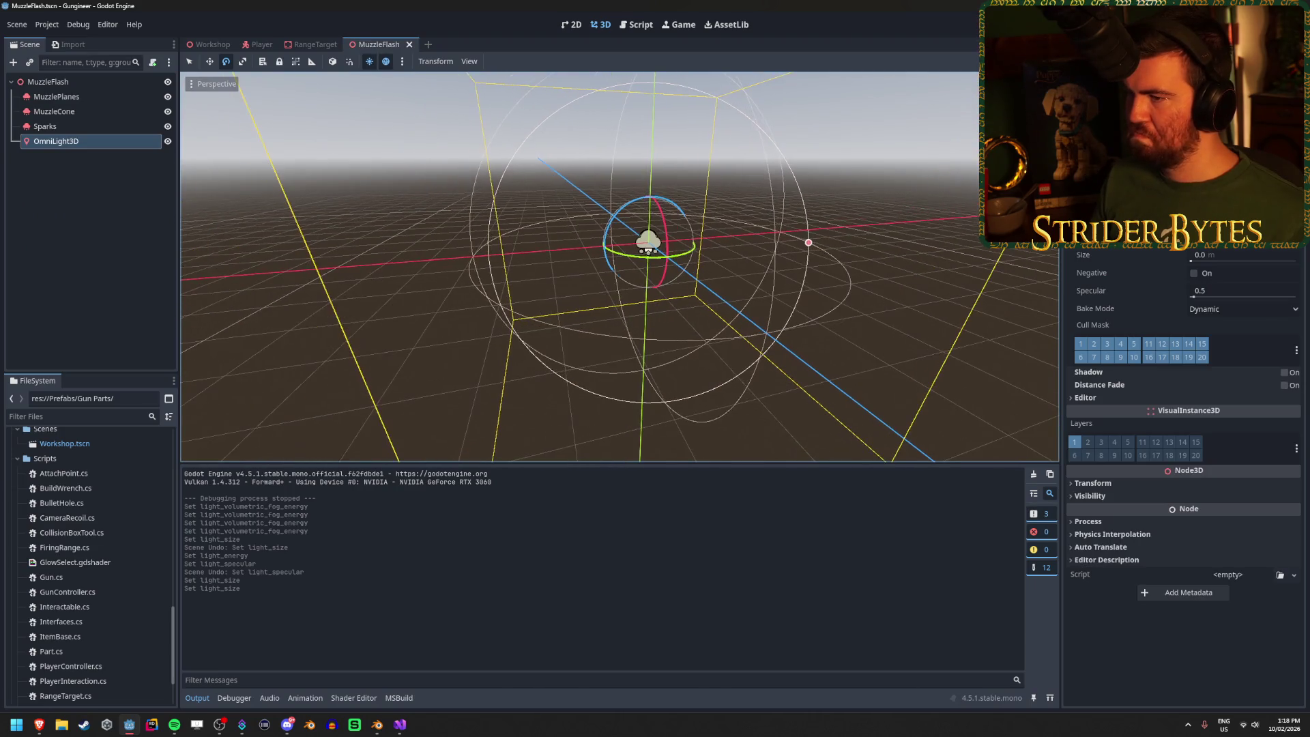
pyautogui.press('w')
pyautogui.press('e')
pyautogui.press('r')
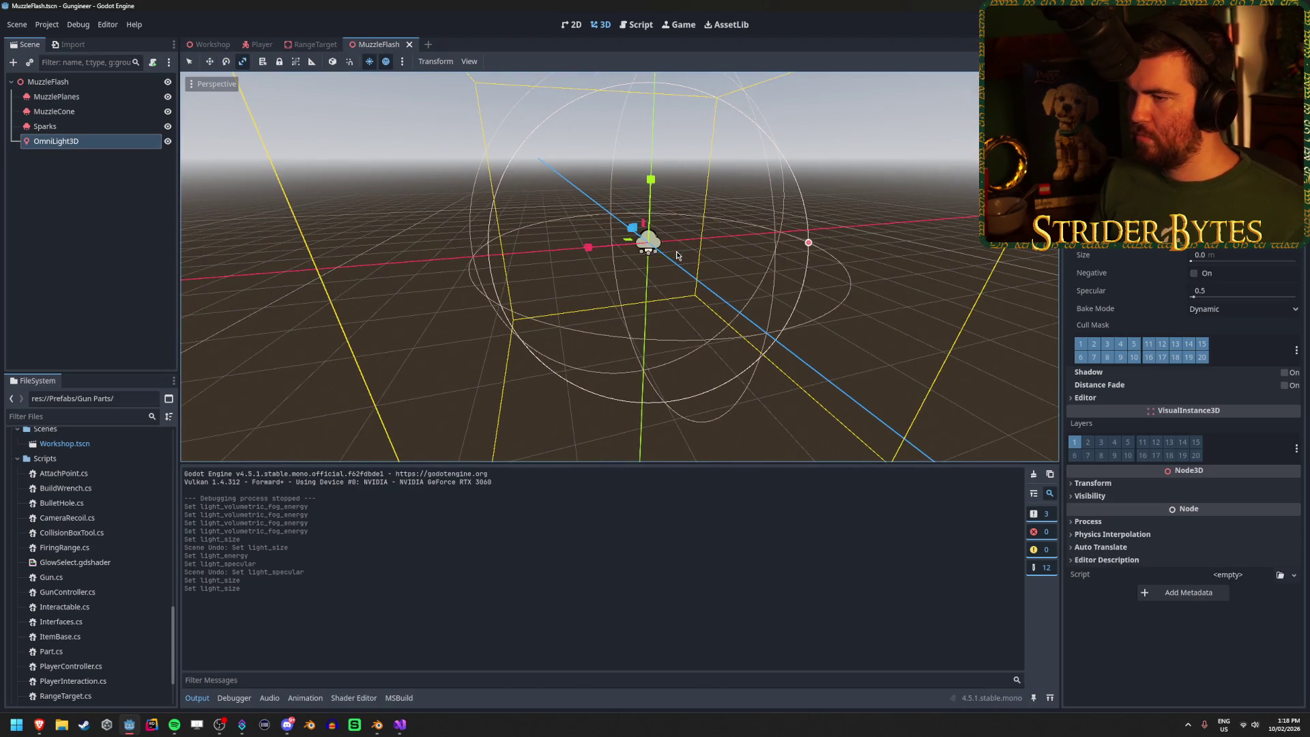
pyautogui.moveTo(588, 247); pyautogui.dragTo(537, 251)
pyautogui.moveTo(316, 283); pyautogui.dragTo(316, 283)
pyautogui.hotkey('ctrl', 'z')
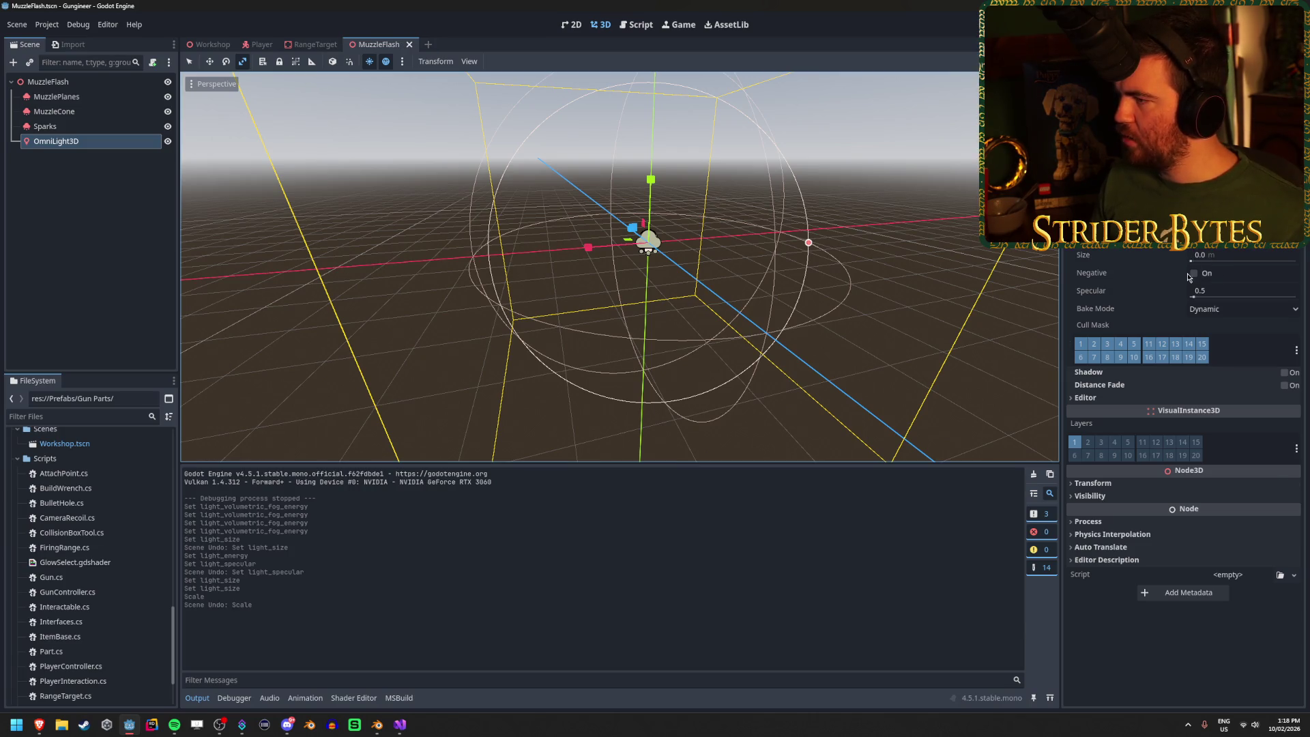
# Step: Enlarge the light's Omni Range, save, and fly the Workshop view toward the red door
pyautogui.scroll(2, 1184, 410)
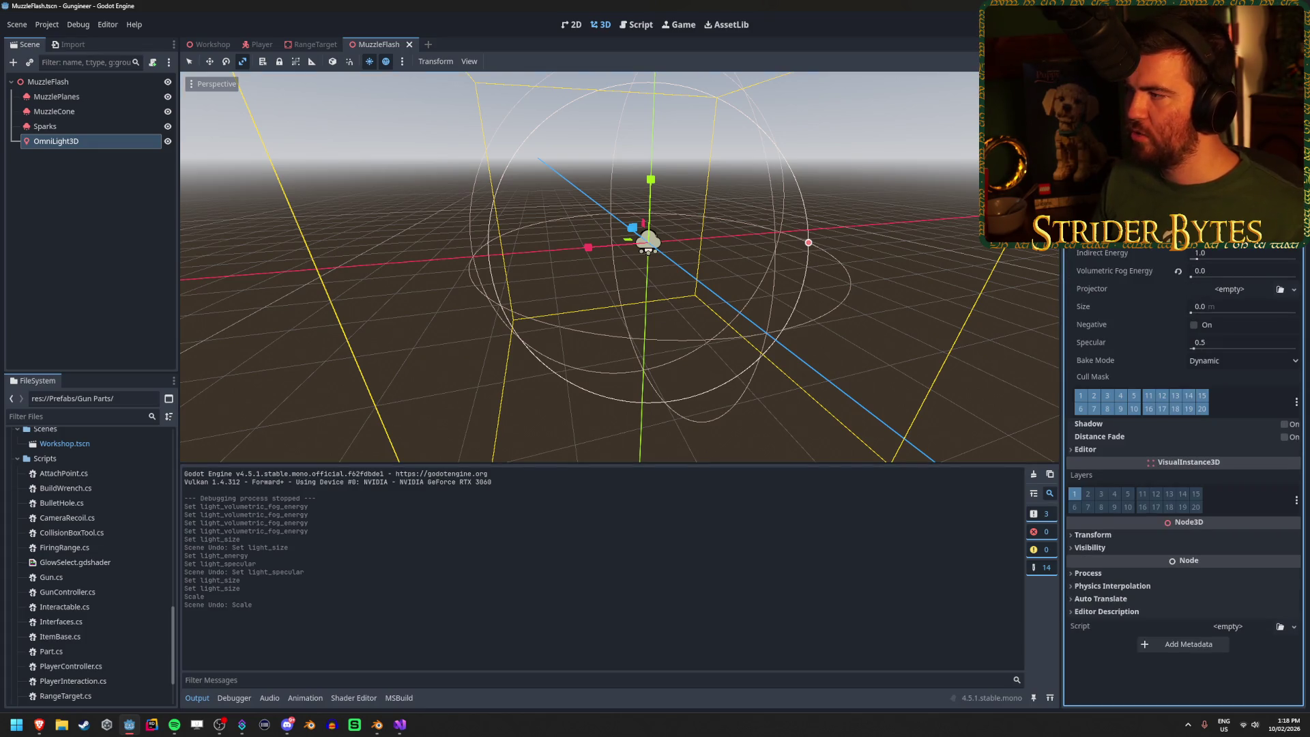
pyautogui.press('Return')
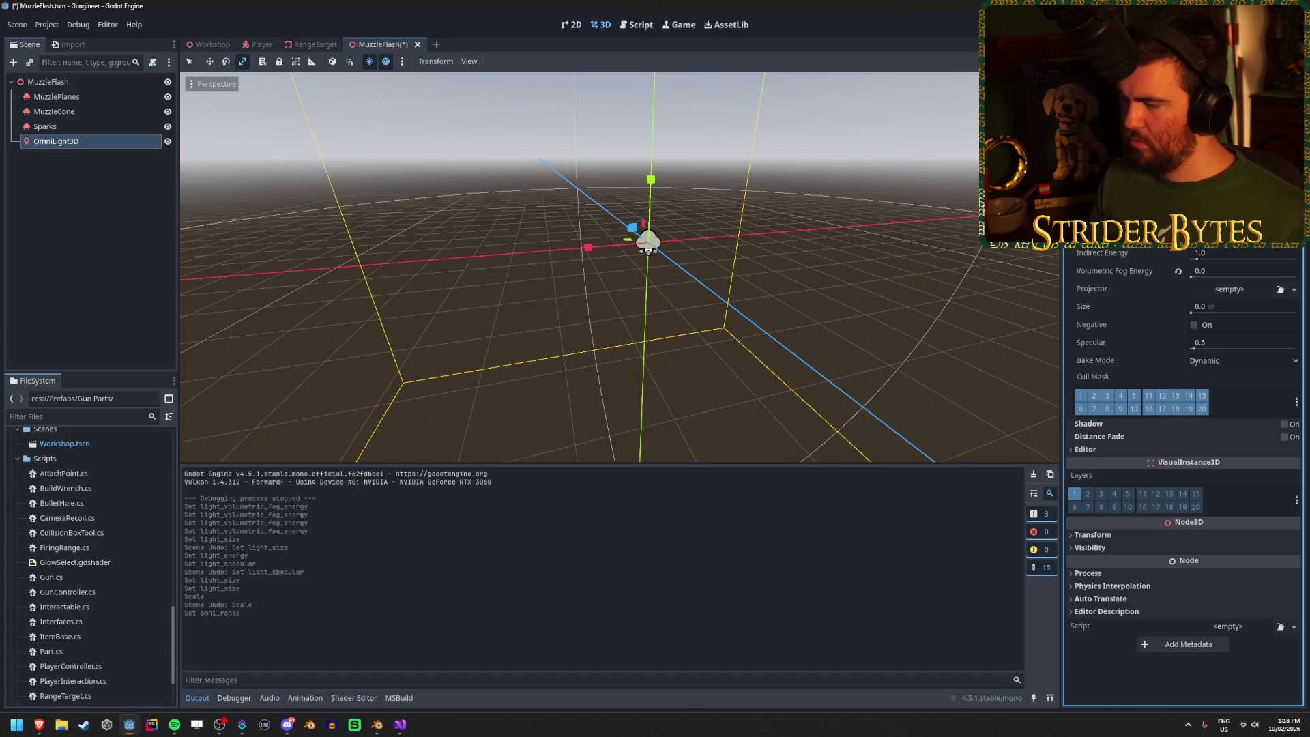
pyautogui.hotkey('ctrl', 's')
pyautogui.click(211, 45)
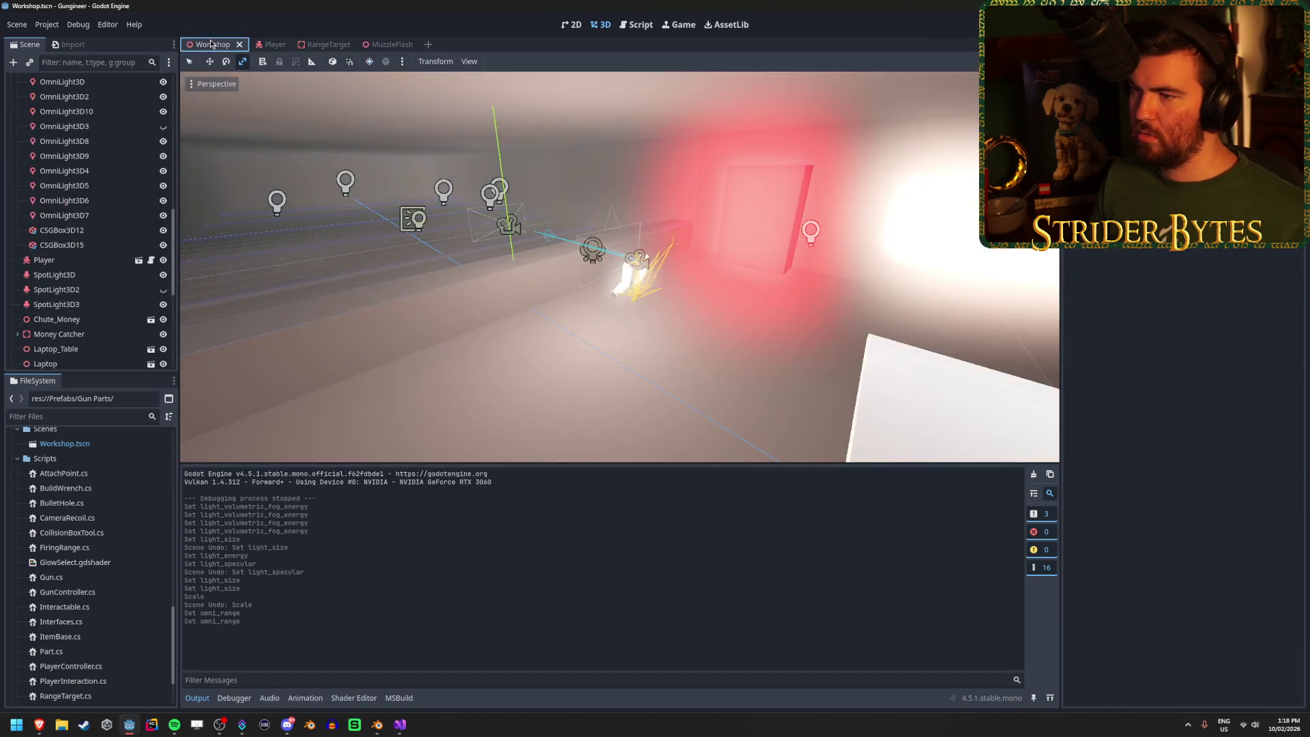
pyautogui.moveTo(614, 266); pyautogui.dragTo(764, 270)
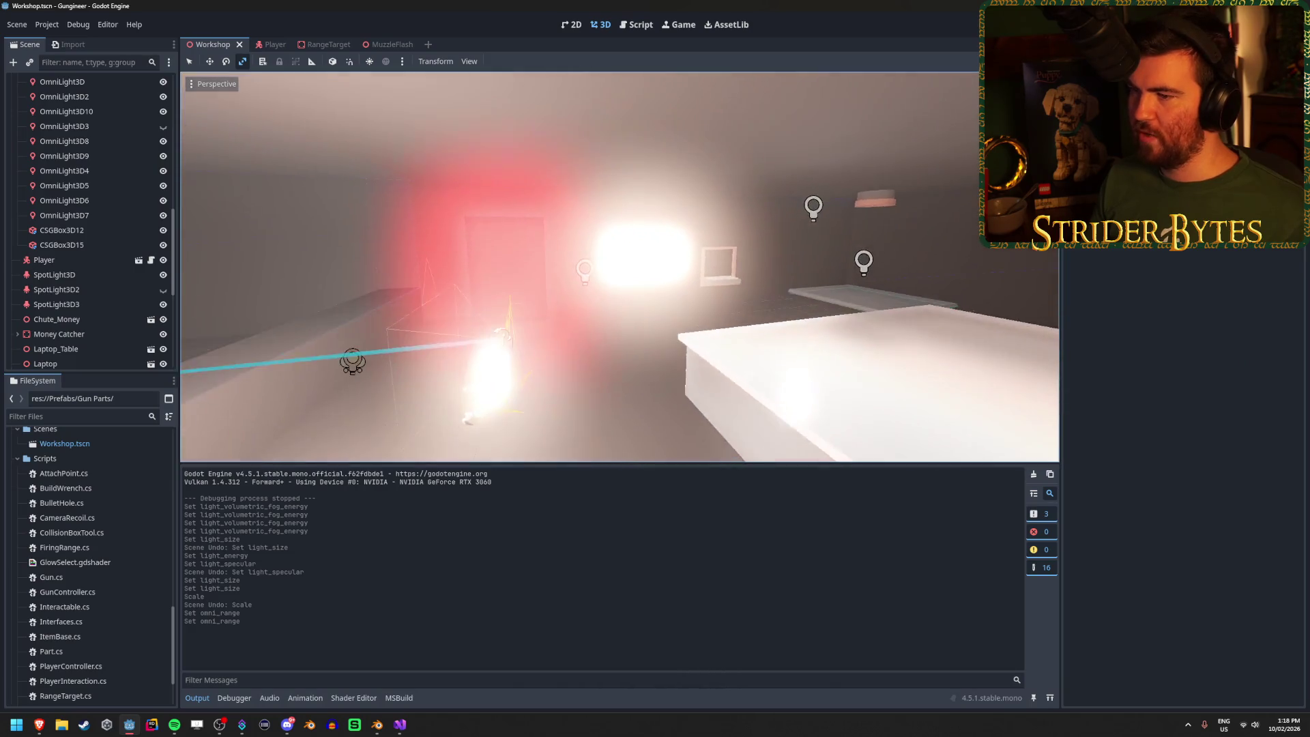
# Step: Adjust the light colour's intensity value, save, and preview it in the Workshop scene
pyautogui.click(389, 44)
pyautogui.click(1228, 220)
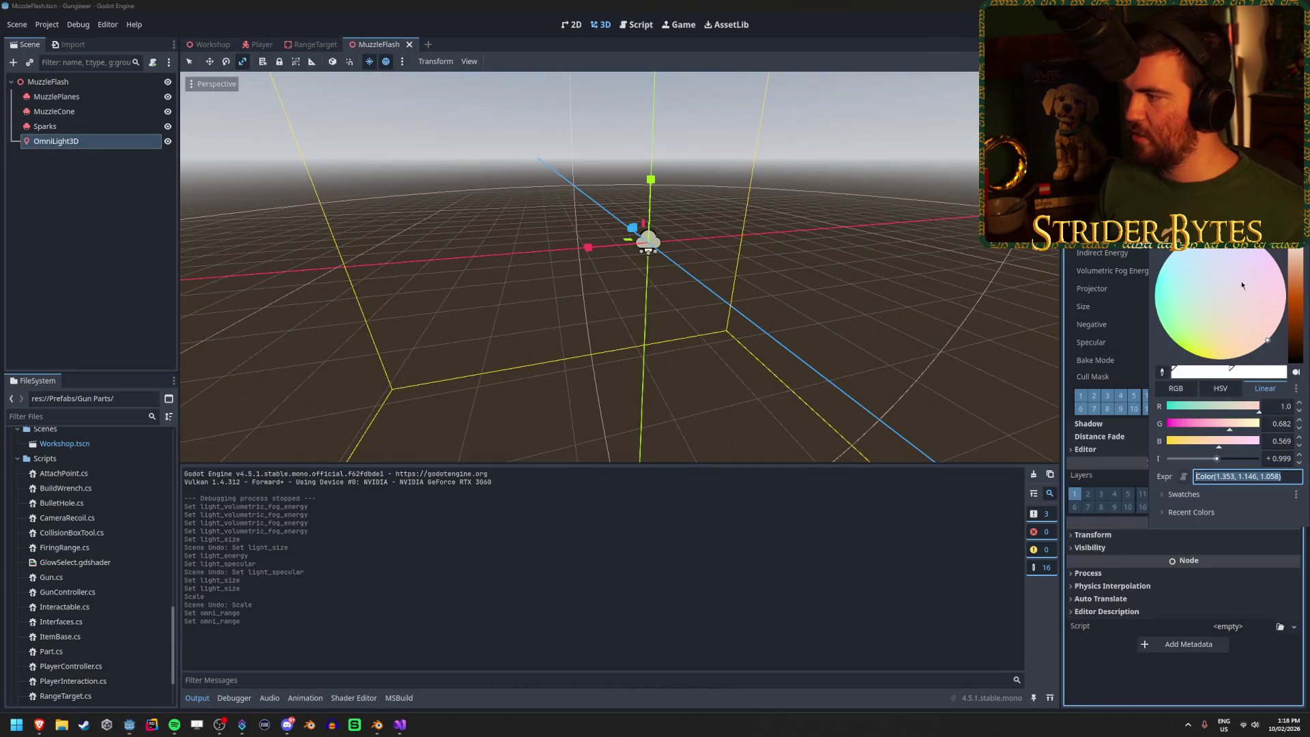
pyautogui.click(1282, 457)
pyautogui.press('Return')
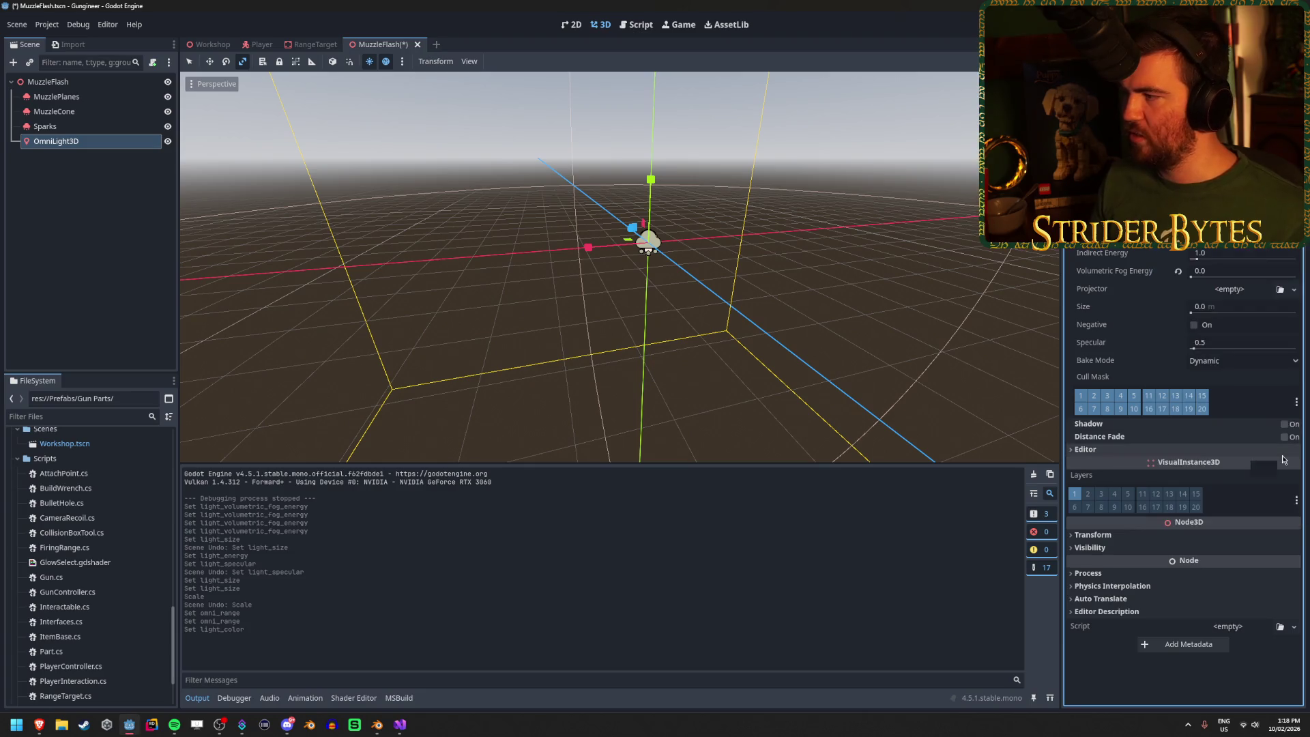
pyautogui.hotkey('ctrl', 's')
pyautogui.click(210, 45)
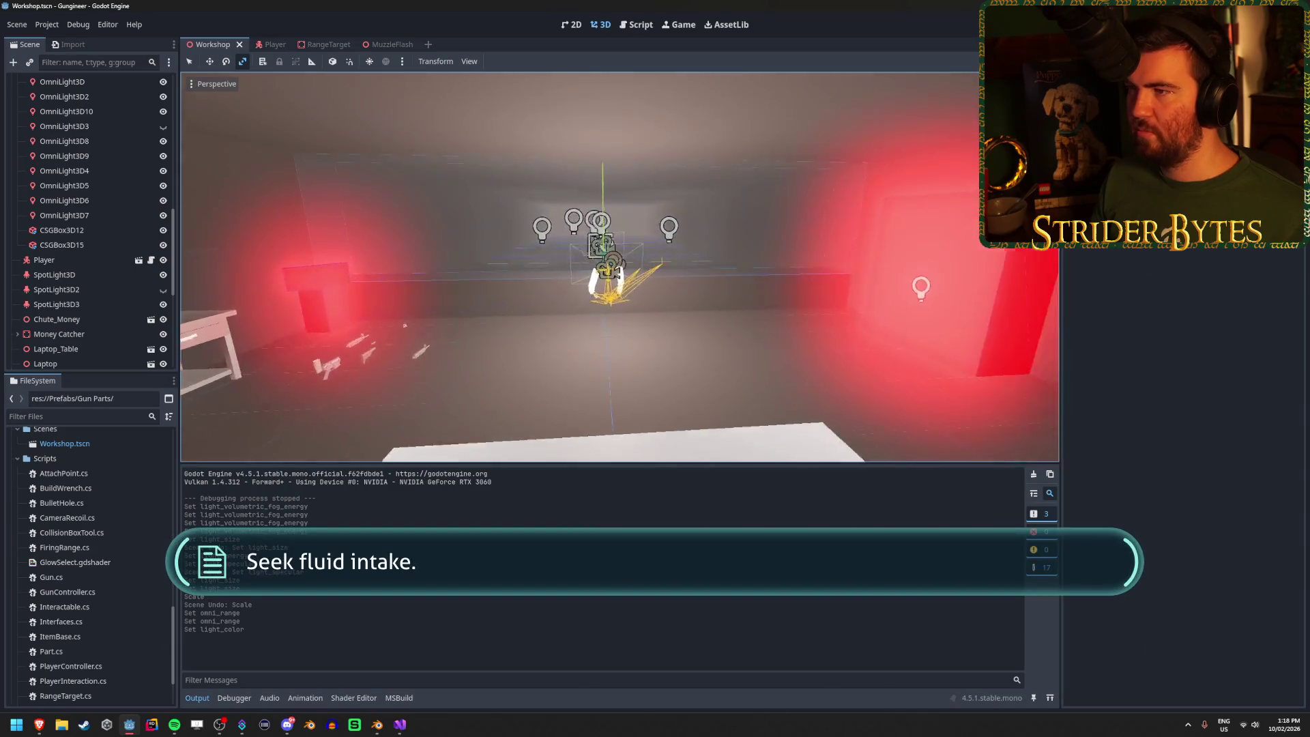
pyautogui.click(382, 45)
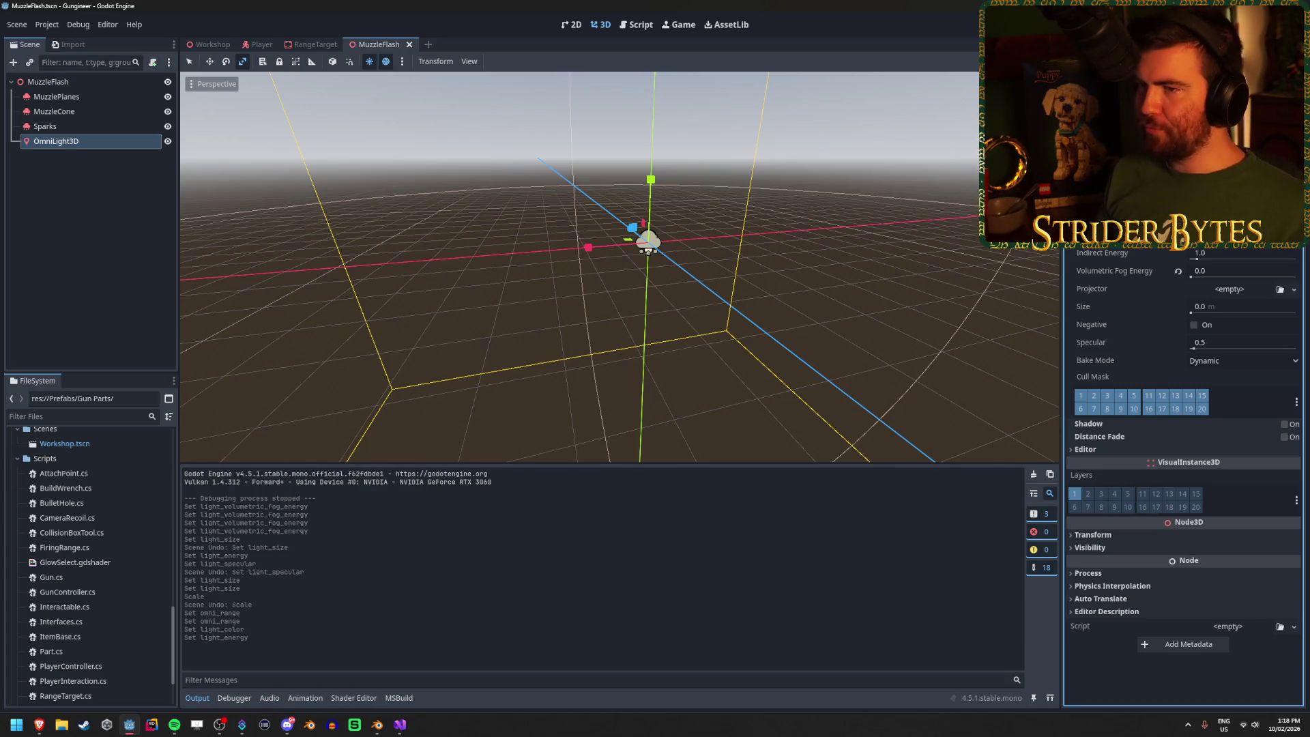
# Step: Compare the light between the MuzzleFlash and Workshop scenes, checking its colour settings and saving
pyautogui.click(210, 45)
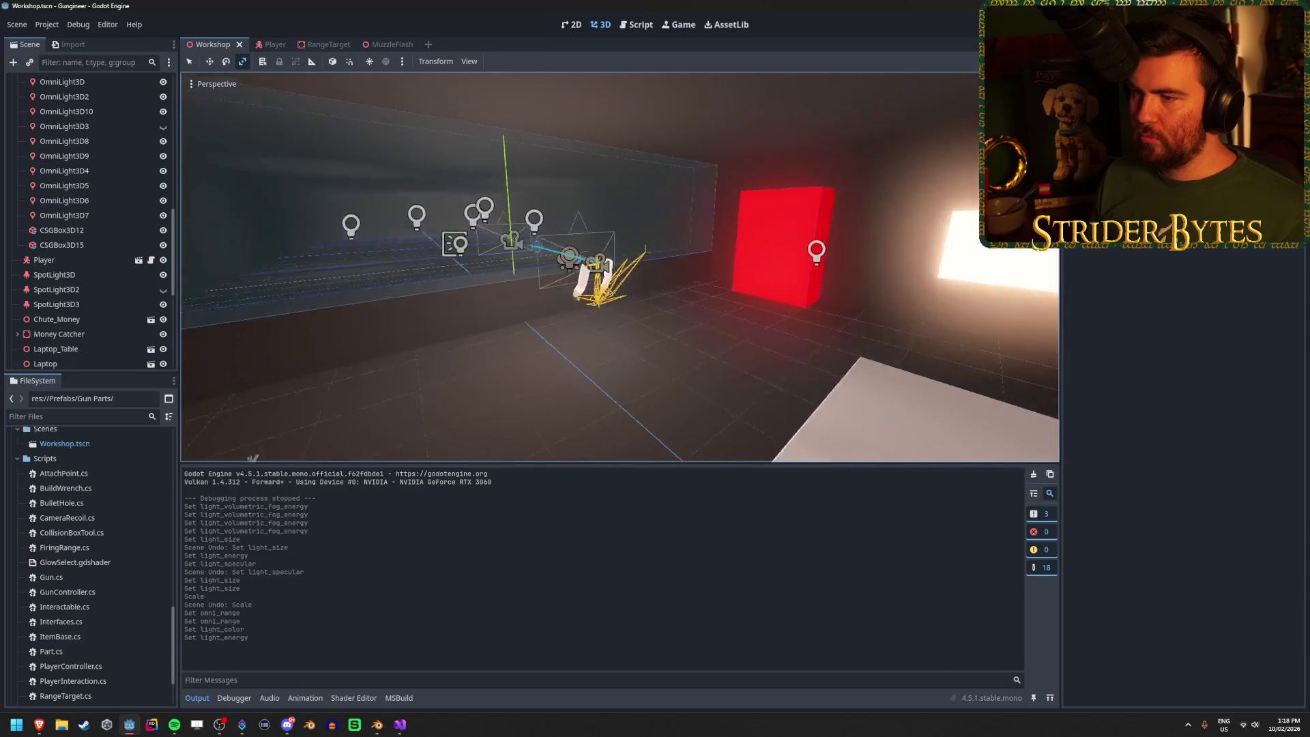
pyautogui.click(399, 45)
pyautogui.click(1241, 217)
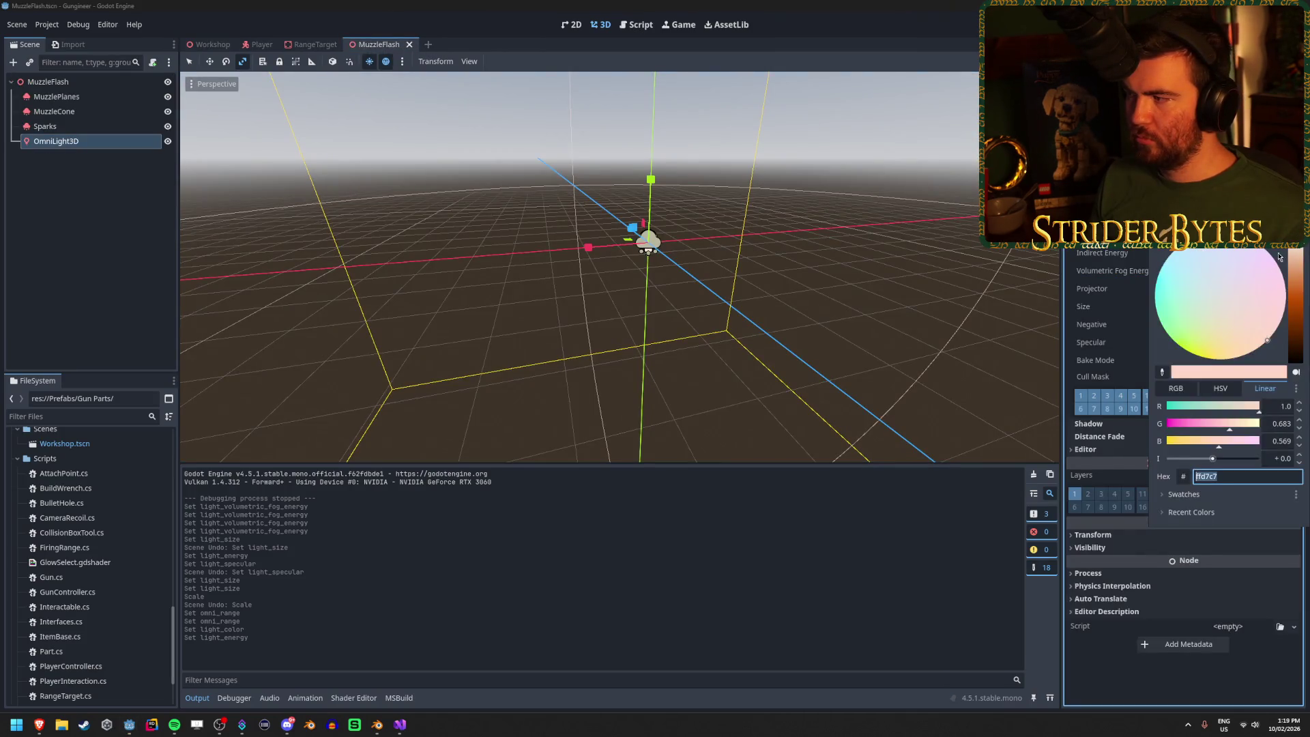
pyautogui.click(208, 45)
pyautogui.click(402, 45)
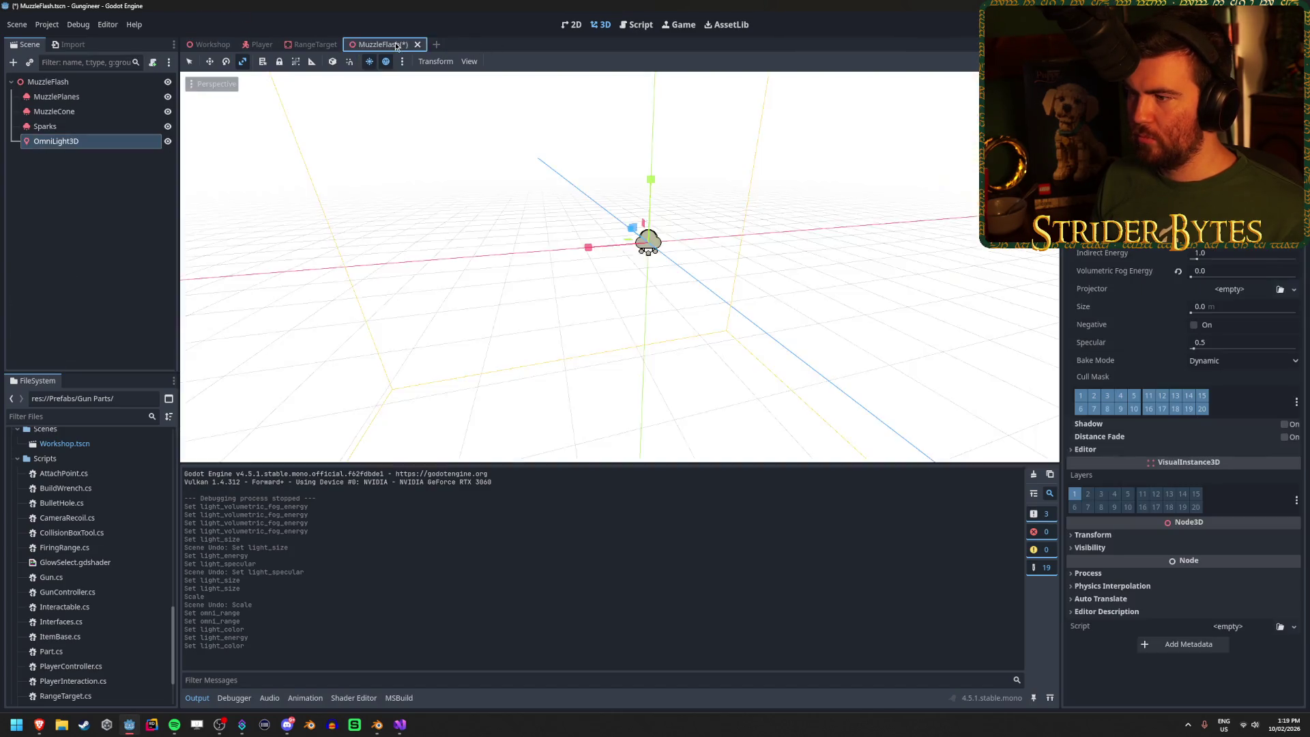
pyautogui.hotkey('ctrl', 's')
pyautogui.click(208, 45)
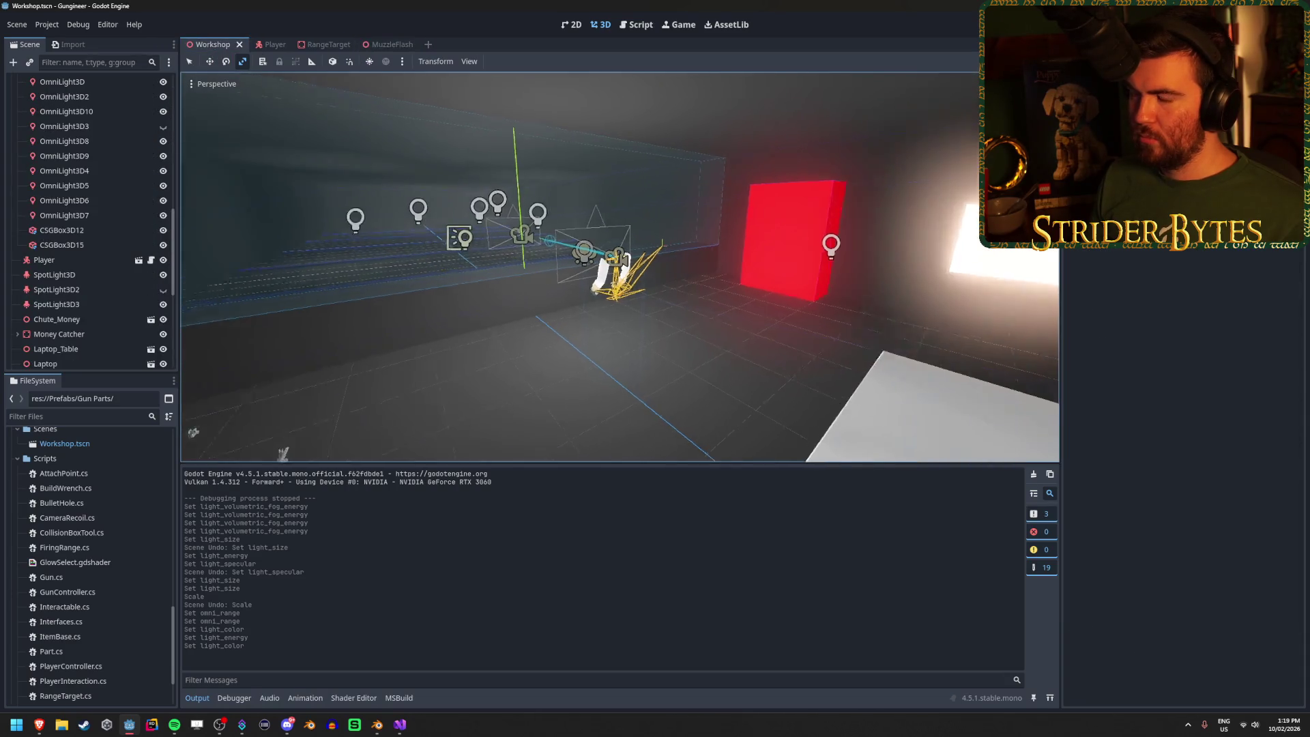
pyautogui.click(392, 44)
# Step: Set the light colour to hex ffffbd with blue at 0.575, save, and check it in Workshop
pyautogui.click(1215, 217)
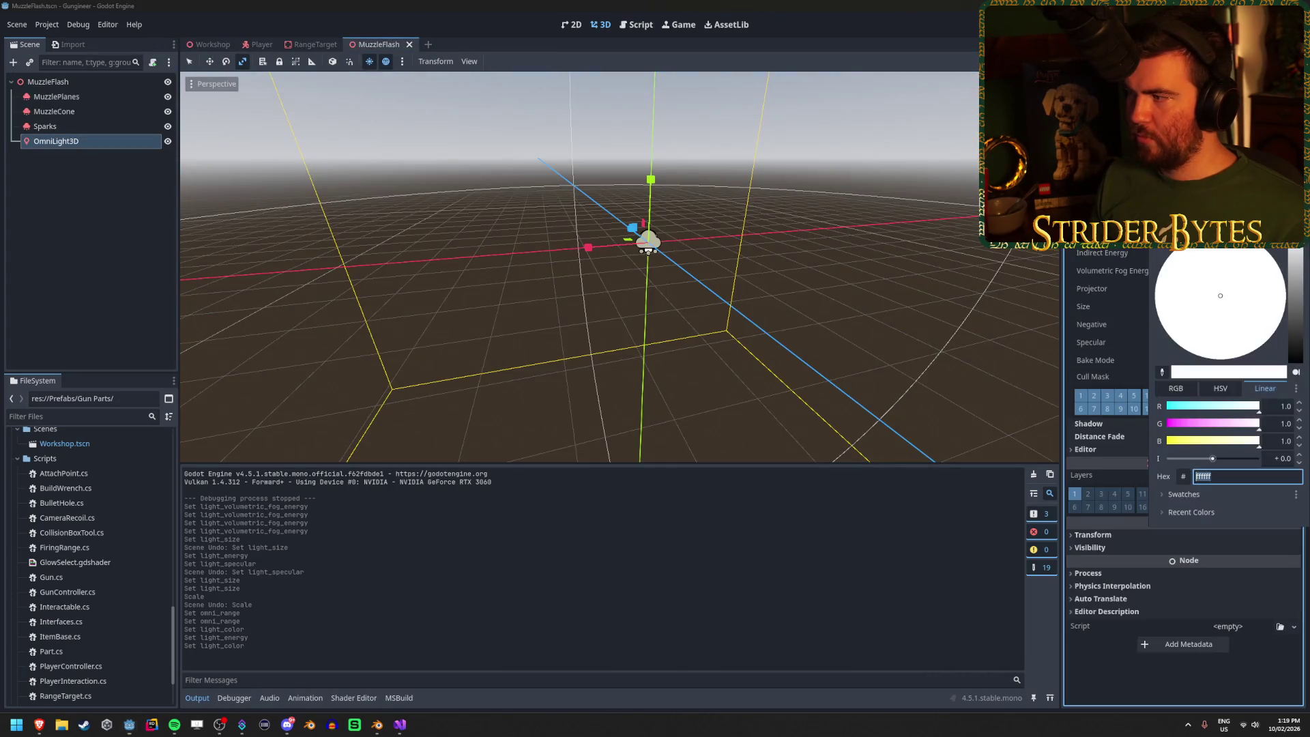
pyautogui.write('ffffbd')
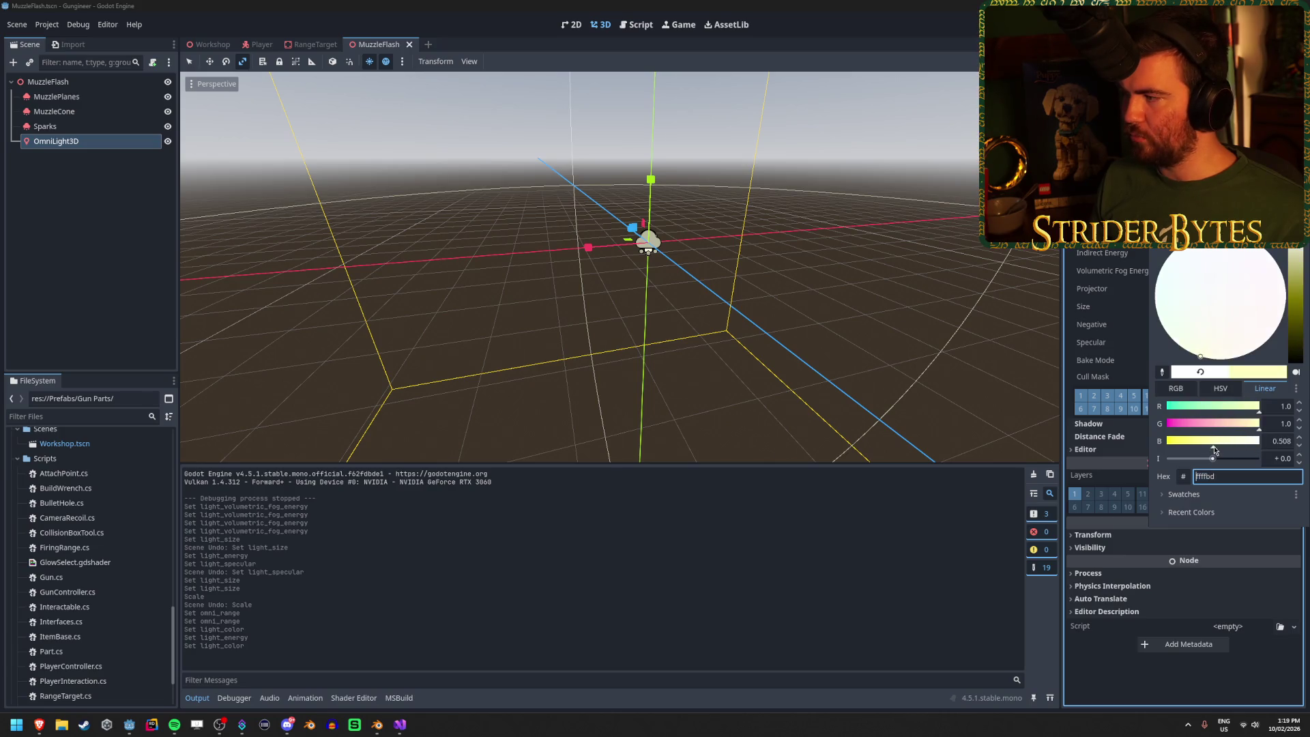
pyautogui.press('Return')
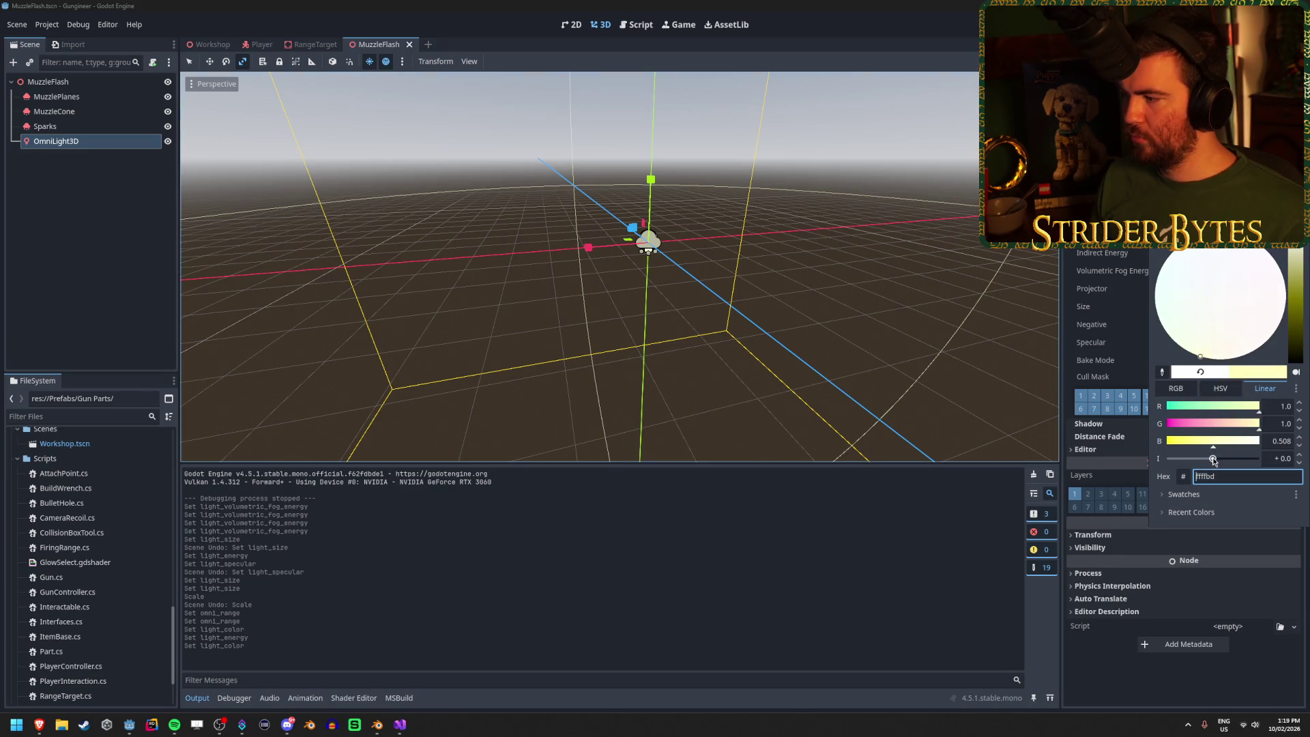
pyautogui.moveTo(1213, 447); pyautogui.dragTo(1140, 445)
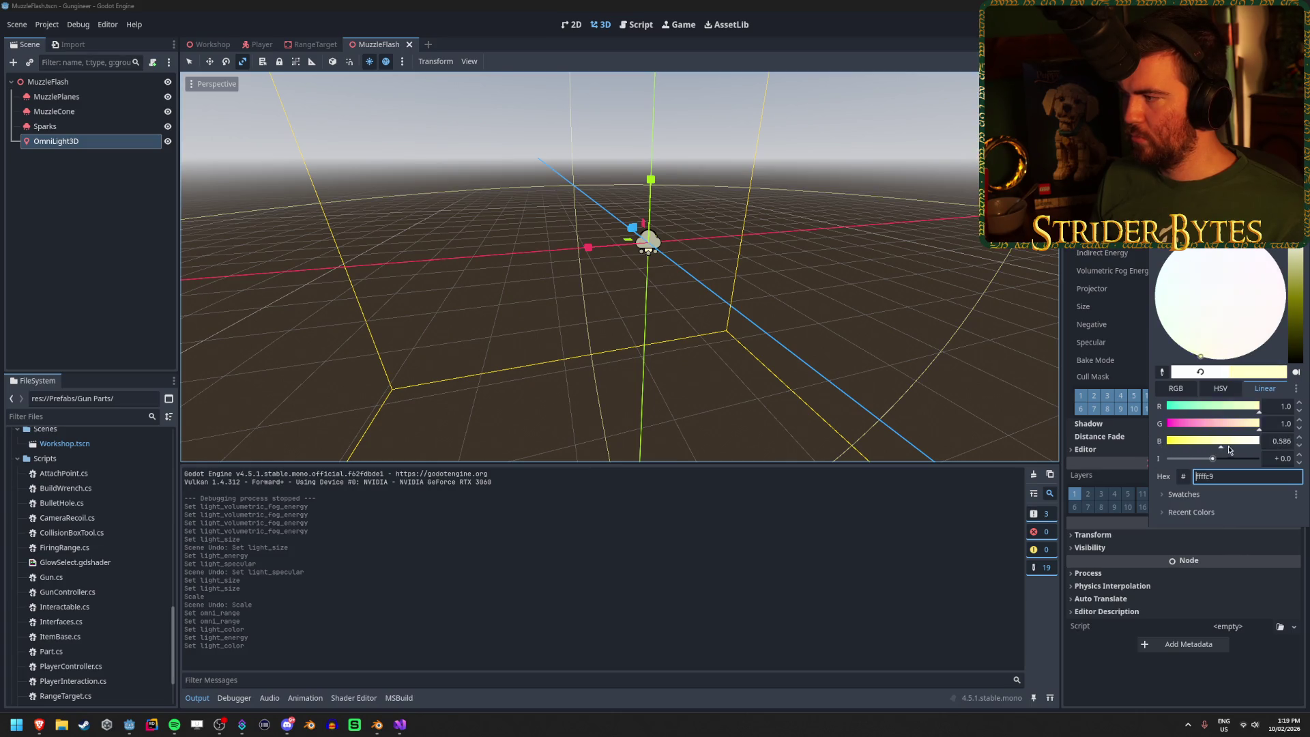
pyautogui.click(411, 141)
pyautogui.hotkey('ctrl', 's')
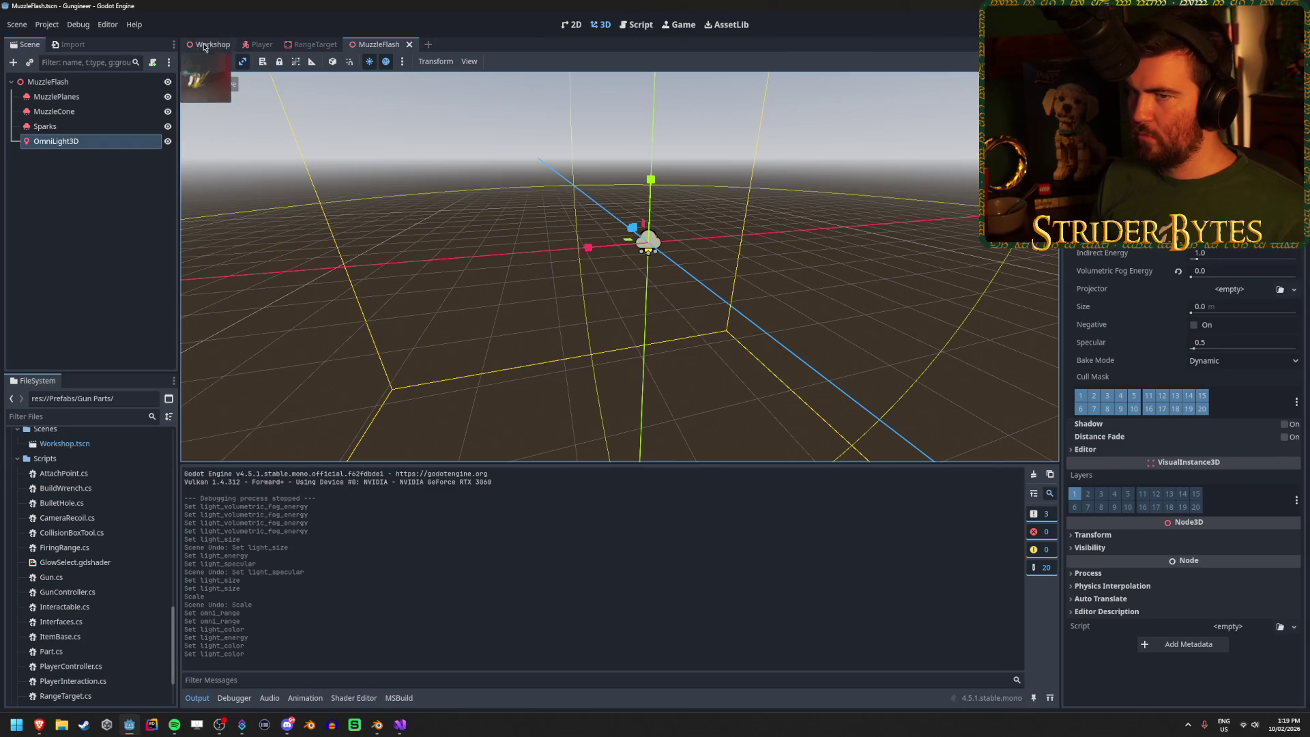
pyautogui.click(209, 44)
pyautogui.click(389, 47)
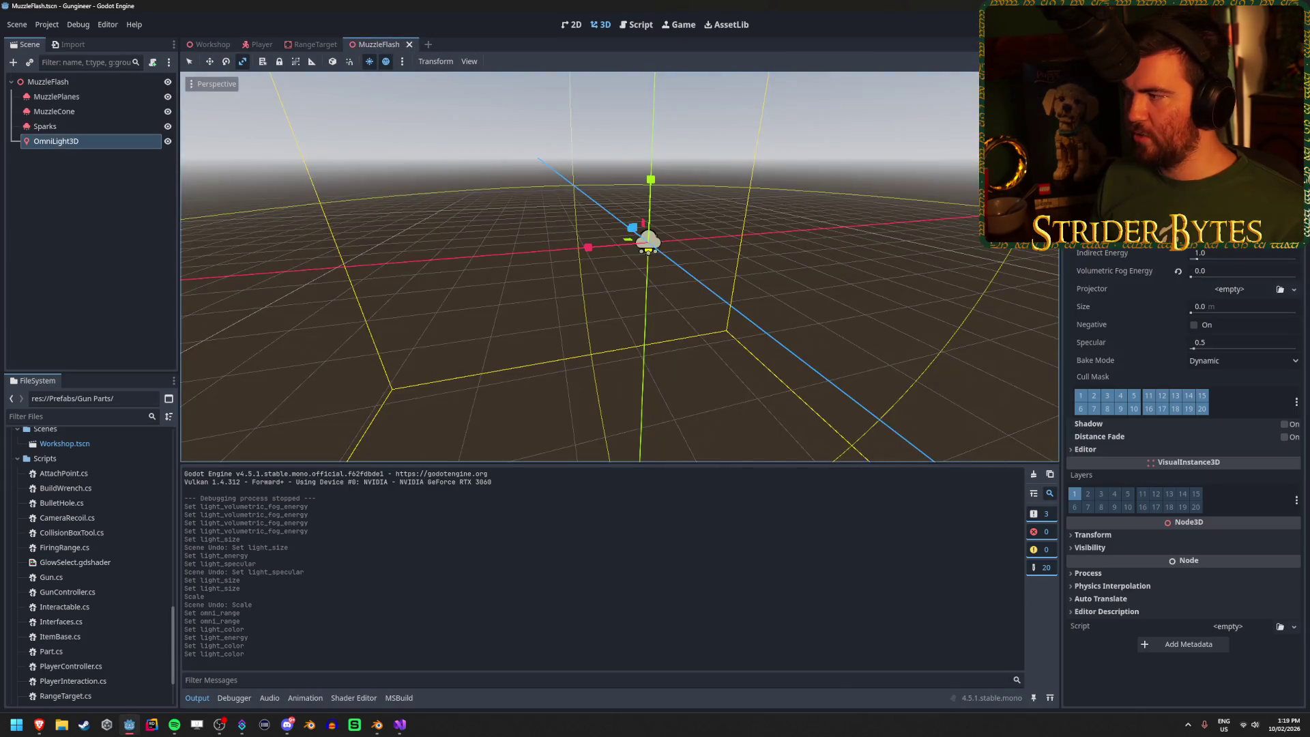
# Step: Raise the light colour's blue to about 0.716, preview it in Workshop, then go to GunController.cs
pyautogui.click(1242, 232)
pyautogui.moveTo(1205, 441); pyautogui.dragTo(1232, 440)
pyautogui.click(1275, 442)
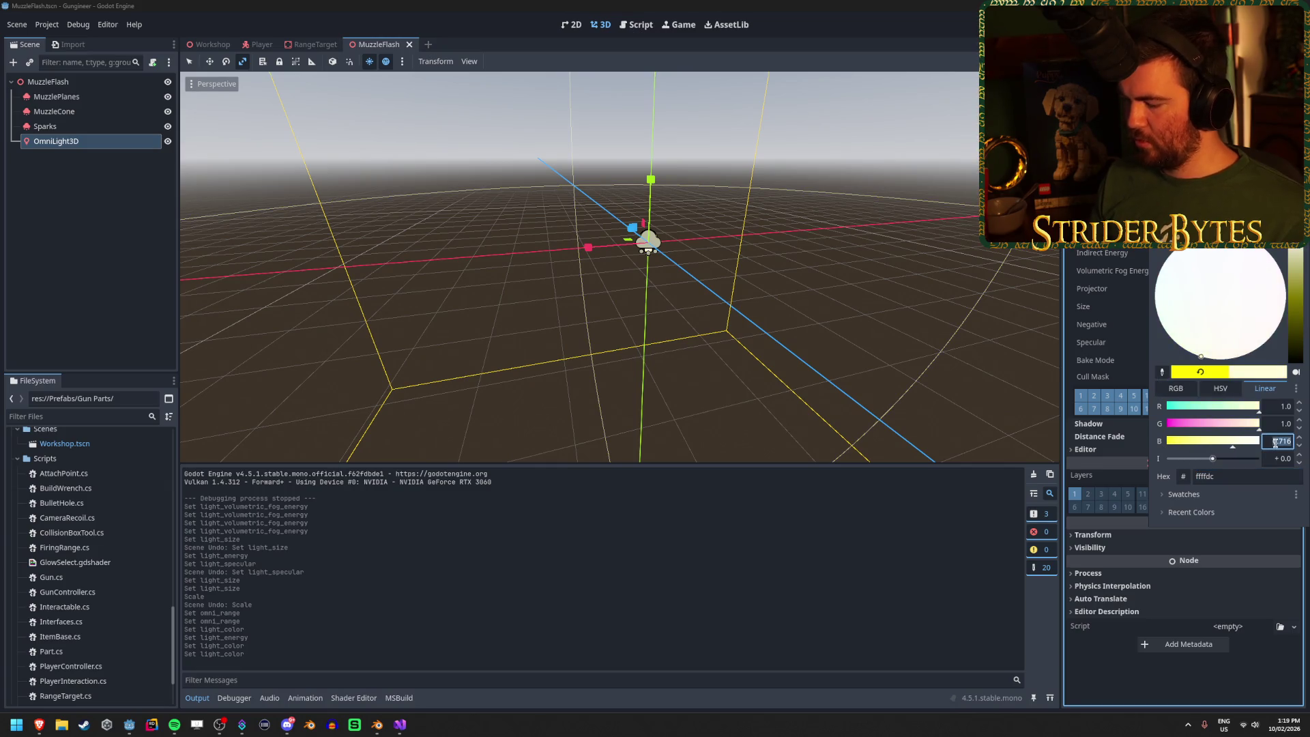
pyautogui.press('Escape')
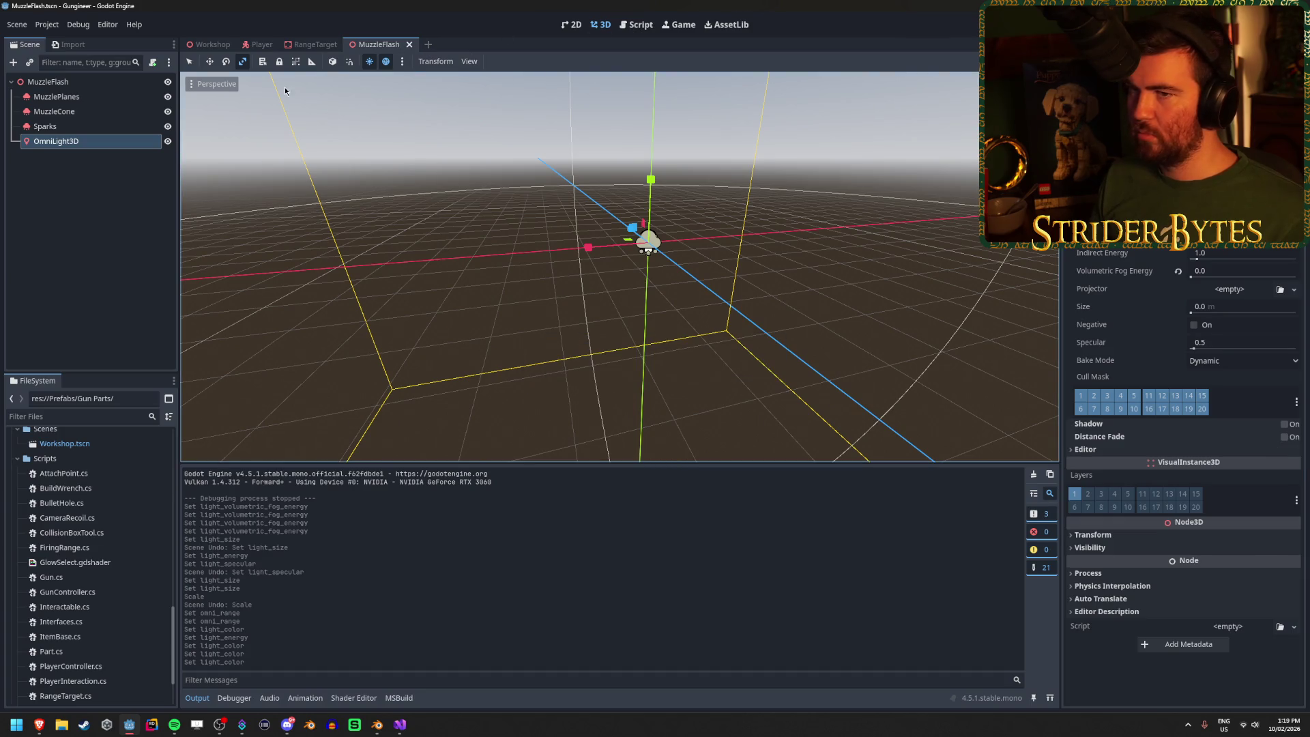
pyautogui.click(209, 44)
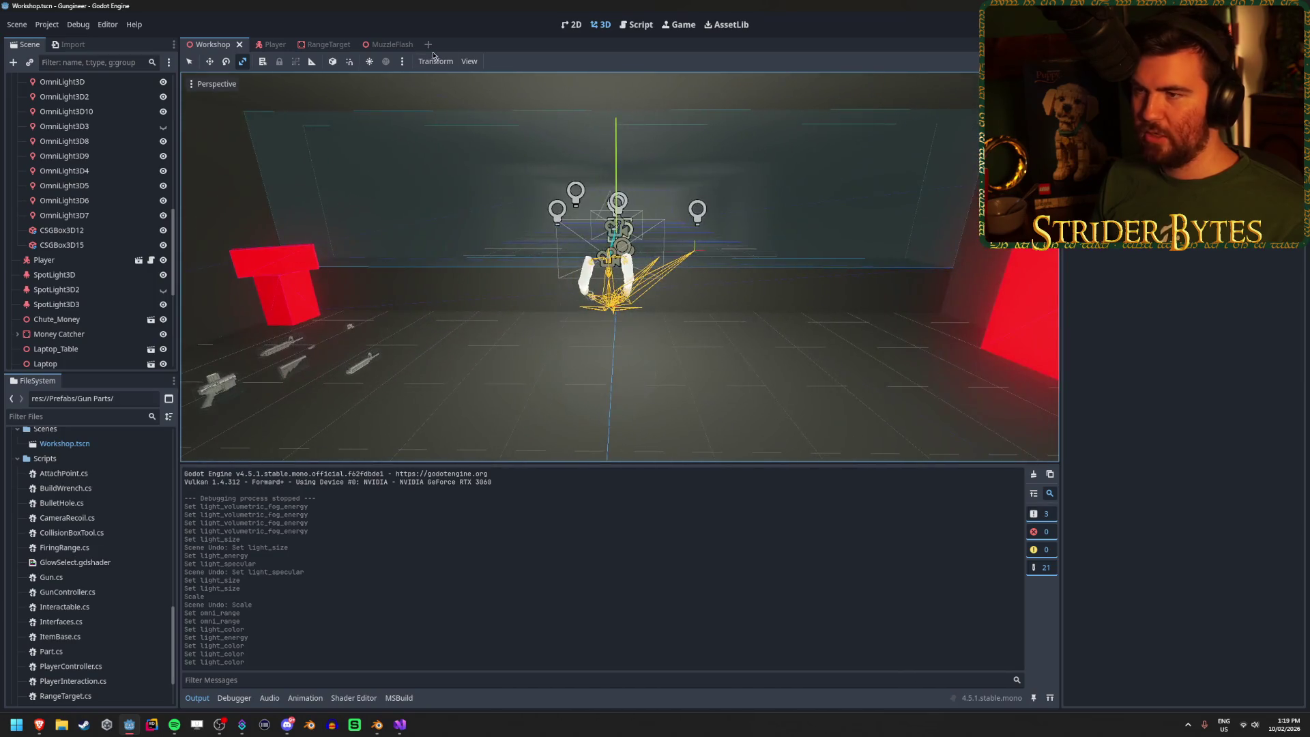
pyautogui.click(376, 45)
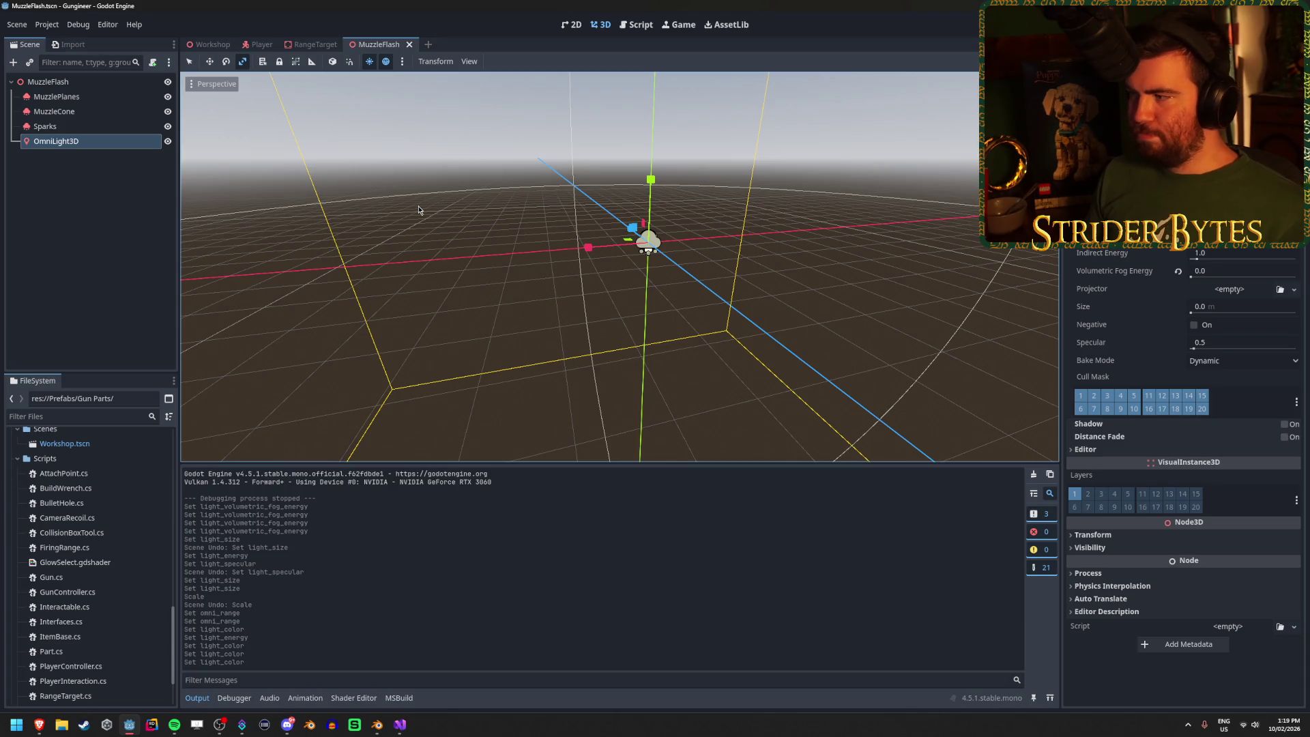
pyautogui.press('f')
pyautogui.click(102, 242)
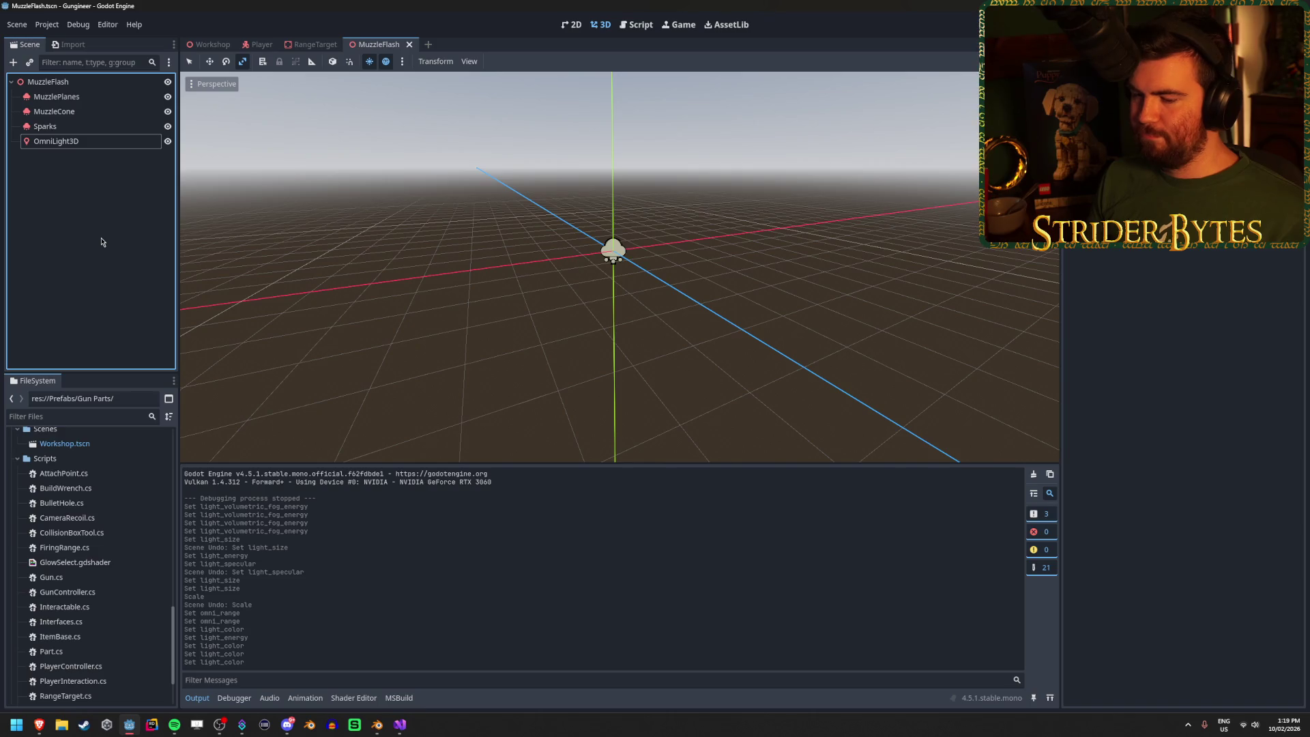
pyautogui.click(403, 727)
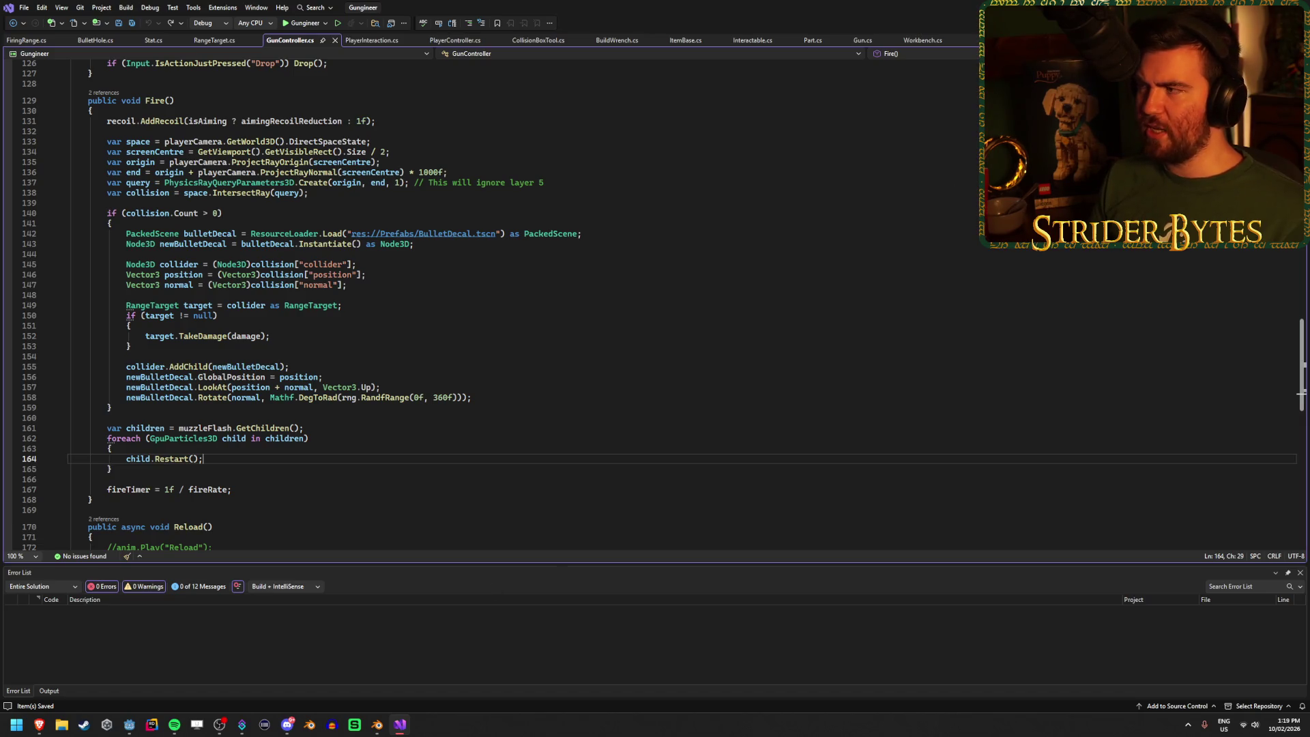
# Step: Alt+Tab from GunController.cs in Visual Studio back to the Godot editor
pyautogui.hotkey('alt', 'Tab')
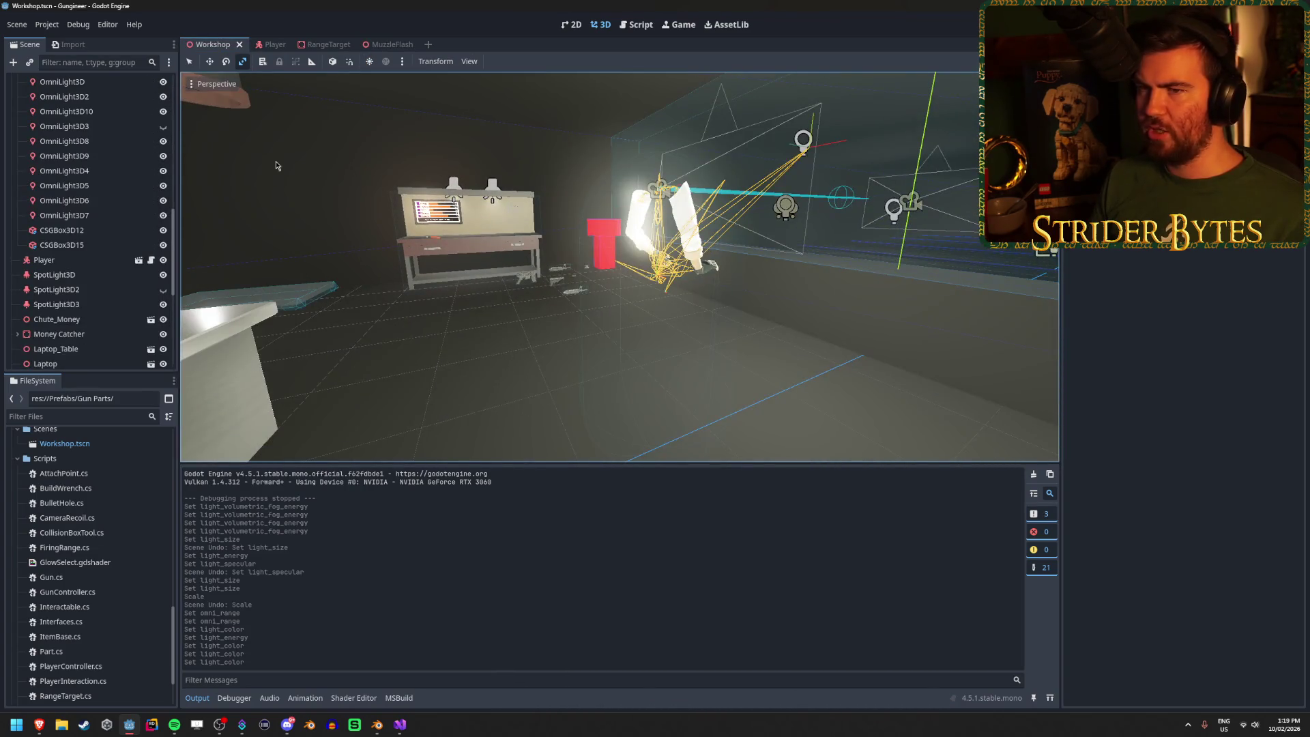
# Step: Return to the MuzzleFlash scene and select its OmniLight3D node
pyautogui.click(393, 44)
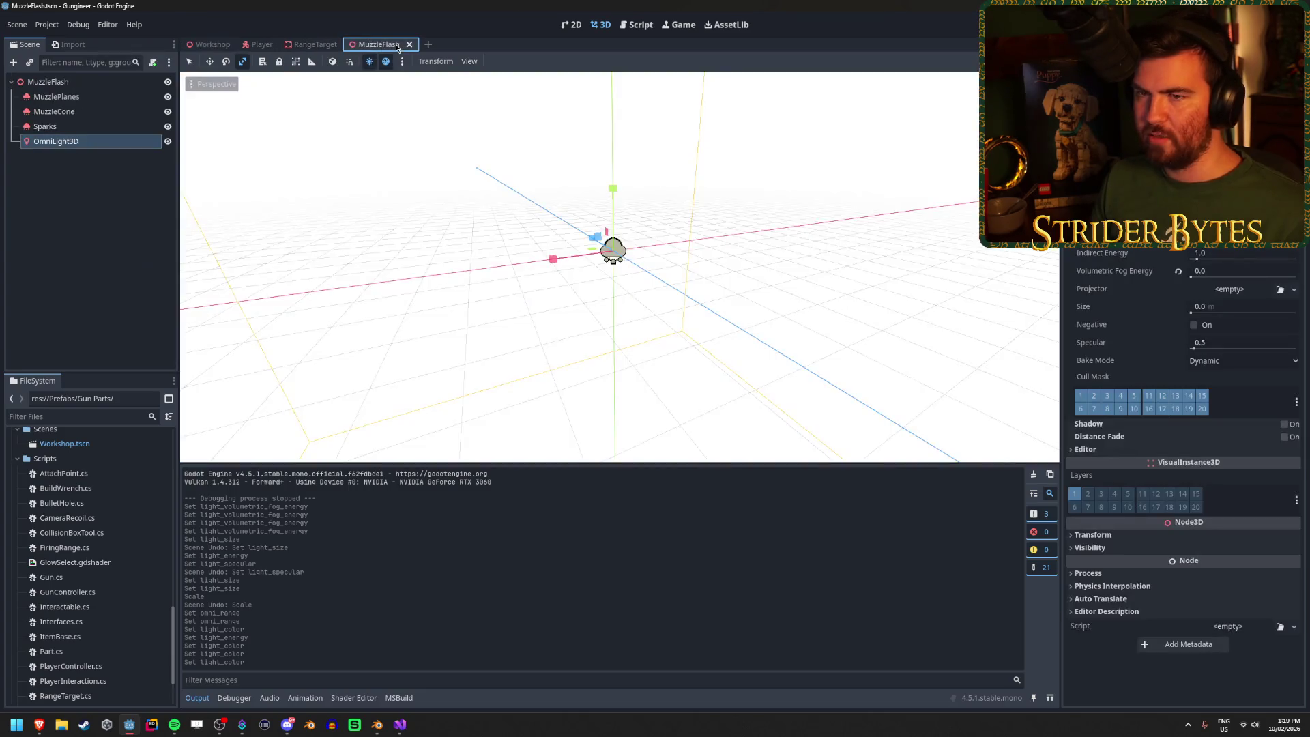
pyautogui.click(208, 44)
pyautogui.scroll(5, 125, 257)
pyautogui.scroll(-10, 125, 256)
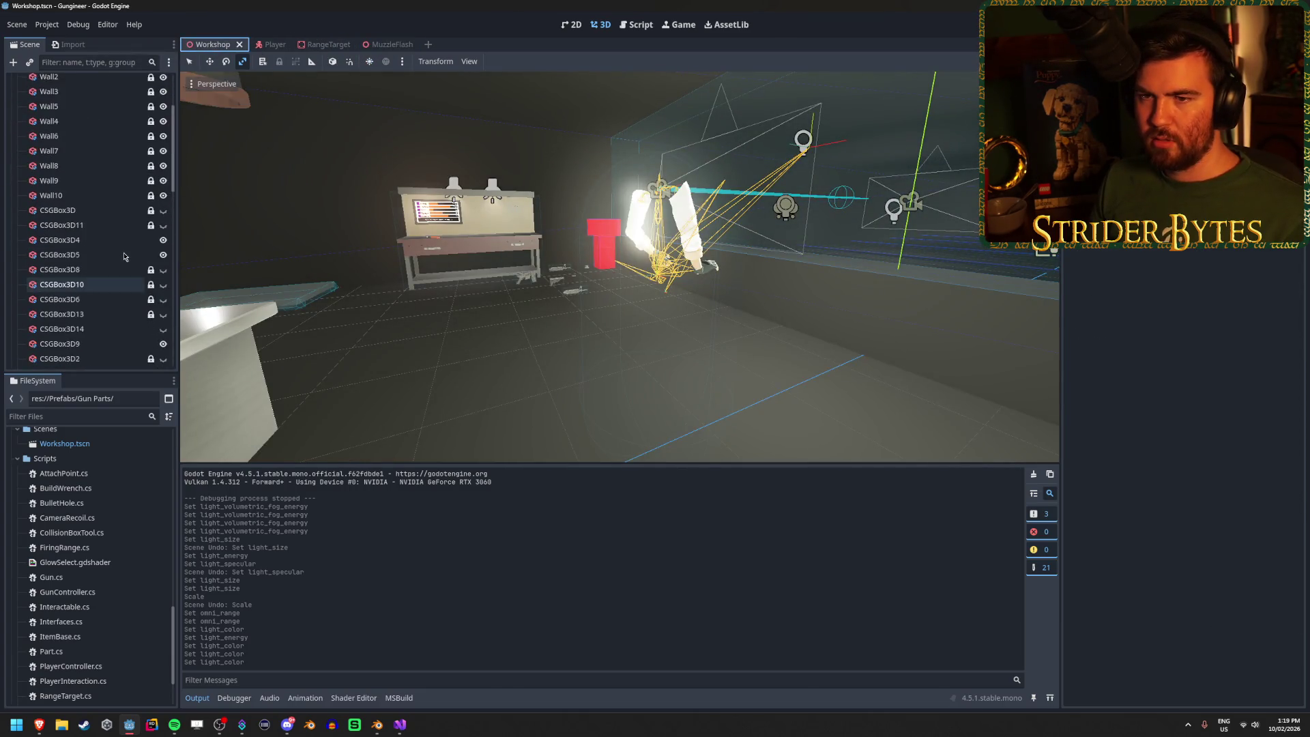
pyautogui.click(389, 45)
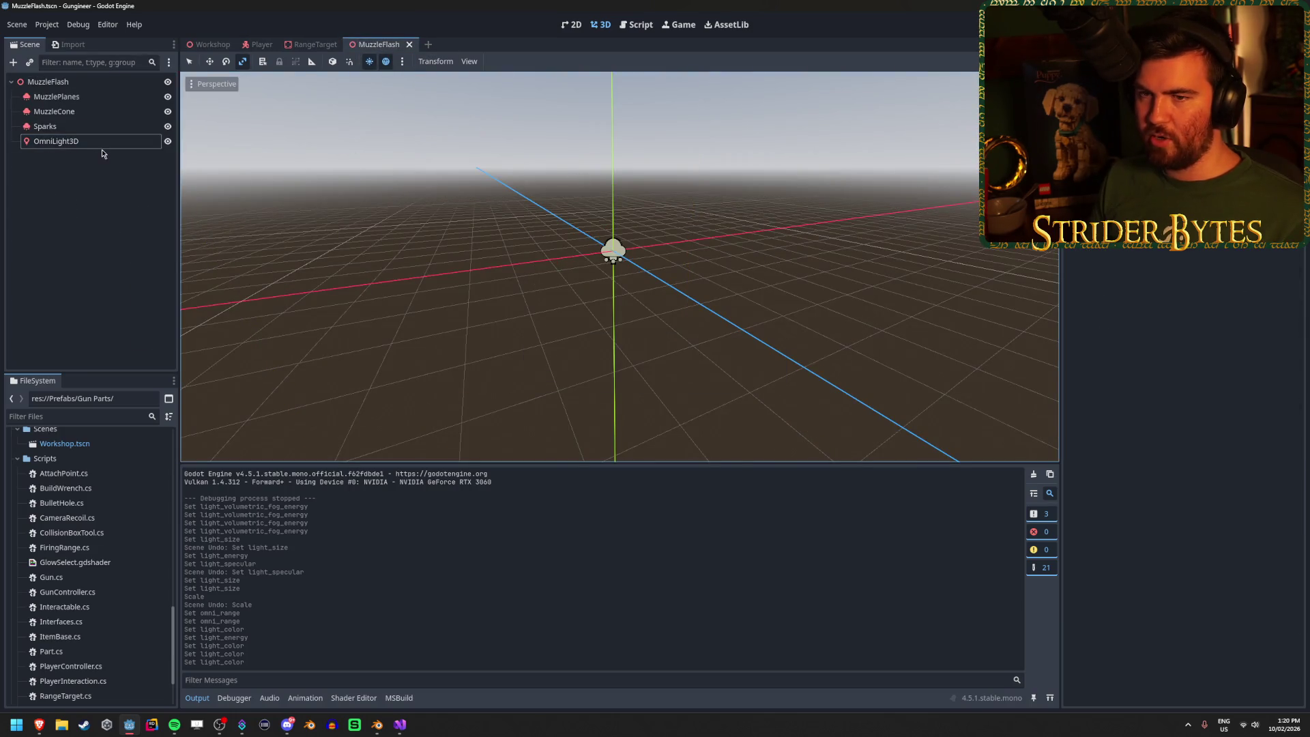
pyautogui.click(121, 295)
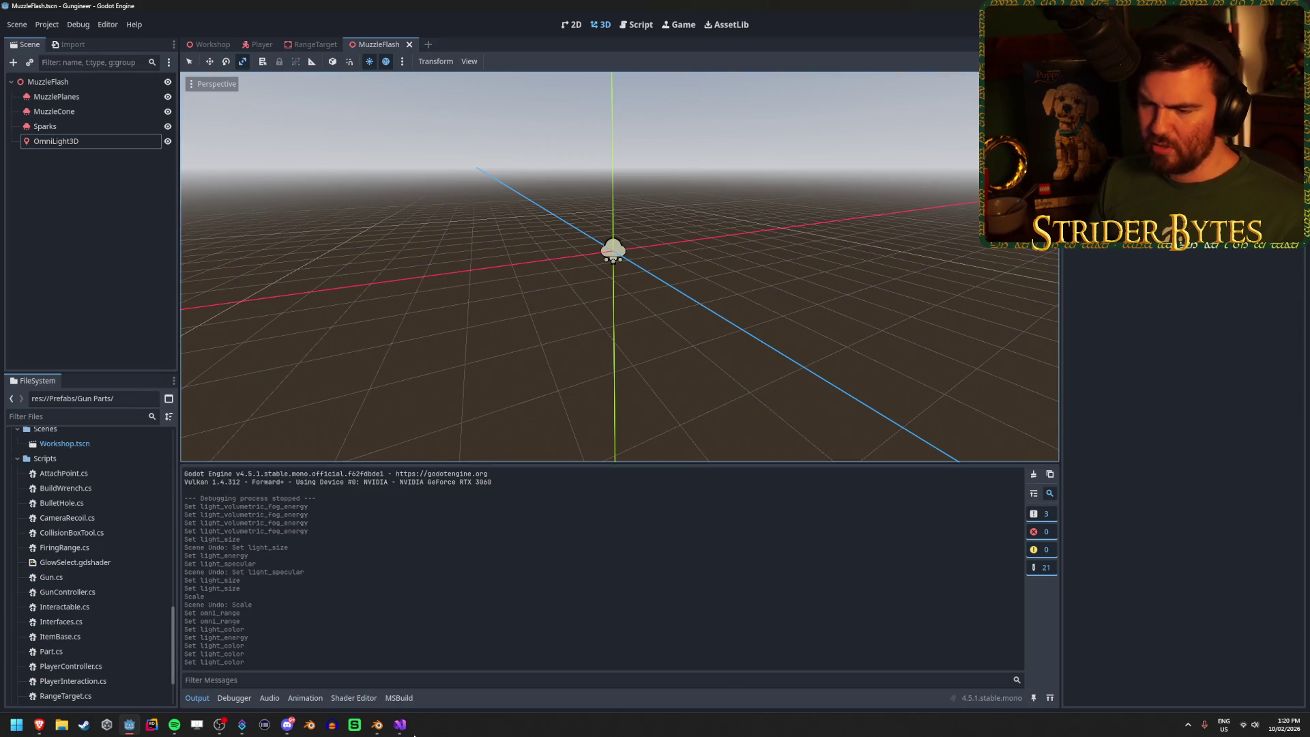
pyautogui.click(163, 142)
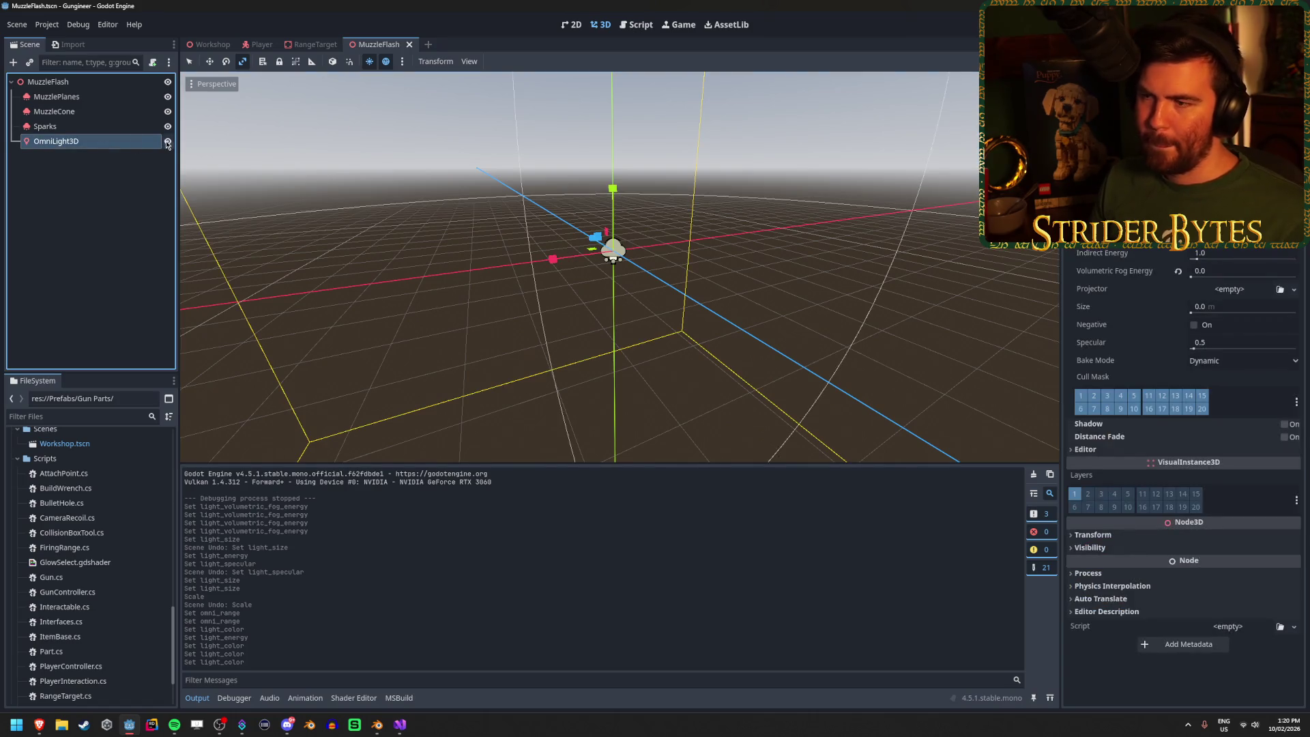
# Step: Flick the OmniLight3D visibility on and off to preview the flash, leave it visible, and save
pyautogui.doubleClick(167, 142)
pyautogui.doubleClick(167, 141)
pyautogui.click(167, 142)
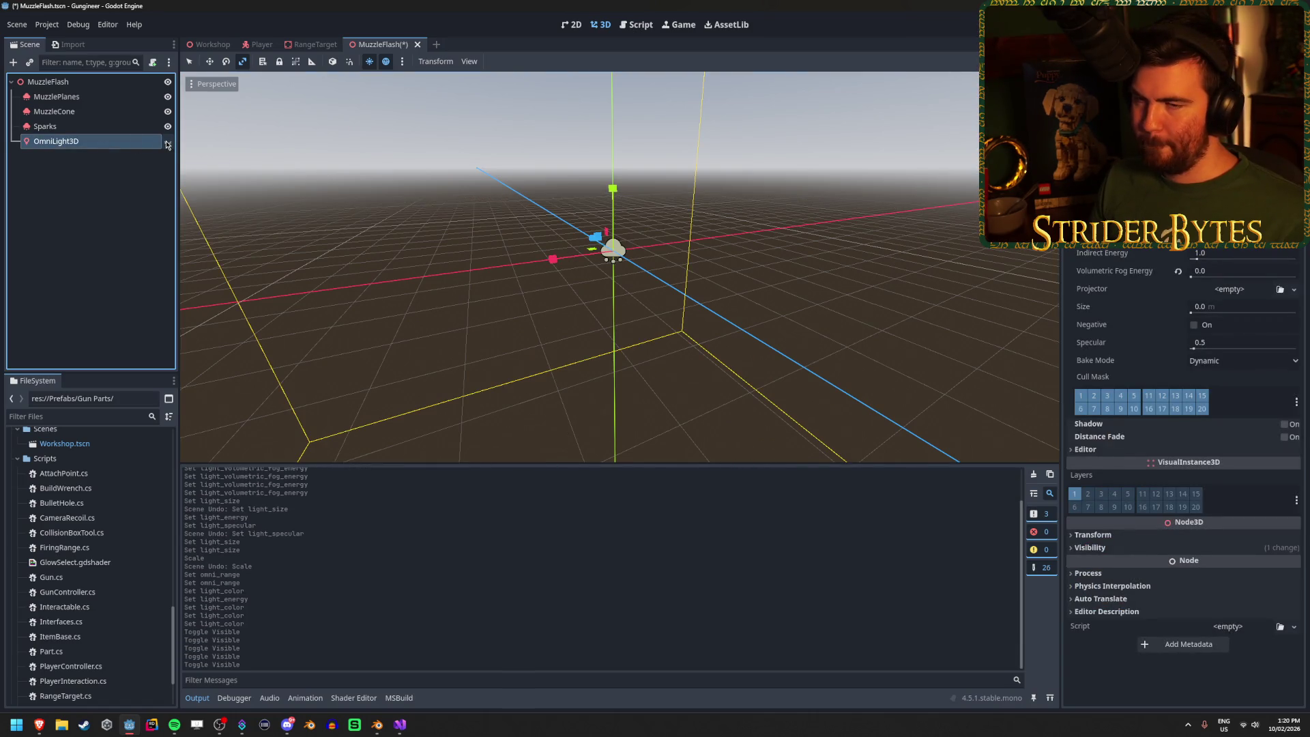
pyautogui.doubleClick(167, 142)
pyautogui.click(167, 142)
pyautogui.click(167, 142)
pyautogui.tripleClick(167, 142)
pyautogui.click(98, 273)
pyautogui.hotkey('ctrl', 's')
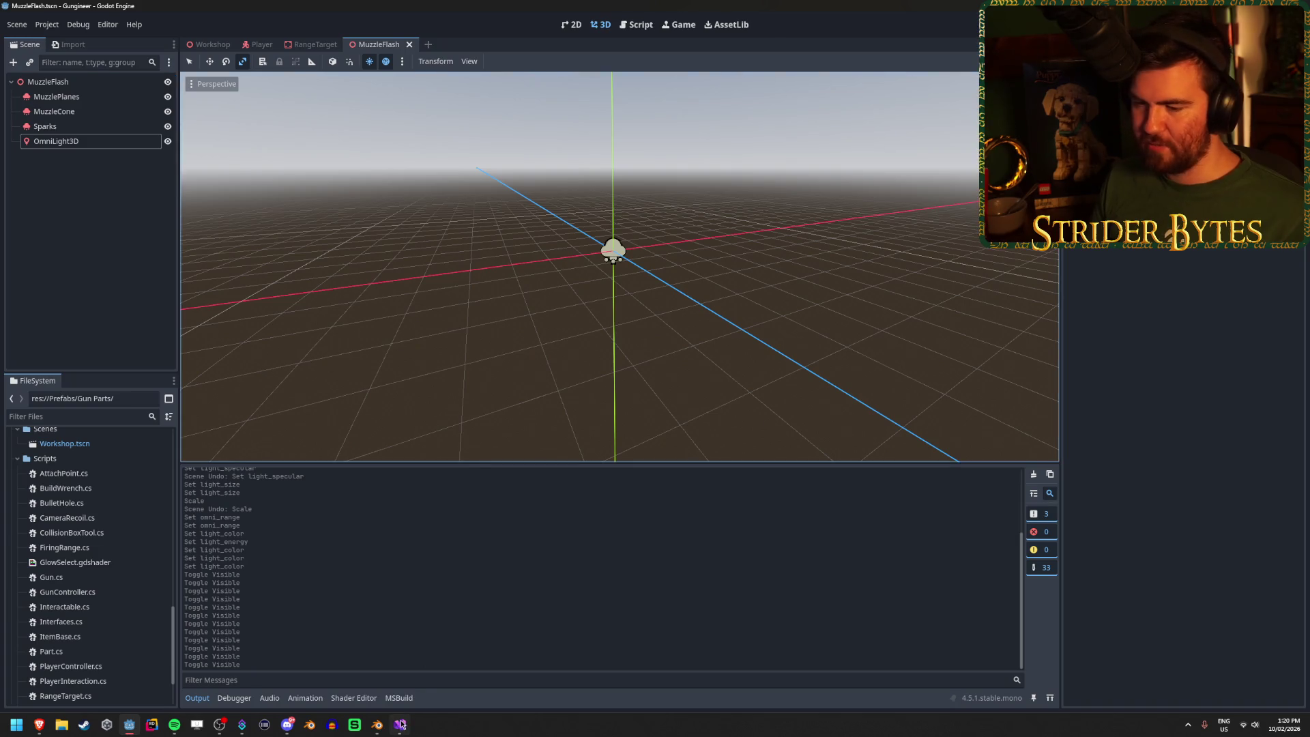
pyautogui.click(400, 724)
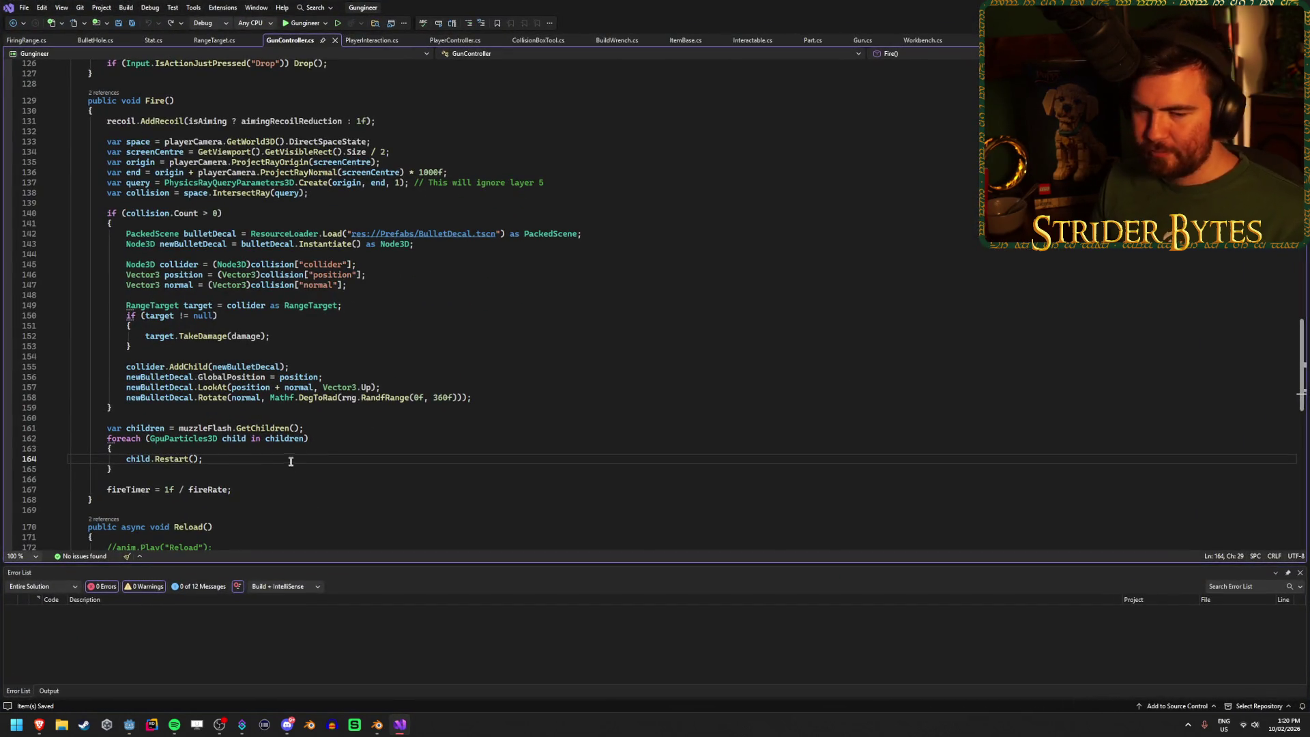
# Step: Inspect the GpuParticles3D loop and child.Restart() call on lines 161–164 of Fire(), then return to Godot
pyautogui.doubleClick(183, 438)
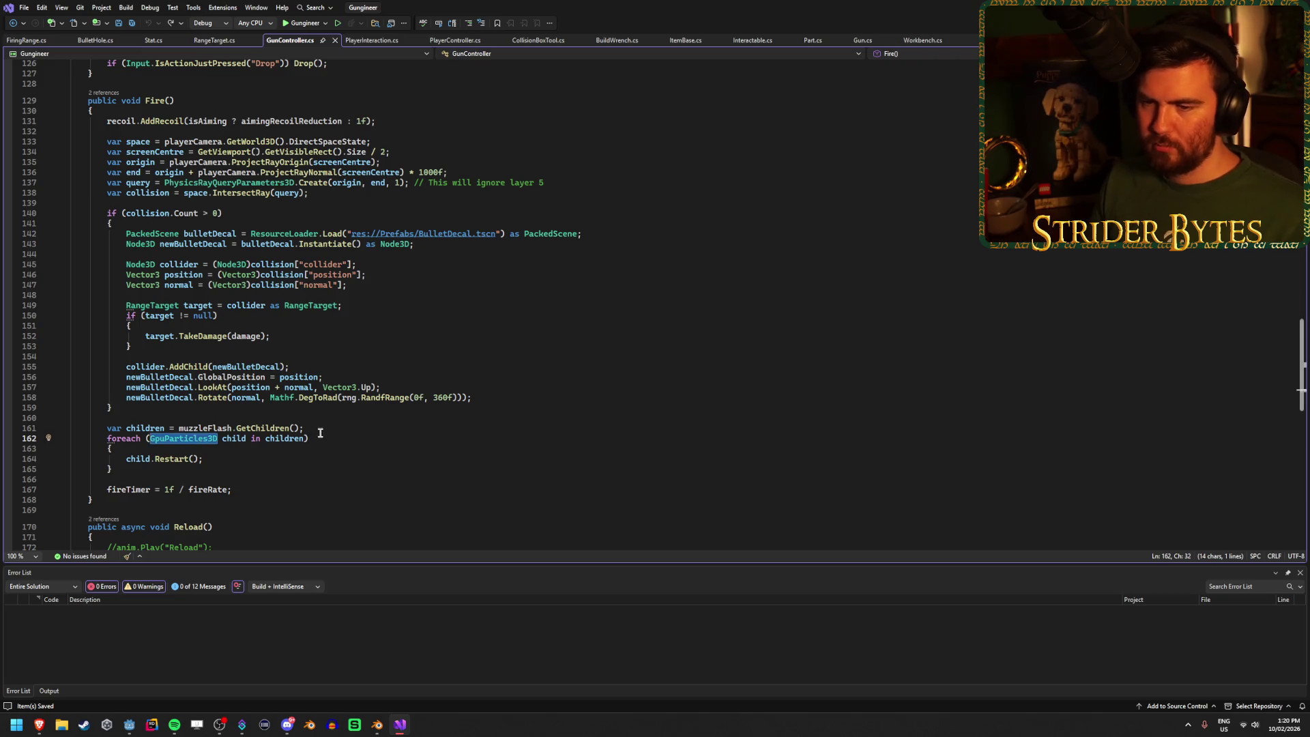
pyautogui.click(326, 429)
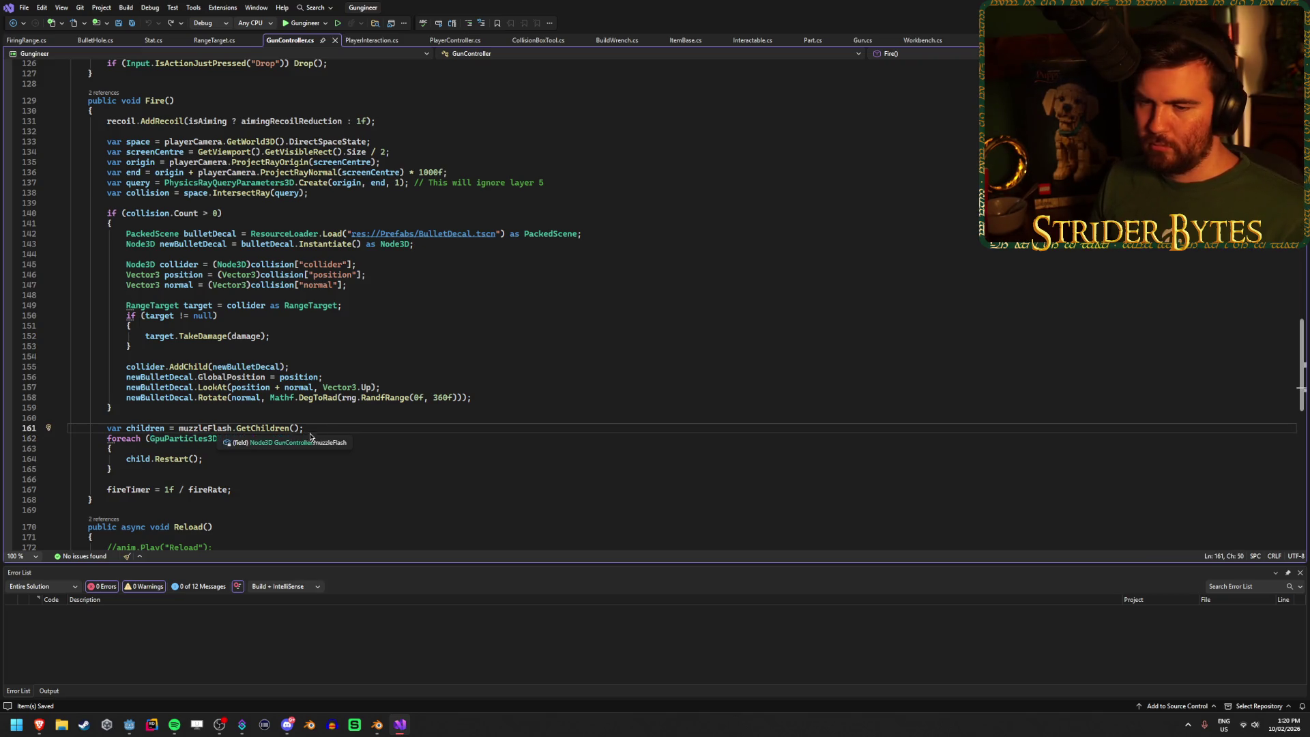
pyautogui.click(218, 458)
pyautogui.doubleClick(183, 439)
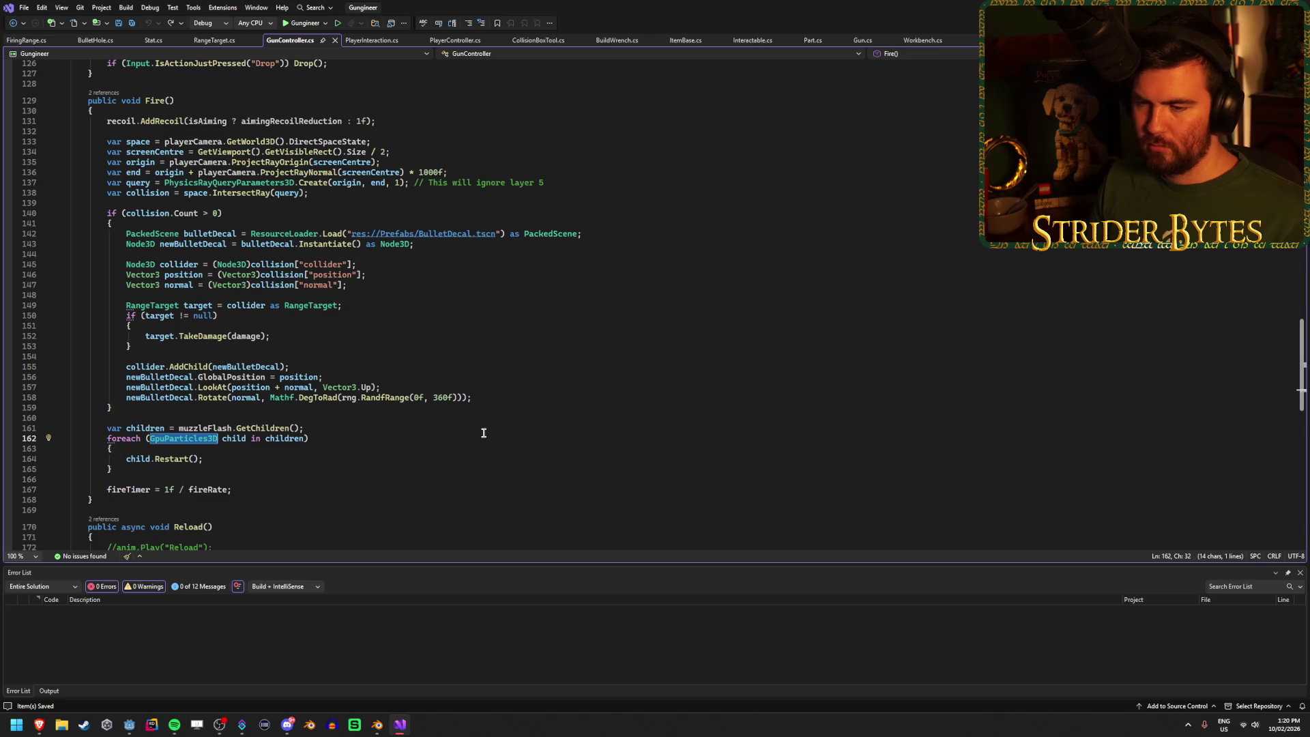
pyautogui.click(429, 438)
pyautogui.click(399, 458)
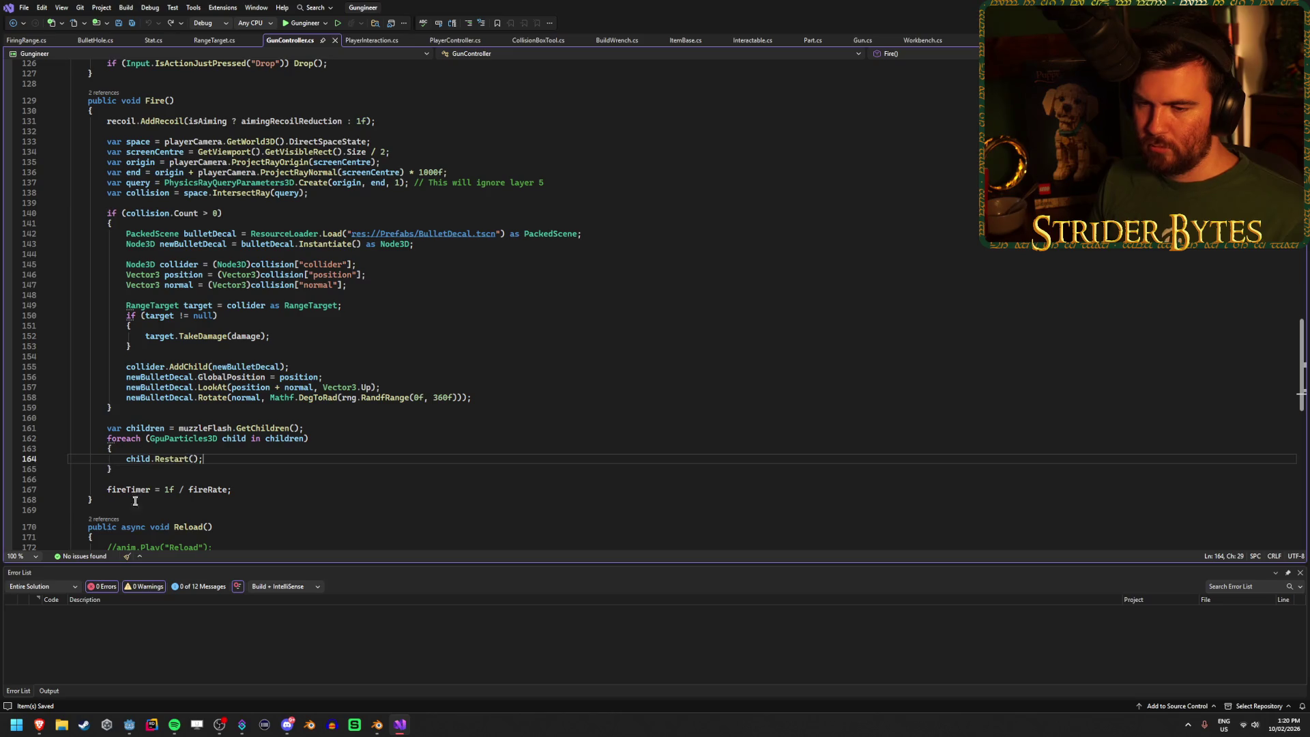
pyautogui.hotkey('alt', 'Tab')
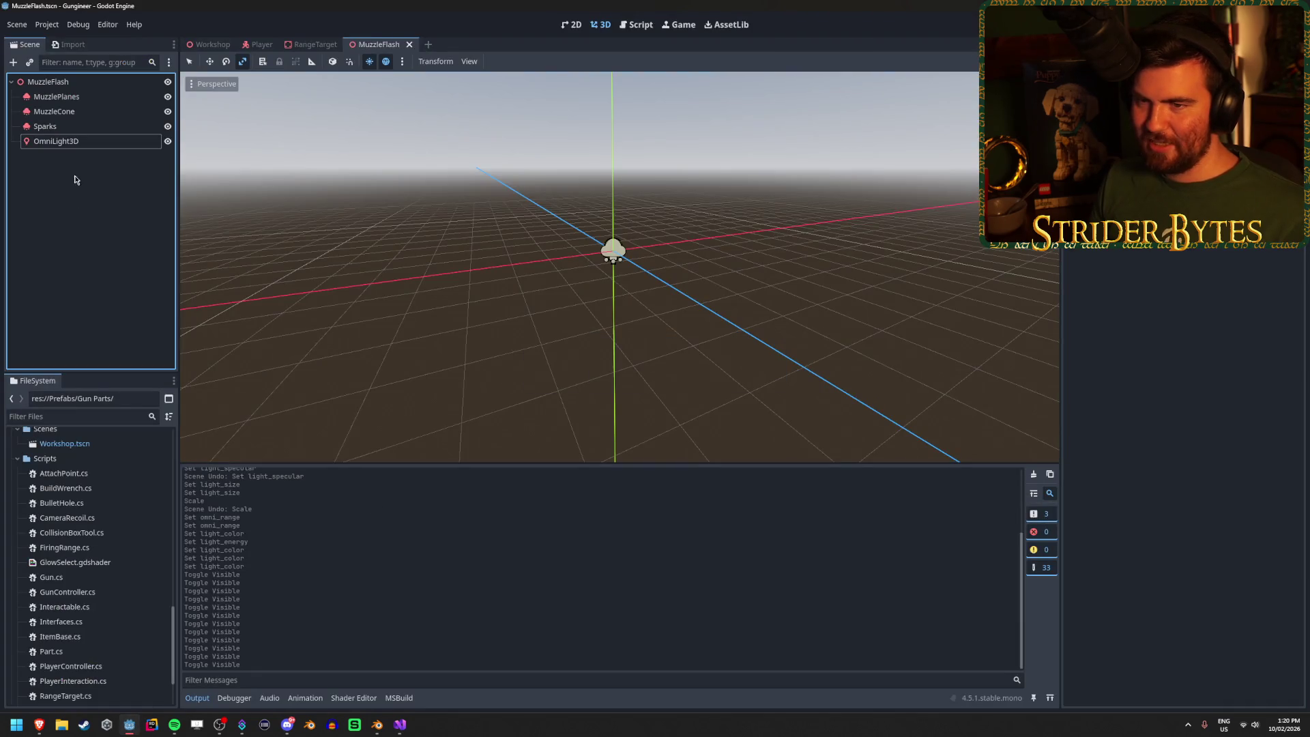
# Step: Select OmniLight3D, then shift-select MuzzlePlanes, MuzzleCone and Sparks together in the Scene dock
pyautogui.click(91, 142)
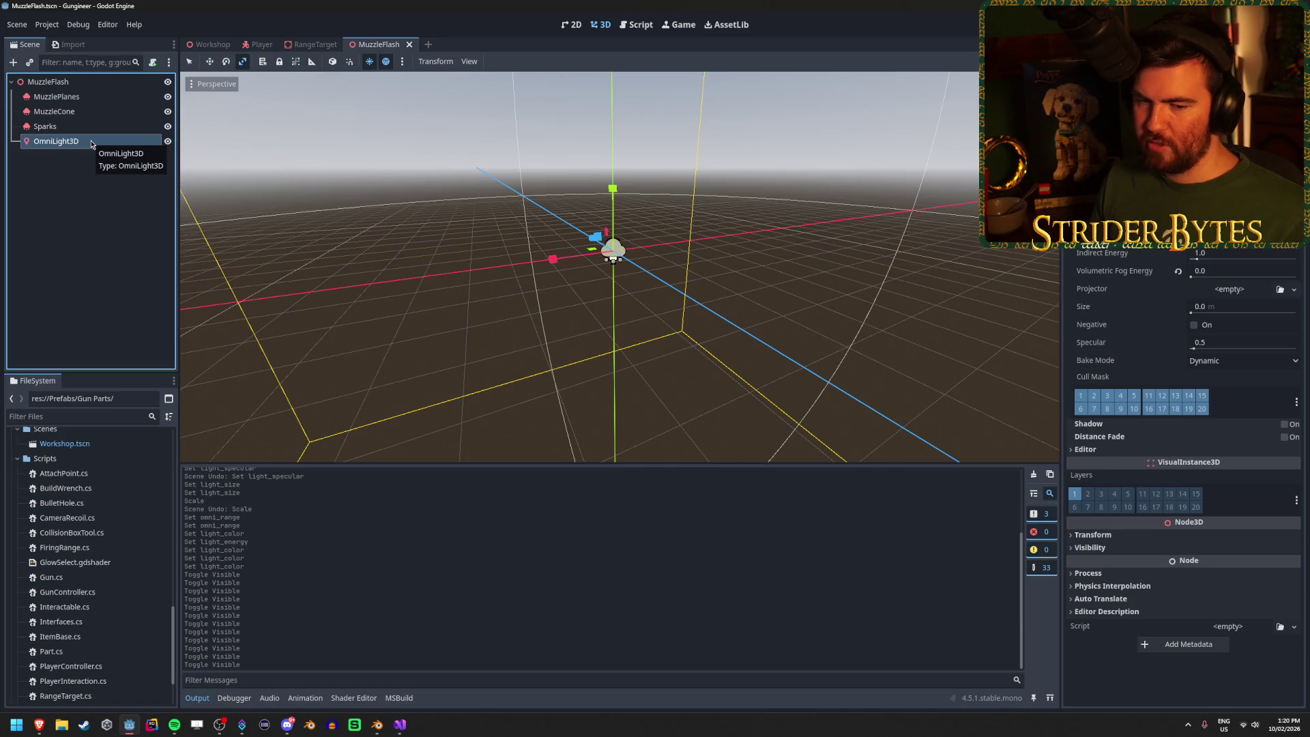
pyautogui.click(96, 225)
pyautogui.click(75, 126)
pyautogui.keyDown('shift'); pyautogui.click(92, 97); pyautogui.keyUp('shift')
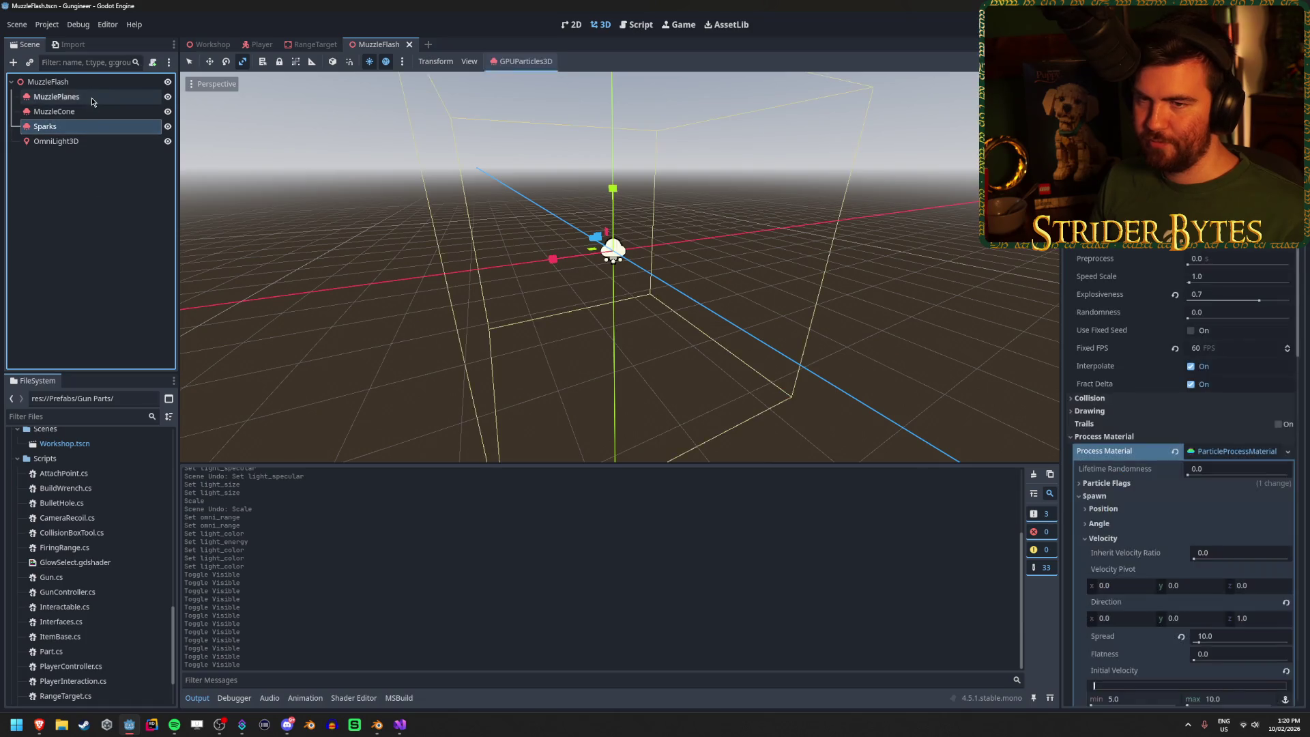
# Step: Add a new Node3D child under the MuzzleFlash root node
pyautogui.rightClick(92, 97)
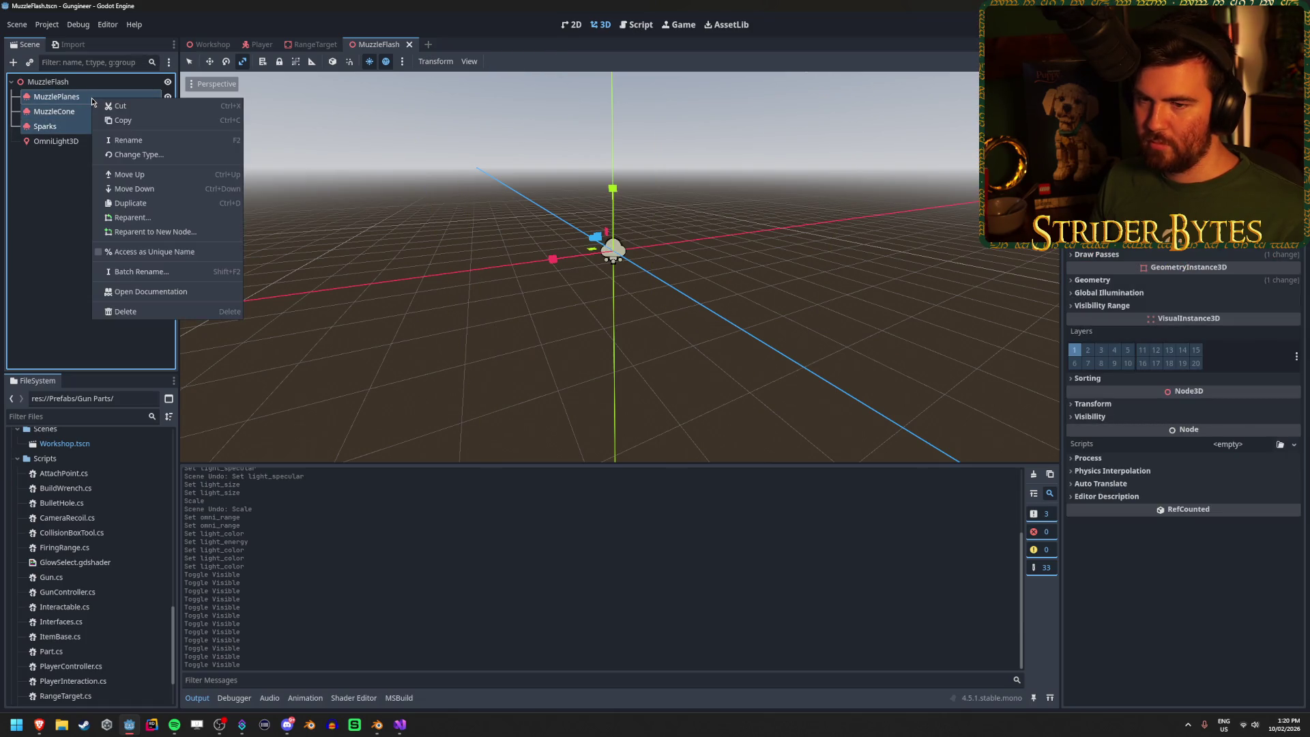
pyautogui.click(85, 83)
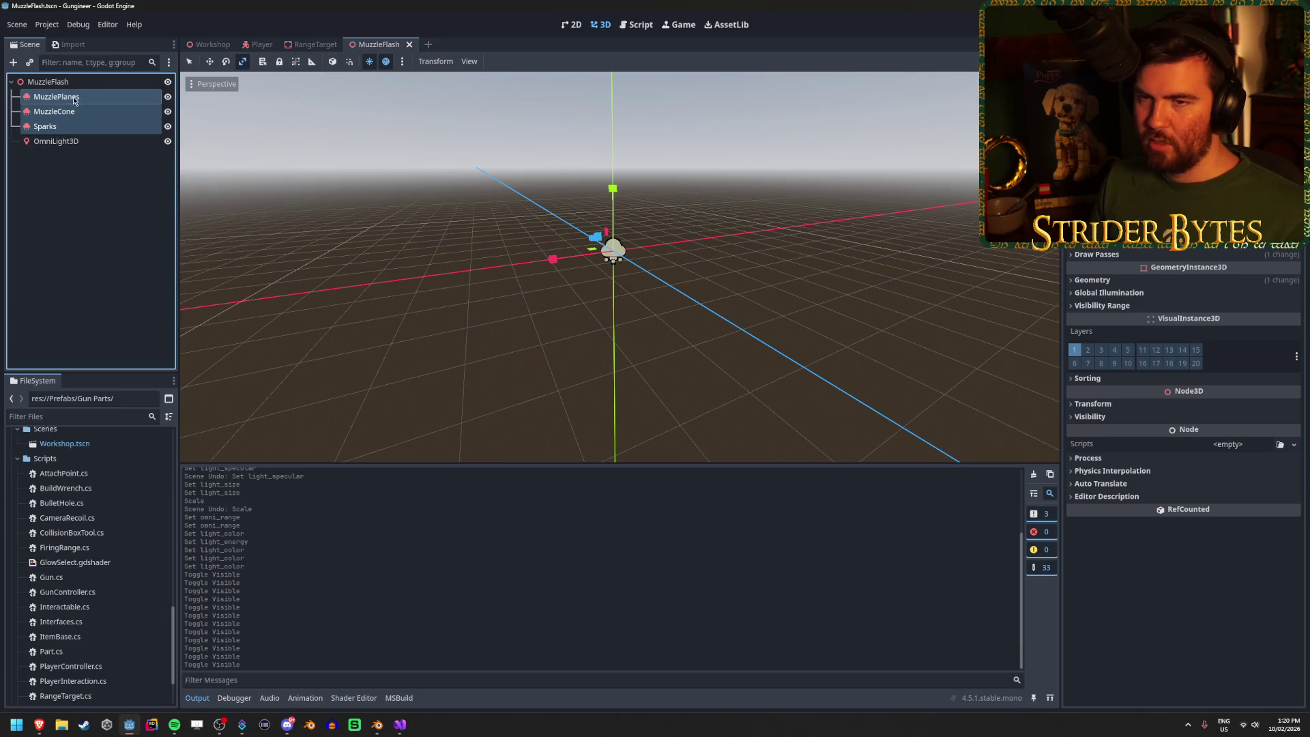
pyautogui.rightClick(86, 83)
pyautogui.click(122, 91)
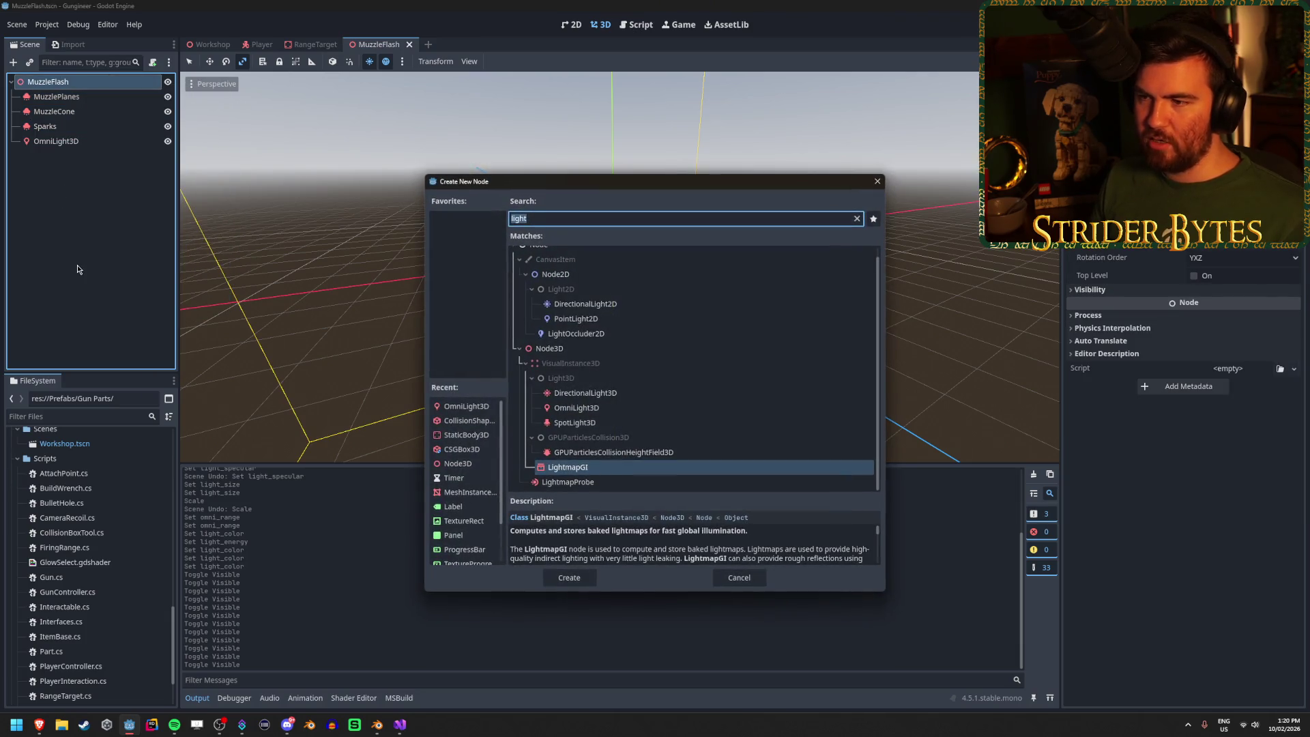
pyautogui.write('node')
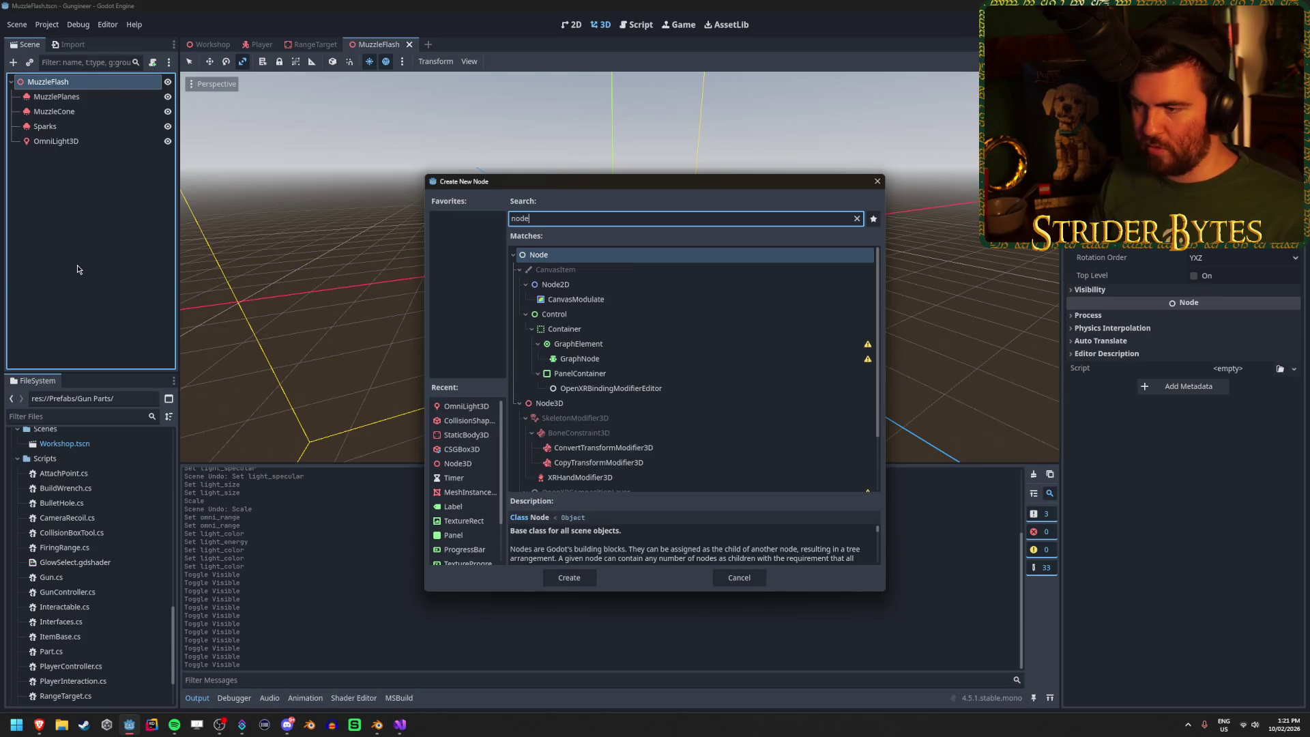
pyautogui.write('3d')
pyautogui.press('Return')
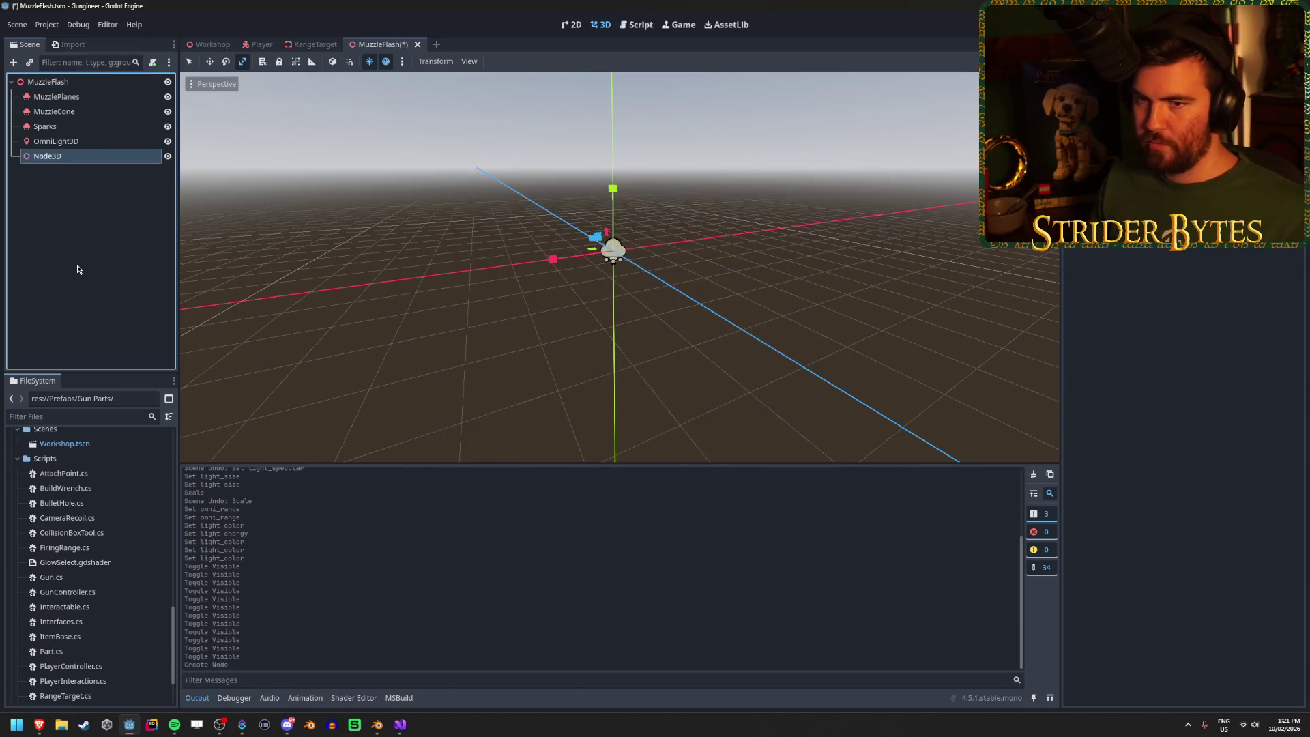
# Step: Move the Node3D to the top, rename it Particles, and nest MuzzlePlanes, MuzzleCone and Sparks inside
pyautogui.moveTo(74, 153); pyautogui.dragTo(55, 91)
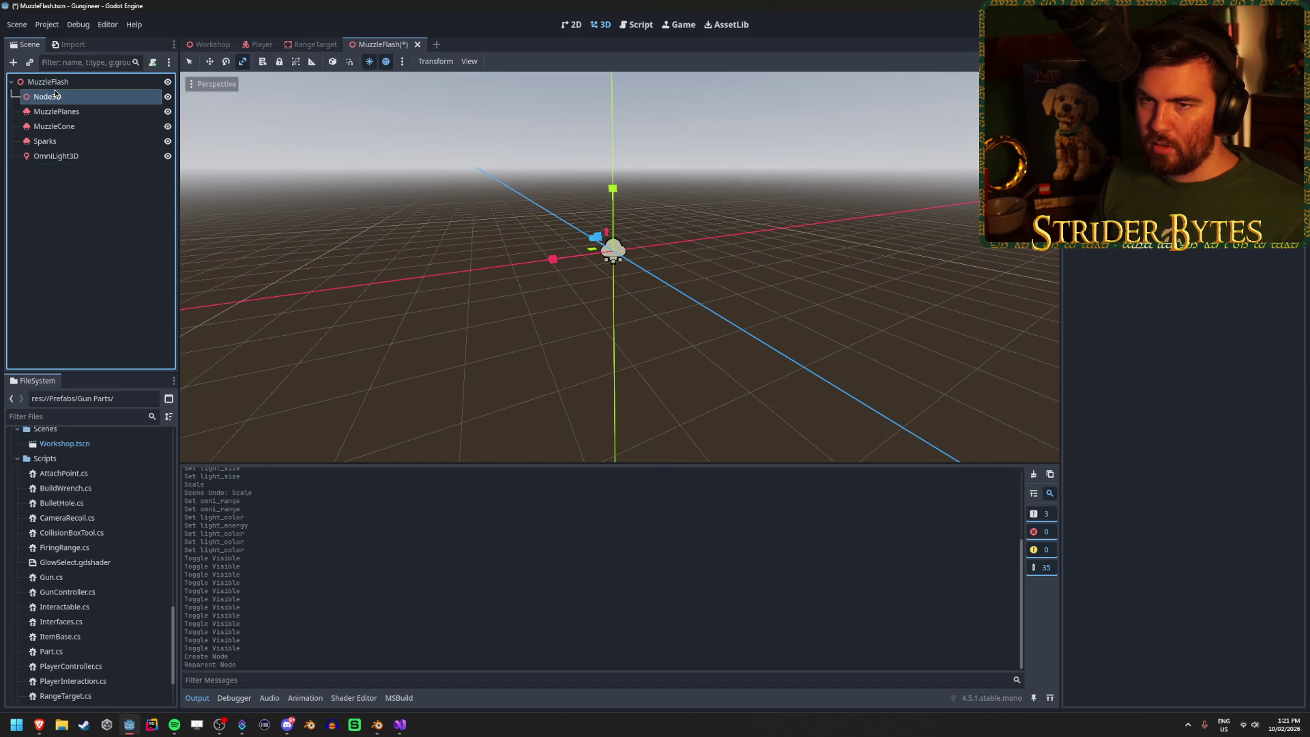
pyautogui.doubleClick(62, 95)
pyautogui.write('Par')
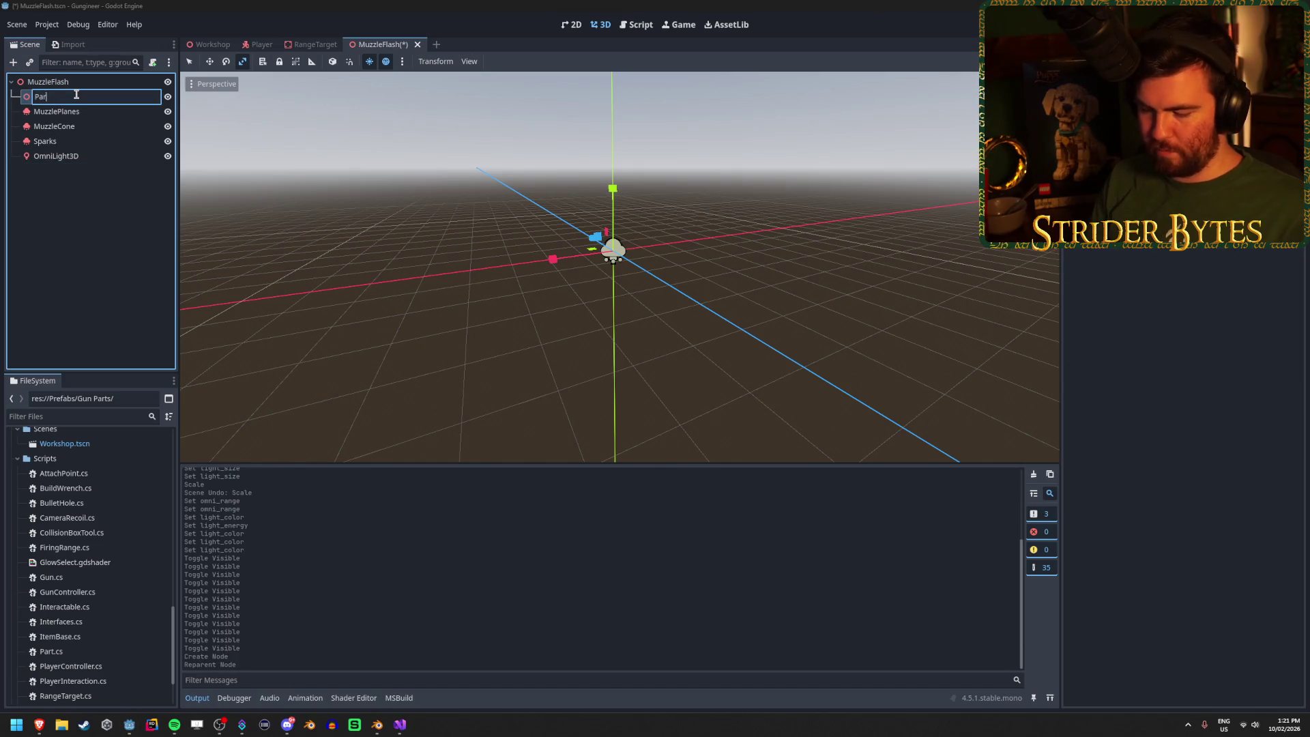
pyautogui.write('ticles')
pyautogui.press('Return')
pyautogui.press('Down')
pyautogui.press('Down')
pyautogui.press('Down')
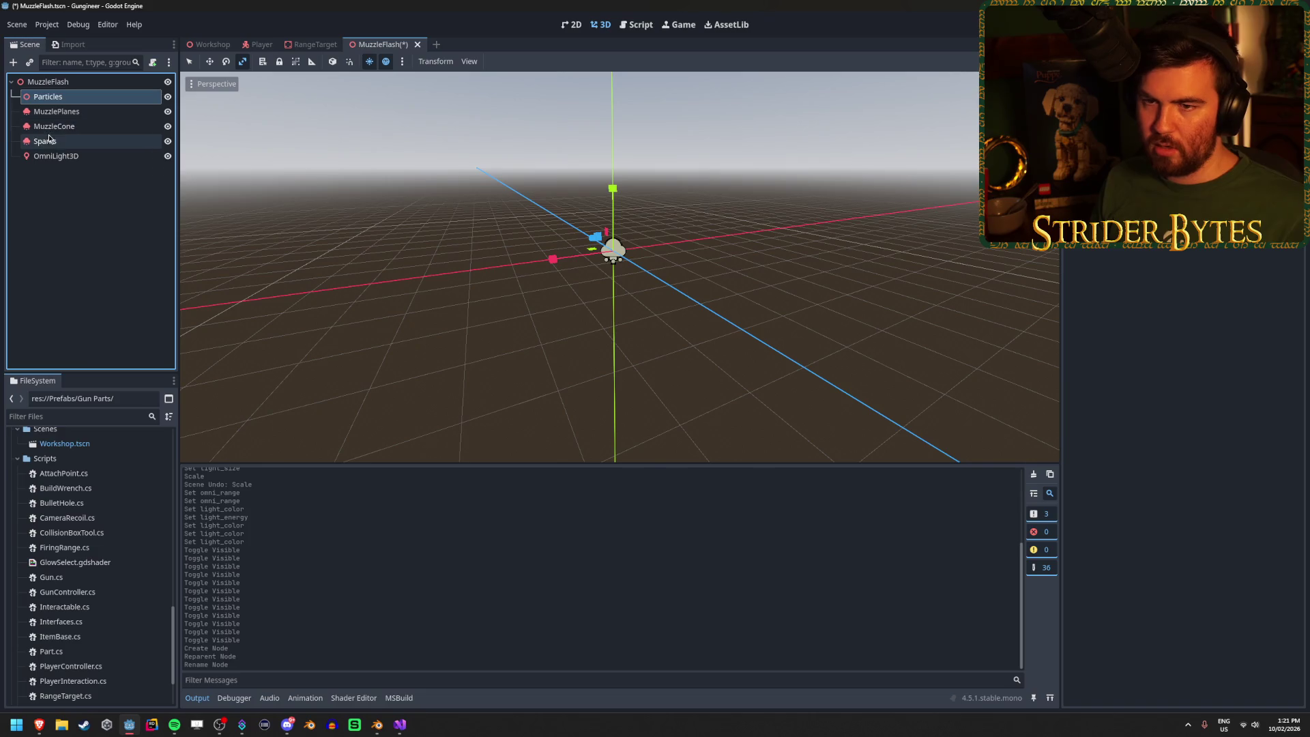
pyautogui.keyDown('shift'); pyautogui.click(75, 110); pyautogui.keyUp('shift')
pyautogui.moveTo(75, 111); pyautogui.dragTo(62, 97)
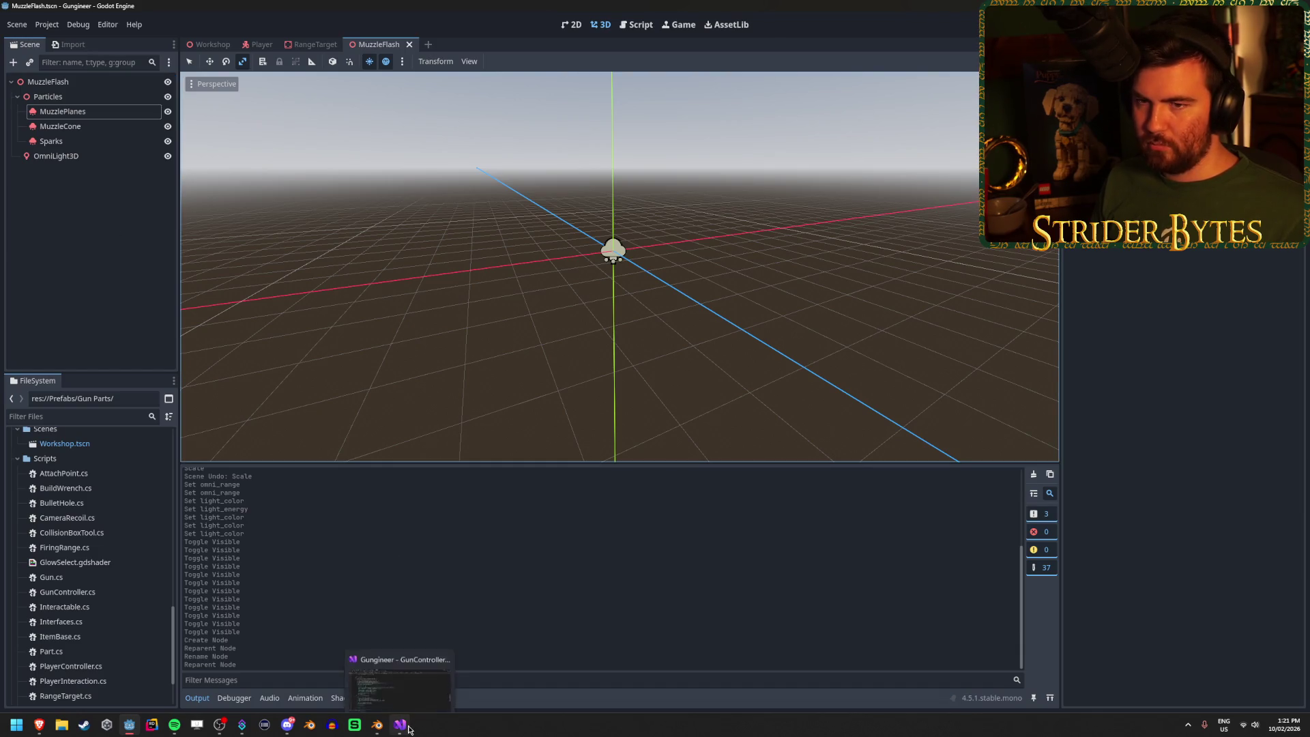
# Step: Rename the OmniLight3D node to Light
pyautogui.click(110, 157)
pyautogui.click(110, 157)
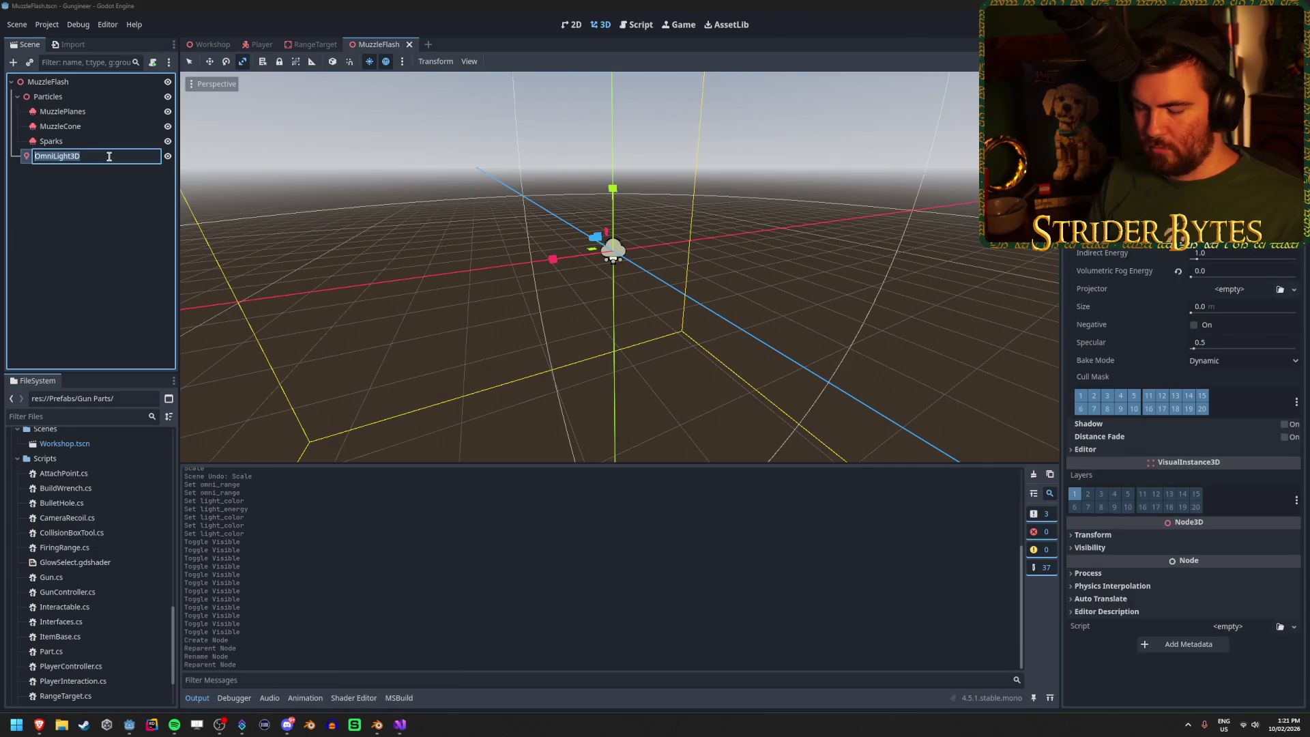
pyautogui.write('Light')
pyautogui.press('Return')
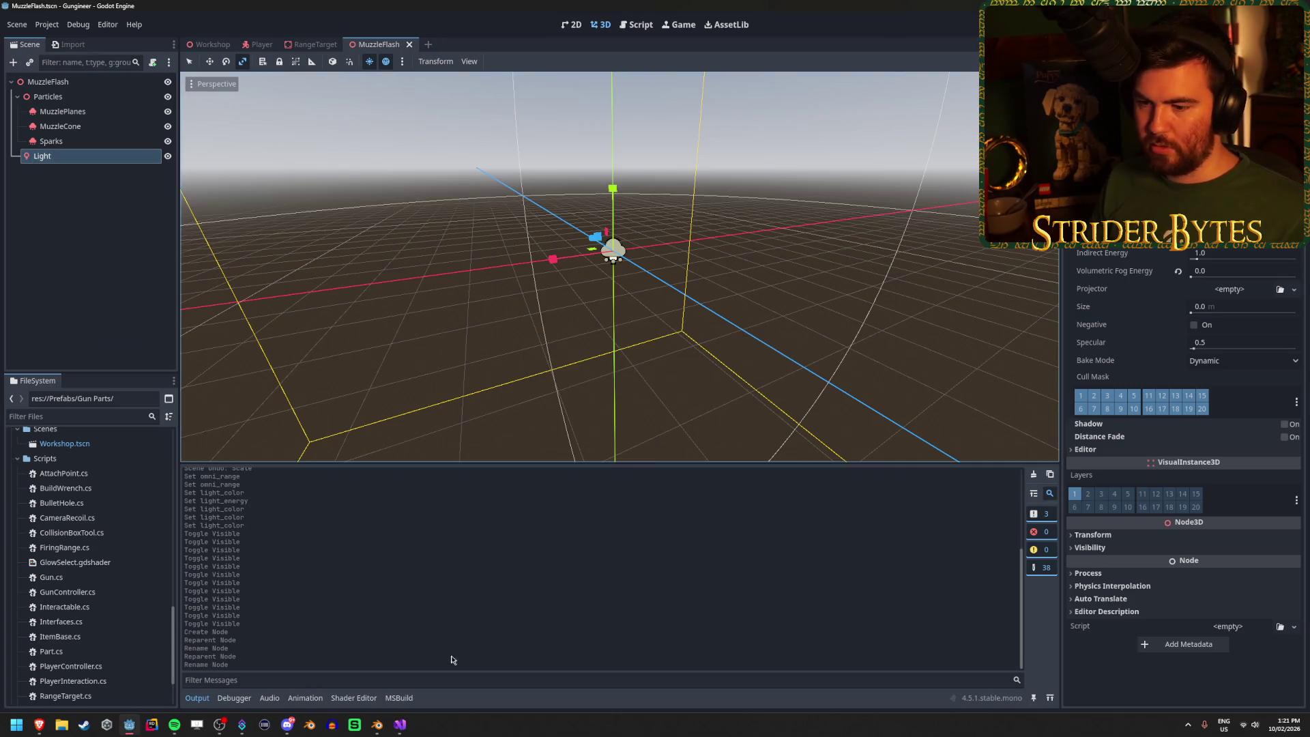
pyautogui.click(395, 733)
pyautogui.click(326, 428)
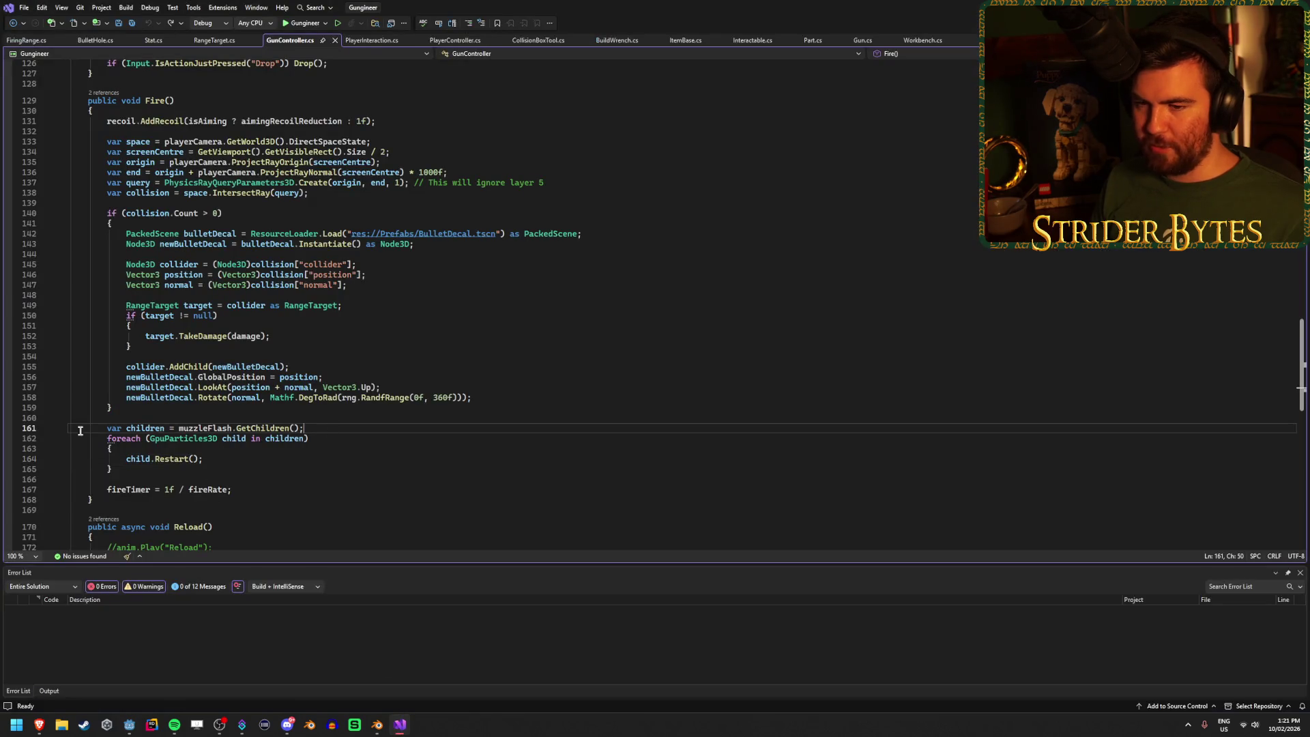
# Step: Insert GetNode("Particles"). before GetChildren() on line 161 and save the script
pyautogui.click(235, 427)
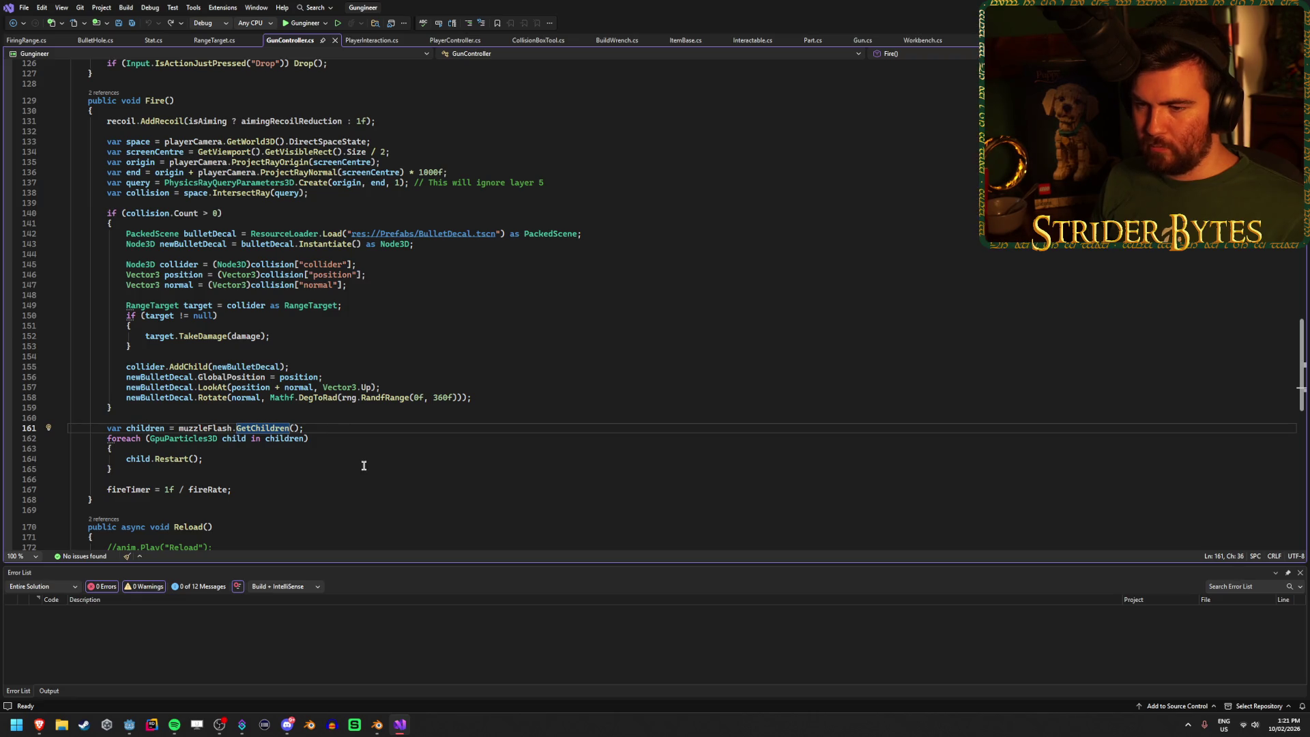
pyautogui.write('GetNode')
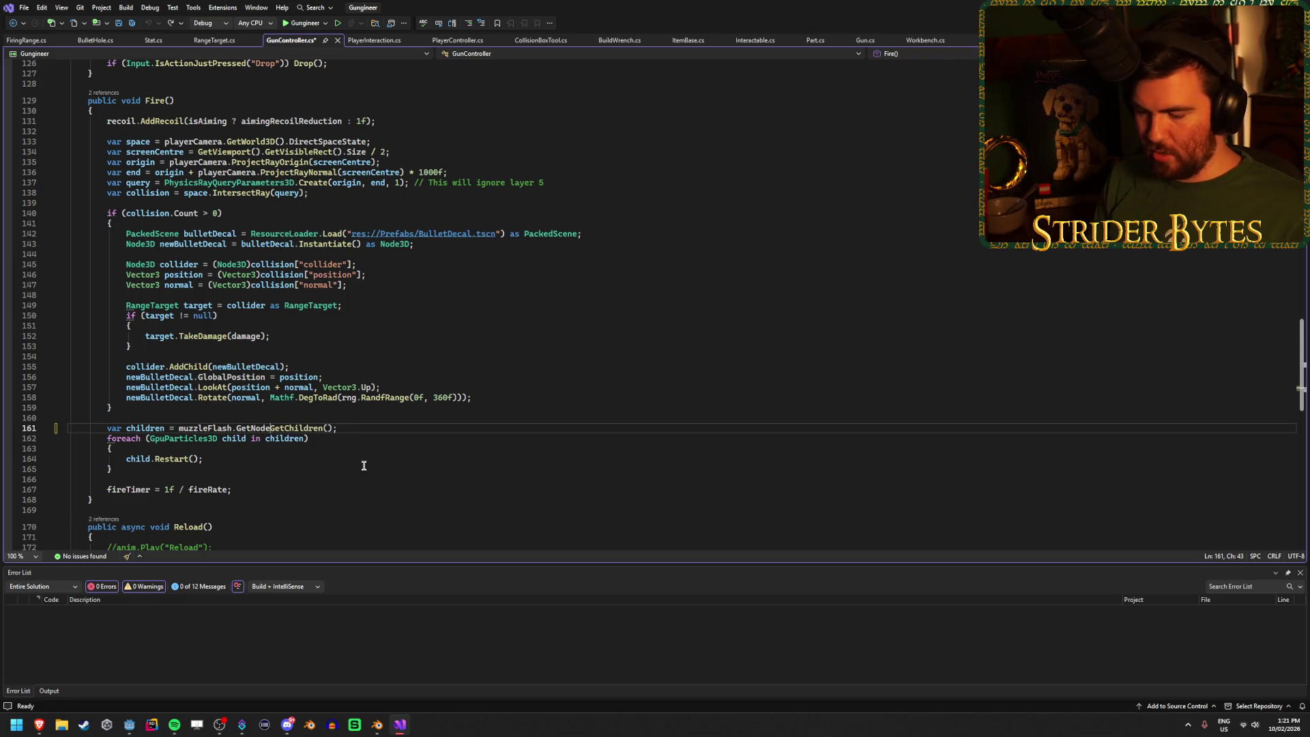
pyautogui.write('("Particles"')
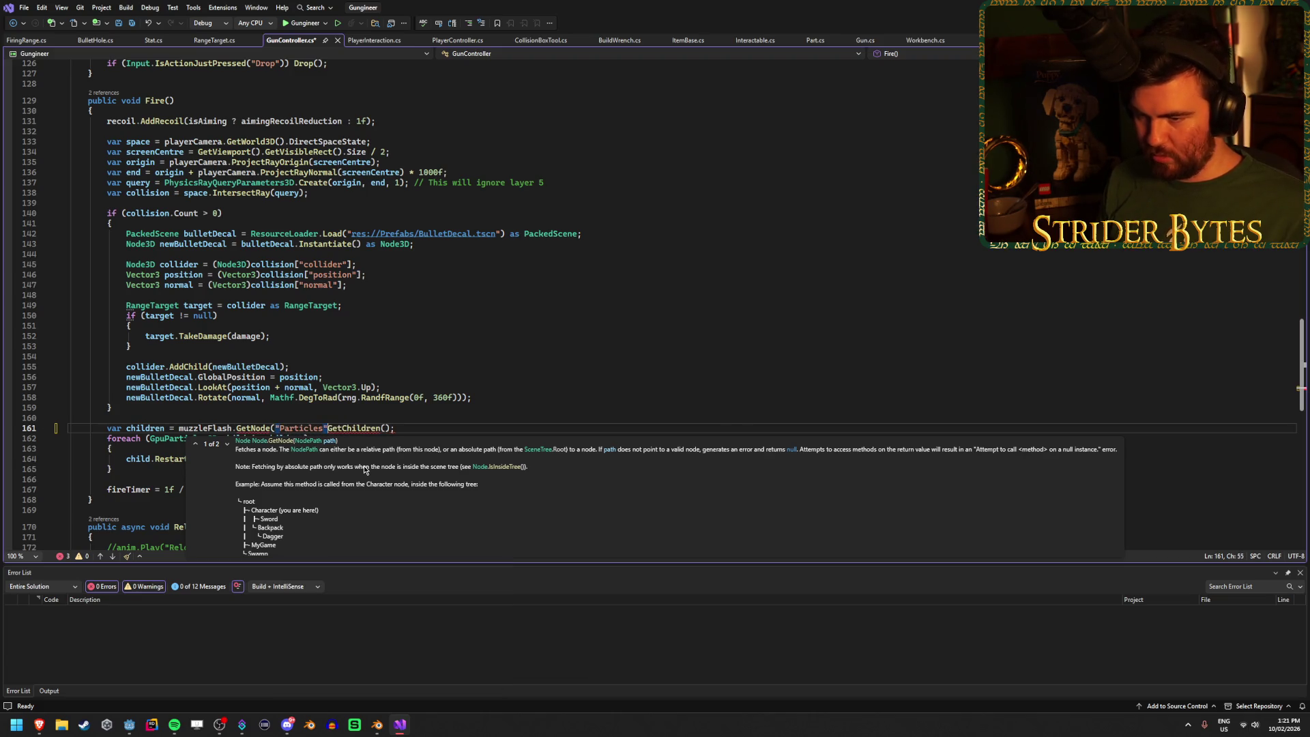
pyautogui.write(').')
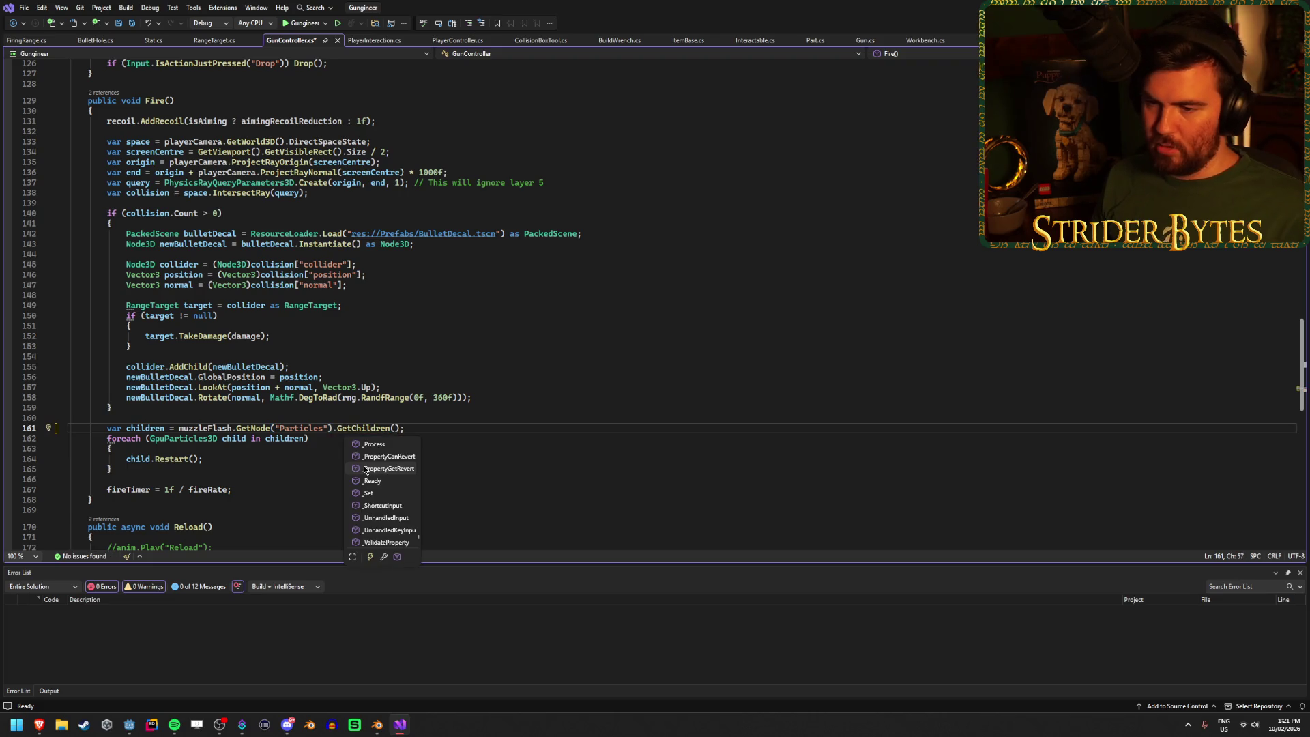
pyautogui.press('Tab')
pyautogui.hotkey('ctrl', 's')
# Step: Start a new line after the restart loop with muzzleFlash.GetNode<
pyautogui.click(363, 468)
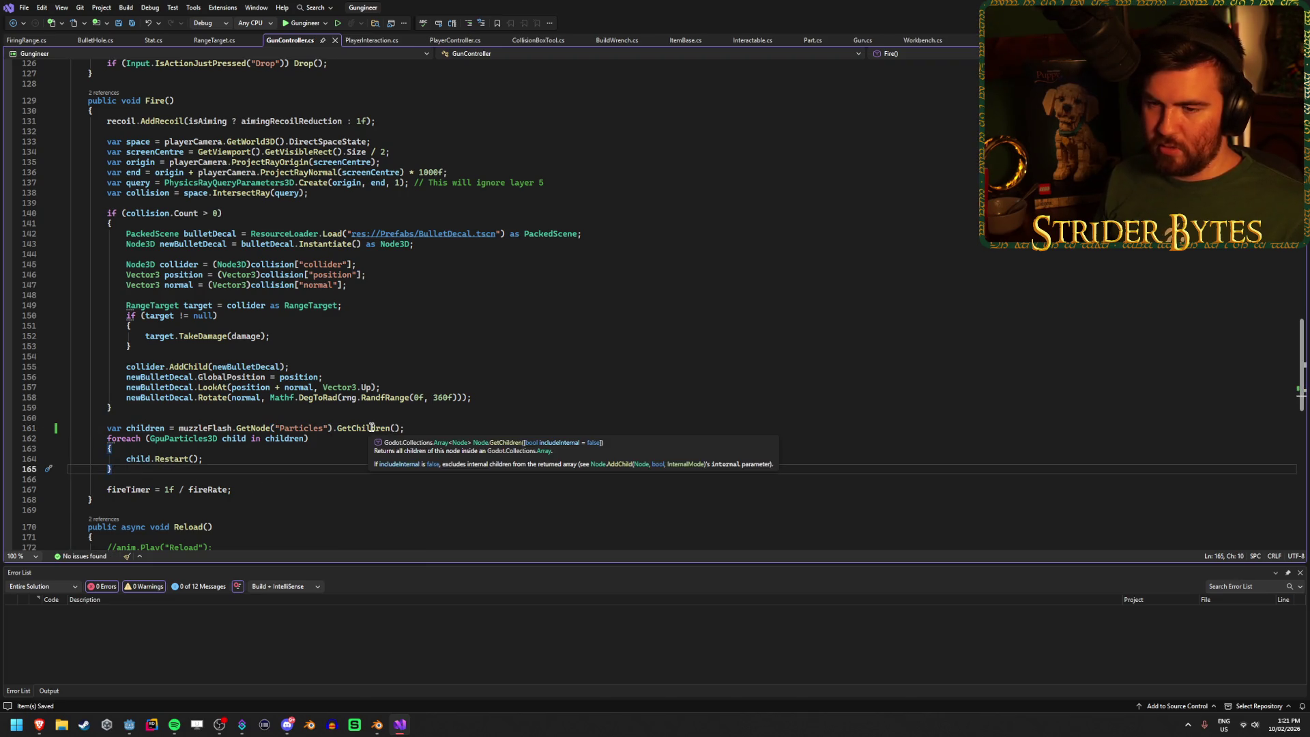
pyautogui.press('Return')
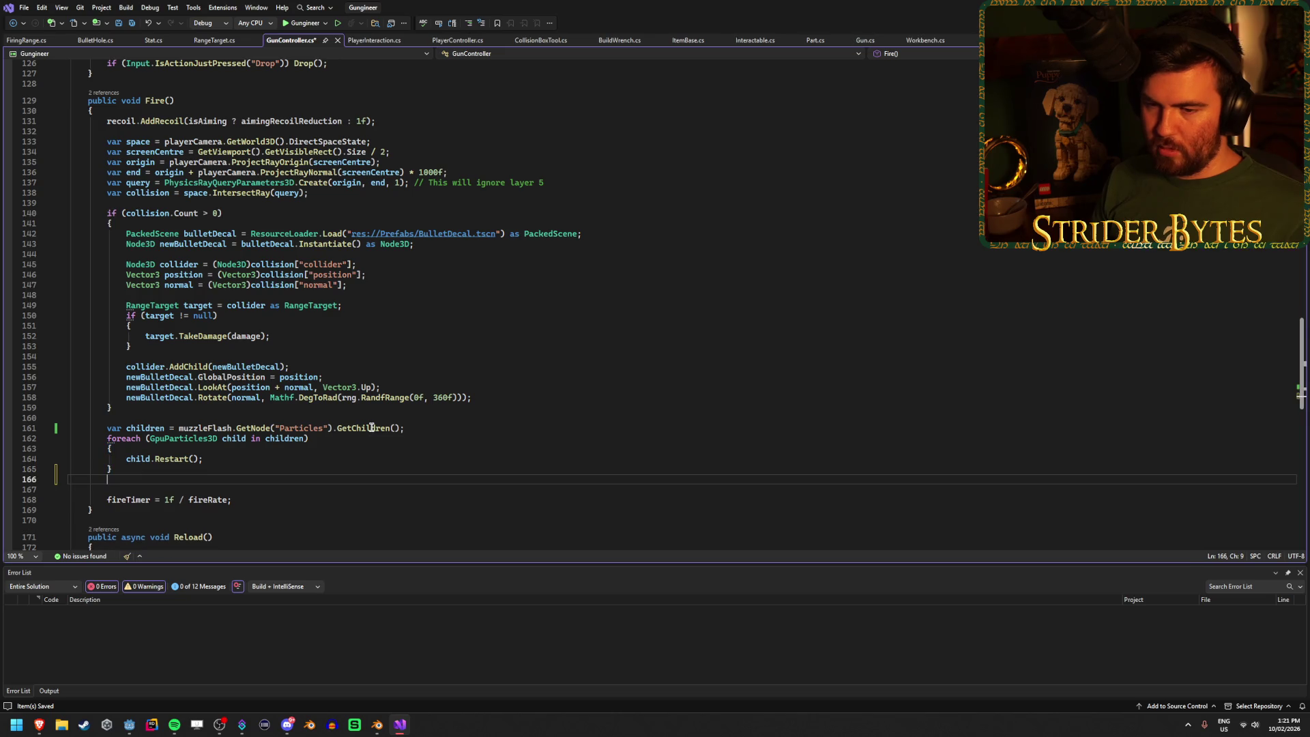
pyautogui.scroll(-1, 545, 419)
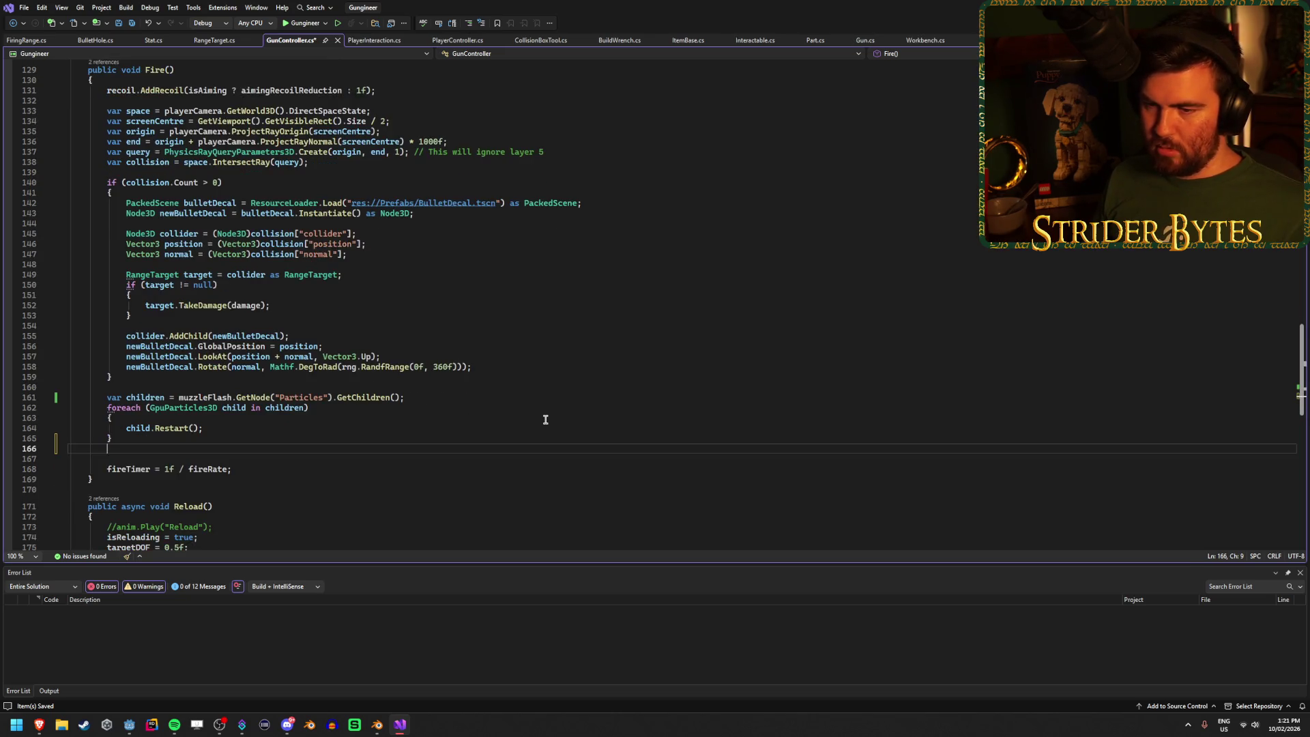
pyautogui.scroll(-1, 545, 419)
pyautogui.scroll(1, 545, 419)
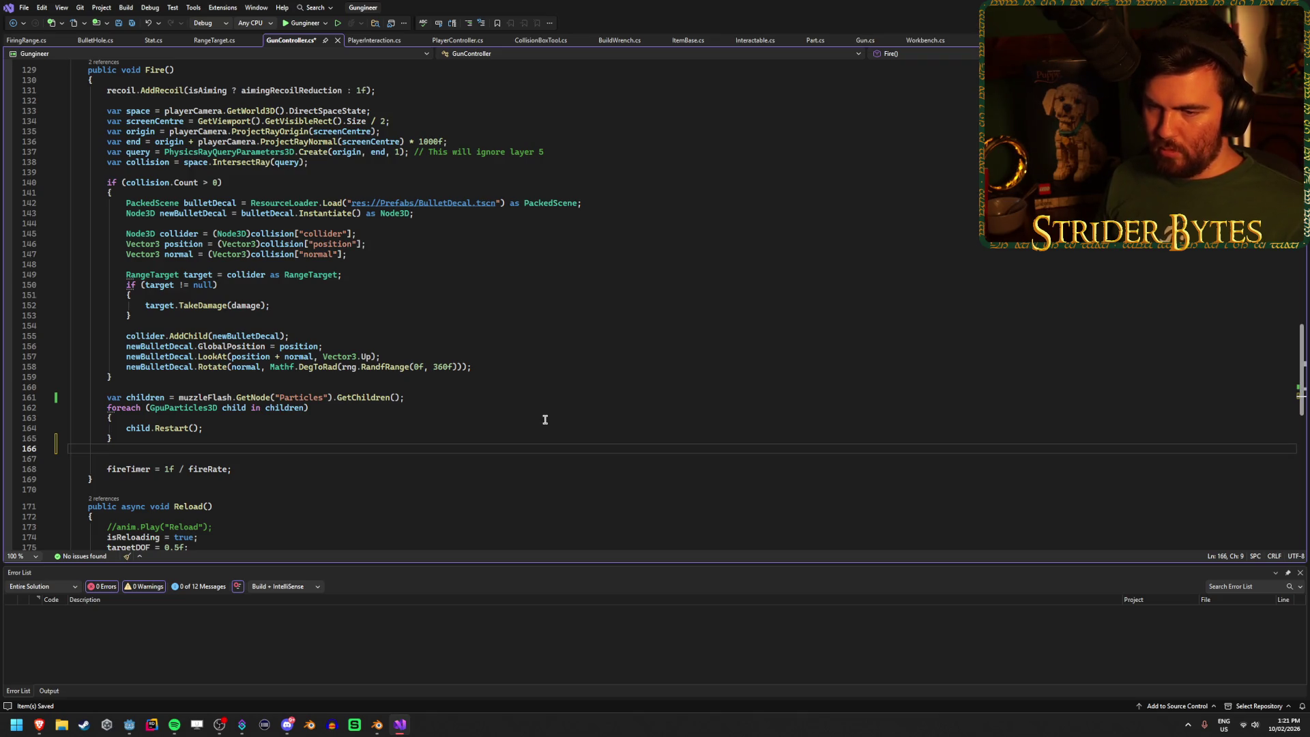
pyautogui.write('muzz')
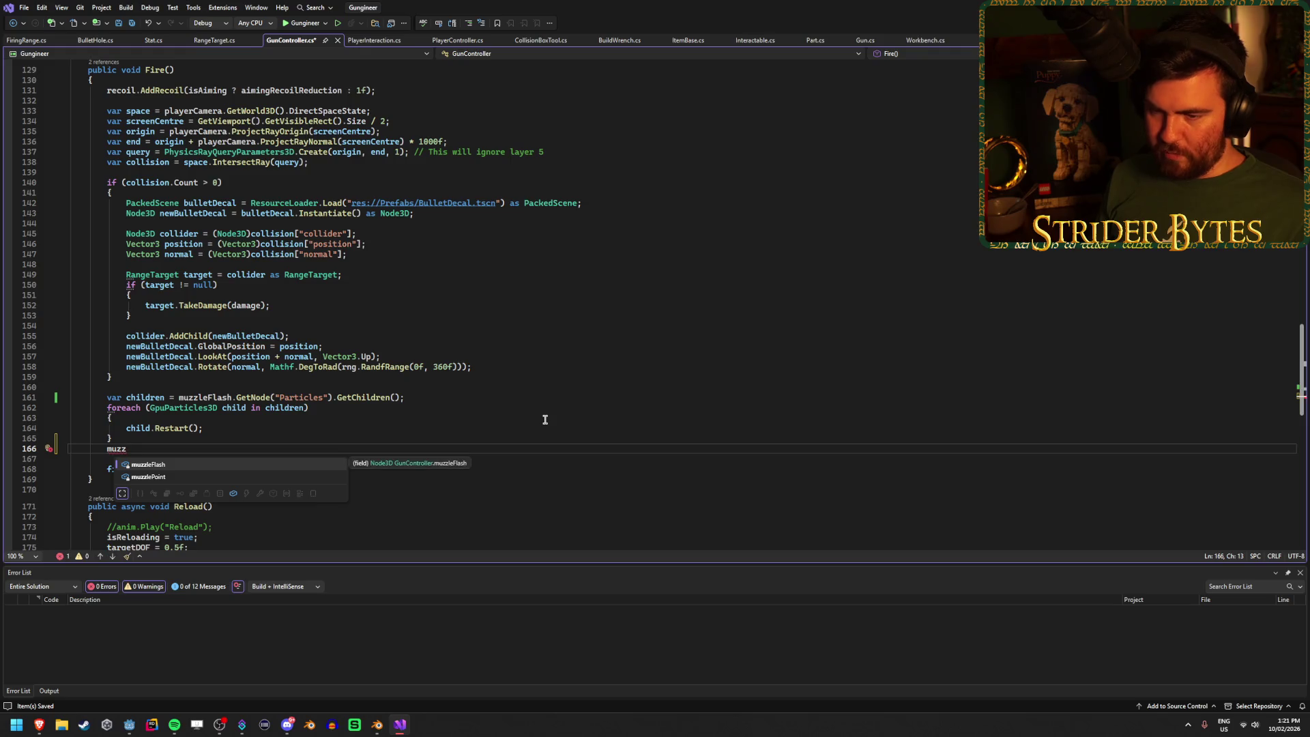
pyautogui.press('Tab')
pyautogui.write('.GetN')
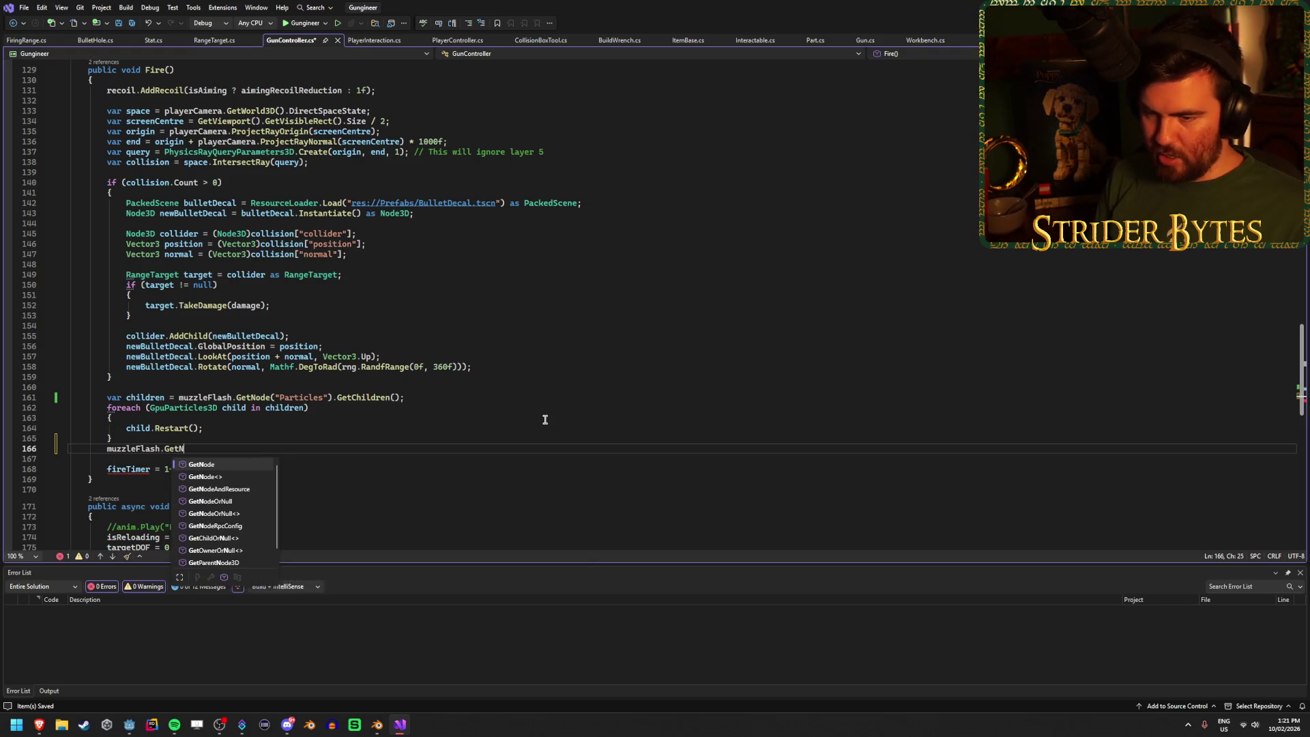
pyautogui.write('ode<')
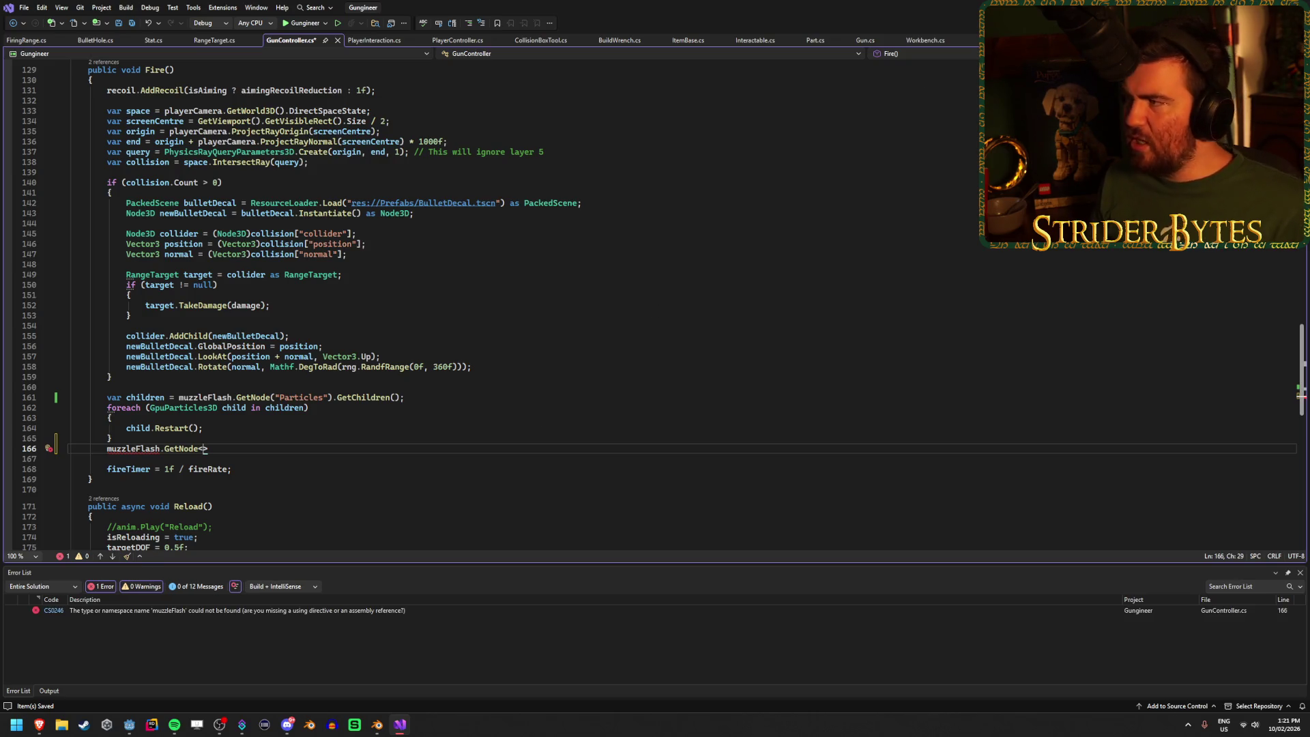
pyautogui.moveTo(42, 733)
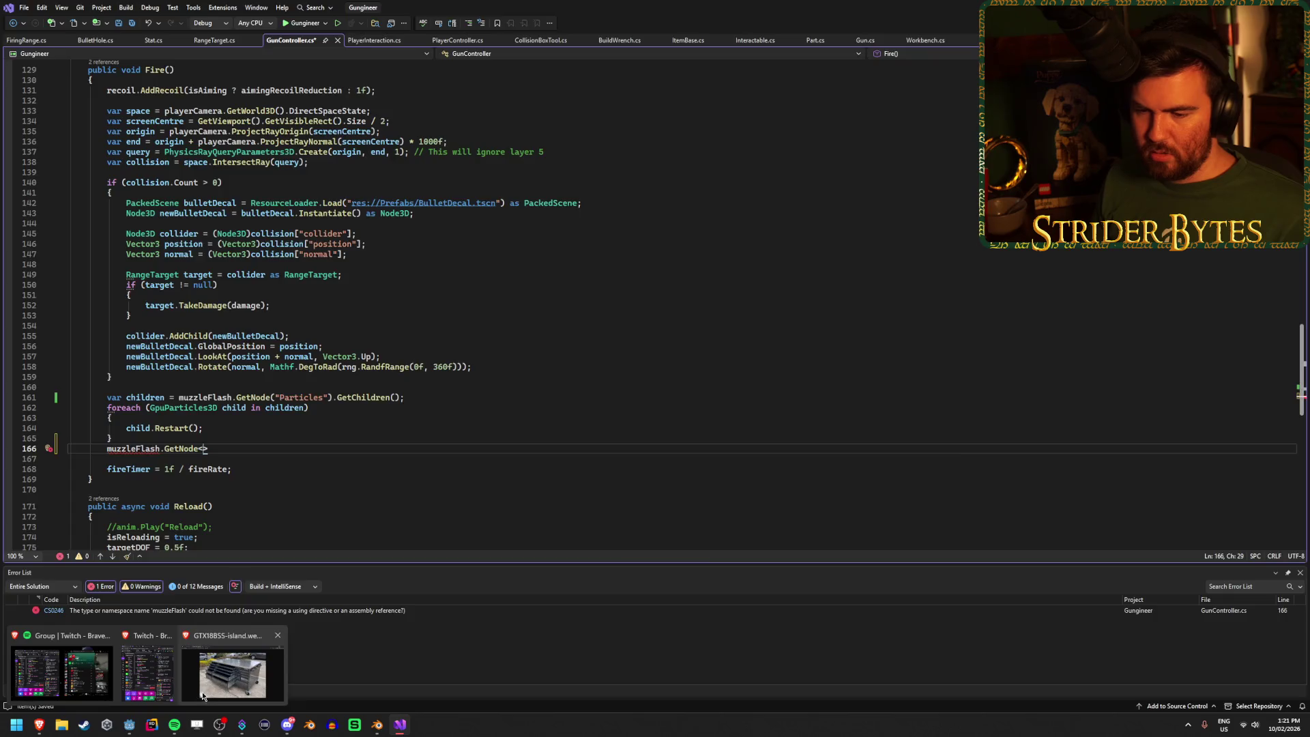
pyautogui.click(129, 726)
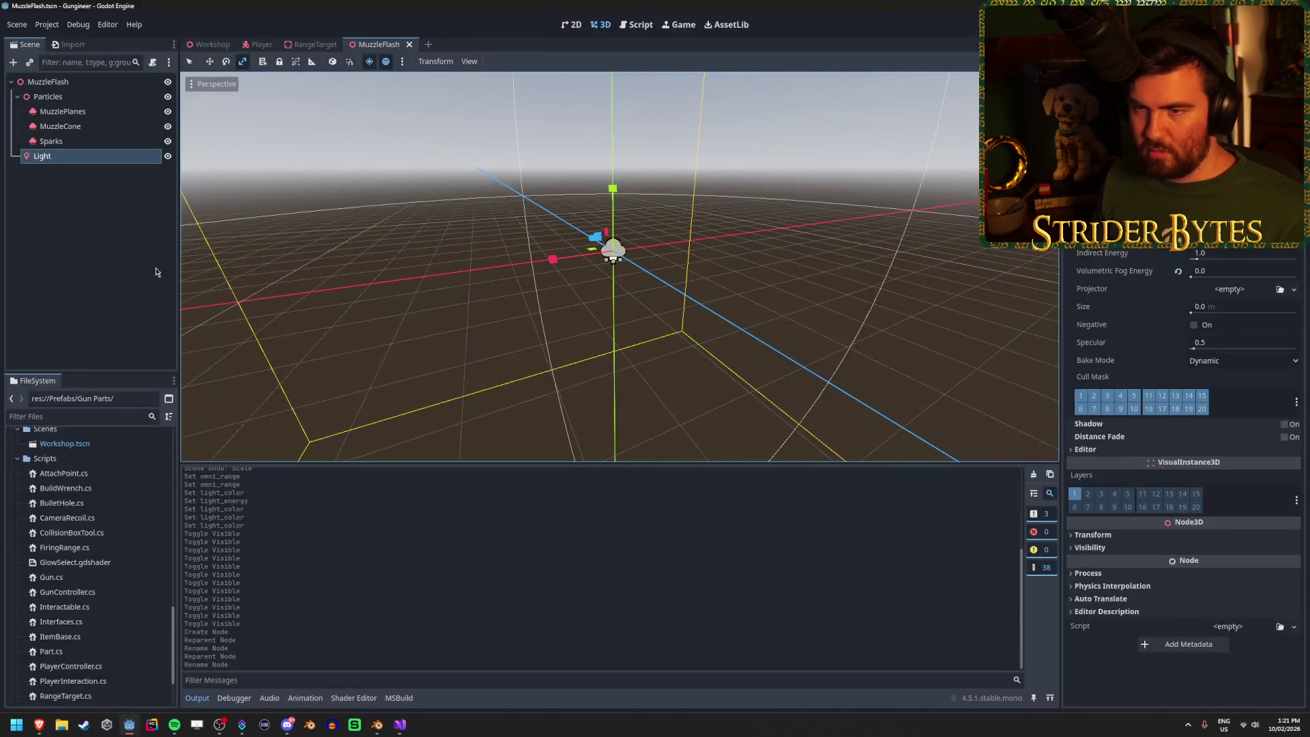
# Step: Hide the Light node, toggle it to preview the flash, and save the MuzzleFlash scene hidden
pyautogui.click(167, 157)
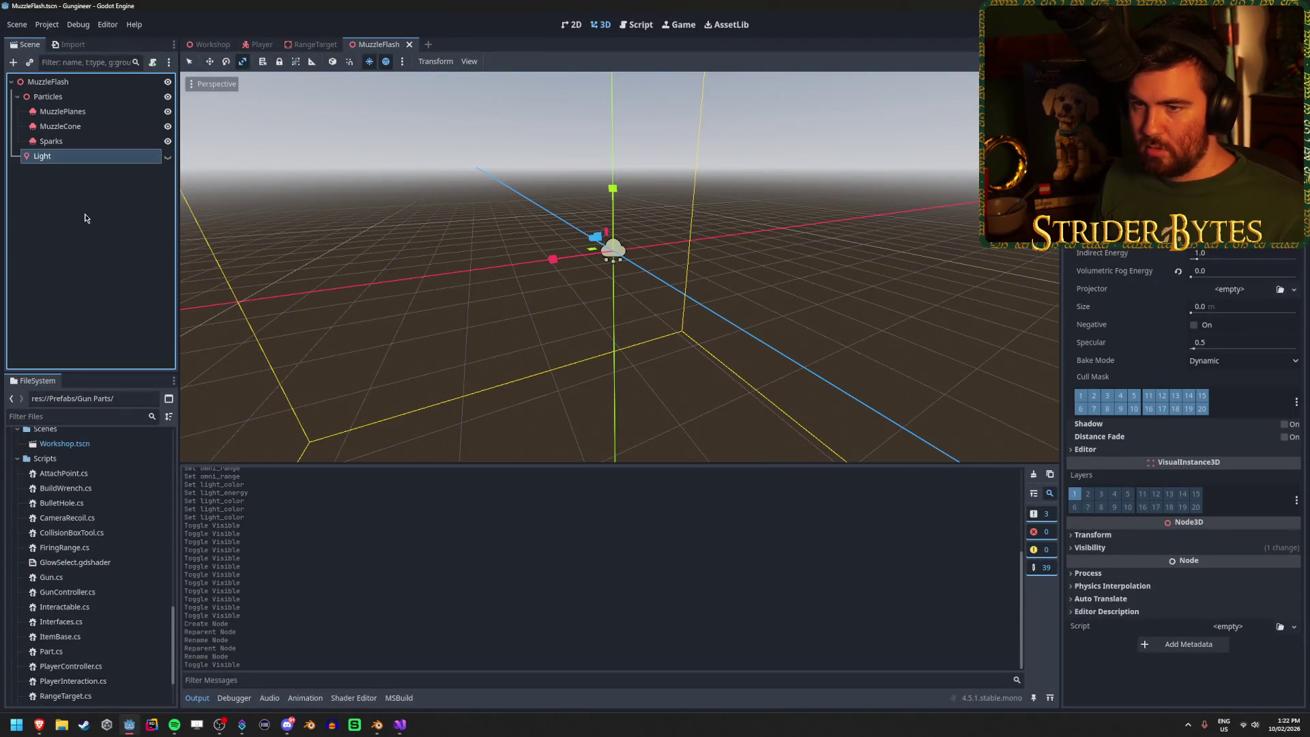
pyautogui.hotkey('ctrl', 's')
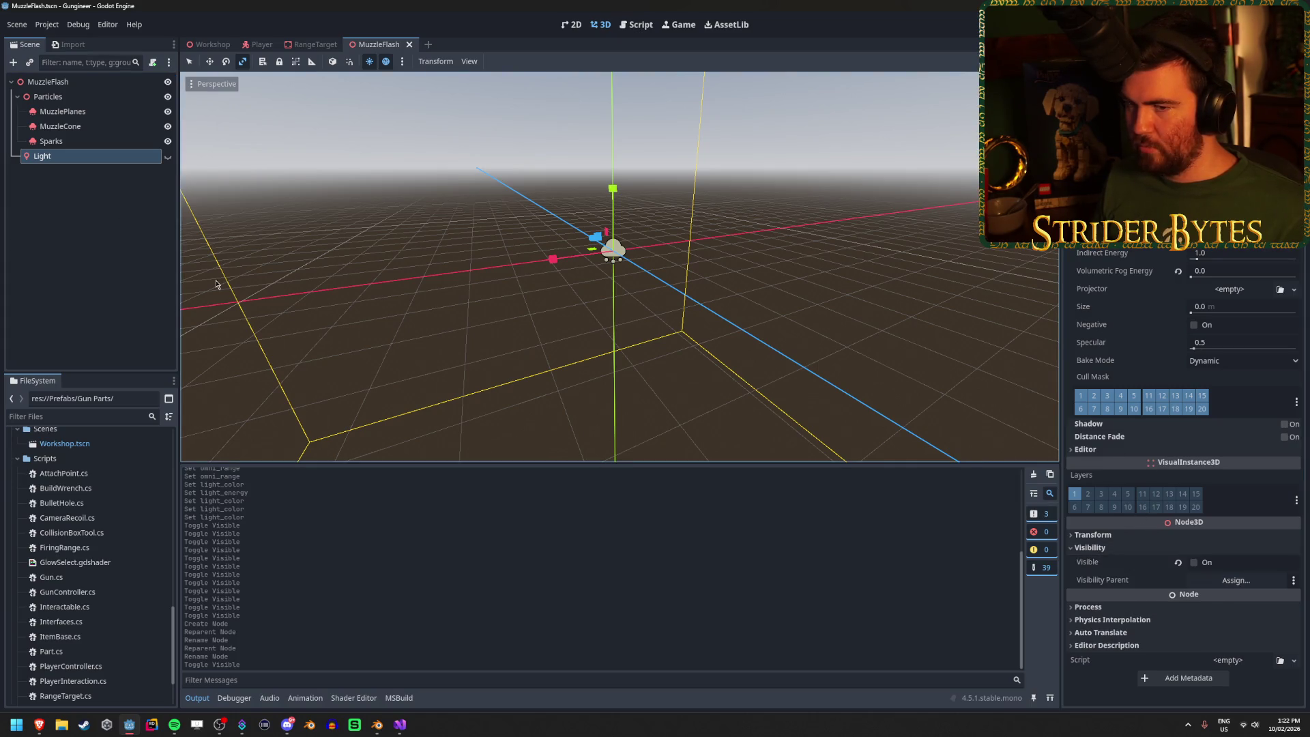
pyautogui.click(168, 157)
pyautogui.click(168, 157)
pyautogui.click(168, 157)
pyautogui.click(168, 157)
pyautogui.hotkey('ctrl', 's')
pyautogui.click(261, 237)
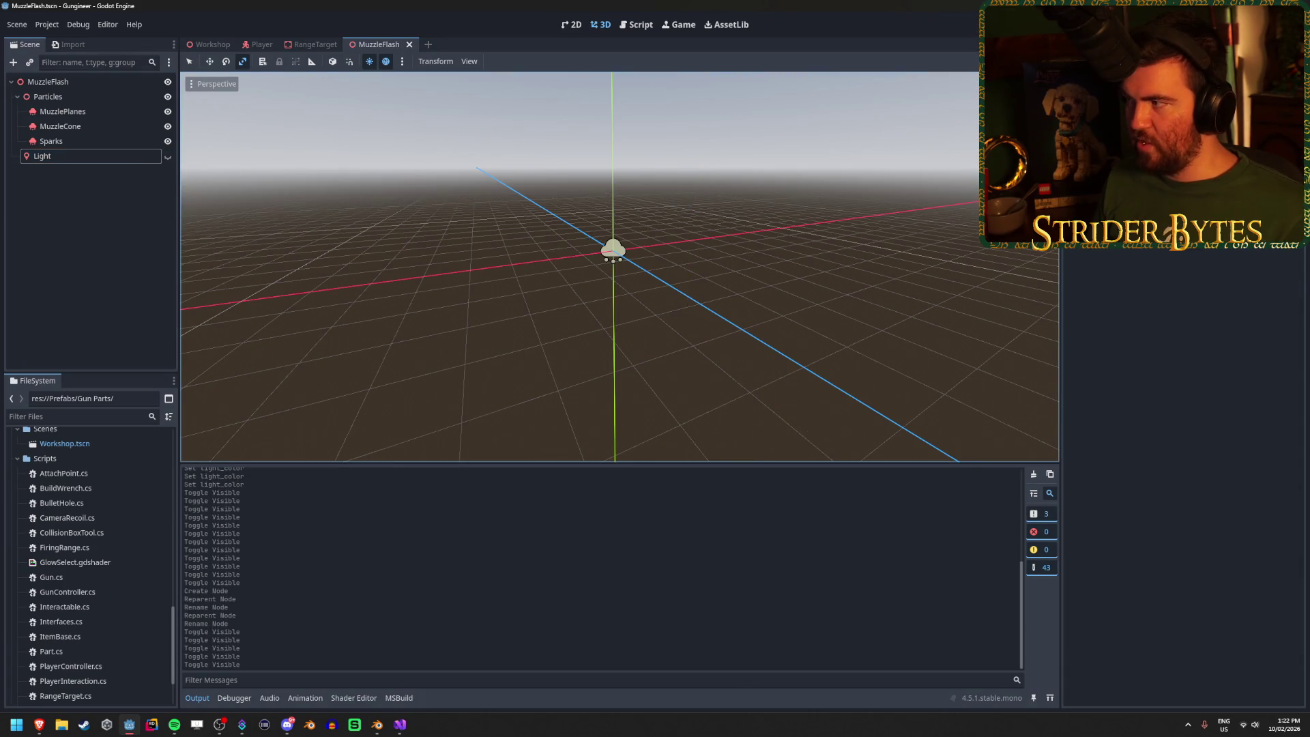
pyautogui.hotkey('alt', 'Tab')
pyautogui.scroll(3, 244, 337)
pyautogui.scroll(-3, 243, 337)
pyautogui.scroll(-2, 244, 338)
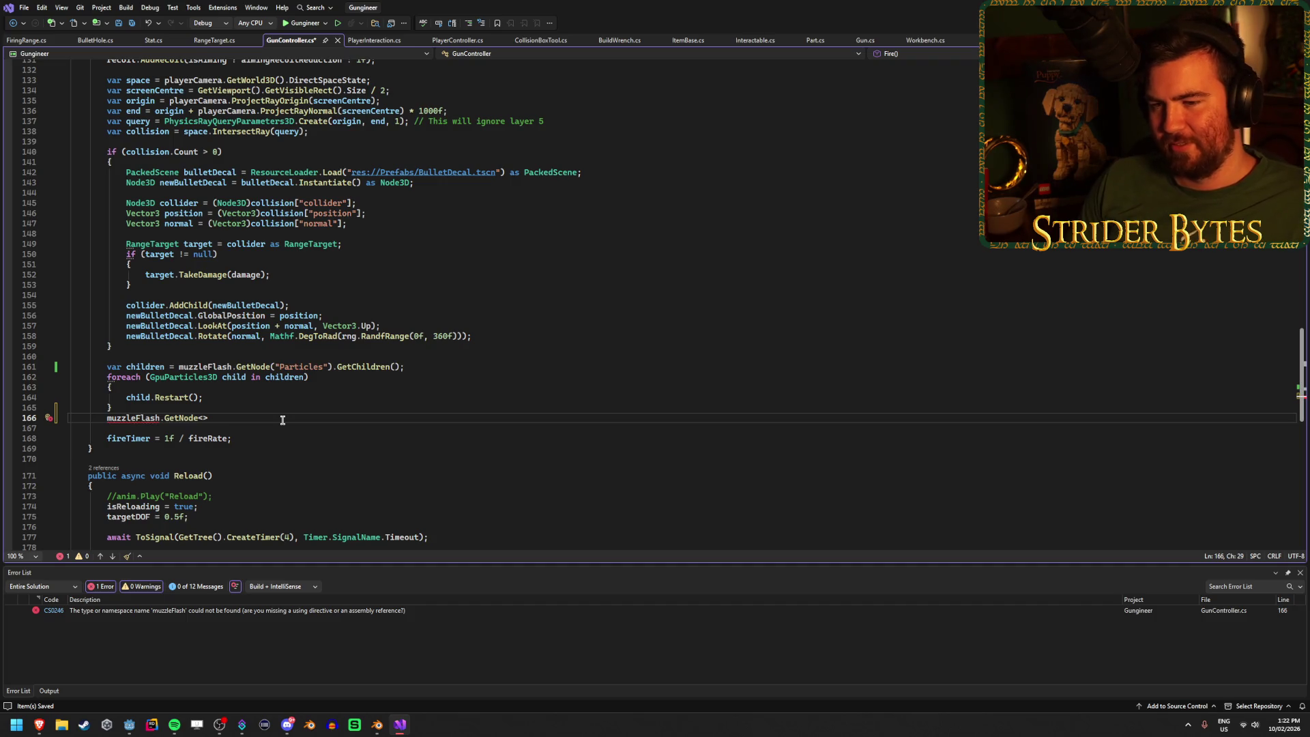
# Step: Change the lookup to GetNode("Light"), checking the Light node's name in Godot
pyautogui.press('BackSpace')
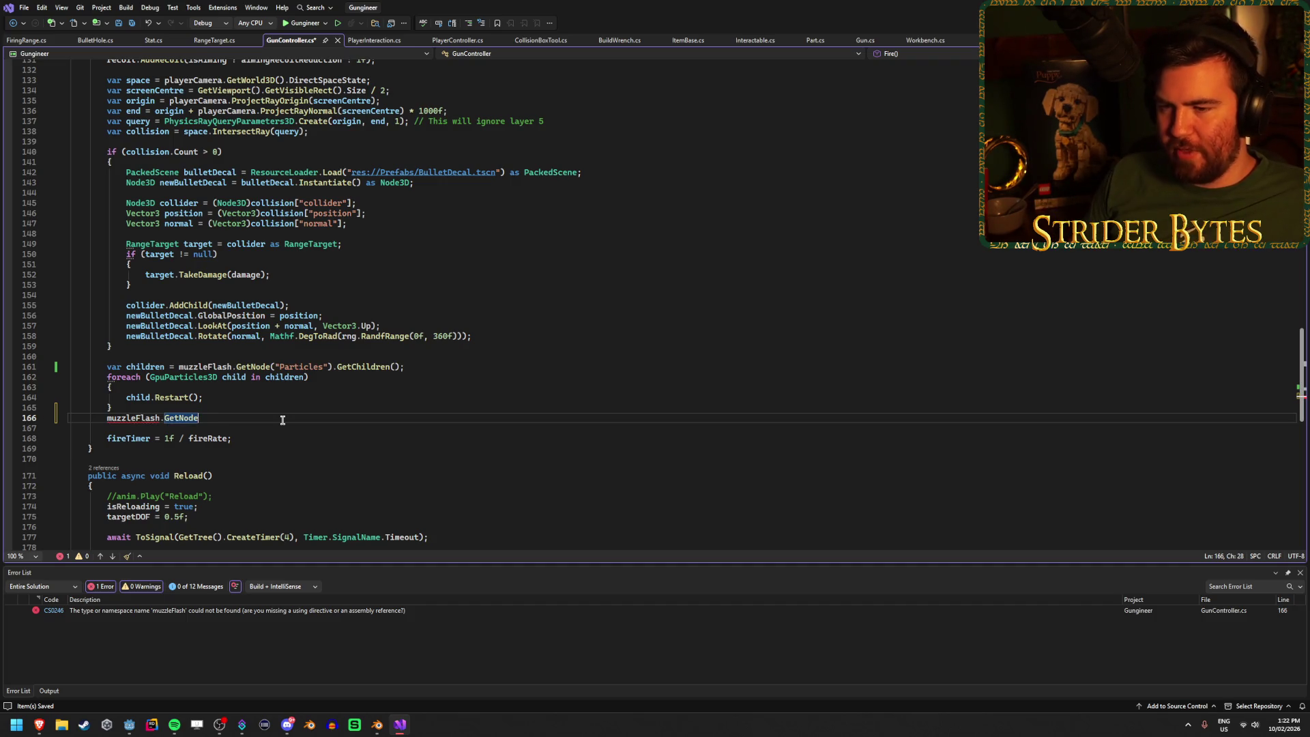
pyautogui.write('("L')
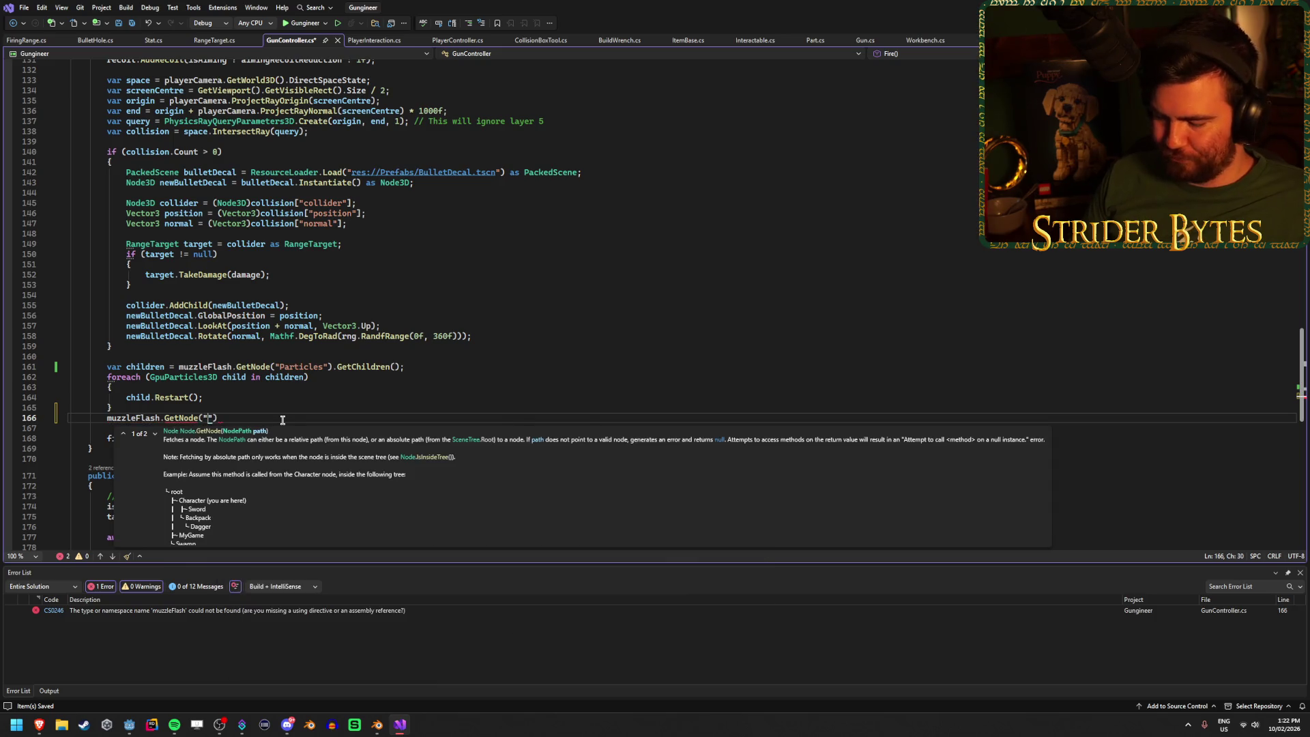
pyautogui.write('ight").vis')
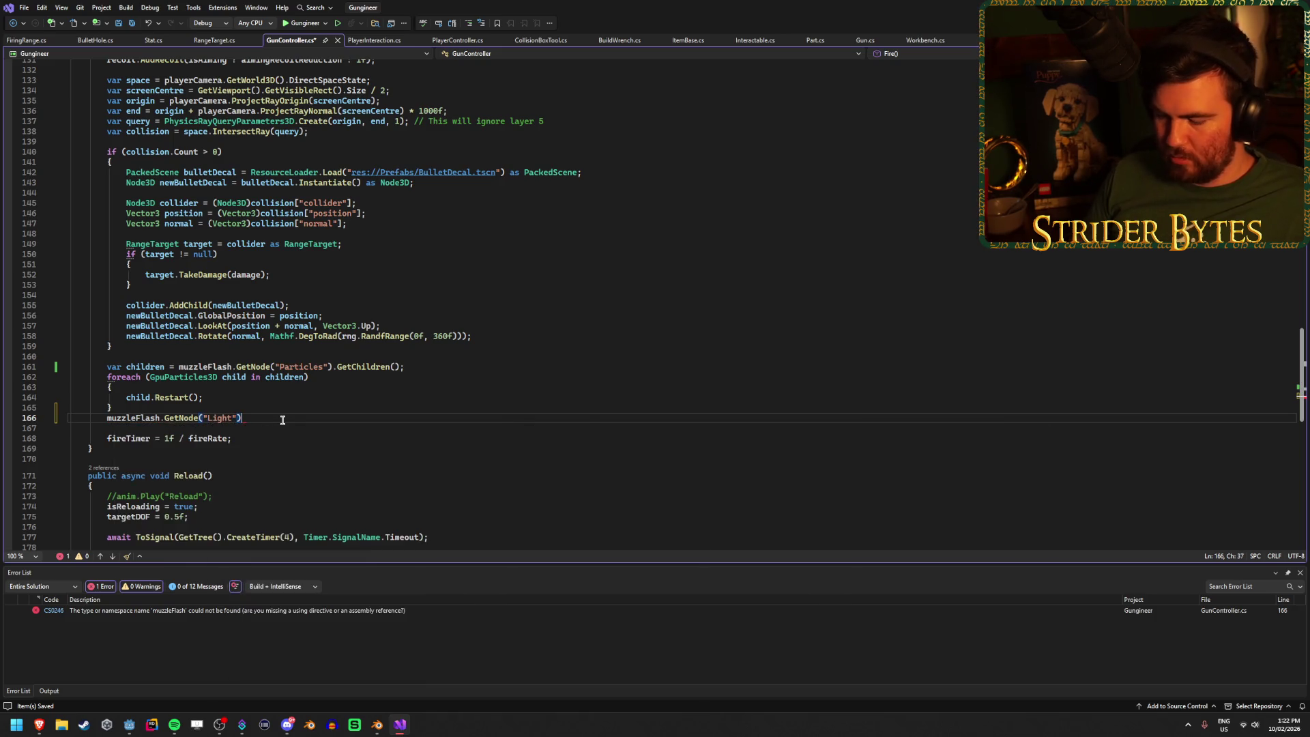
pyautogui.press('BackSpace')
pyautogui.press('BackSpace')
pyautogui.press('BackSpace')
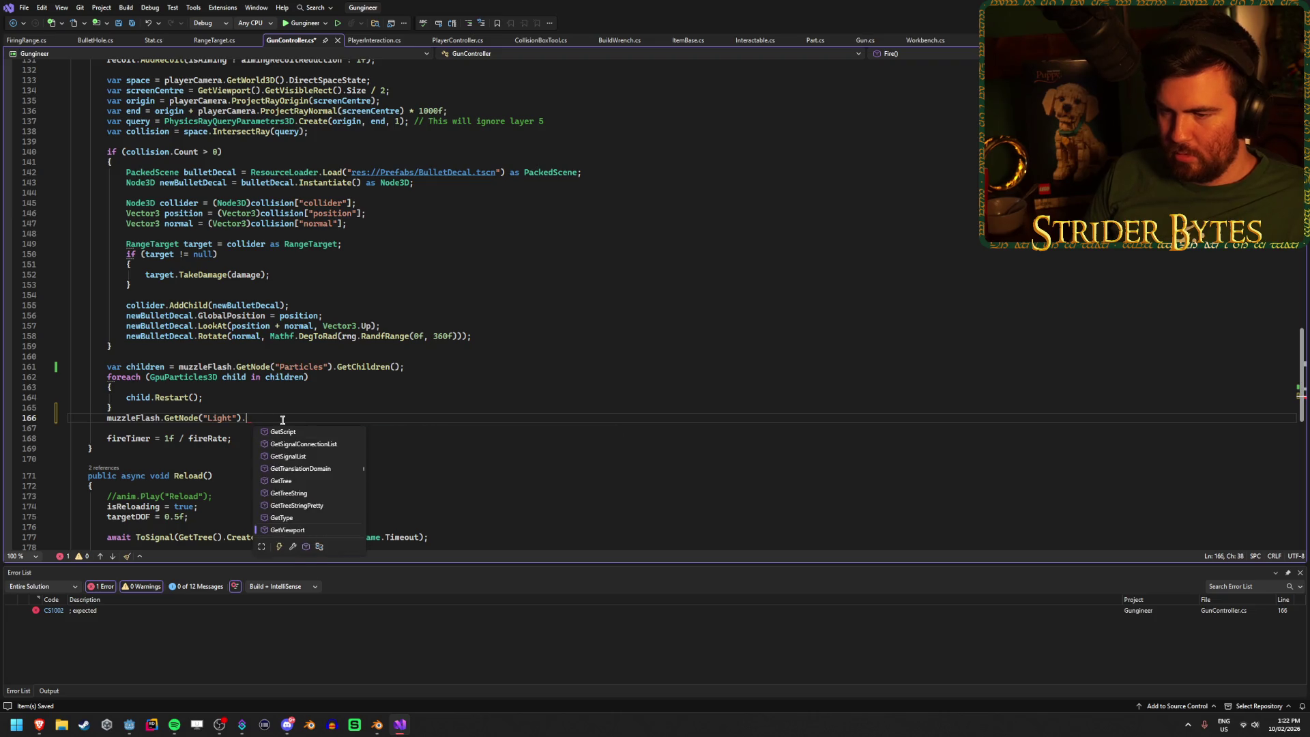
pyautogui.moveTo(181, 418)
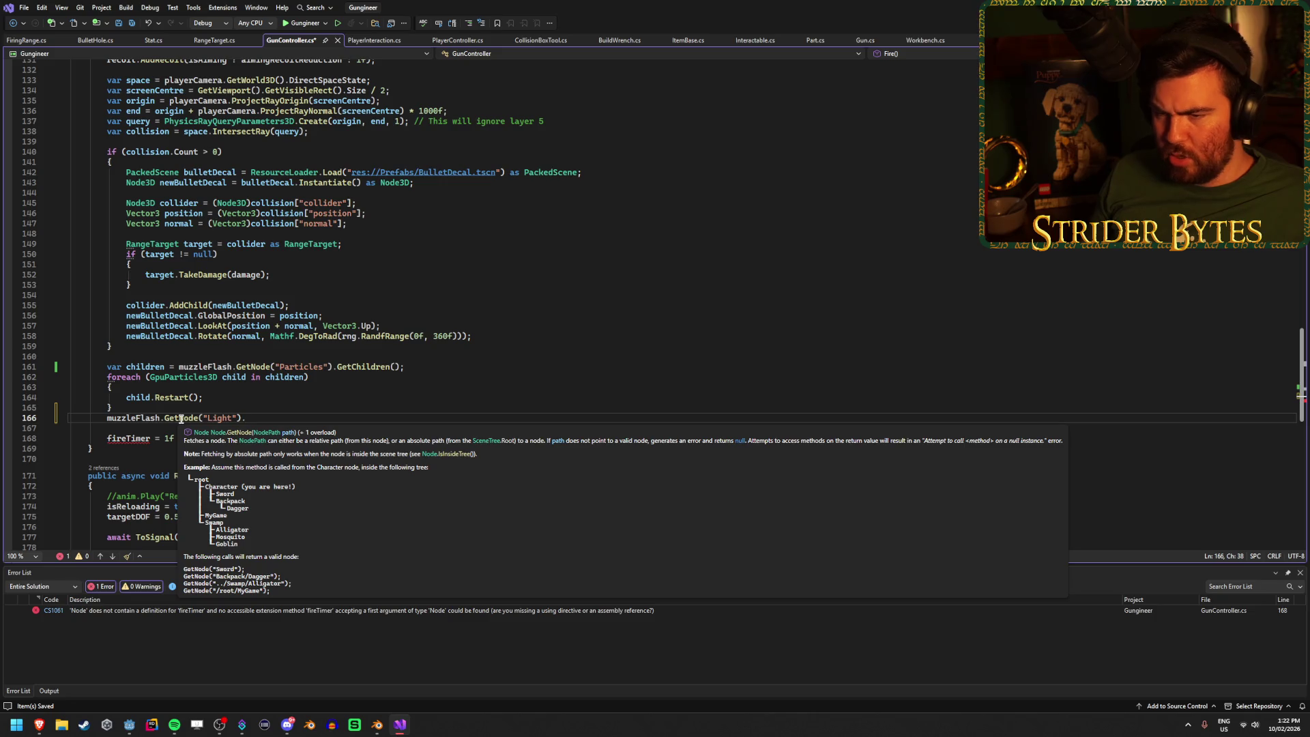
pyautogui.moveTo(38, 725)
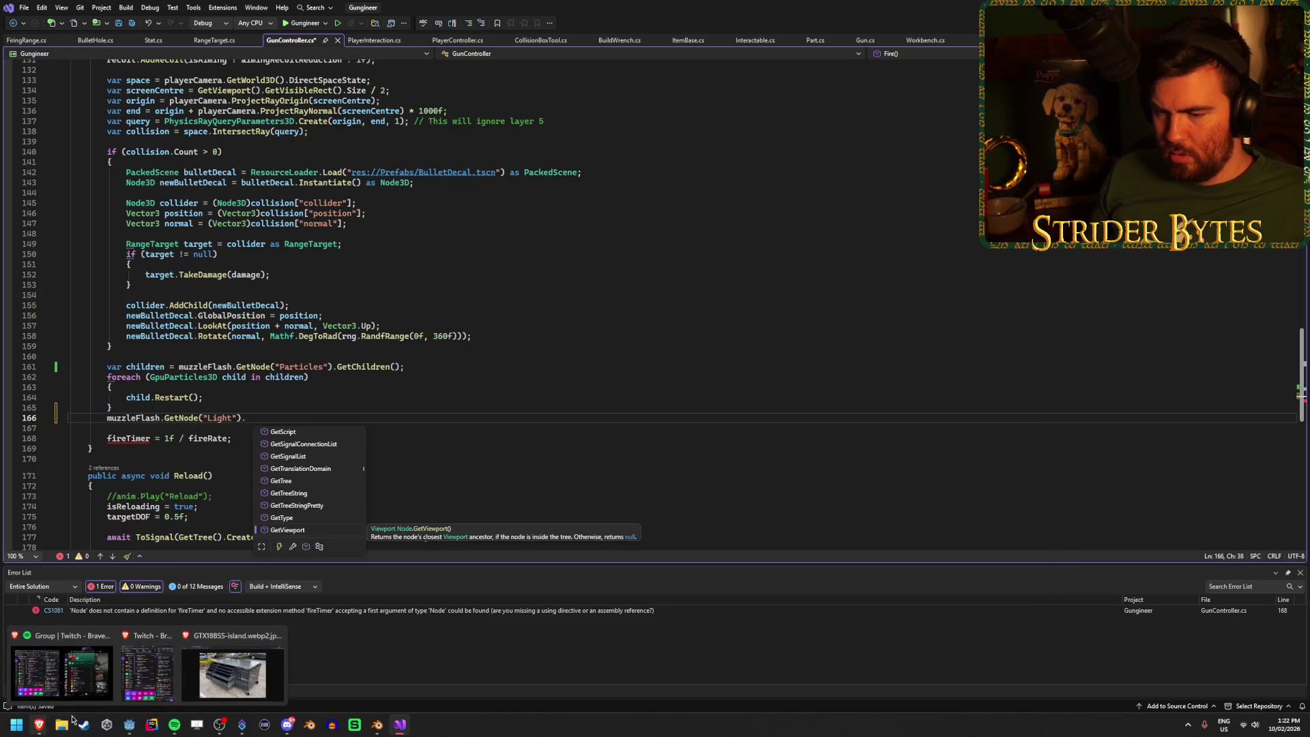
pyautogui.click(129, 725)
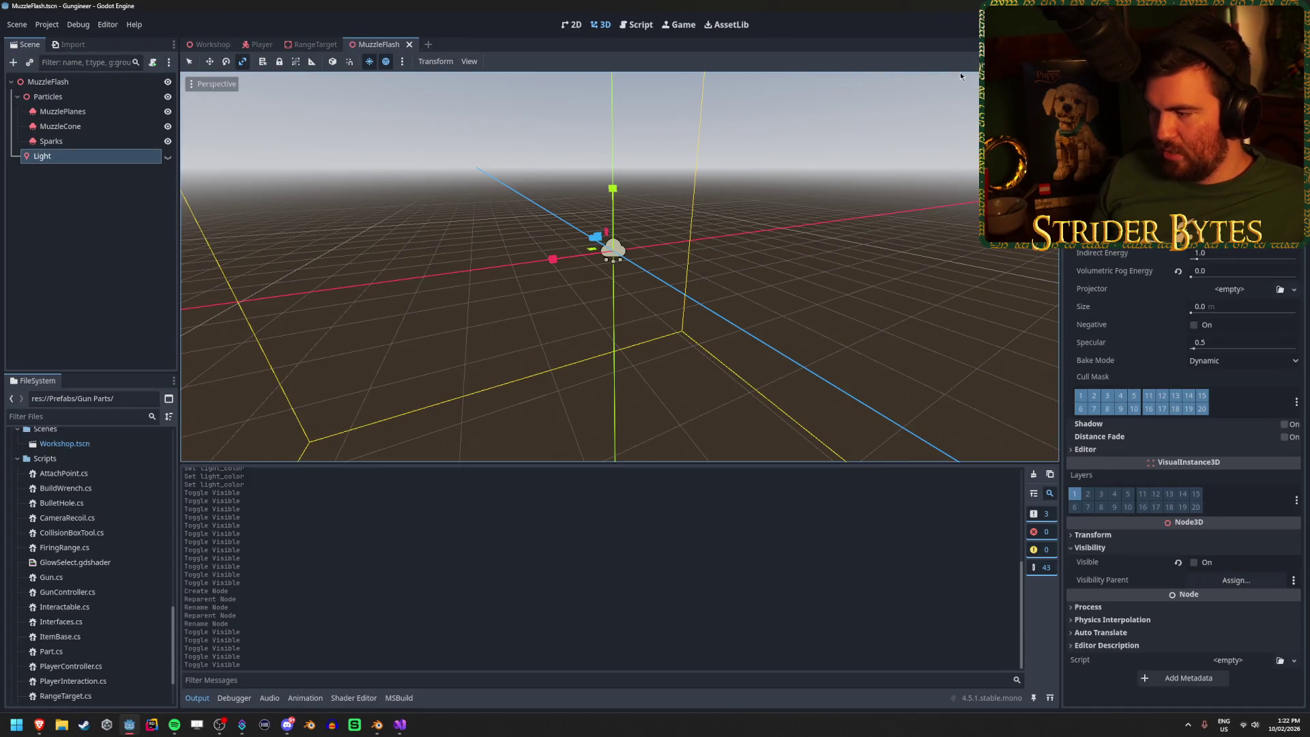
pyautogui.hotkey('alt', 'Tab')
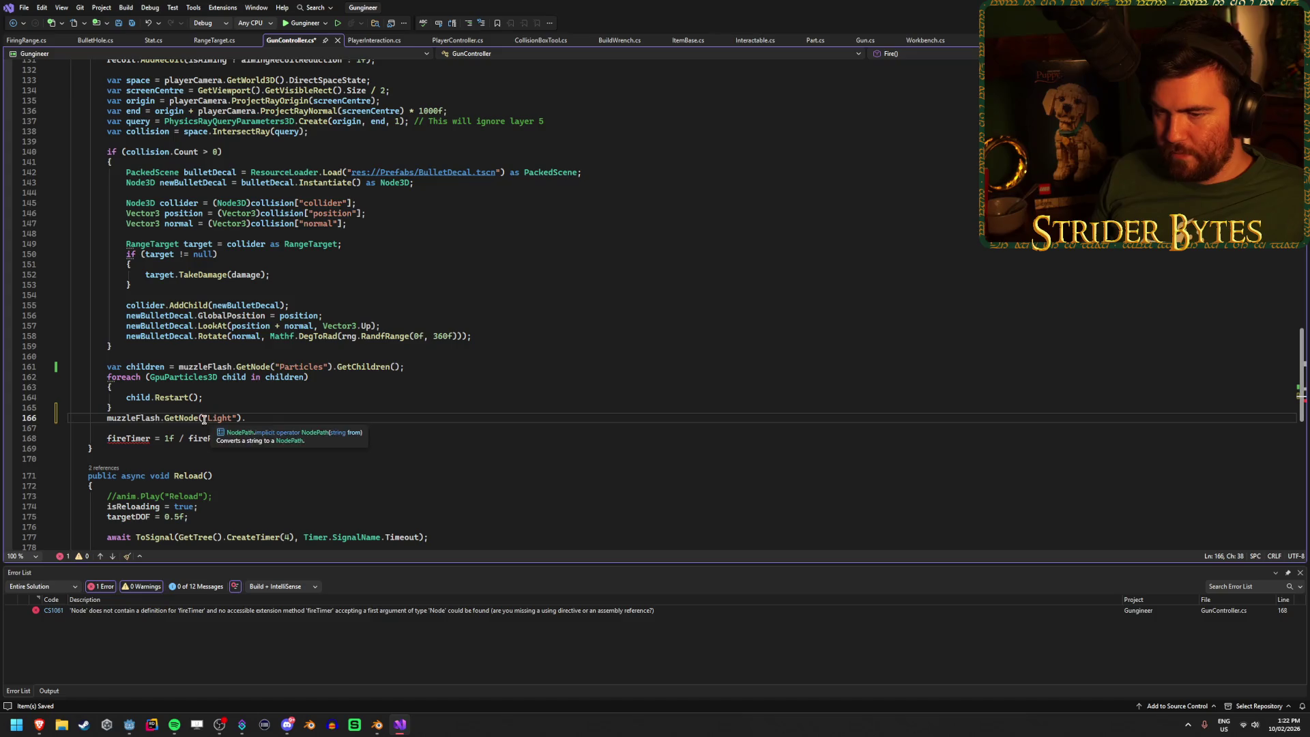
# Step: Type the lookup as GetNode<Node3D>("Light"), set .Visible = true; and save
pyautogui.write('<Noide')
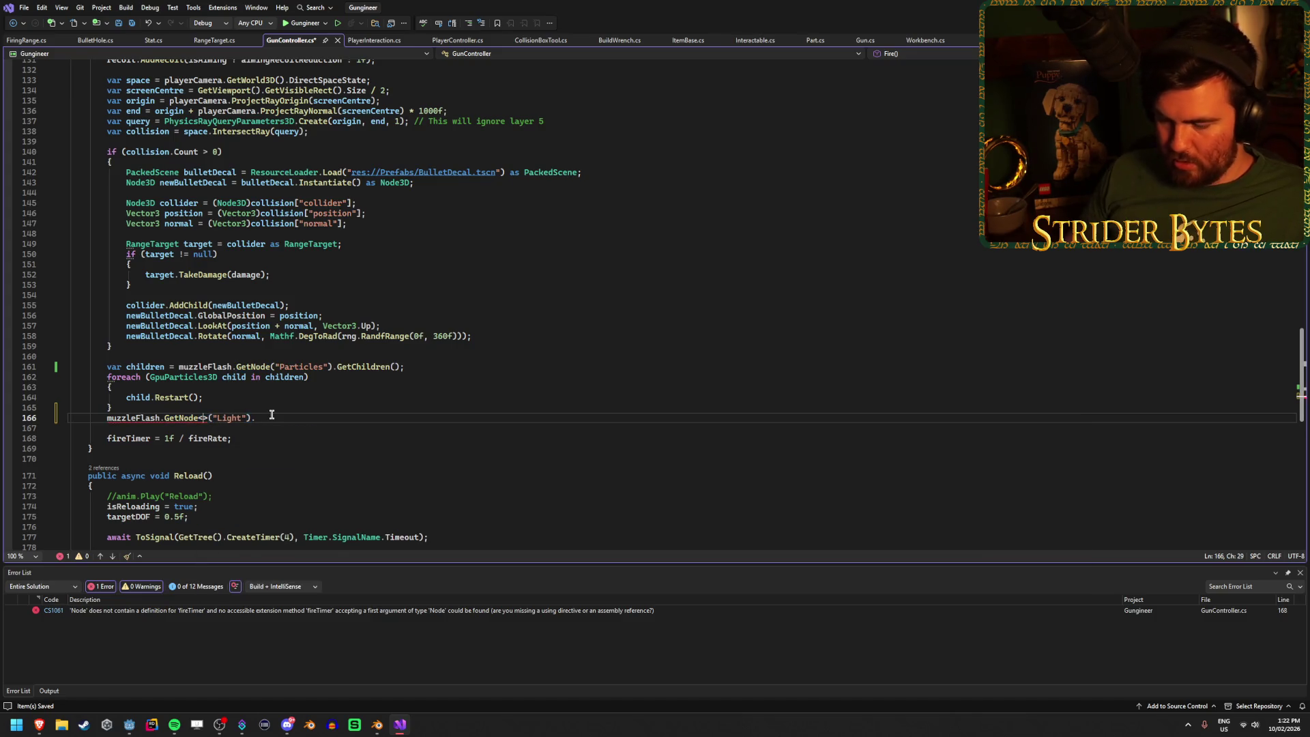
pyautogui.press('BackSpace')
pyautogui.press('BackSpace')
pyautogui.press('BackSpace')
pyautogui.write('de3D')
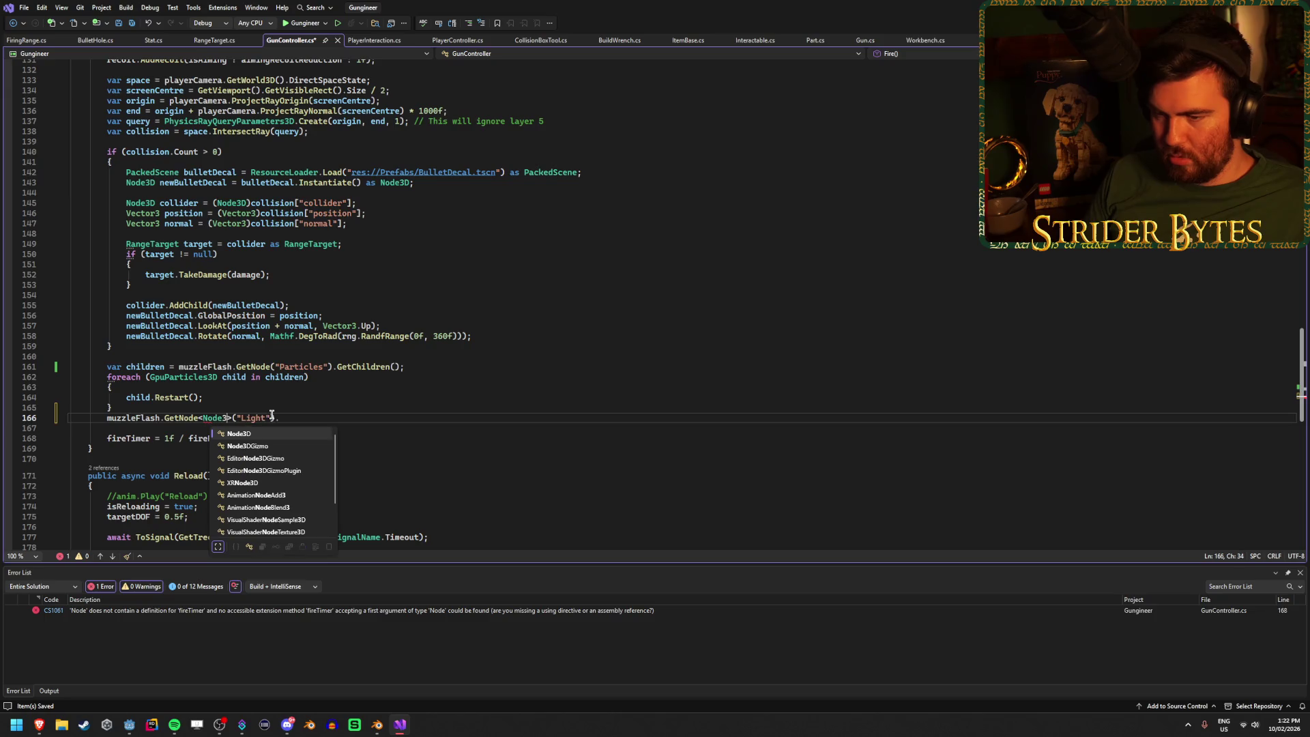
pyautogui.click(337, 418)
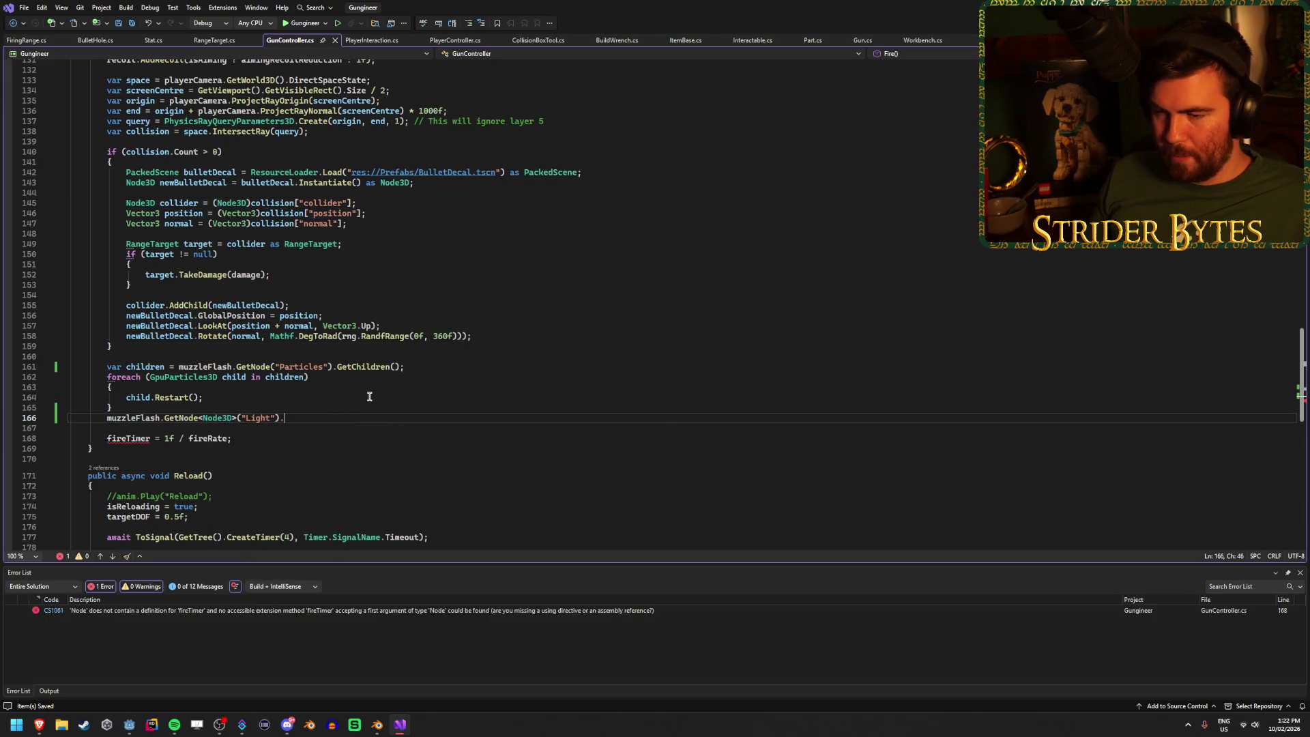
pyautogui.write('visi')
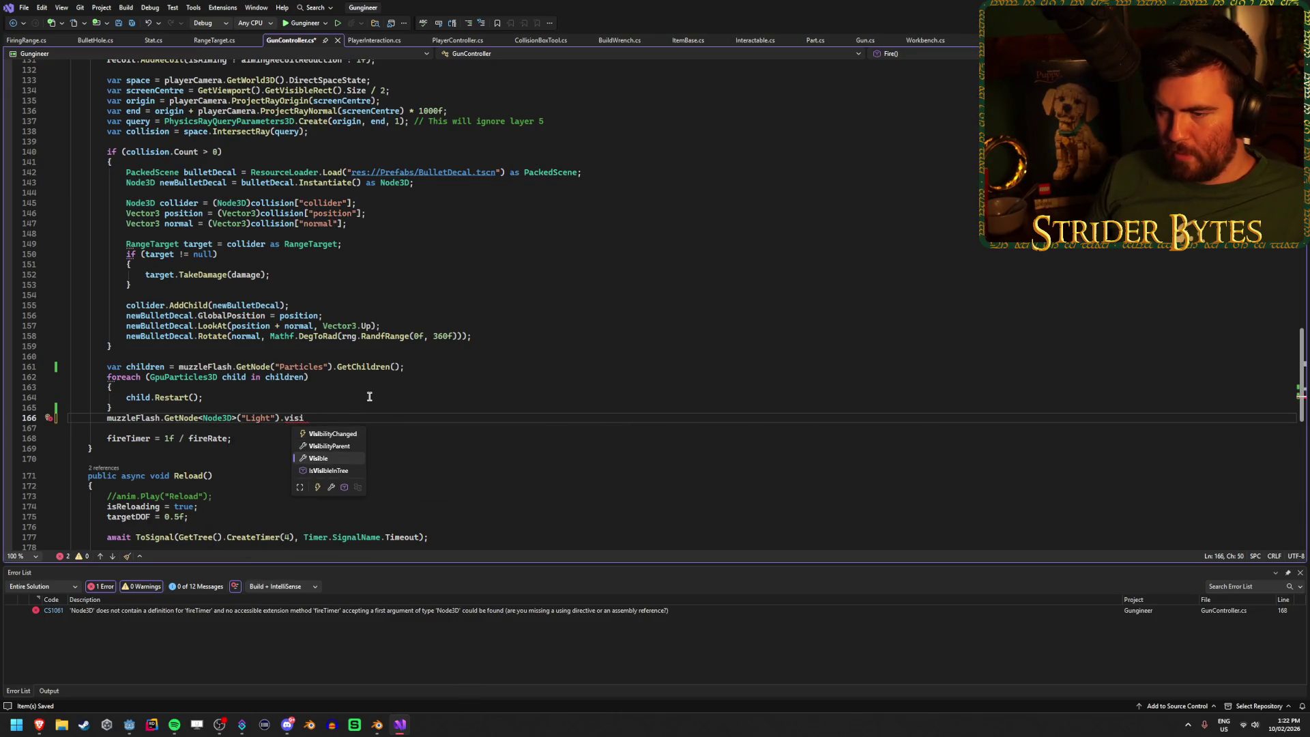
pyautogui.write(' = t')
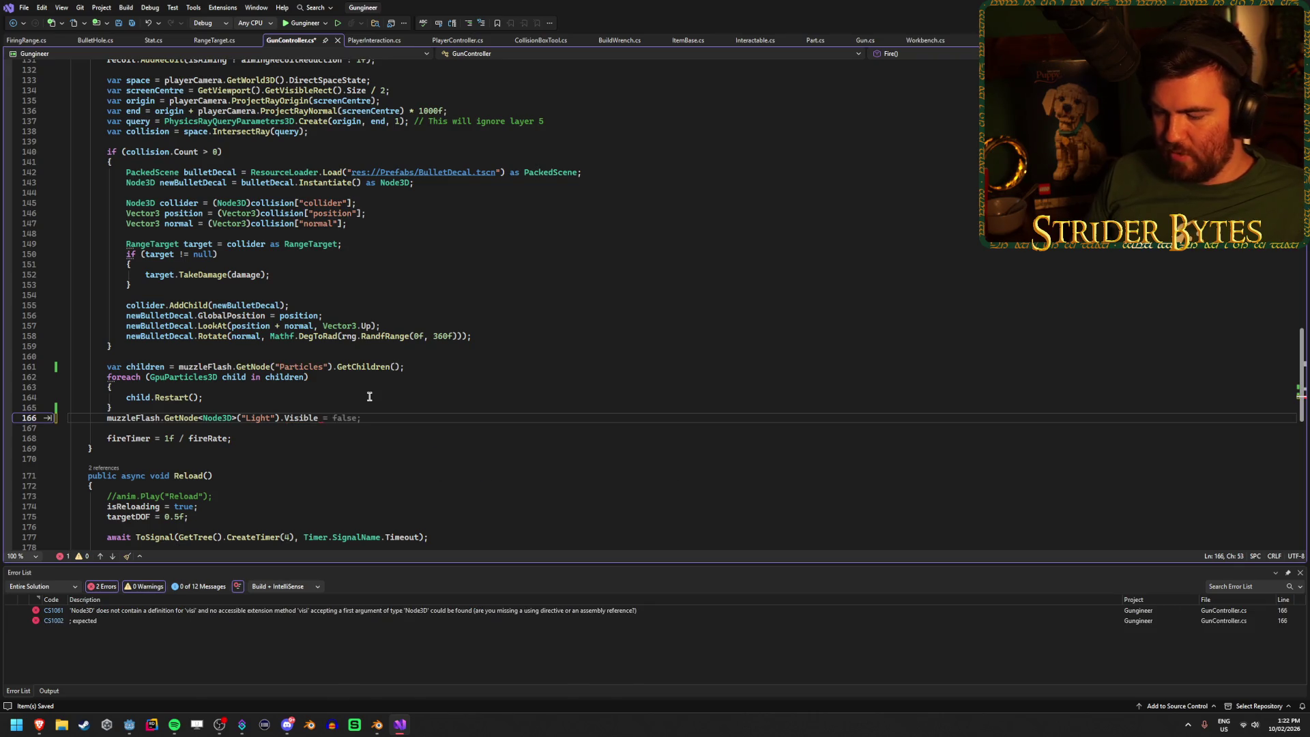
pyautogui.write('rue;')
pyautogui.hotkey('ctrl', 's')
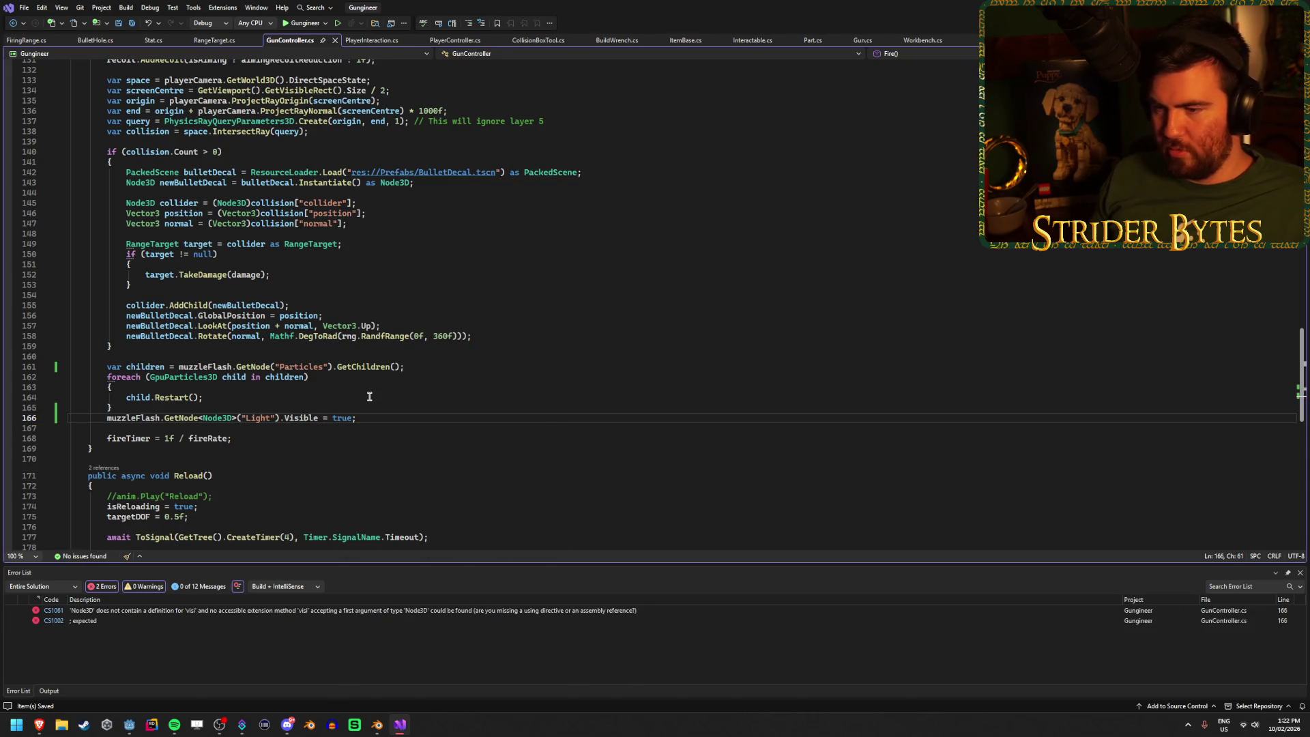
pyautogui.scroll(7, 145, 242)
pyautogui.click(183, 254)
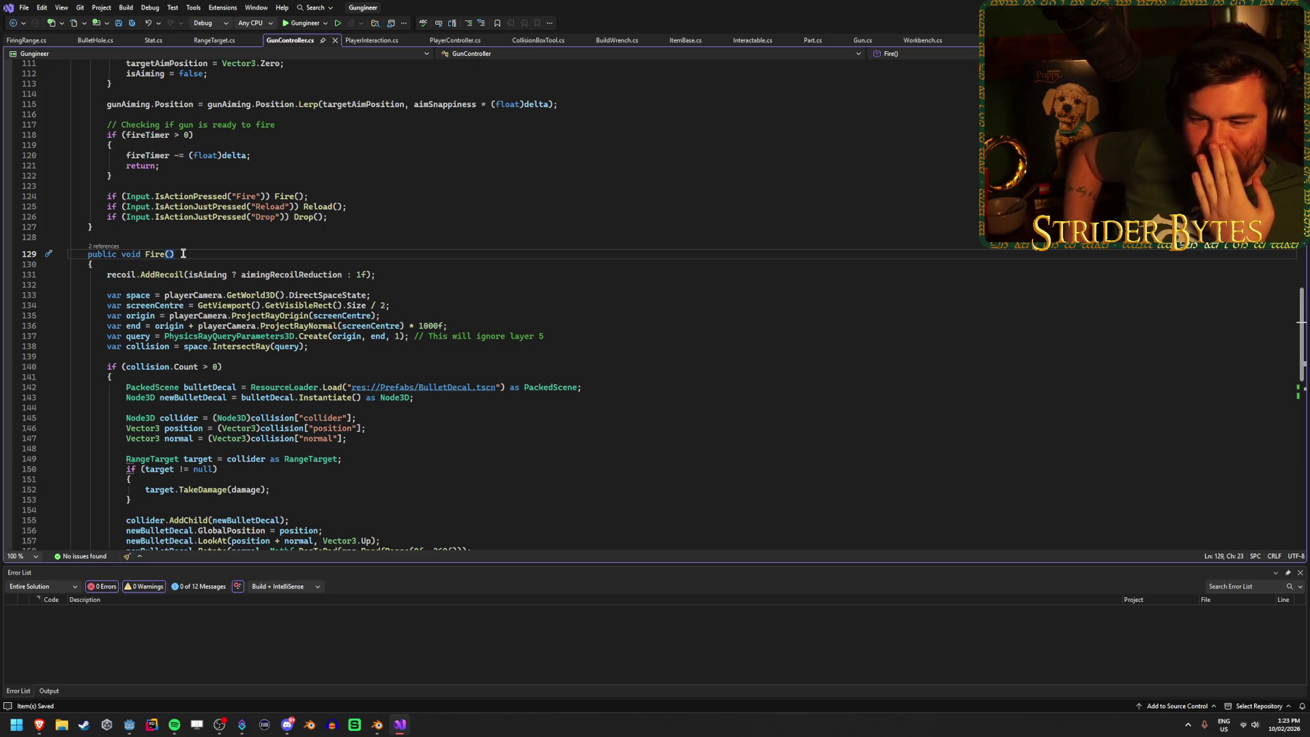
pyautogui.scroll(-6, 219, 280)
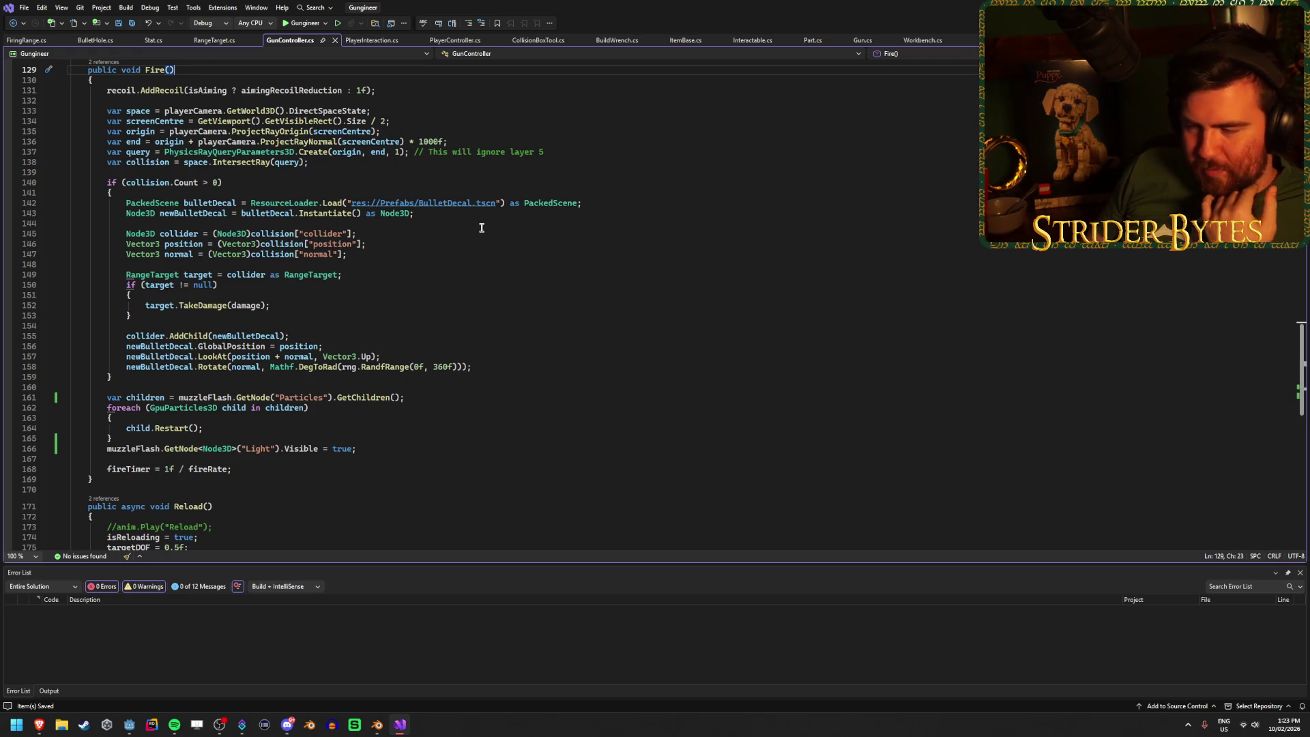
pyautogui.click(377, 450)
pyautogui.scroll(3, 377, 450)
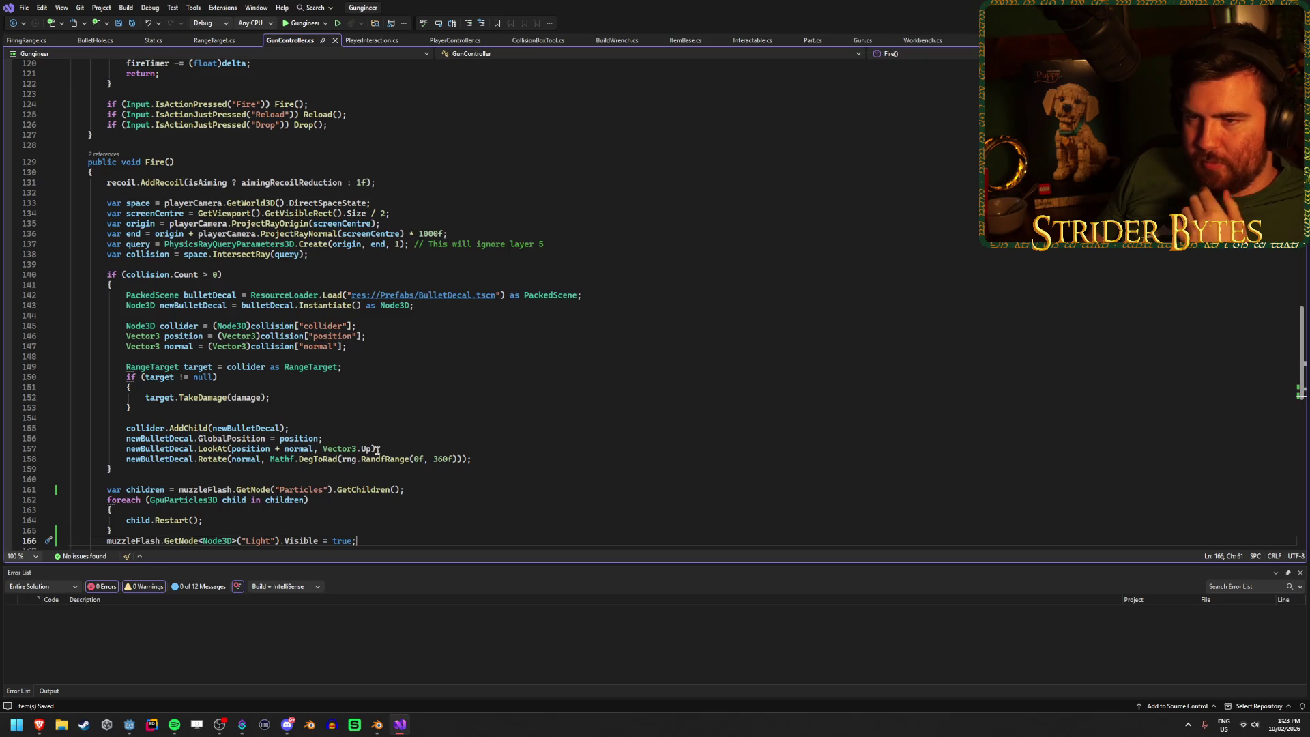
pyautogui.scroll(-2, 377, 451)
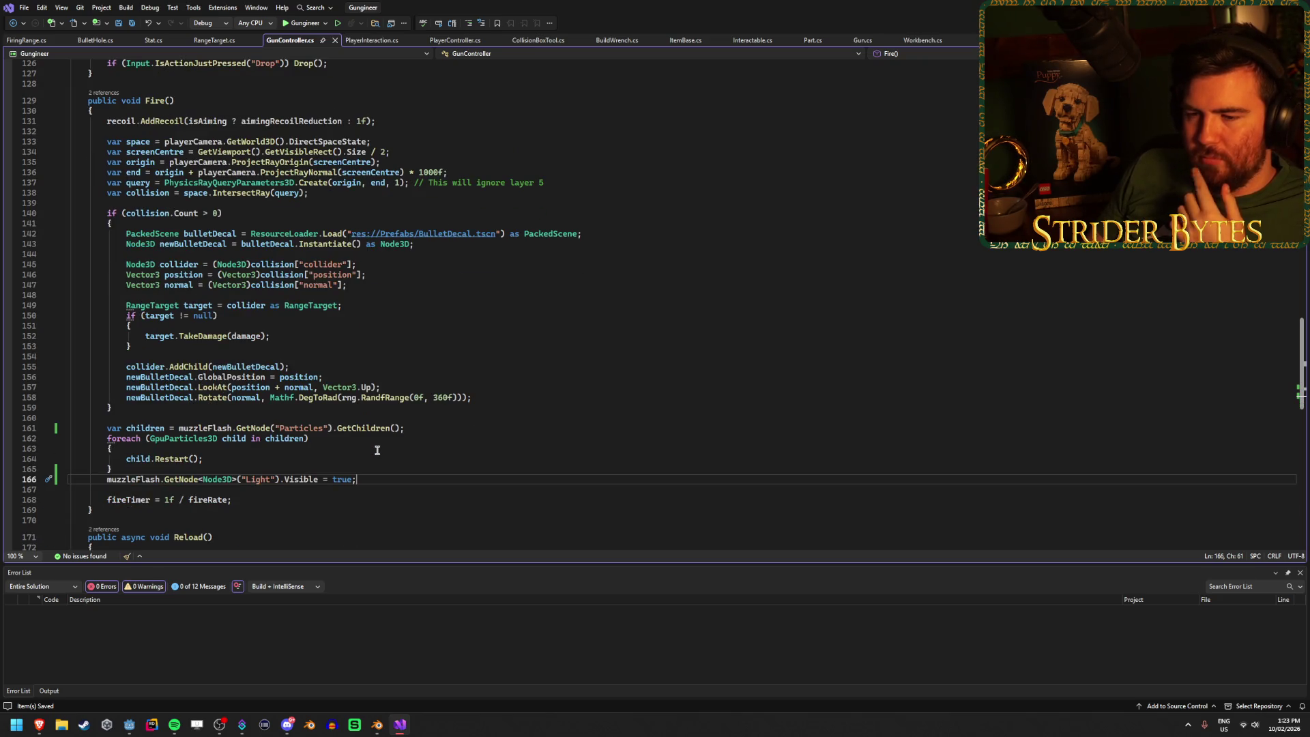
pyautogui.scroll(1, 378, 450)
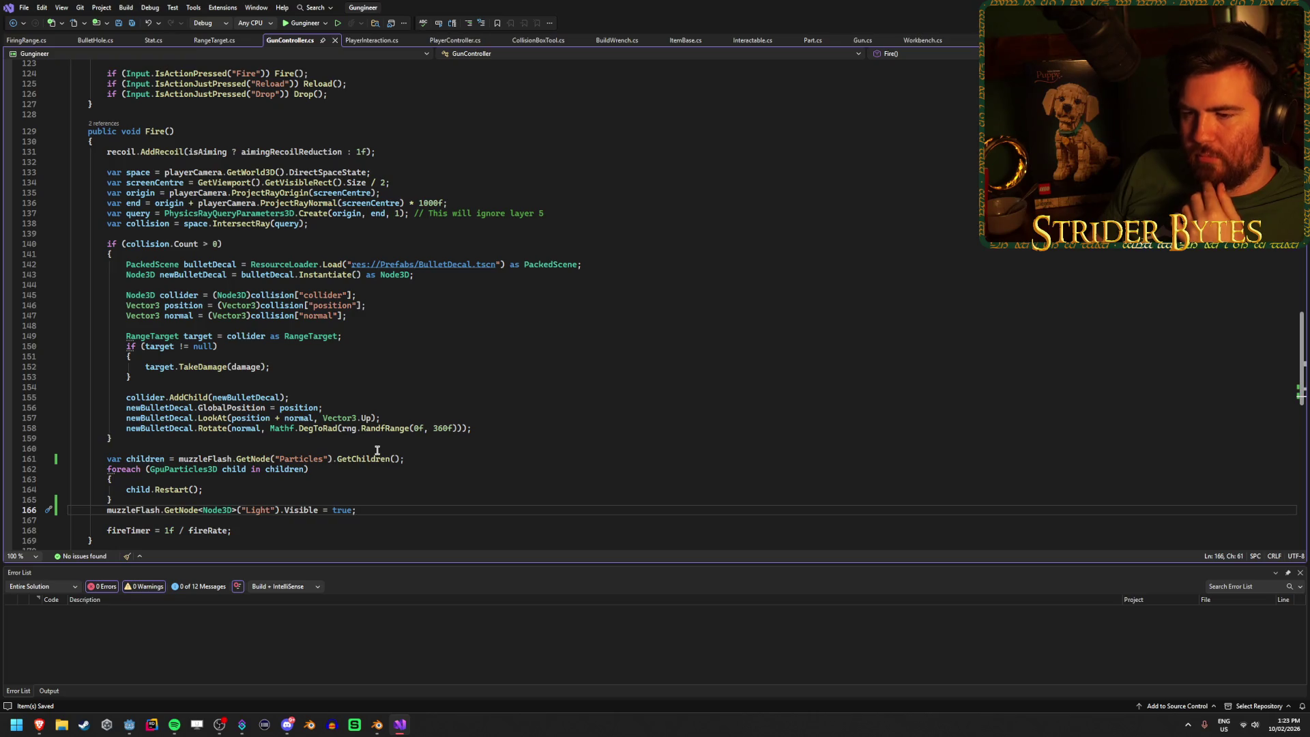
# Step: Make the Fire() method async and save the script
pyautogui.click(117, 131)
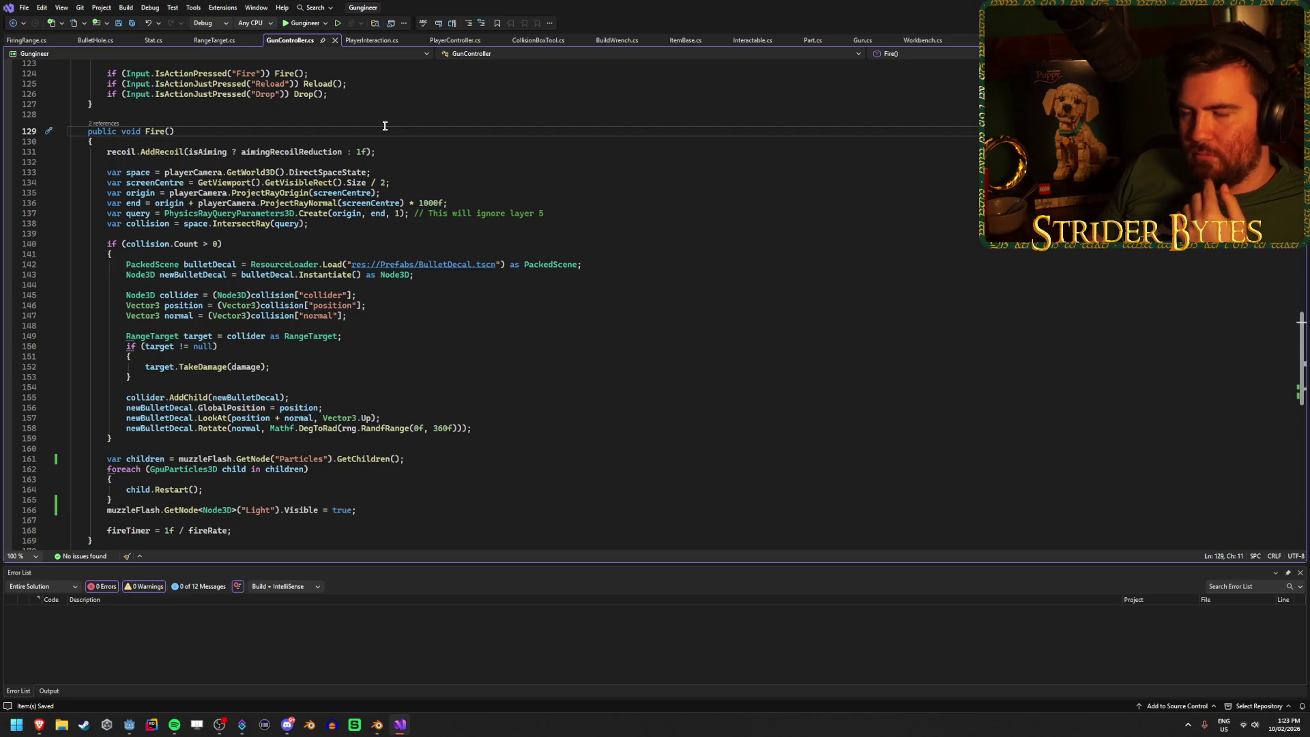
pyautogui.write('as')
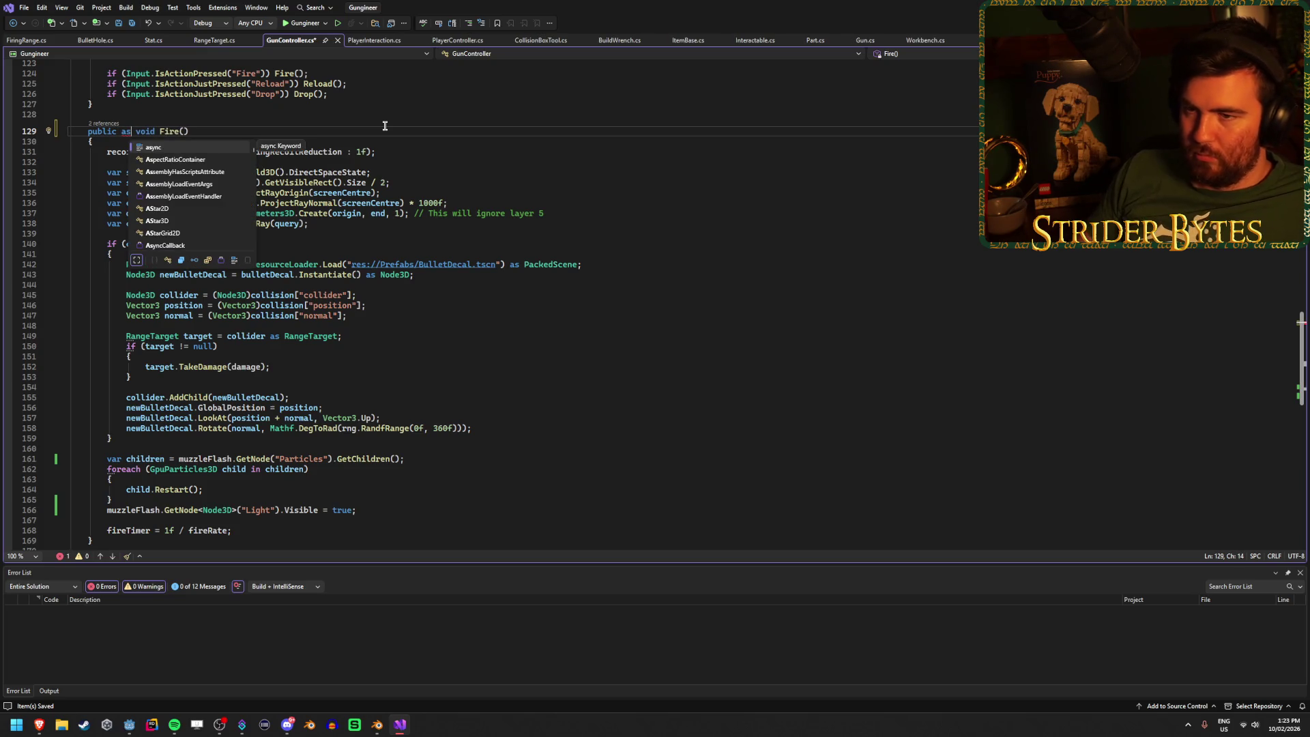
pyautogui.press('Tab')
pyautogui.hotkey('ctrl', 's')
# Step: Open blank lines after the Light visibility line on line 166
pyautogui.scroll(-2, 483, 380)
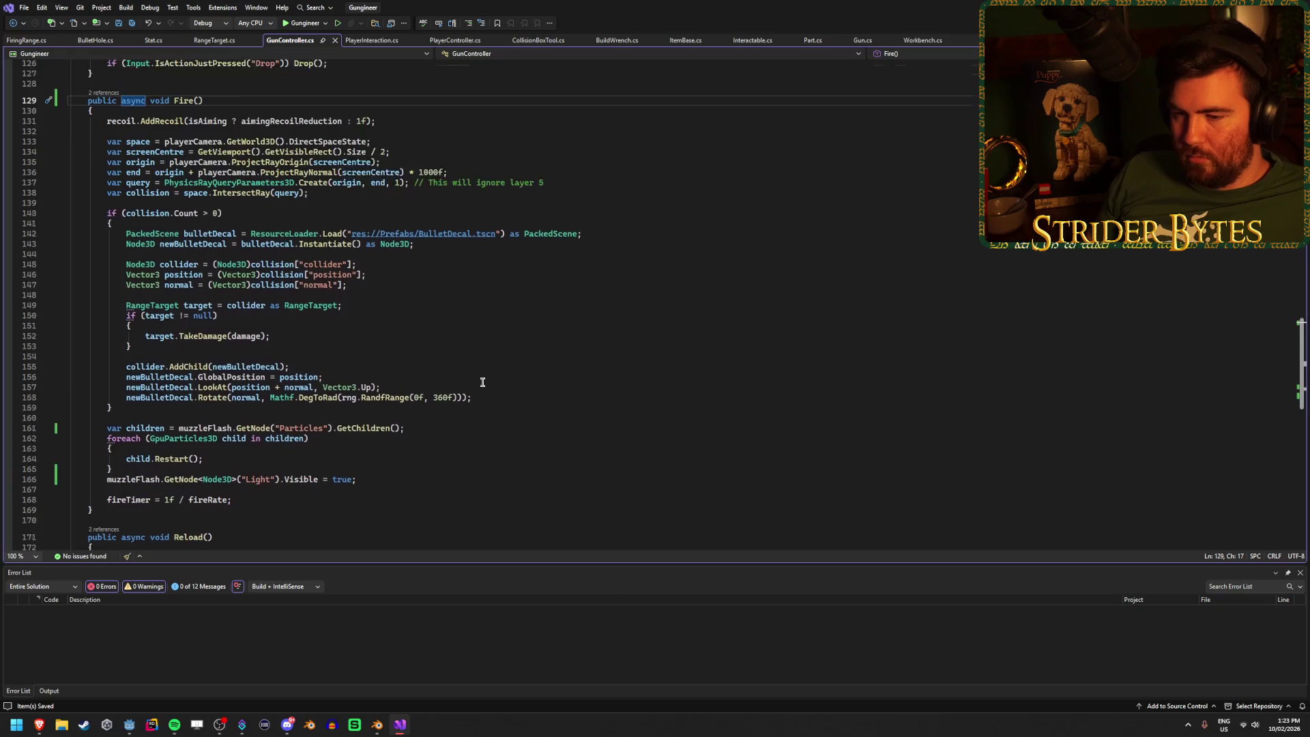
pyautogui.click(261, 468)
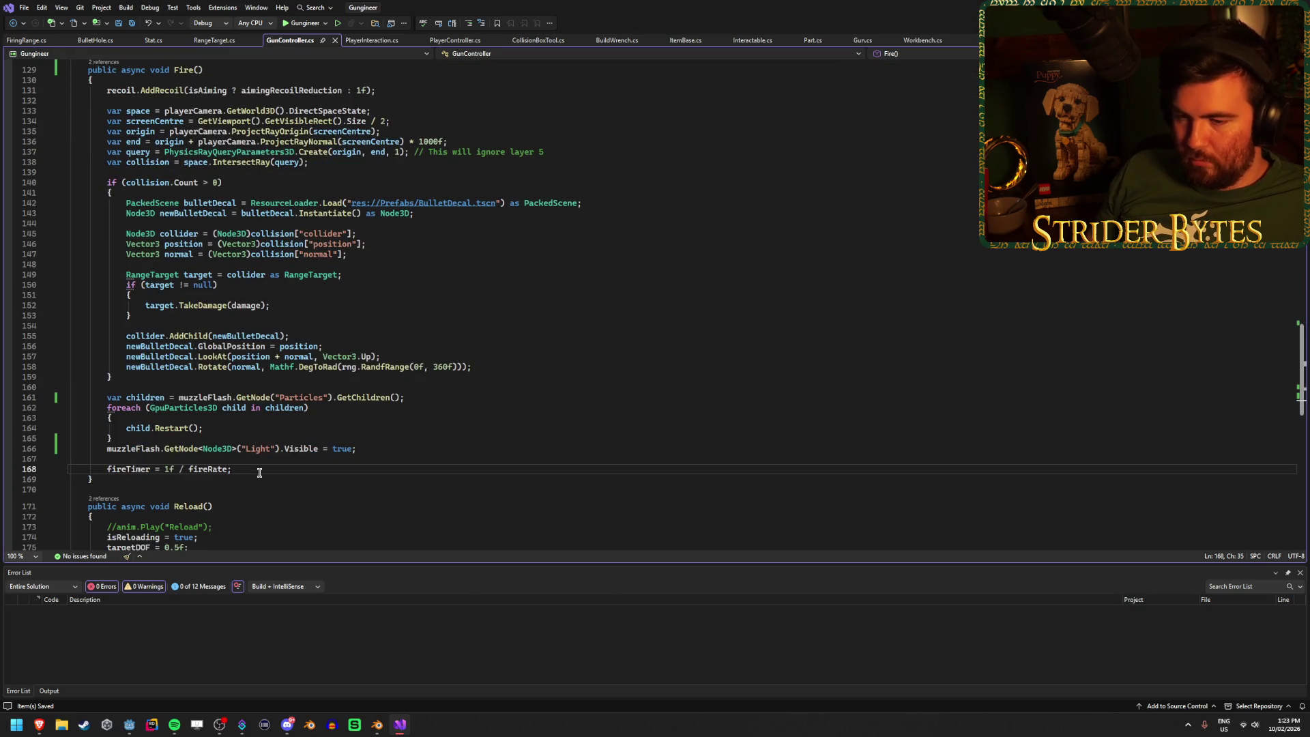
pyautogui.click(386, 447)
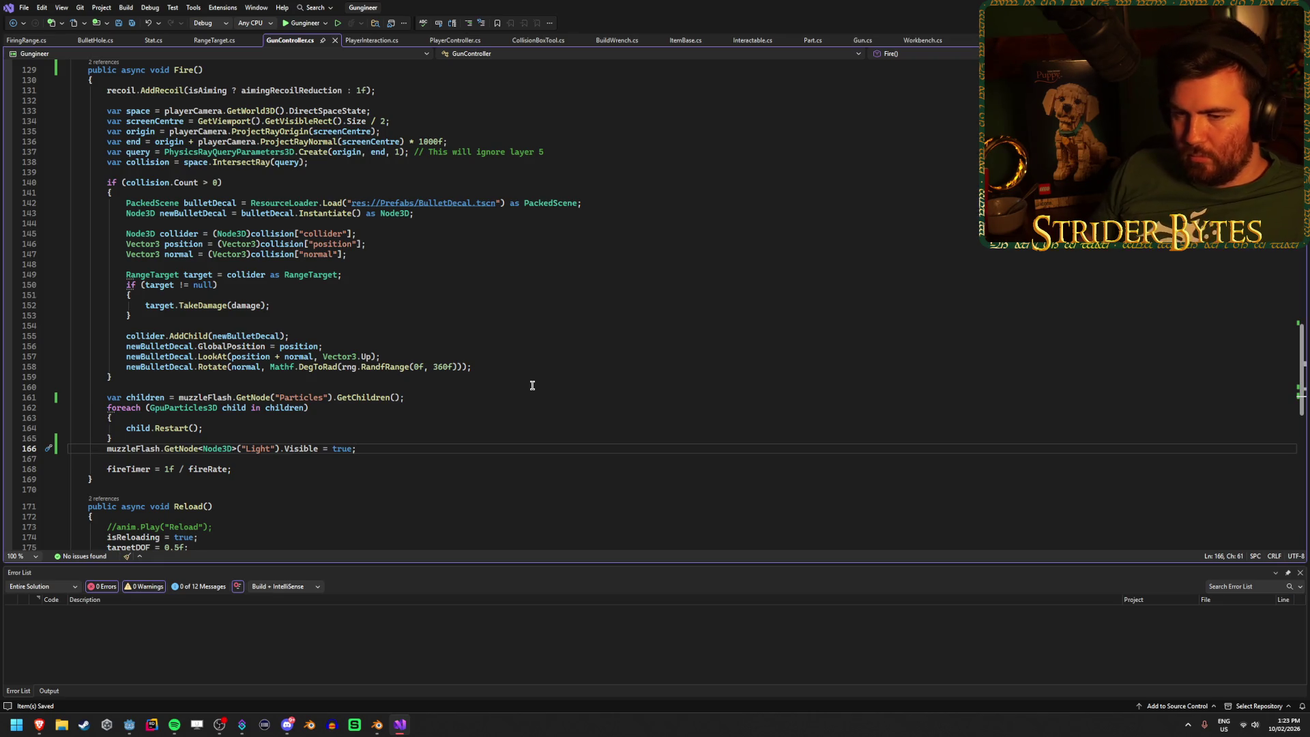
pyautogui.press('Return')
pyautogui.press('Return')
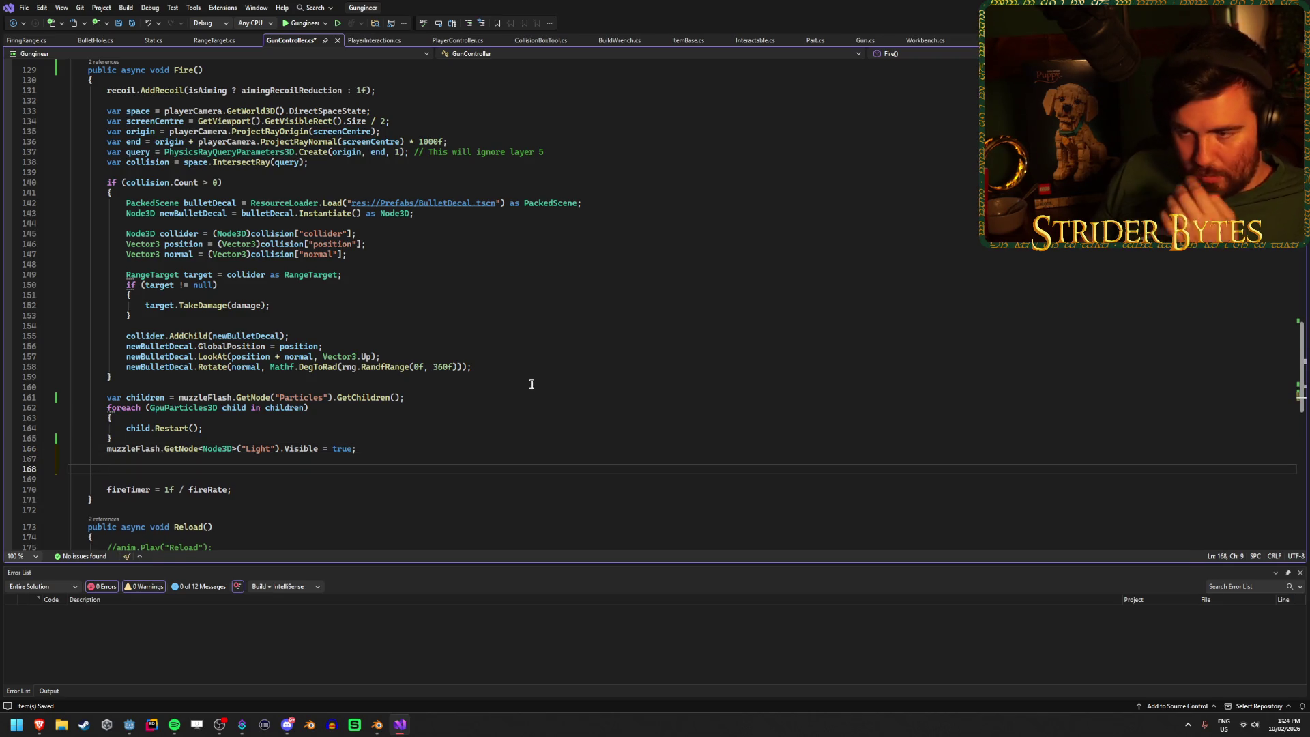
pyautogui.scroll(-7, 532, 384)
pyautogui.click(466, 376)
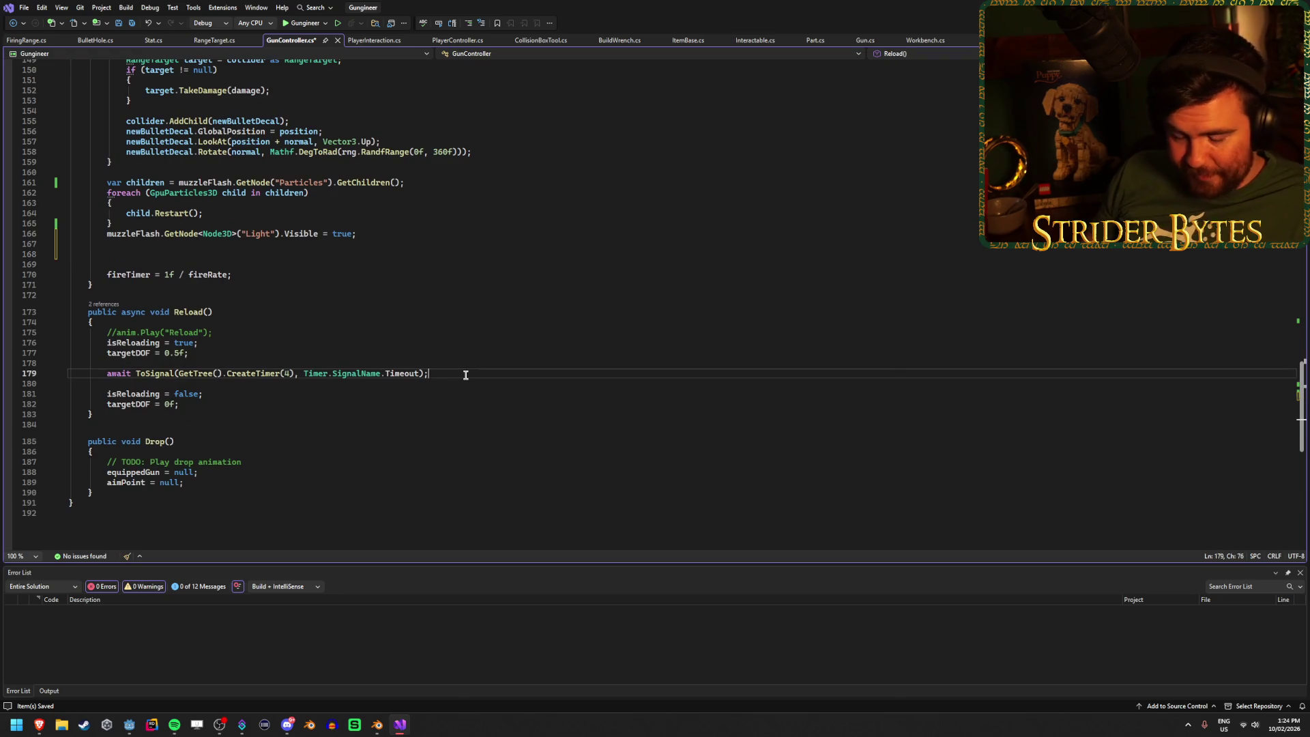
# Step: Paste the await ToSignal(CreateTimer) line into Fire and change its duration from 4 to 0.1f
pyautogui.scroll(2, 146, 335)
pyautogui.click(156, 312)
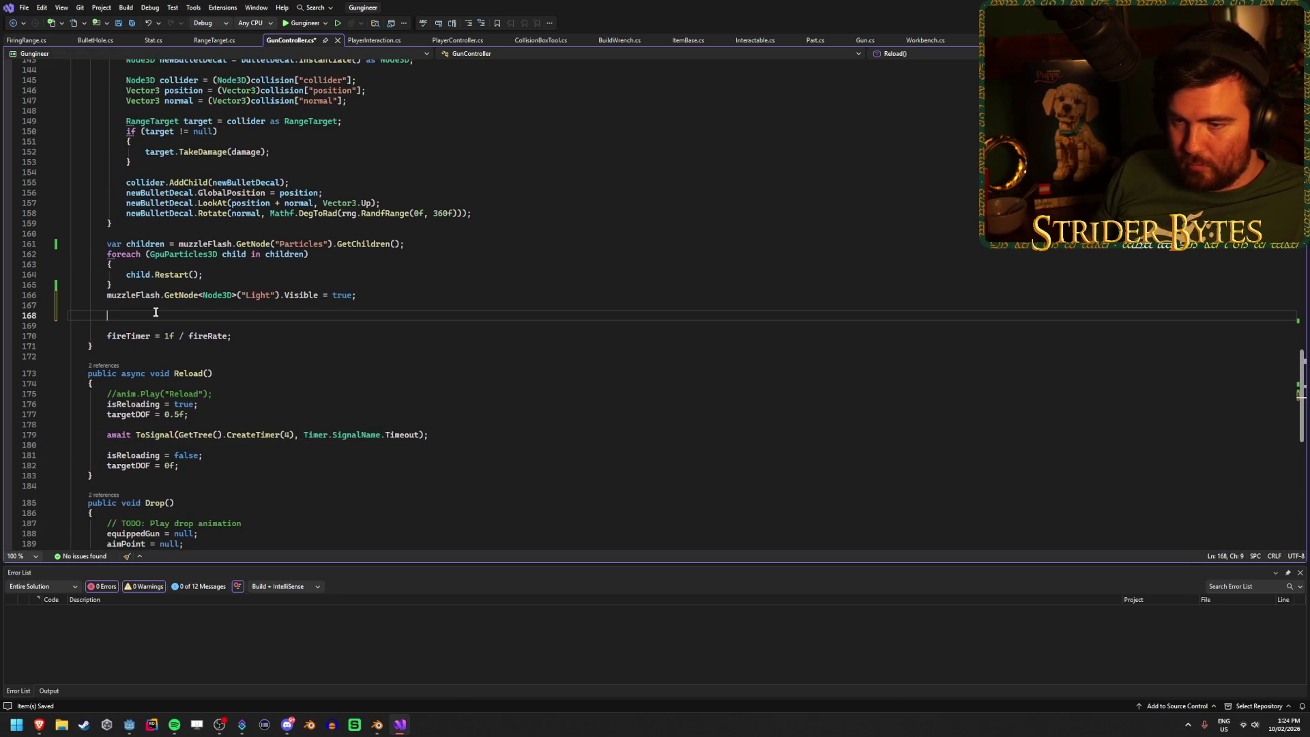
pyautogui.write('await ToSignal(GetTree().CreateTimer(4), Timer.SignalName.Timeout);')
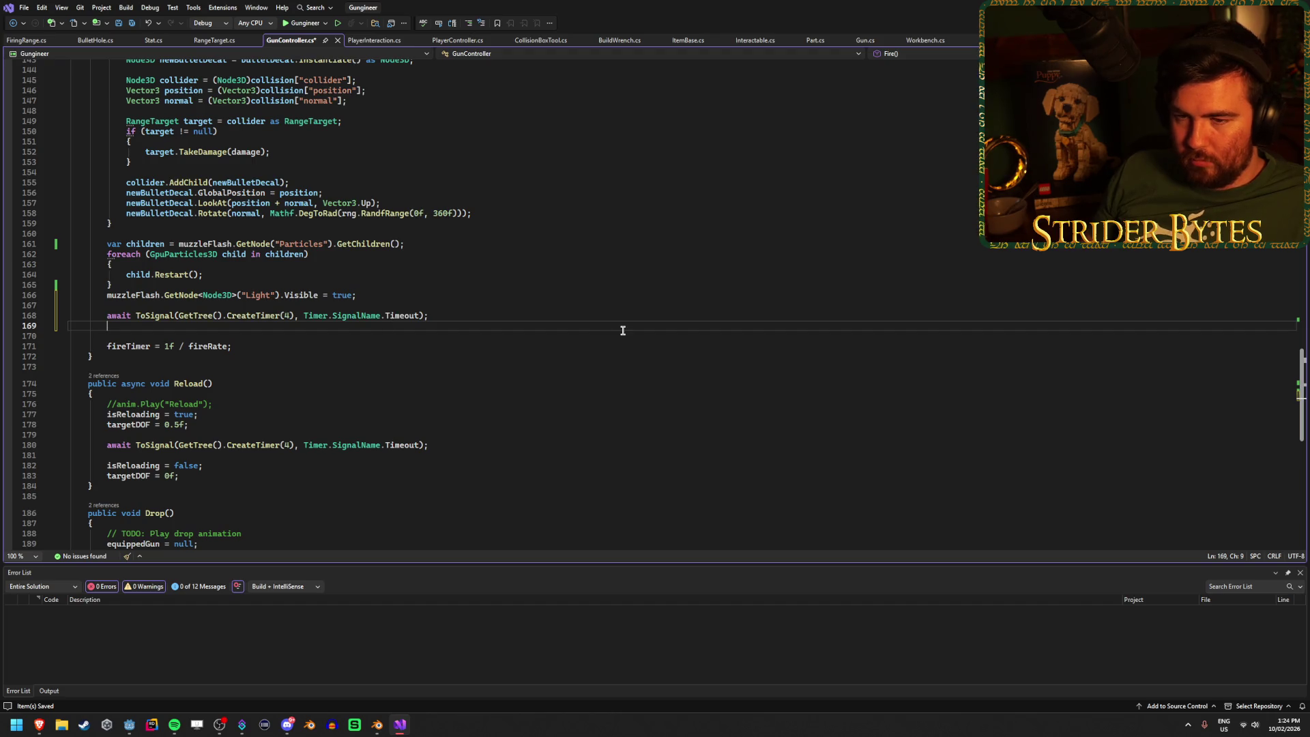
pyautogui.hotkey('ctrl', 's')
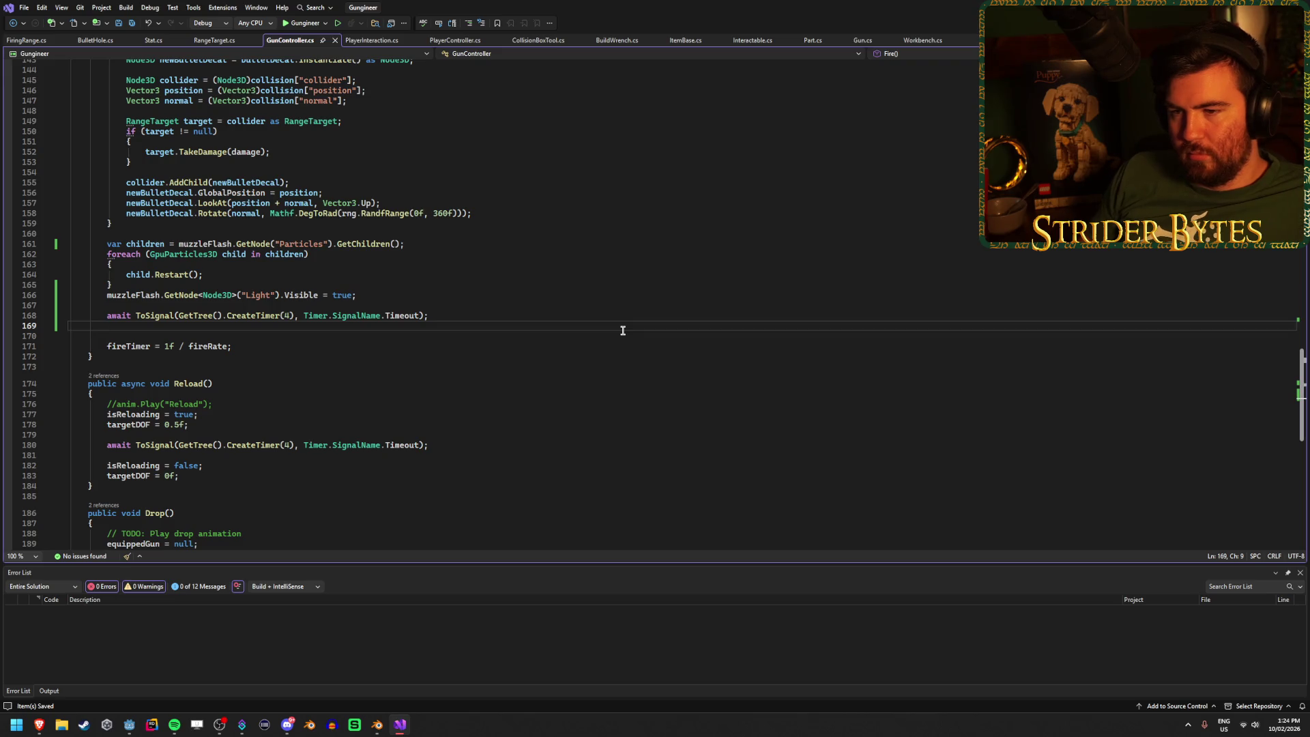
pyautogui.click(290, 316)
pyautogui.press('BackSpace')
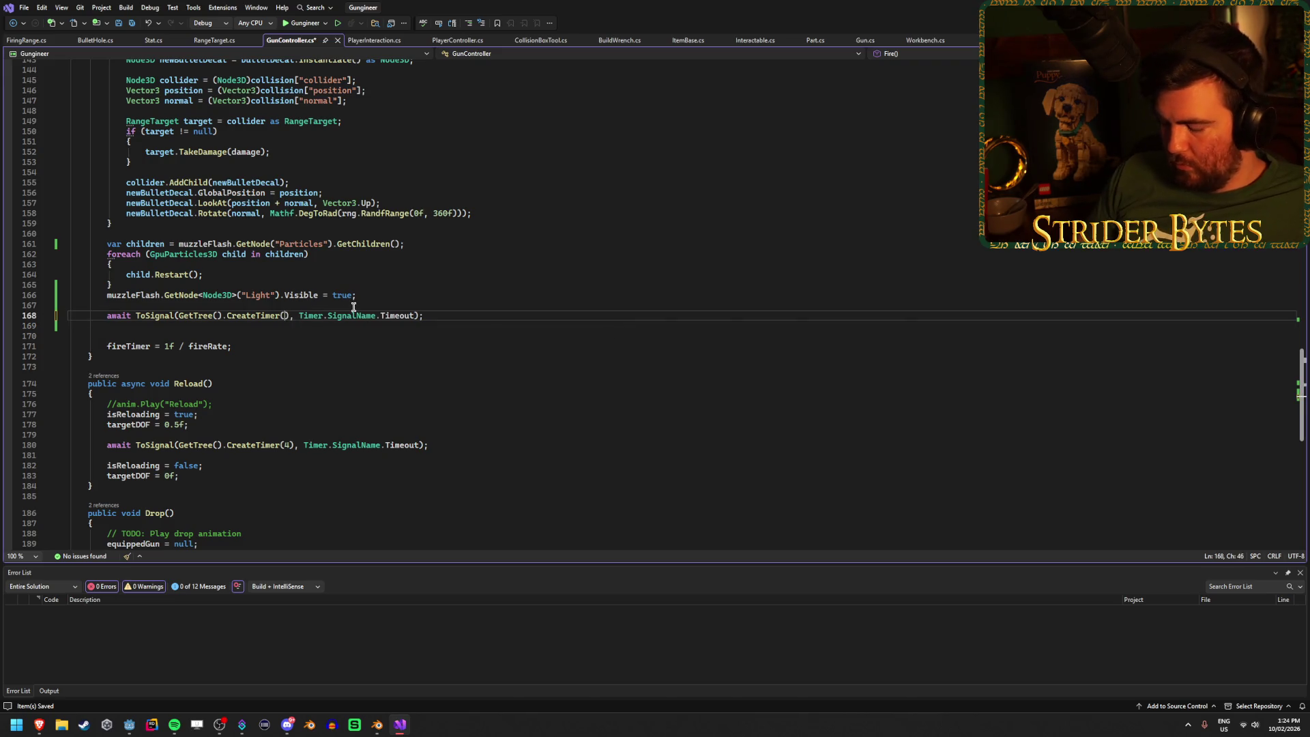
pyautogui.write('0.1f')
pyautogui.hotkey('ctrl', 's')
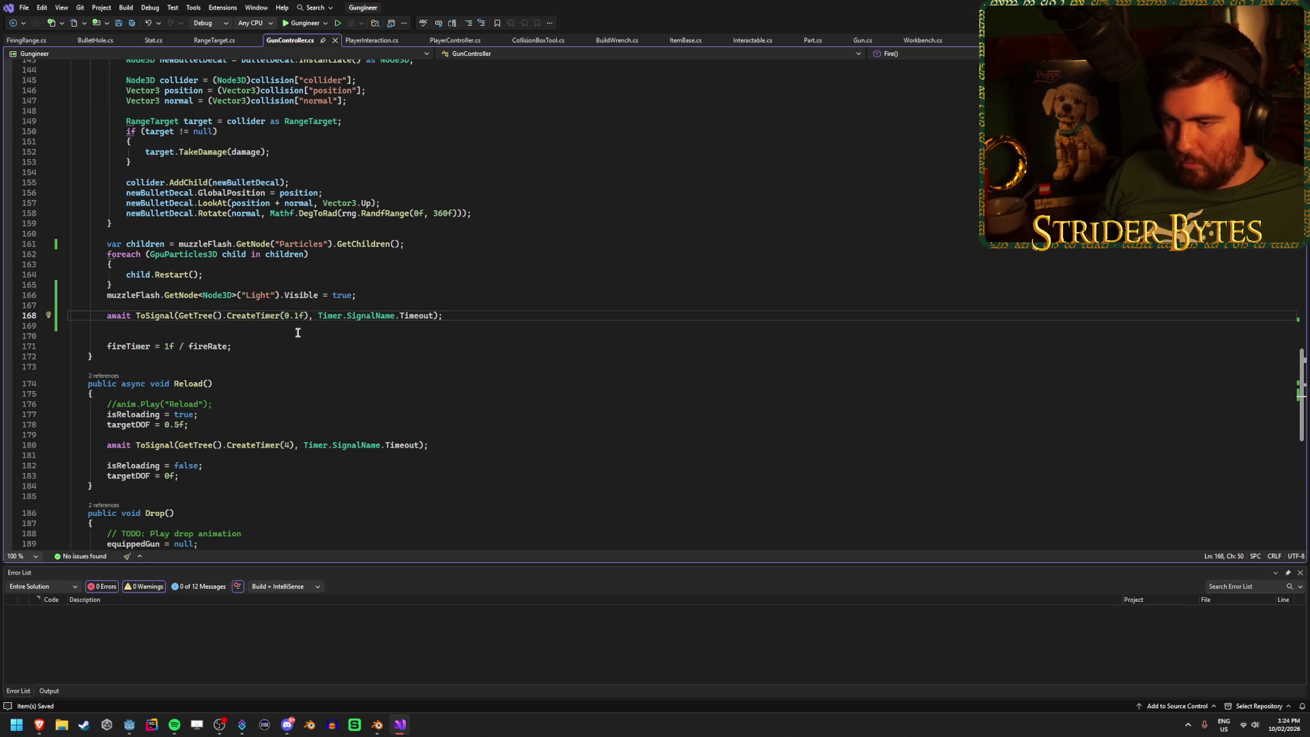
# Step: Duplicate the Light Visible line after the wait and set it to false, then save
pyautogui.click(367, 295)
pyautogui.hotkey('ctrl', 'c')
pyautogui.click(332, 330)
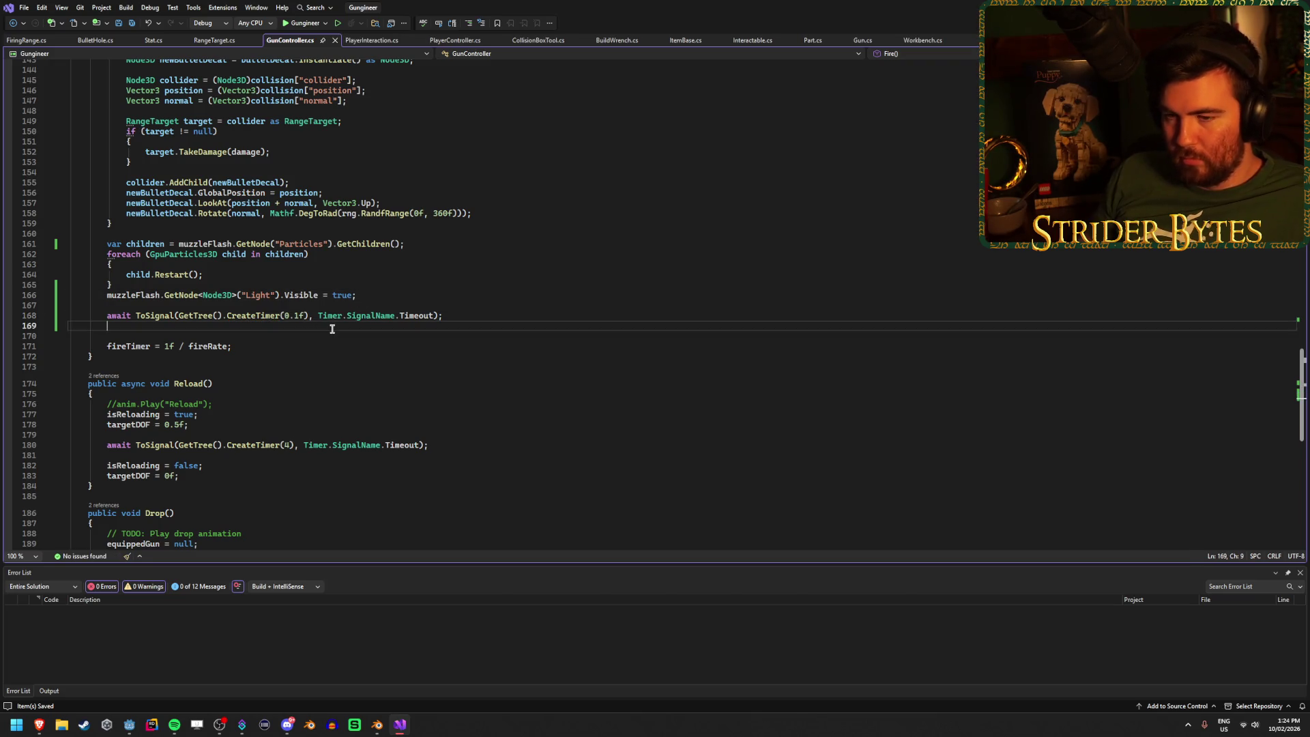
pyautogui.press('Return')
pyautogui.hotkey('ctrl', 'v')
pyautogui.doubleClick(339, 336)
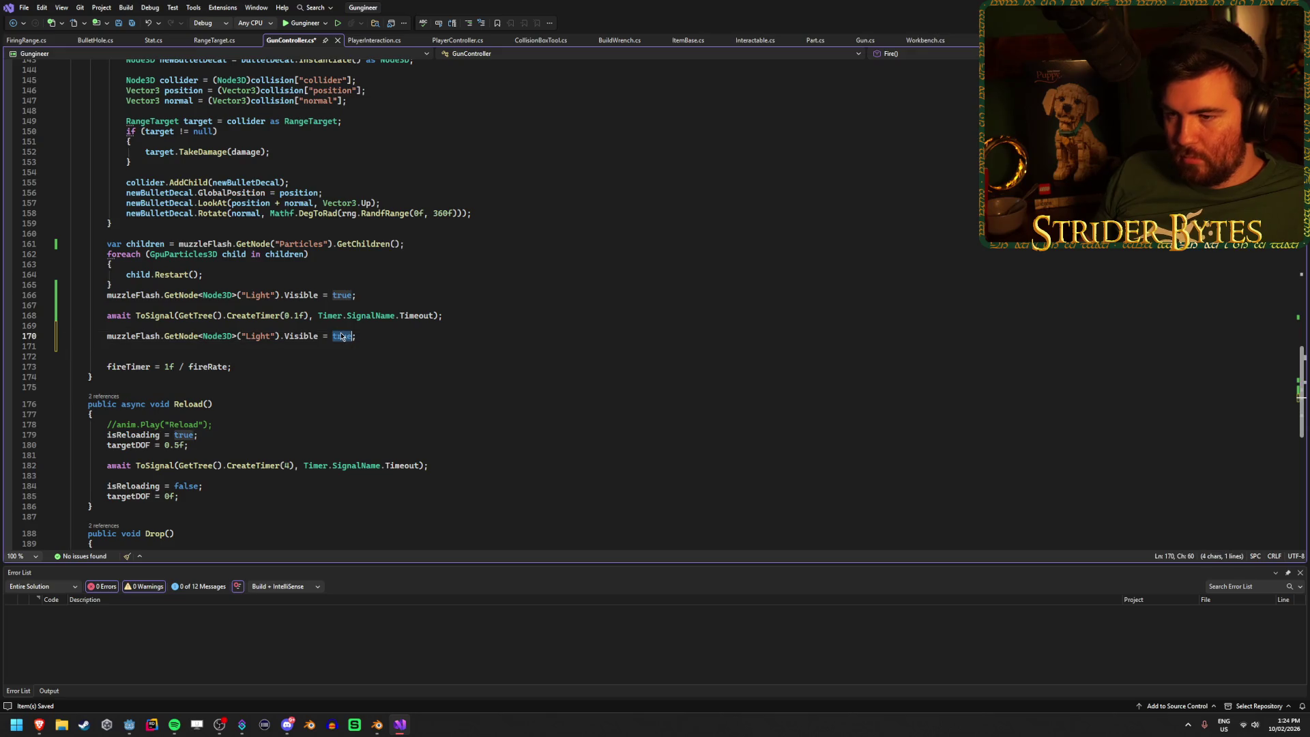
pyautogui.write('false')
pyautogui.hotkey('ctrl', 's')
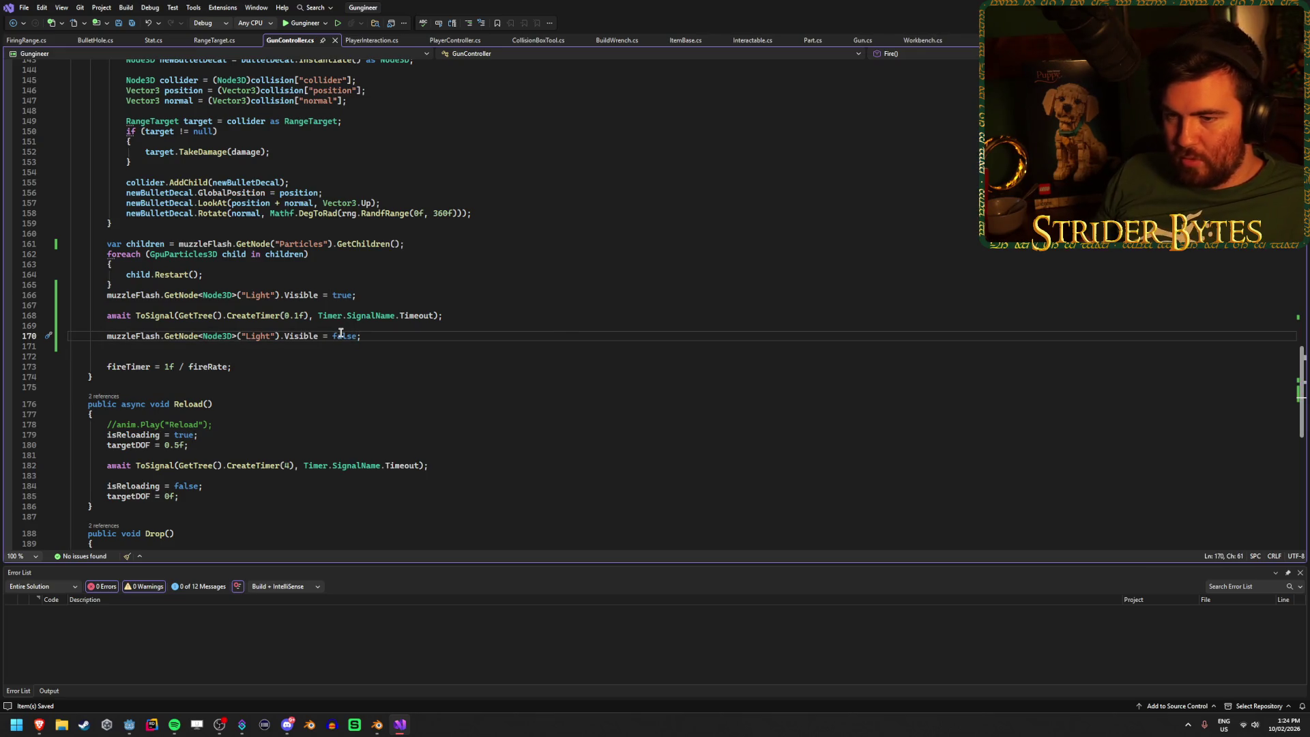
# Step: Insert blank lines above the first Light visibility line on line 166
pyautogui.click(284, 348)
pyautogui.moveTo(279, 295); pyautogui.dragTo(108, 295)
pyautogui.press('Left')
pyautogui.press('Return')
pyautogui.press('Return')
pyautogui.press('Up')
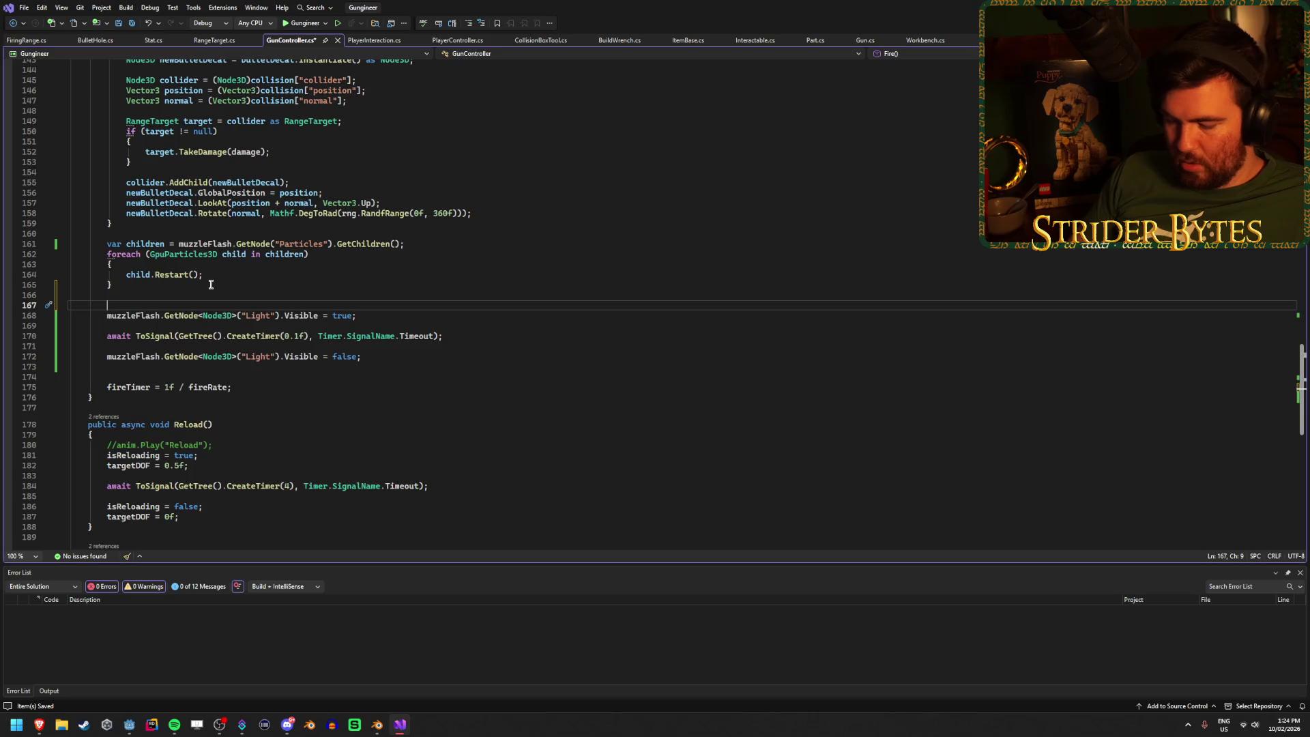
# Step: Declare Node3D light = muzzleFlash.GetNode<Node3D>("Light") and use light on both Visible lines
pyautogui.write('Node3D light =')
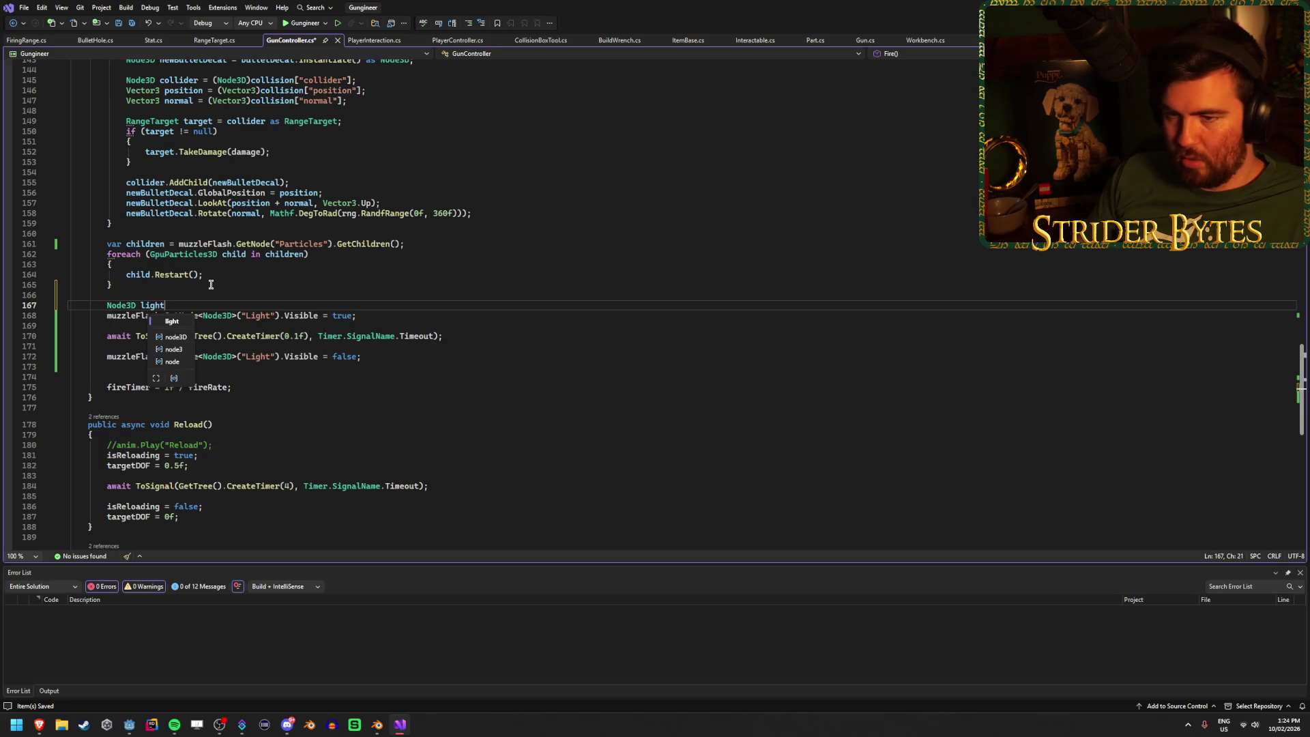
pyautogui.hotkey('ctrl', 'v')
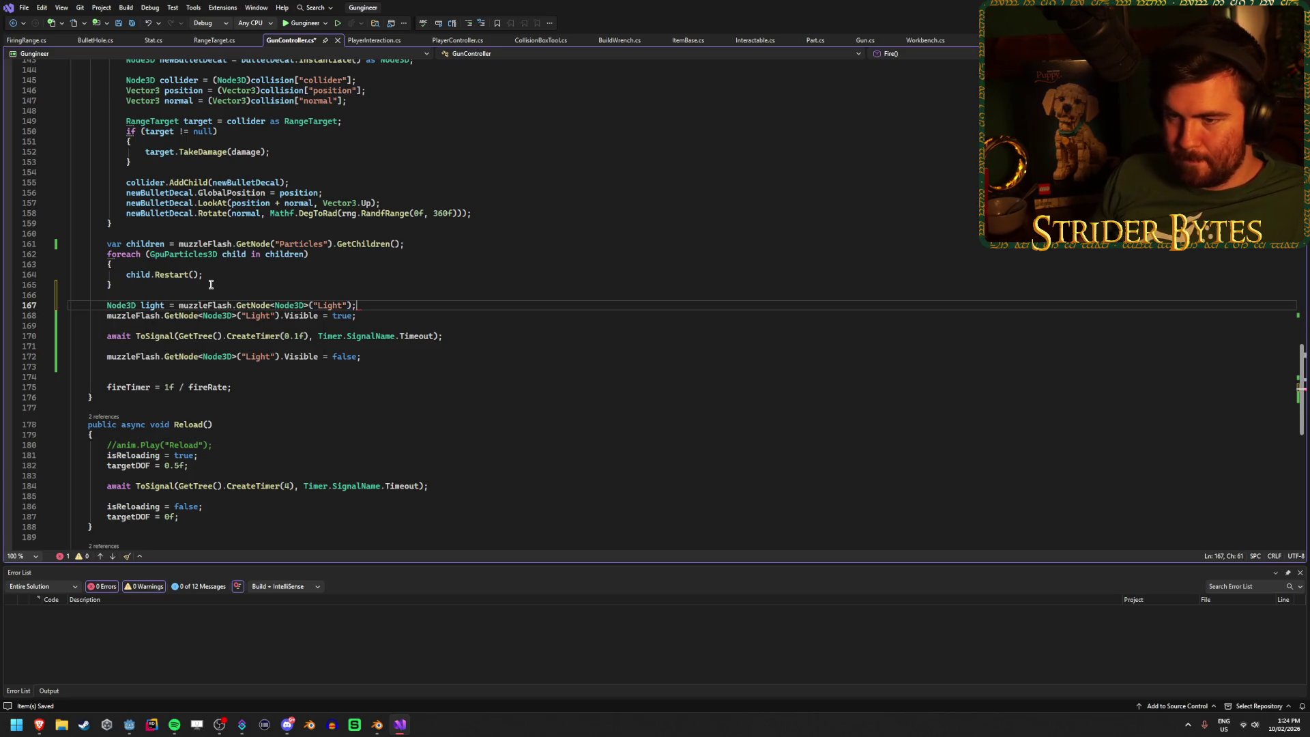
pyautogui.moveTo(280, 316); pyautogui.dragTo(107, 319)
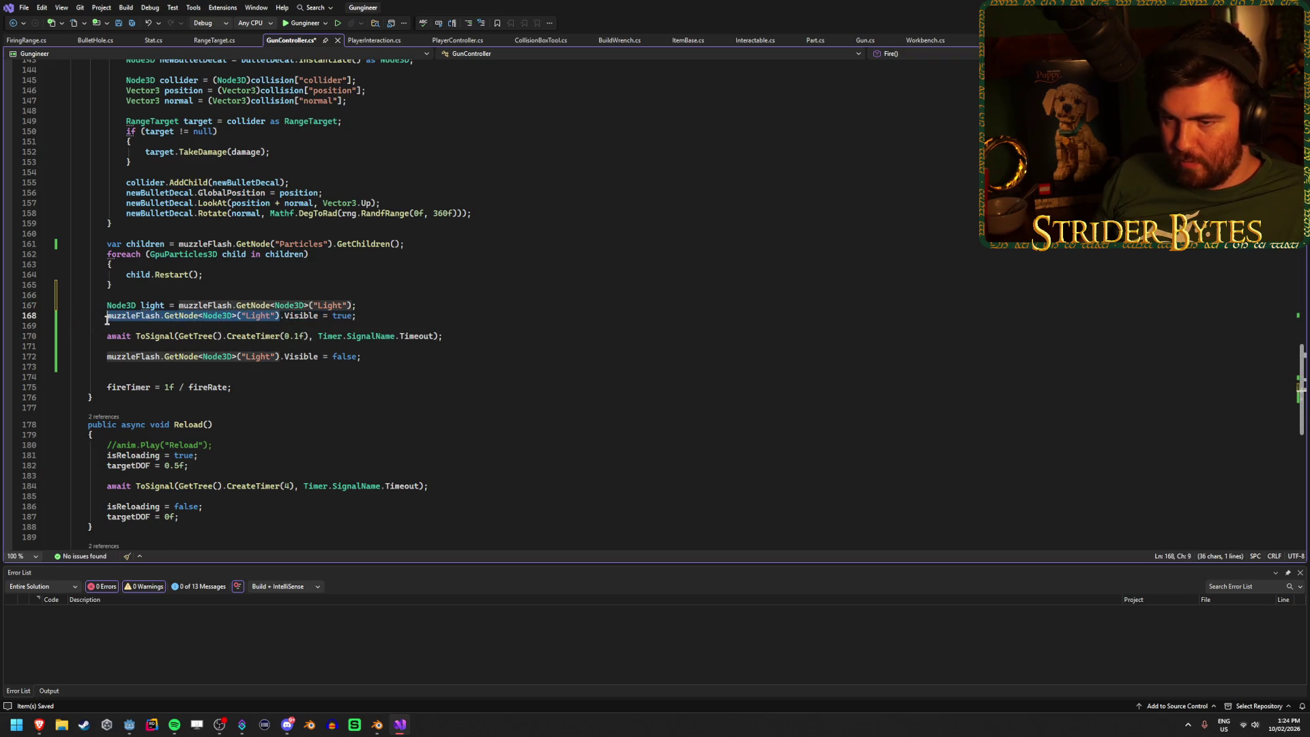
pyautogui.write('light')
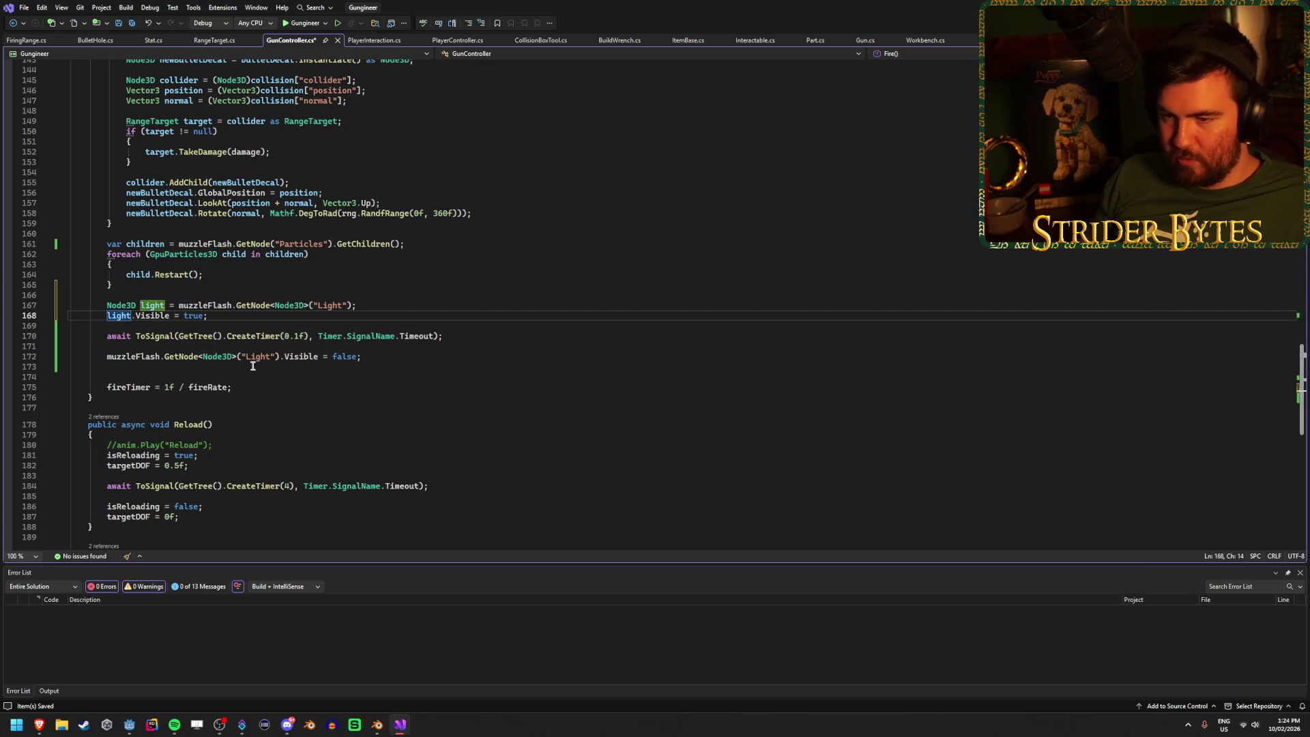
pyautogui.moveTo(279, 356); pyautogui.dragTo(105, 352)
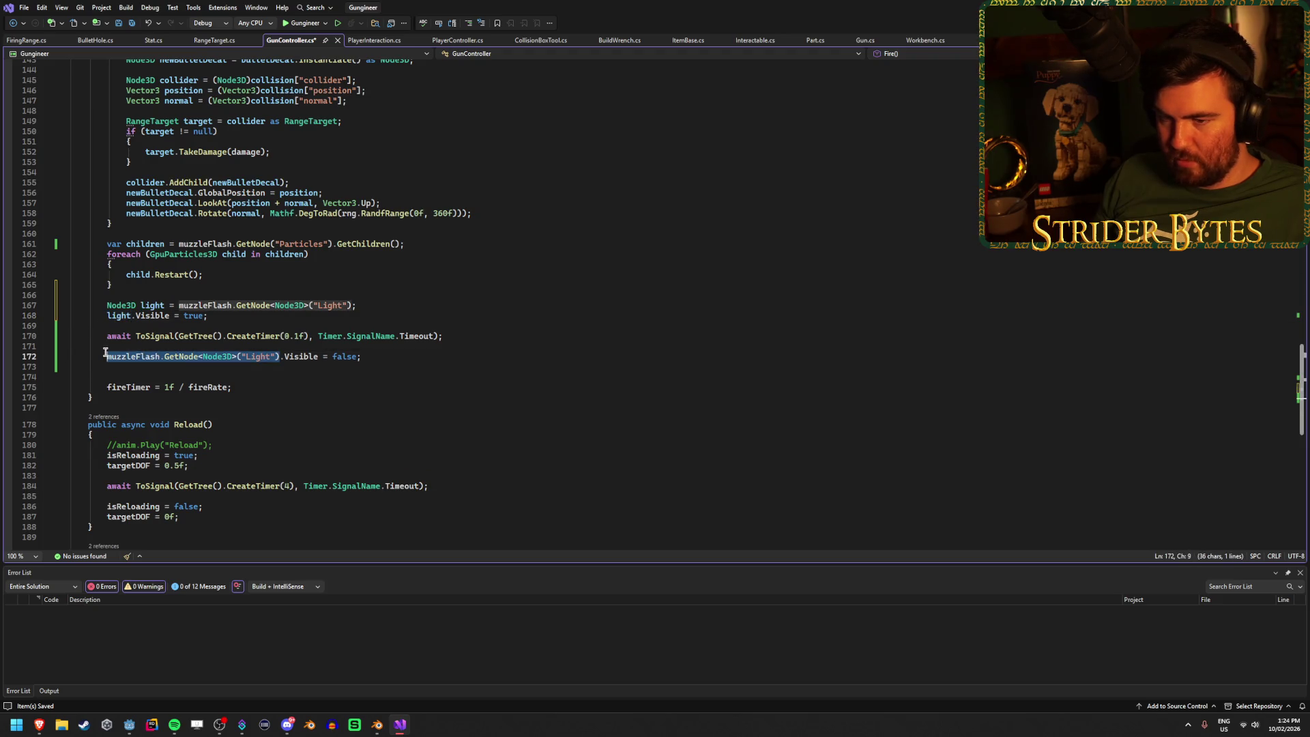
pyautogui.write('light')
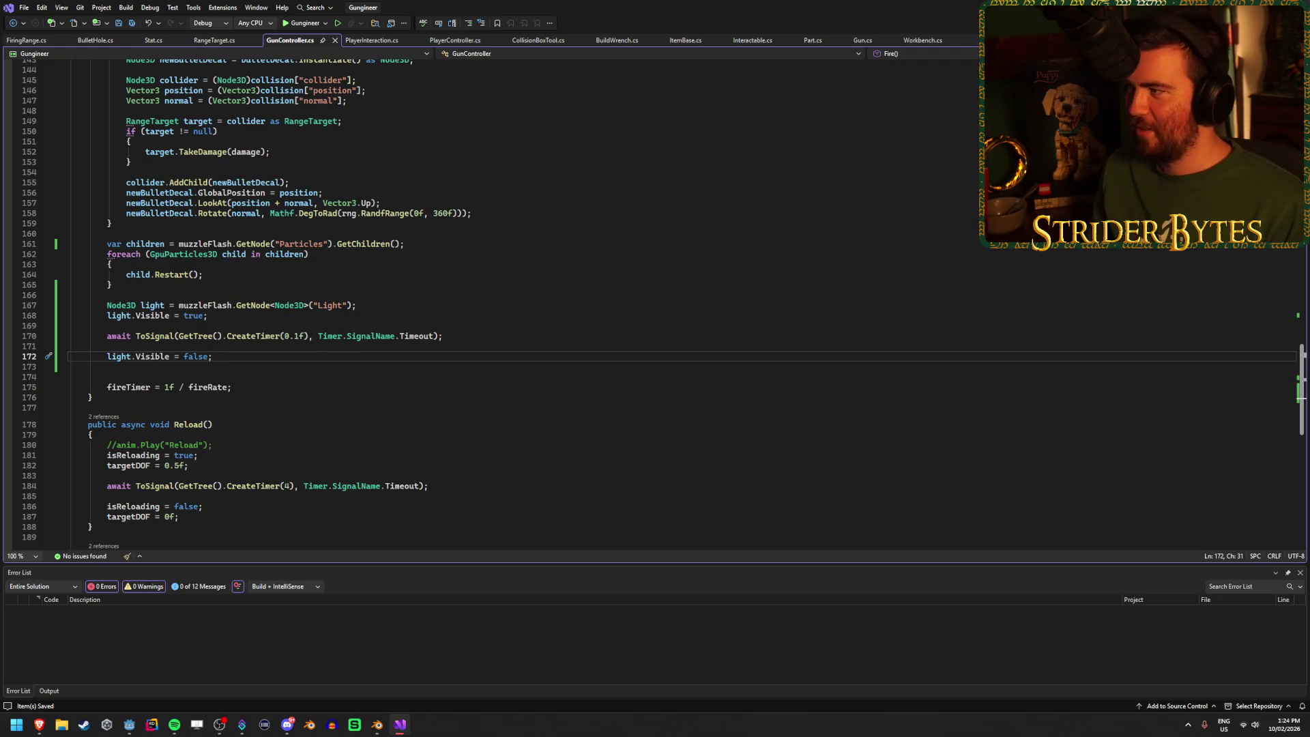
pyautogui.click(1231, 7)
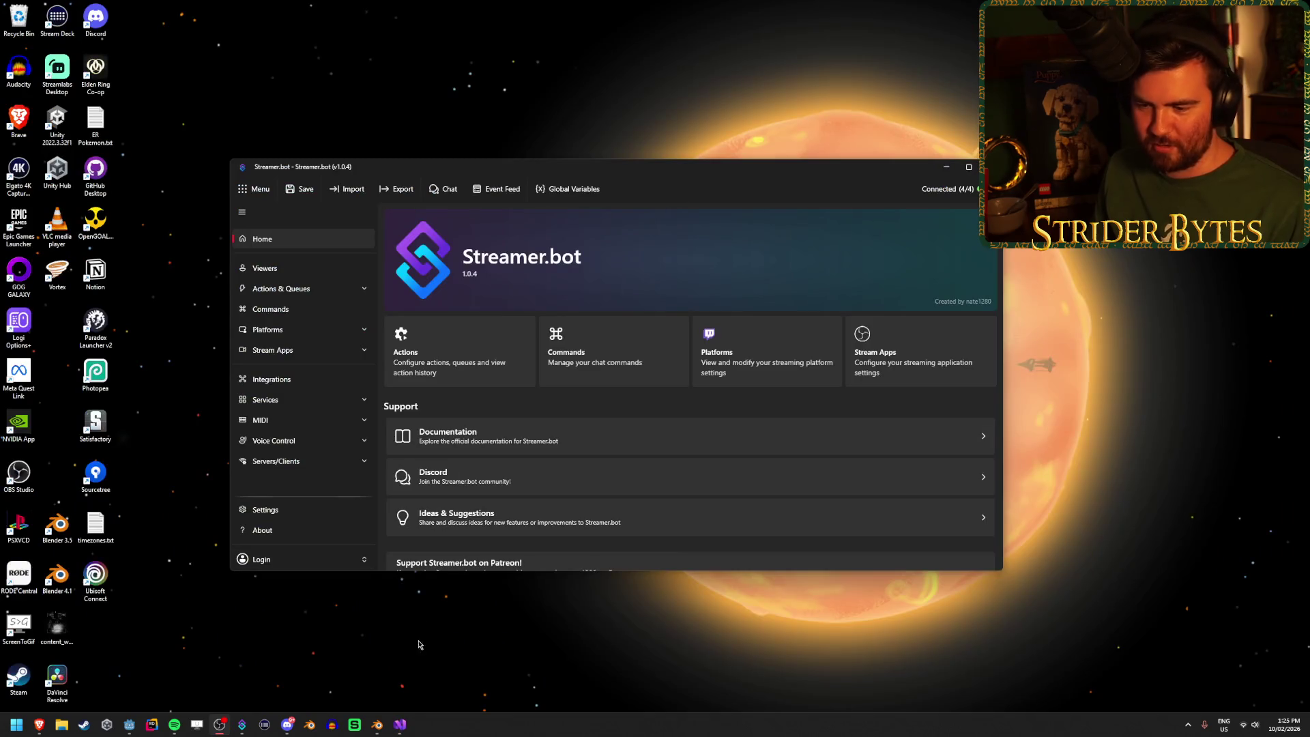
# Step: Toggle the Light node's visibility off and back on, save MuzzleFlash, and run the Workshop scene with F5
pyautogui.click(400, 724)
pyautogui.click(130, 724)
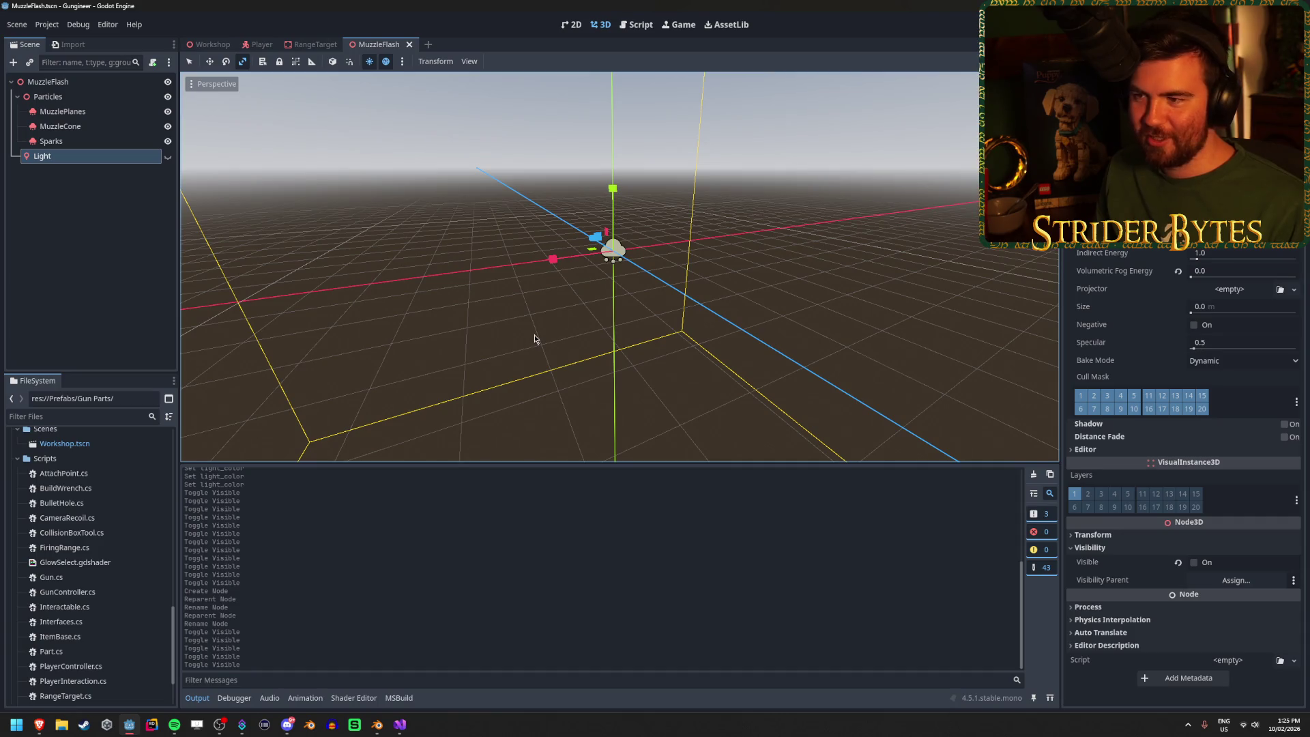
pyautogui.click(166, 157)
pyautogui.click(166, 157)
pyautogui.hotkey('ctrl', 's')
pyautogui.click(202, 43)
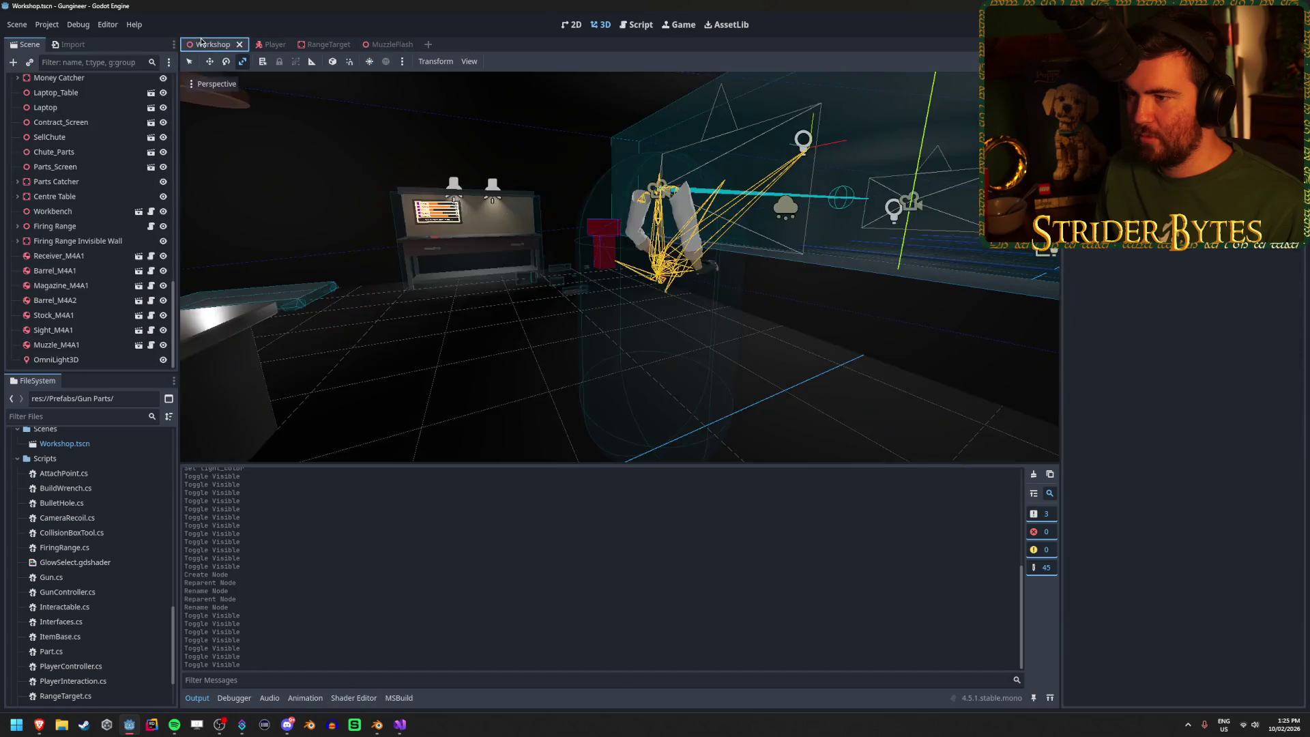
pyautogui.press('F5')
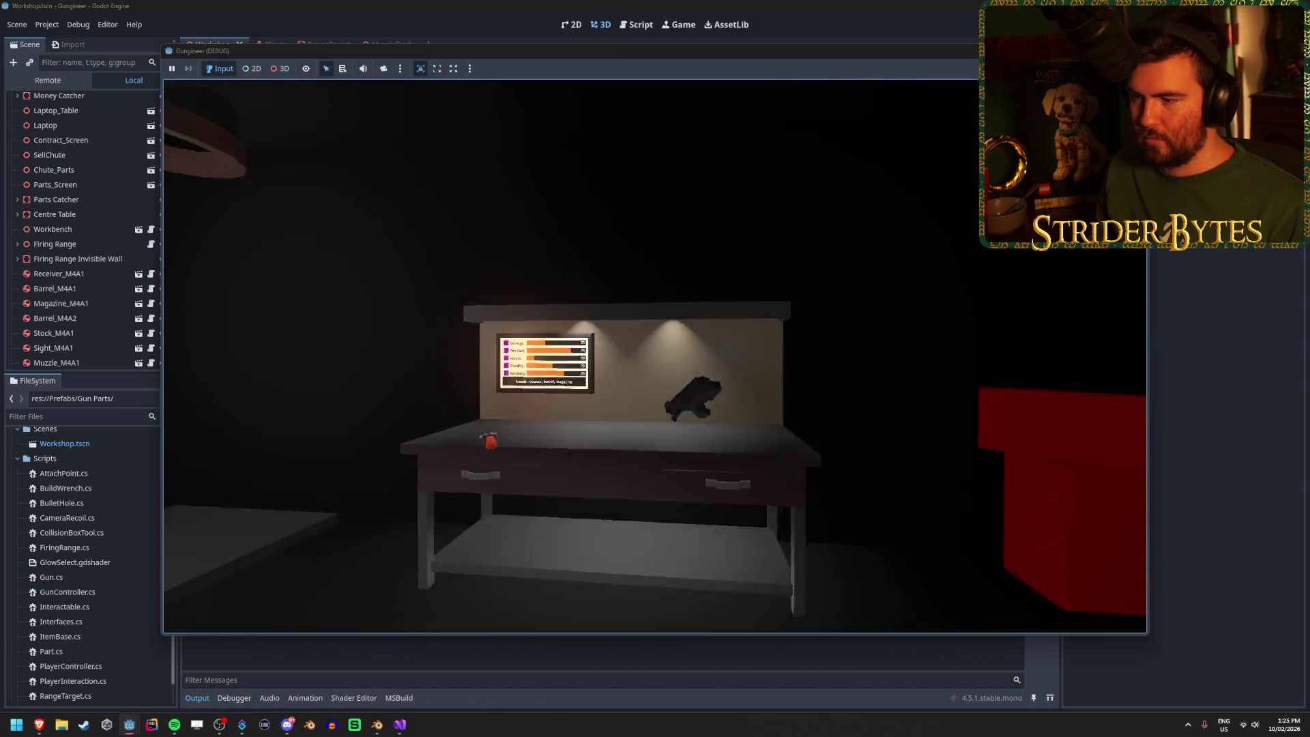
# Step: Walk to the firing range, fire the rifle at the target to check the flash, then stop with F8
pyautogui.press('w')
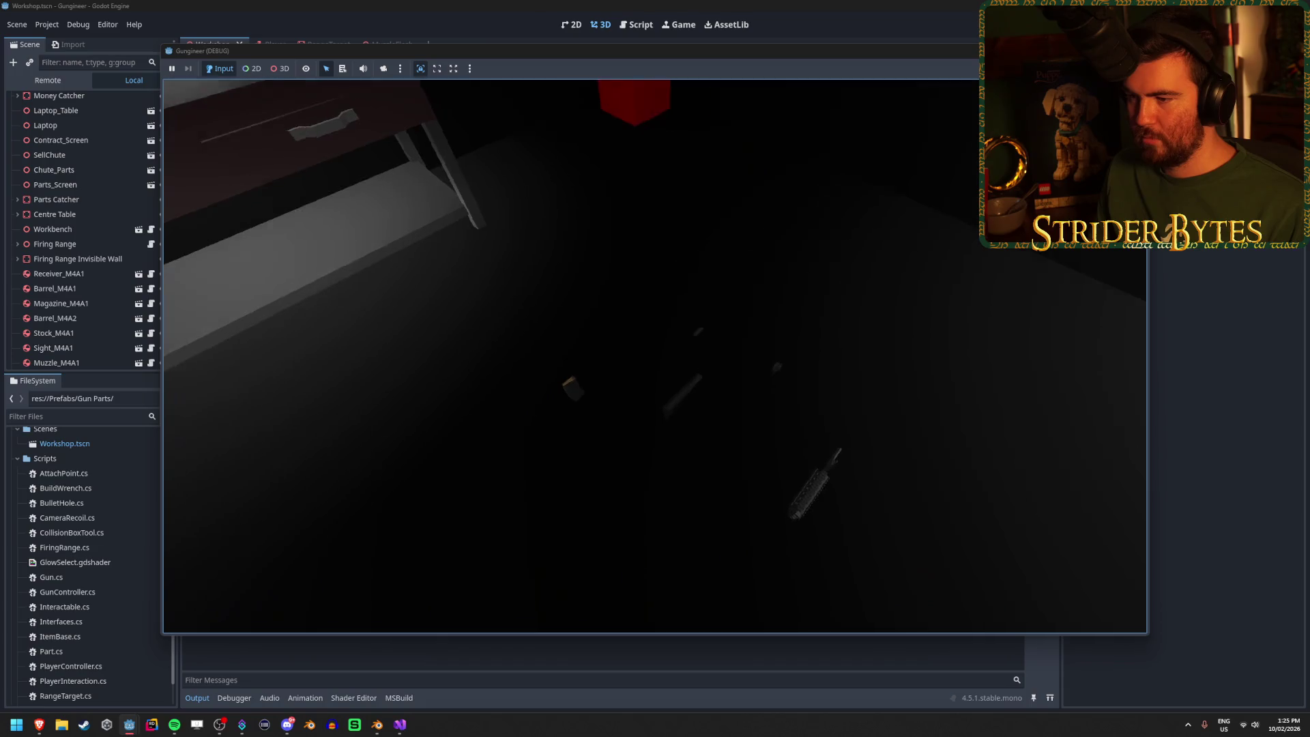
pyautogui.press('w')
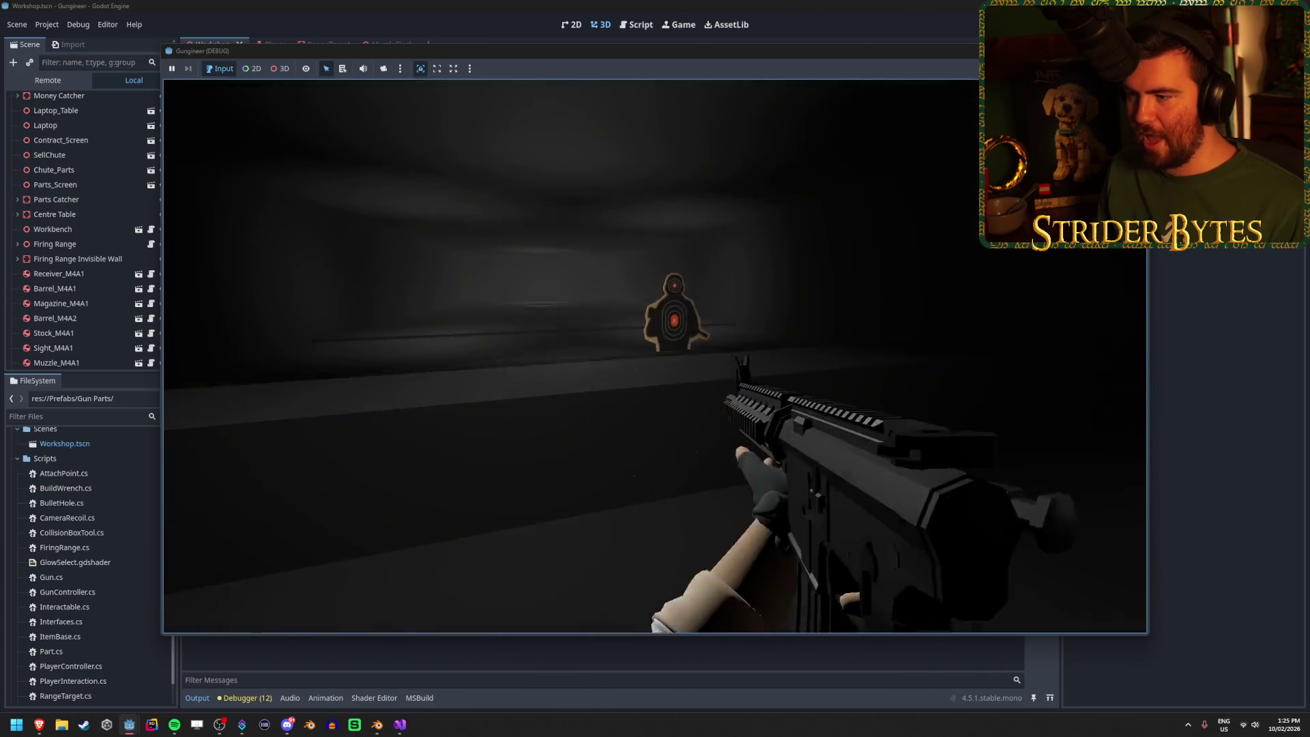
pyautogui.click(655, 362)
pyautogui.click(655, 362)
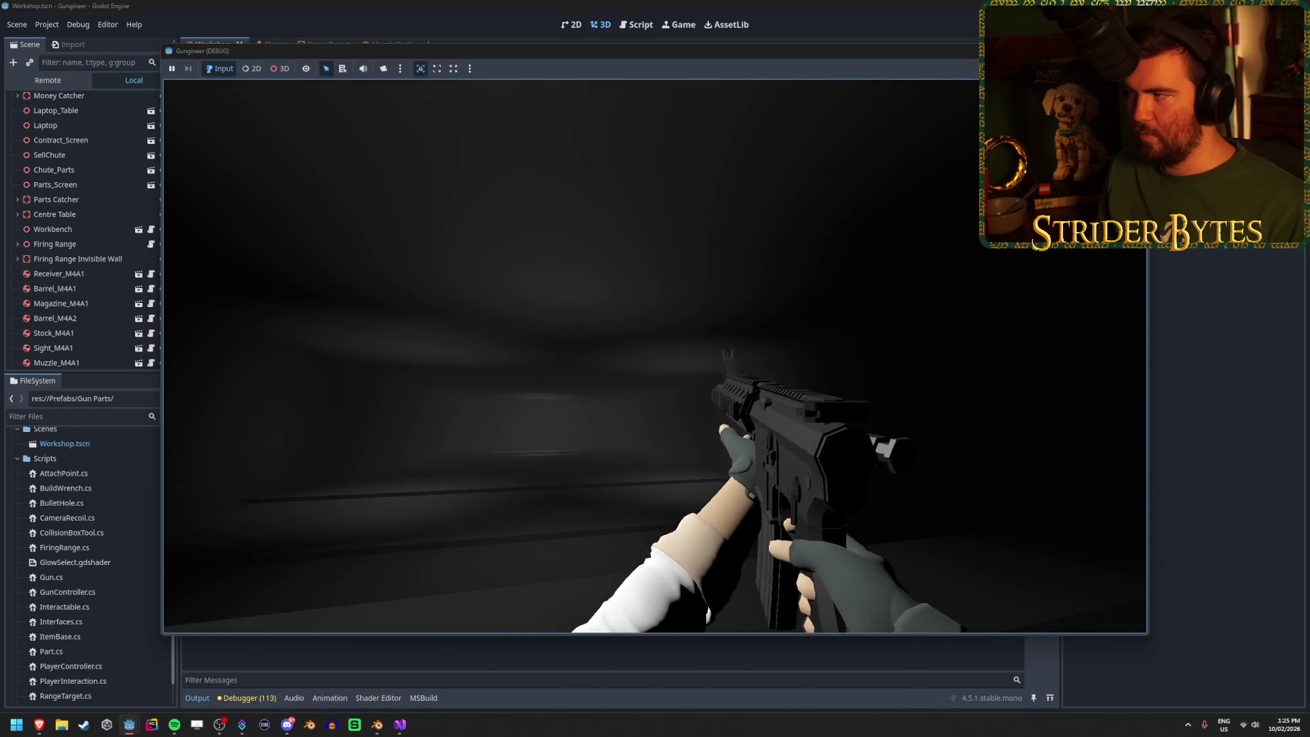
pyautogui.press('F8')
# Step: Expand the first colinear target and up vectors warning in Debugger Errors to view its stack trace
pyautogui.click(266, 696)
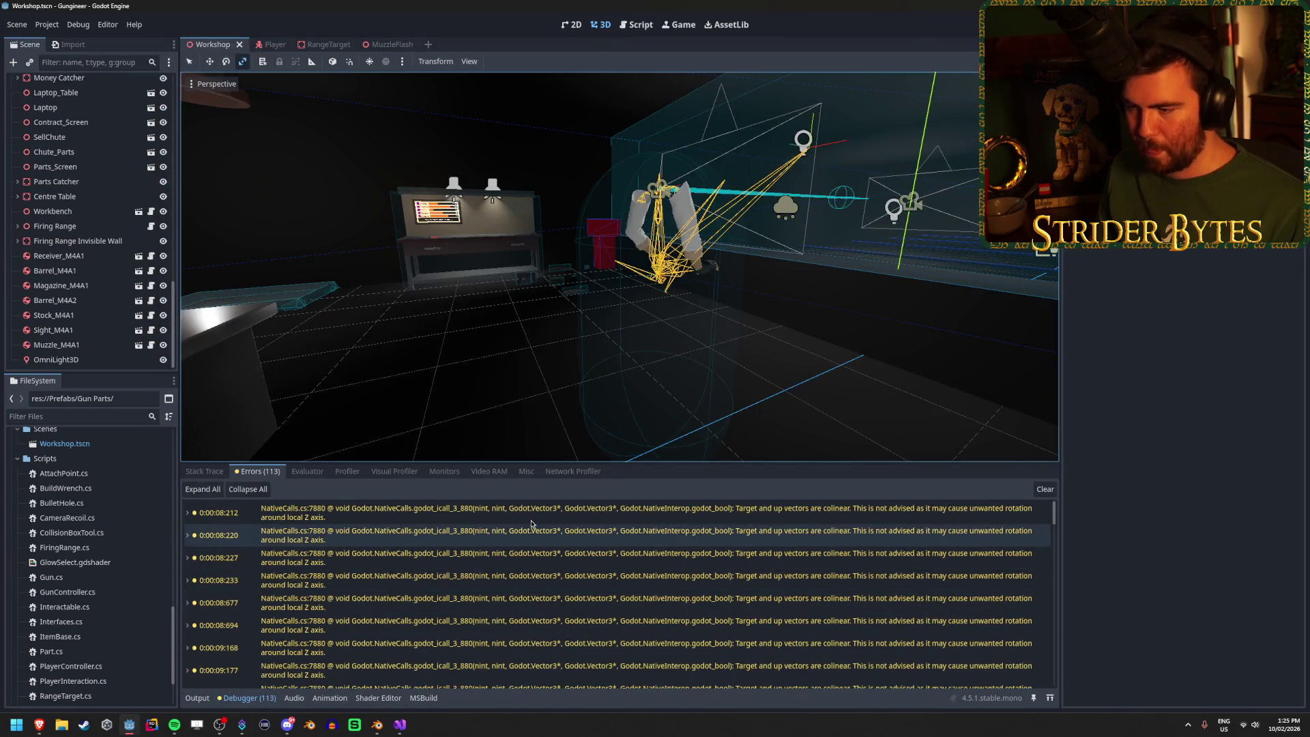
pyautogui.moveTo(592, 516)
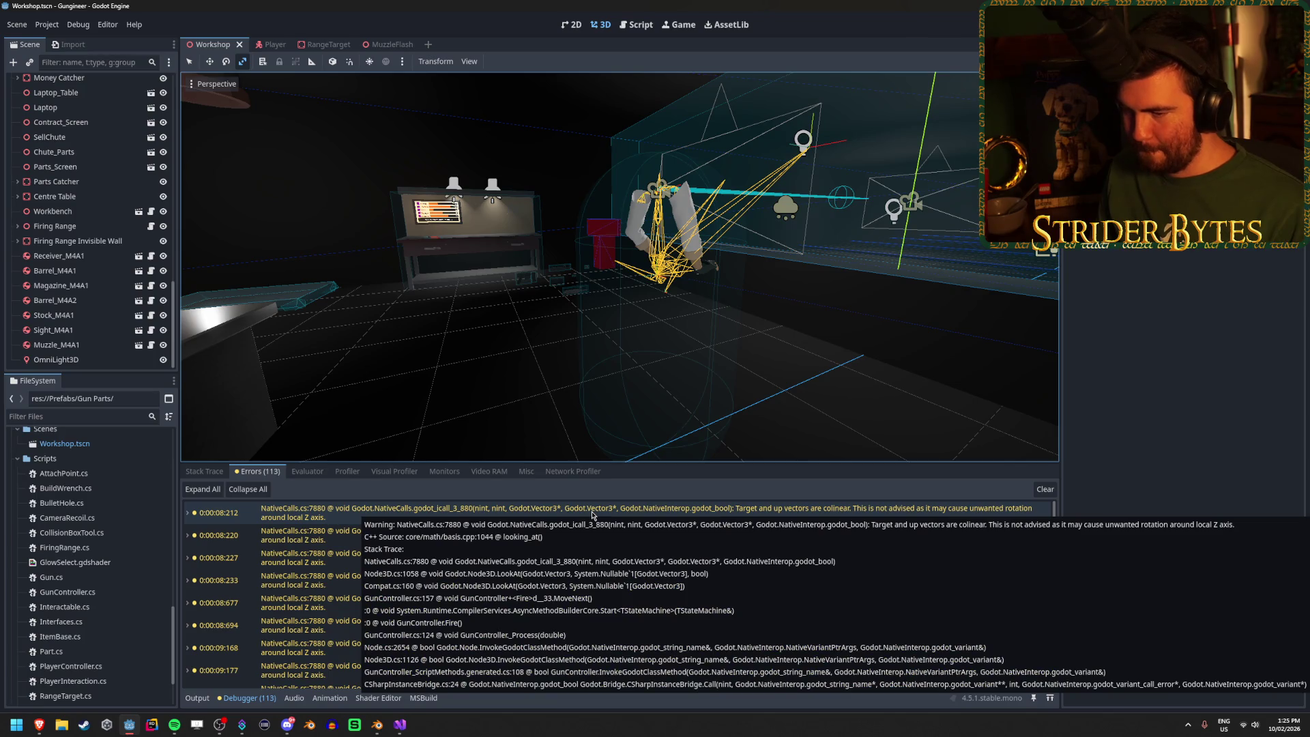
pyautogui.doubleClick(587, 512)
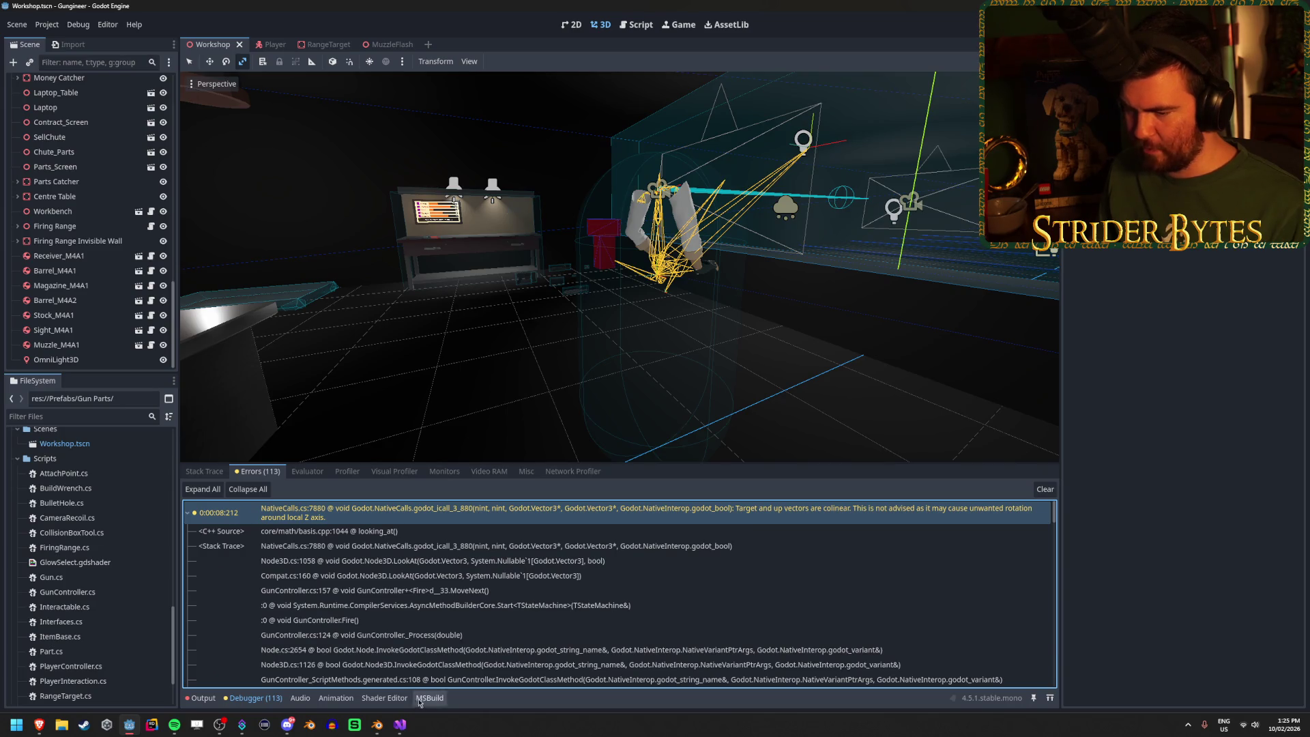
# Step: Back in Visual Studio, place the caret at the end of the fireTimer line in Fire()
pyautogui.click(404, 727)
pyautogui.scroll(3, 229, 459)
pyautogui.click(172, 294)
pyautogui.click(244, 481)
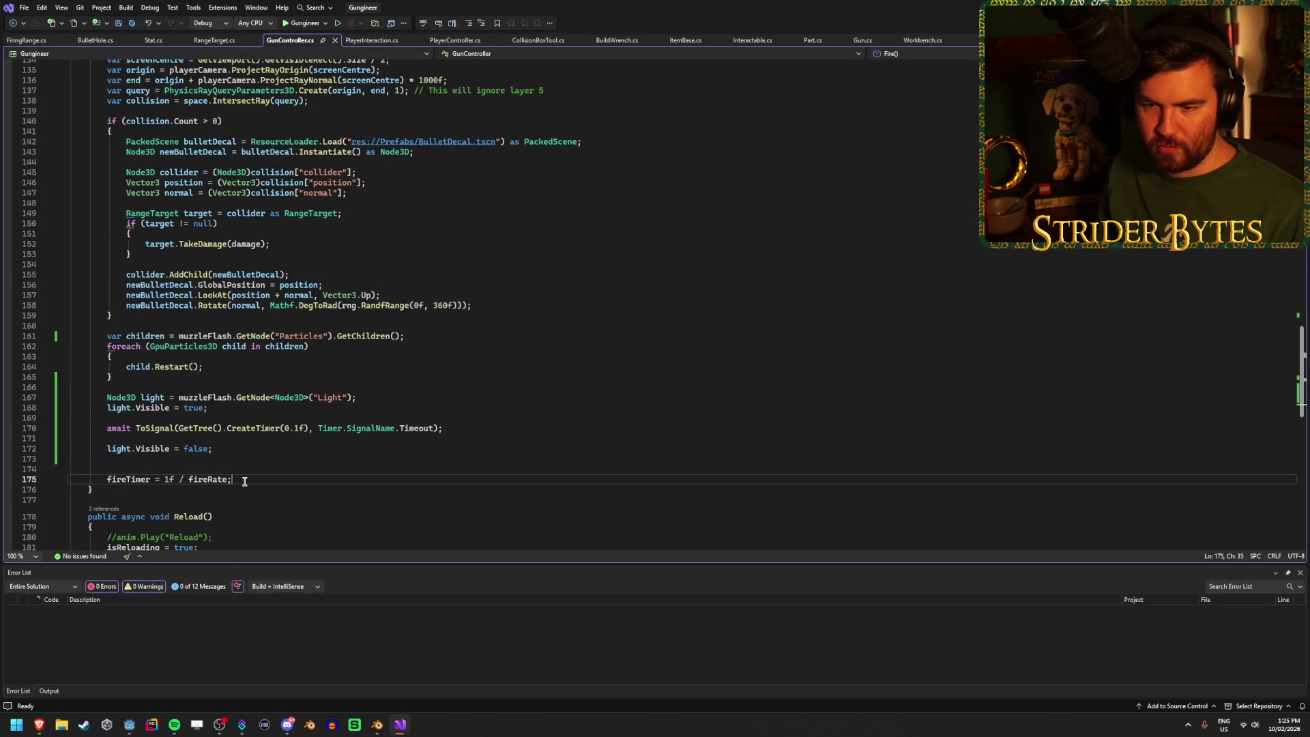
# Step: Move the fireTimer = 1f / fireRate; line to just after the bullet decal if-block
pyautogui.hotkey('ctrl', 'x')
pyautogui.click(131, 378)
pyautogui.click(131, 322)
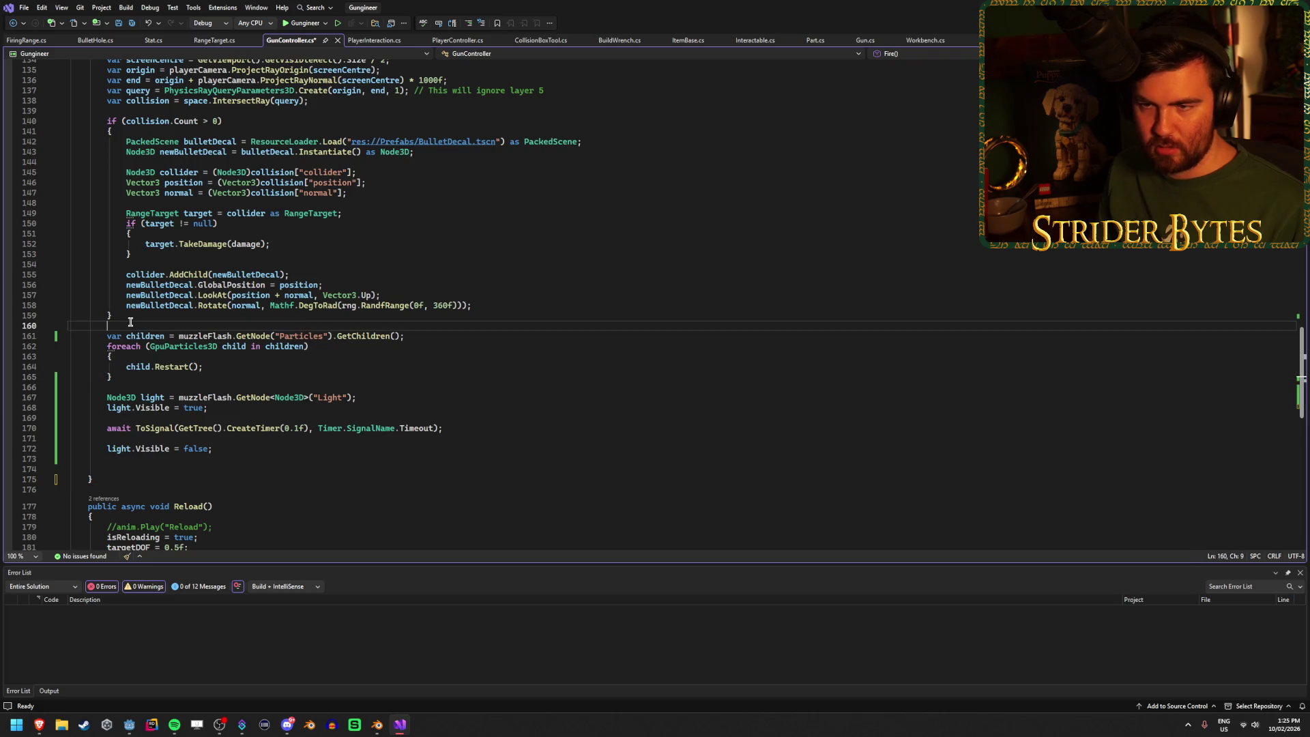
pyautogui.click(161, 314)
pyautogui.press('Return')
pyautogui.press('Return')
pyautogui.hotkey('ctrl', 'v')
# Step: Remove the extra blank lines around the moved line and at the end, save, and return to Godot
pyautogui.press('Down')
pyautogui.press('BackSpace')
pyautogui.hotkey('ctrl', 's')
pyautogui.click(152, 486)
pyautogui.press('BackSpace')
pyautogui.press('BackSpace')
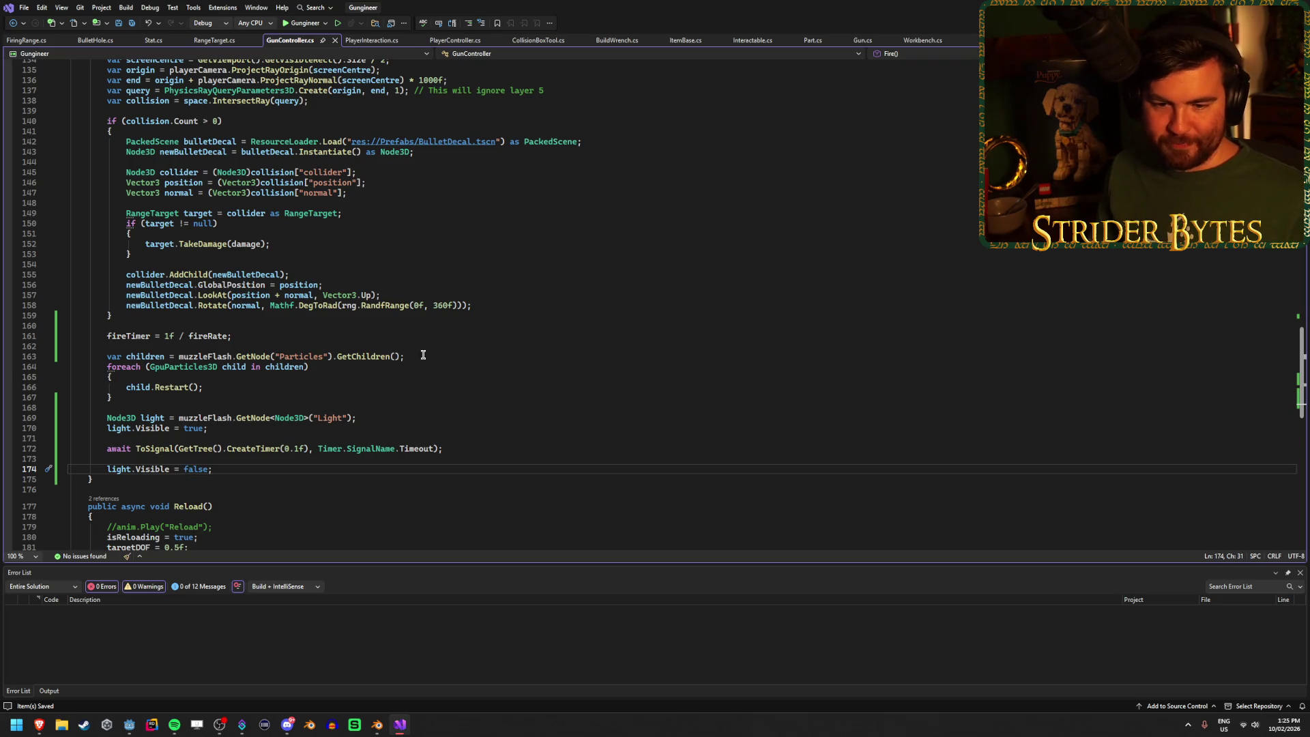
pyautogui.hotkey('alt', 'Tab')
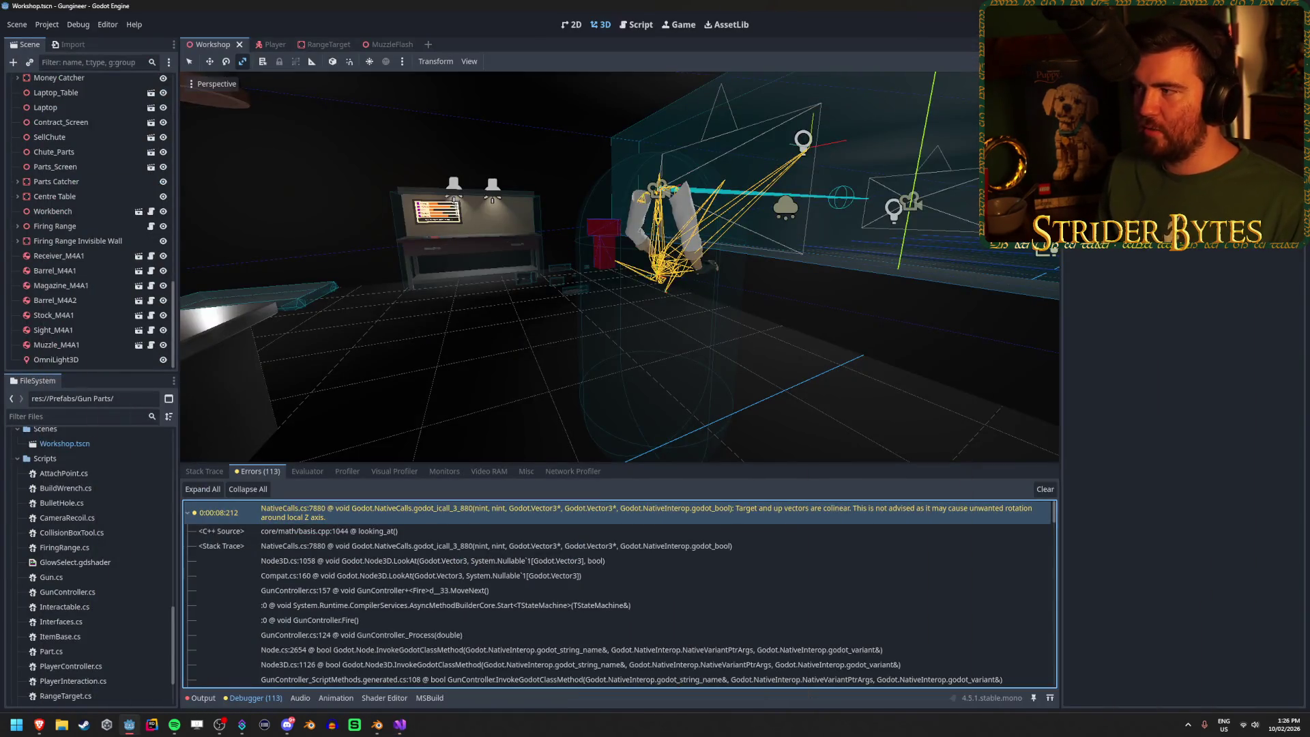
# Step: Run the game, take up the rifle and fire at the range to watch the muzzle flash
pyautogui.press('F5')
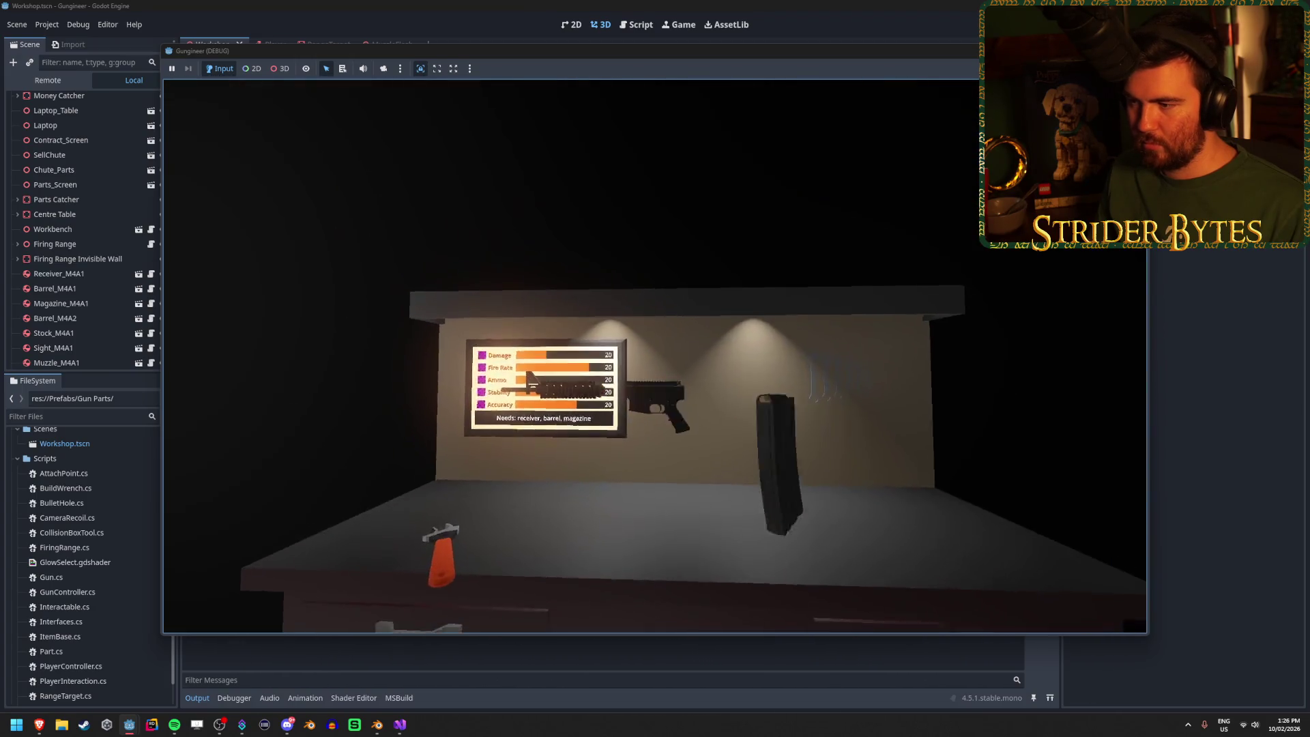
pyautogui.press('e')
pyautogui.click(655, 357)
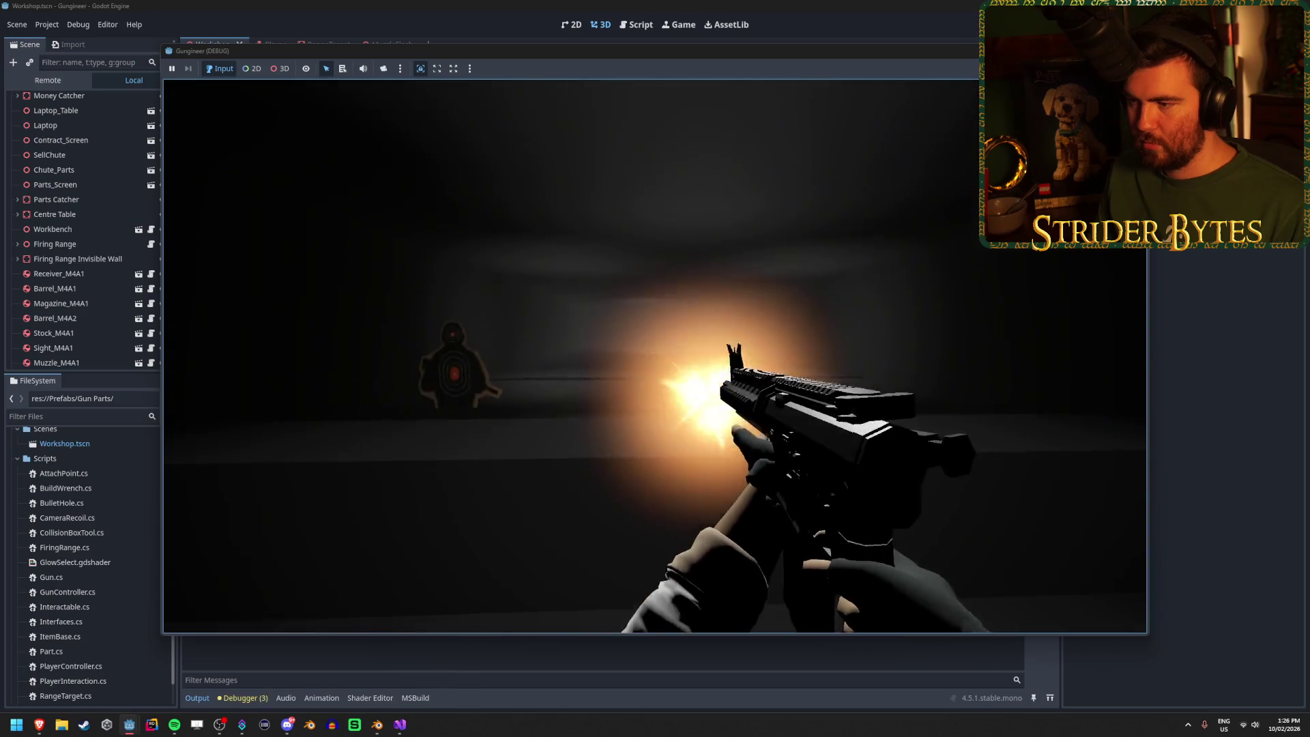
pyautogui.click(655, 368)
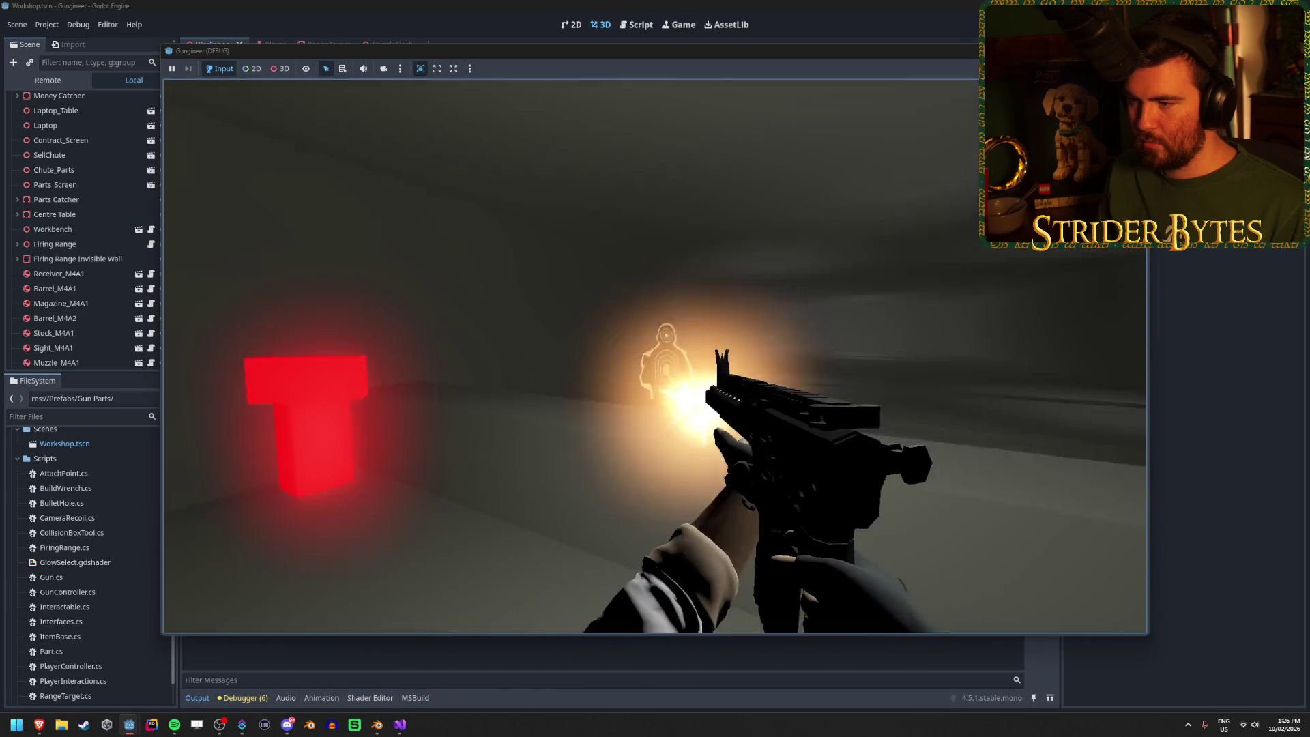
pyautogui.click(655, 368)
pyautogui.click(655, 368)
pyautogui.click(655, 368)
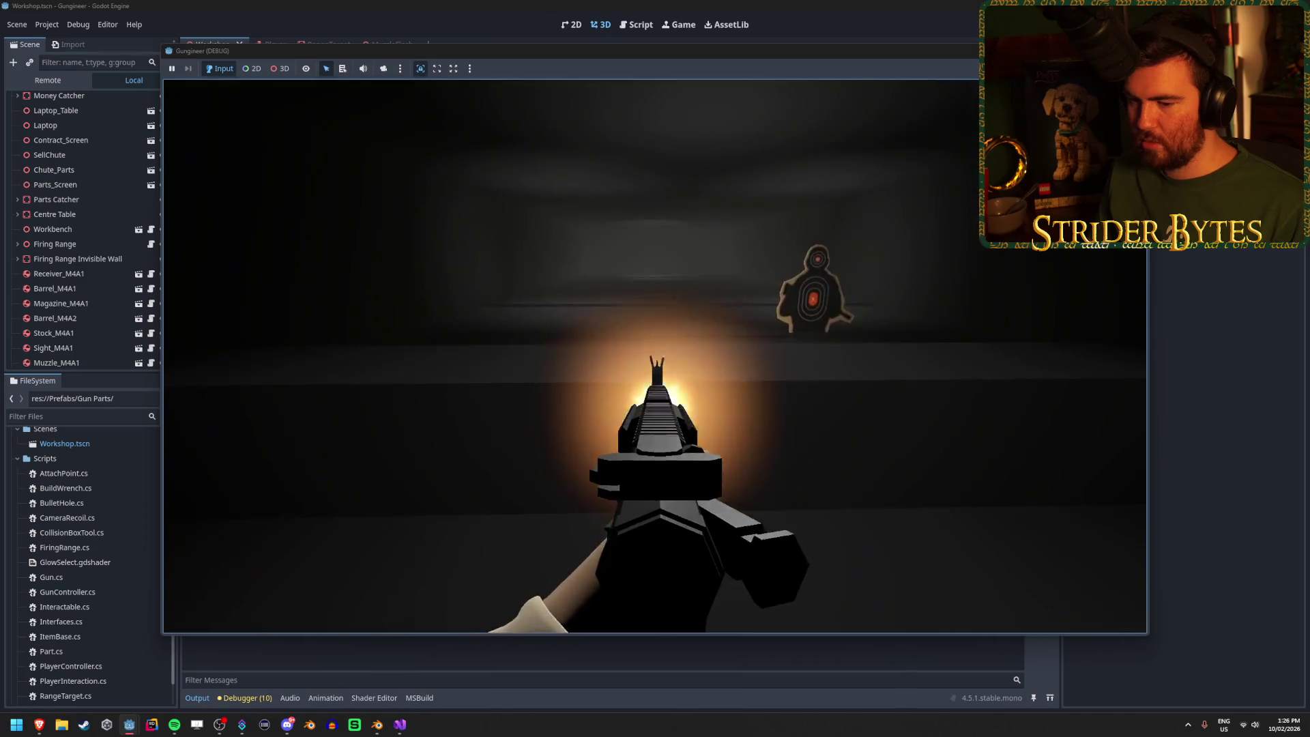
pyautogui.click(655, 368)
pyautogui.click(655, 368)
pyautogui.click(655, 369)
pyautogui.click(655, 368)
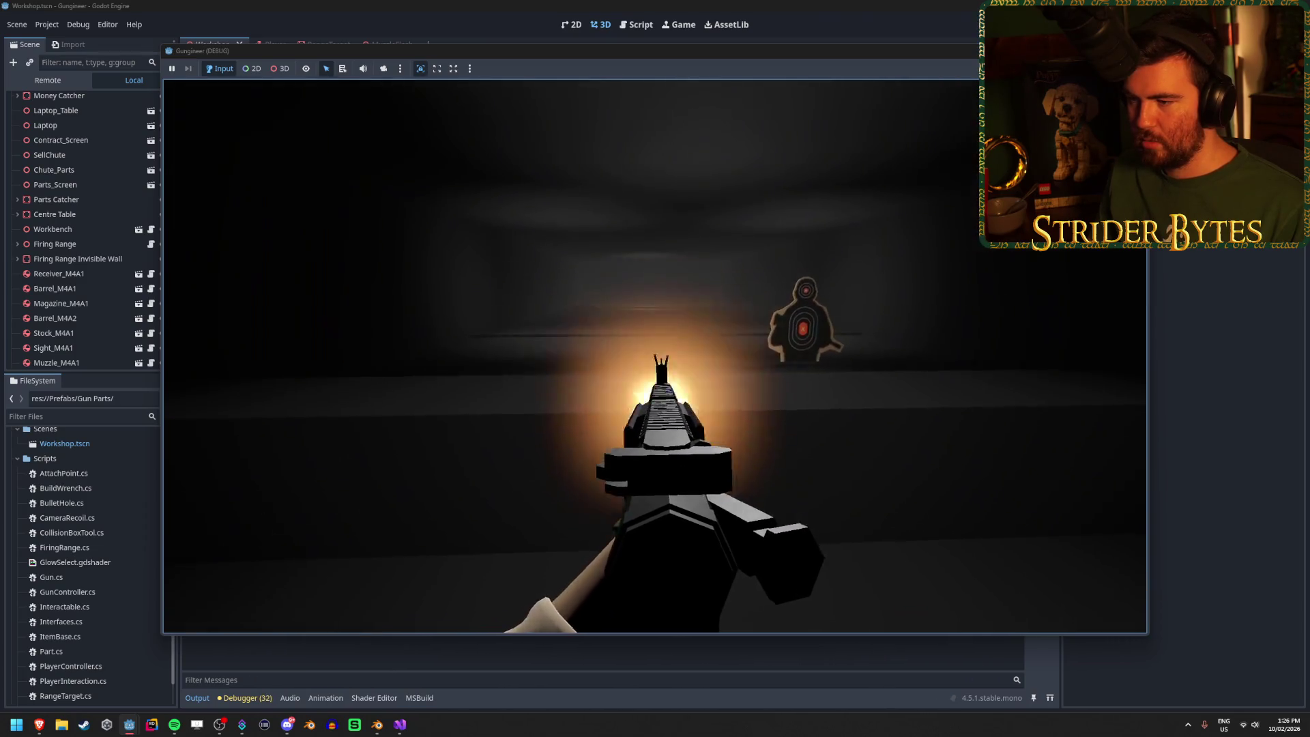
pyautogui.click(655, 368)
pyautogui.click(655, 369)
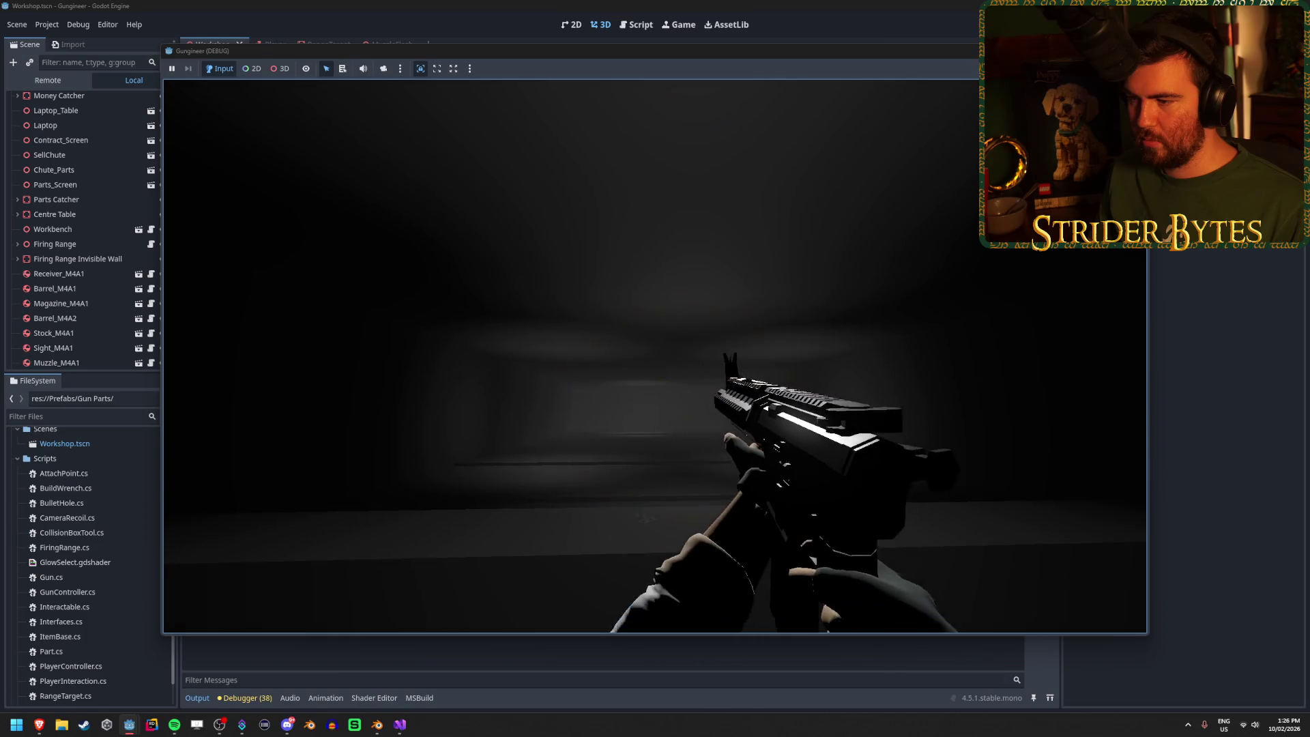
pyautogui.click(655, 368)
pyautogui.click(655, 369)
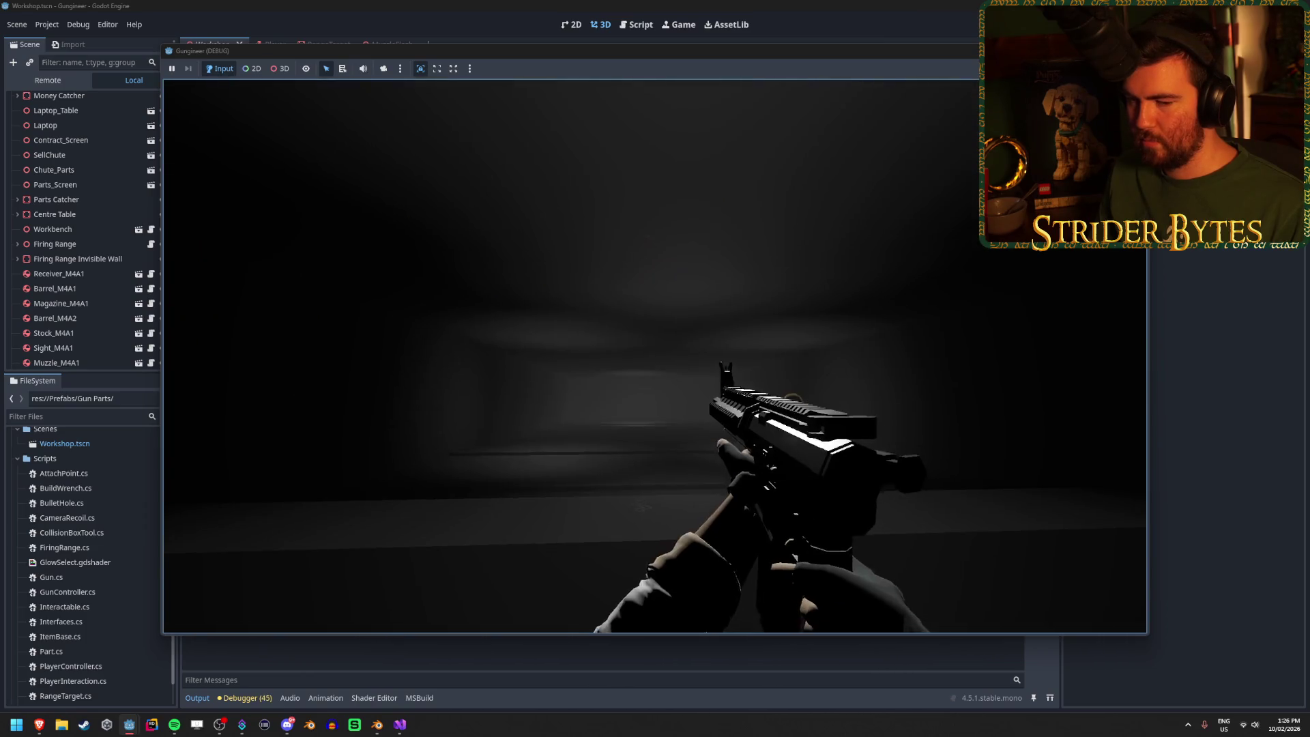
# Step: Keep firing bursts at the target to verify the brief warm light flash, then stop the game
pyautogui.click(655, 368)
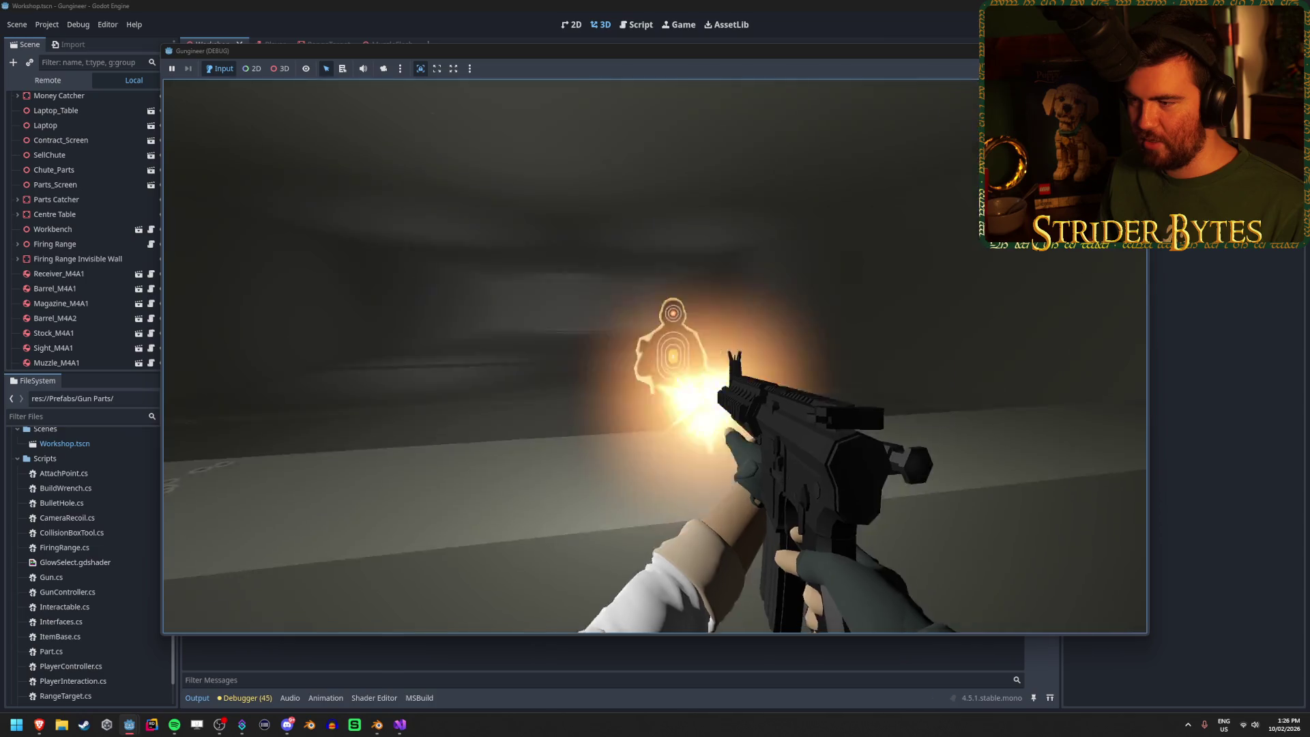
pyautogui.click(655, 368)
pyautogui.click(656, 368)
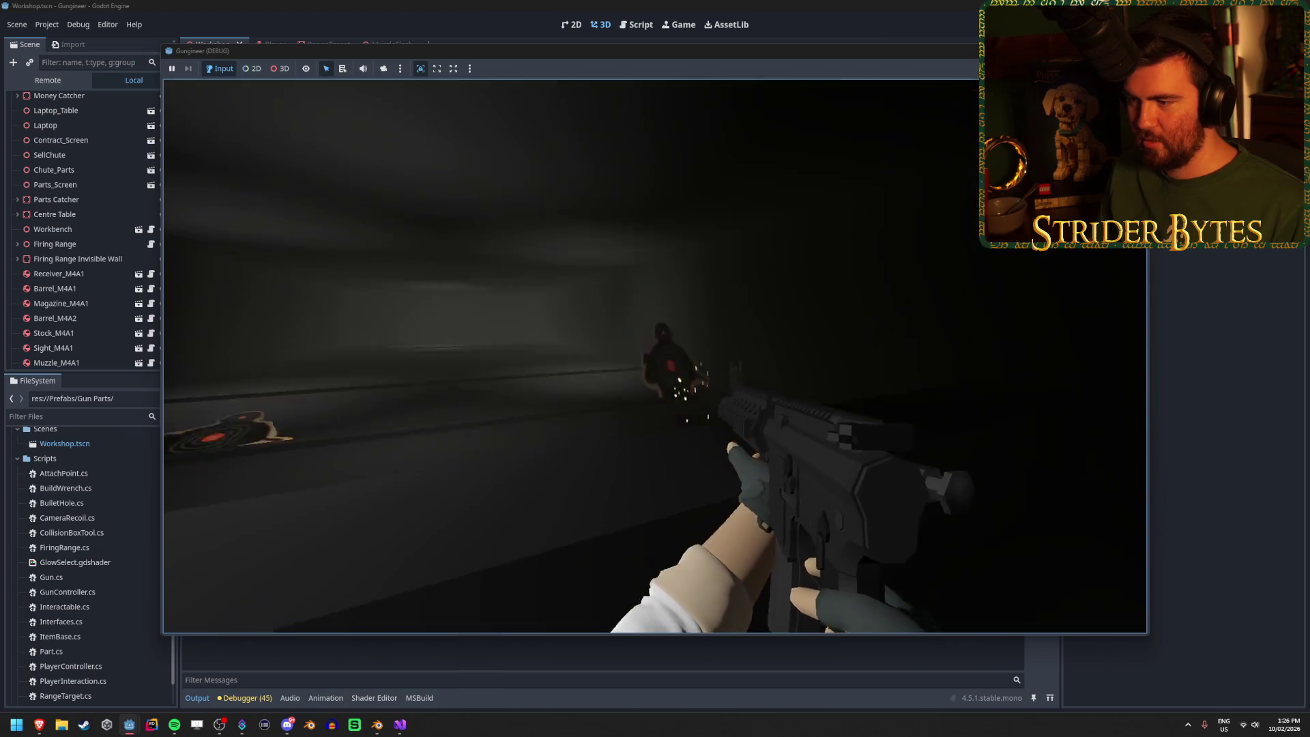
pyautogui.click(655, 368)
pyautogui.click(655, 368)
pyautogui.click(655, 368)
pyautogui.click(656, 369)
pyautogui.click(655, 368)
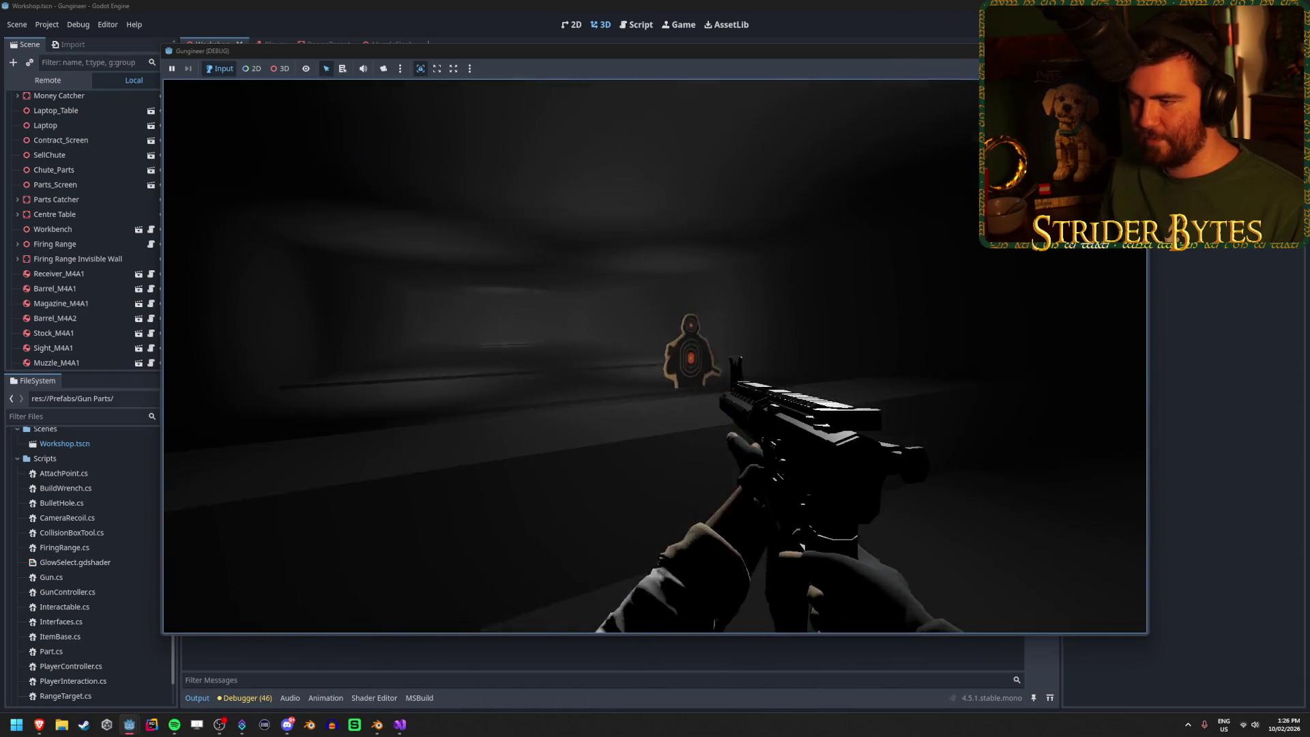
pyautogui.click(655, 369)
pyautogui.click(655, 369)
pyautogui.click(655, 368)
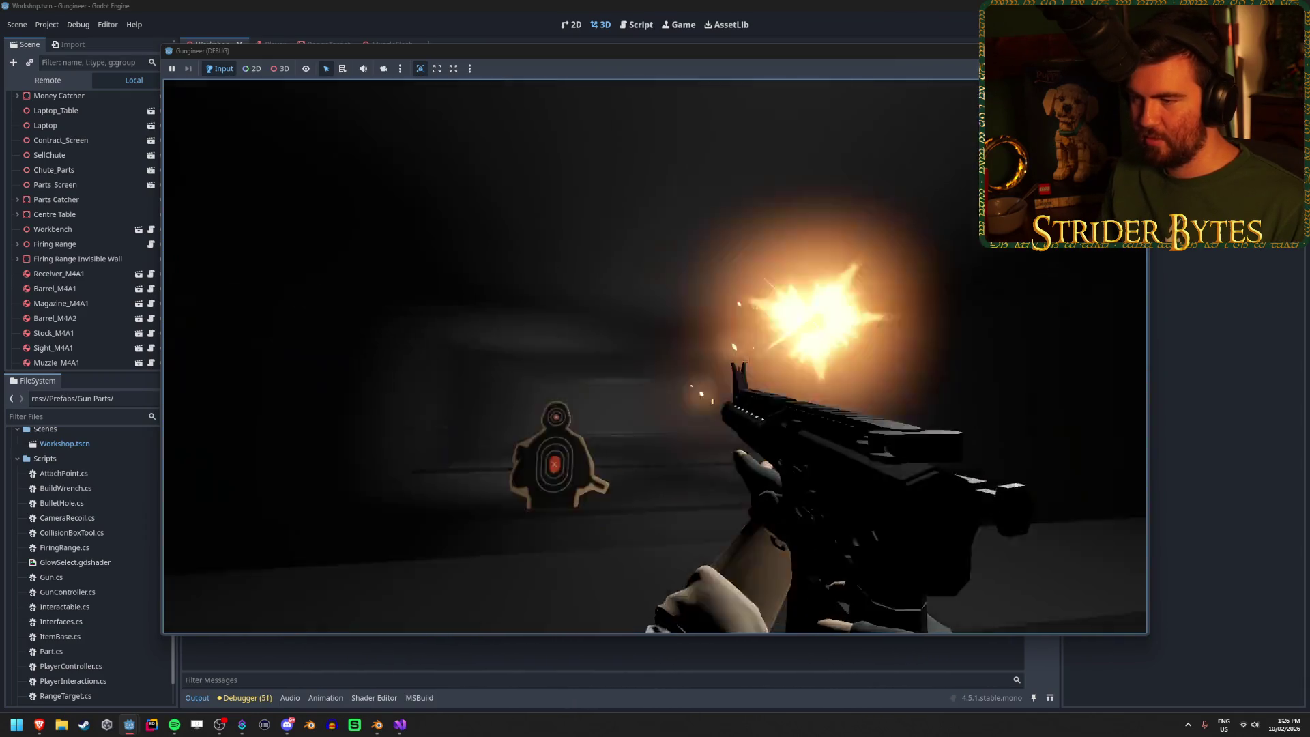
pyautogui.click(655, 368)
pyautogui.click(656, 368)
pyautogui.click(655, 369)
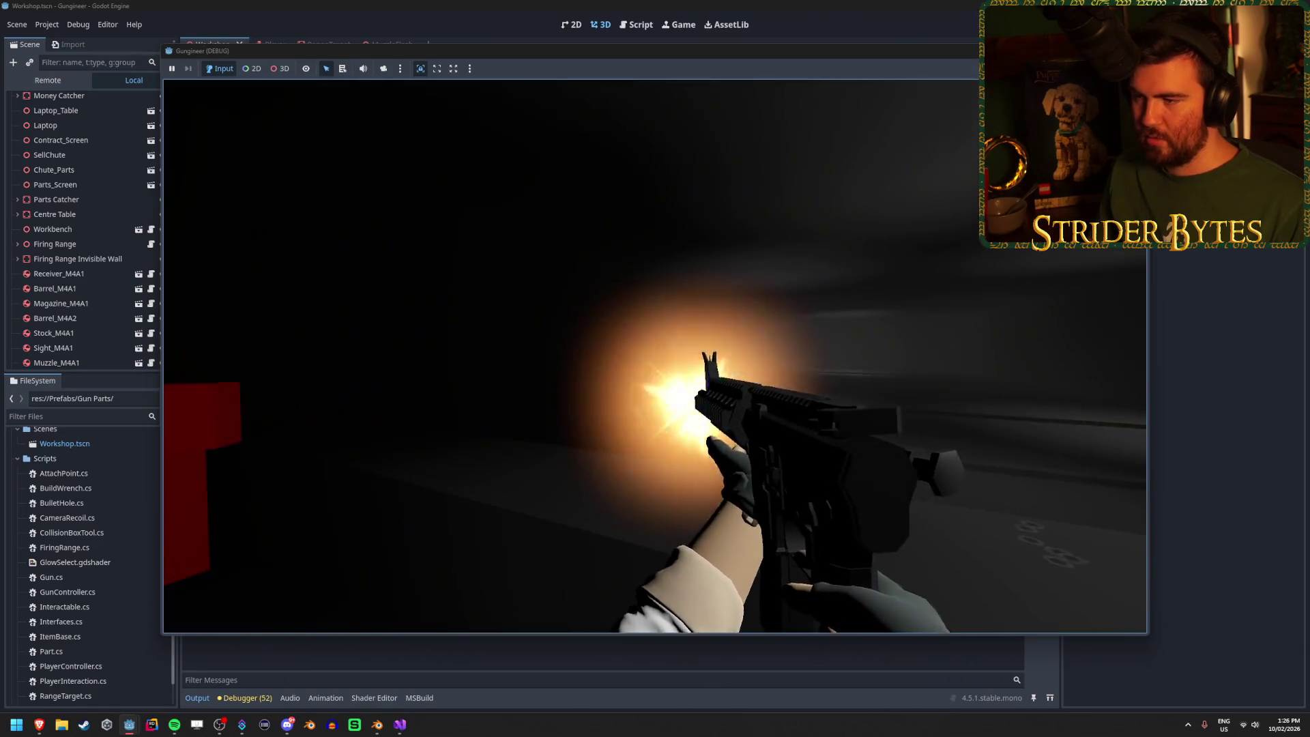
pyautogui.click(655, 369)
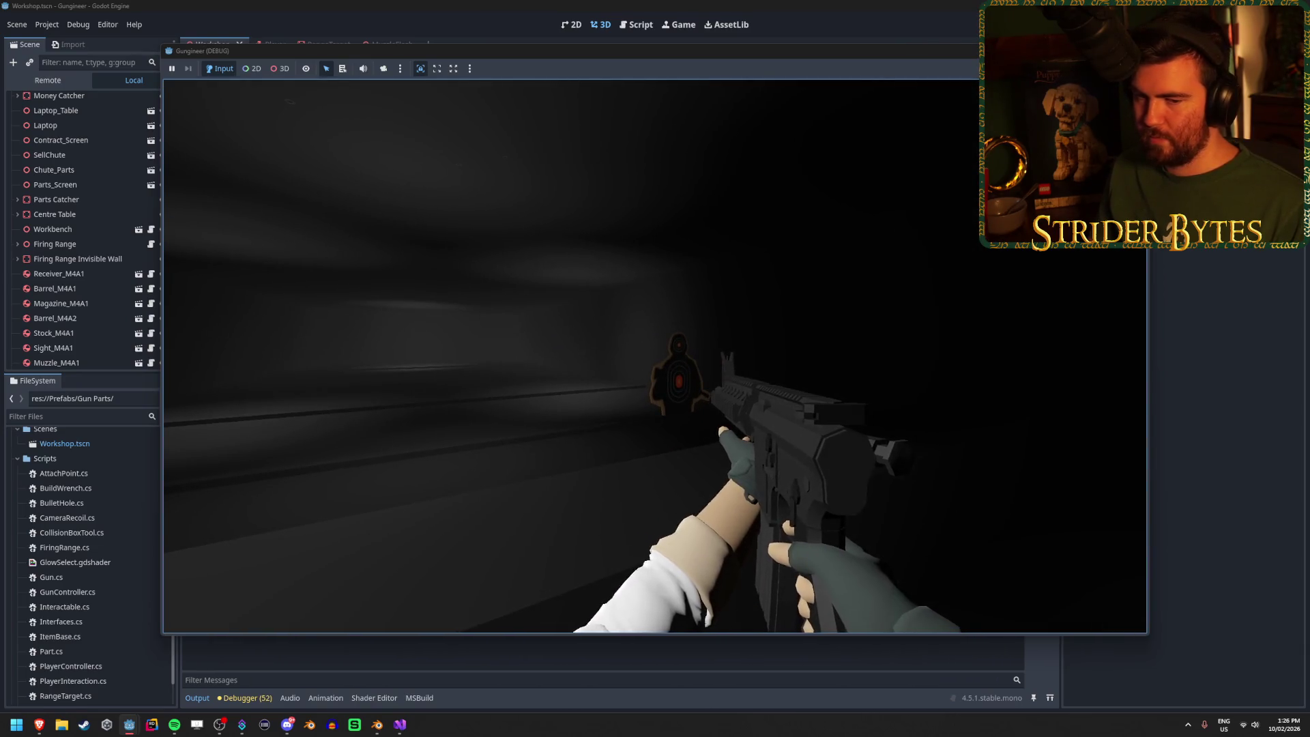
pyautogui.press('F8')
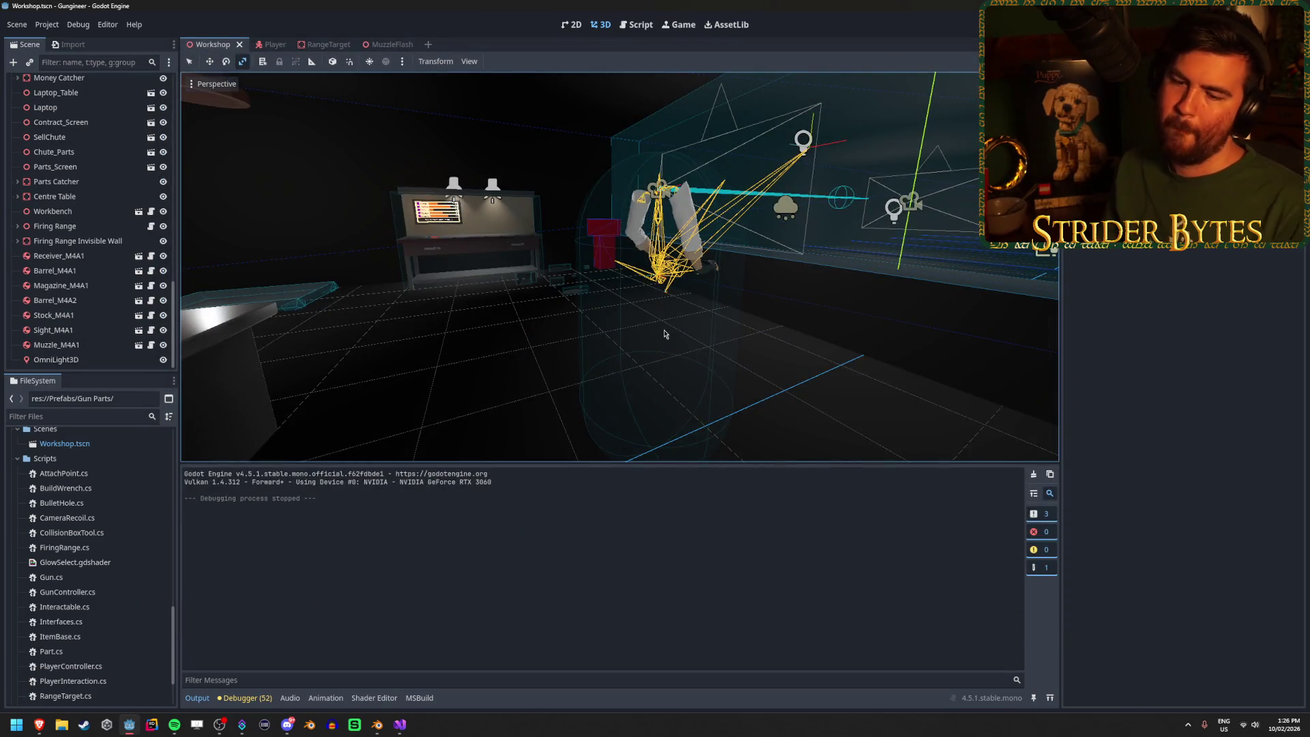
pyautogui.click(398, 726)
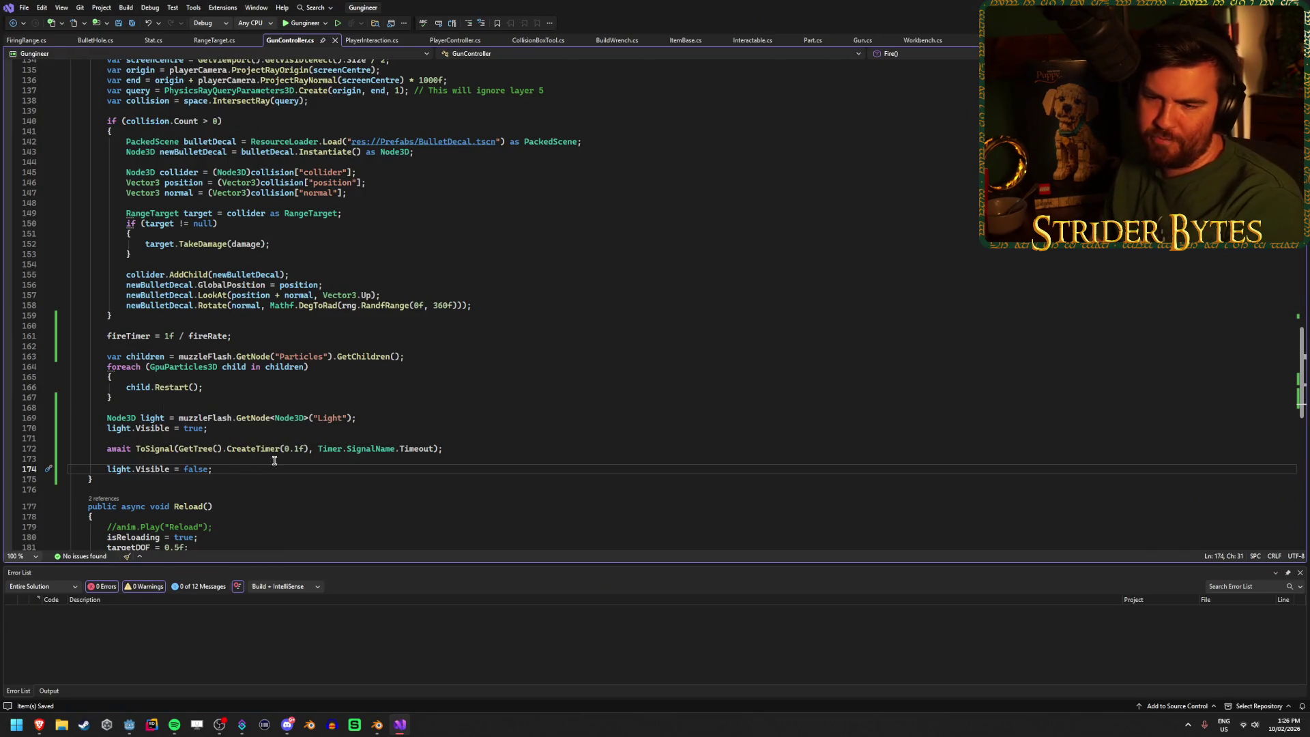
# Step: Review lines 172–174 of Fire() and select the 0.1f ToSignal timer wait on line 172
pyautogui.click(451, 449)
pyautogui.click(462, 466)
pyautogui.click(462, 452)
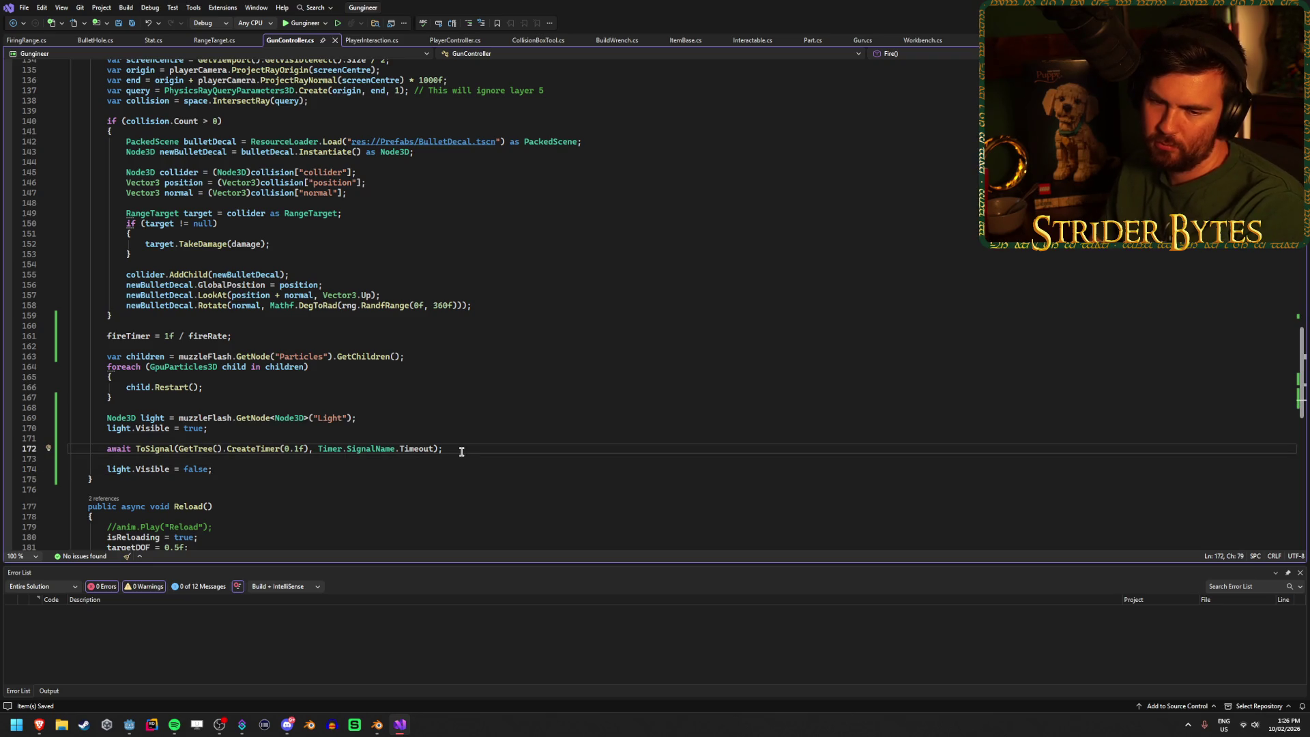
pyautogui.click(462, 468)
pyautogui.click(470, 449)
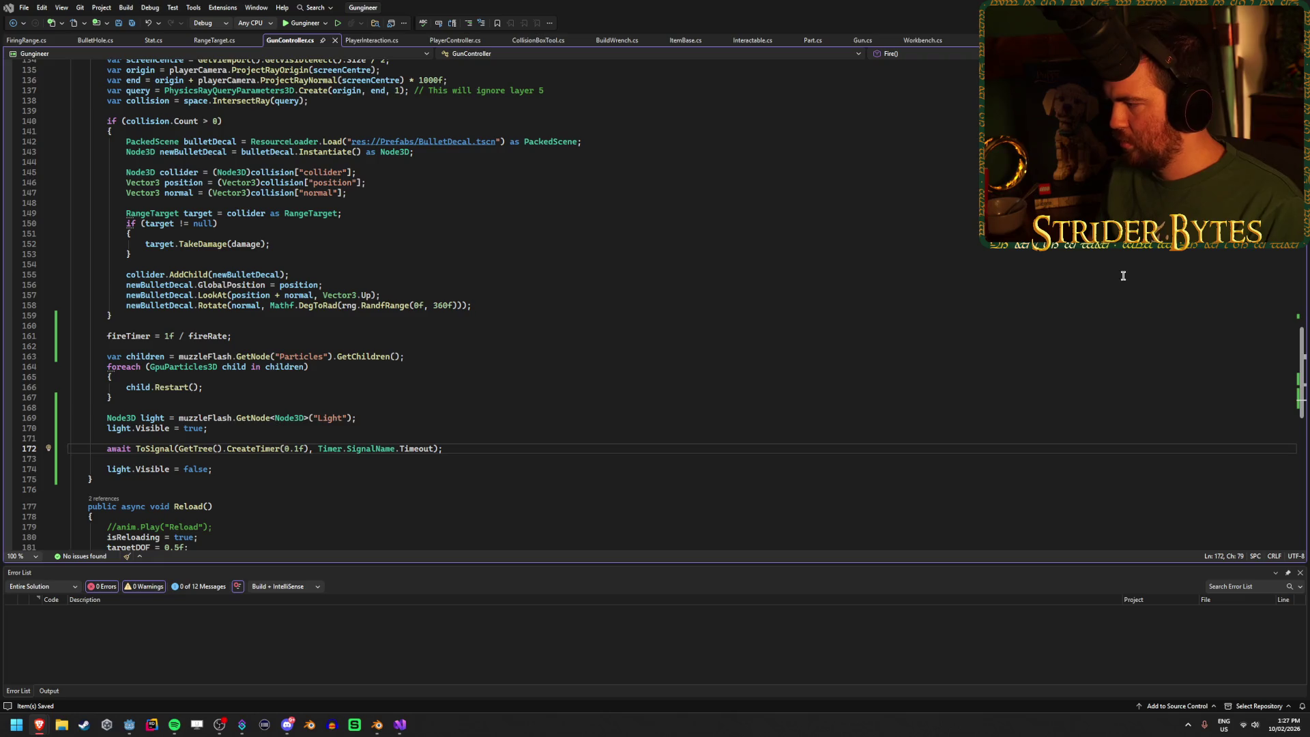
pyautogui.moveTo(449, 449); pyautogui.dragTo(135, 448)
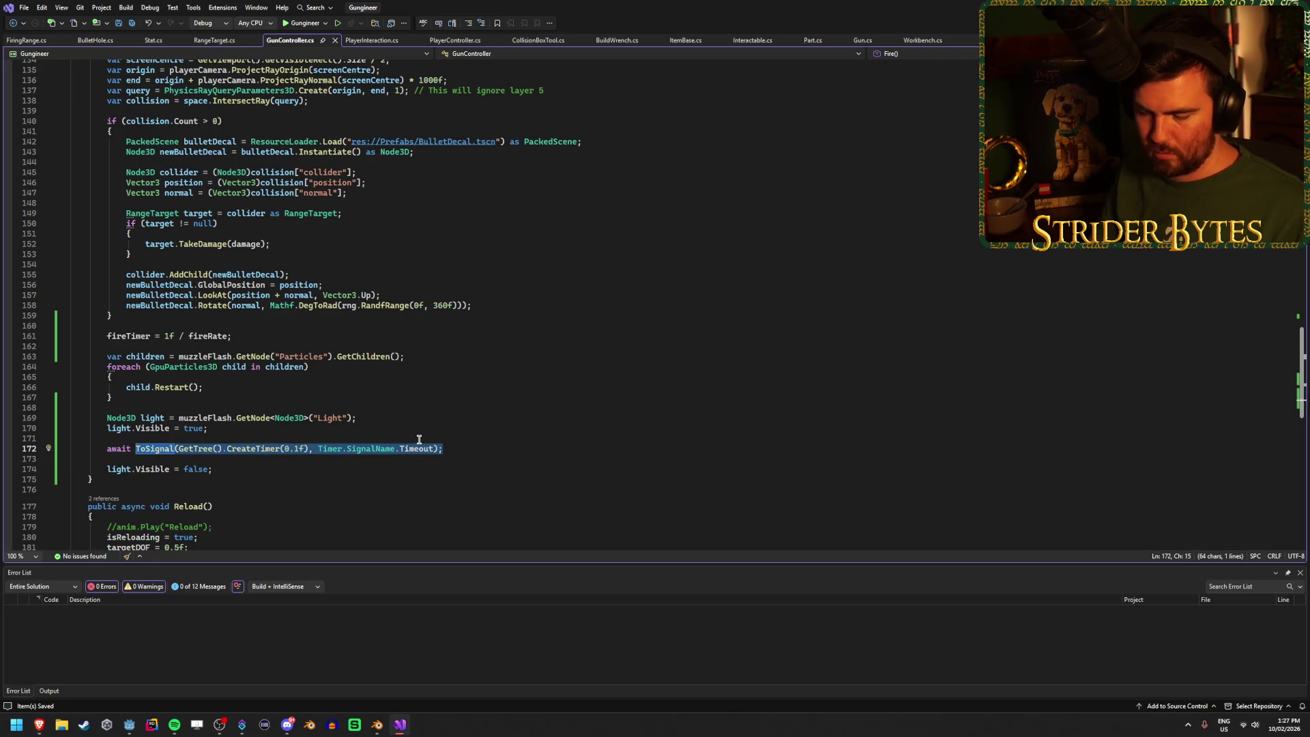
# Step: Replace the selected timer wait with GetTree().ProcessFrame and save the script
pyautogui.write('GetRt')
pyautogui.press('BackSpace')
pyautogui.press('BackSpace')
pyautogui.write('Tree')
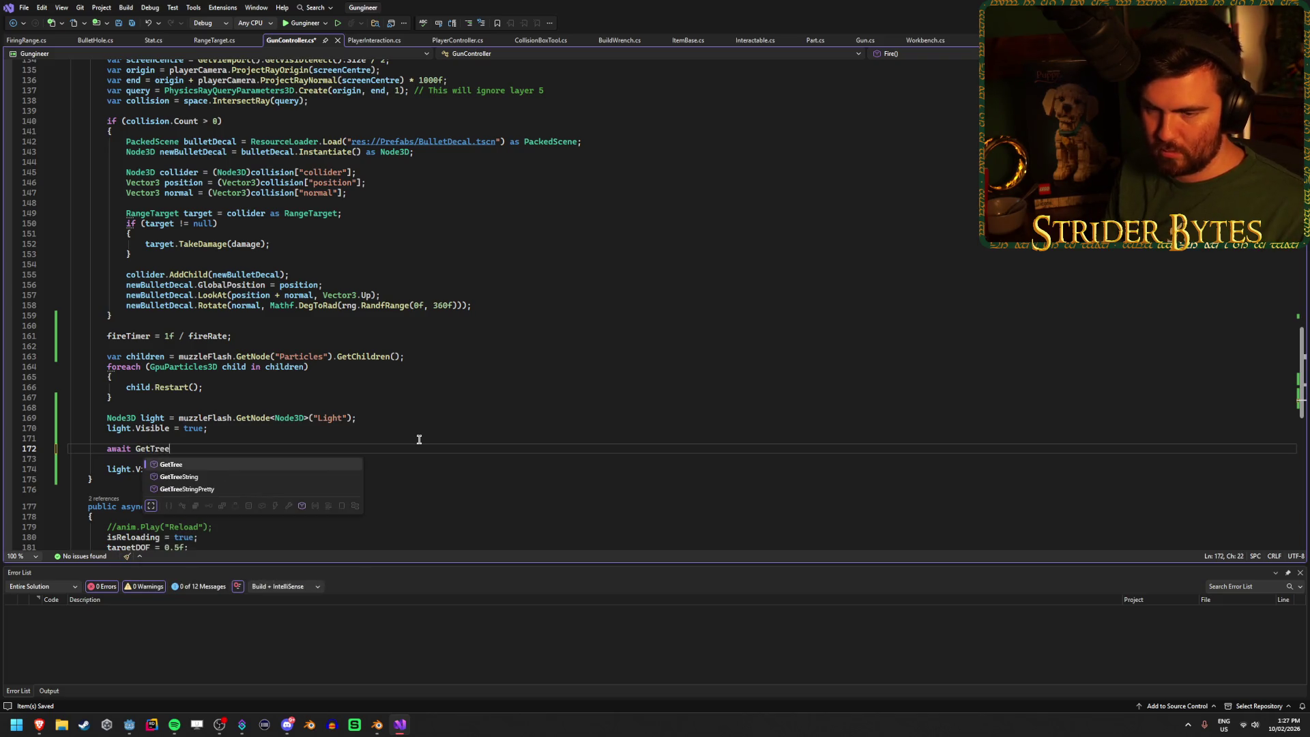
pyautogui.write('().Pro')
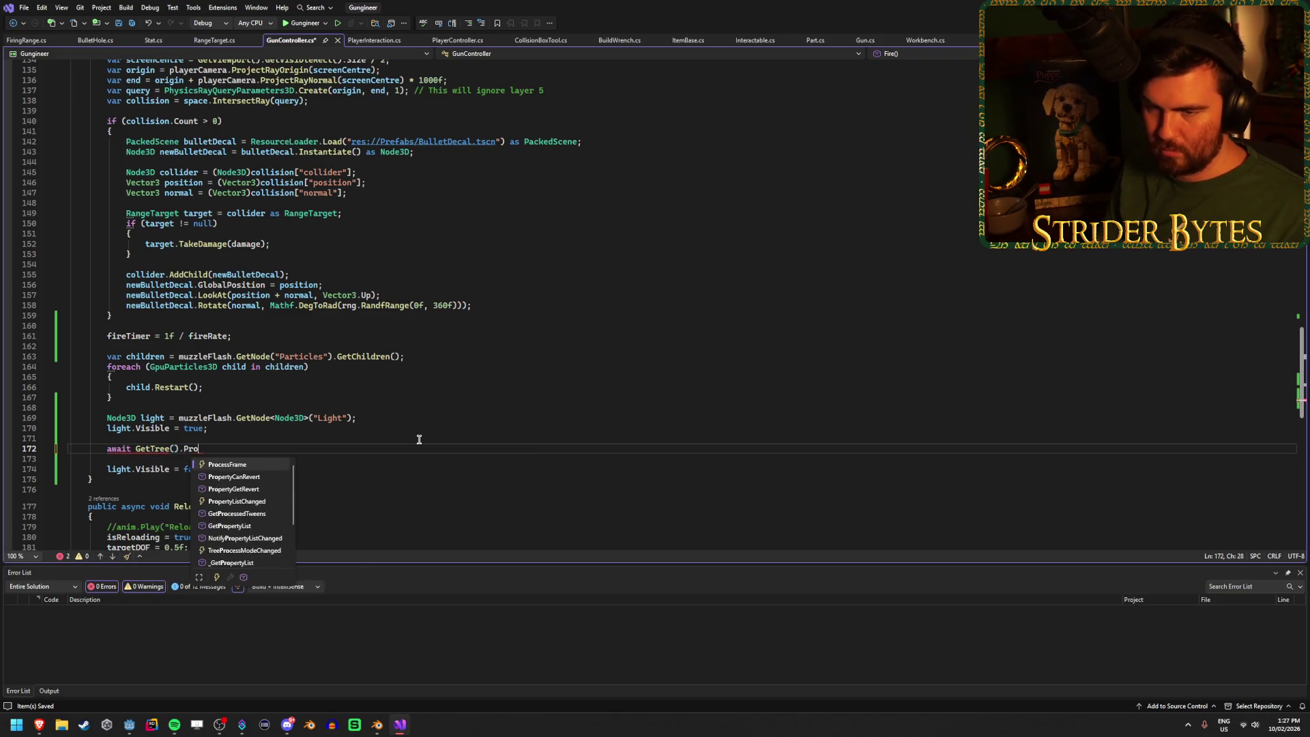
pyautogui.press('Tab')
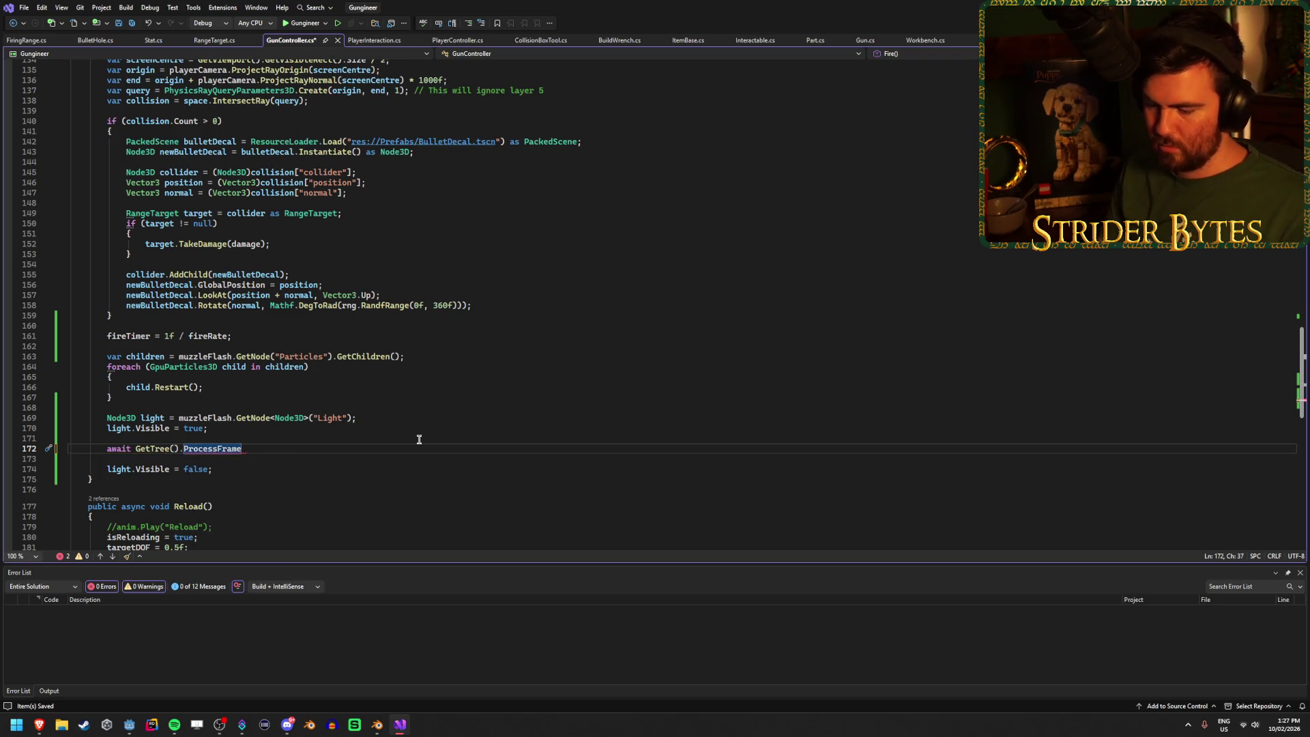
pyautogui.write(';')
pyautogui.hotkey('ctrl', 's')
pyautogui.moveTo(223, 452)
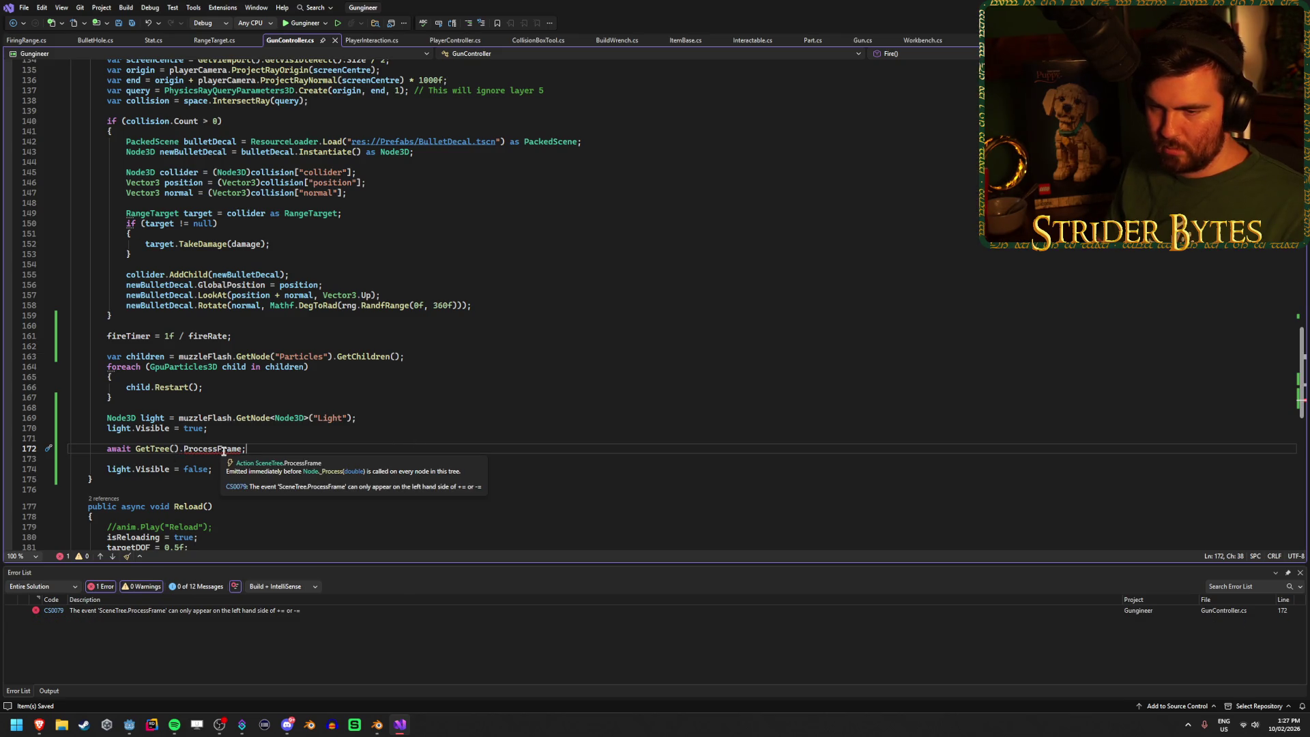
pyautogui.click(241, 449)
pyautogui.write('()')
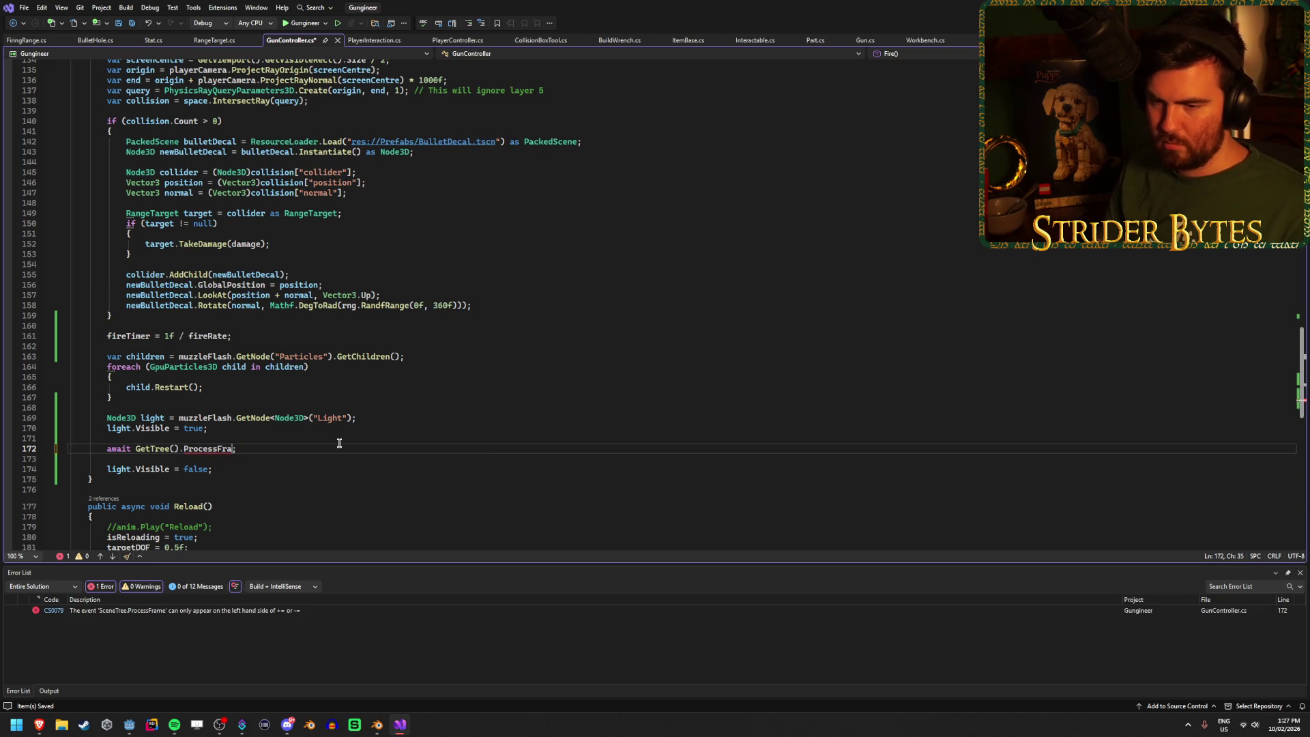
pyautogui.write('.Proc')
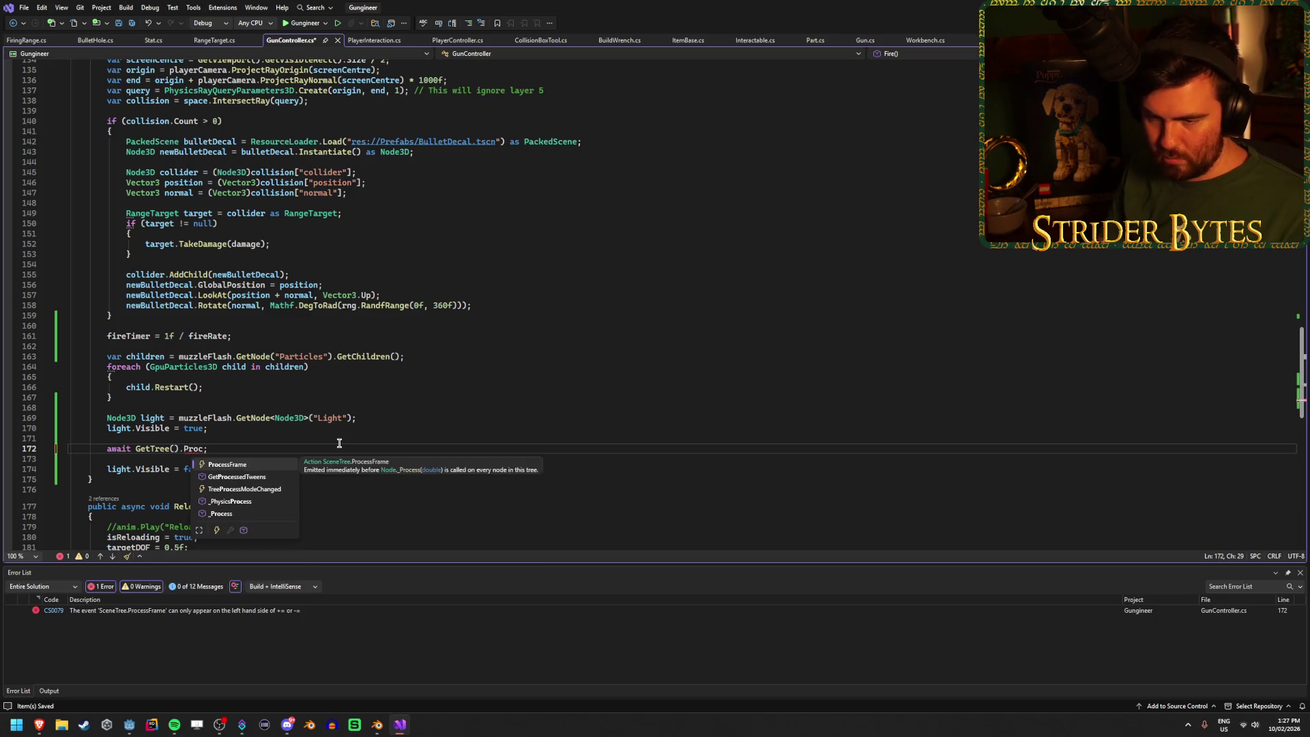
pyautogui.press('Down')
pyautogui.press('Down')
pyautogui.press('Down')
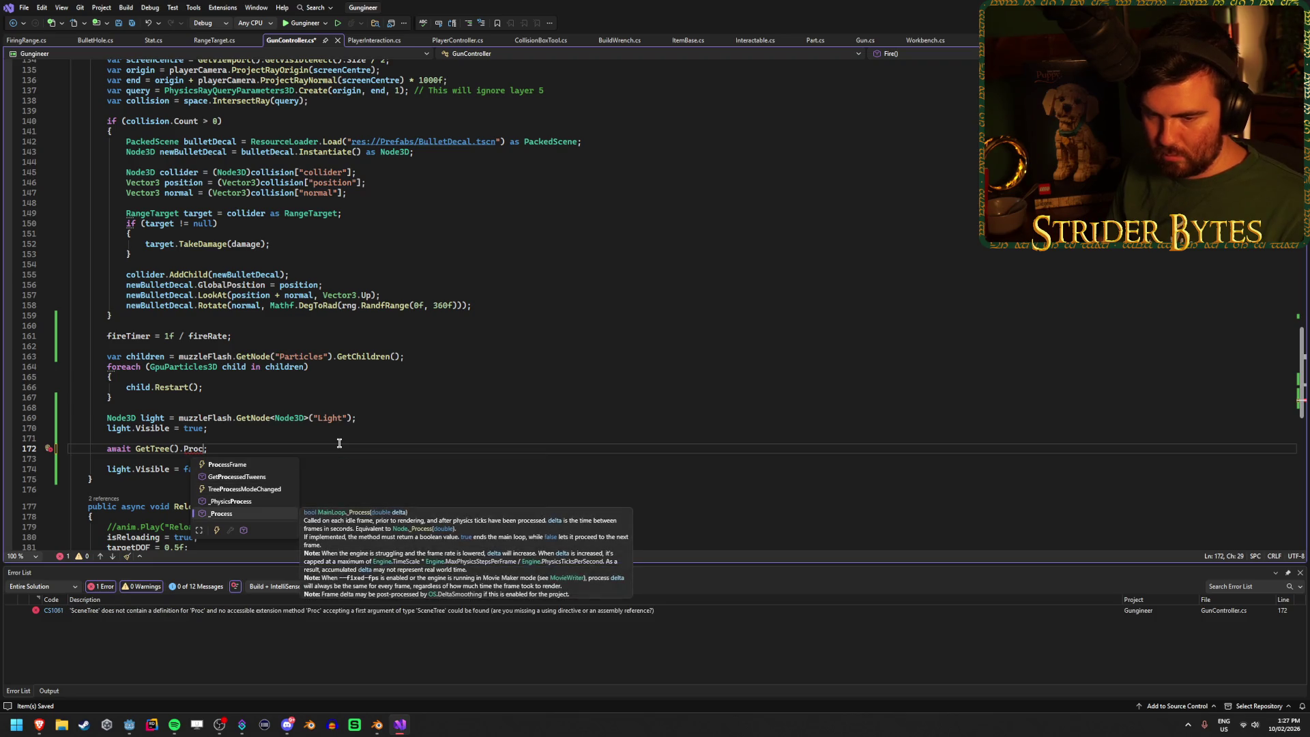
pyautogui.press('Up')
pyautogui.press('Up')
pyautogui.press('Up')
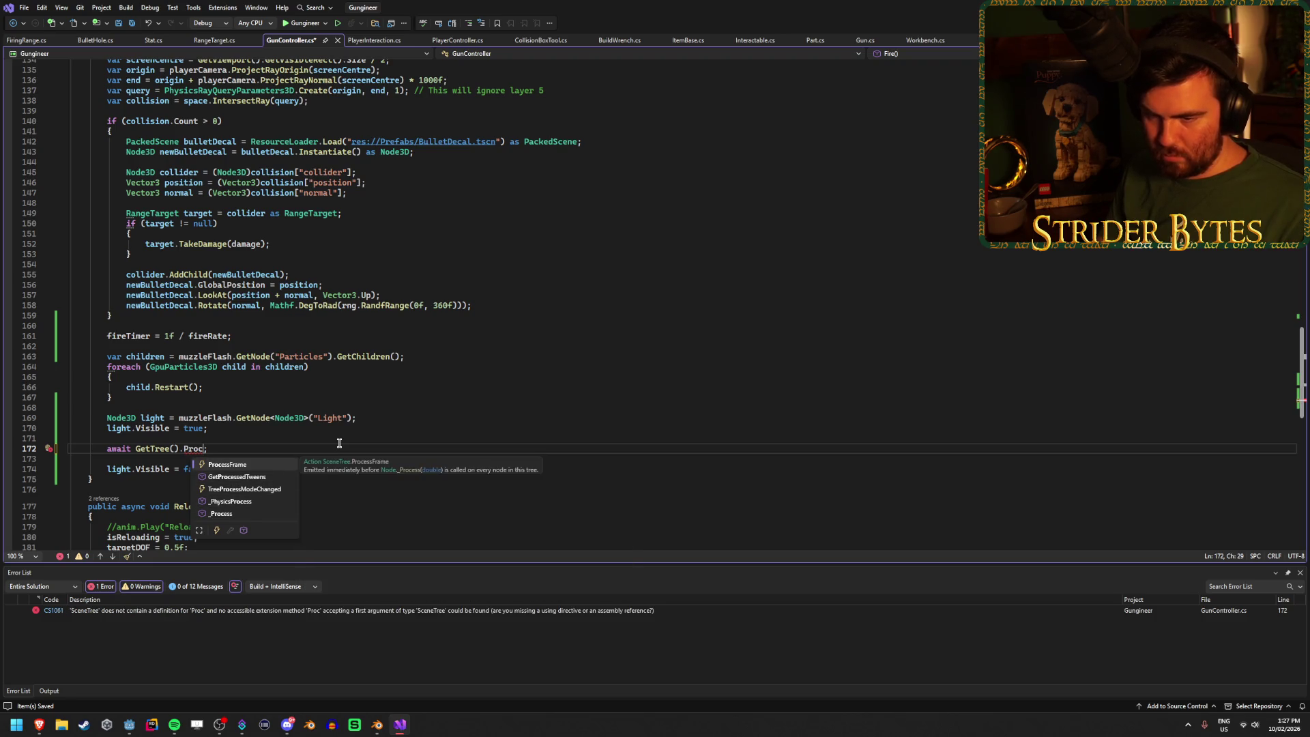
pyautogui.press('Tab')
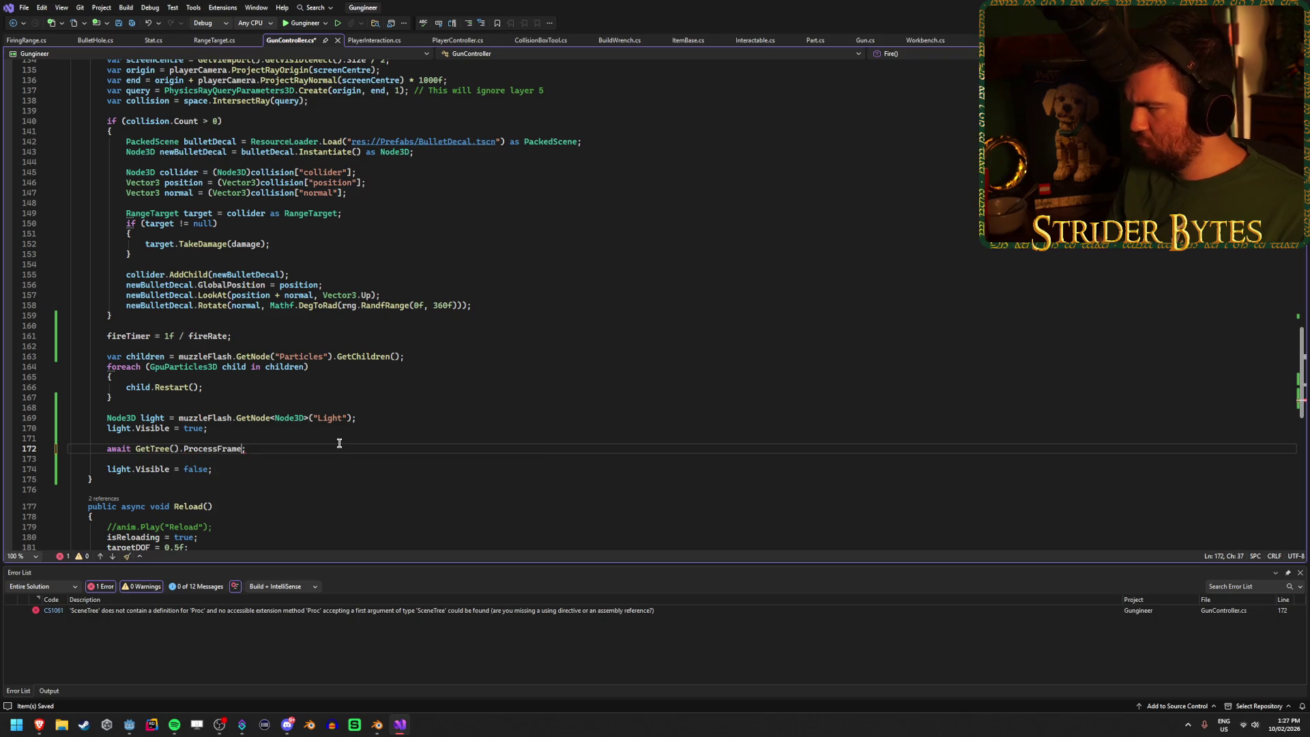
pyautogui.hotkey('alt', 'Tab')
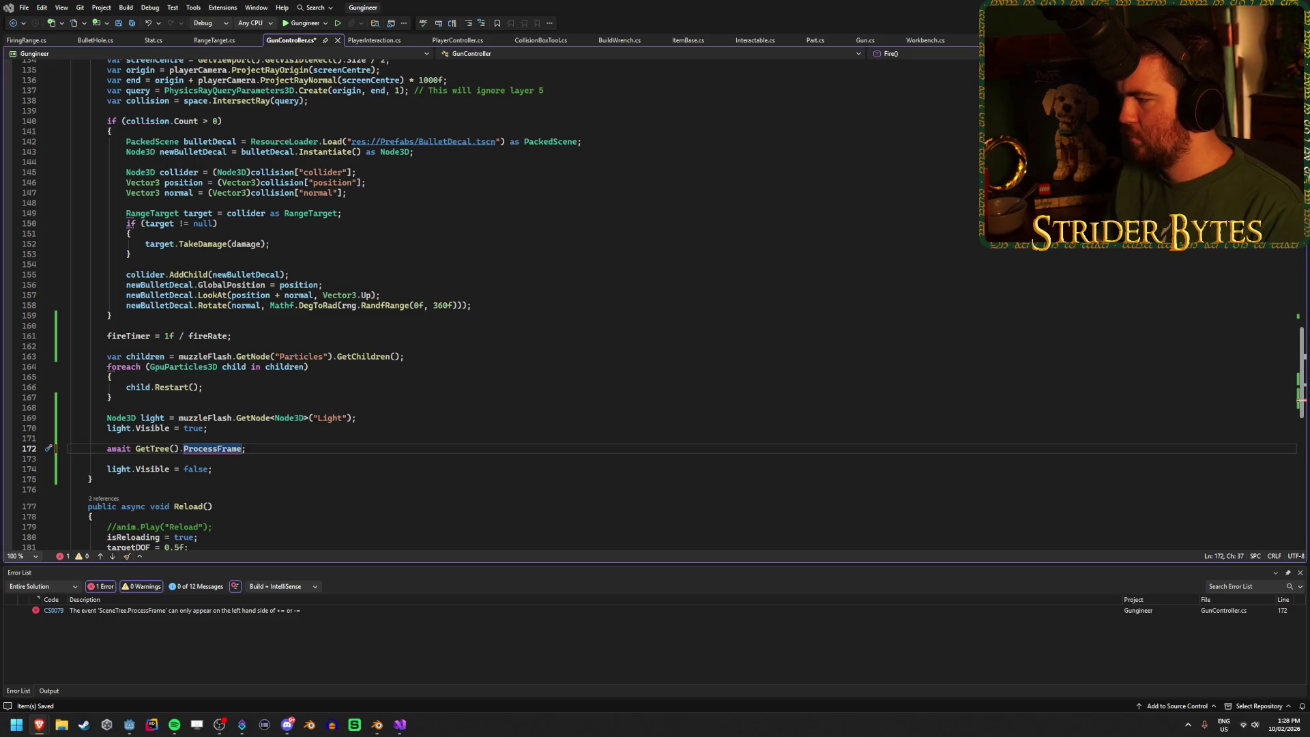
# Step: Rewrite line 172 as await ToSignal(GetTree(), SceneTree.SignalName.ProcessFrame);
pyautogui.click(273, 448)
pyautogui.click(137, 448)
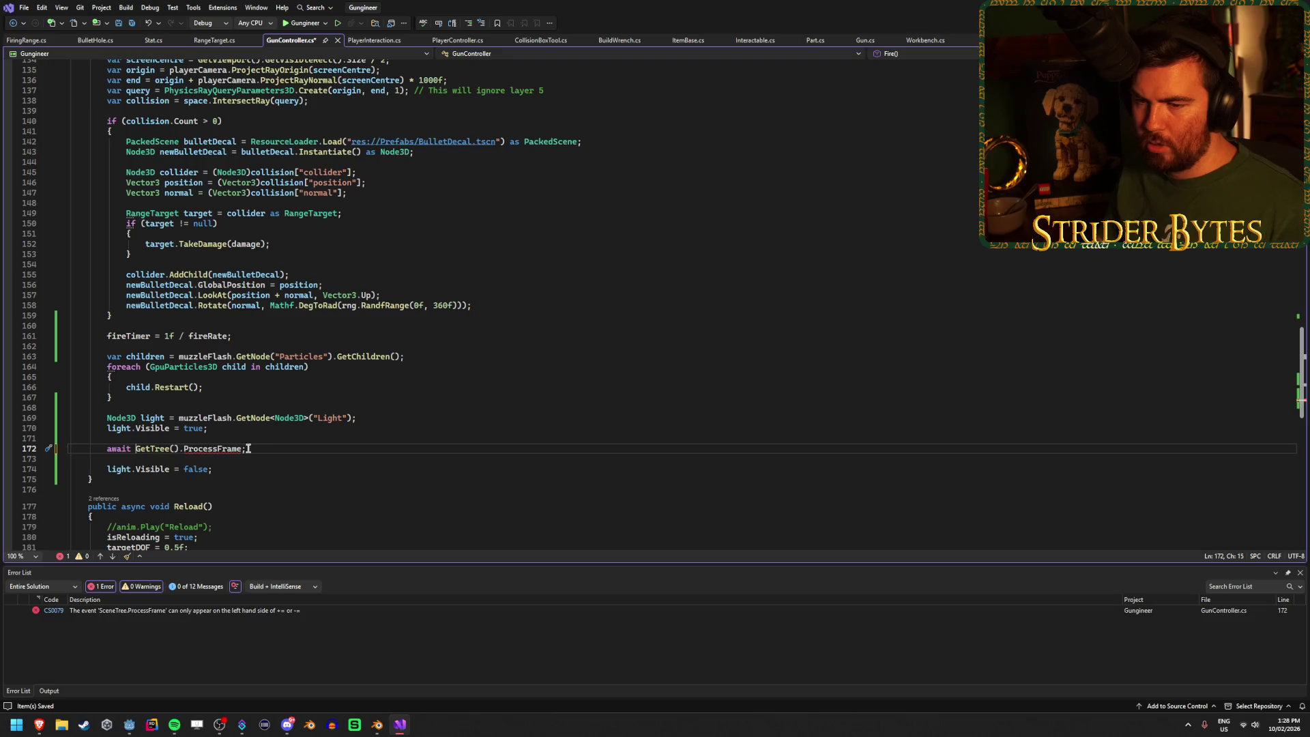
pyautogui.write('ToSignal(')
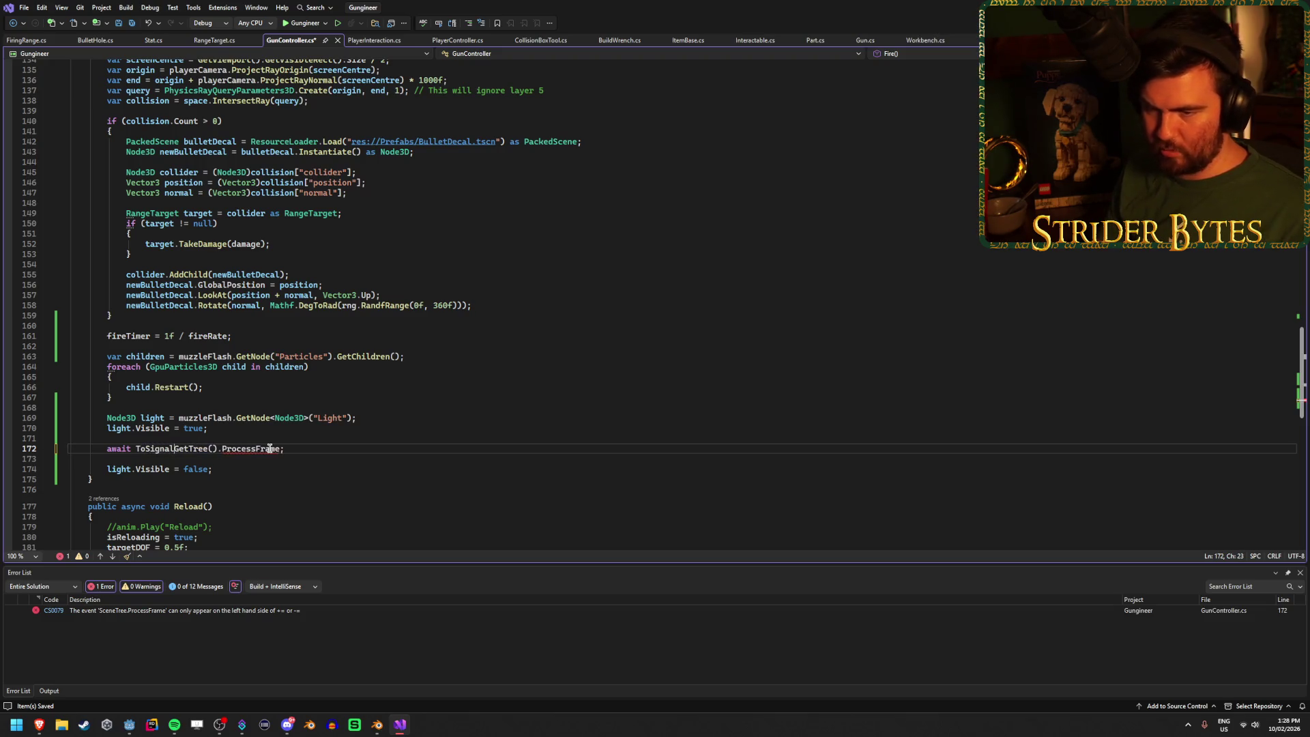
pyautogui.click(283, 449)
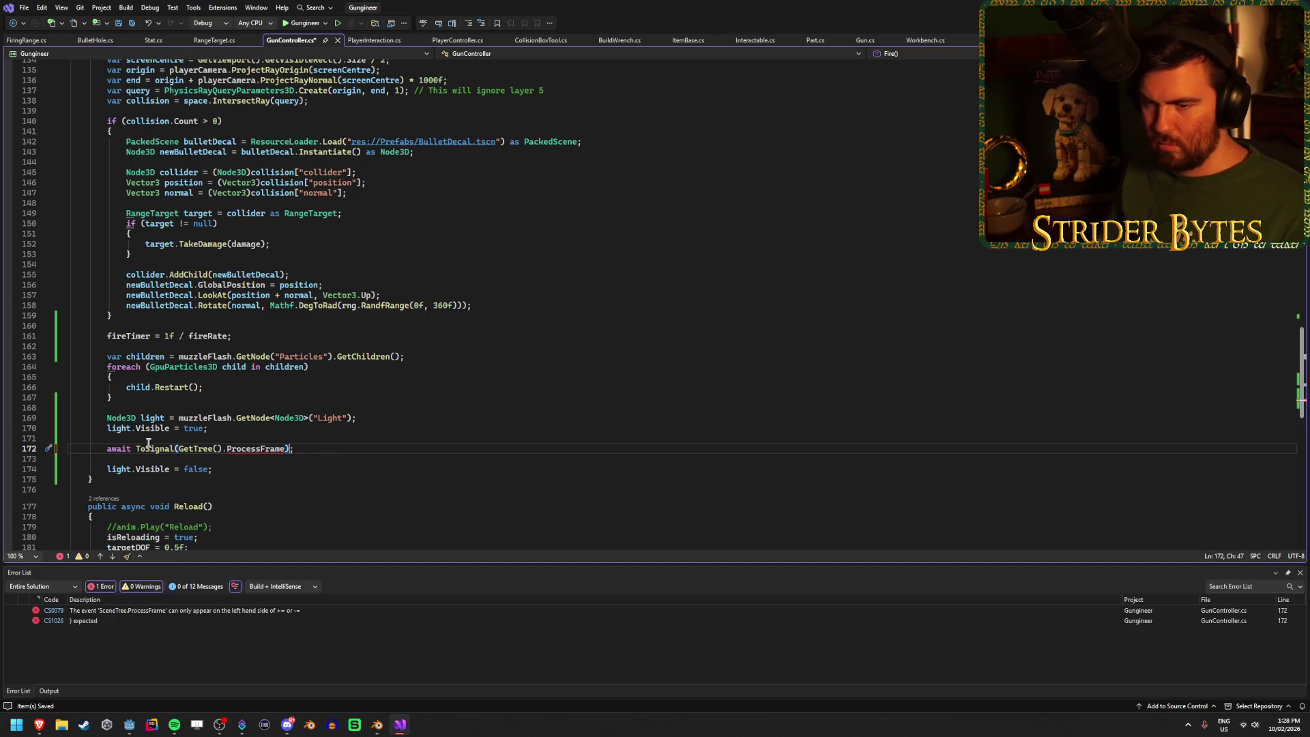
pyautogui.moveTo(149, 449)
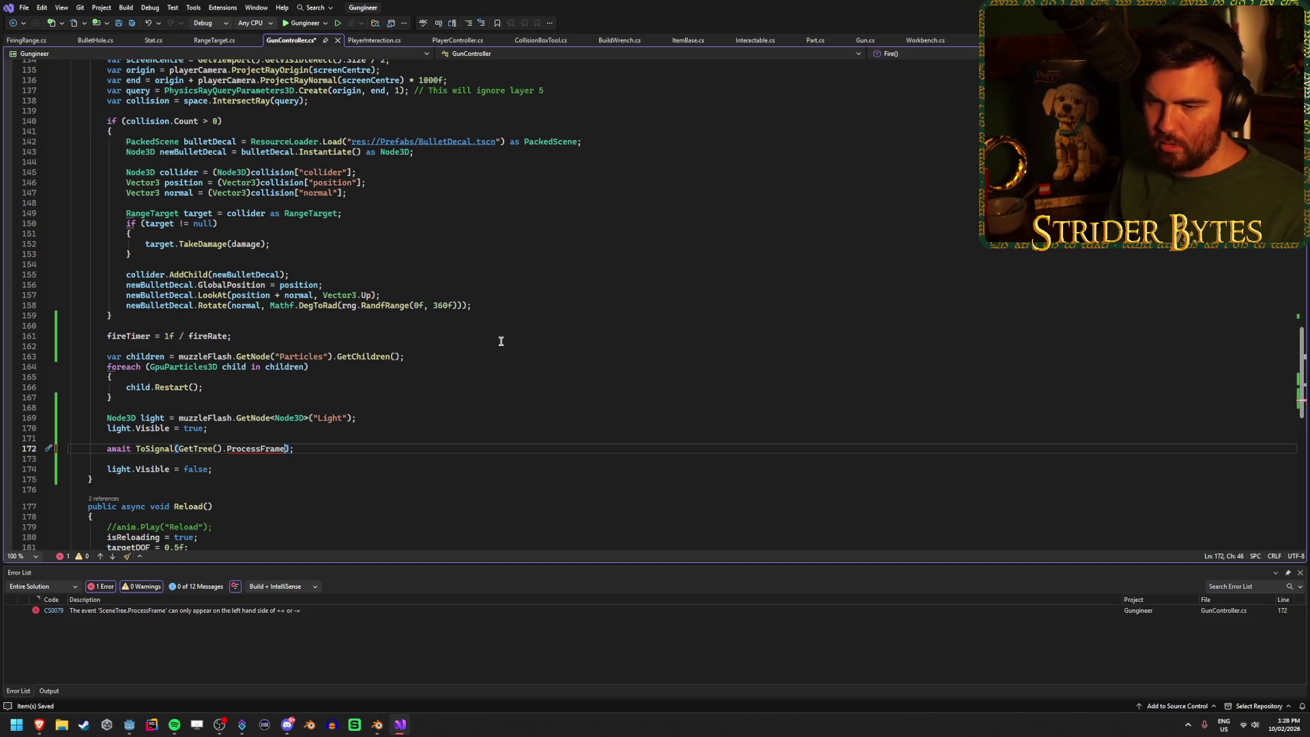
pyautogui.press('BackSpace')
pyautogui.press('BackSpace')
pyautogui.press('BackSpace')
pyautogui.write(', ')
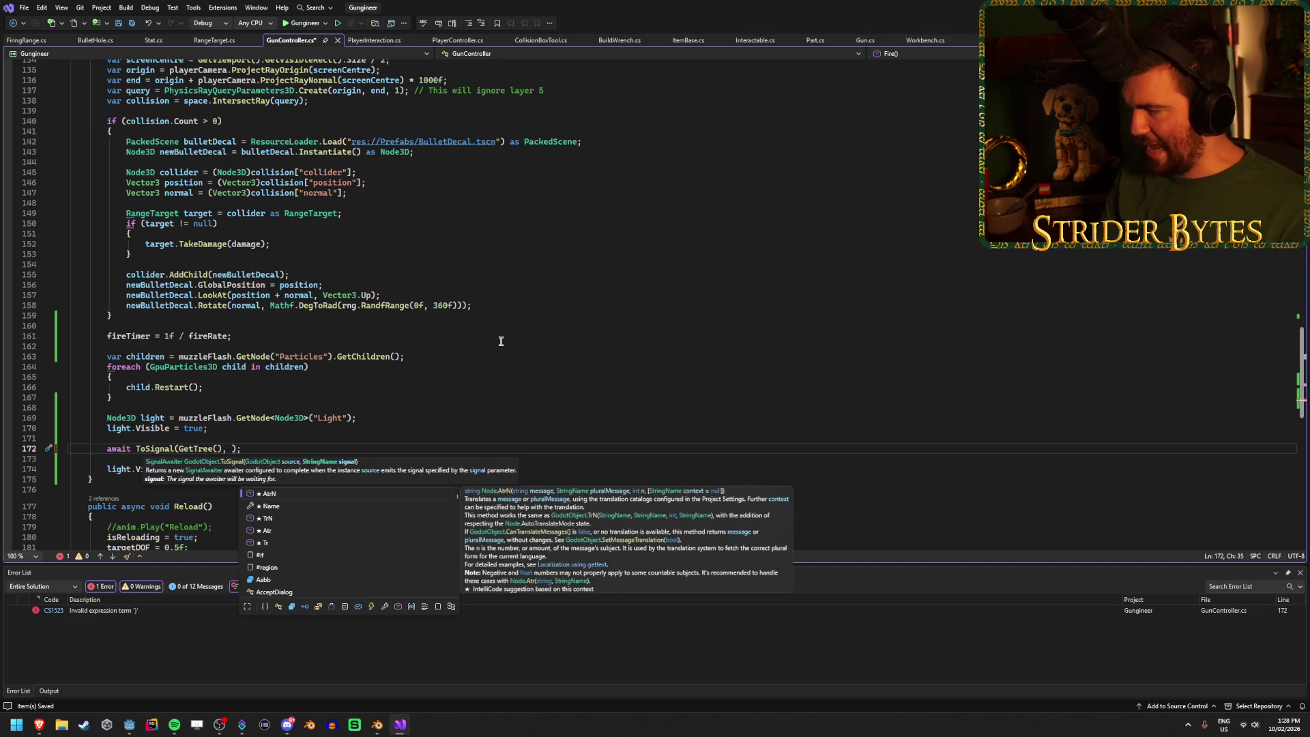
pyautogui.write('SceneTrre')
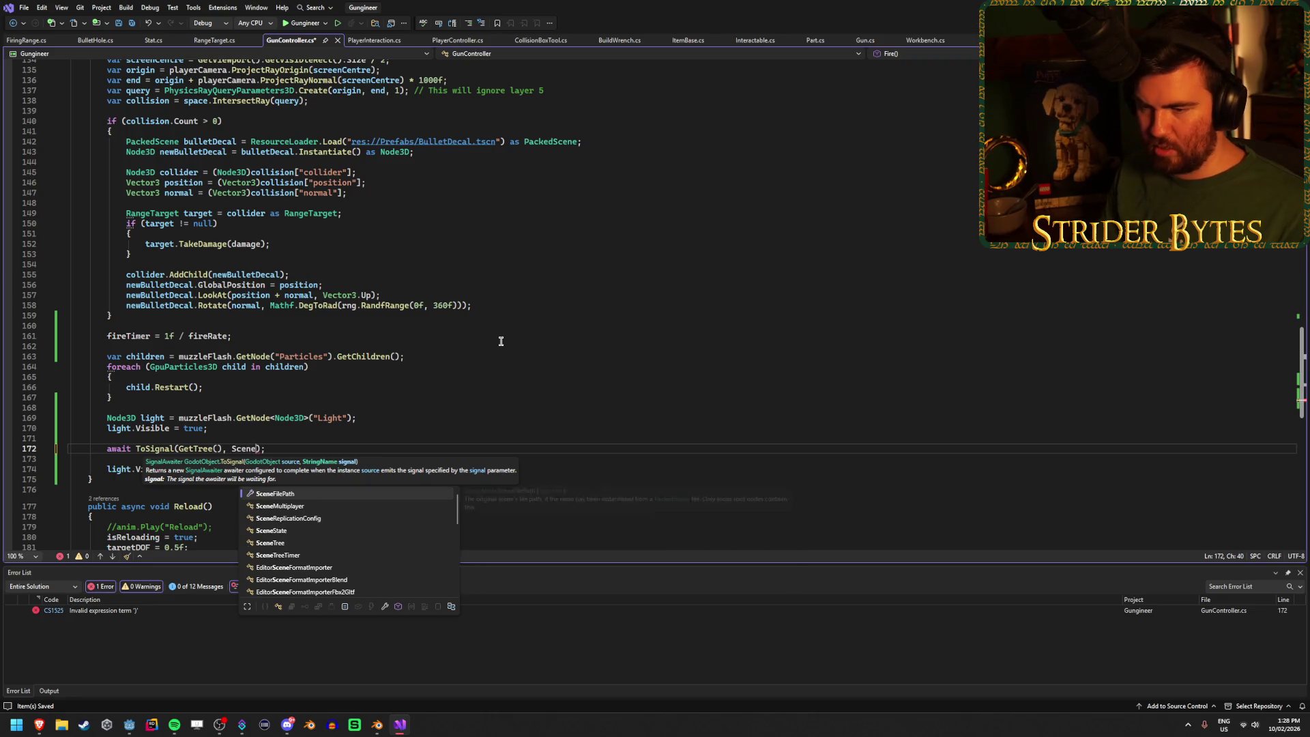
pyautogui.press('BackSpace')
pyautogui.press('BackSpace')
pyautogui.write('ee.')
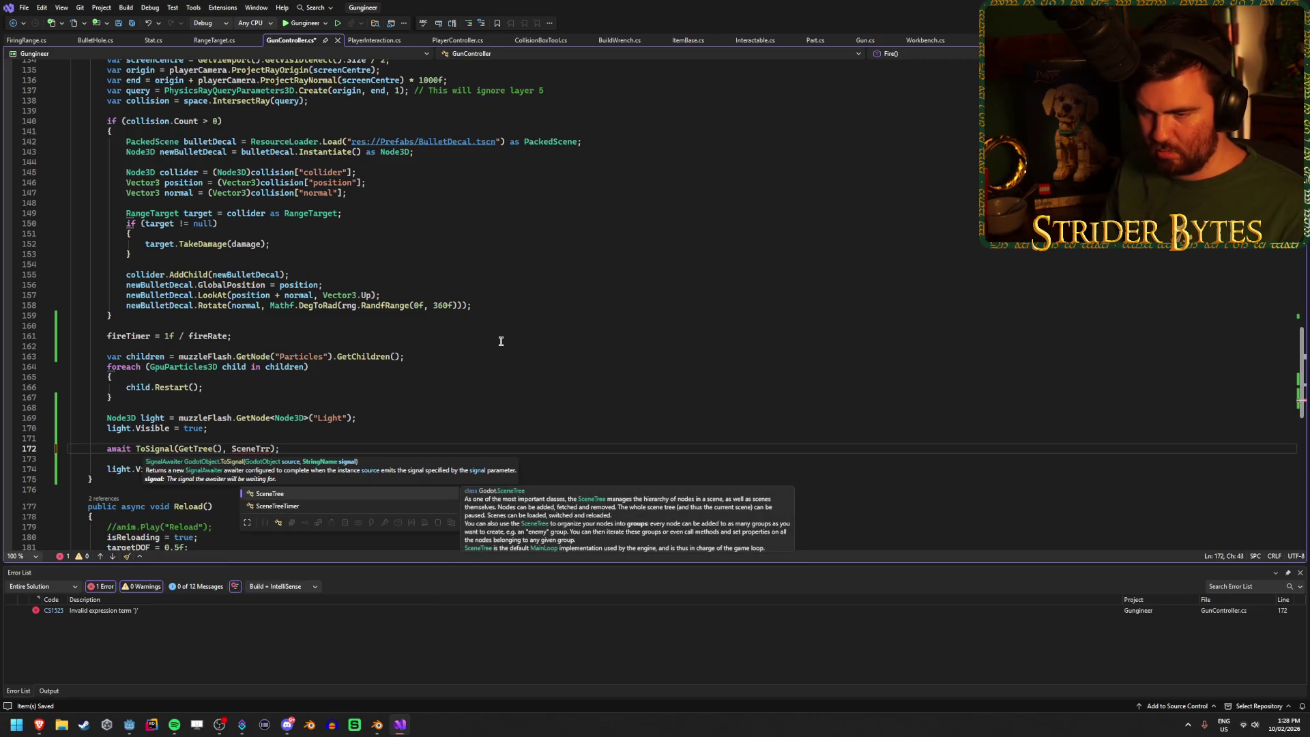
pyautogui.write('Sig')
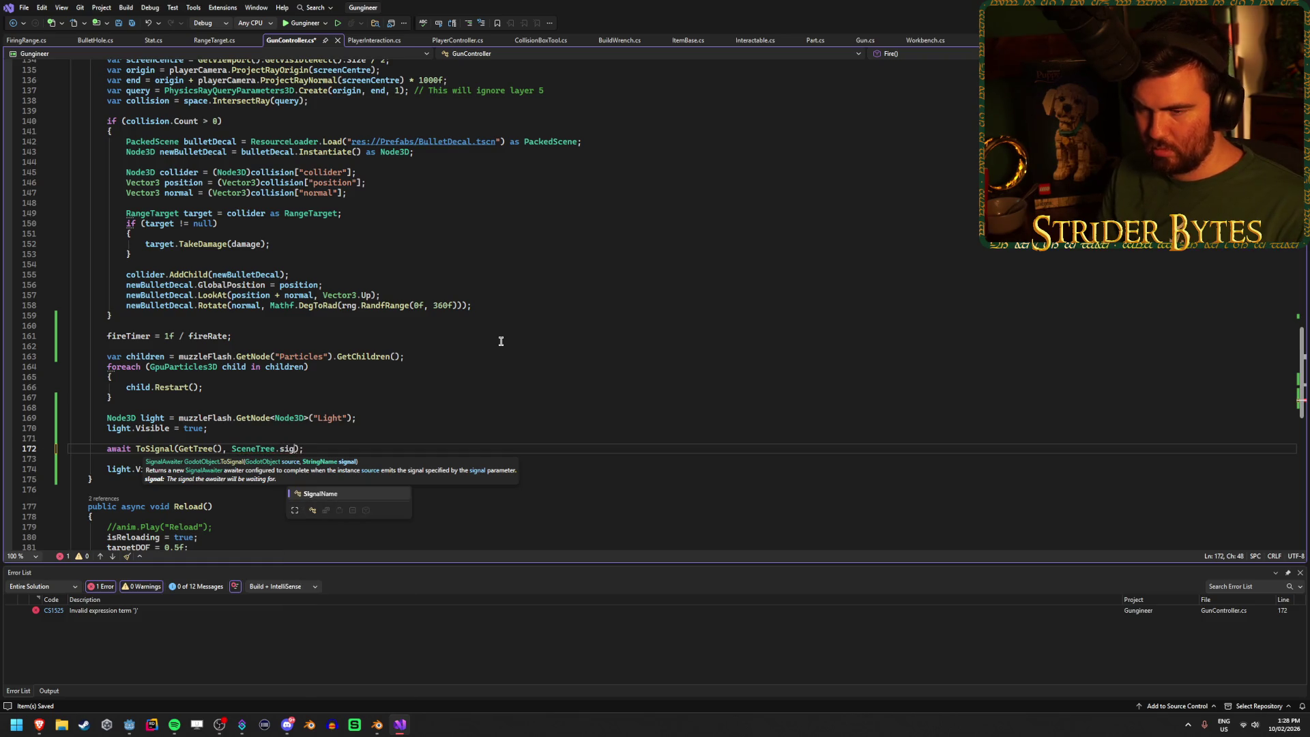
pyautogui.press('Tab')
pyautogui.write('.')
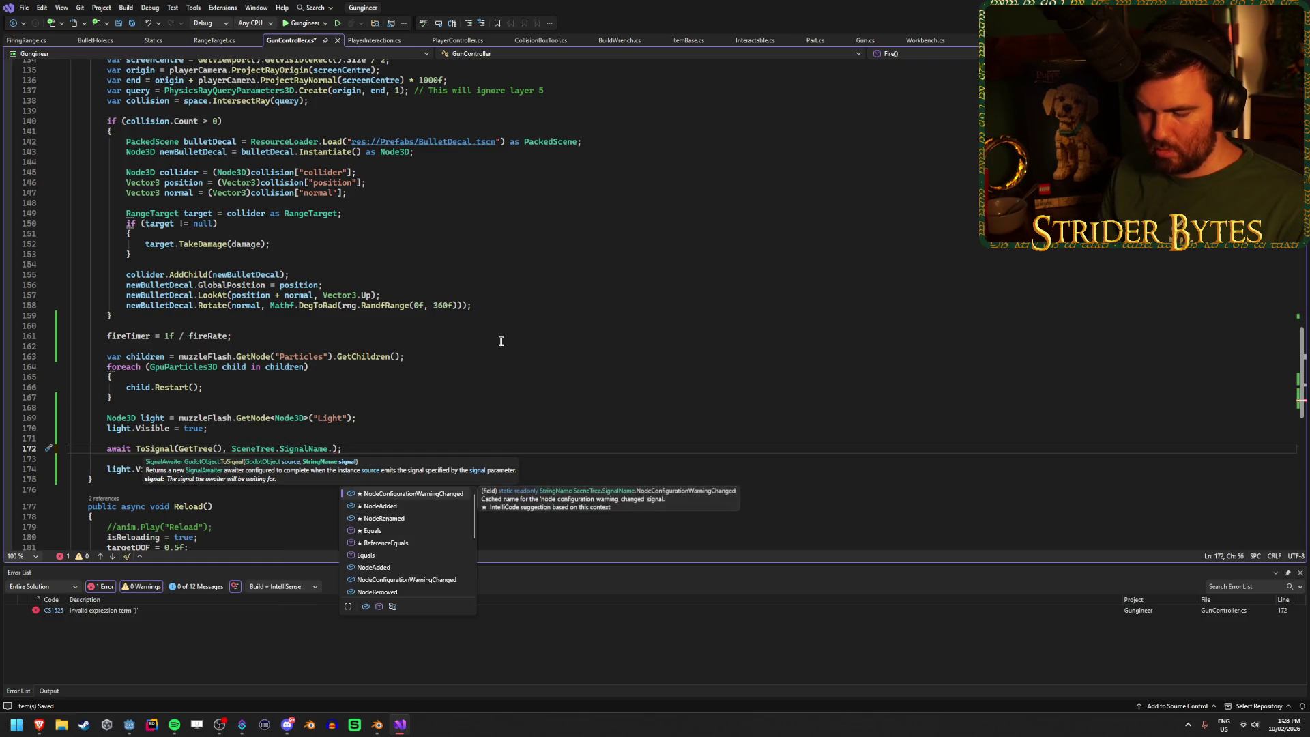
pyautogui.write('proc')
pyautogui.press('Tab')
pyautogui.write(')')
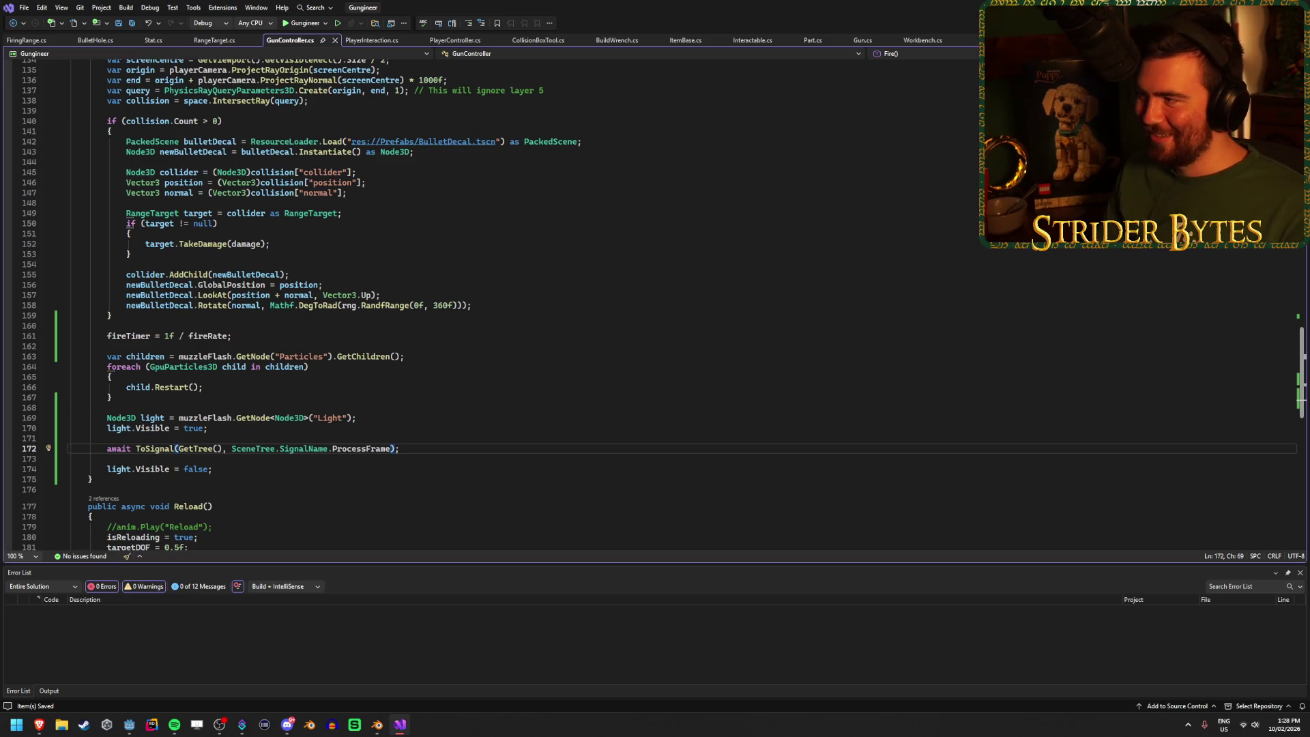
pyautogui.hotkey('alt', 'Tab')
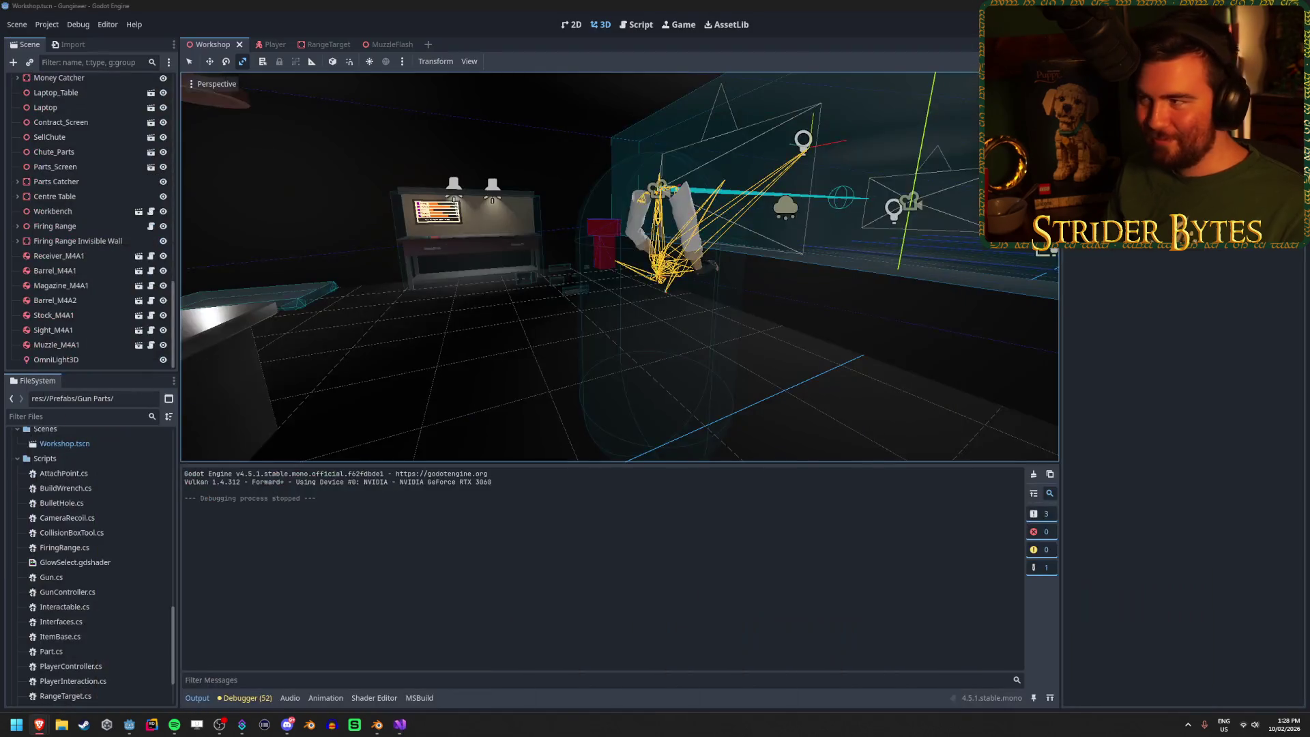
# Step: Run the game, pick up the rifle from the workbench and fire at the range target
pyautogui.press('F5')
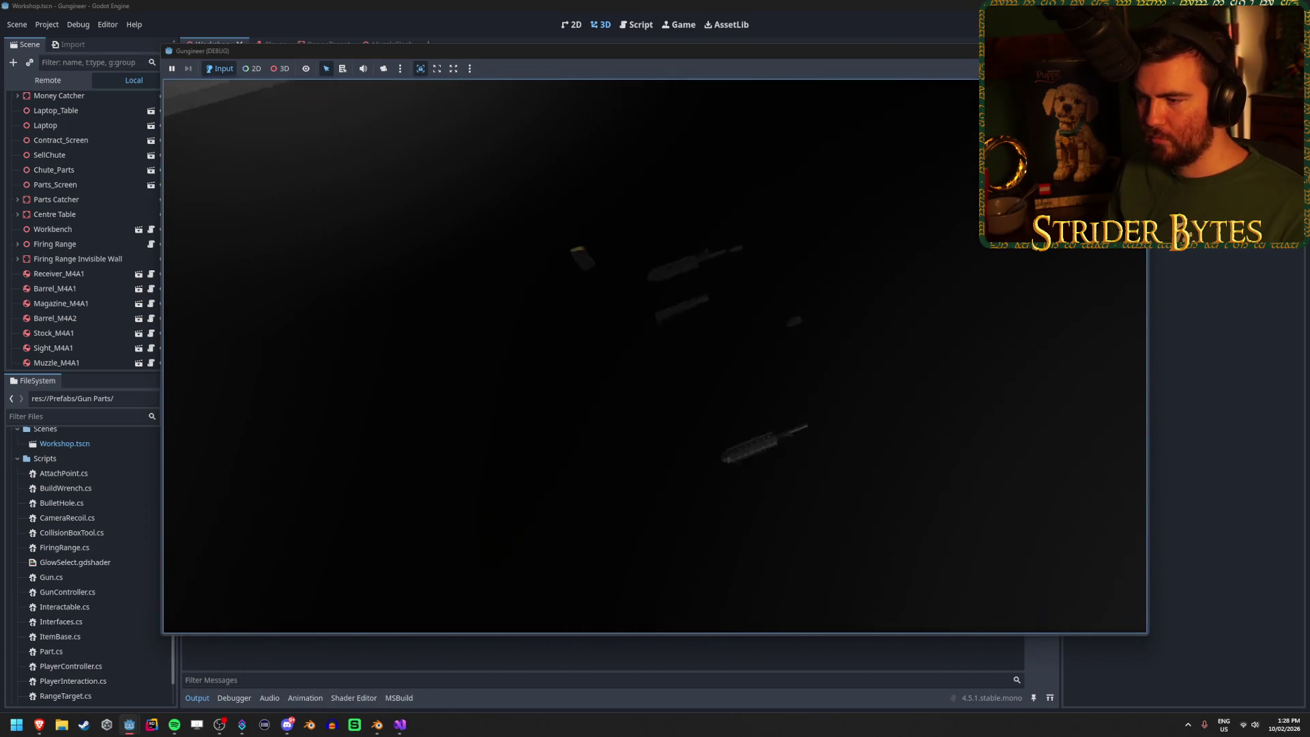
pyautogui.press('w')
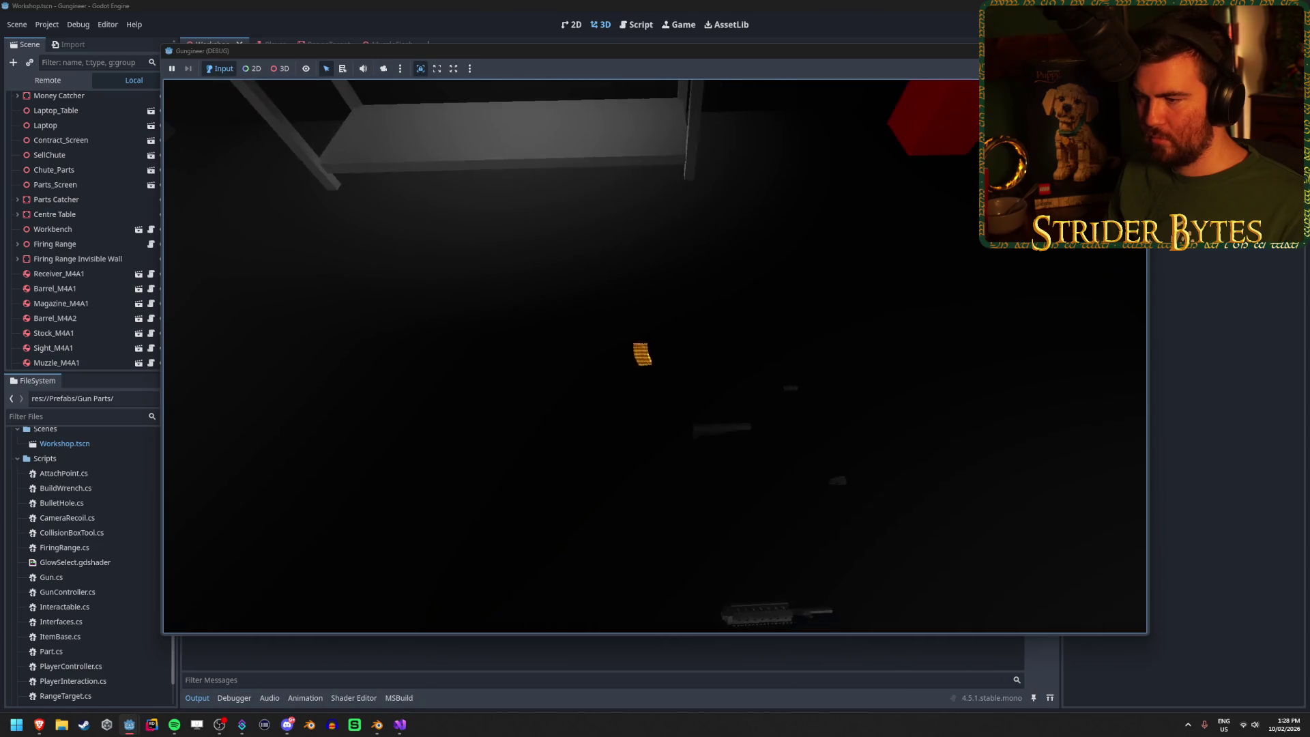
pyautogui.press('e')
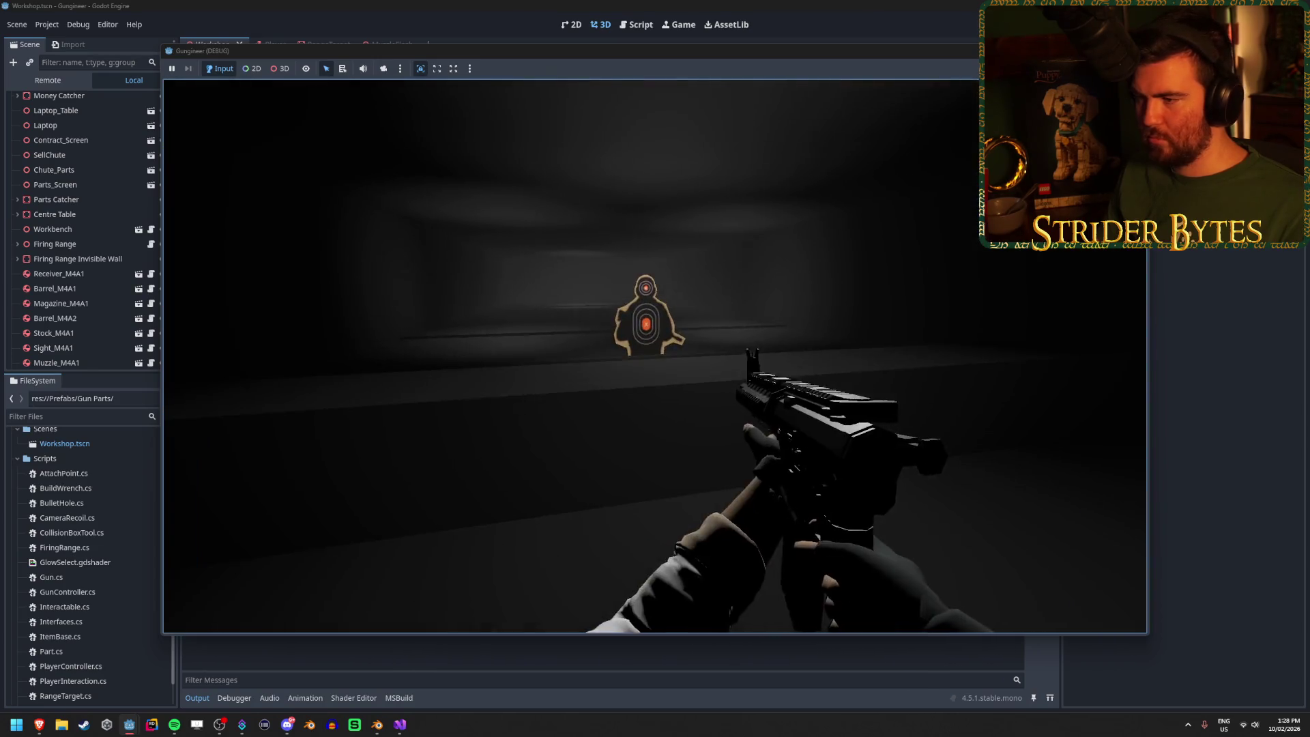
pyautogui.click(655, 356)
pyautogui.click(655, 357)
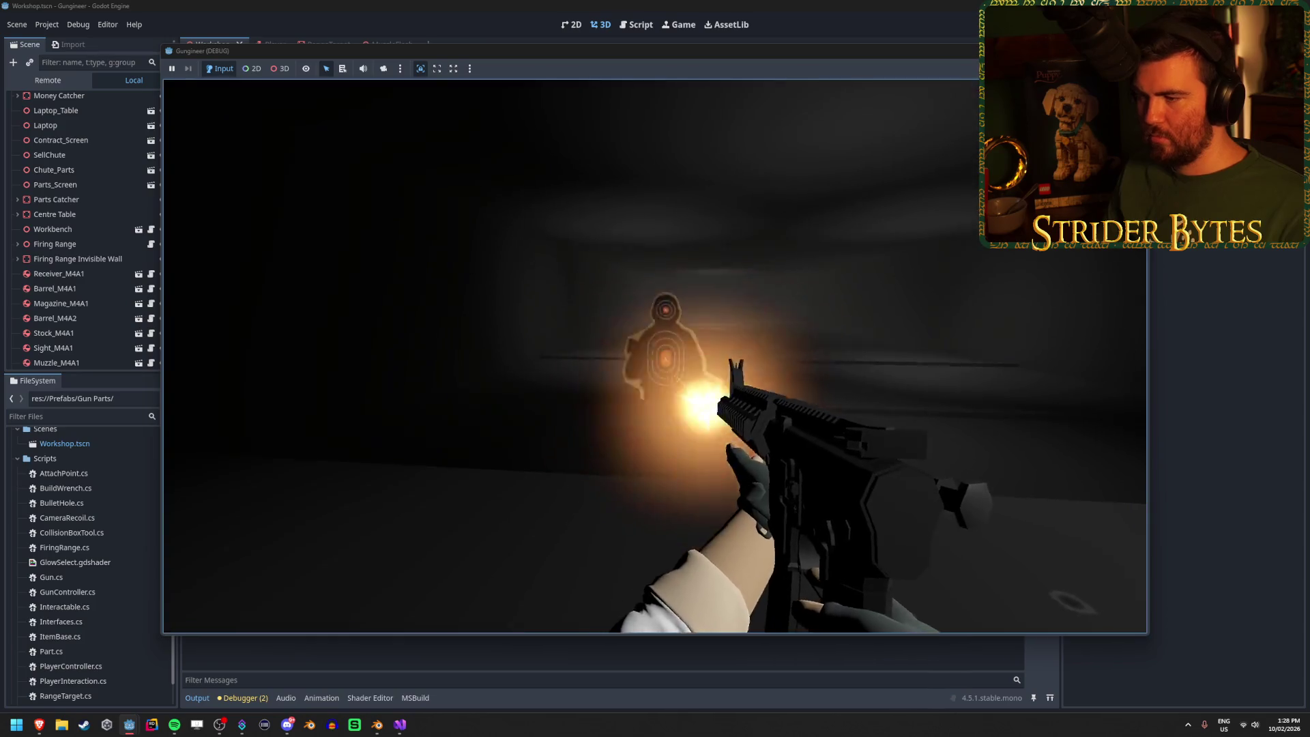
pyautogui.click(655, 356)
pyautogui.click(655, 356)
# Step: Fire bursts while aiming down sights and from the hip to check the flash, then stop the game
pyautogui.rightClick(655, 357)
pyautogui.click(656, 357)
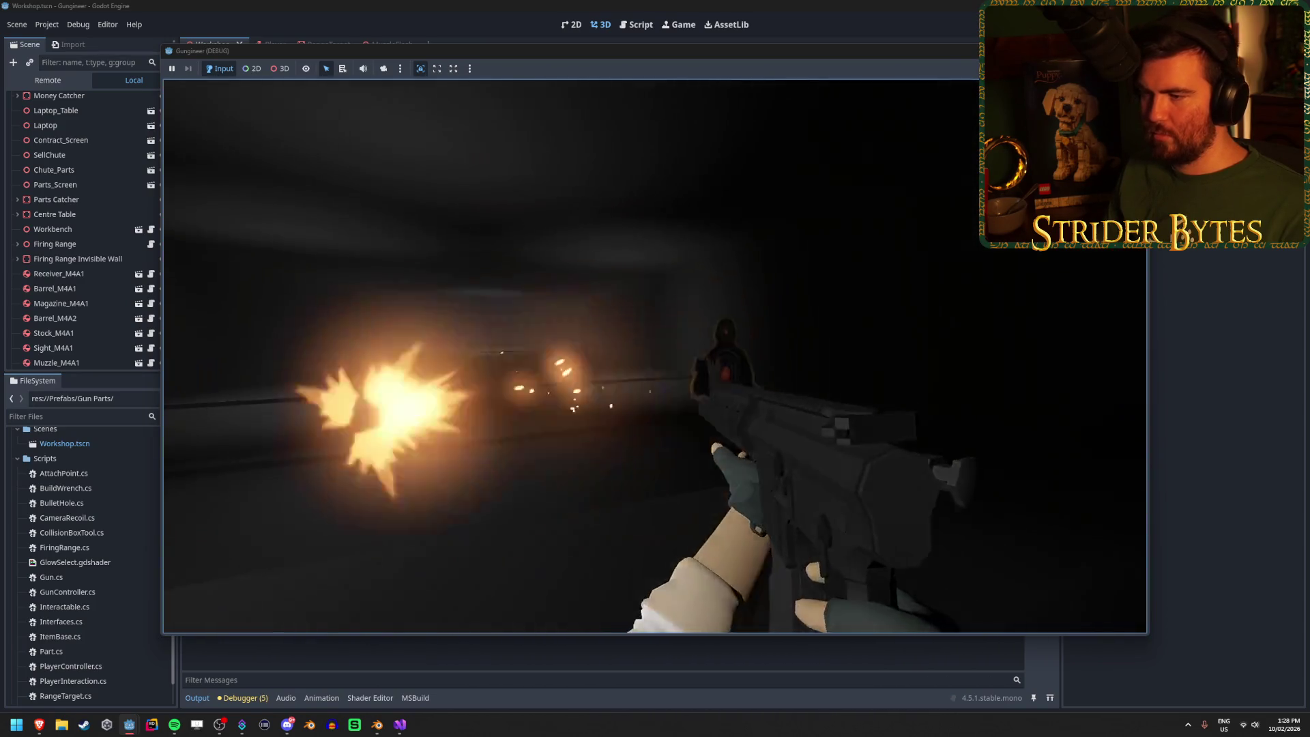
pyautogui.click(655, 357)
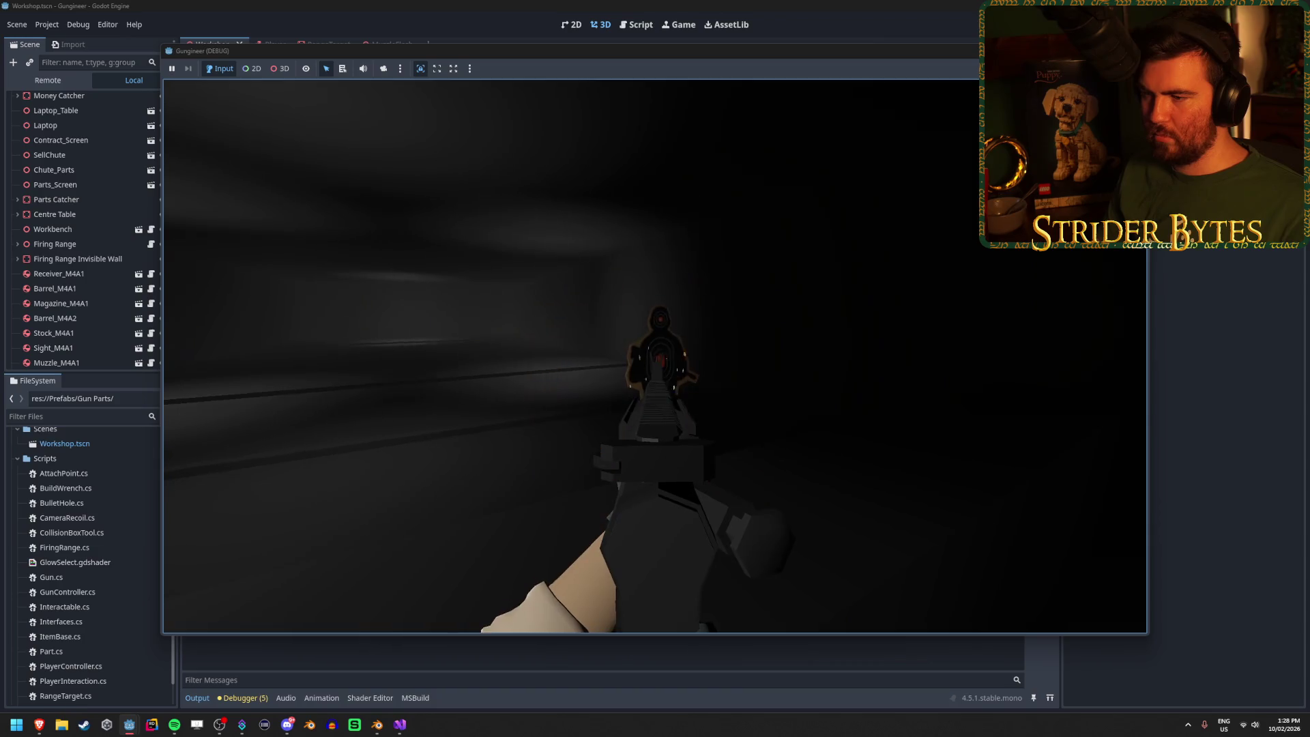
pyautogui.click(655, 356)
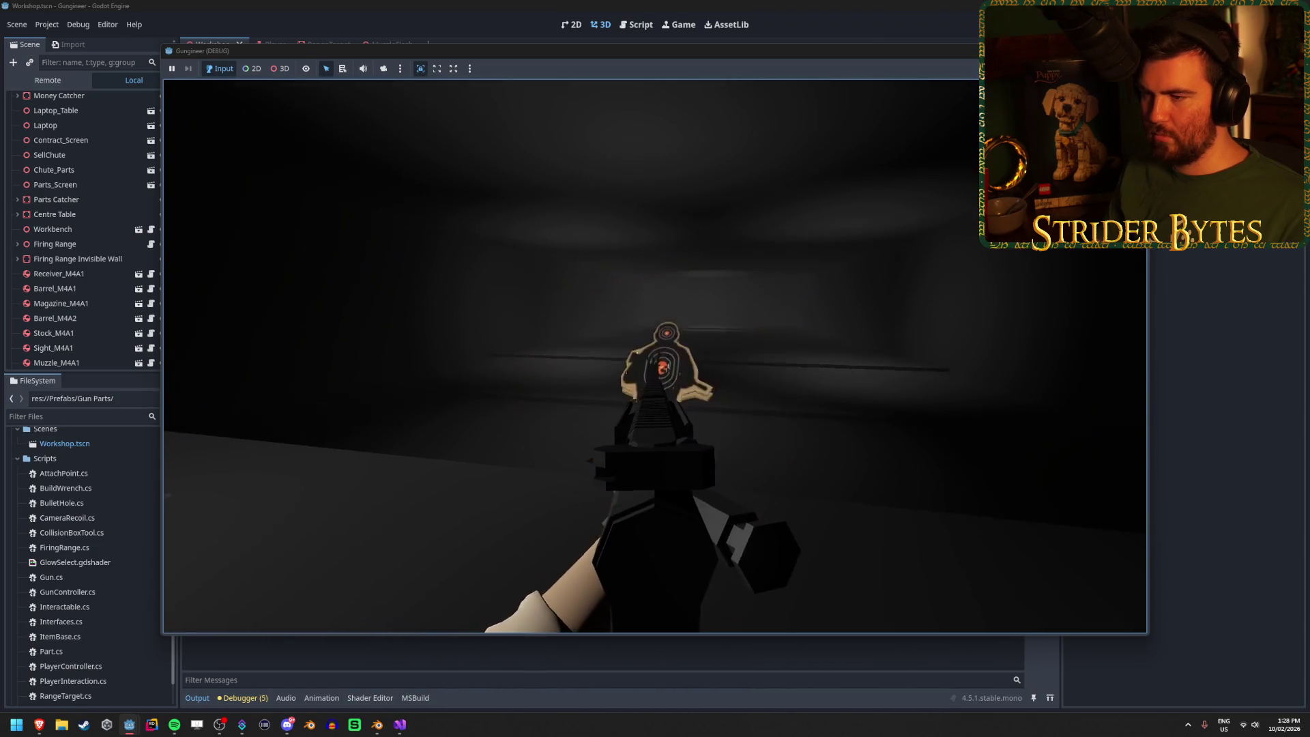
pyautogui.rightClick(655, 356)
pyautogui.rightClick(655, 357)
pyautogui.click(655, 356)
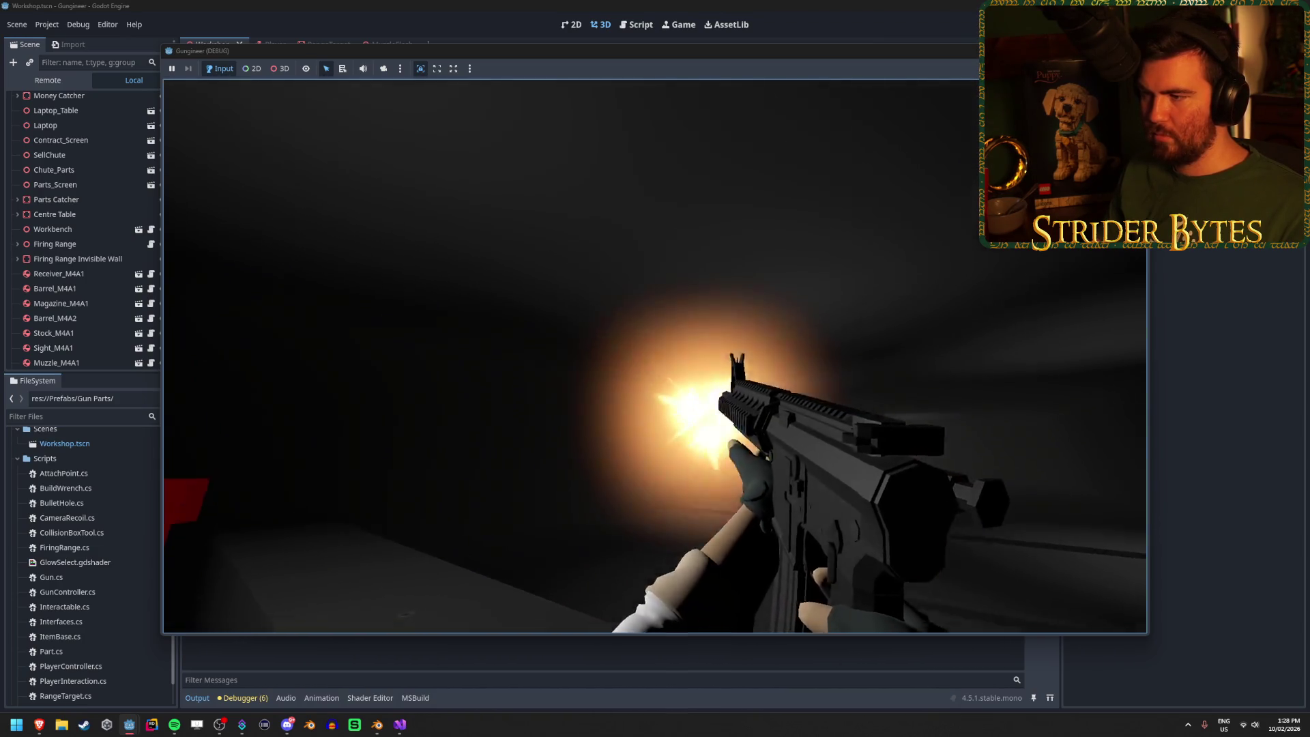
pyautogui.click(655, 356)
pyautogui.click(656, 356)
pyautogui.click(655, 356)
pyautogui.click(655, 356)
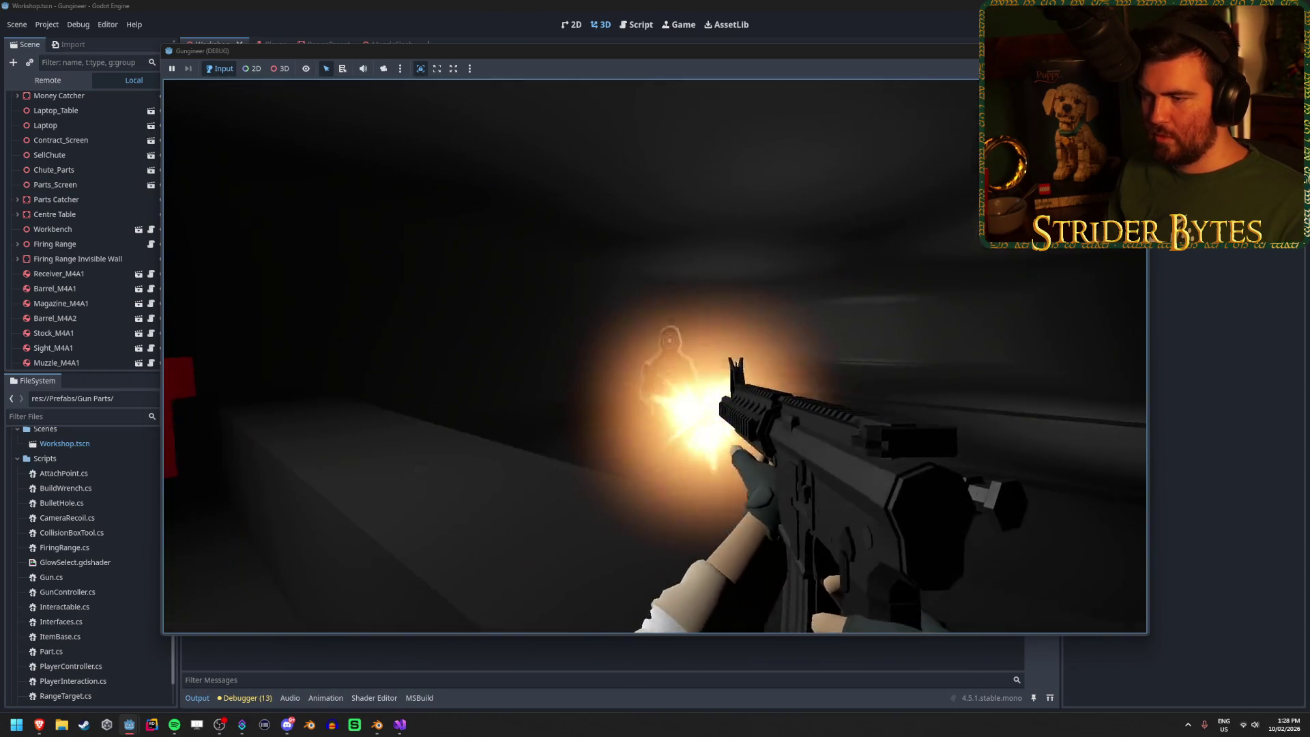
pyautogui.click(655, 356)
pyautogui.click(655, 356)
pyautogui.click(655, 357)
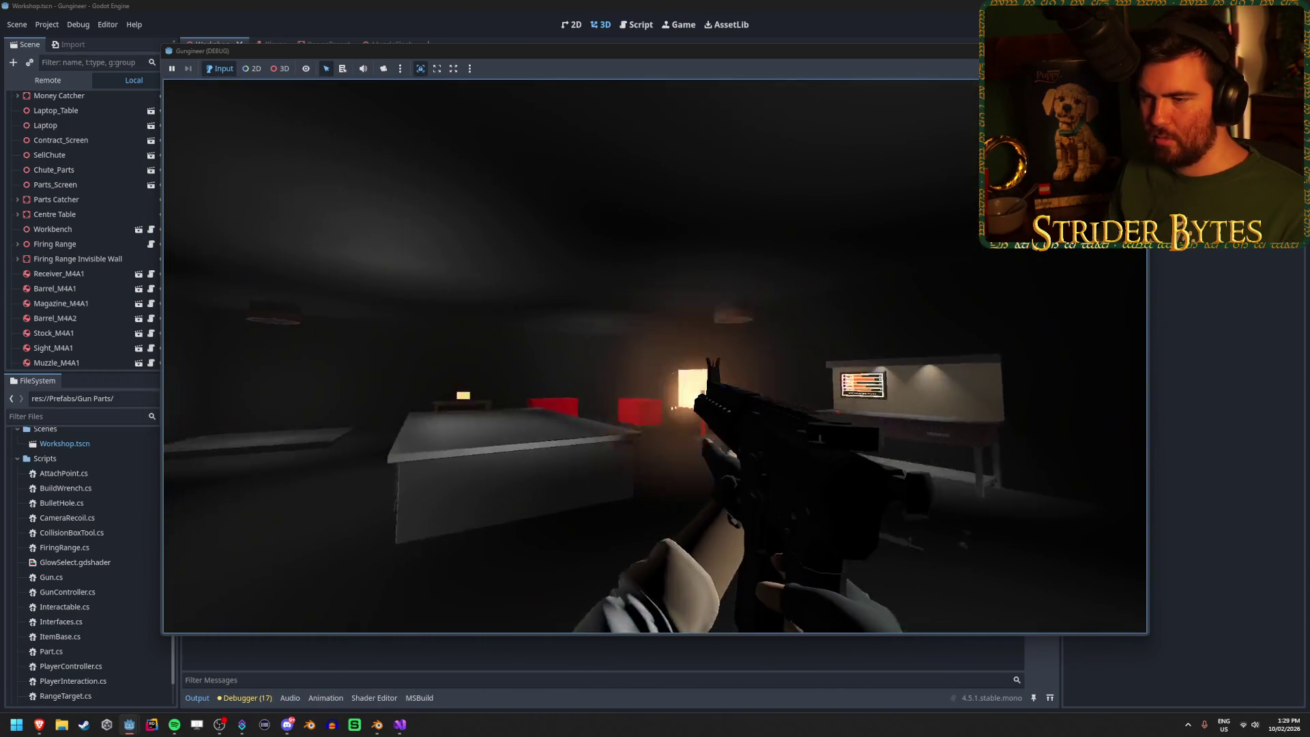
pyautogui.click(656, 356)
pyautogui.click(655, 356)
pyautogui.click(655, 356)
pyautogui.click(655, 356)
pyautogui.click(655, 357)
pyautogui.click(655, 356)
pyautogui.click(655, 357)
pyautogui.click(655, 356)
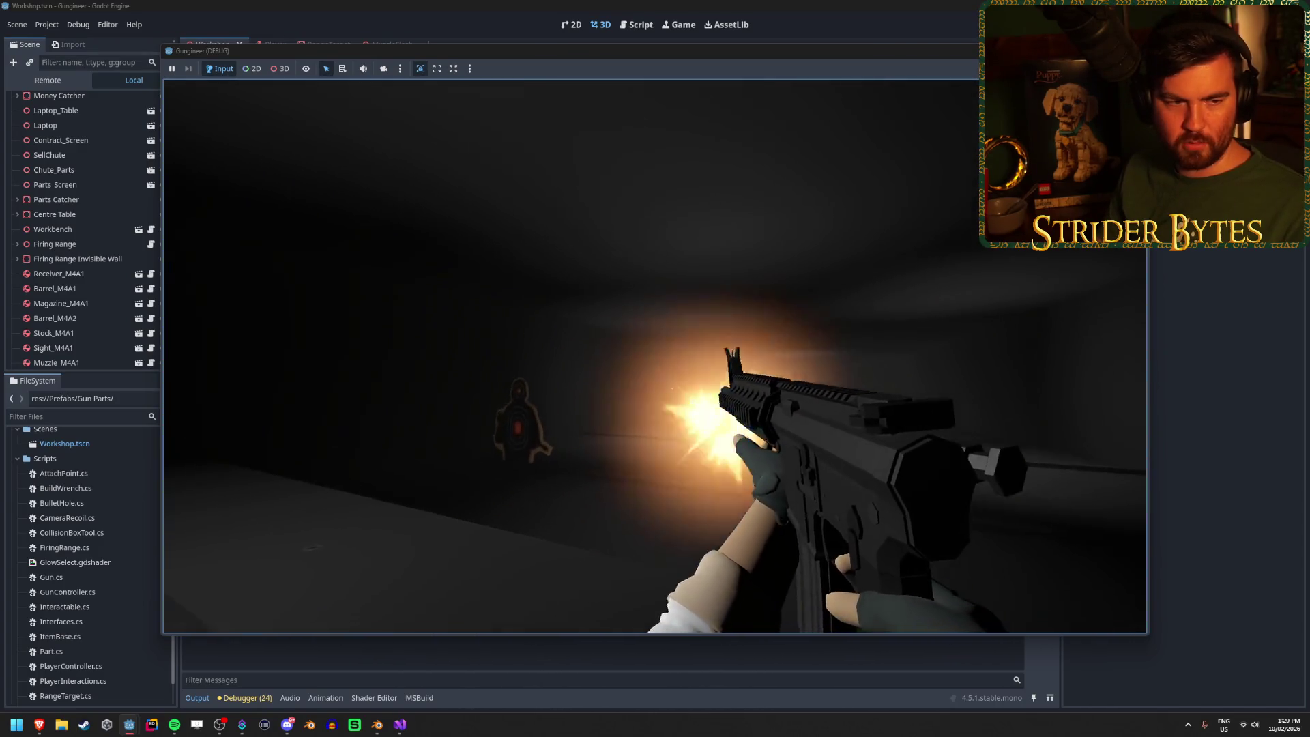
pyautogui.click(656, 357)
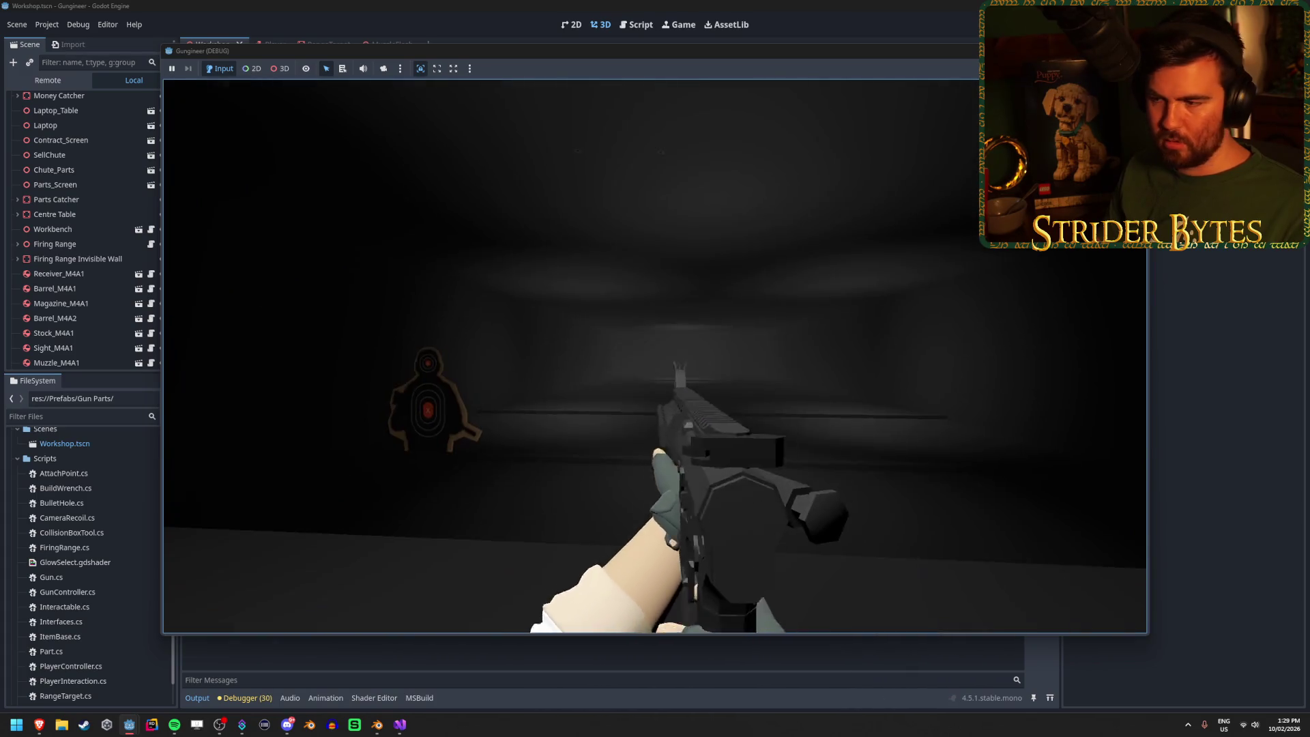
pyautogui.click(655, 356)
pyautogui.click(655, 356)
pyautogui.click(655, 356)
pyautogui.click(656, 356)
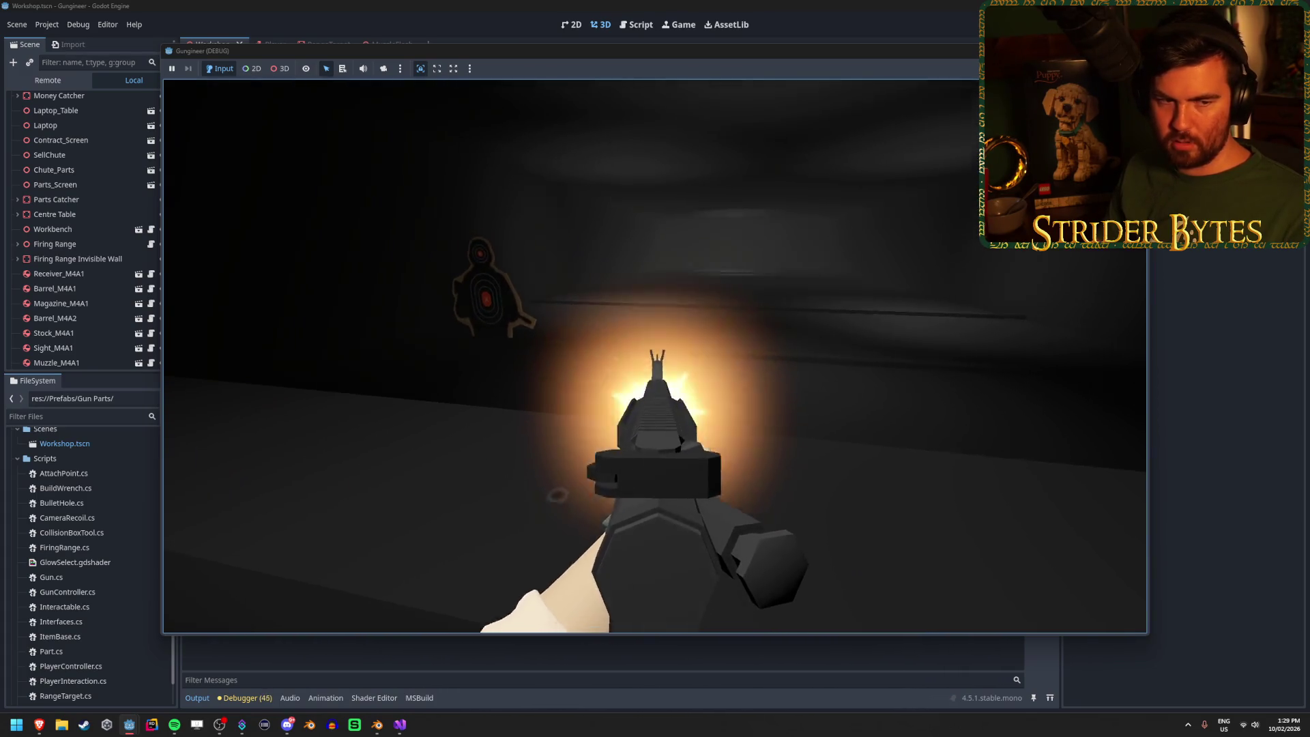
pyautogui.click(655, 356)
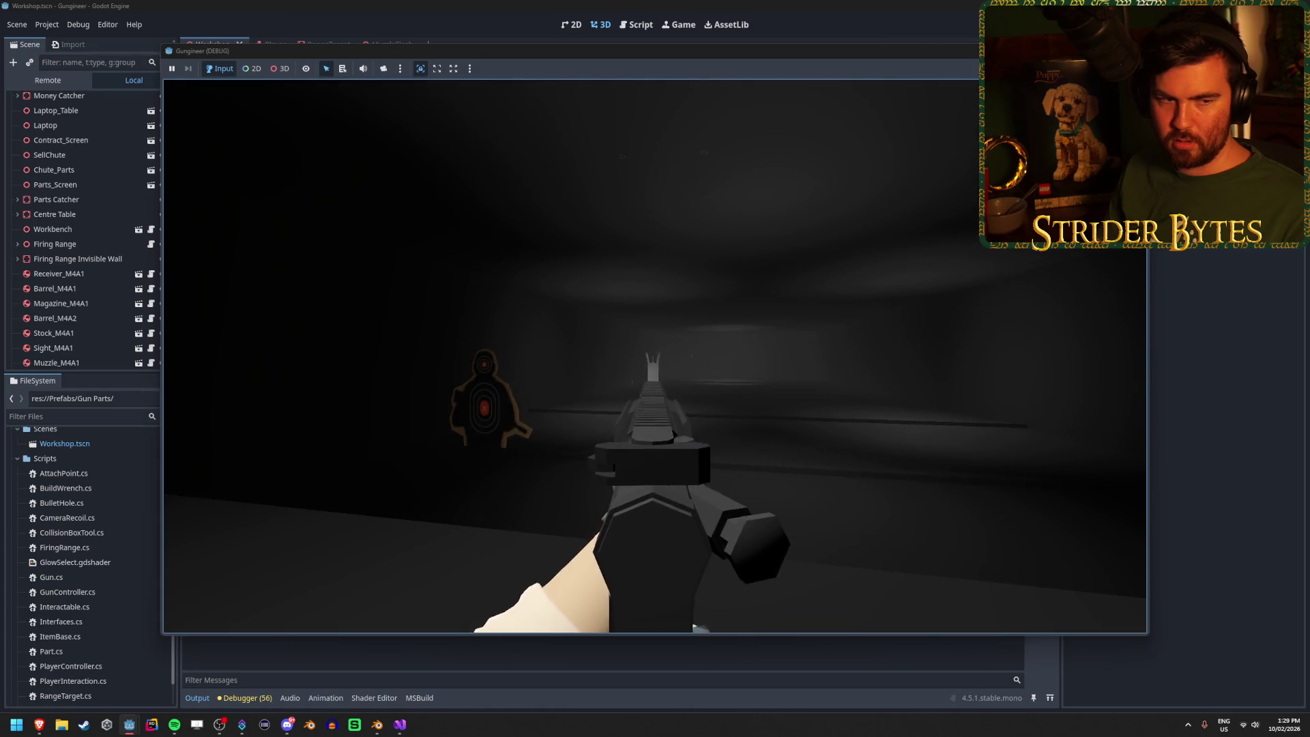
pyautogui.click(655, 356)
pyautogui.click(655, 356)
pyautogui.click(655, 357)
pyautogui.click(655, 356)
pyautogui.click(655, 357)
pyautogui.click(655, 356)
pyautogui.click(655, 356)
pyautogui.click(655, 356)
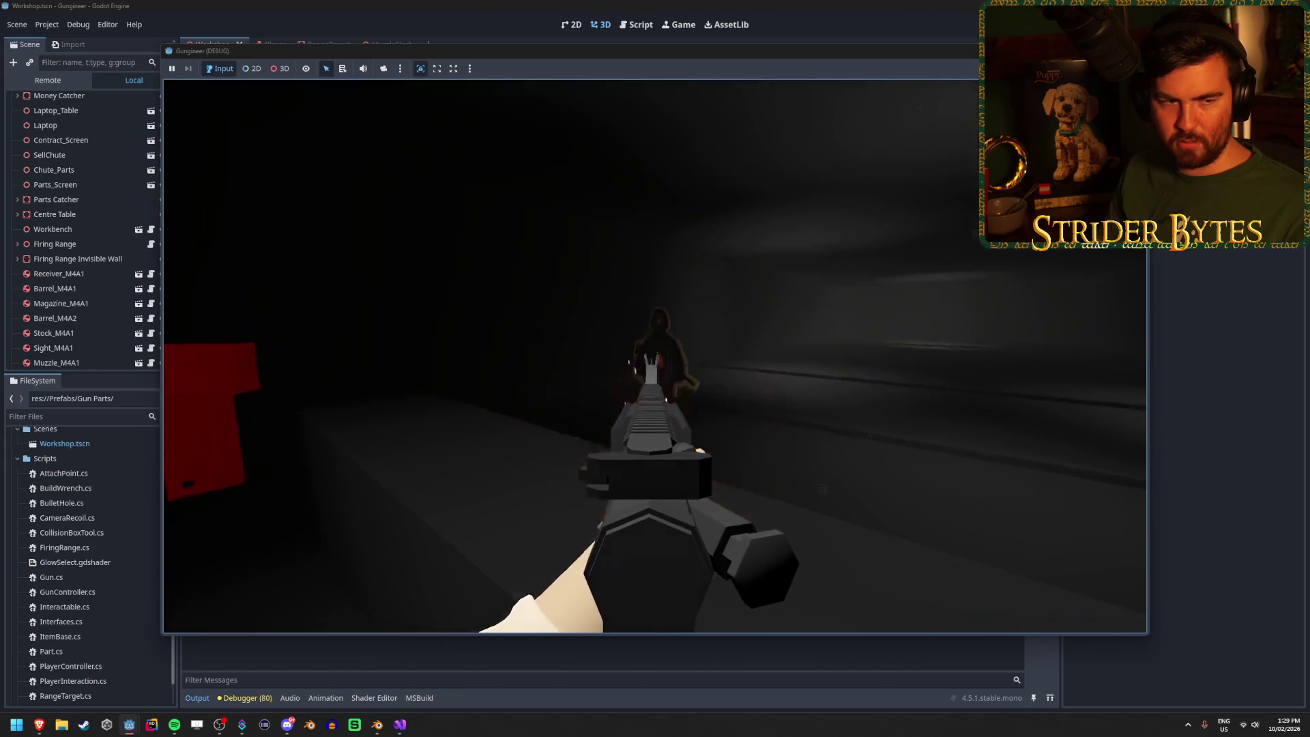
pyautogui.click(655, 356)
pyautogui.click(655, 356)
pyautogui.click(655, 356)
pyautogui.click(655, 356)
pyautogui.click(655, 356)
pyautogui.click(656, 356)
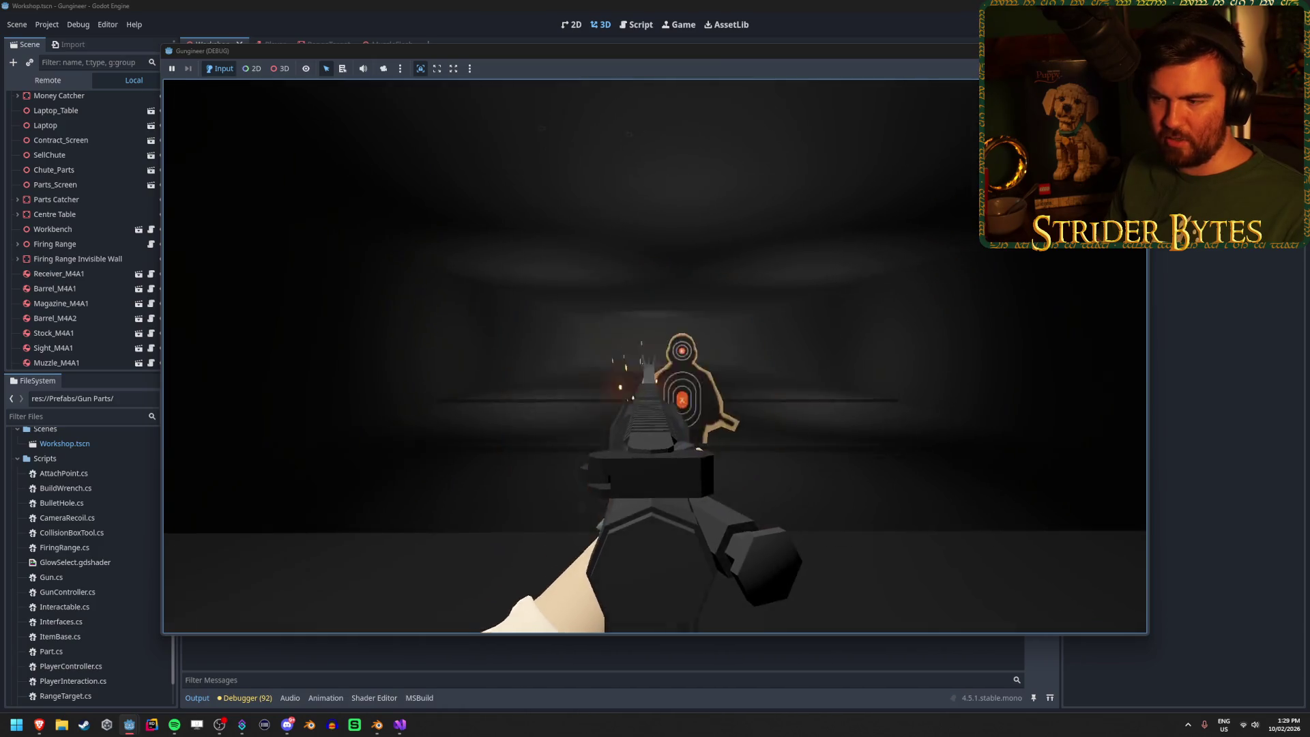
pyautogui.click(655, 357)
pyautogui.click(655, 356)
pyautogui.click(655, 357)
pyautogui.click(655, 356)
pyautogui.click(655, 356)
pyautogui.click(655, 357)
pyautogui.click(655, 356)
pyautogui.click(655, 357)
pyautogui.click(655, 356)
pyautogui.click(655, 356)
pyautogui.click(656, 356)
pyautogui.click(655, 356)
pyautogui.click(655, 356)
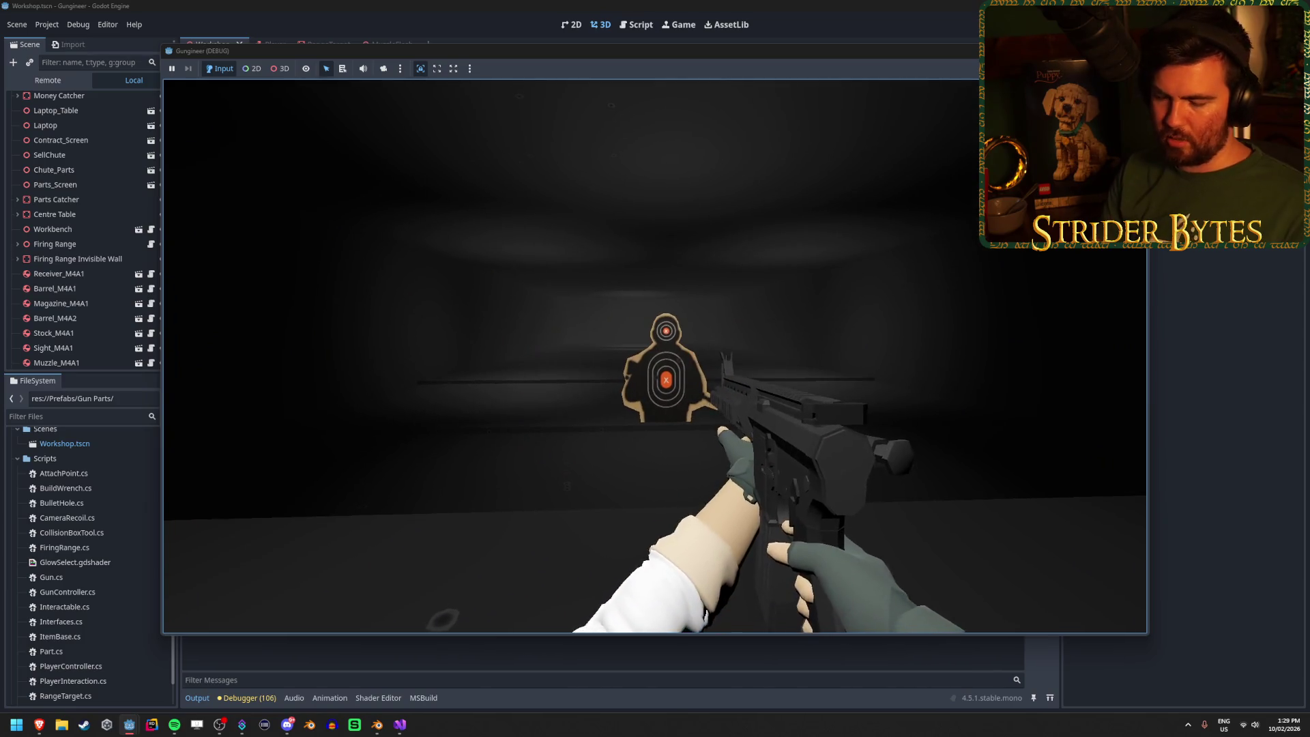
pyautogui.press('F8')
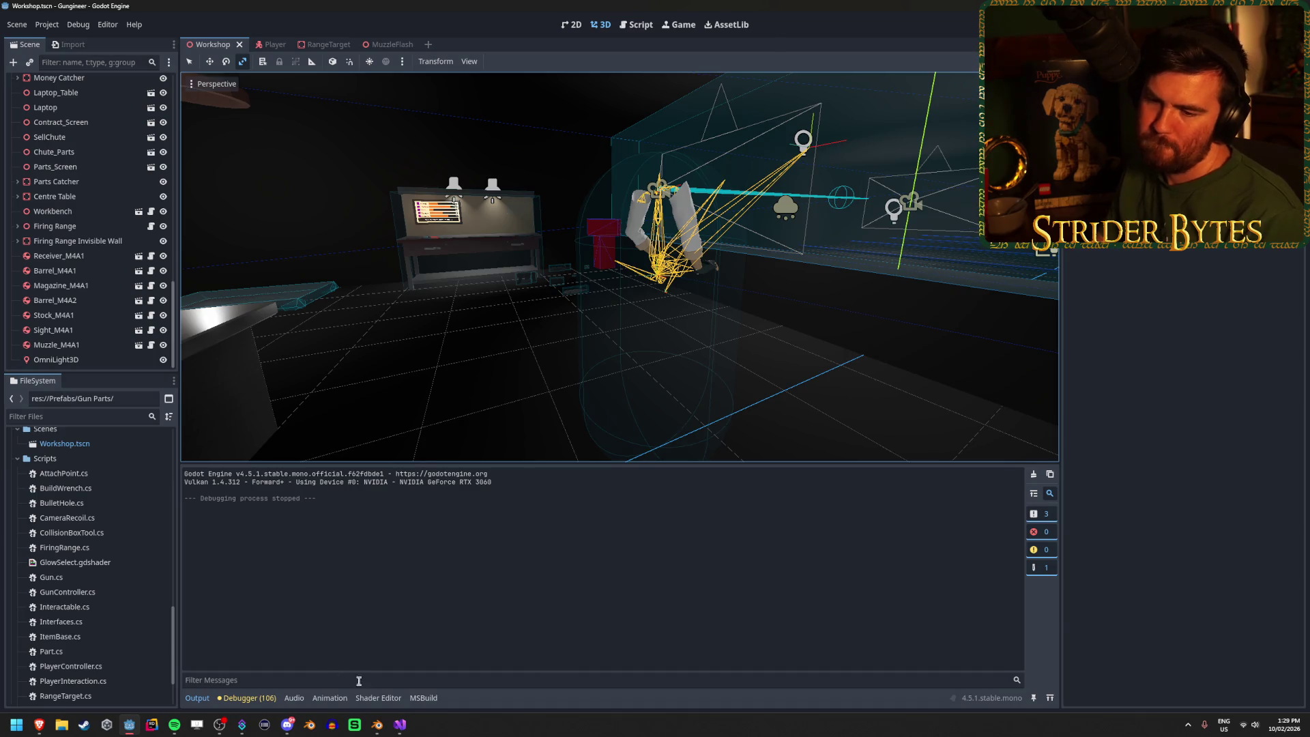
# Step: In GunController.cs, keep the light on until a 0.05f CreateTimer timeout, then return to Godot
pyautogui.click(395, 728)
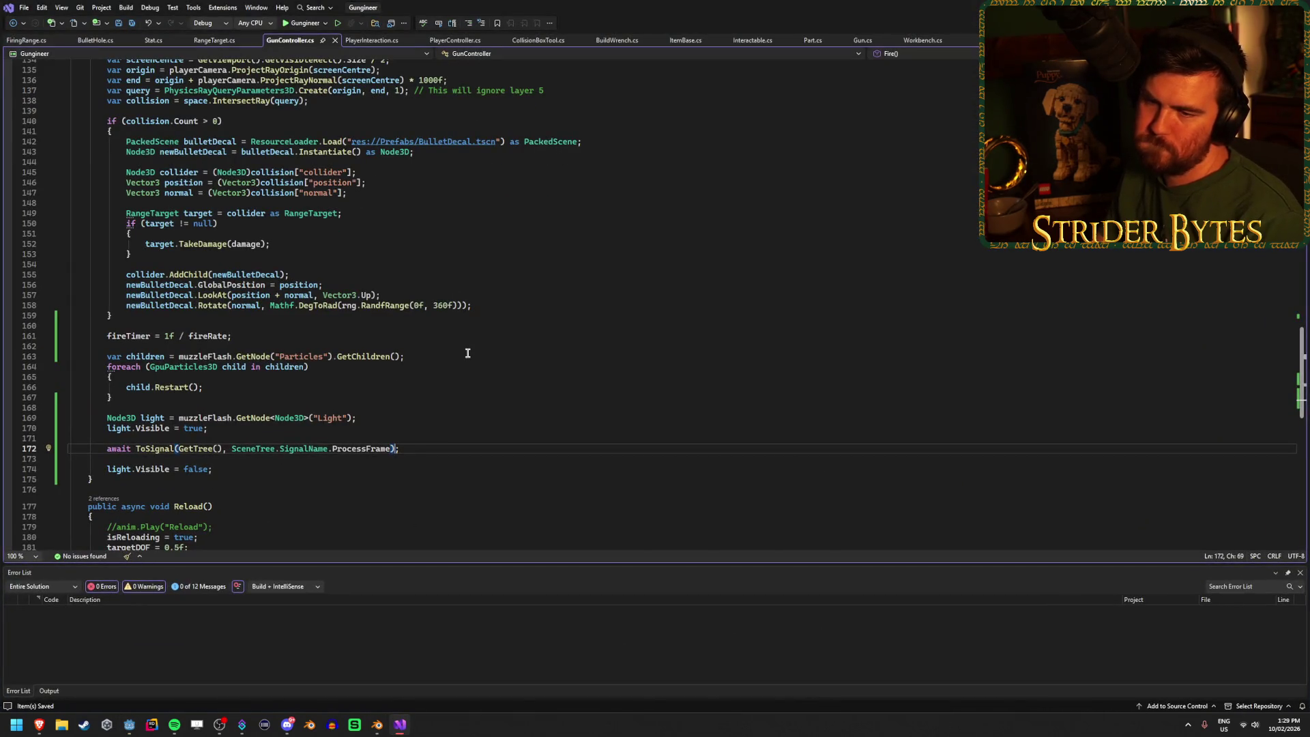
pyautogui.scroll(-6, 467, 357)
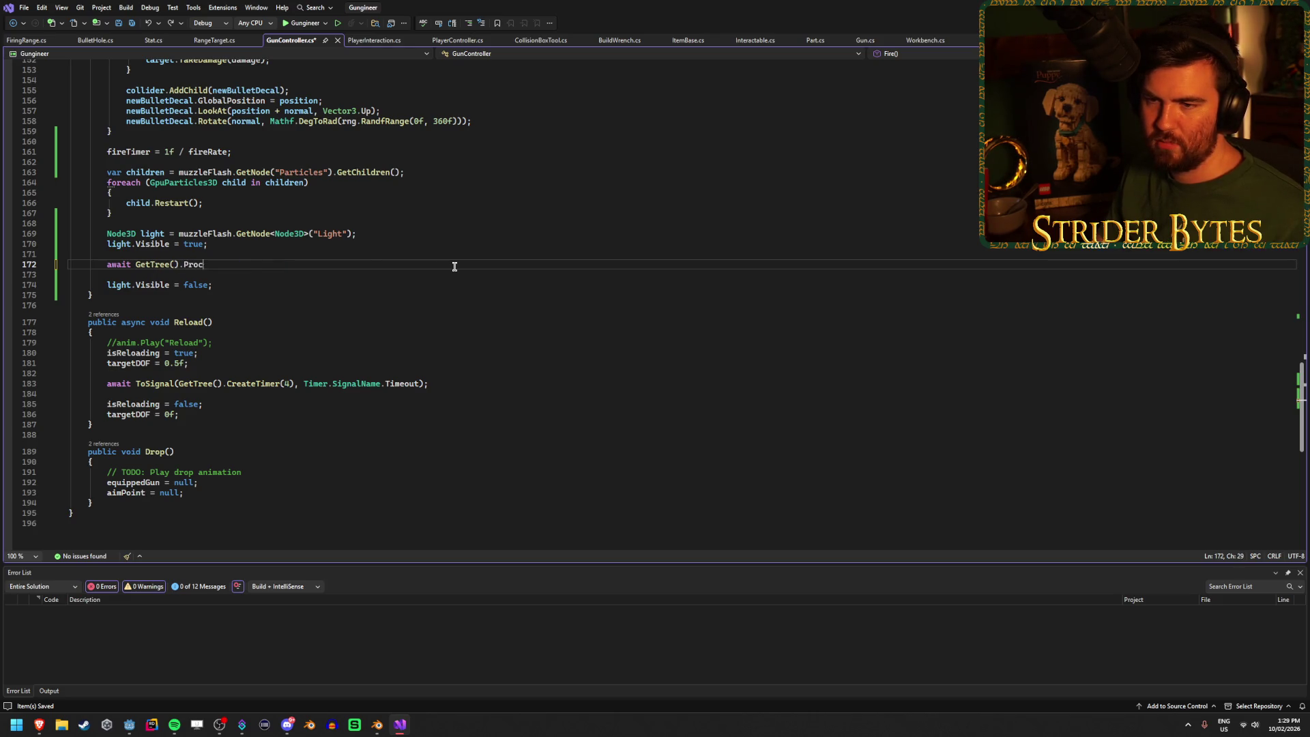
pyautogui.press('Tab')
pyautogui.press('Down')
pyautogui.press('Down')
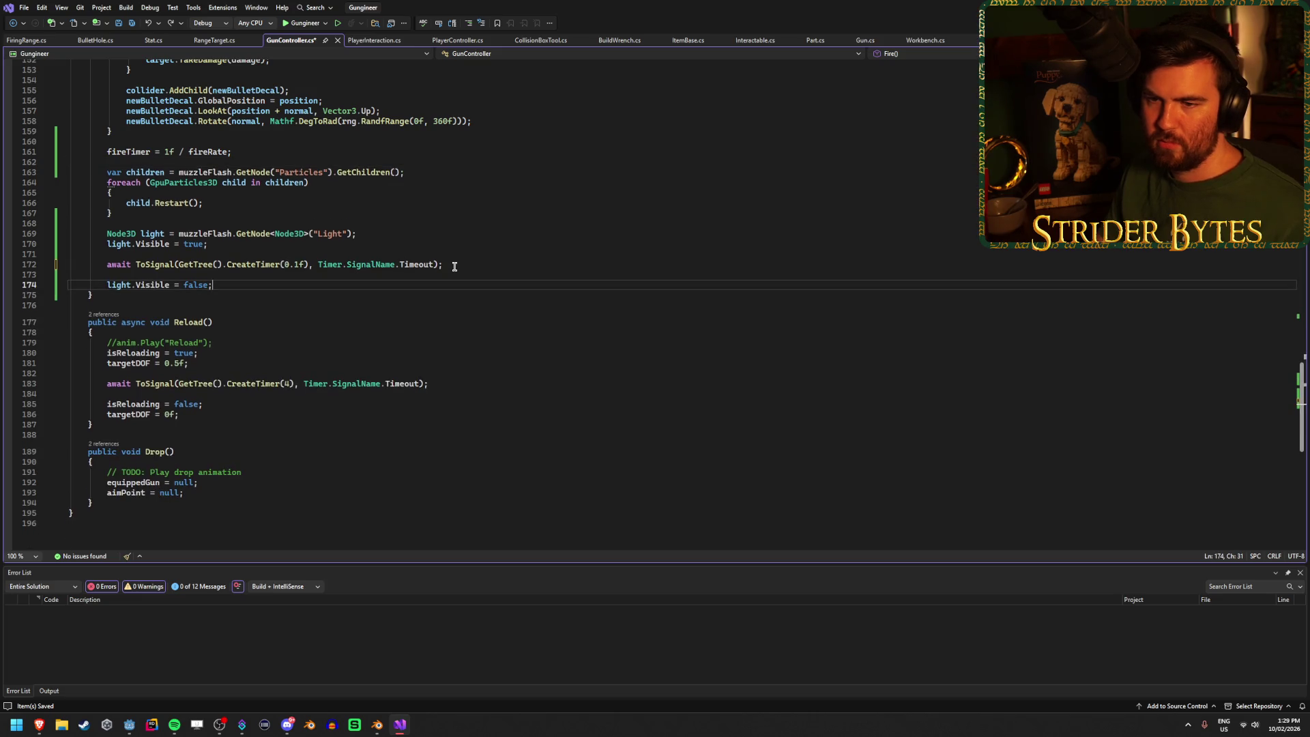
pyautogui.click(307, 264)
pyautogui.write('05')
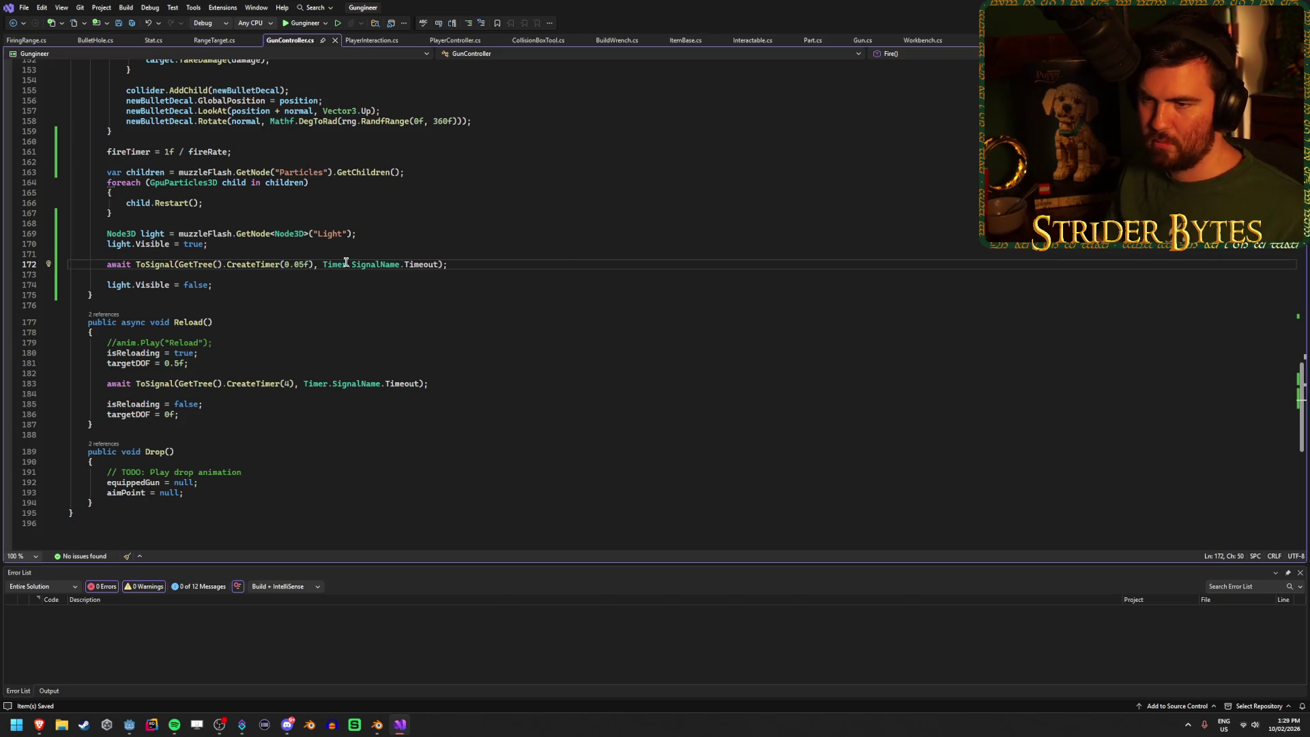
pyautogui.hotkey('alt', 'Tab')
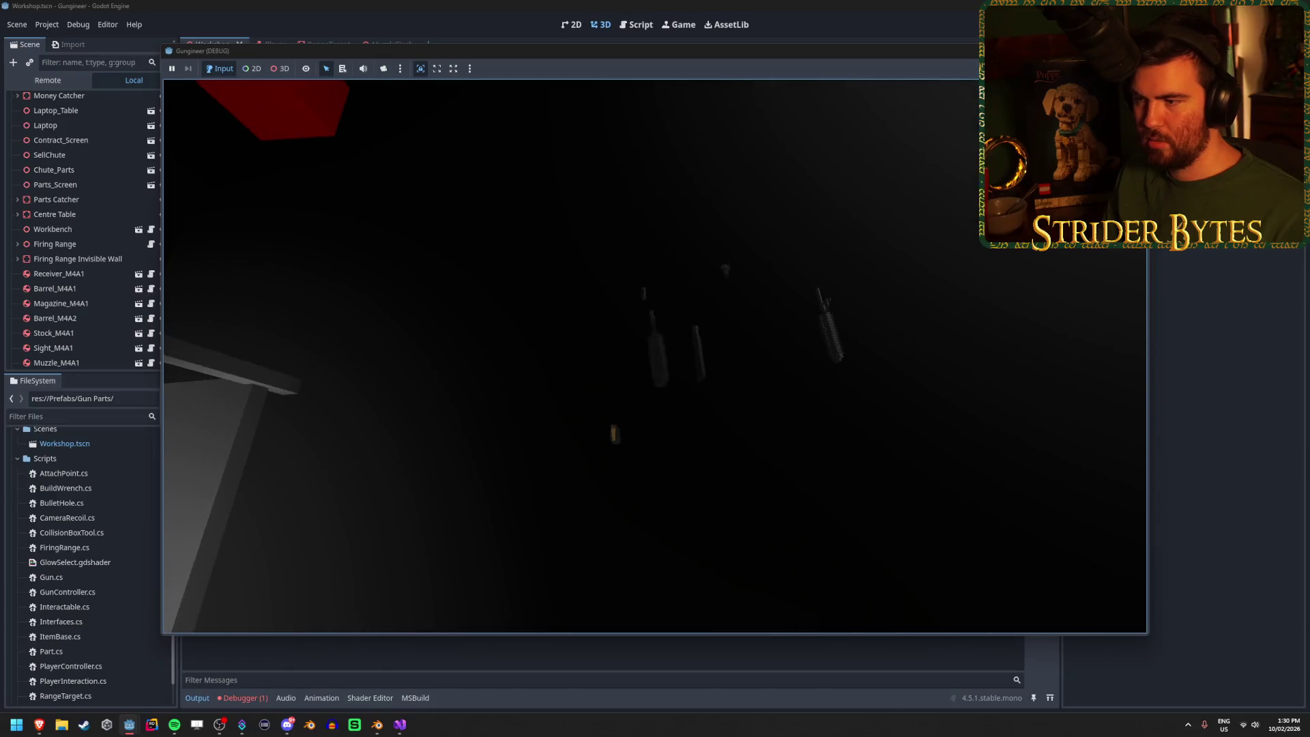
# Step: Walk to the range and fire from the hip and down the sights to watch the flash, then stop
pyautogui.press('w')
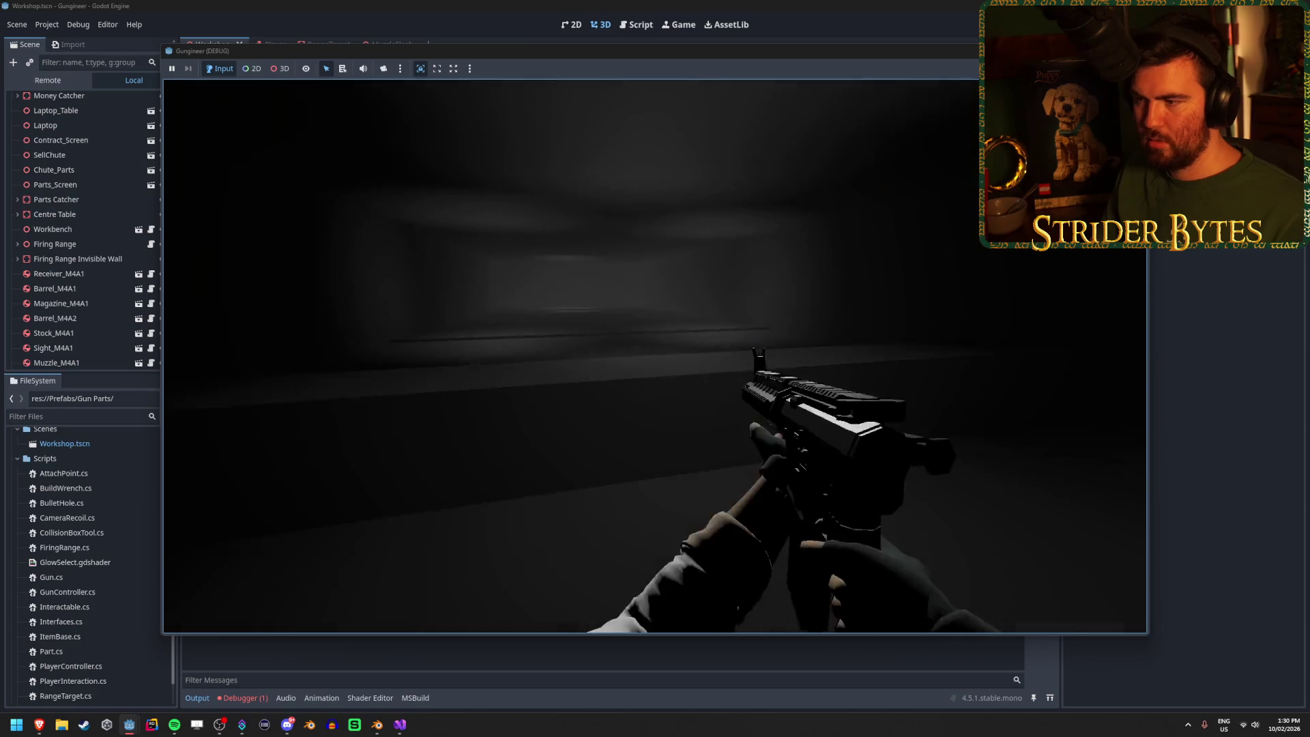
pyautogui.click(655, 357)
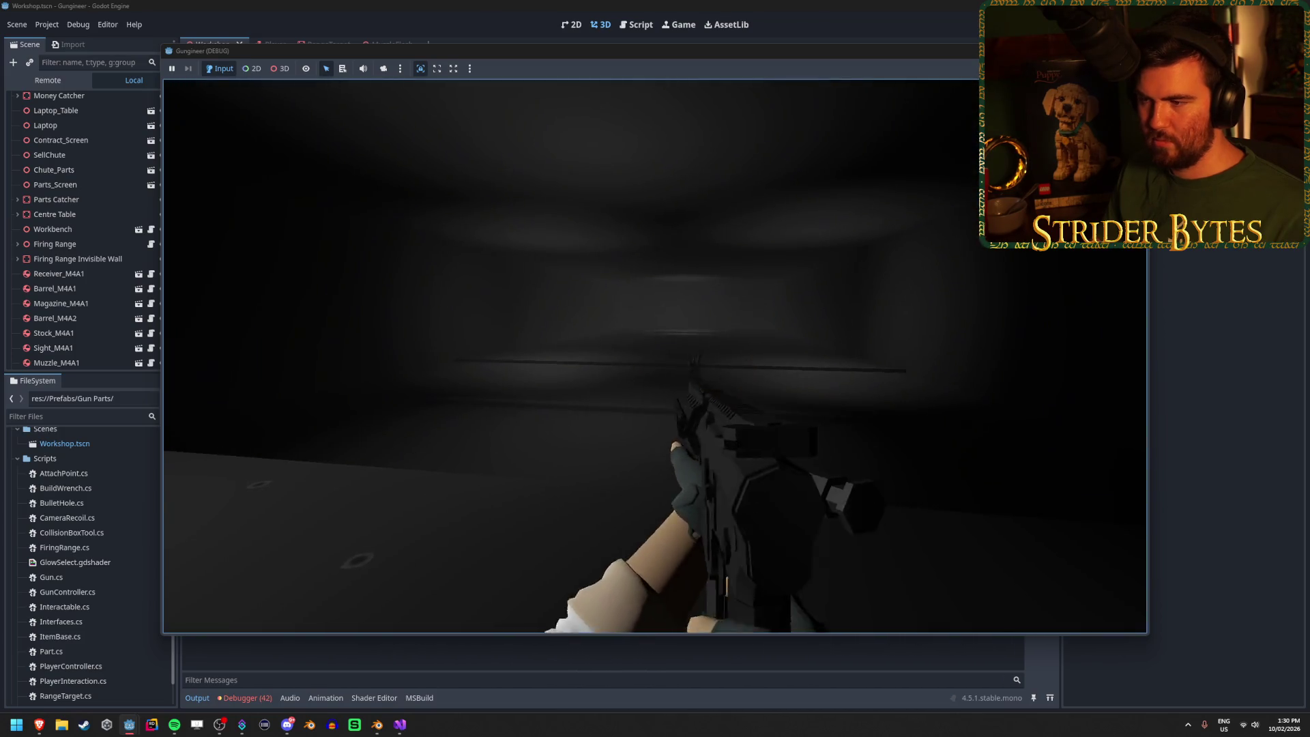
pyautogui.rightClick(655, 368)
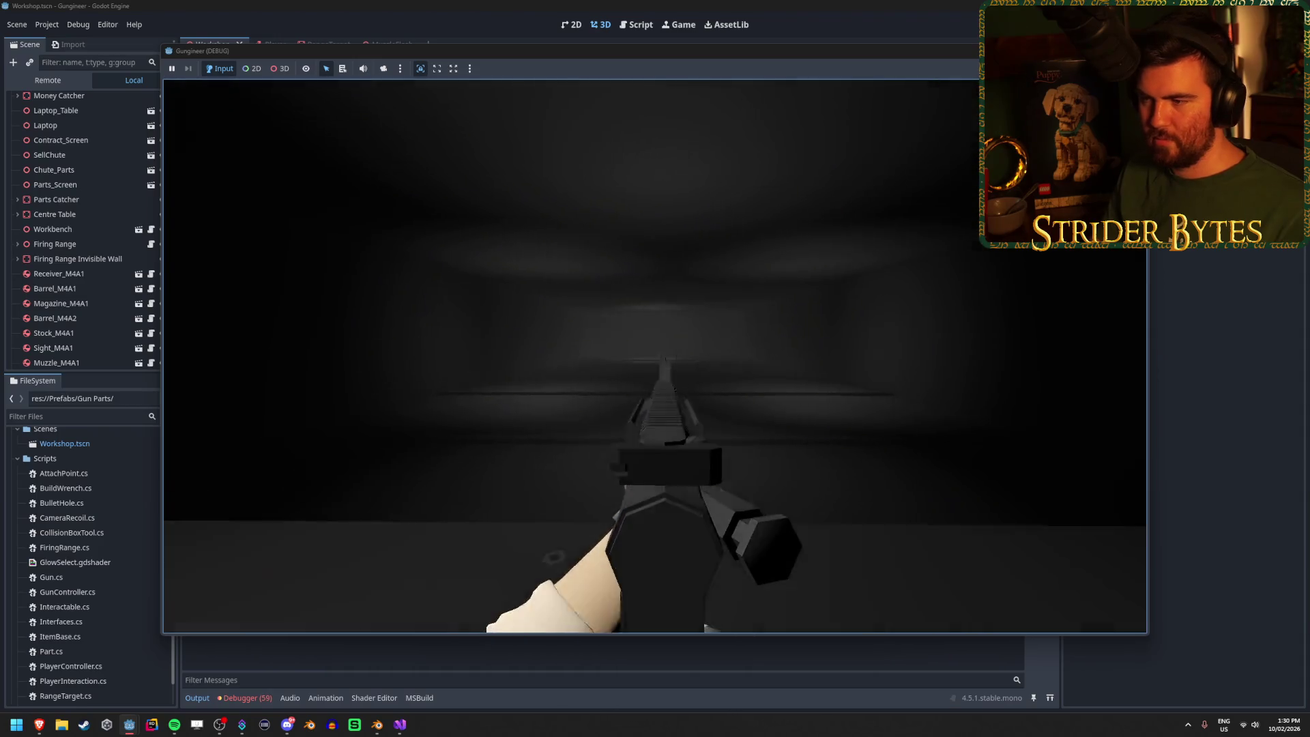
pyautogui.click(655, 369)
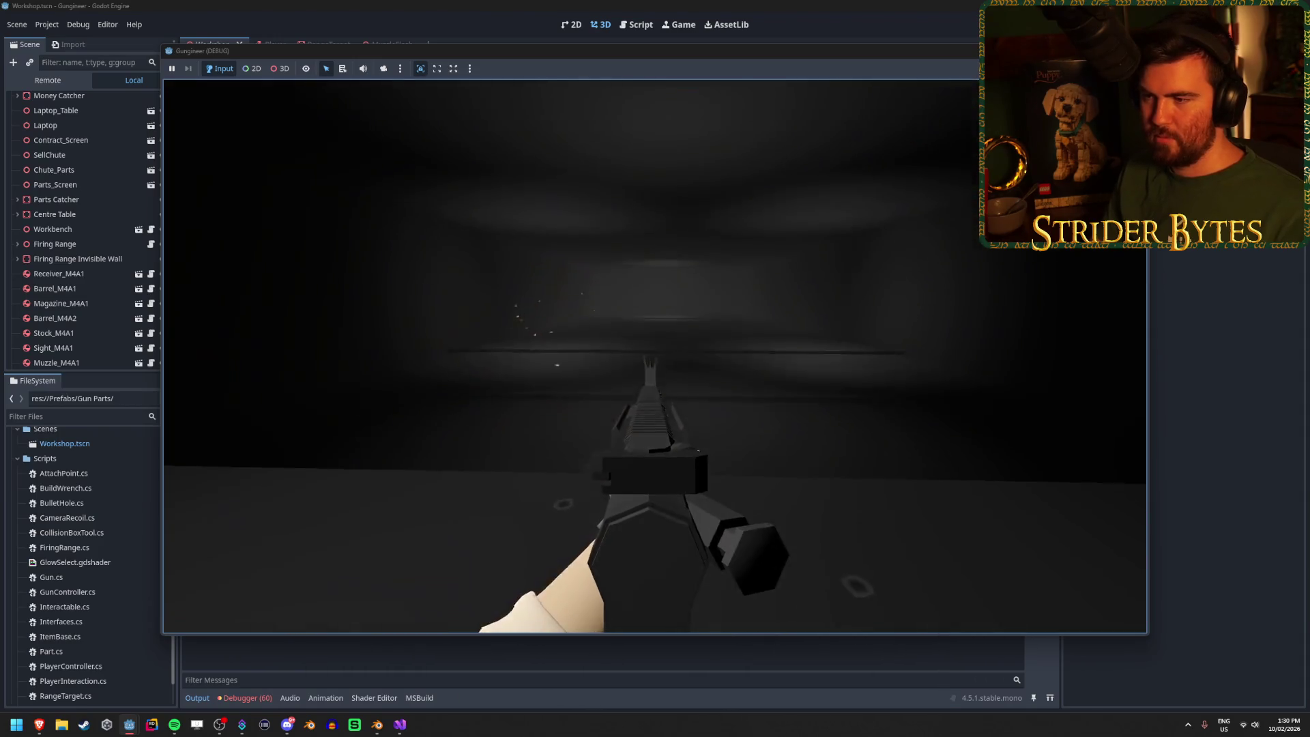
pyautogui.click(655, 368)
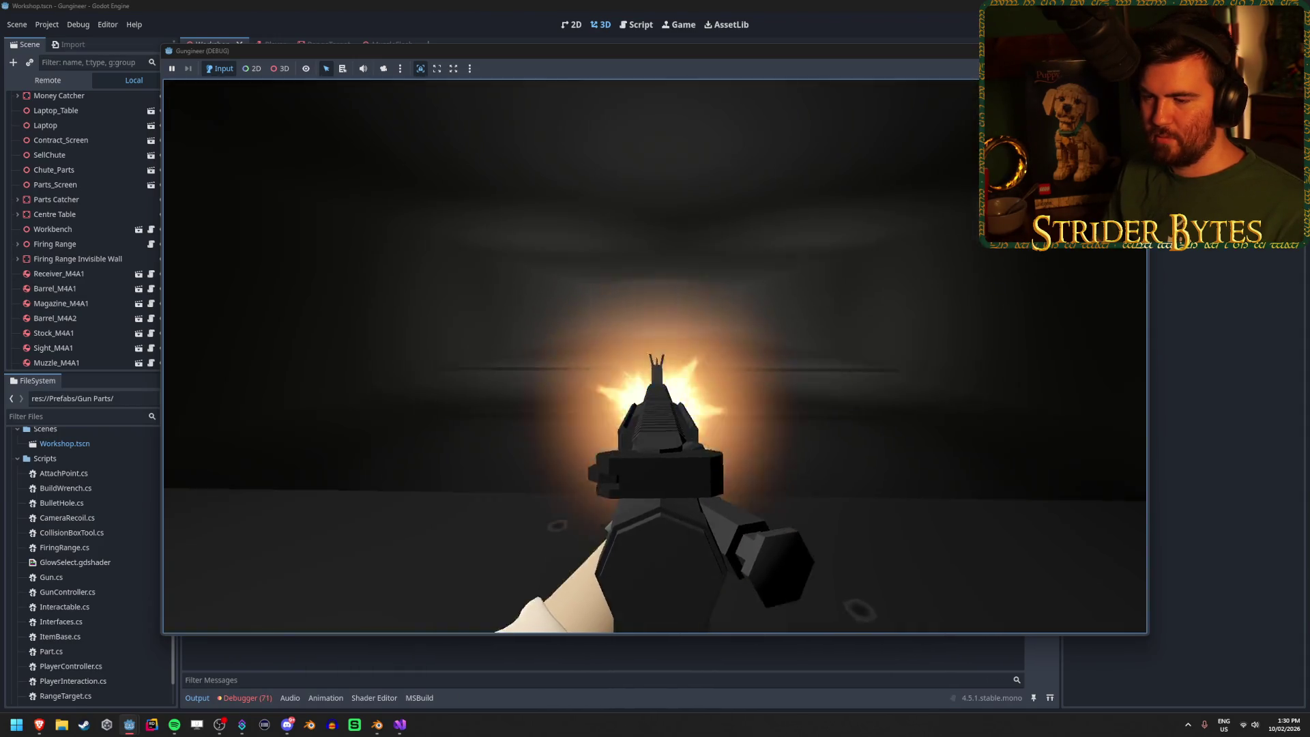
pyautogui.click(655, 368)
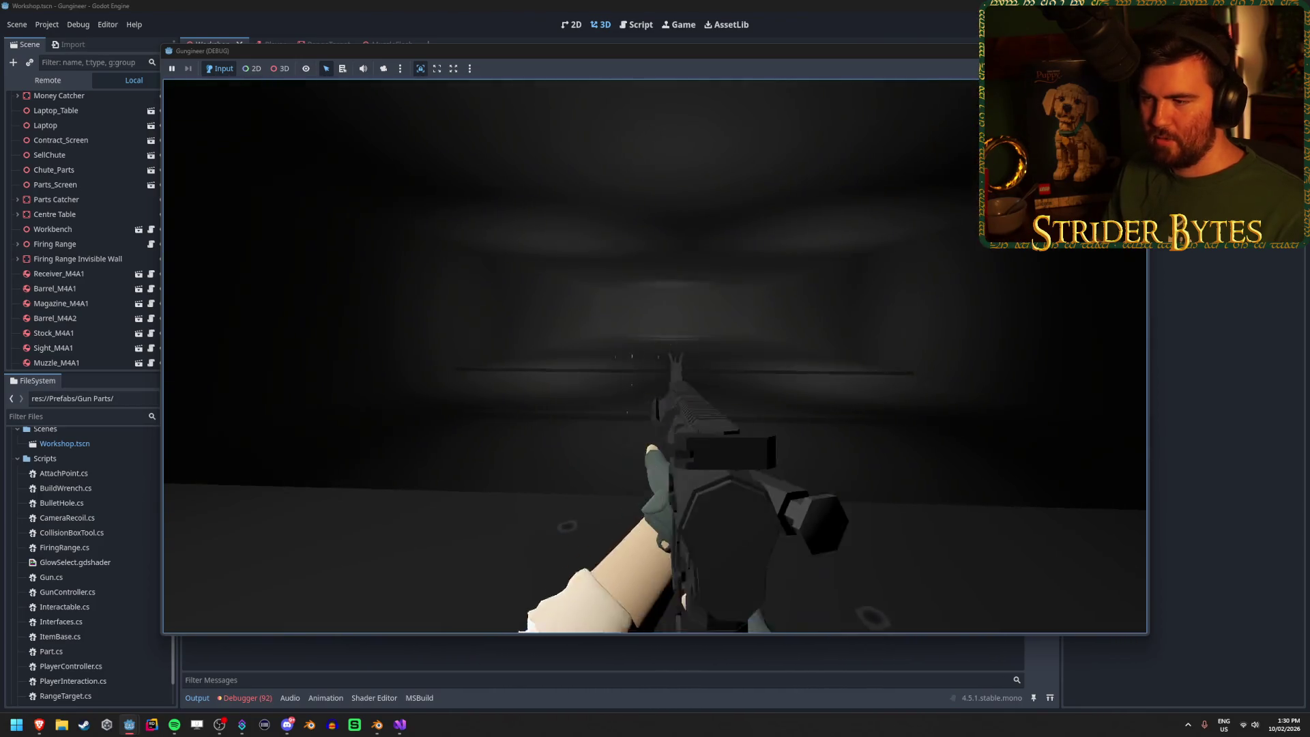
pyautogui.click(655, 368)
pyautogui.click(655, 368)
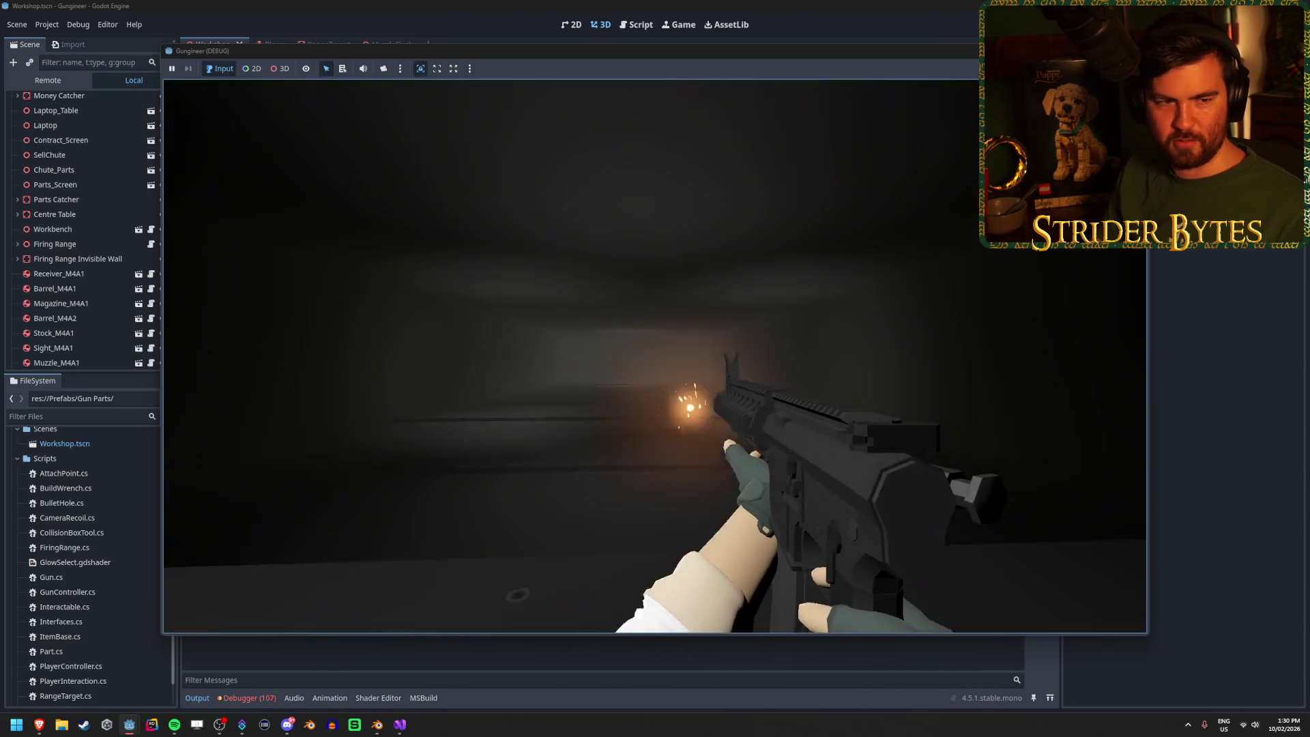
pyautogui.click(656, 369)
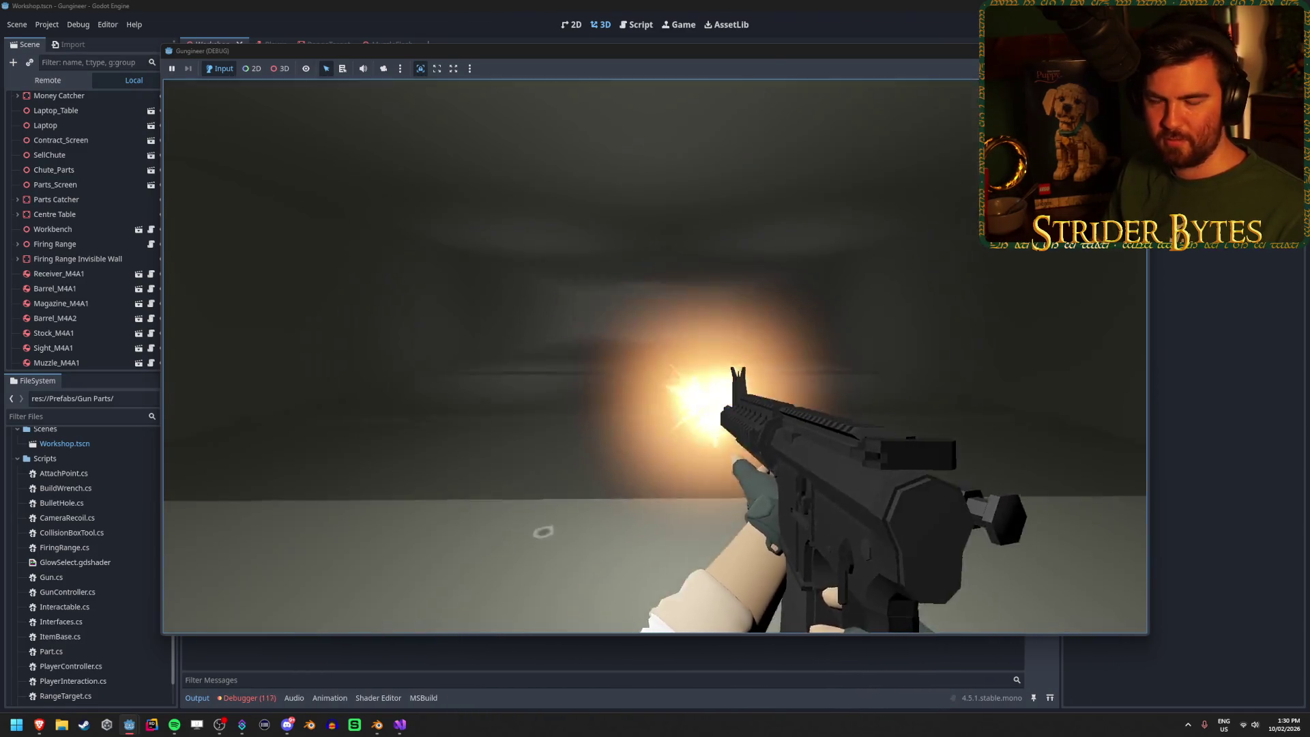
pyautogui.click(655, 368)
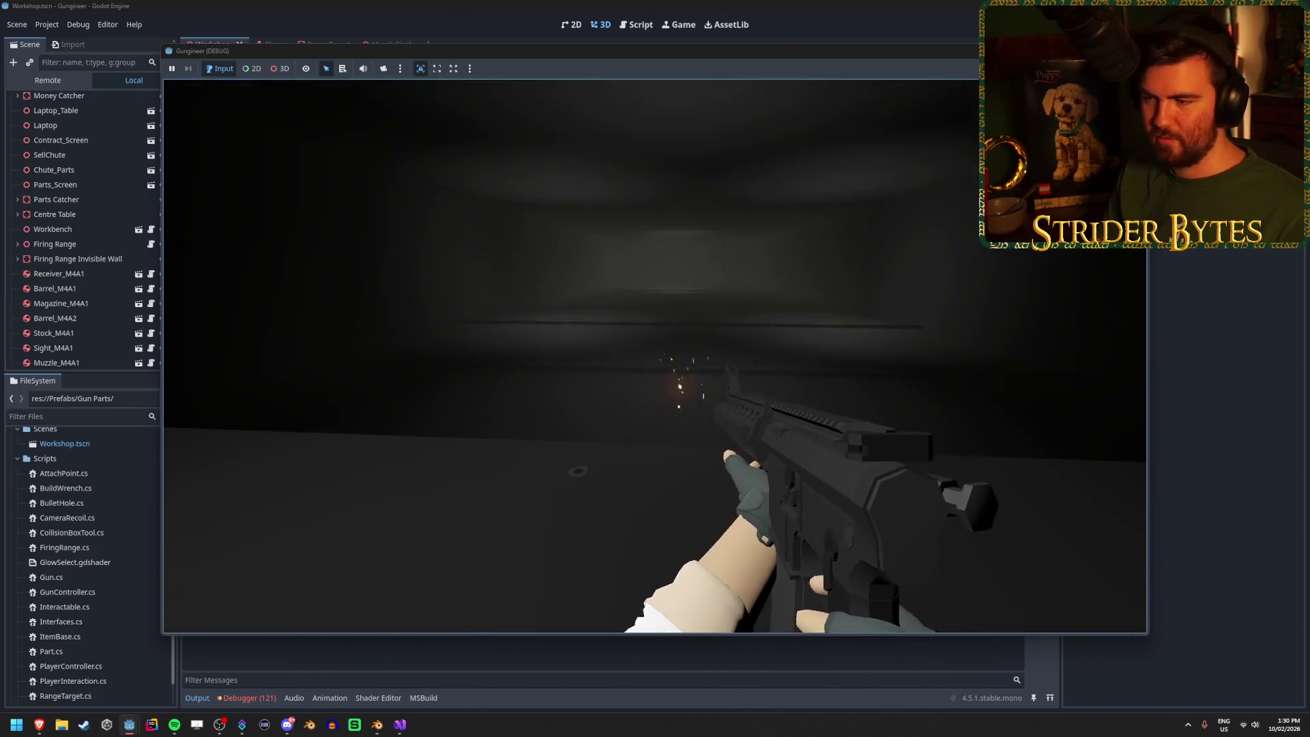
pyautogui.press('F8')
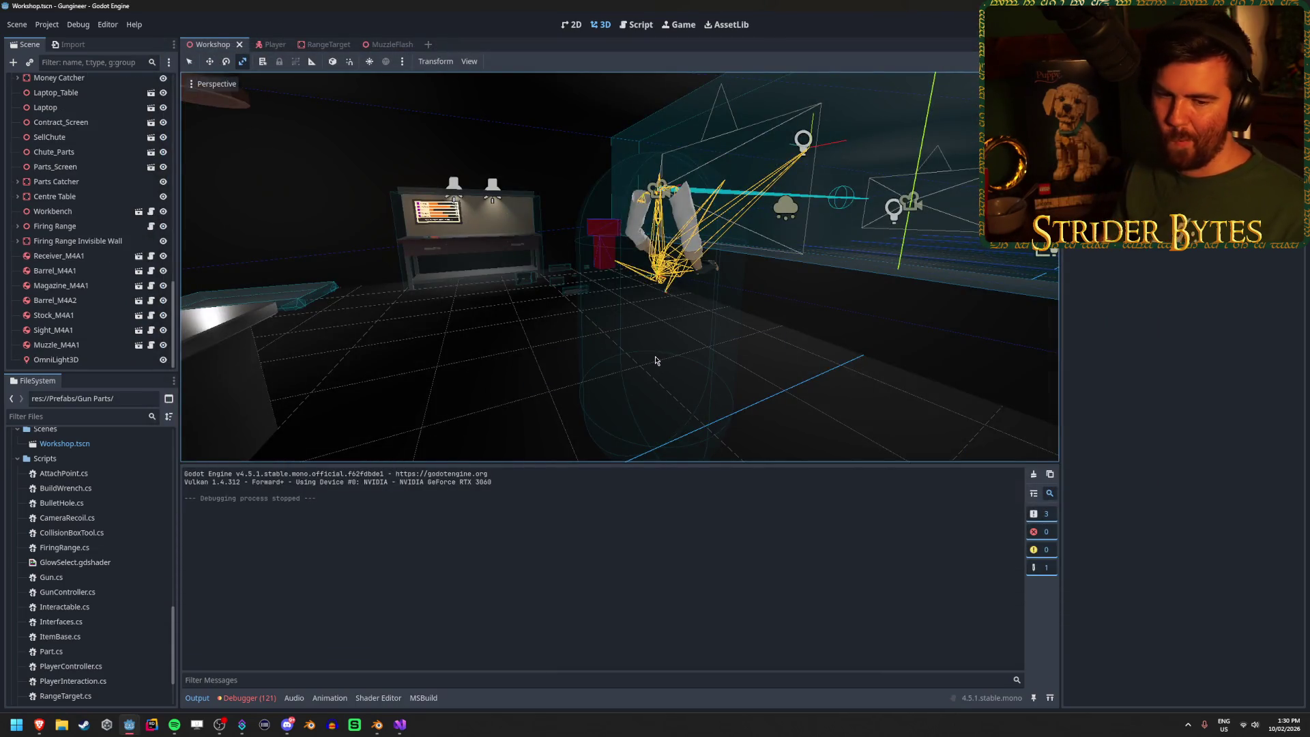
# Step: Clear the logged errors in the Debugger panel and recheck the gun controller script
pyautogui.moveTo(655, 360); pyautogui.dragTo(668, 355)
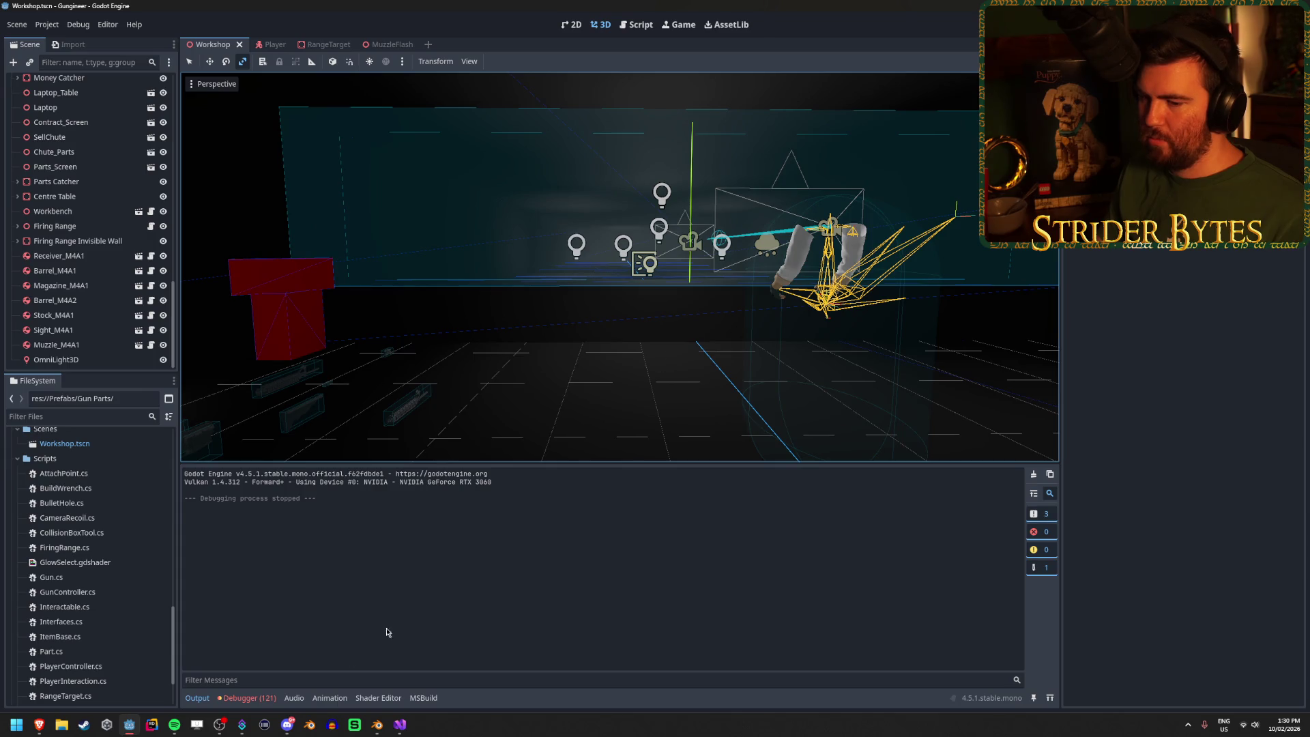
pyautogui.click(249, 698)
pyautogui.click(1044, 489)
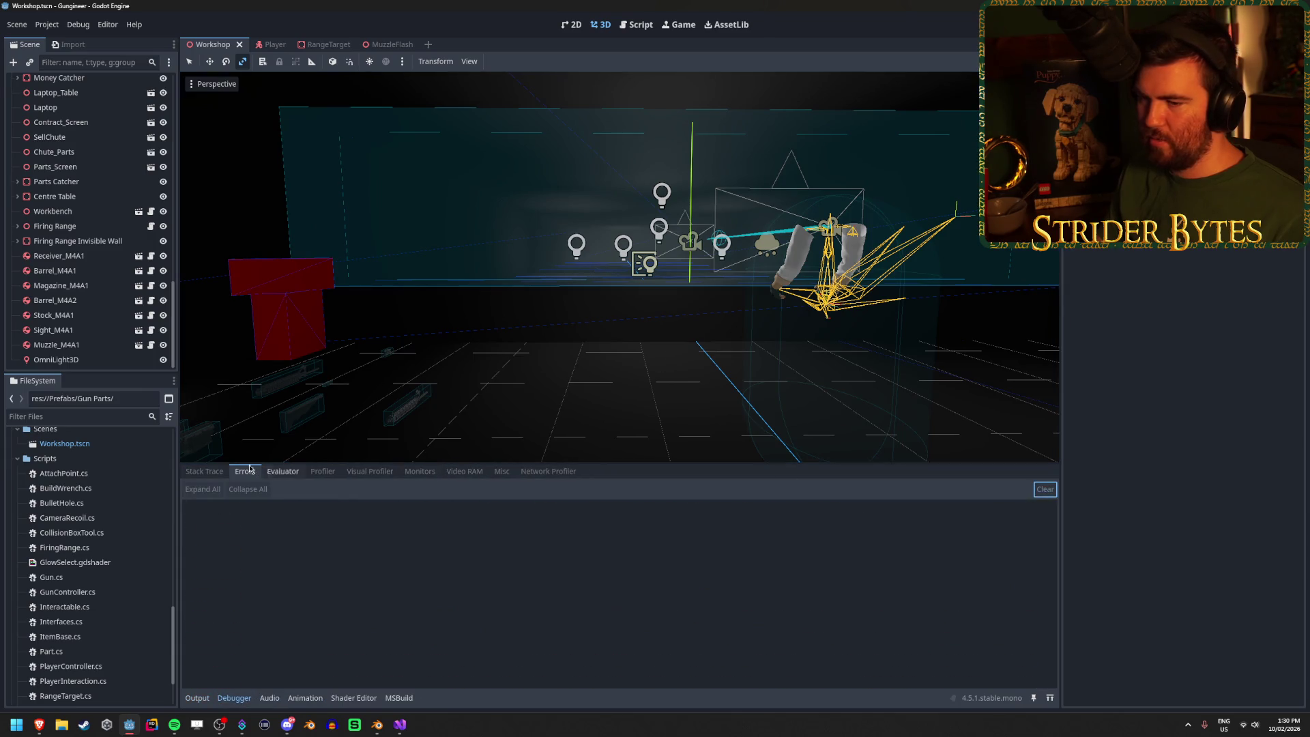
pyautogui.click(204, 471)
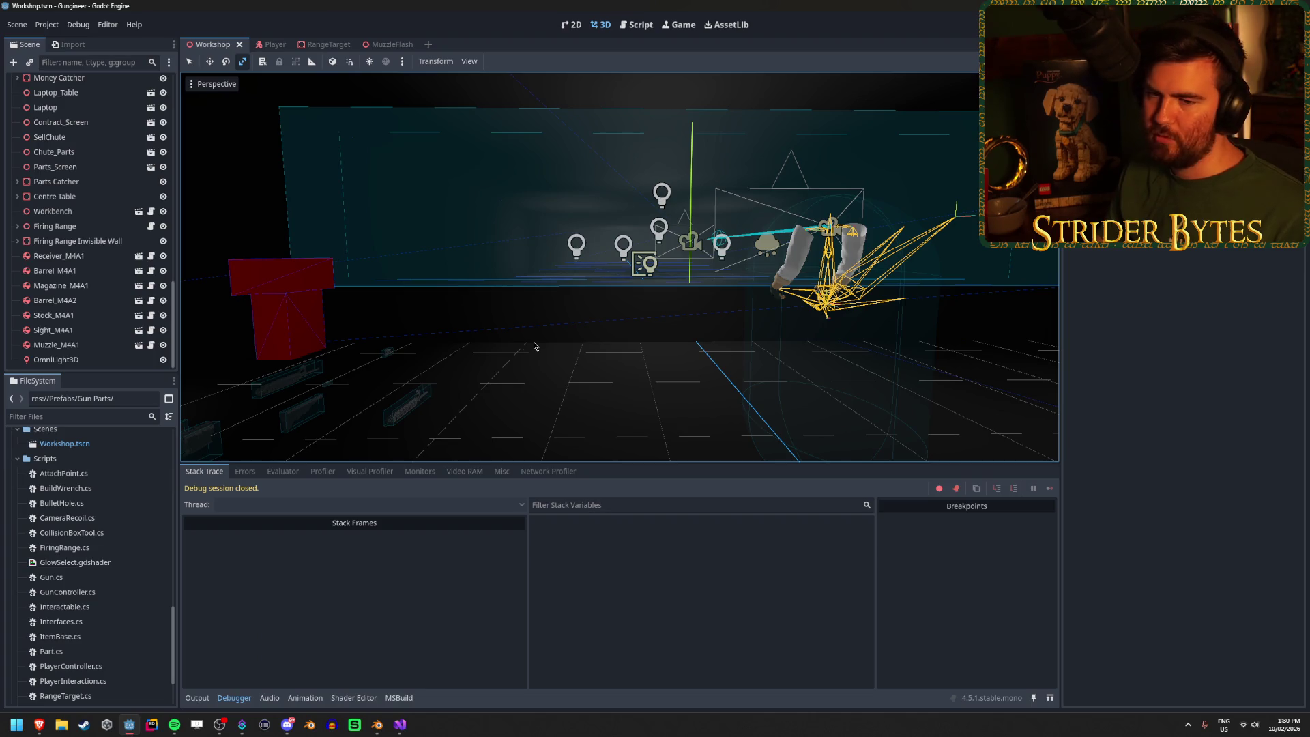
pyautogui.click(408, 729)
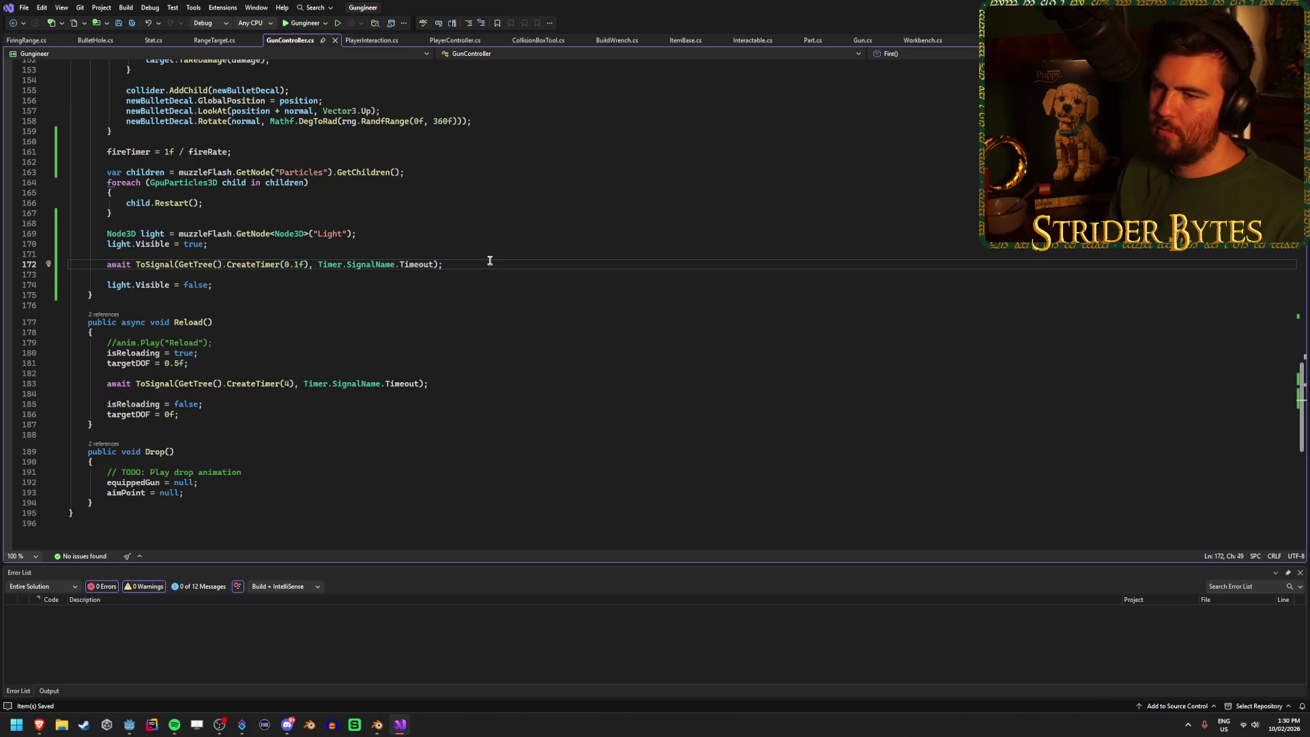
# Step: Run the game, fire the rifle at the wall to see the muzzle flash, then stop it
pyautogui.hotkey('alt', 'Tab')
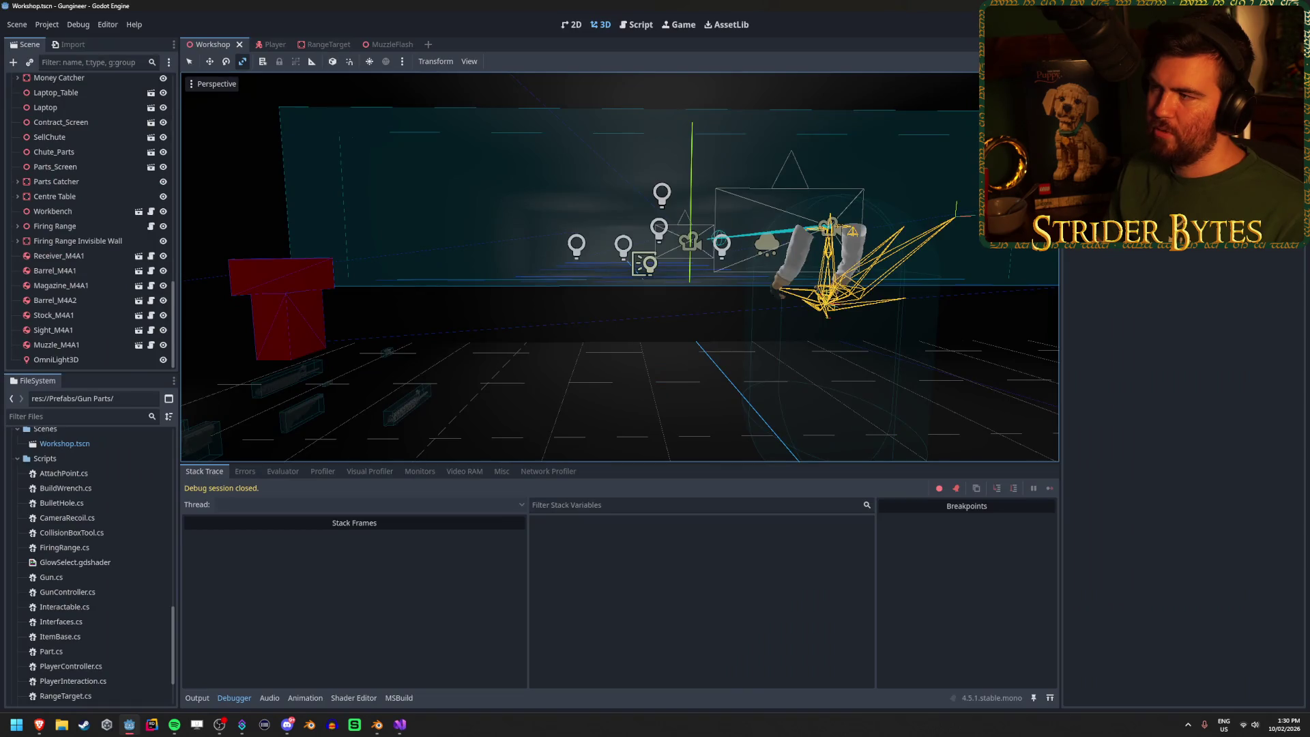
pyautogui.press('F5')
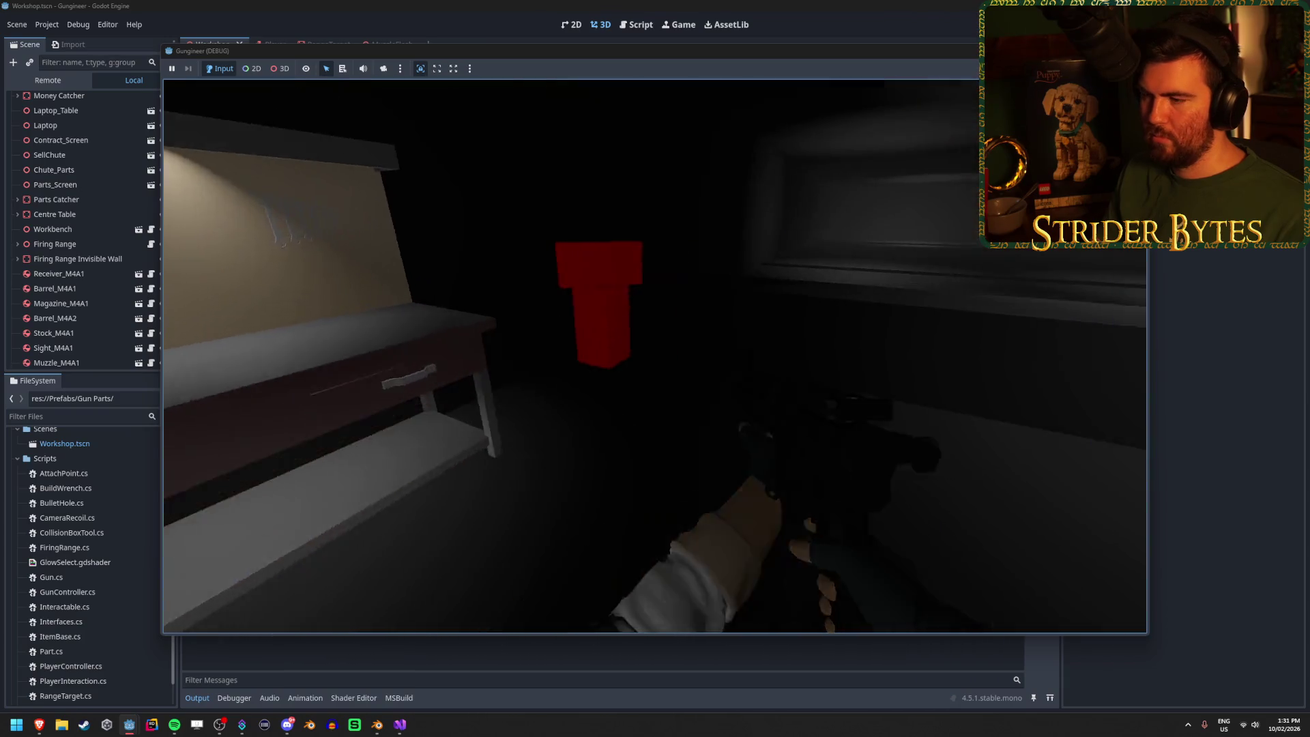
pyautogui.click(655, 356)
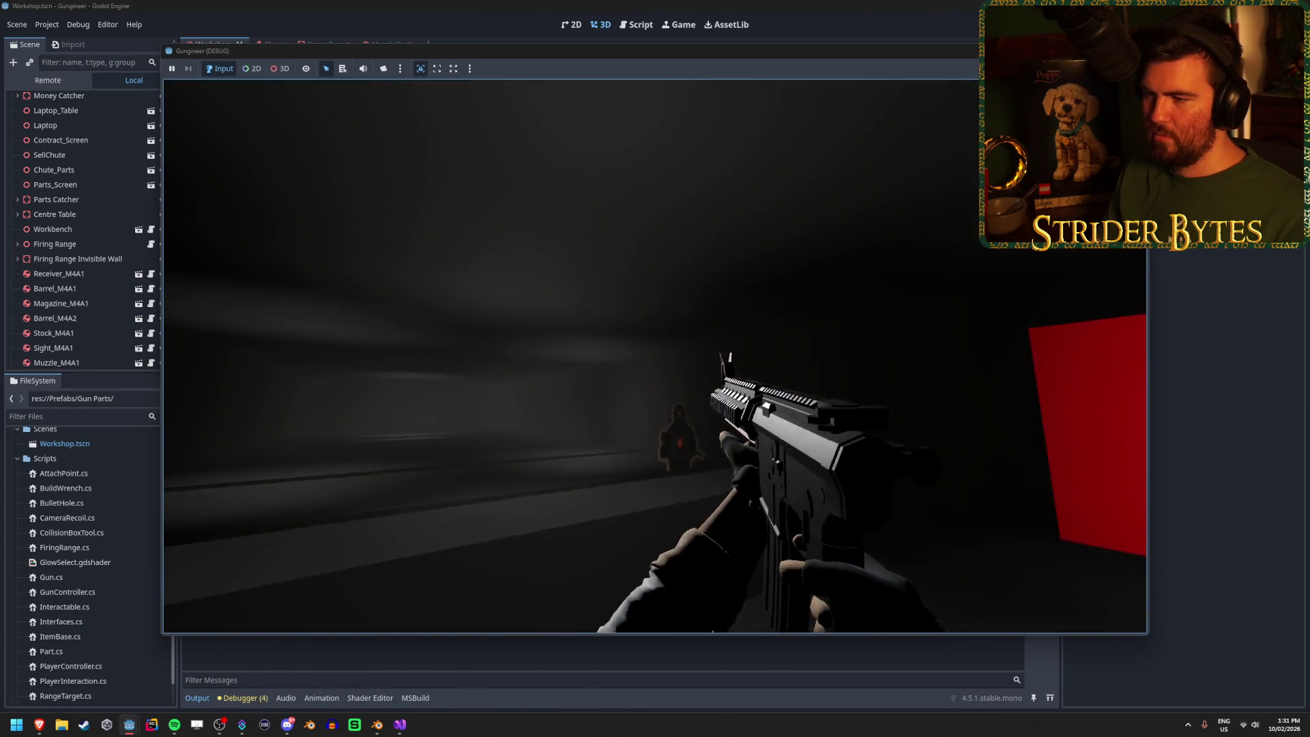
pyautogui.click(655, 368)
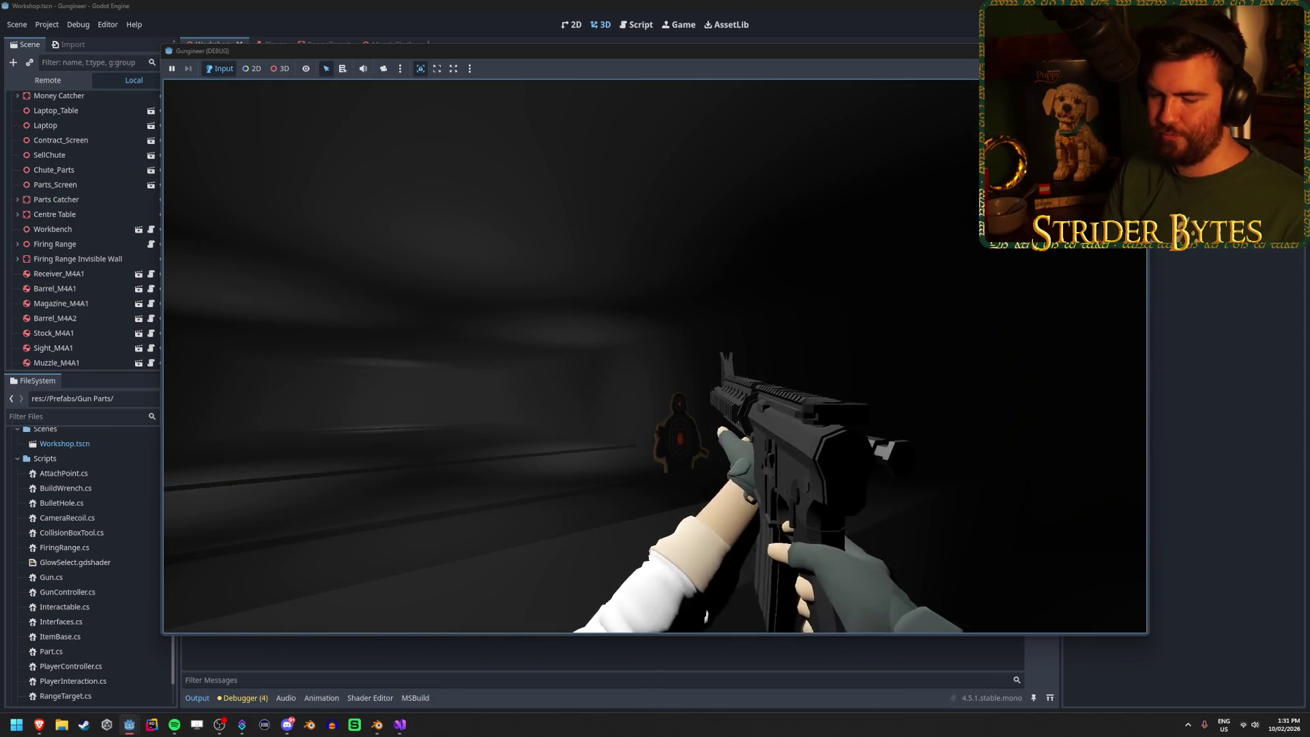
pyautogui.press('F8')
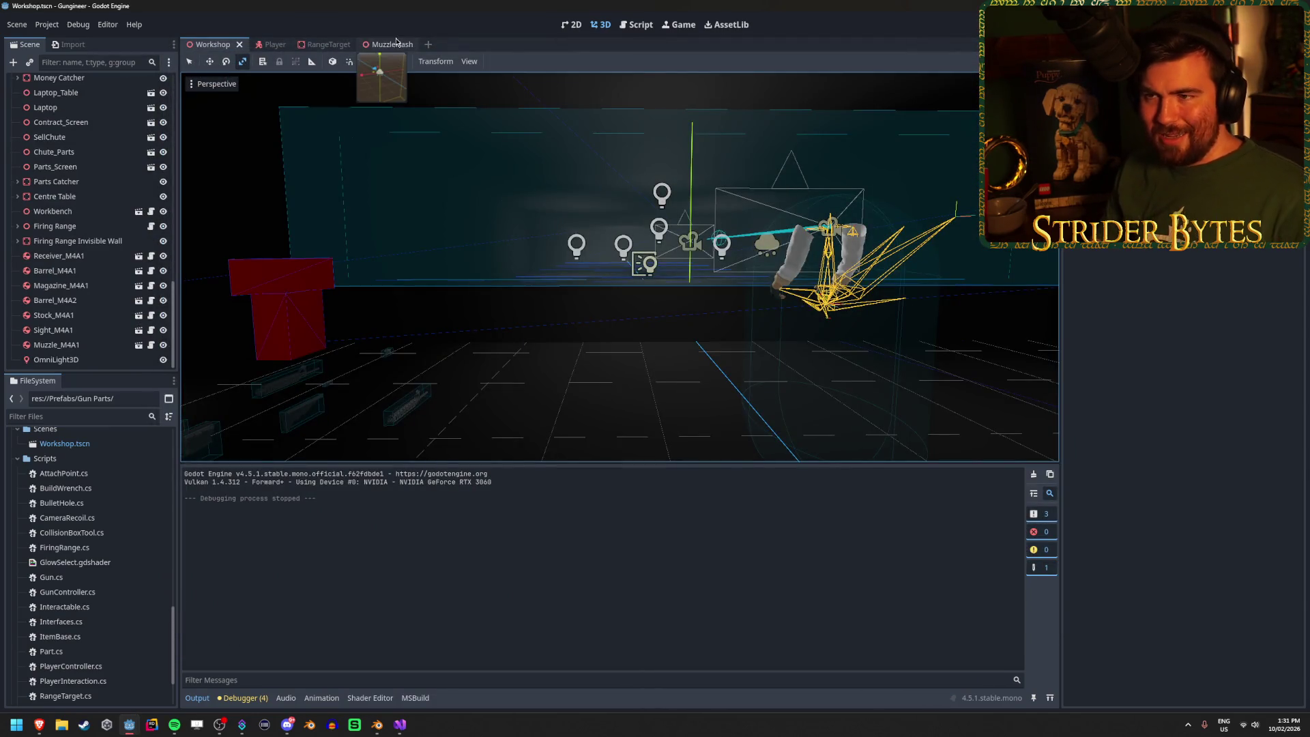
# Step: Set the MuzzleFlash Light colour's blue to 0.8 (fff3e7), save the scene and run the game
pyautogui.click(396, 43)
pyautogui.click(1242, 217)
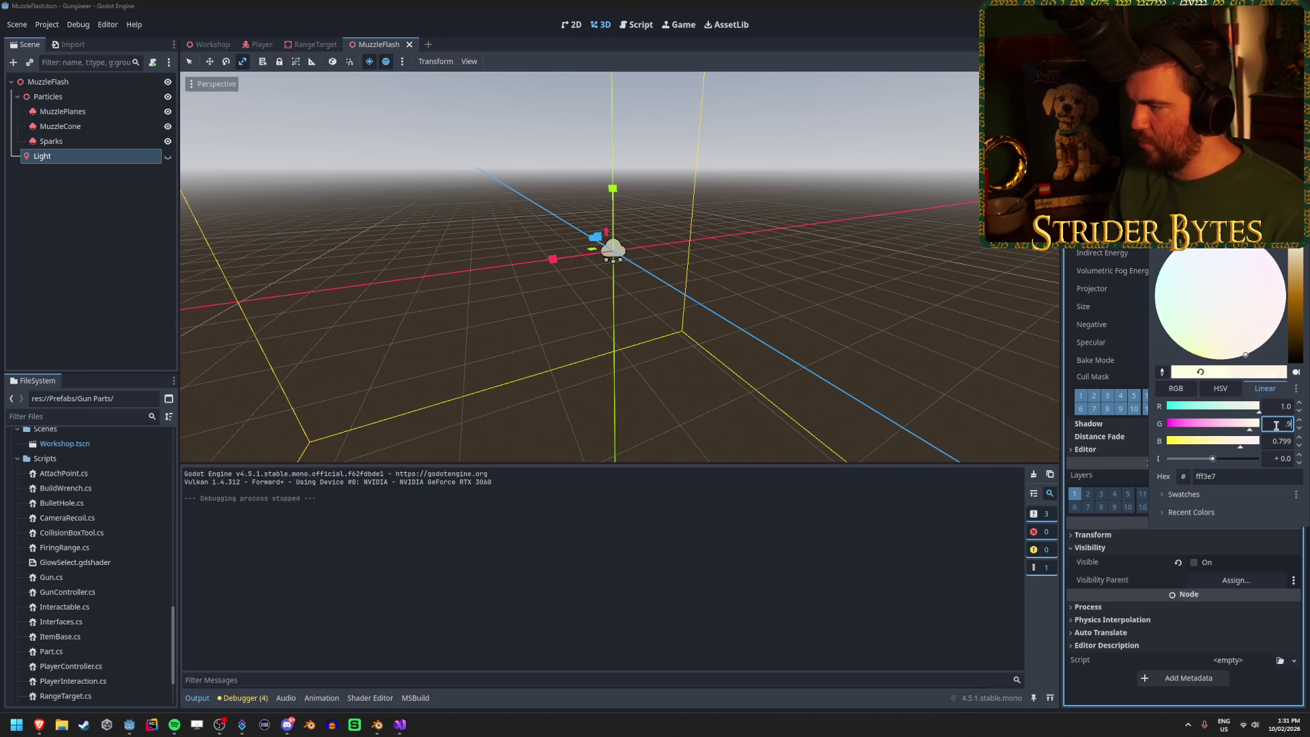
pyautogui.press('Tab')
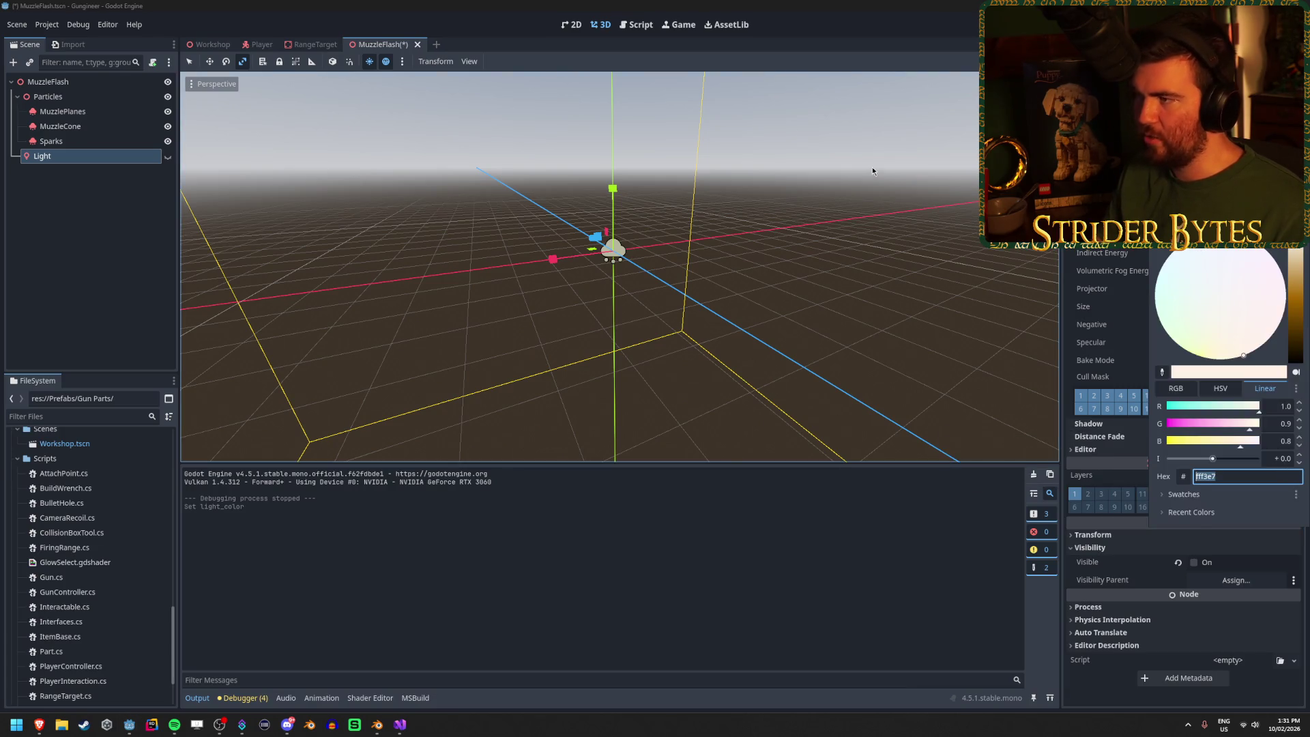
pyautogui.hotkey('ctrl', 's')
pyautogui.press('F5')
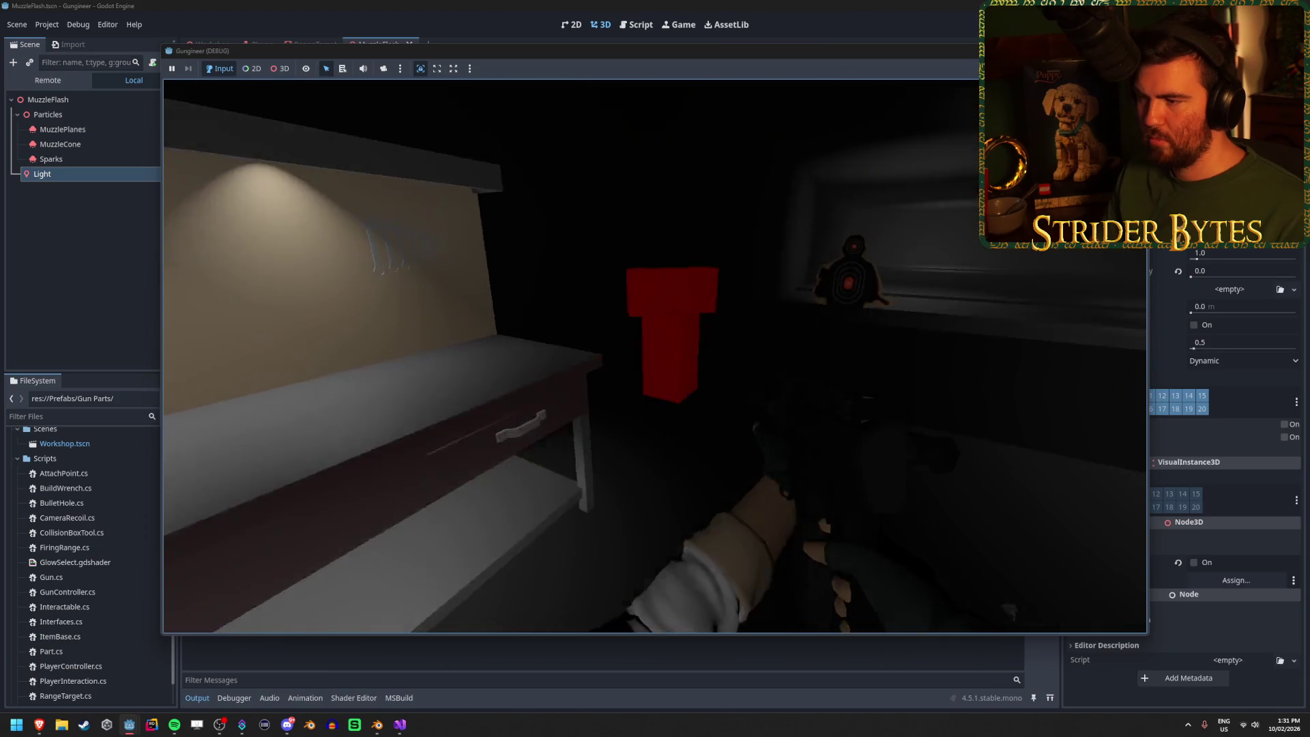
# Step: Fire several shots at the target to check the off-white flash, then stop the game
pyautogui.click(655, 356)
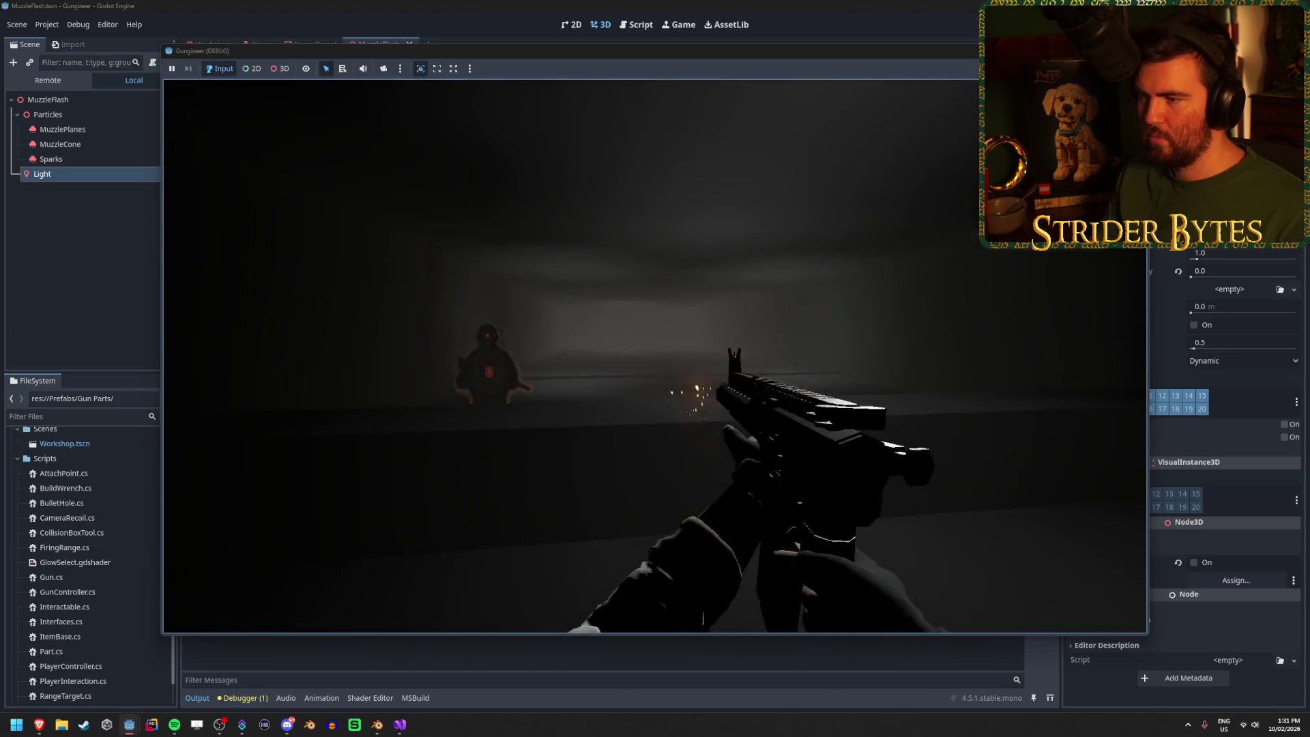
pyautogui.click(655, 357)
pyautogui.click(656, 356)
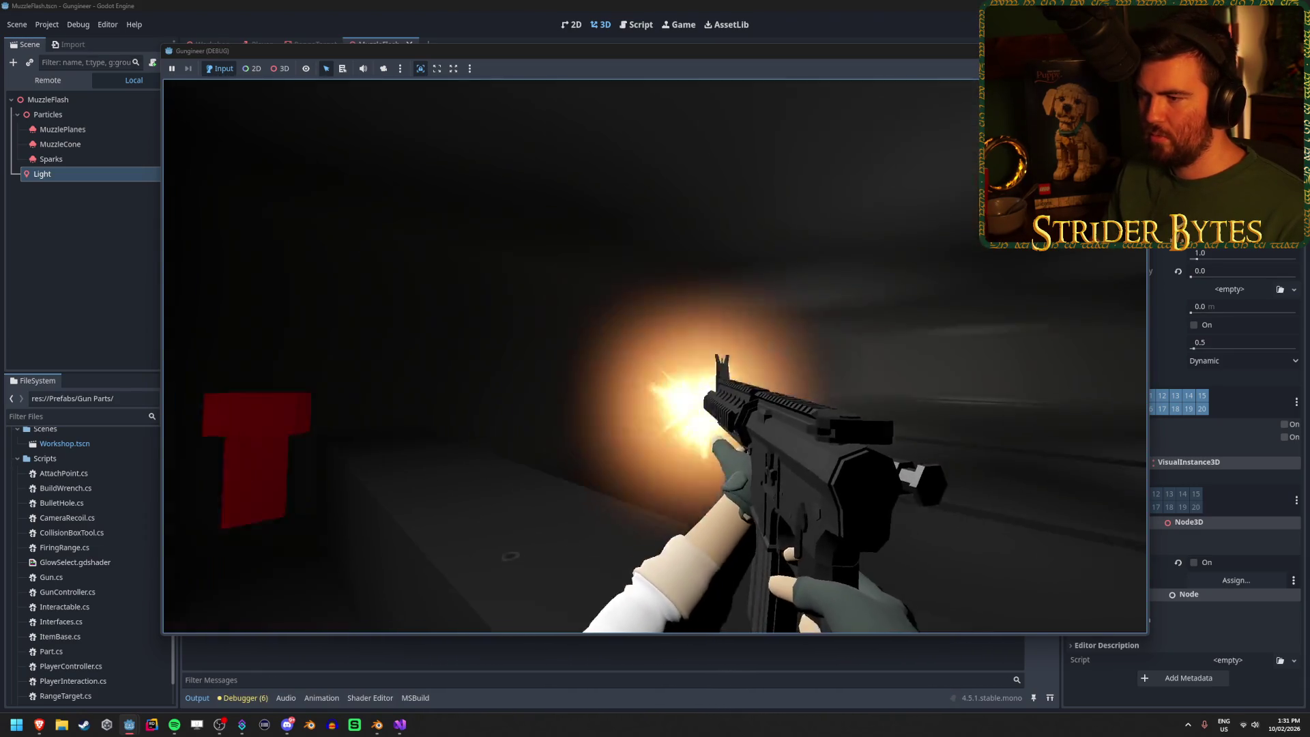
pyautogui.click(655, 356)
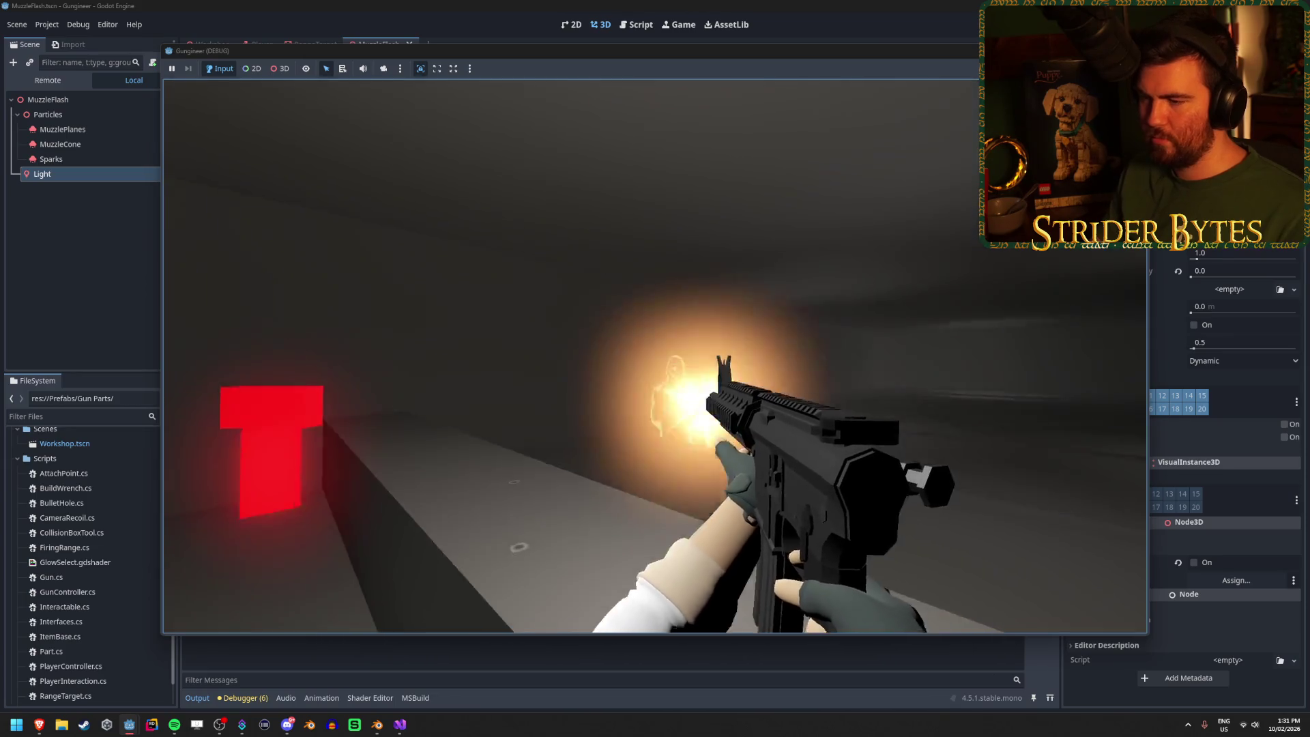
pyautogui.press('F8')
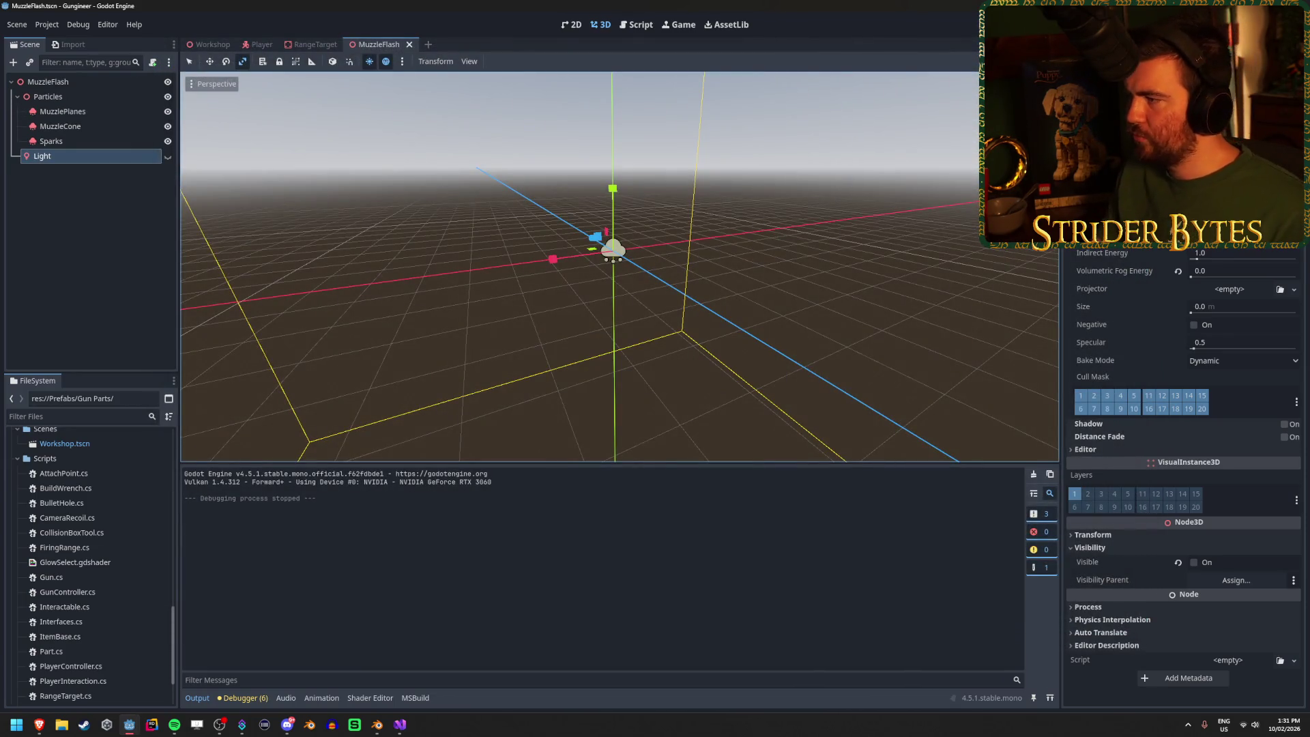
# Step: Raise the Light colour's intensity, then pick up the rifle, fire across the range and stop
pyautogui.click(1242, 217)
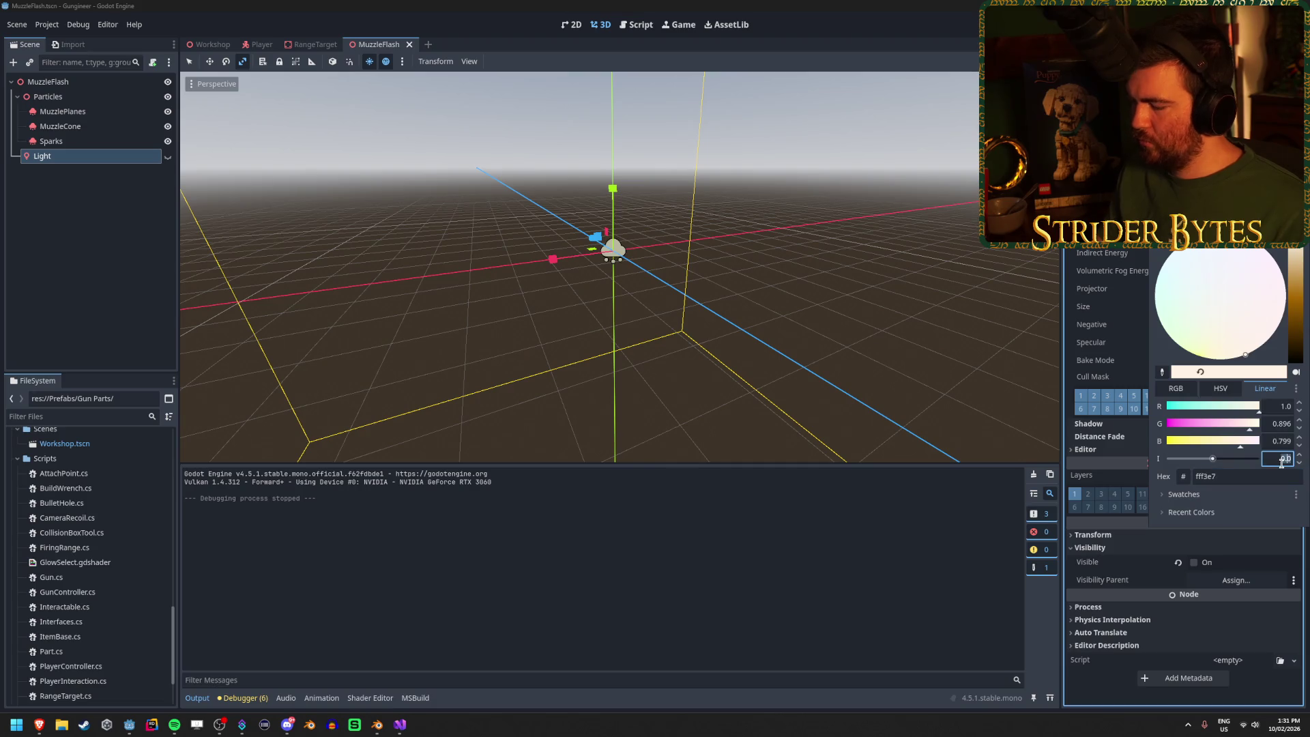
pyautogui.press('Escape')
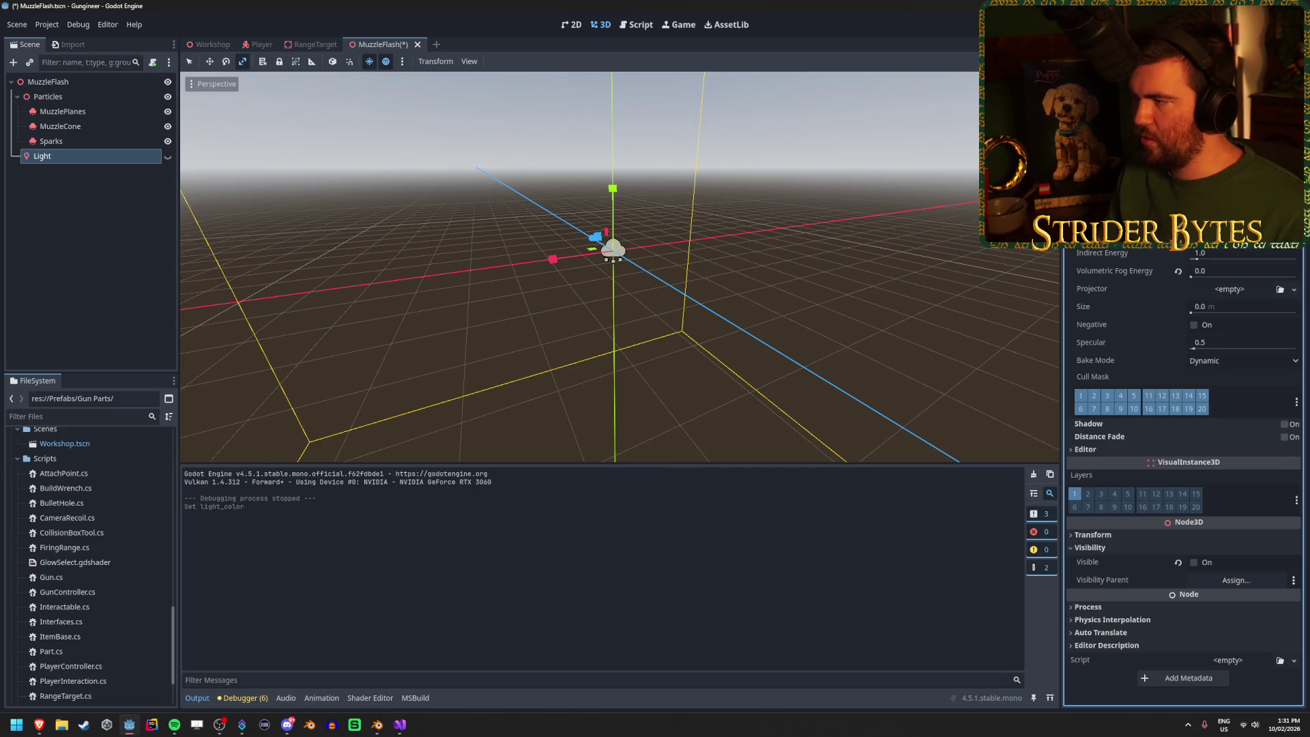
pyautogui.click(1242, 217)
pyautogui.press('Escape')
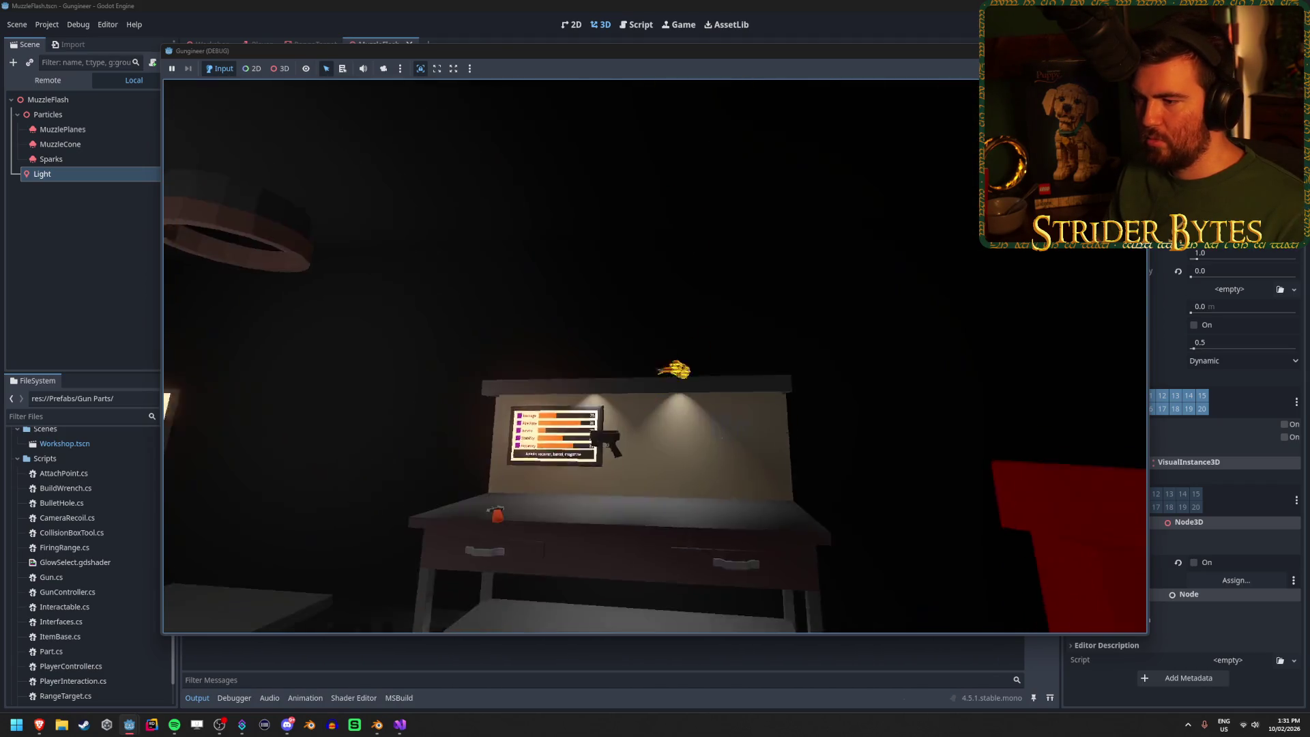
pyautogui.press('e')
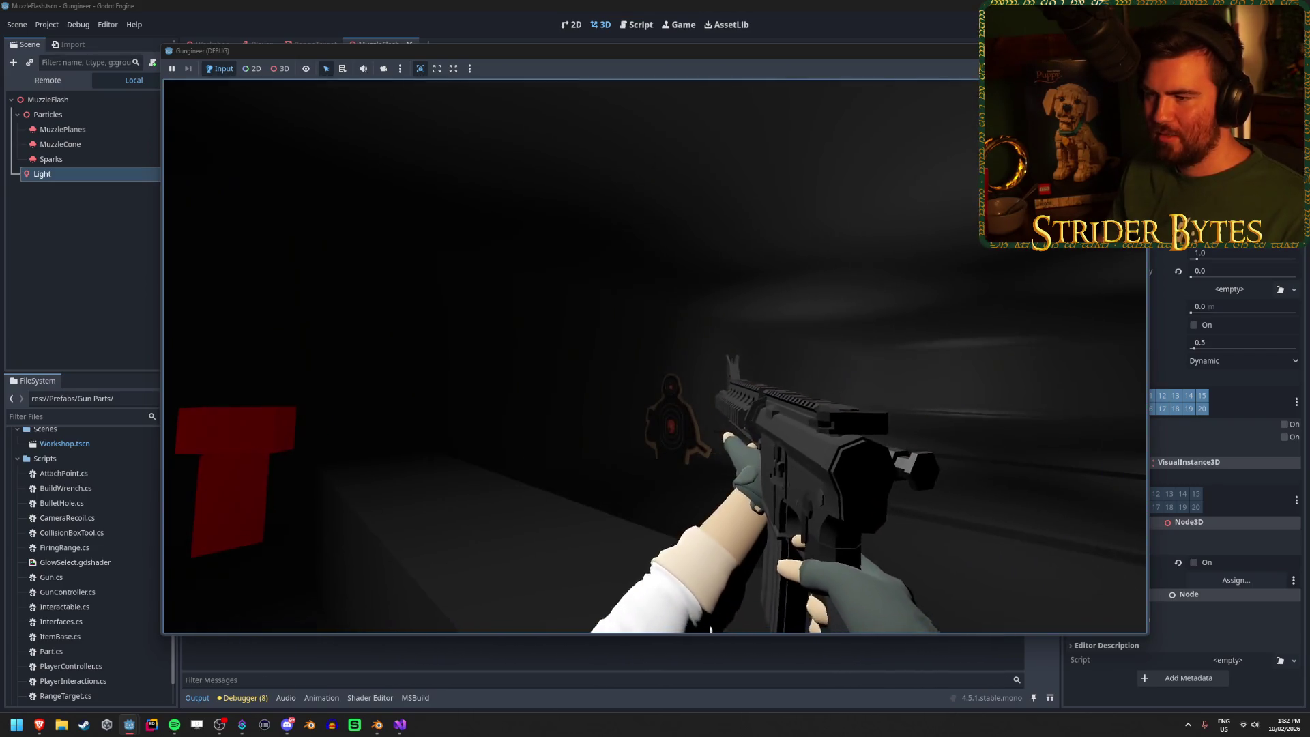
pyautogui.moveTo(655, 356)
pyautogui.mouseDown()
pyautogui.moveTo(764, 356)
pyautogui.moveTo(627, 356)
pyautogui.mouseUp()
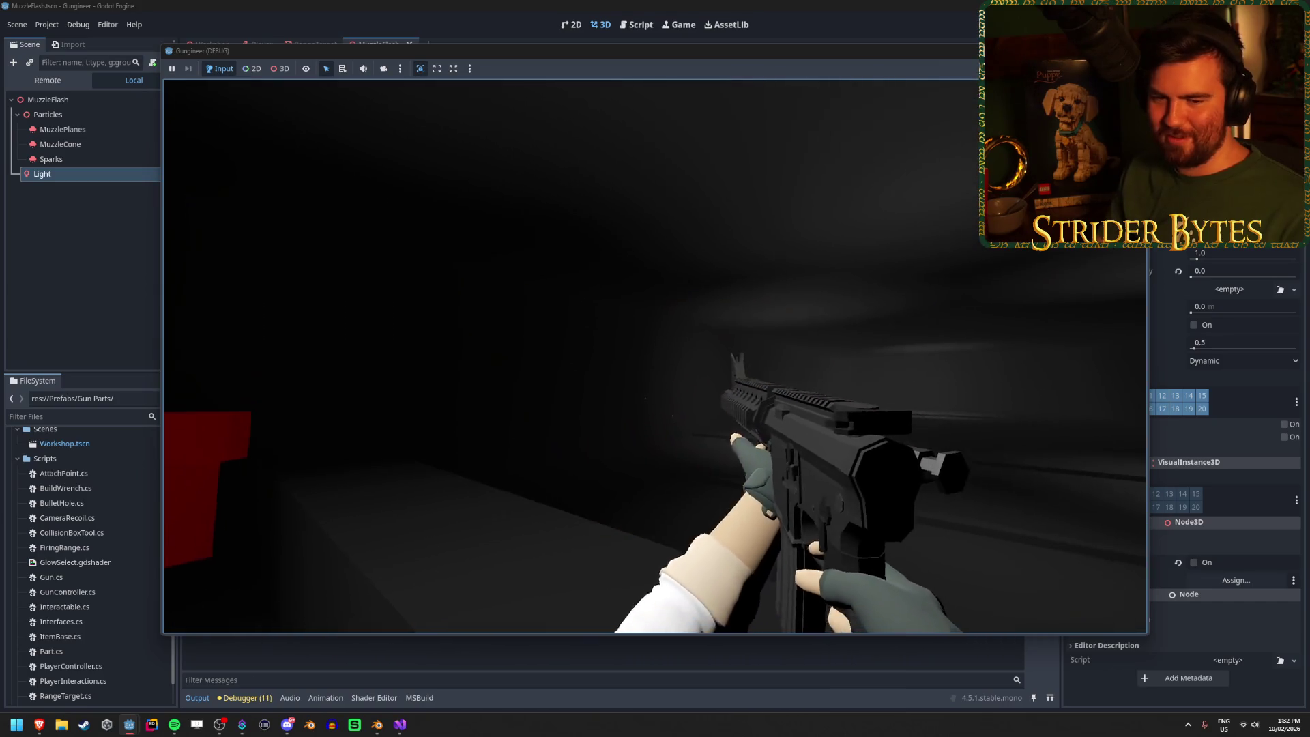
pyautogui.press('F8')
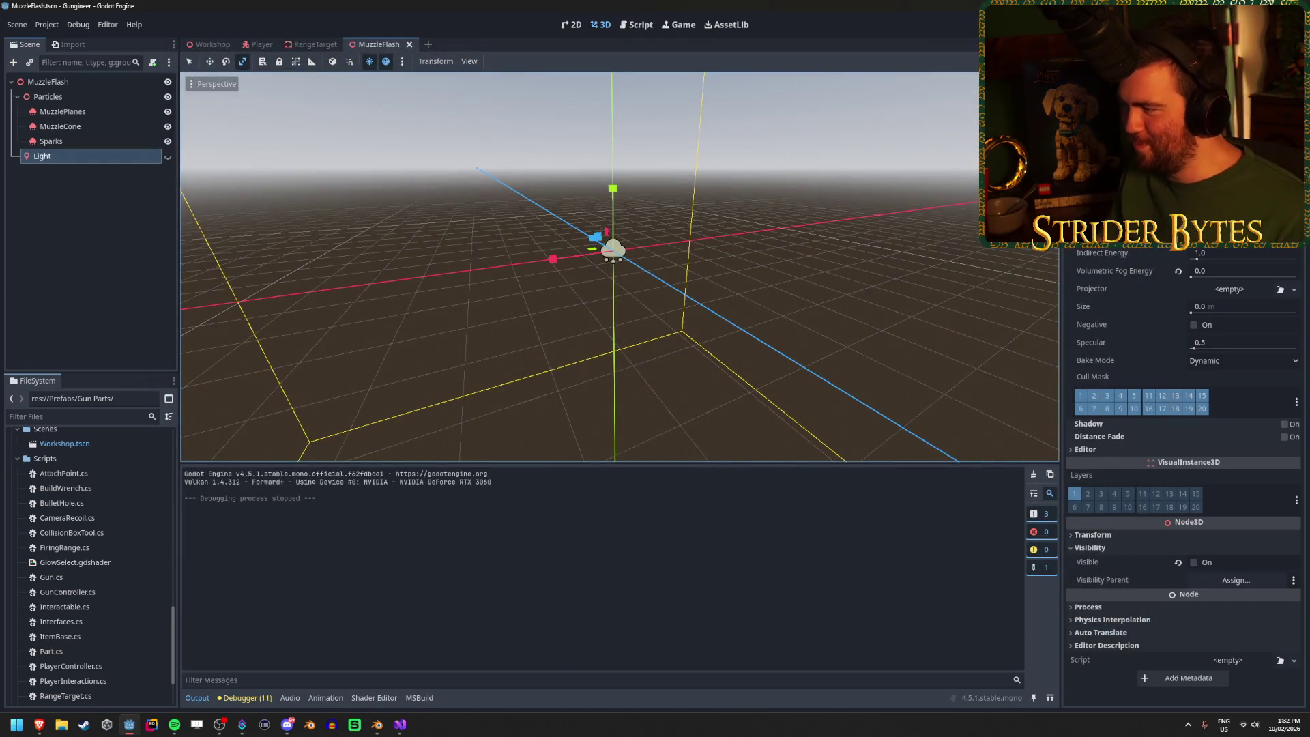
# Step: Warm the Light colour toward orange (G 0.716, B 0.5, intensity 3.0) and return to the Workshop scene
pyautogui.click(1242, 218)
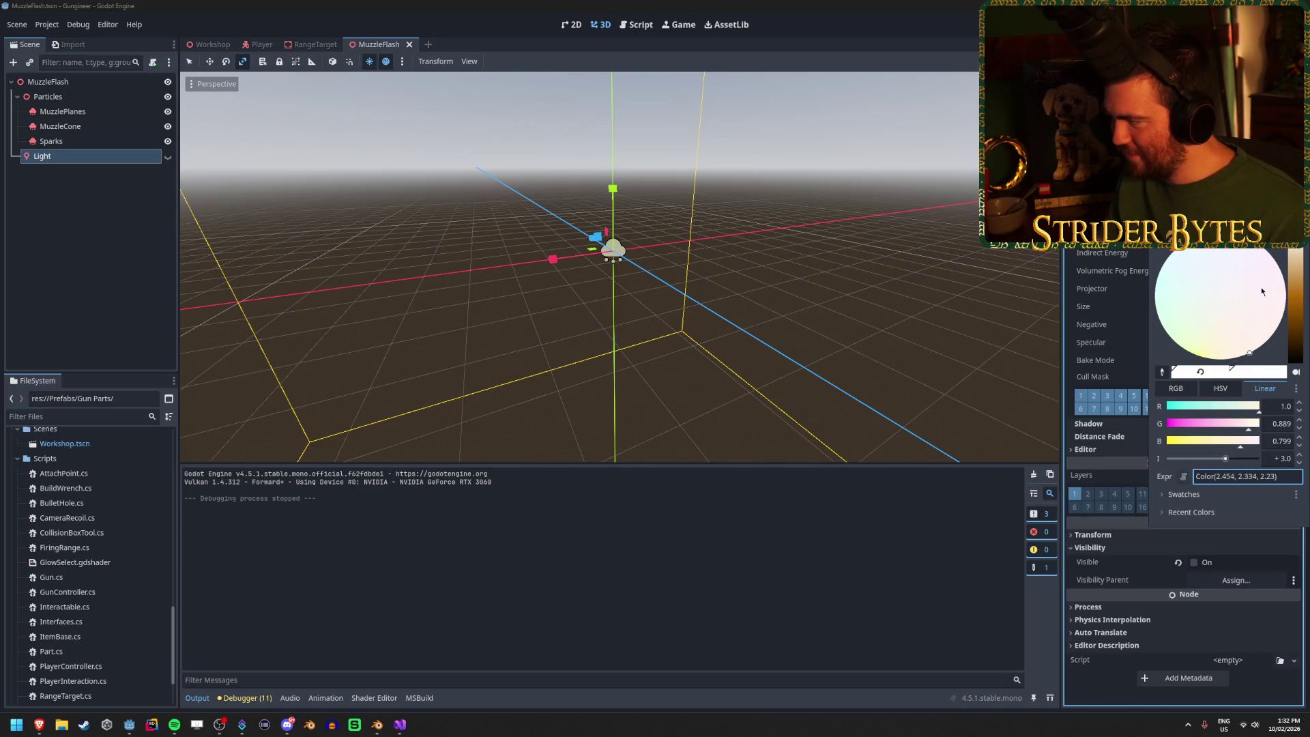
pyautogui.moveTo(1295, 232); pyautogui.dragTo(1302, 250)
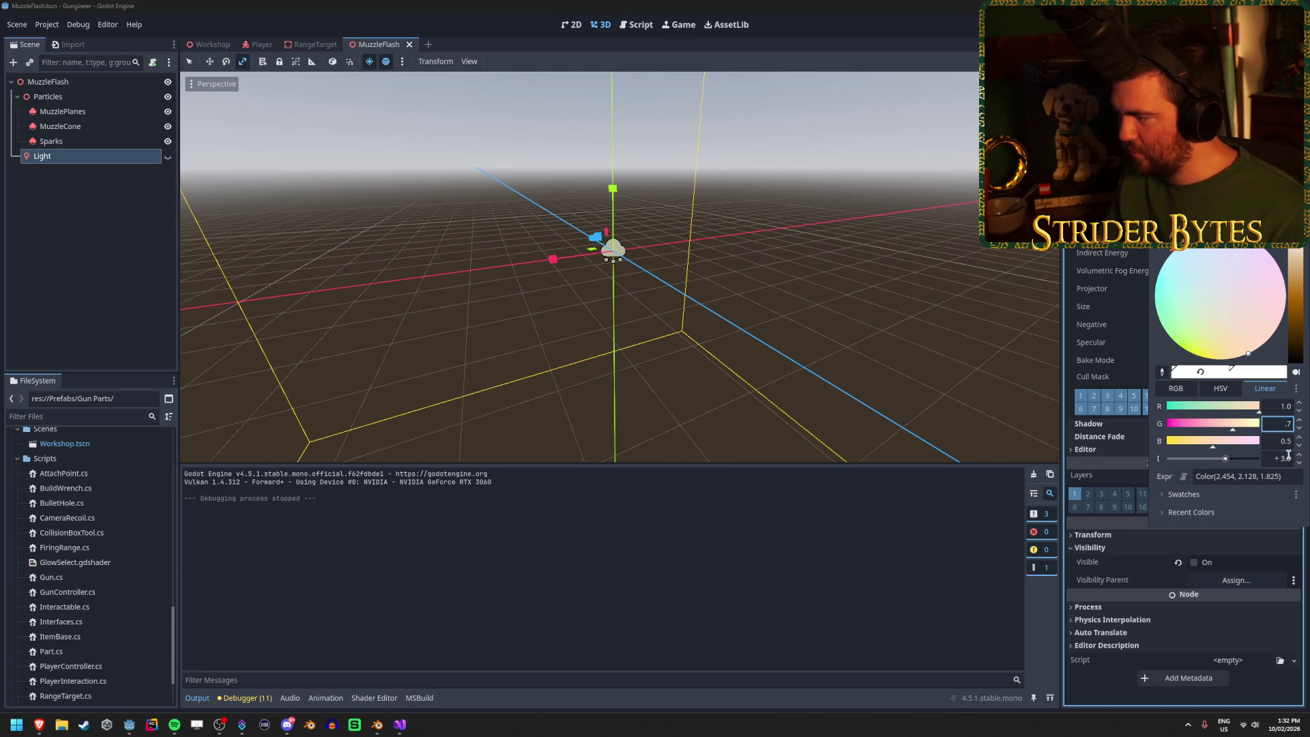
pyautogui.click(1119, 416)
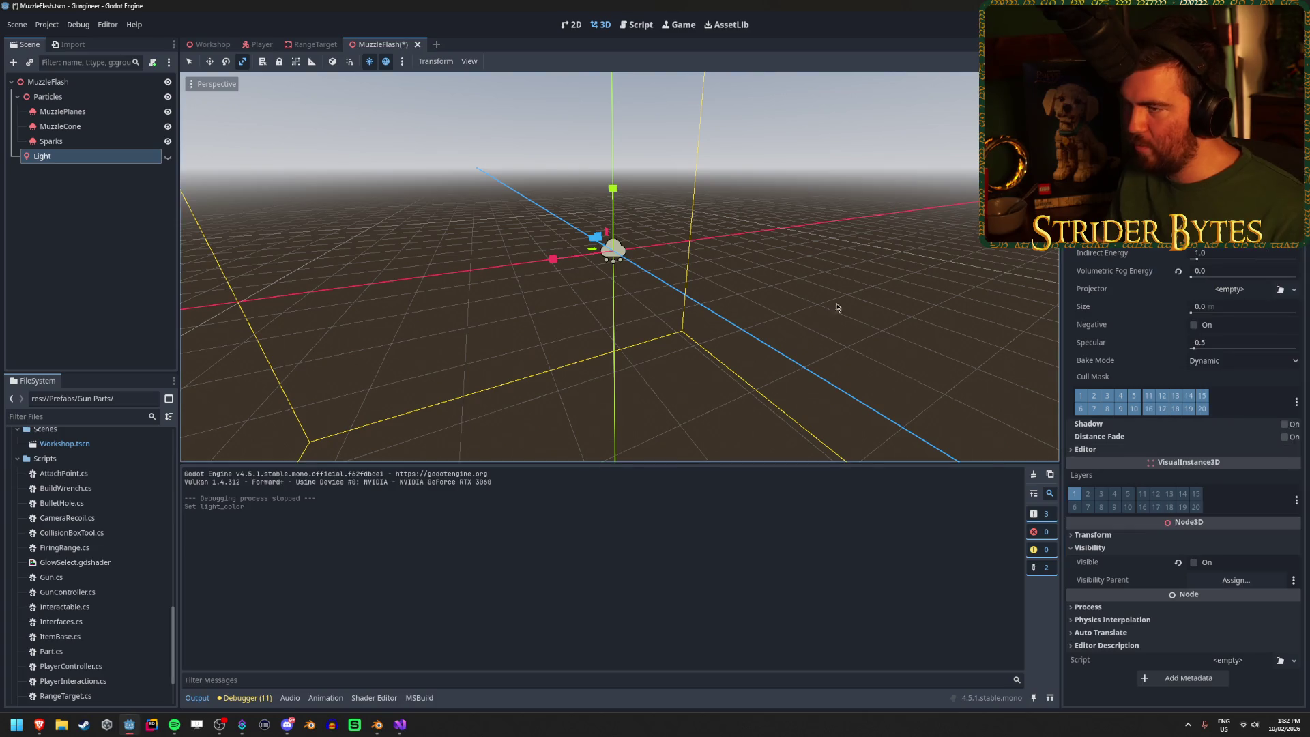
pyautogui.click(211, 45)
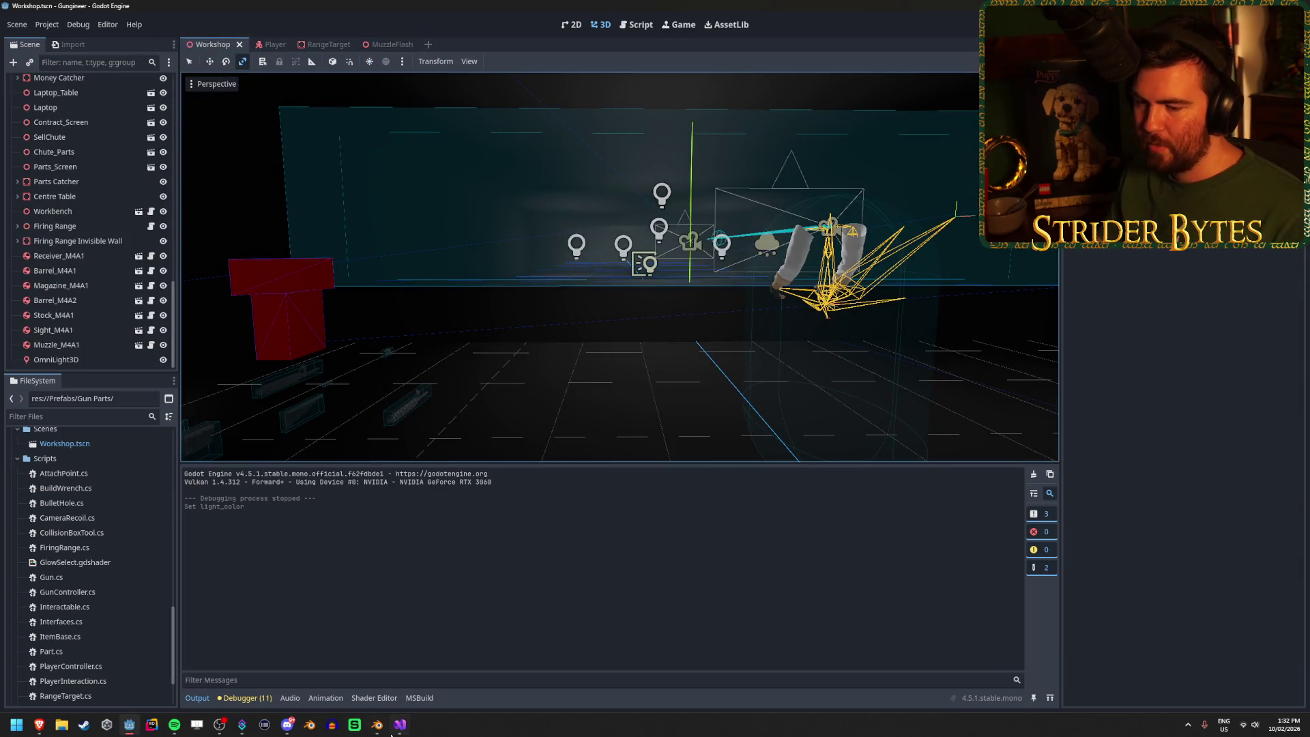
pyautogui.hotkey('alt', 'Tab')
# Step: Change the CreateTimer argument on line 172 to 0.05f and return to Godot
pyautogui.press('BackSpace')
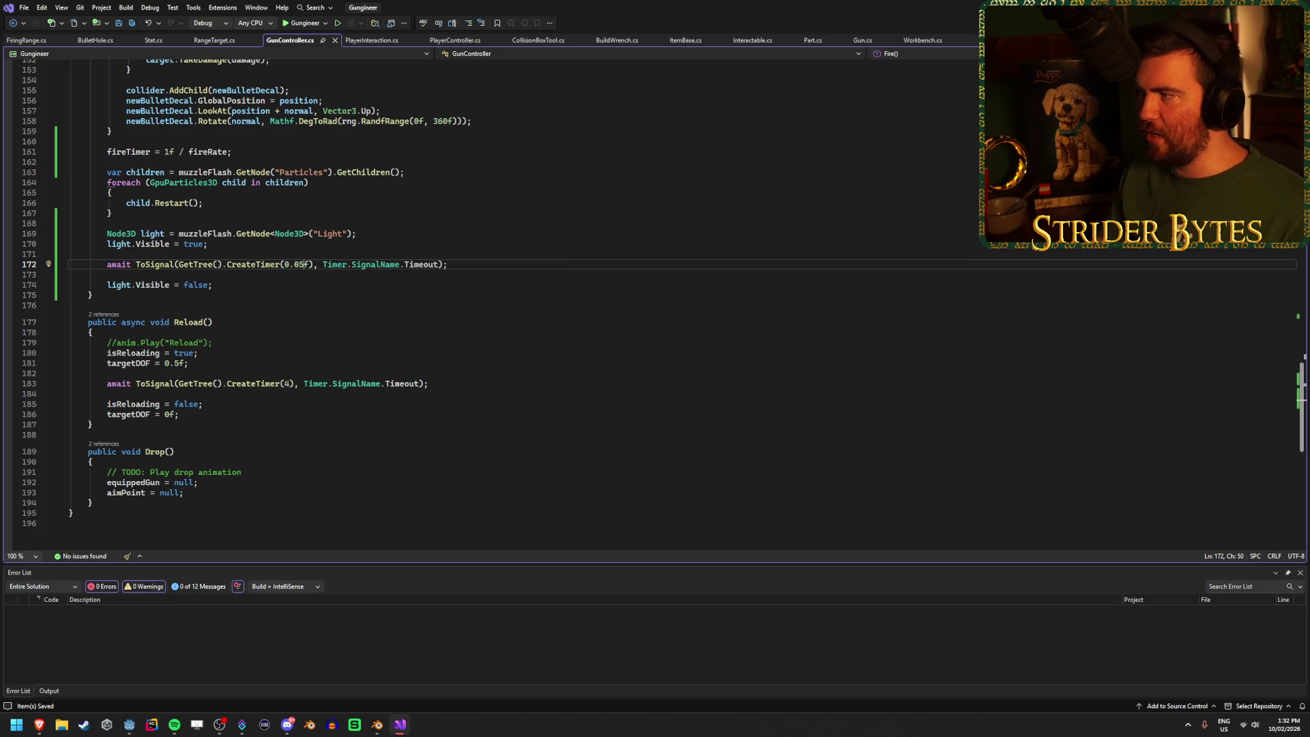
pyautogui.hotkey('alt', 'Tab')
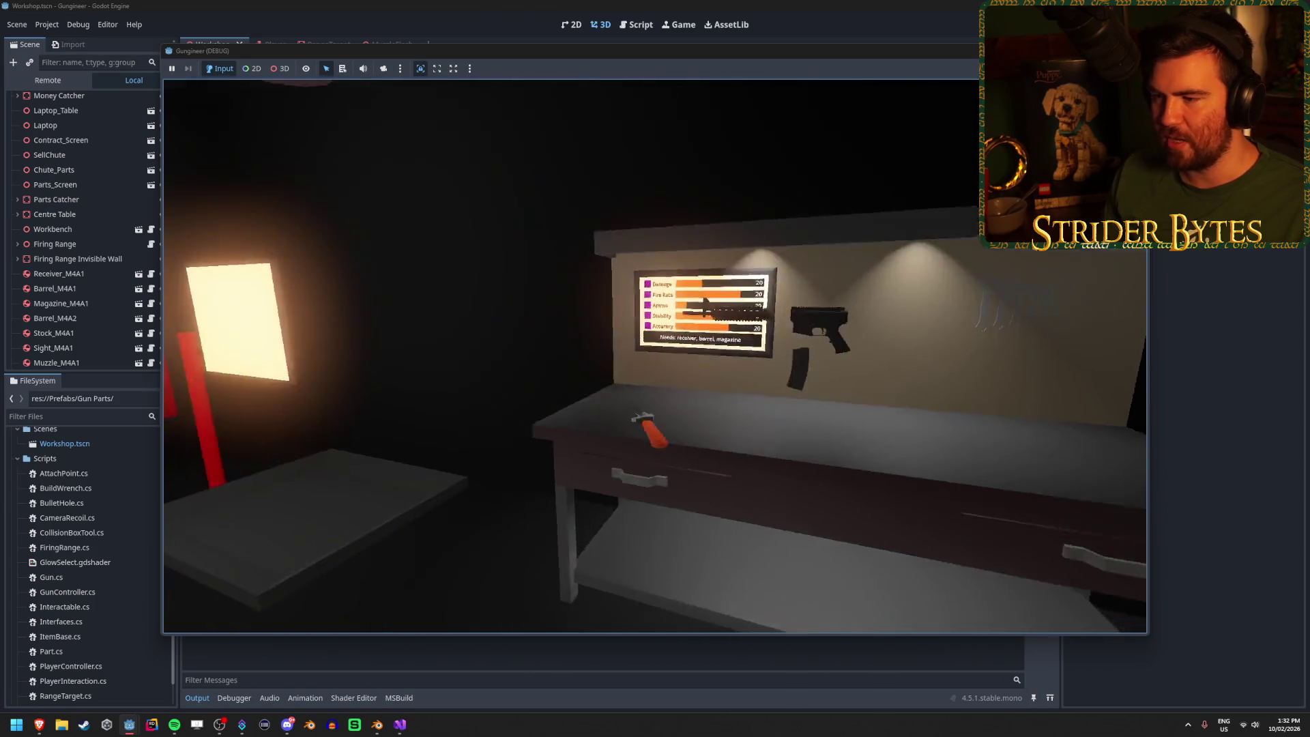
# Step: Equip the M4 rifle, fire bursts at the lit target and in the dark, then stop the game
pyautogui.press('e')
pyautogui.click(655, 356)
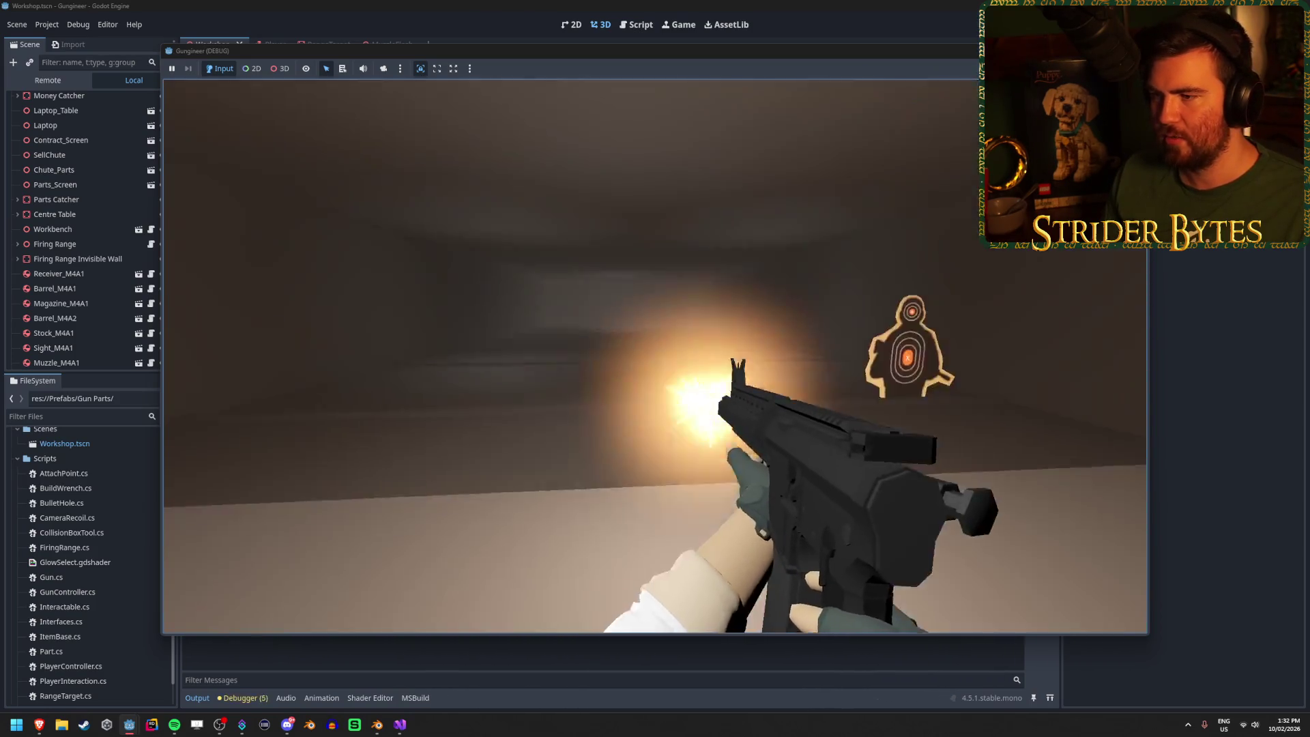
pyautogui.click(655, 356)
pyautogui.click(655, 356)
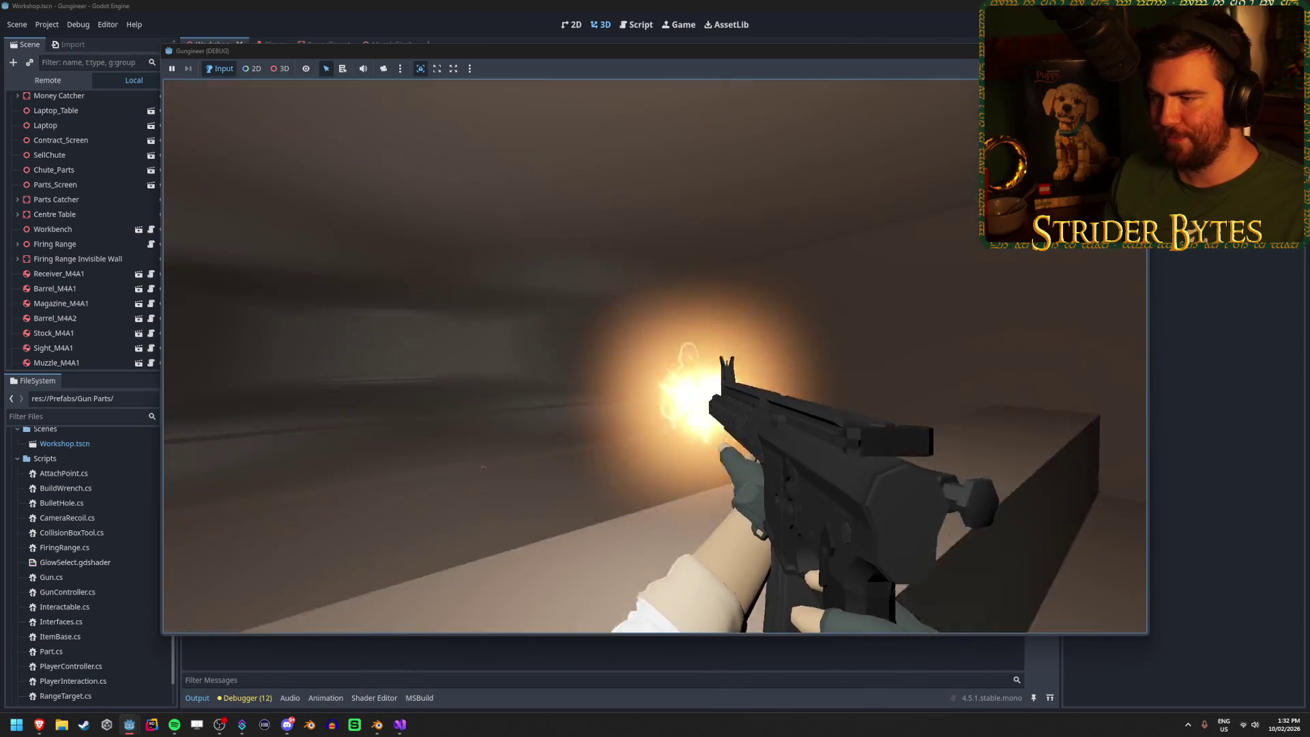
pyautogui.click(655, 357)
pyautogui.click(656, 356)
pyautogui.click(655, 356)
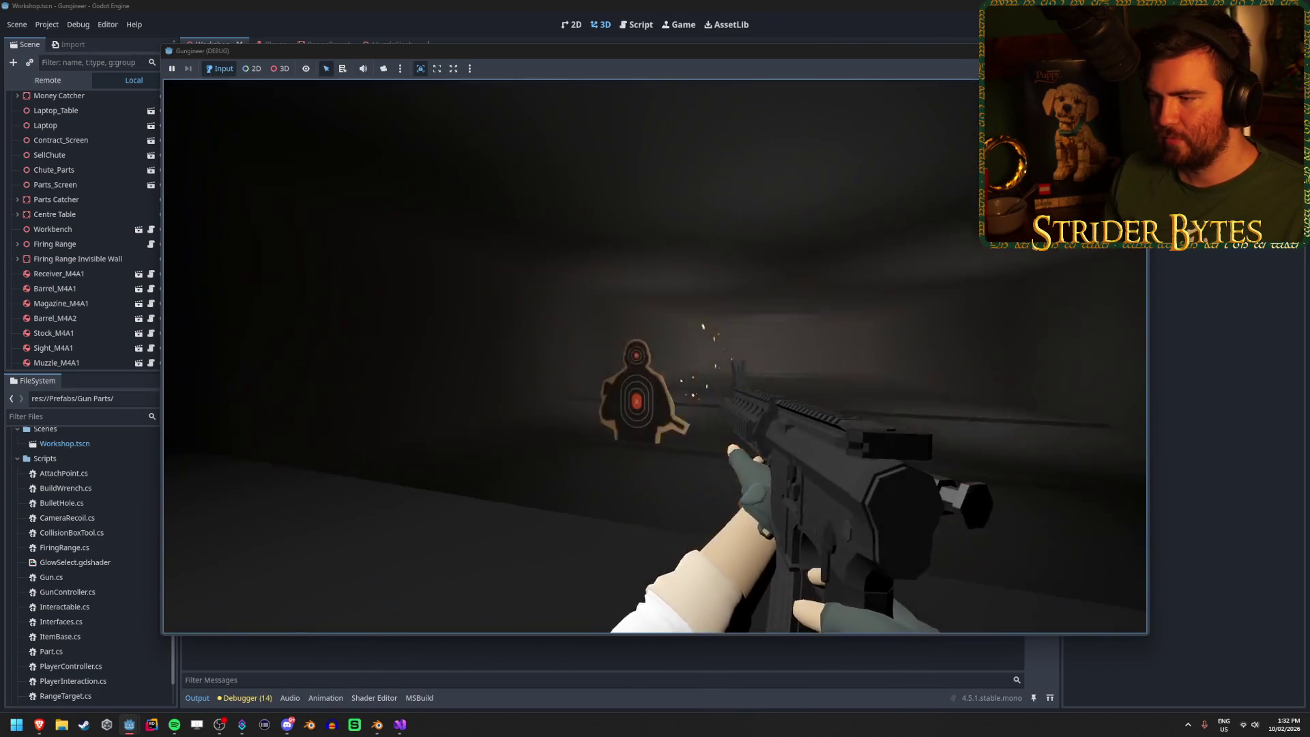
pyautogui.click(656, 356)
pyautogui.click(656, 357)
pyautogui.click(655, 356)
pyautogui.click(655, 357)
pyautogui.click(655, 357)
pyautogui.click(656, 356)
pyautogui.click(655, 356)
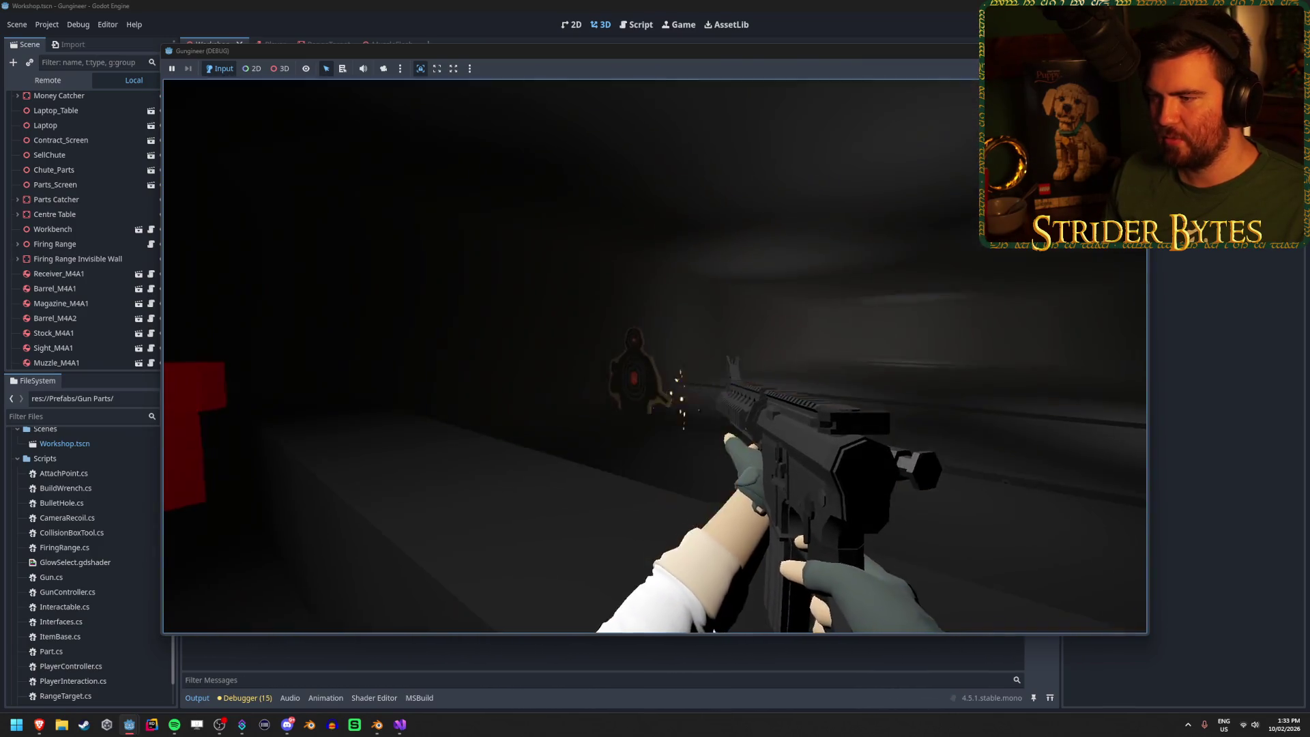
pyautogui.click(655, 356)
pyautogui.press('F8')
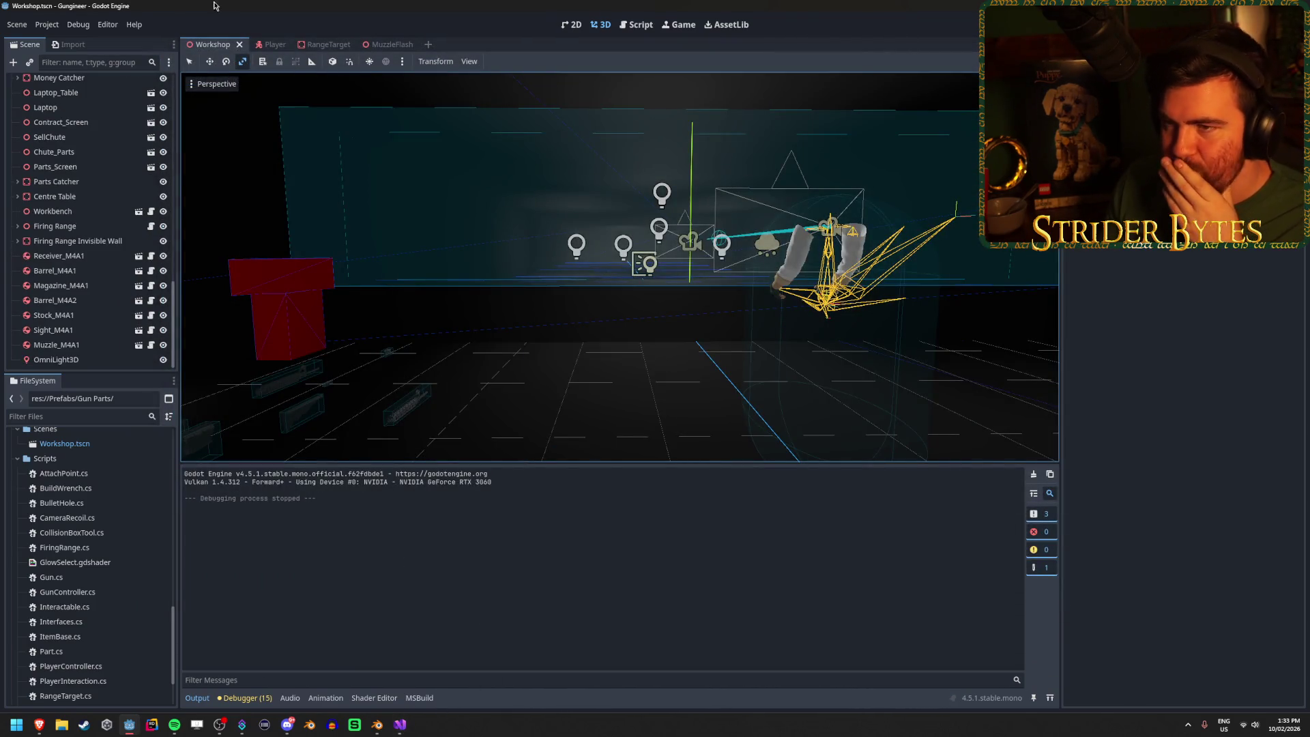
# Step: Enter a new Energy value for the MuzzleFlash scene's Light in the Inspector
pyautogui.click(389, 45)
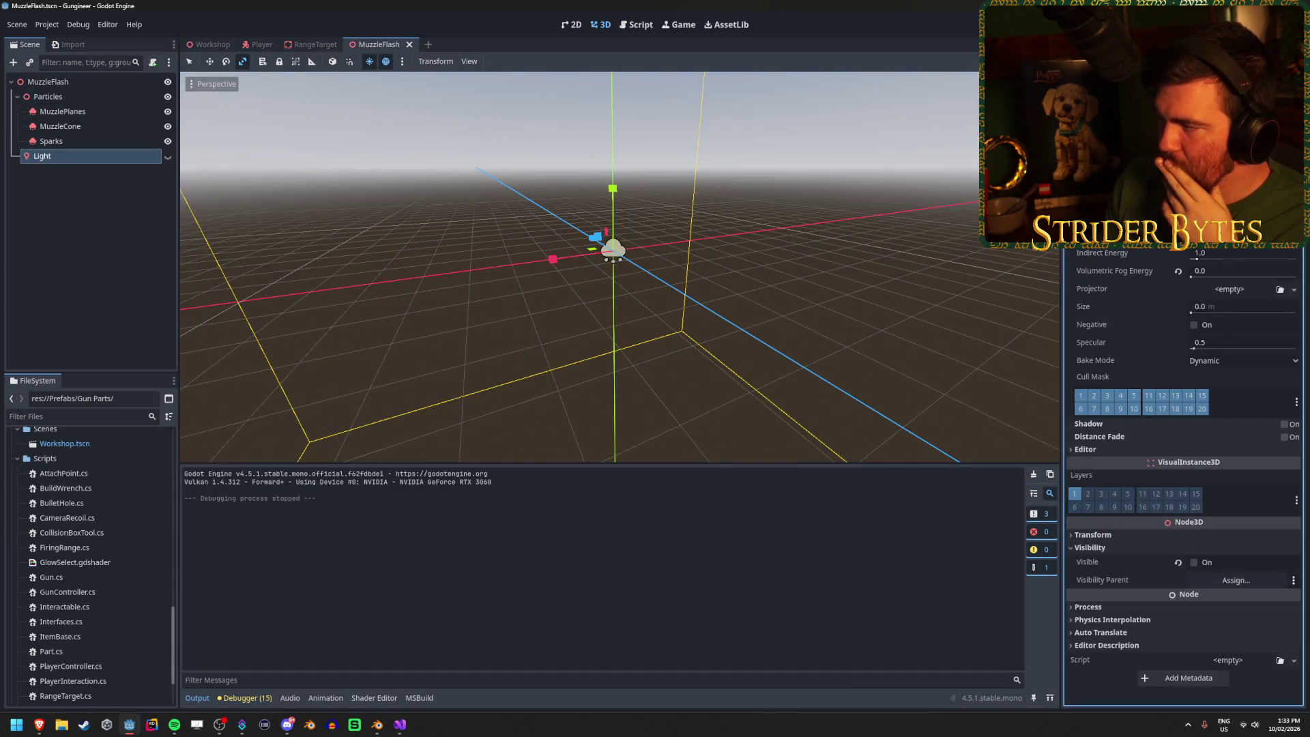
pyautogui.press('Return')
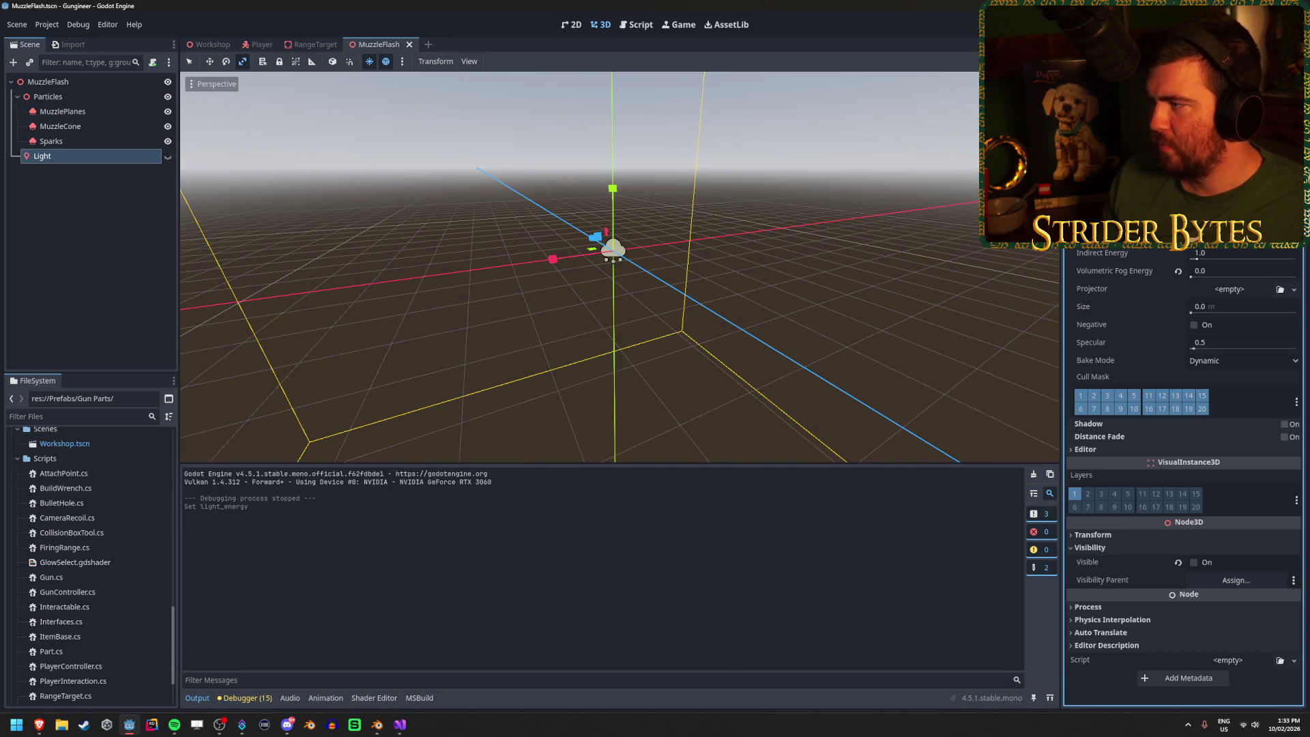
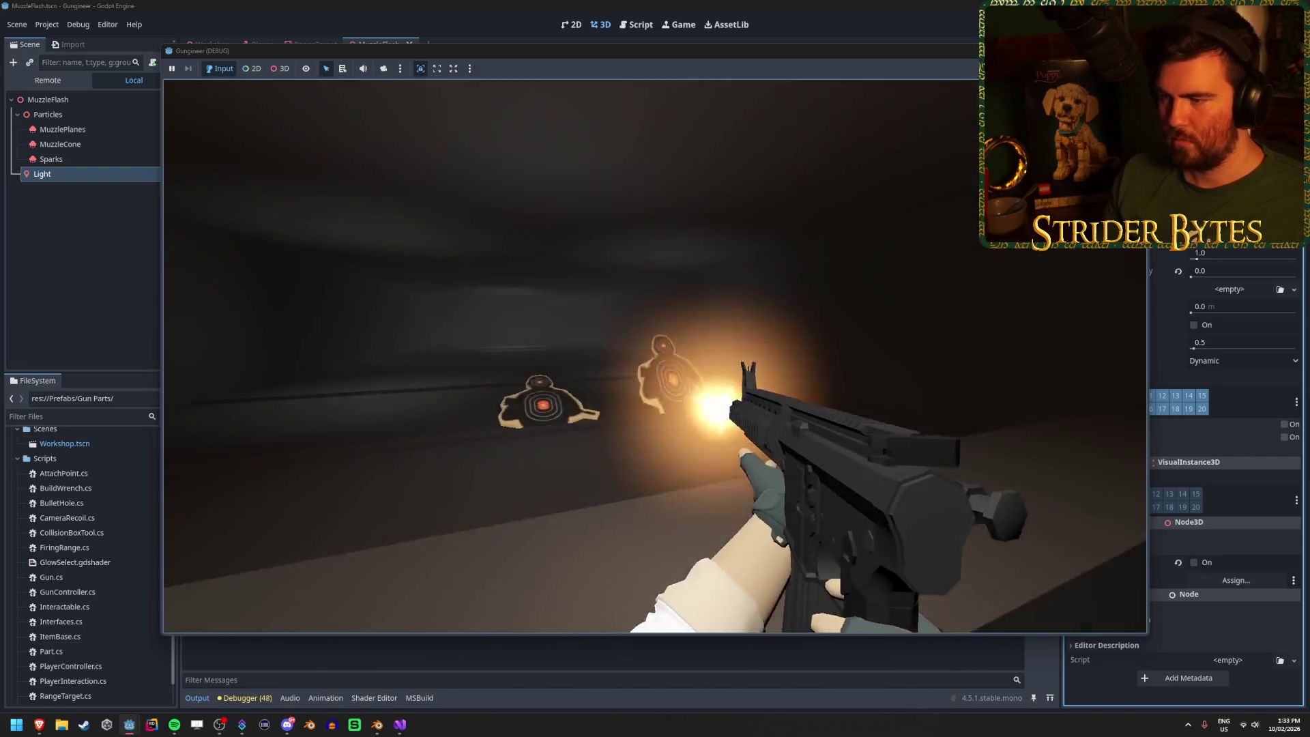
# Step: Turn toward the range, fire eight shots at the red box and targets, then stop with F8
pyautogui.press('F8')
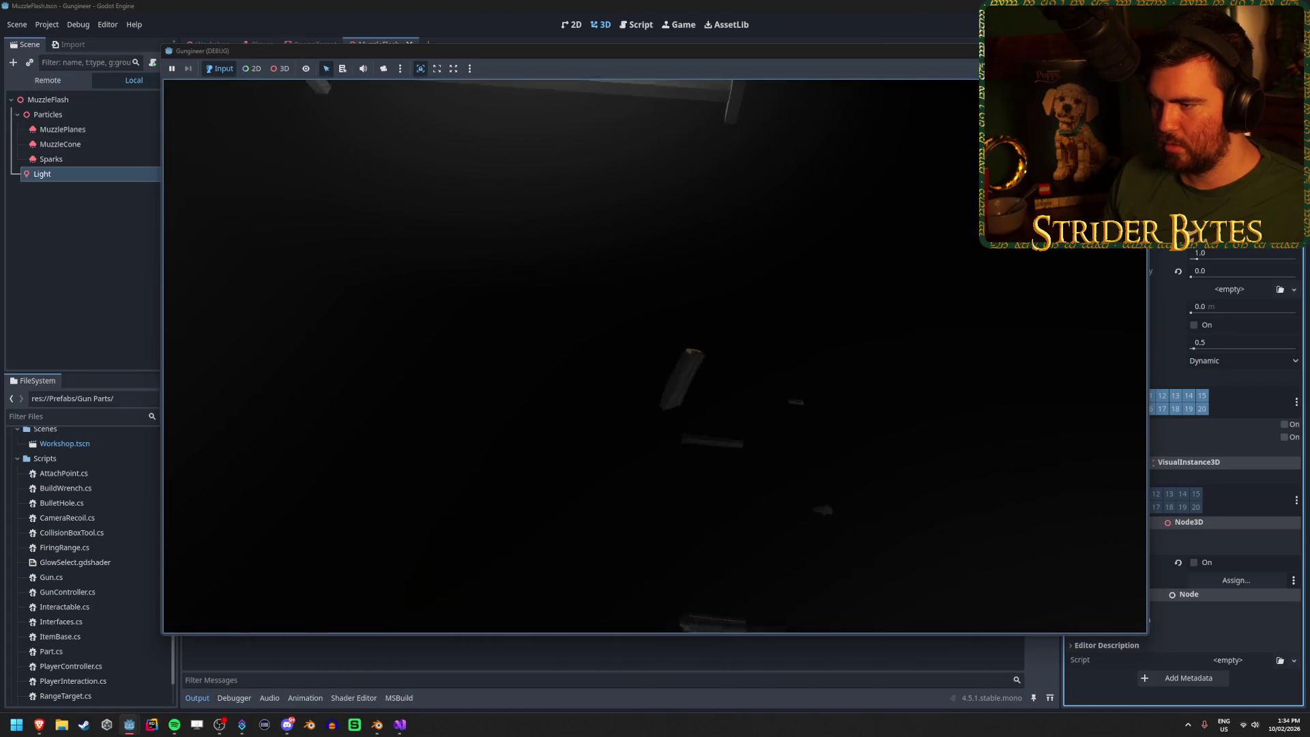
pyautogui.press('e')
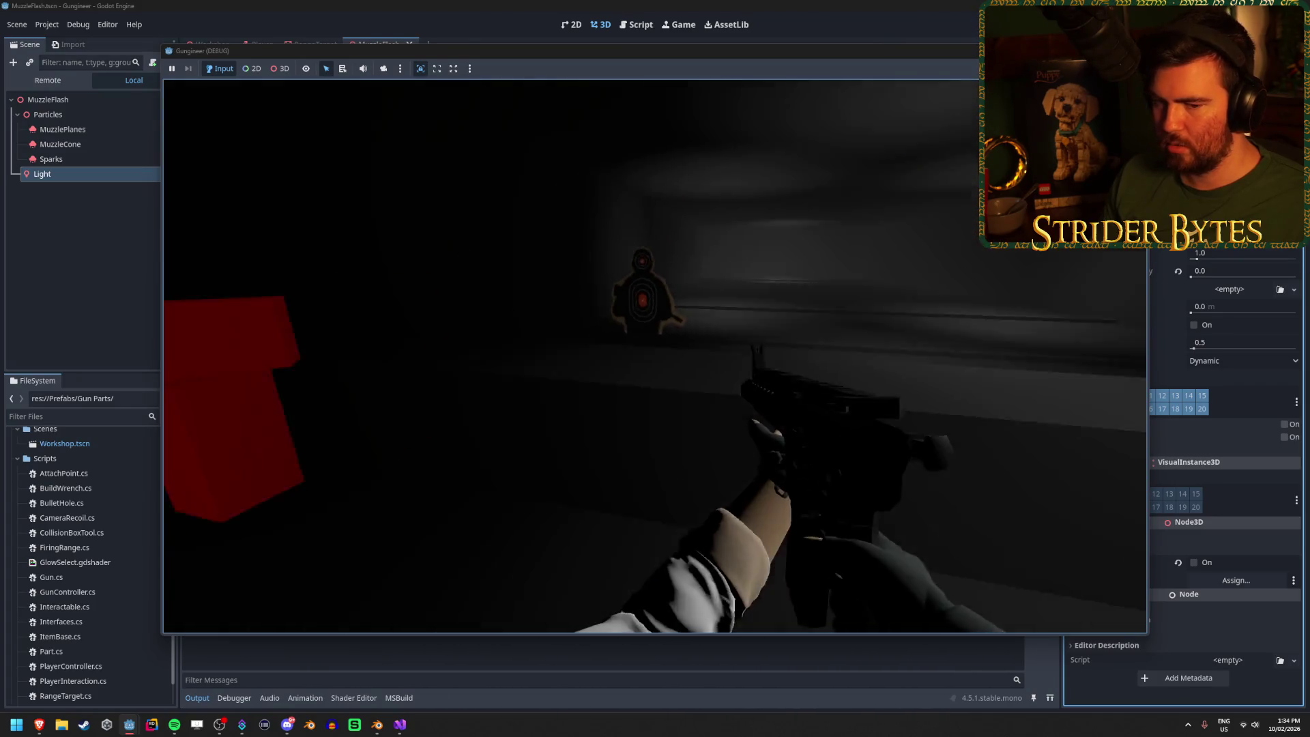
pyautogui.click(655, 355)
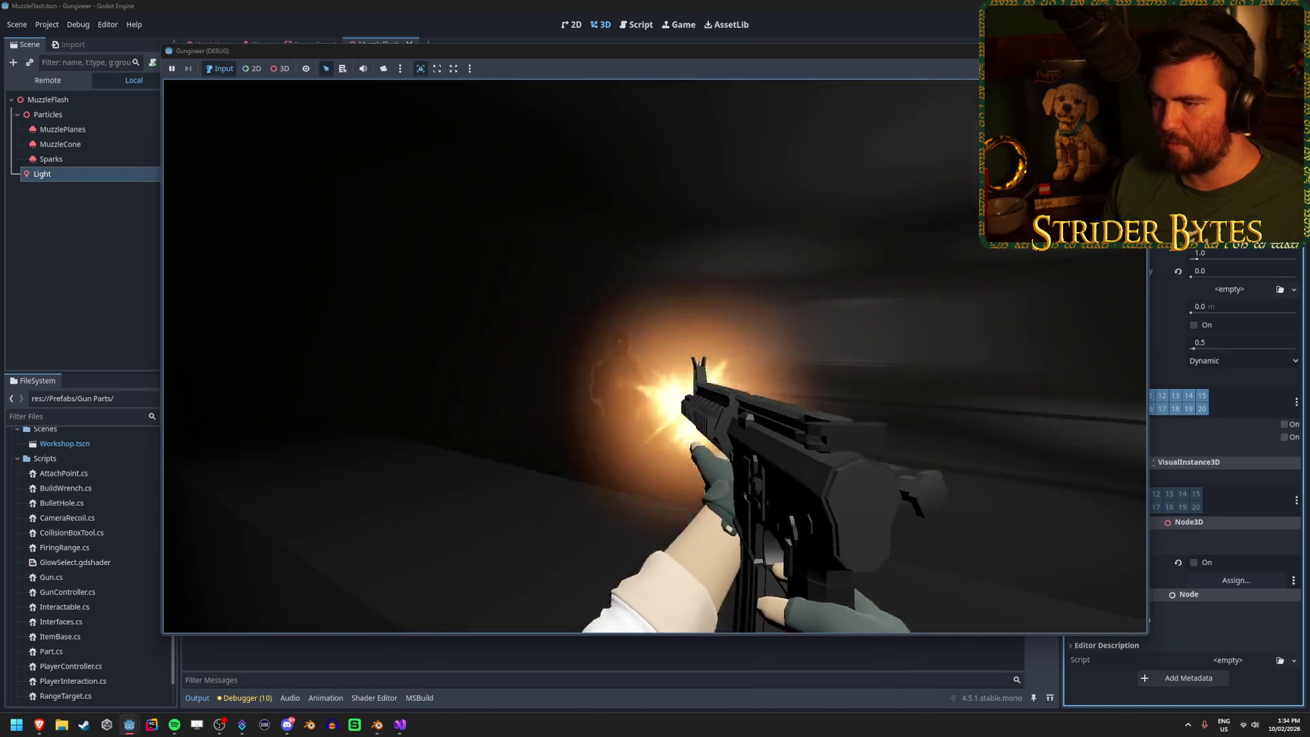
pyautogui.click(655, 355)
pyautogui.click(655, 355)
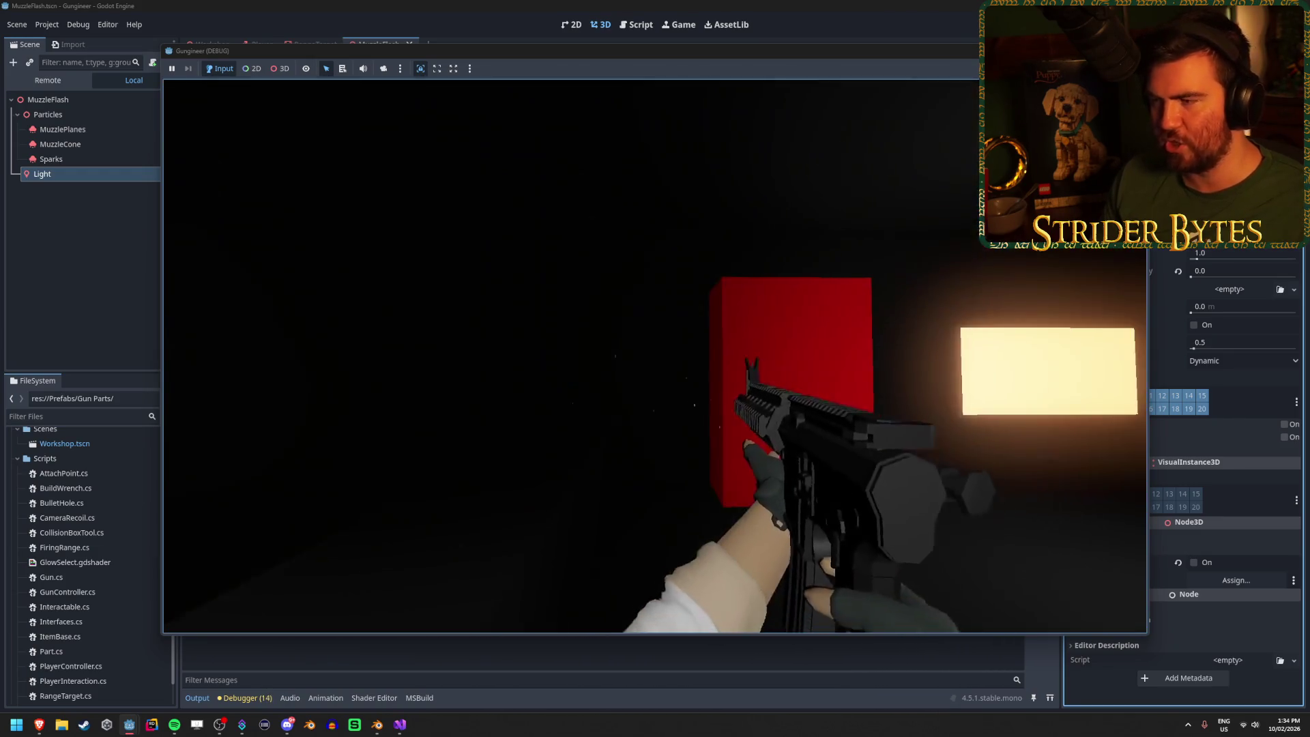
pyautogui.click(655, 356)
pyautogui.click(655, 356)
pyautogui.click(656, 355)
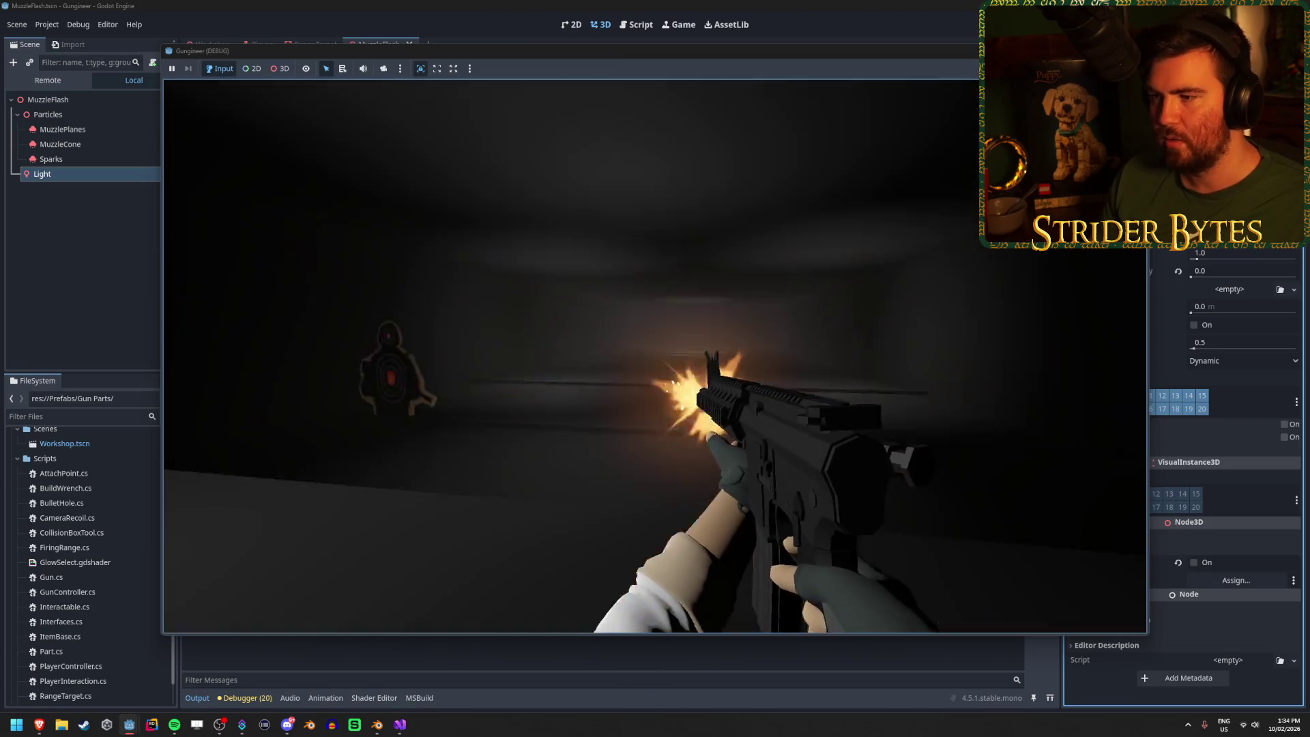
pyautogui.click(655, 356)
pyautogui.click(656, 356)
pyautogui.press('F8')
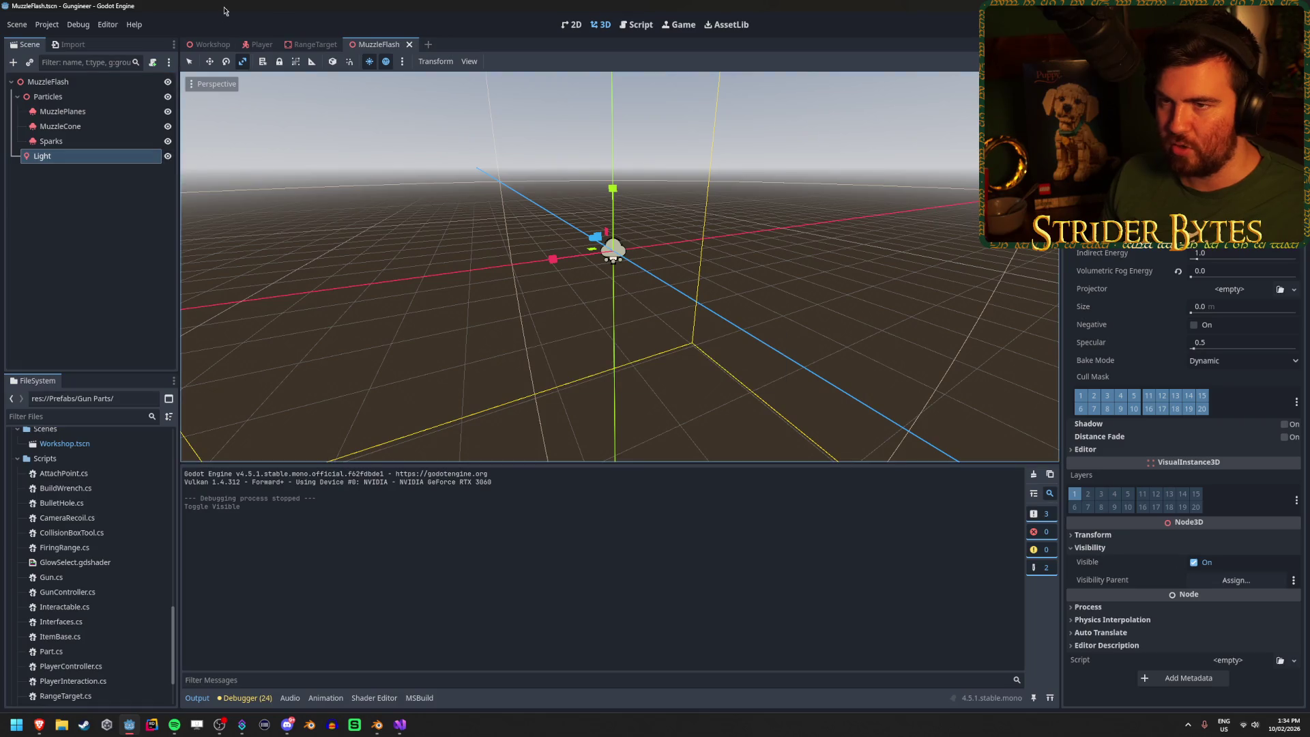
# Step: Make the MuzzleFlash Light node visible again and change its Omni Attenuation
pyautogui.click(209, 44)
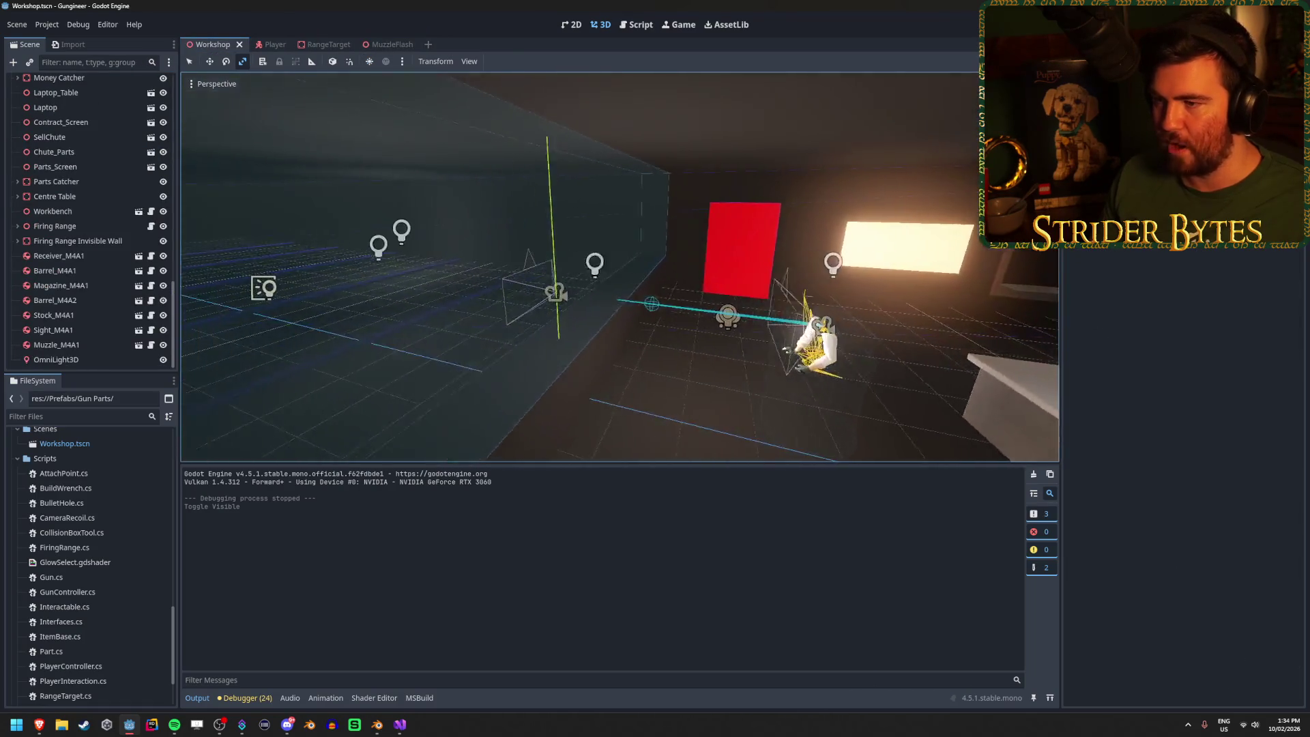
pyautogui.press('w')
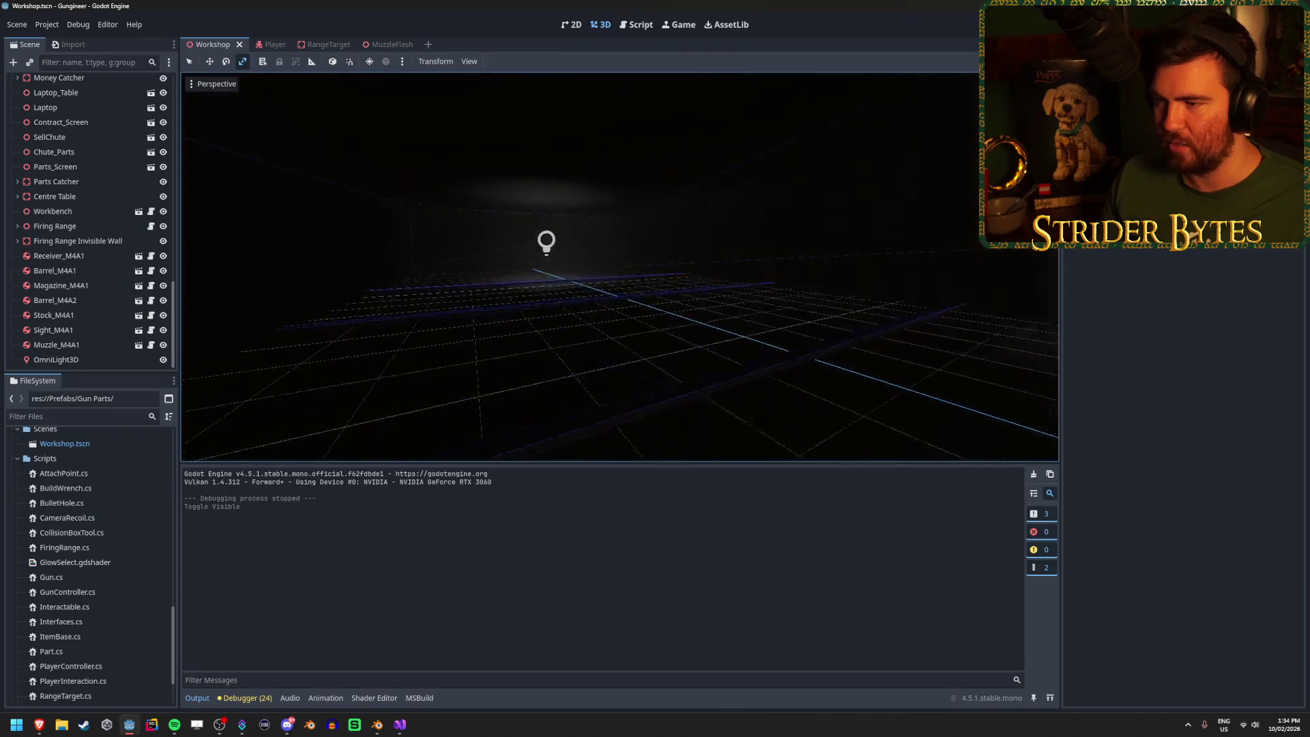
pyautogui.press('w')
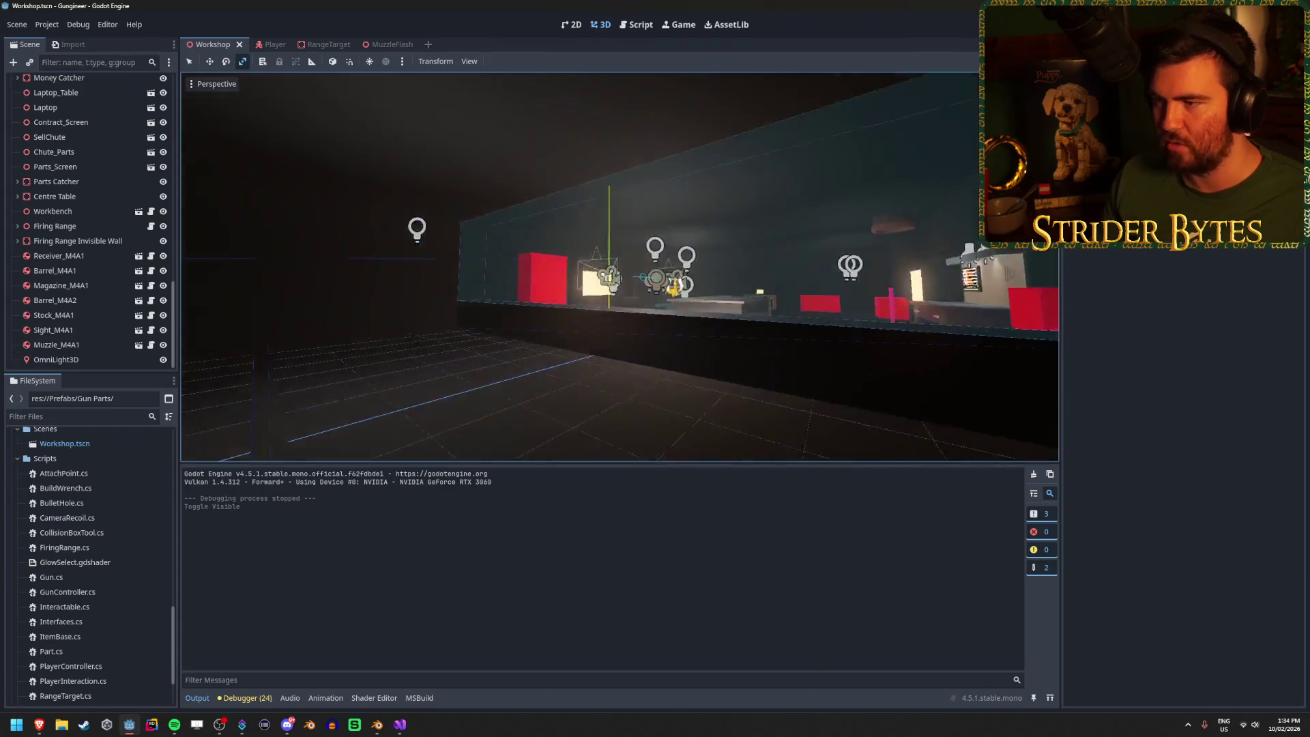
pyautogui.press('w')
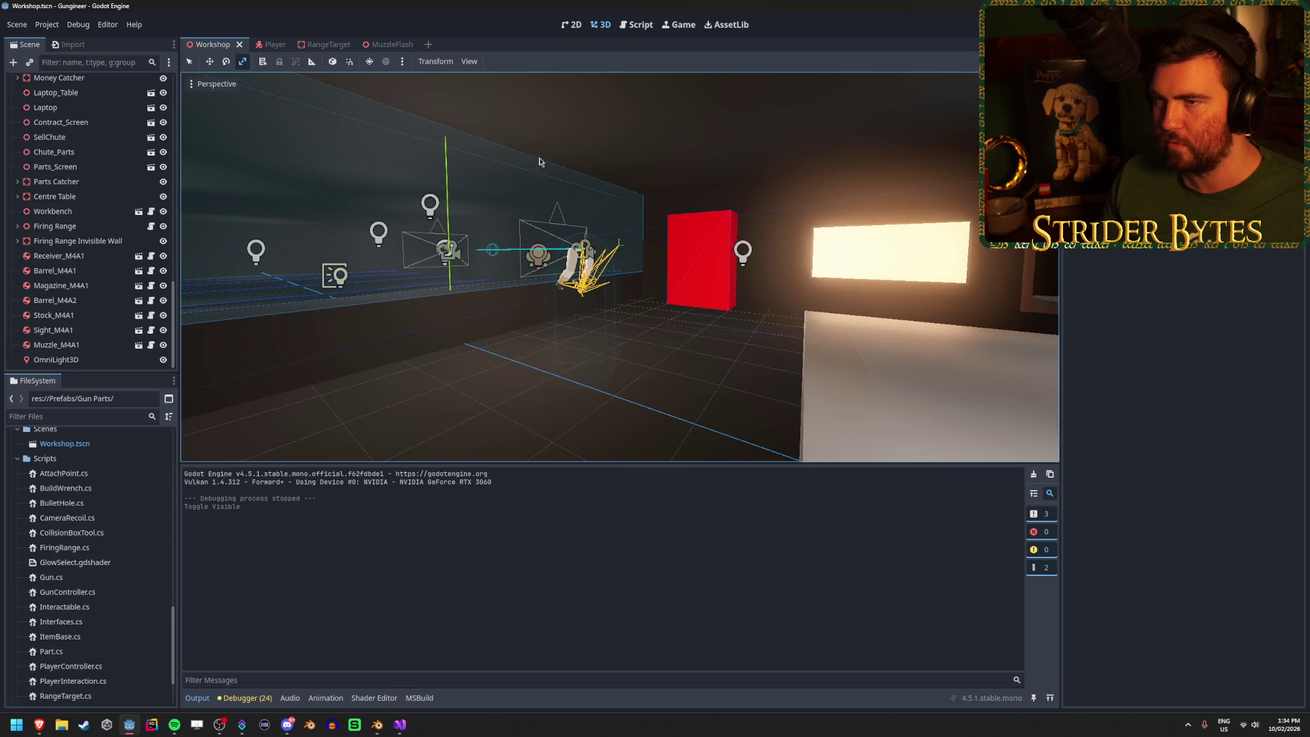
pyautogui.click(389, 47)
pyautogui.click(168, 157)
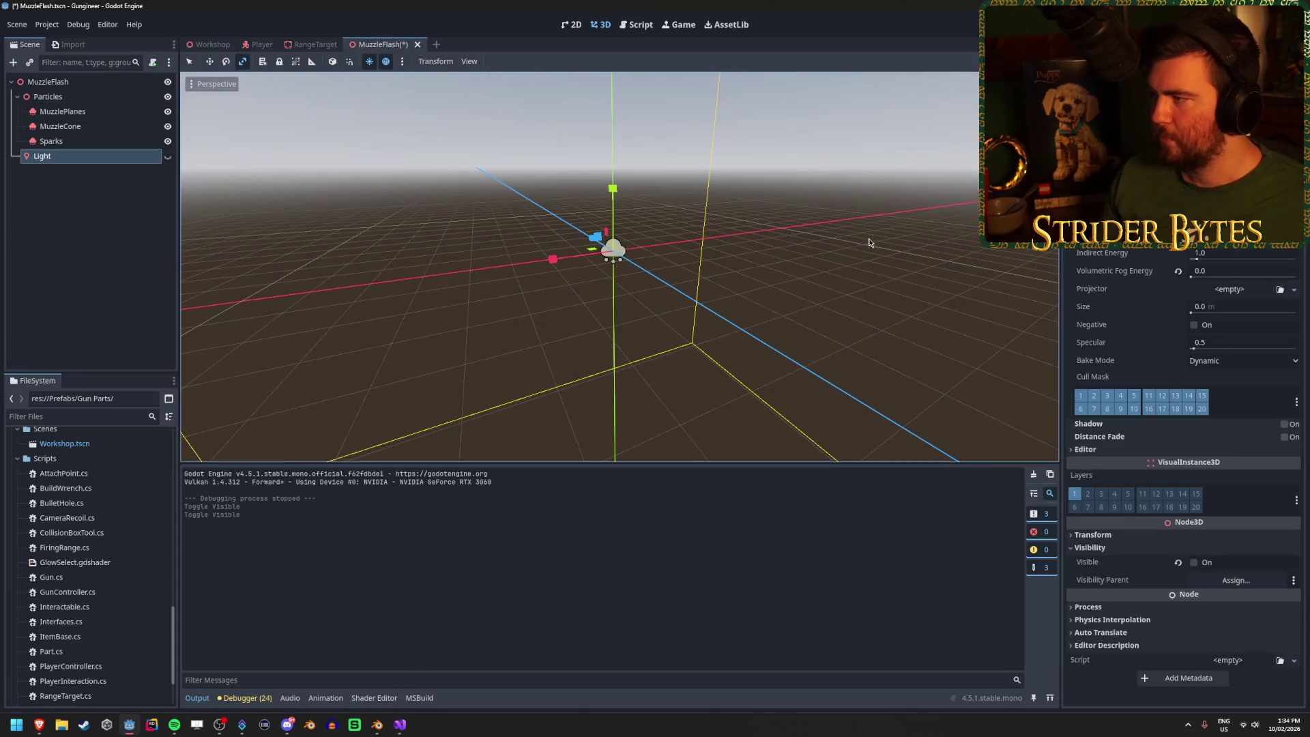
pyautogui.click(169, 157)
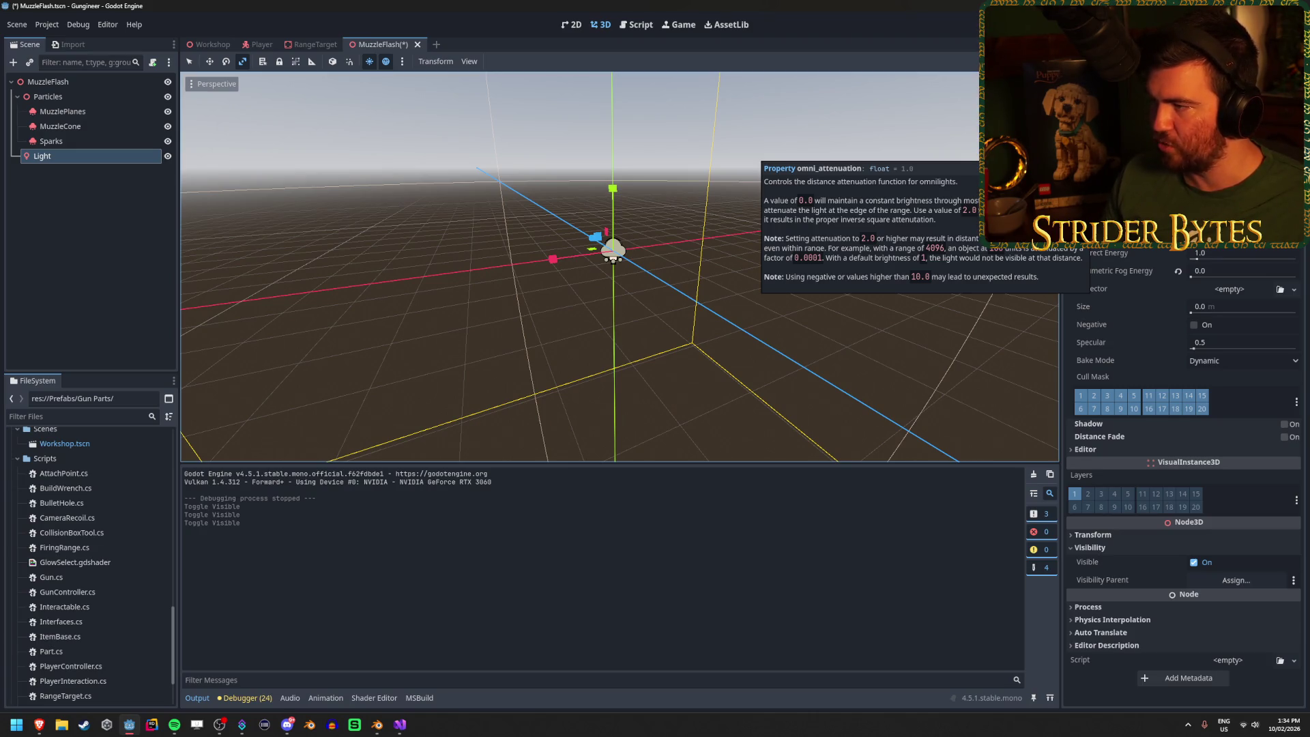
pyautogui.click(1091, 151)
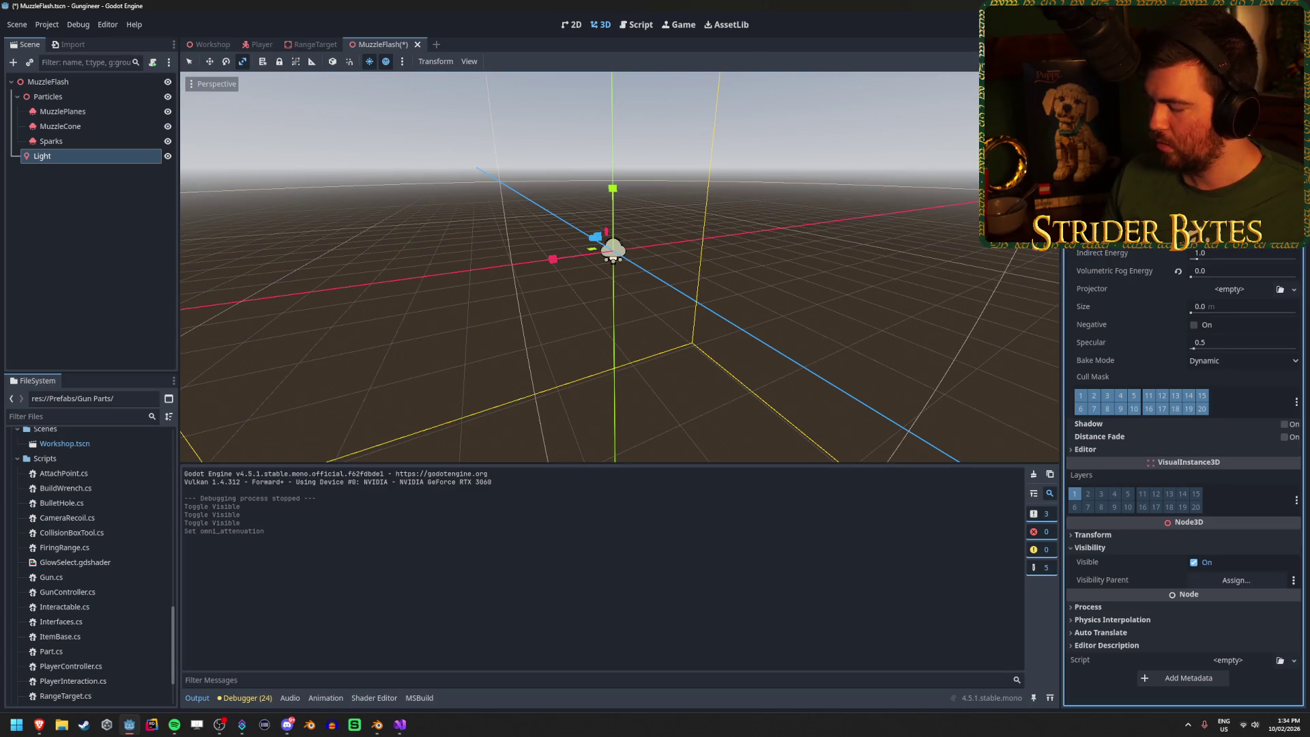
# Step: Check the red glow in the Workshop, then commit a larger Omni Range for the light
pyautogui.click(210, 45)
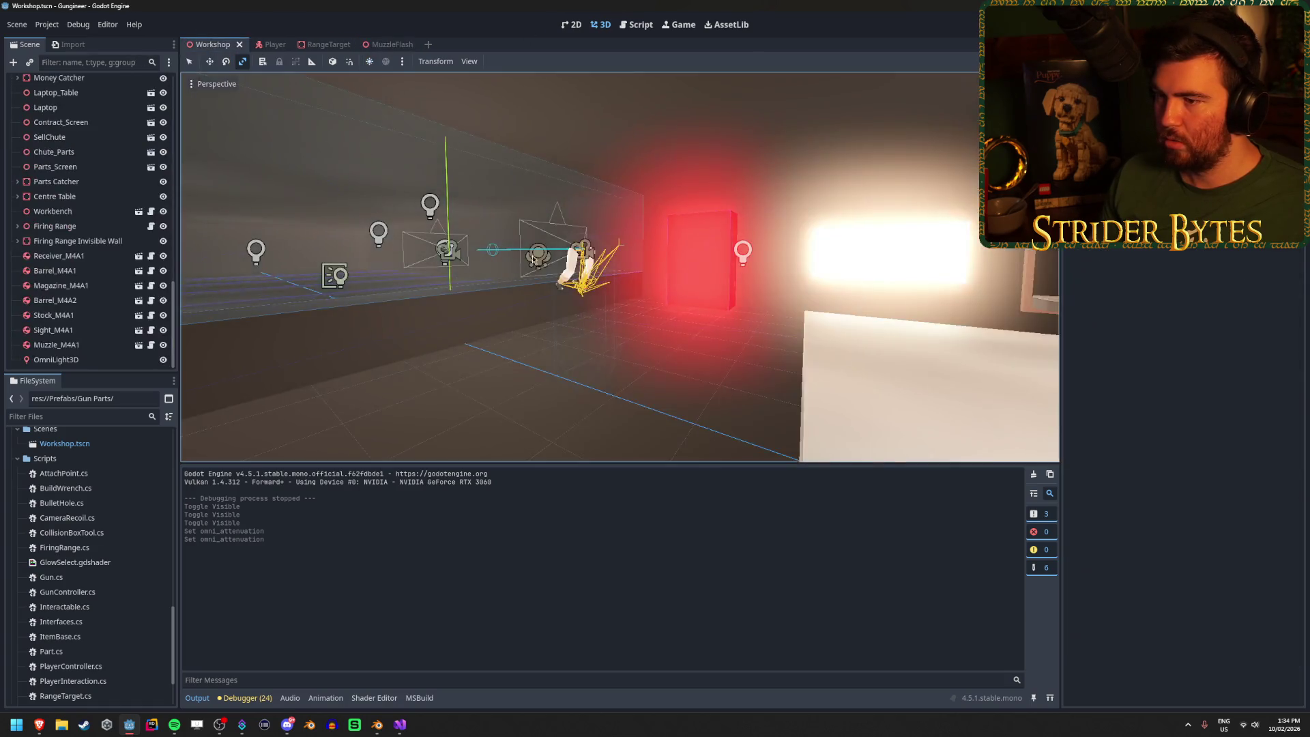
pyautogui.press('w')
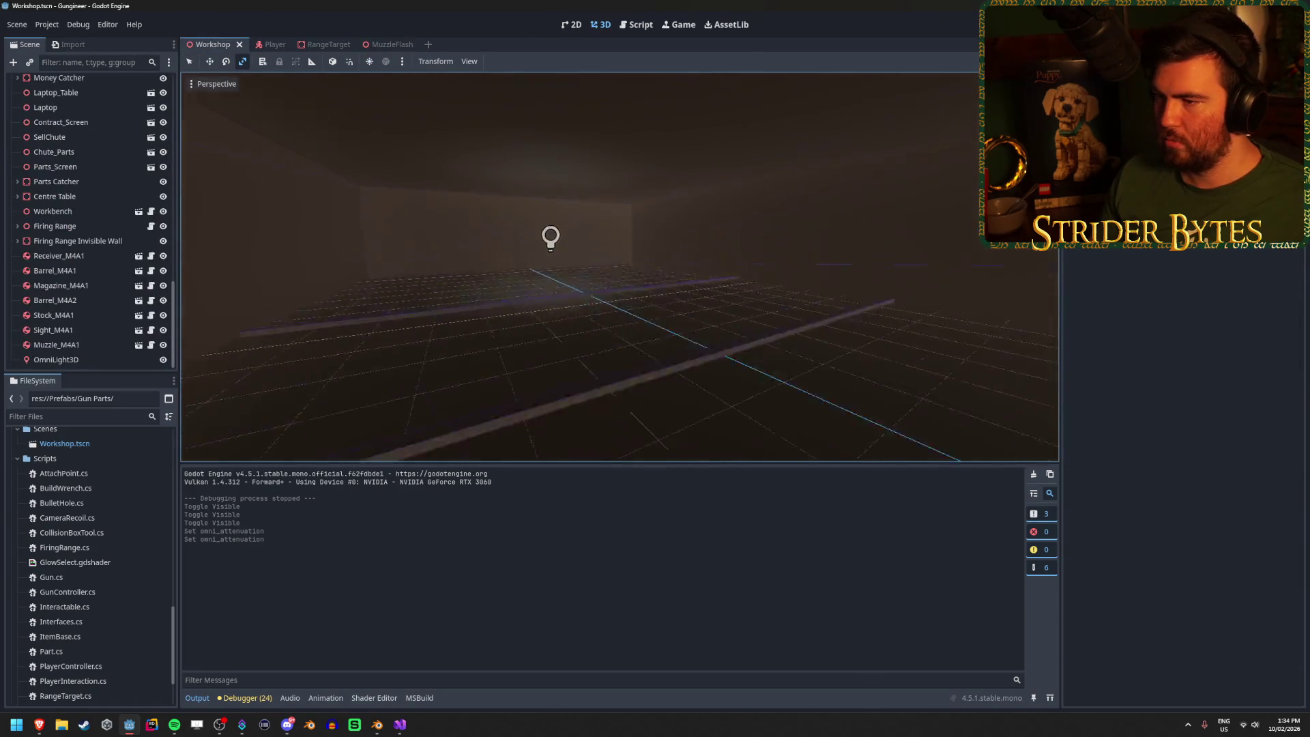
pyautogui.press('w')
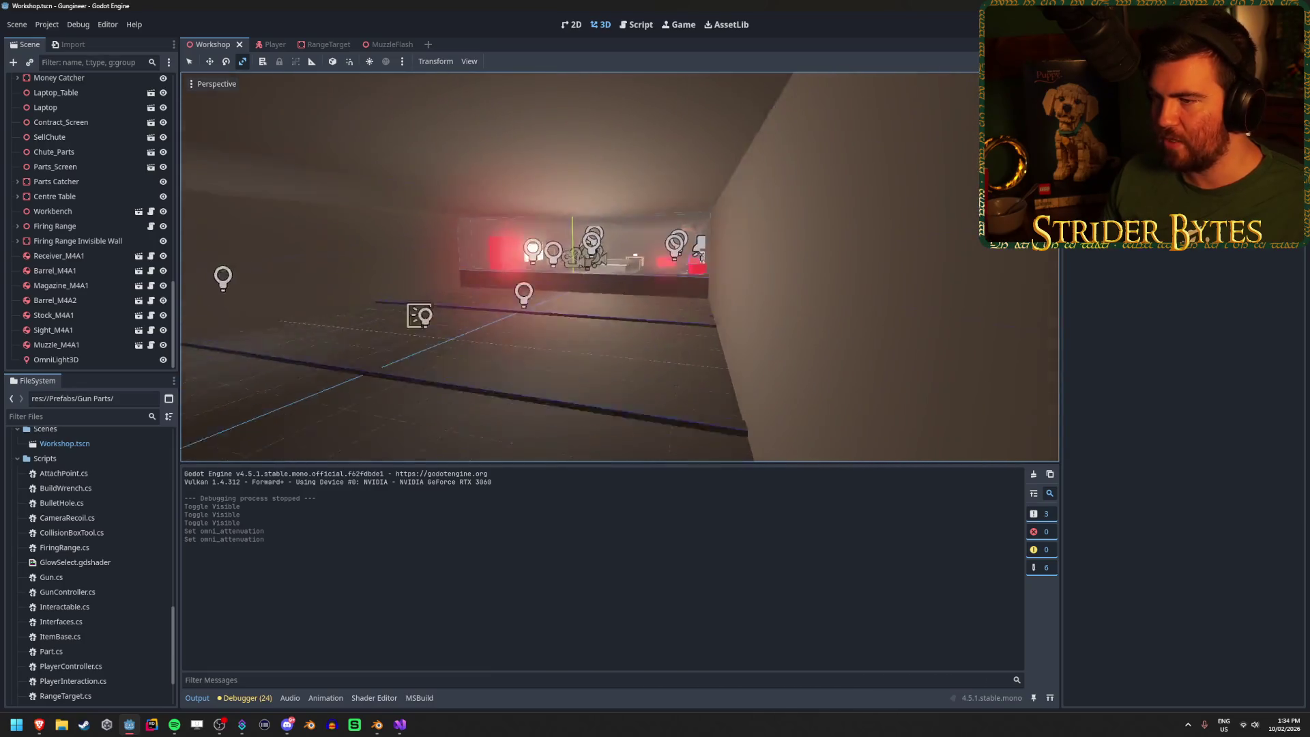
pyautogui.press('w')
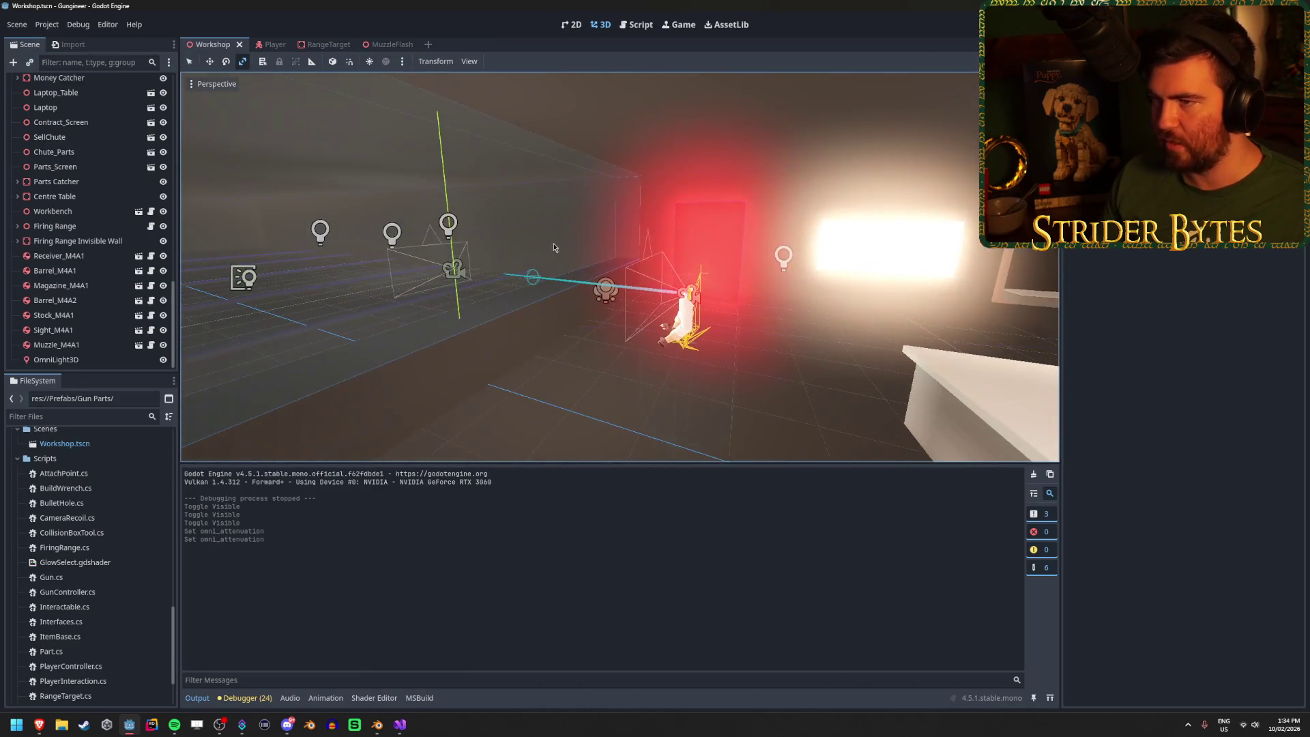
pyautogui.click(377, 45)
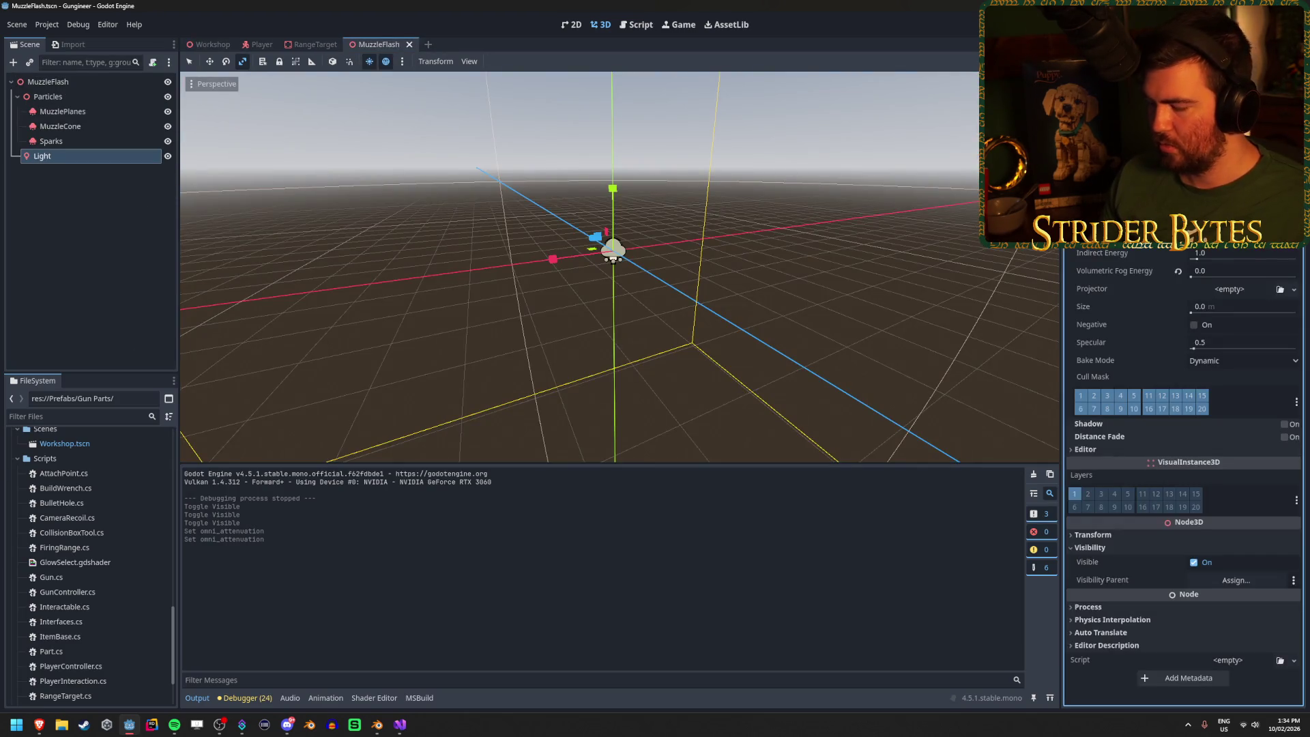
pyautogui.press('Return')
pyautogui.click(211, 45)
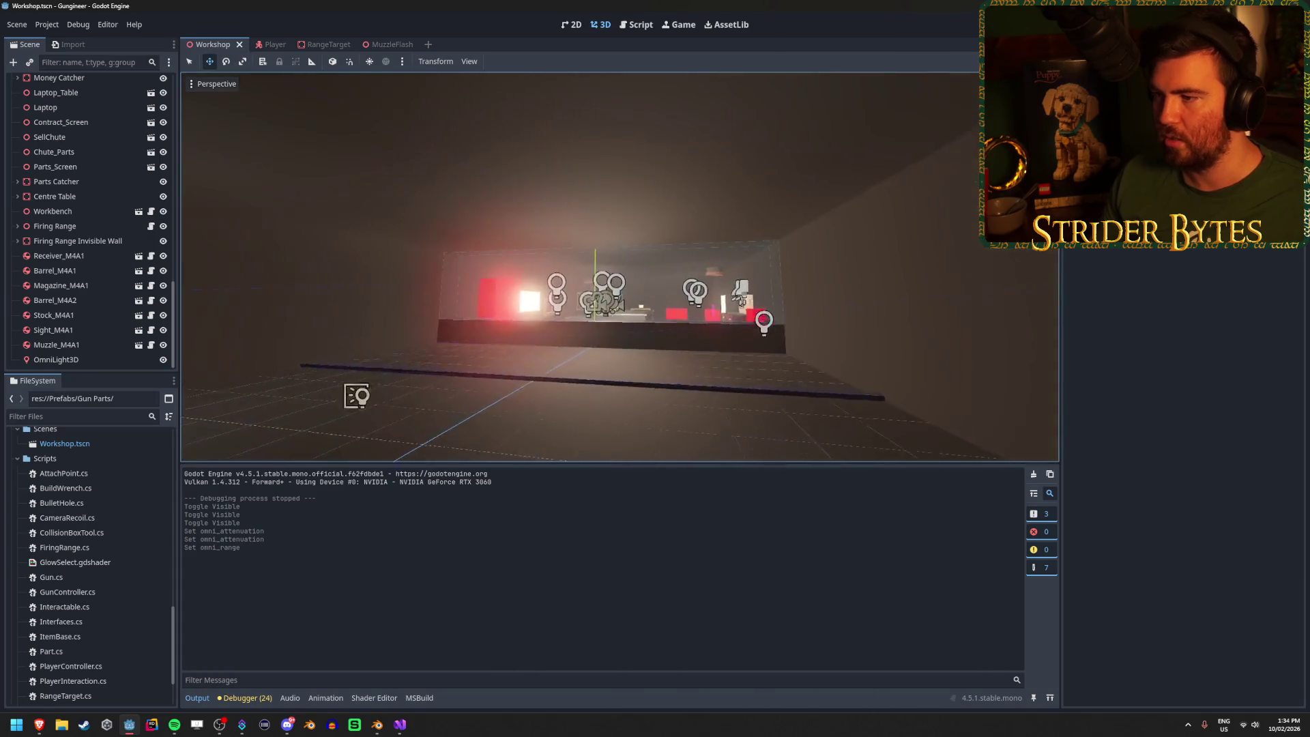
# Step: Drag the light's energy value higher, save MuzzleFlash, and run the game from Workshop
pyautogui.click(382, 44)
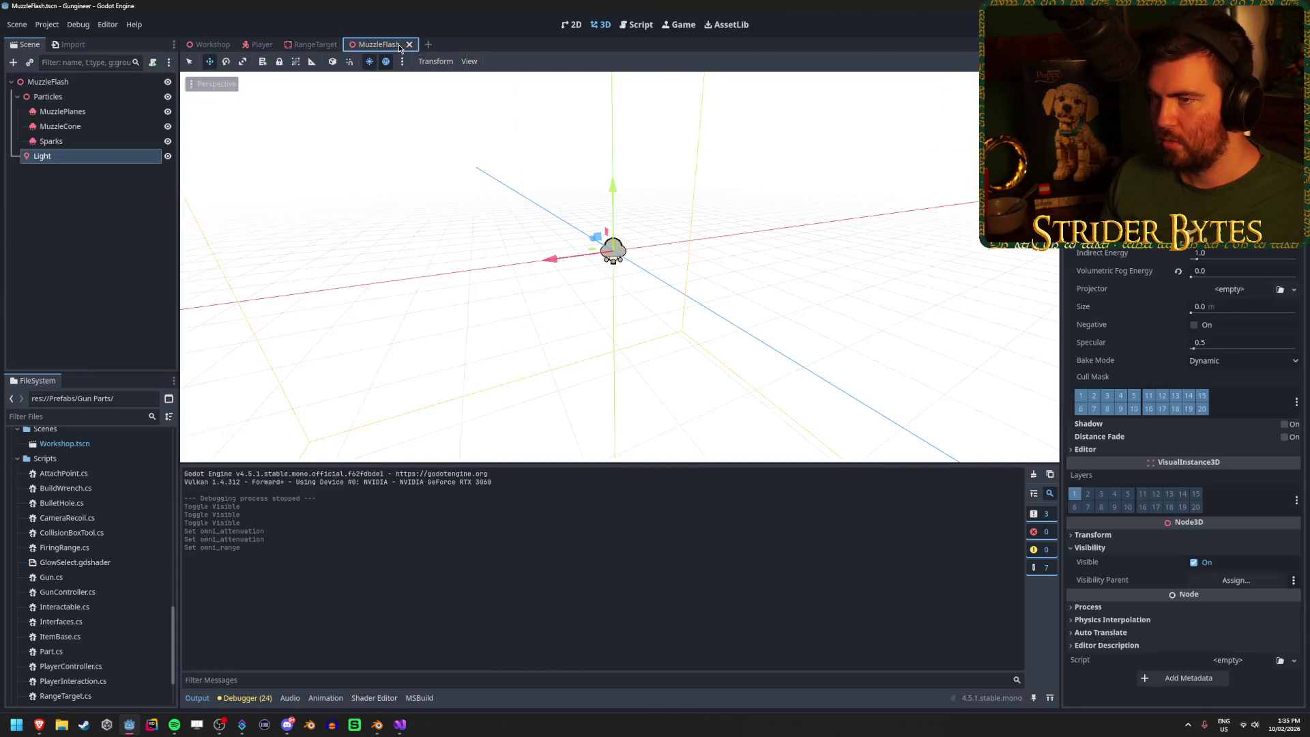
pyautogui.moveTo(1229, 219); pyautogui.dragTo(1249, 218)
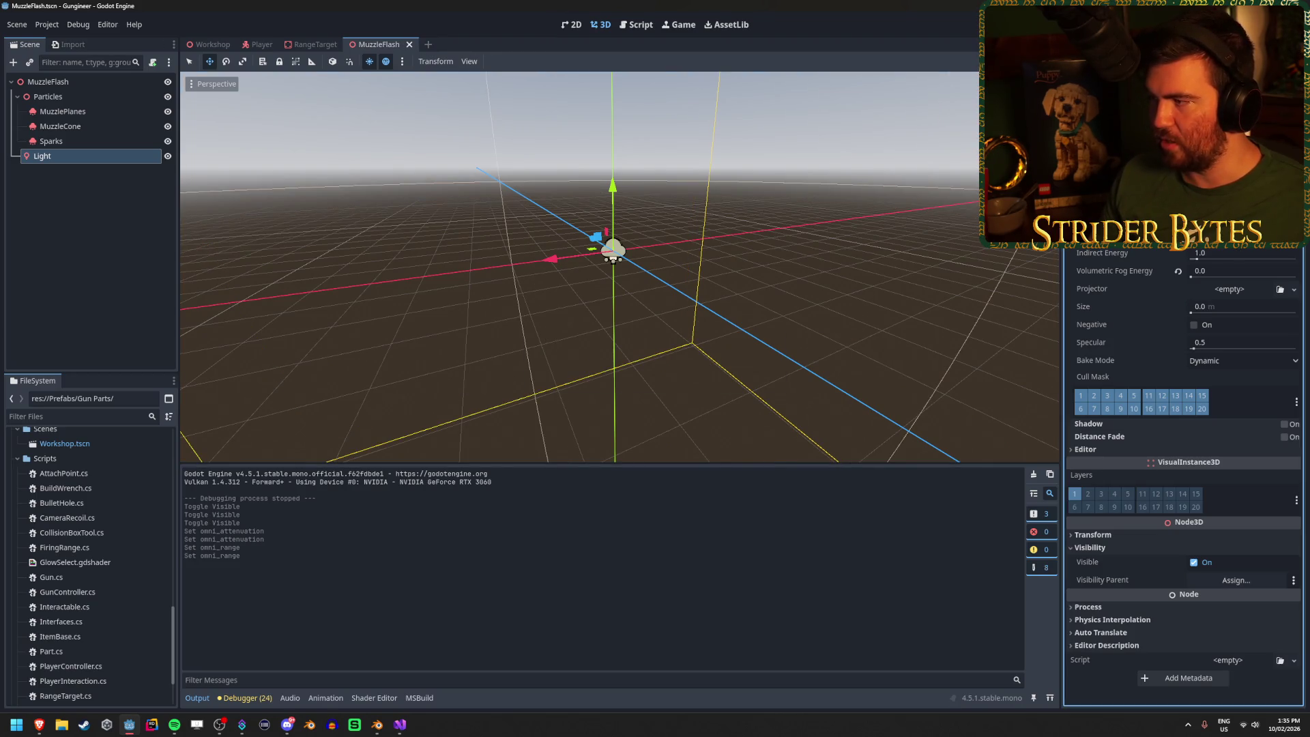
pyautogui.press('Return')
pyautogui.hotkey('ctrl', 's')
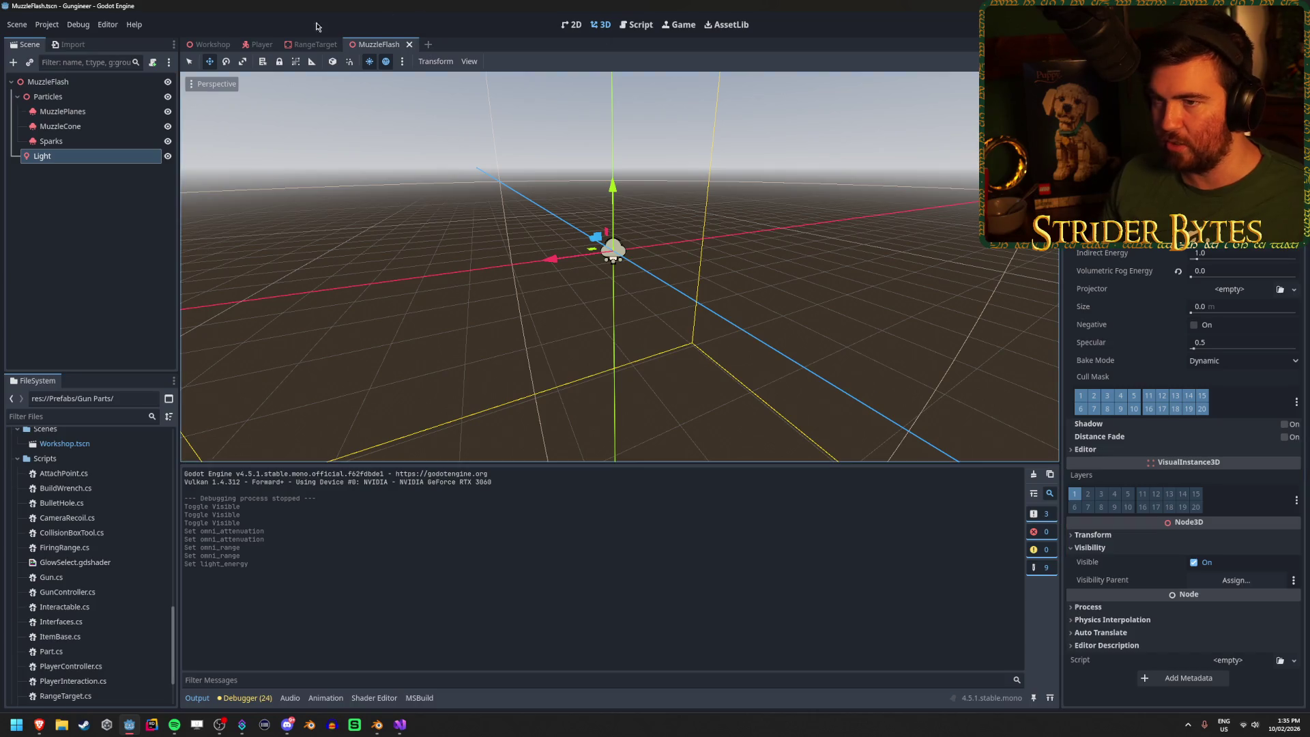
pyautogui.click(205, 44)
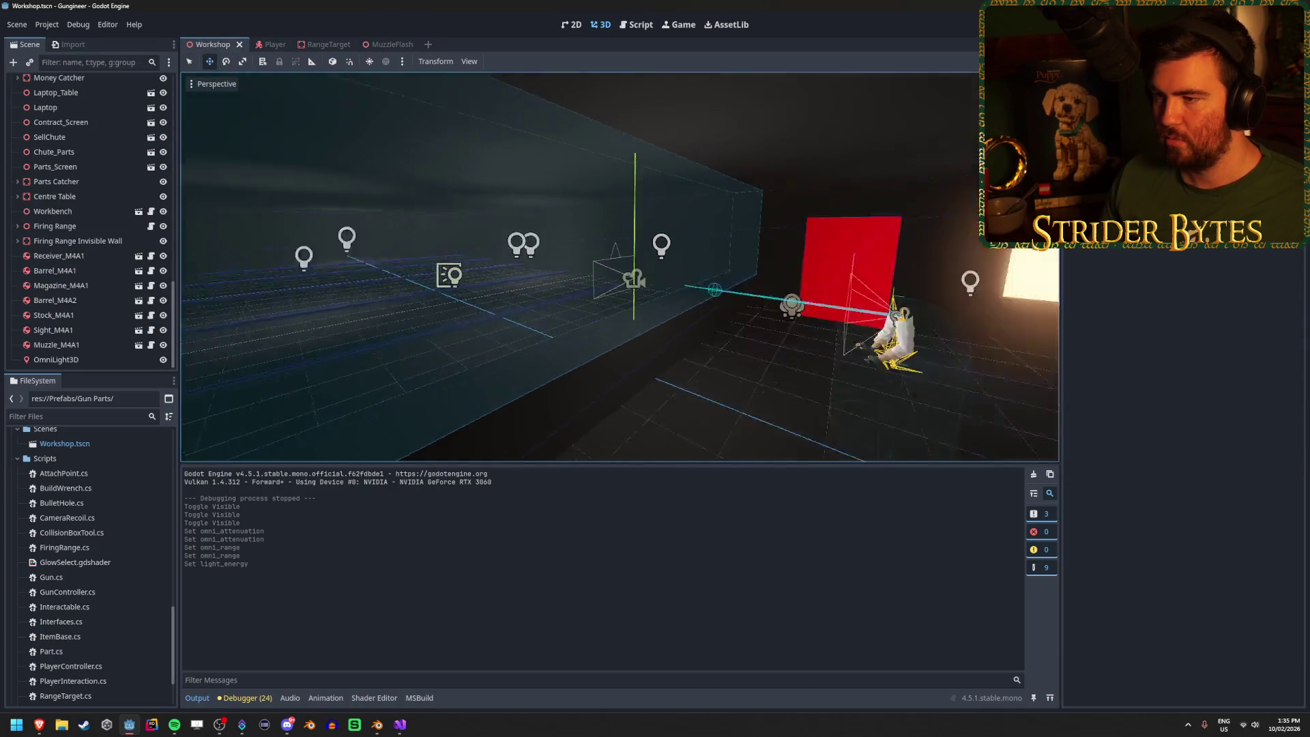
pyautogui.hotkey('ctrl', 'shift', 'Tab')
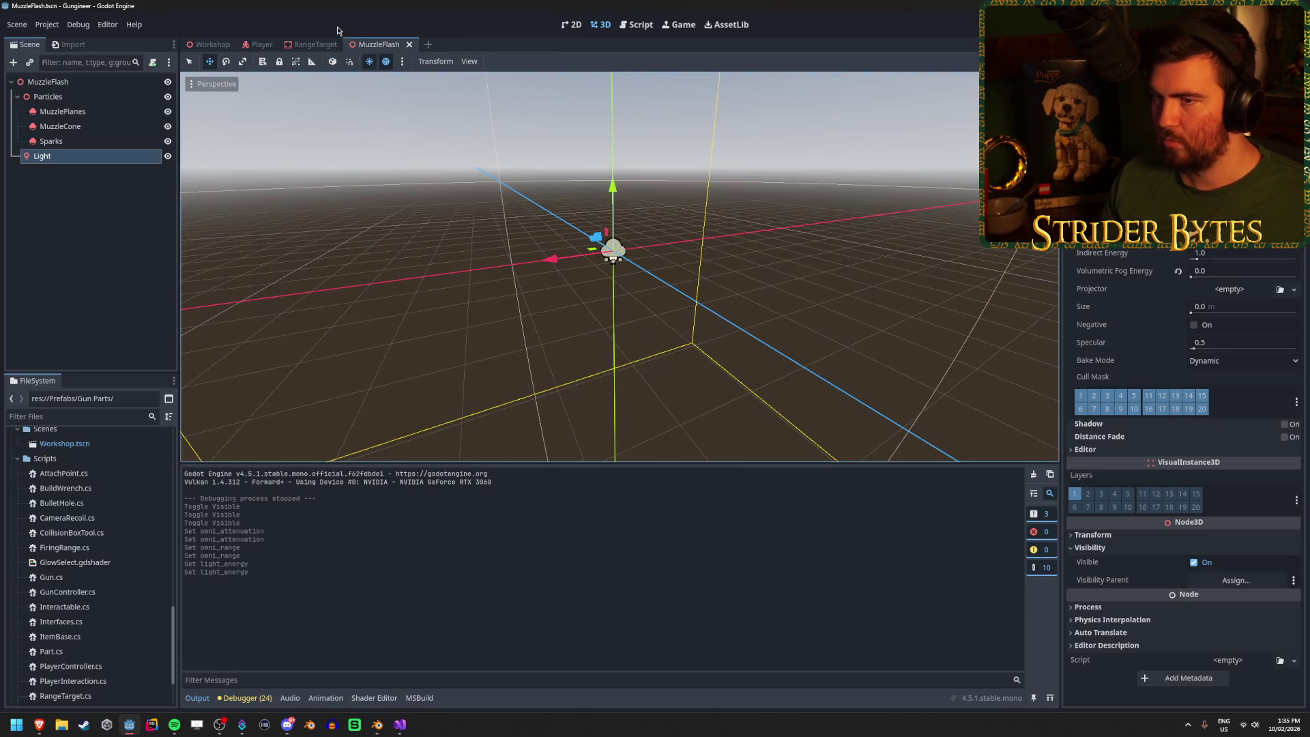
pyautogui.click(208, 44)
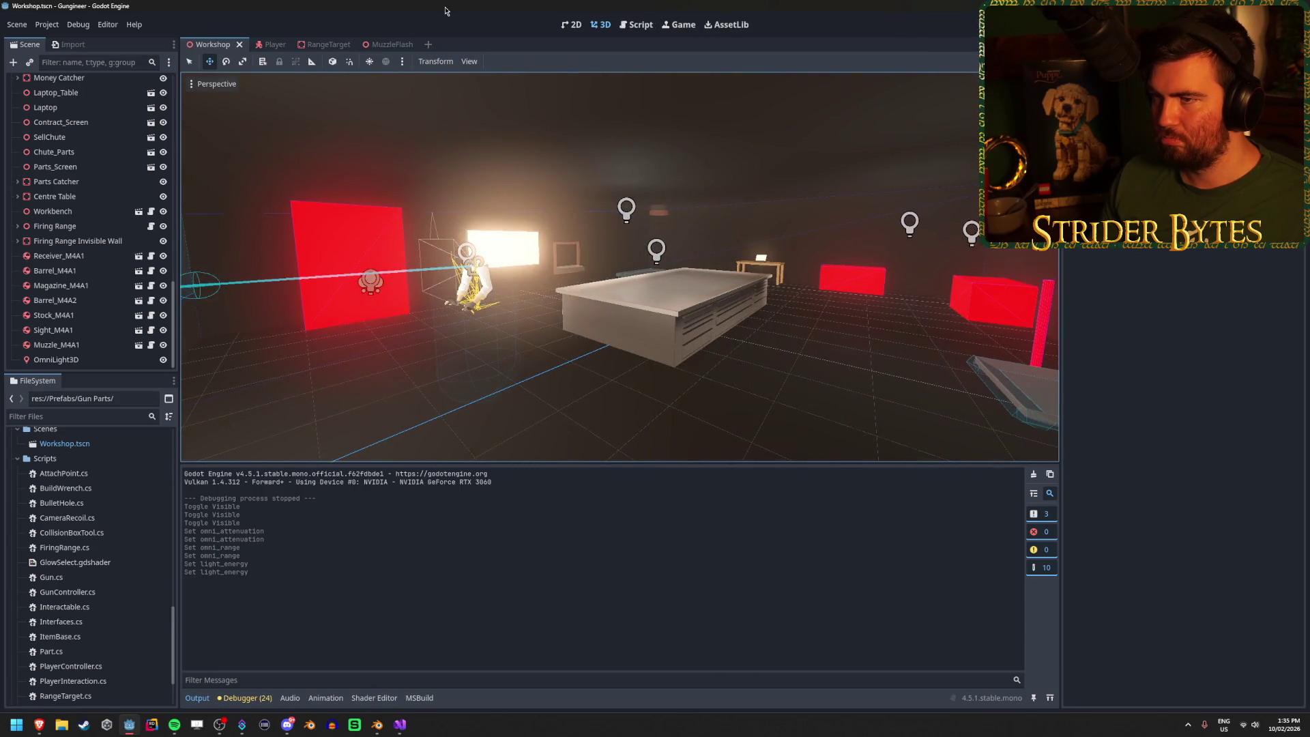
pyautogui.press('F5')
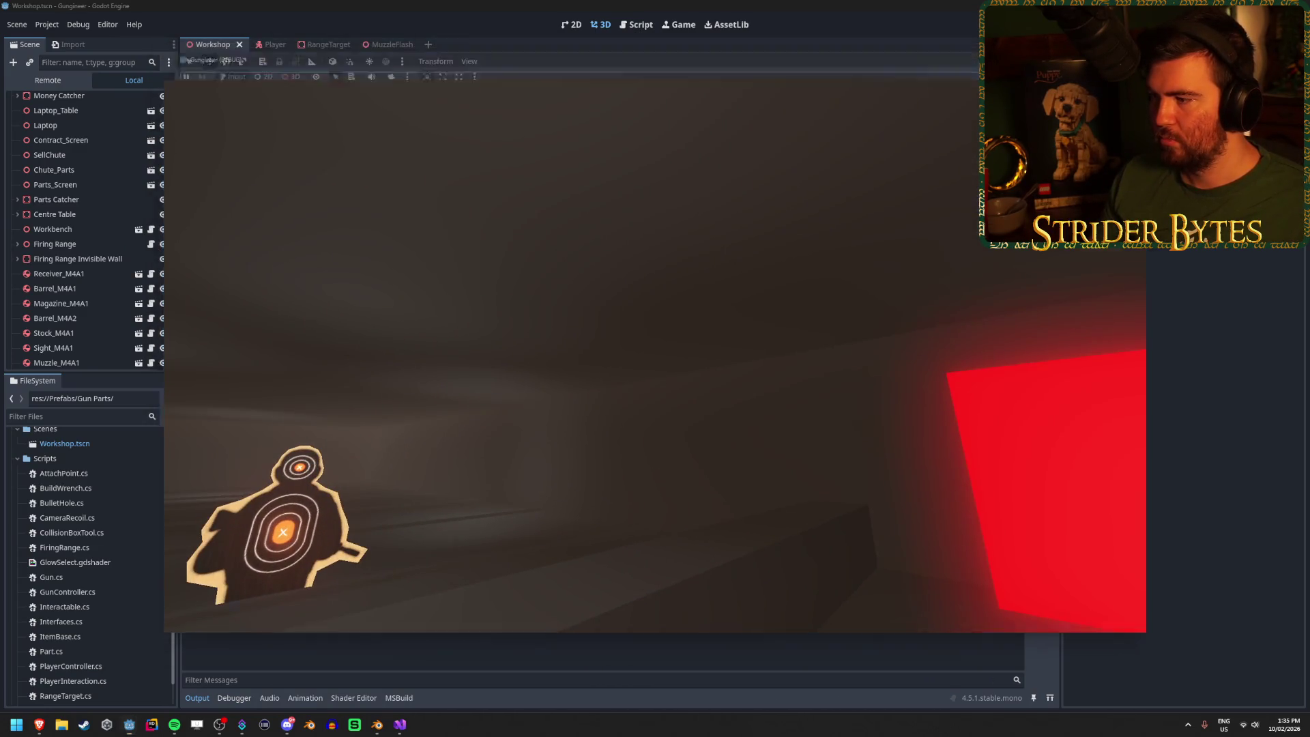
# Step: Stop the game, set the light's Indirect Energy to 0.0, and make the light visible again
pyautogui.press('Escape')
pyautogui.click(395, 44)
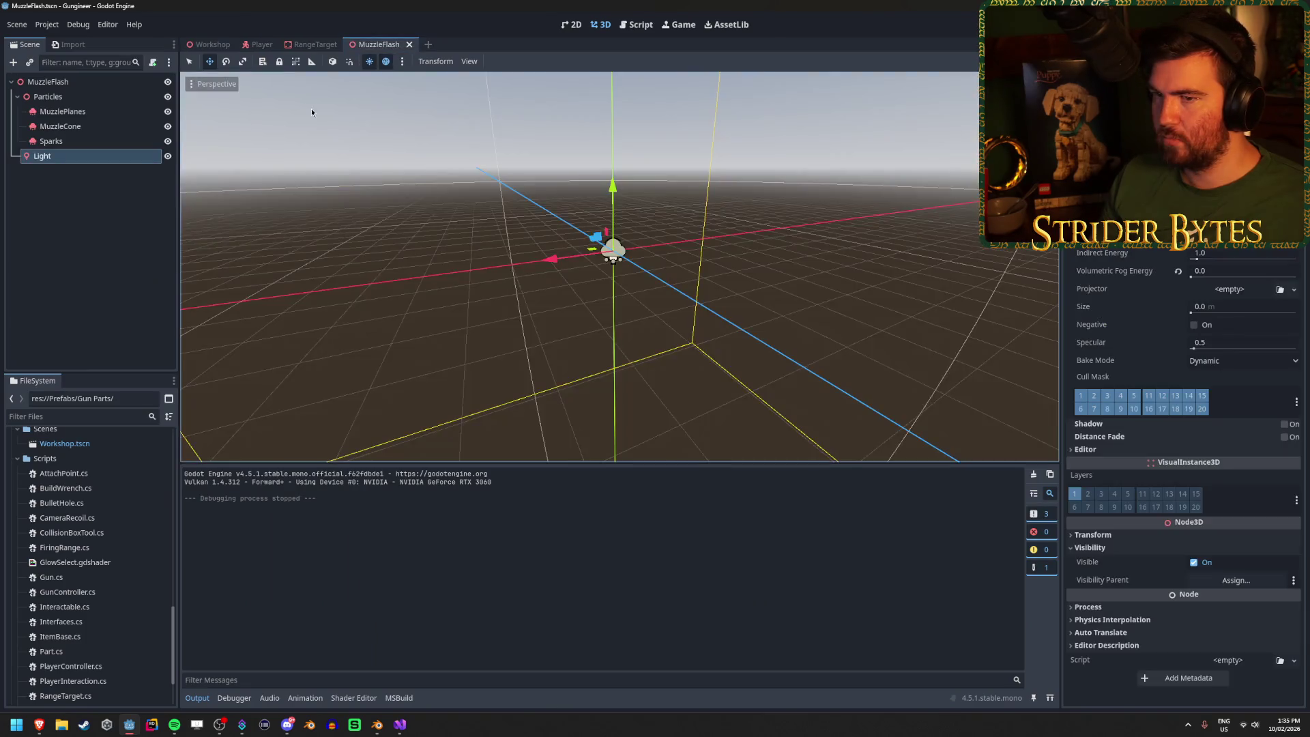
pyautogui.click(168, 156)
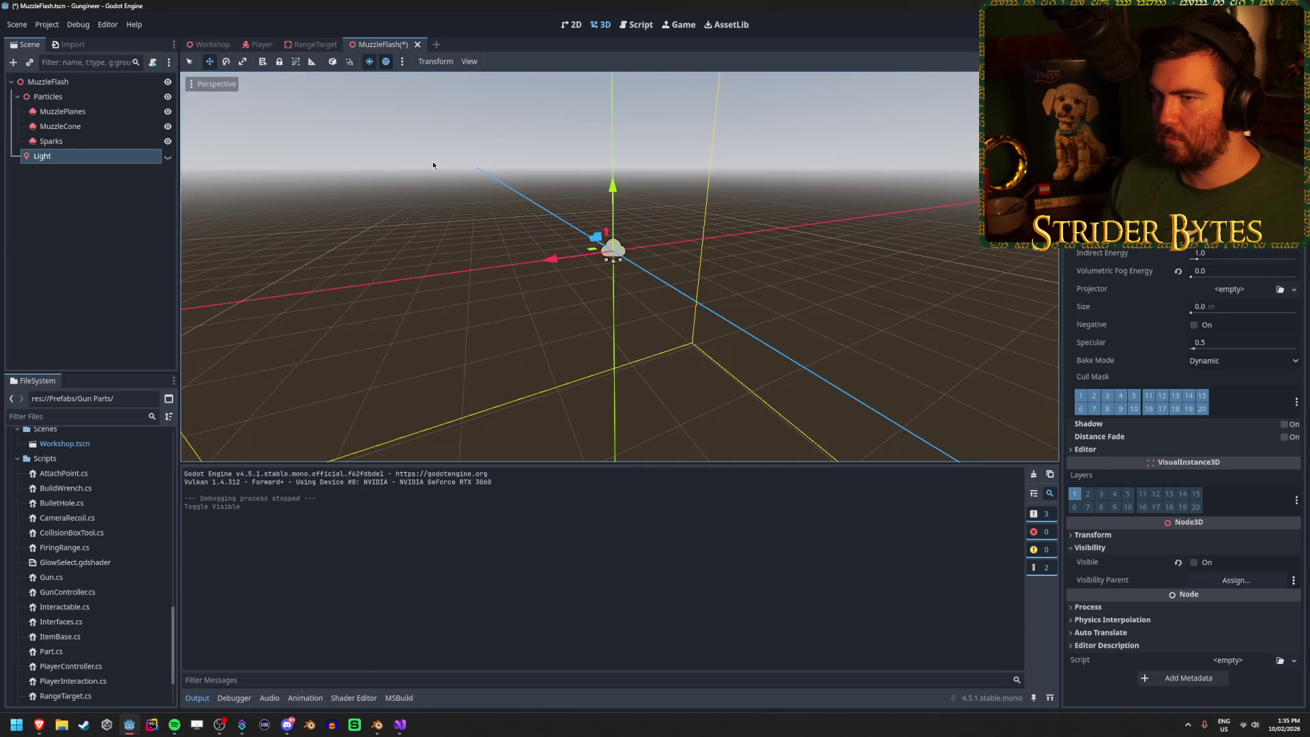
pyautogui.click(1252, 256)
pyautogui.press('Return')
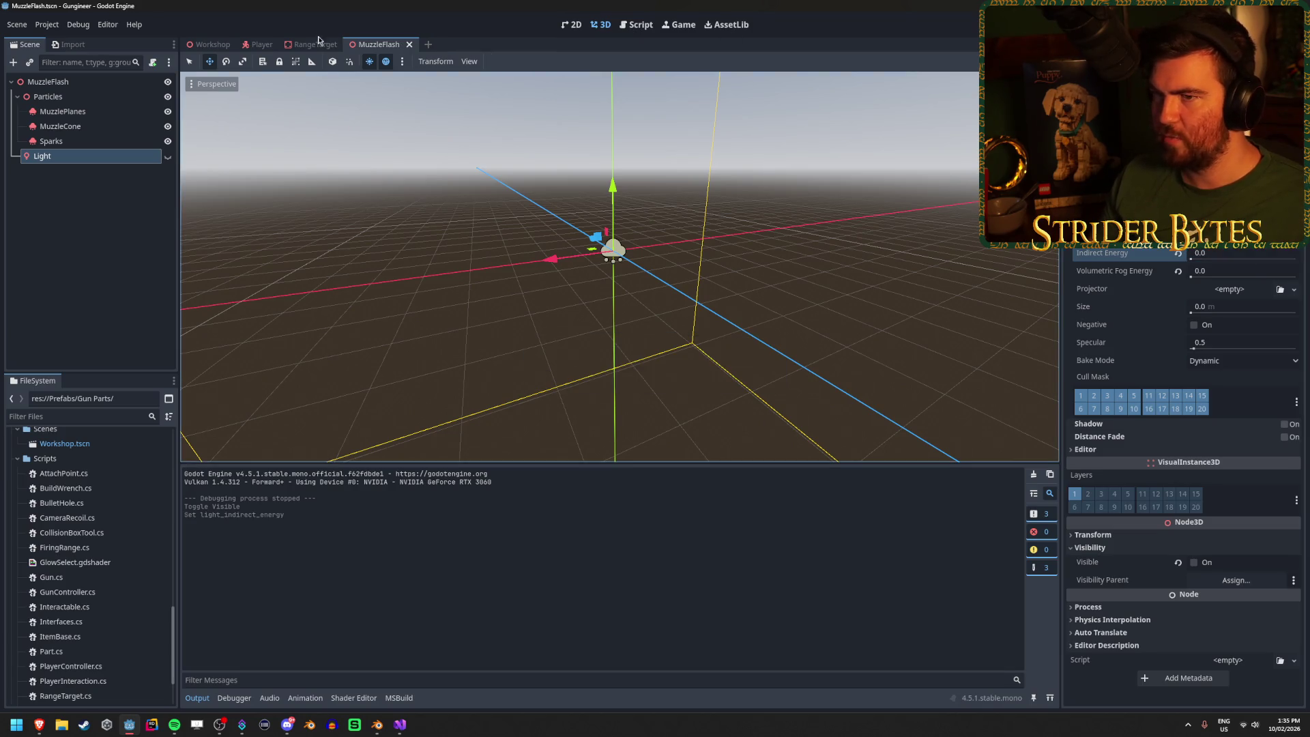
pyautogui.click(169, 157)
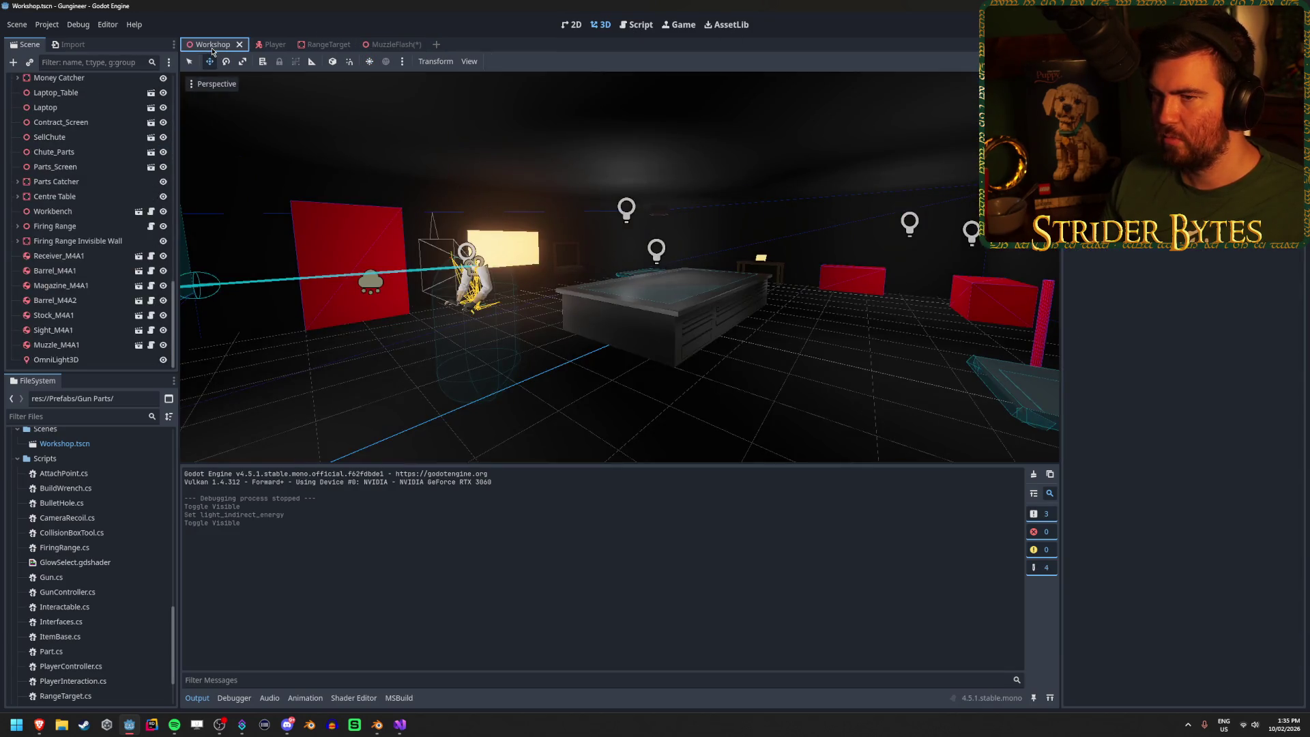
pyautogui.moveTo(355, 109); pyautogui.dragTo(745, 32)
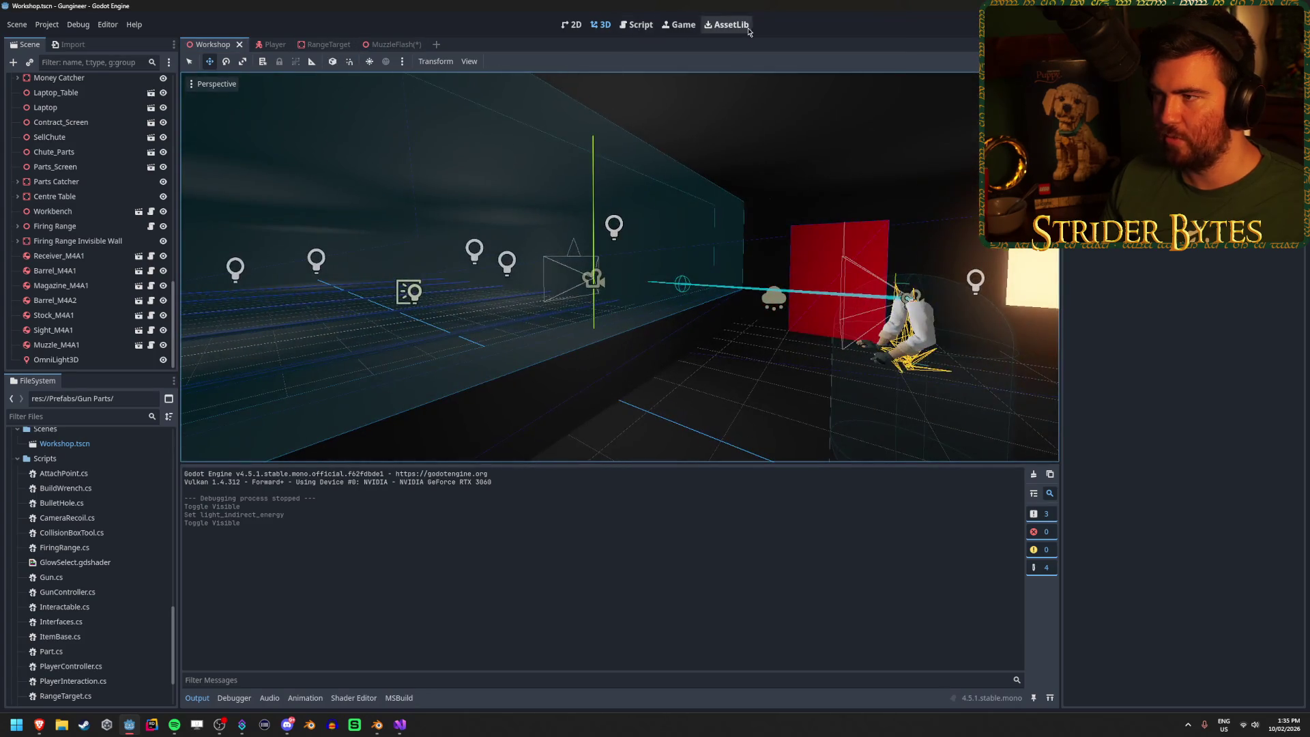
# Step: Save the MuzzleFlash scene and compare its lighting in the Workshop scene
pyautogui.click(396, 44)
pyautogui.click(1184, 170)
pyautogui.hotkey('ctrl', 's')
pyautogui.hotkey('ctrl', 'Tab')
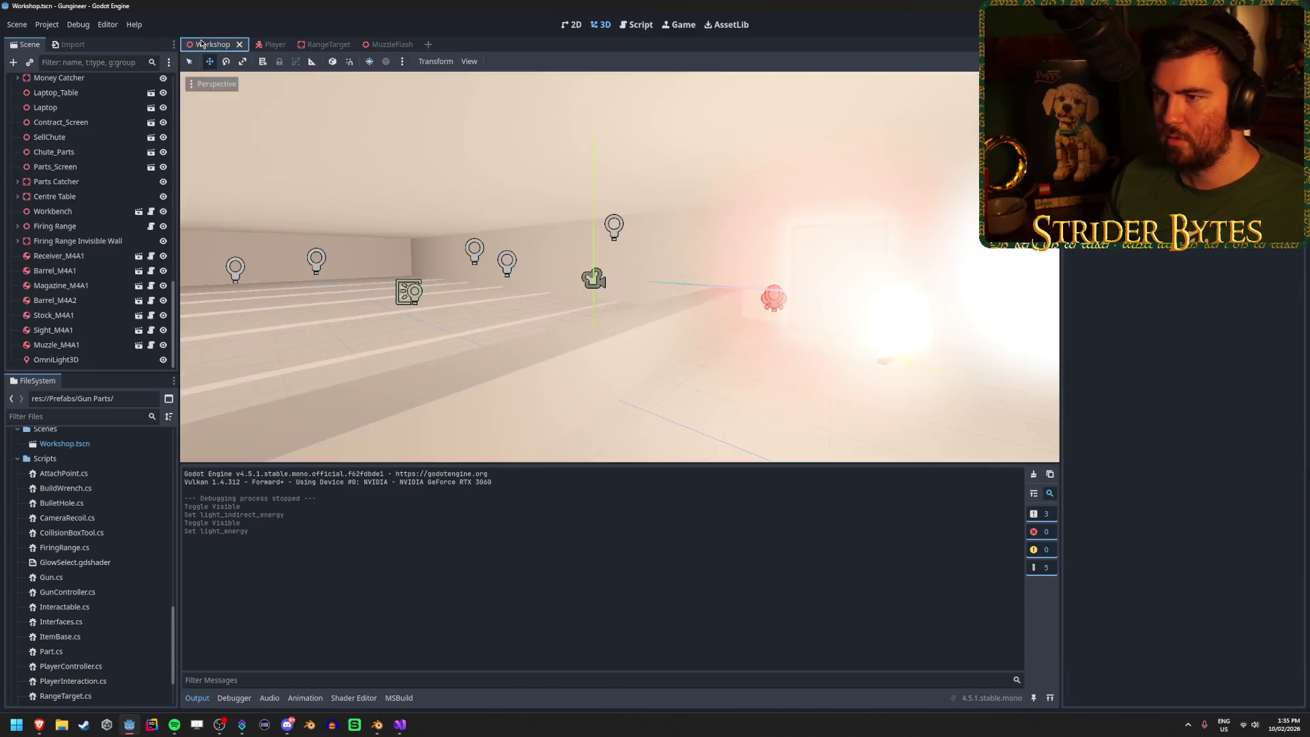
pyautogui.hotkey('ctrl', 'shift', 'Tab')
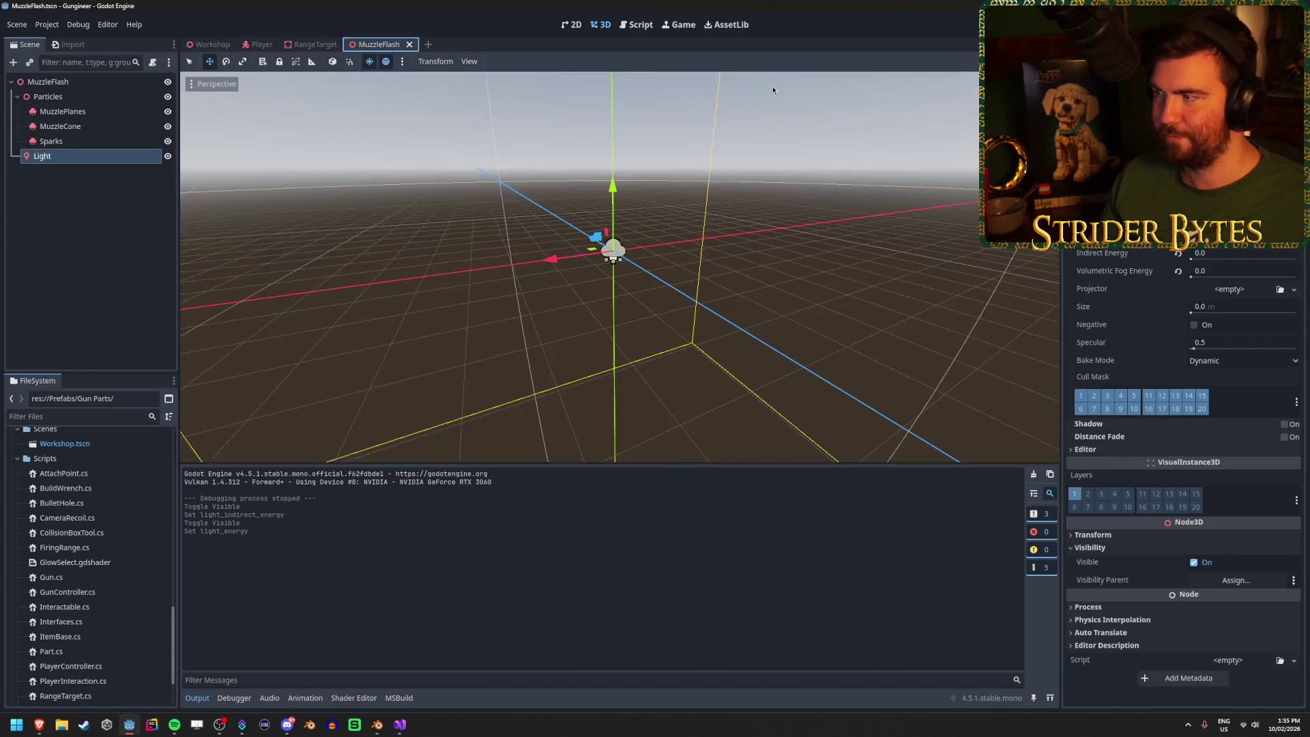
pyautogui.hotkey('ctrl', 's')
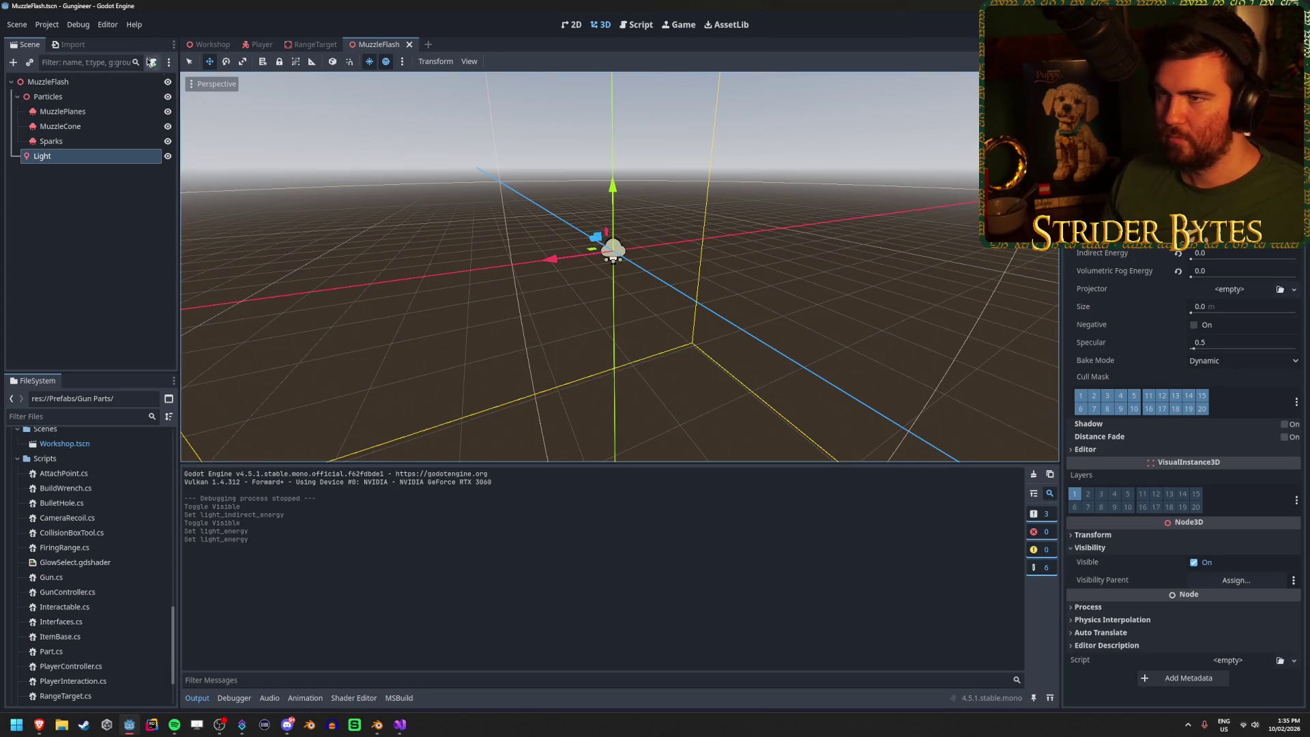
pyautogui.click(205, 45)
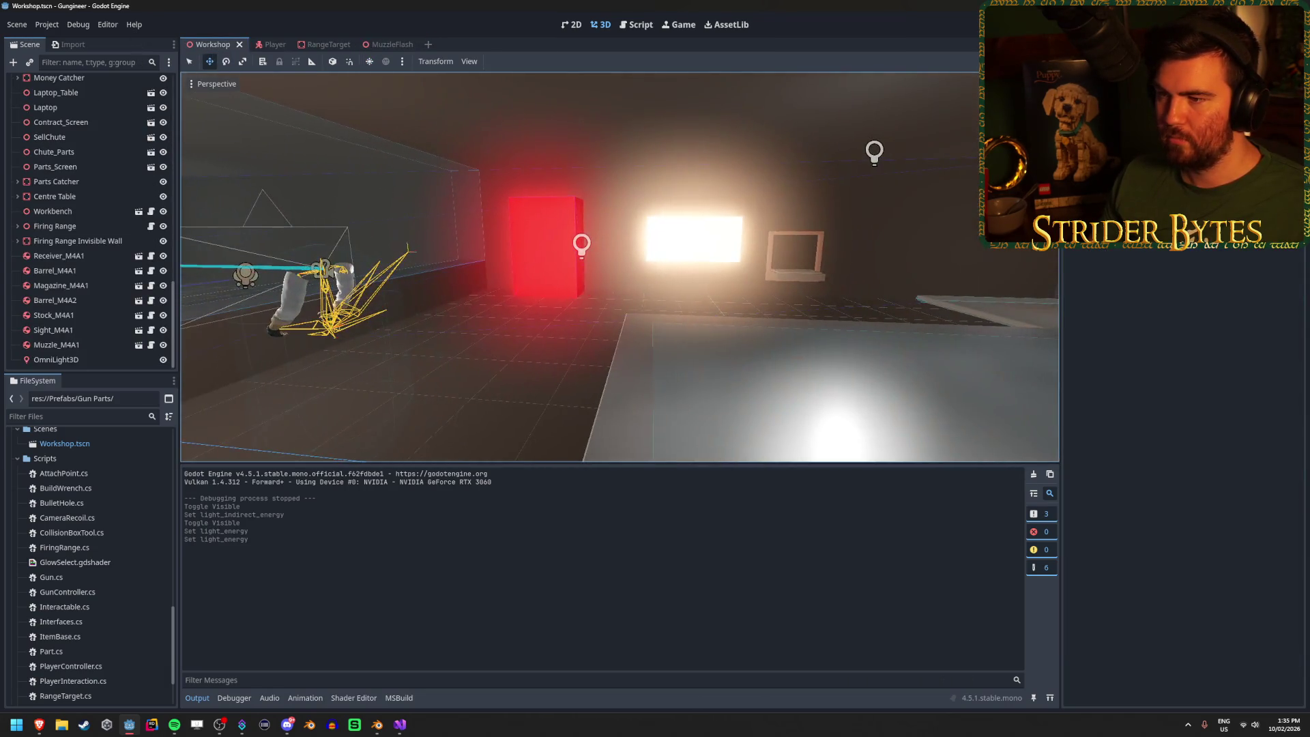
pyautogui.click(387, 43)
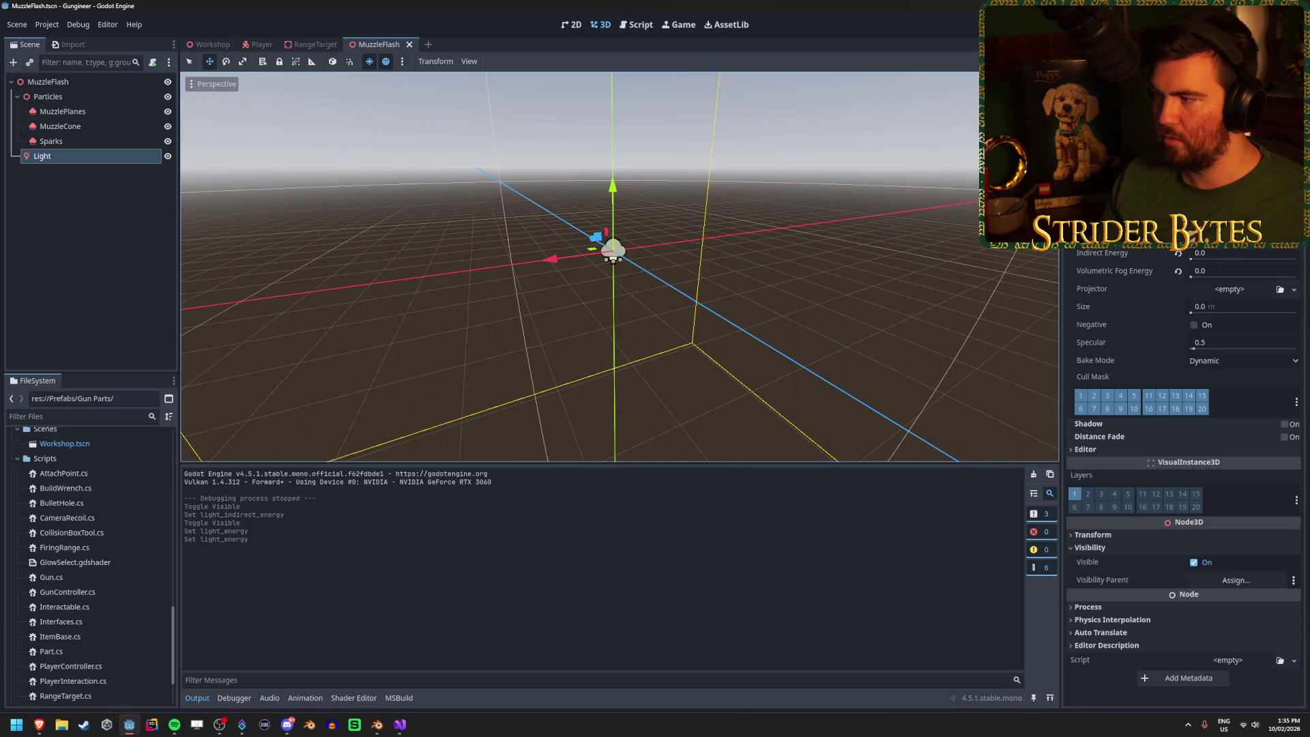
# Step: Set Indirect Energy to 1.0, hide the light by default, save, and run with F5
pyautogui.moveTo(1120, 256)
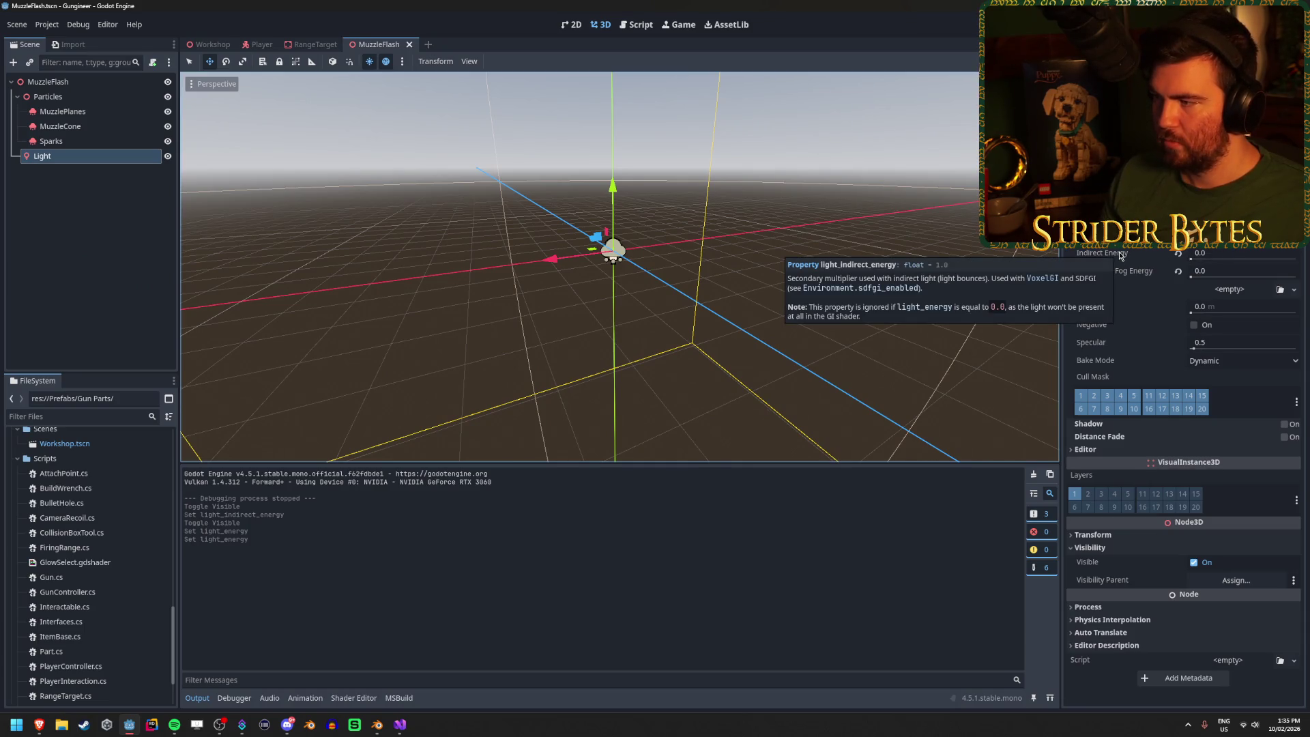
pyautogui.click(1235, 258)
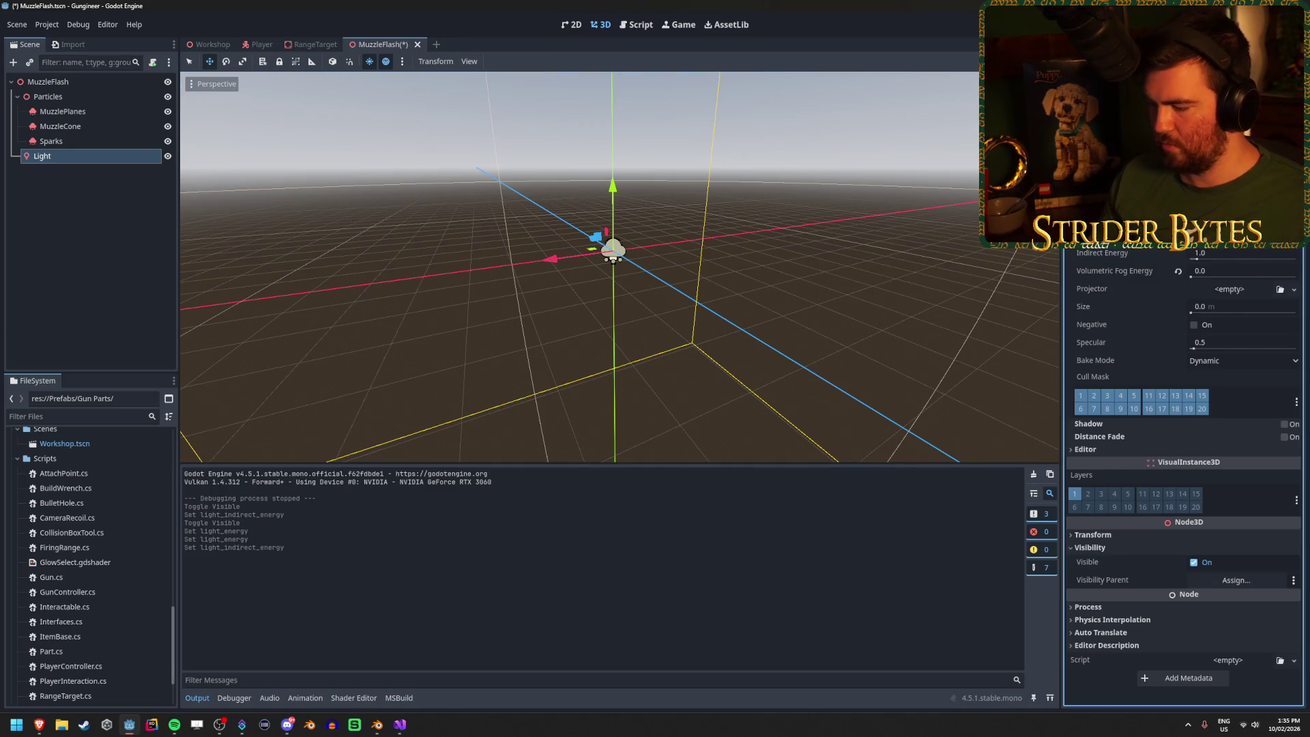
pyautogui.hotkey('ctrl', 's')
pyautogui.click(168, 156)
pyautogui.hotkey('ctrl', 's')
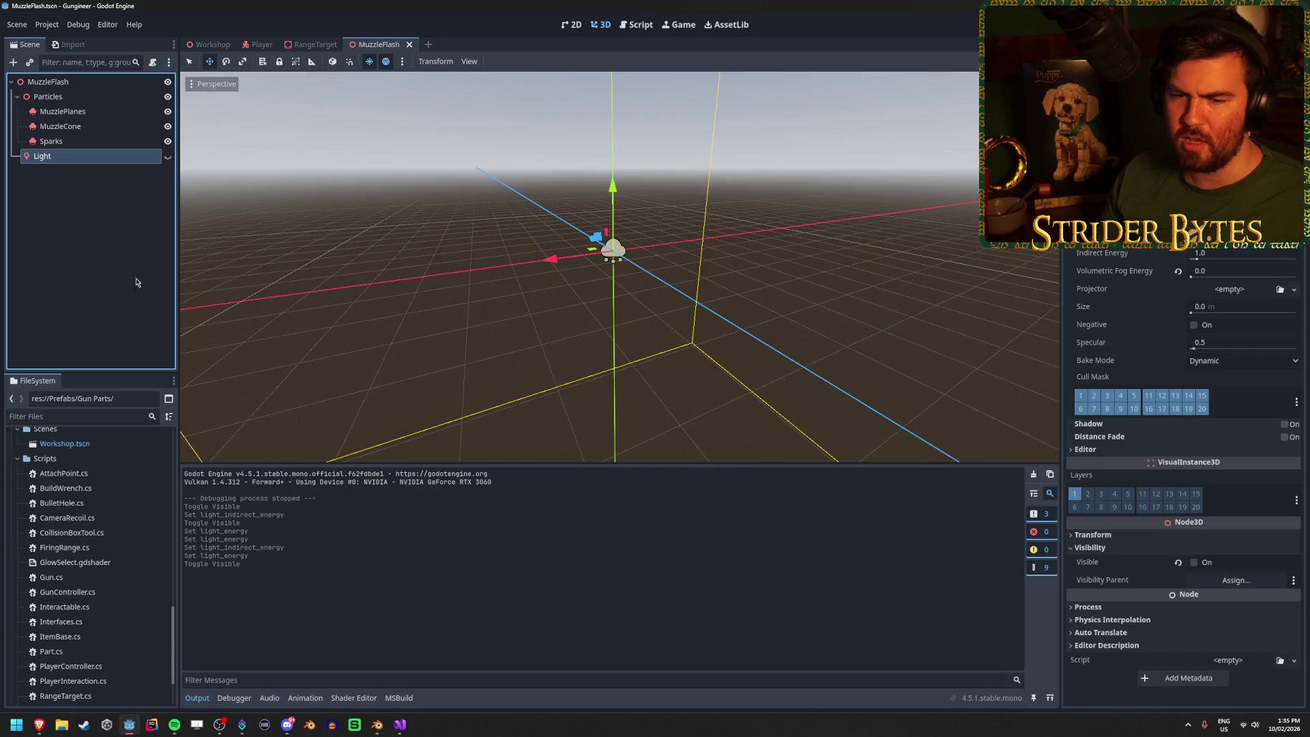
pyautogui.click(213, 45)
pyautogui.rightClick(513, 74)
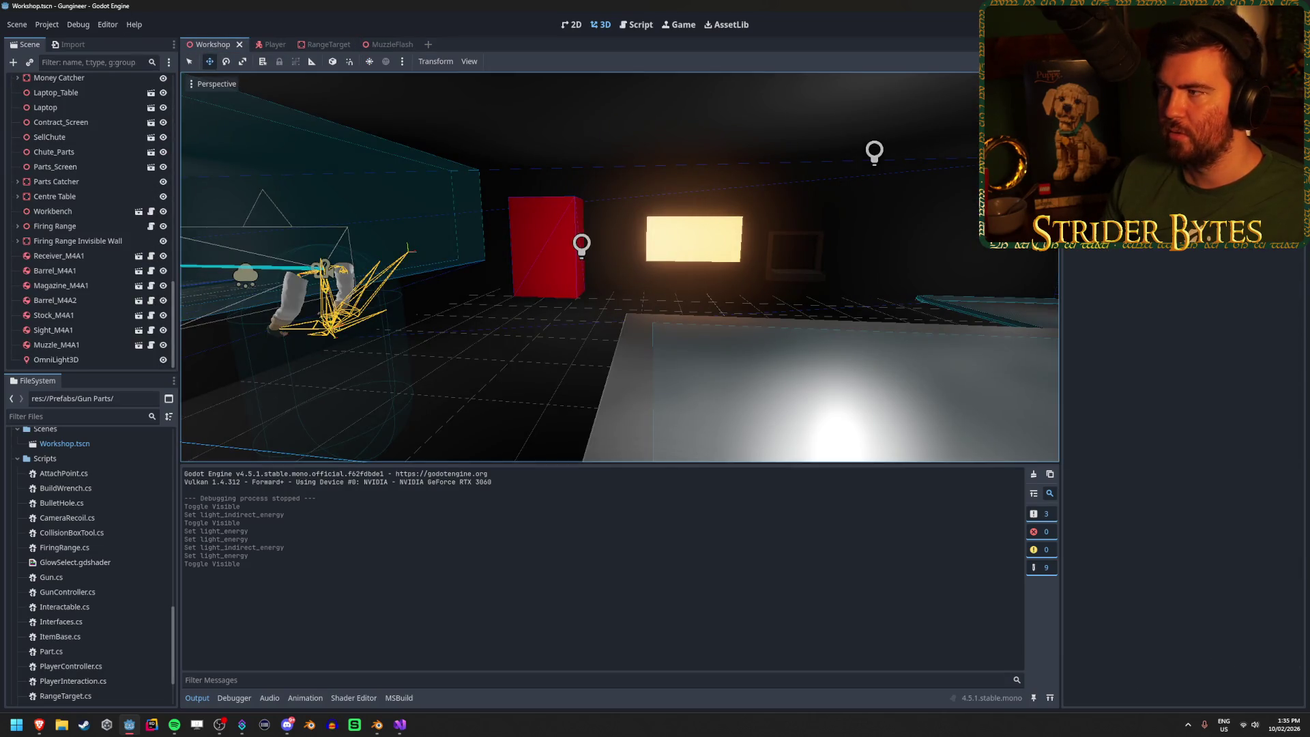
pyautogui.press('F5')
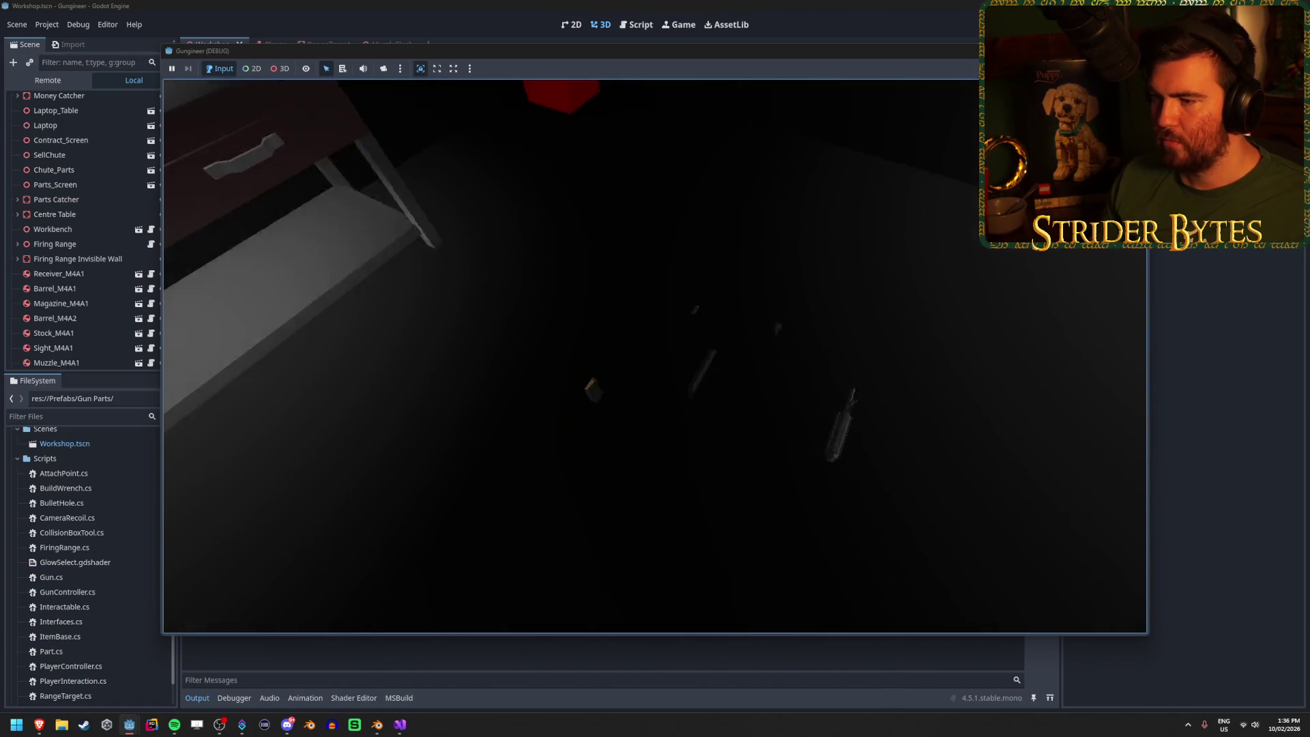
# Step: Equip the rifle with 1, fire five shots at the range target and dark room, then stop with F8
pyautogui.press('1')
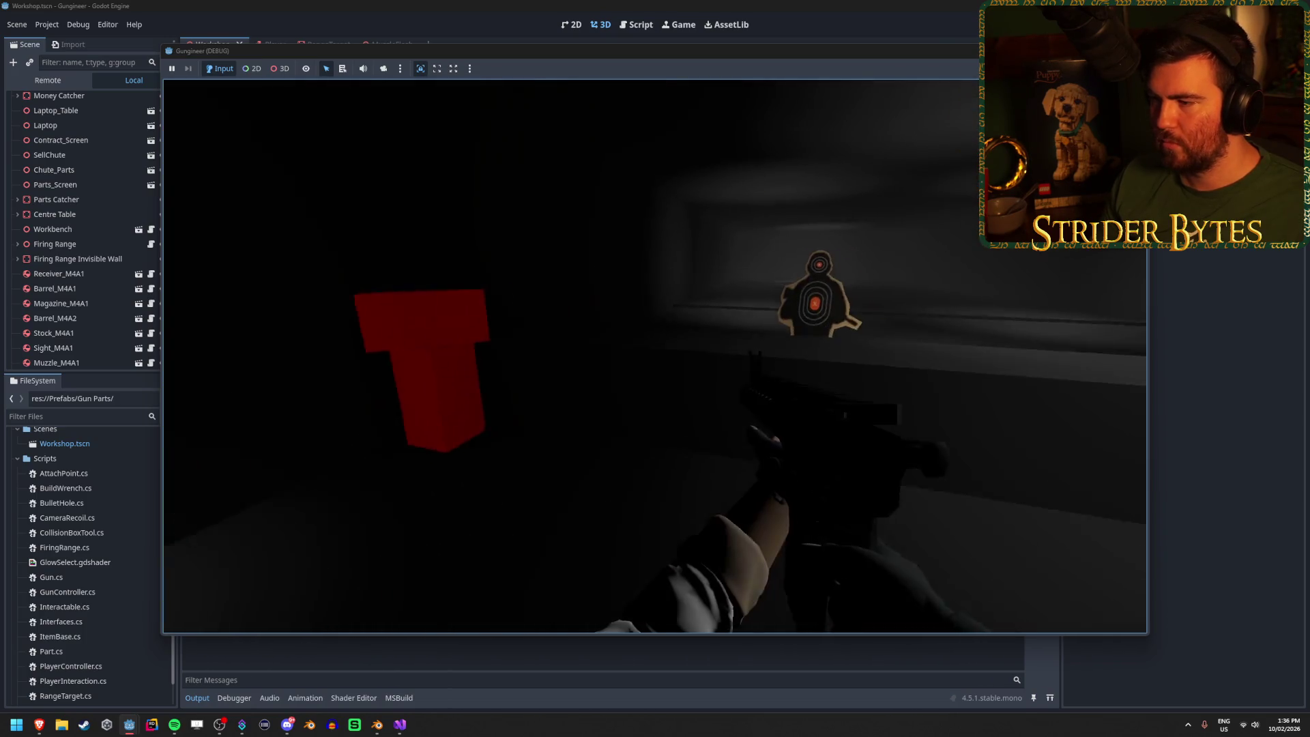
pyautogui.click(655, 356)
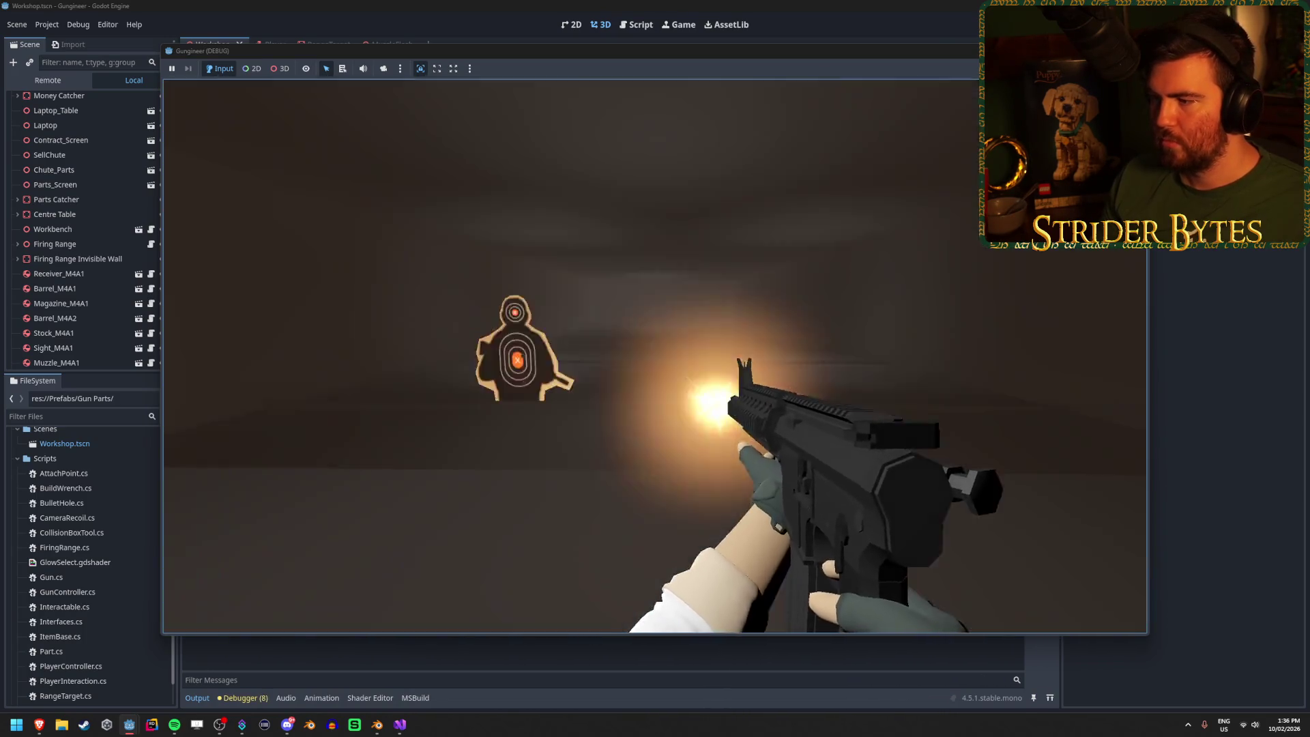
pyautogui.click(655, 356)
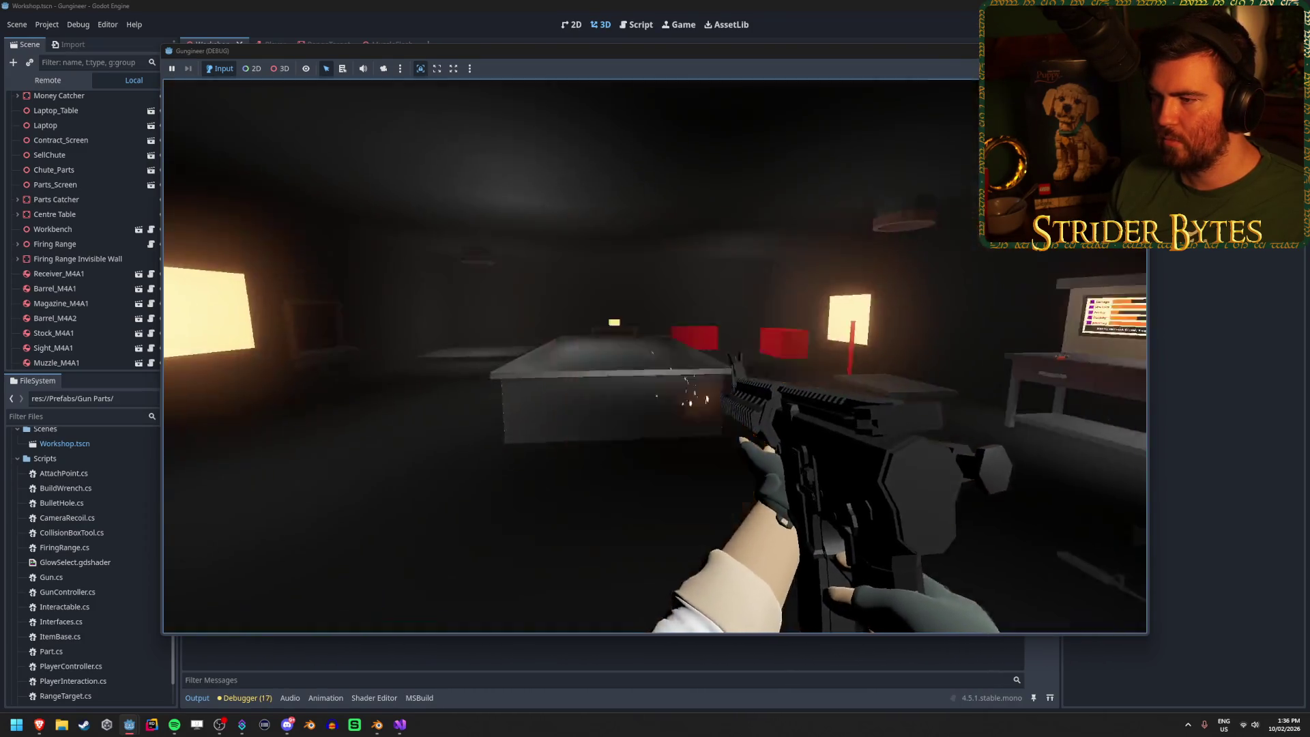
pyautogui.click(655, 357)
pyautogui.click(655, 356)
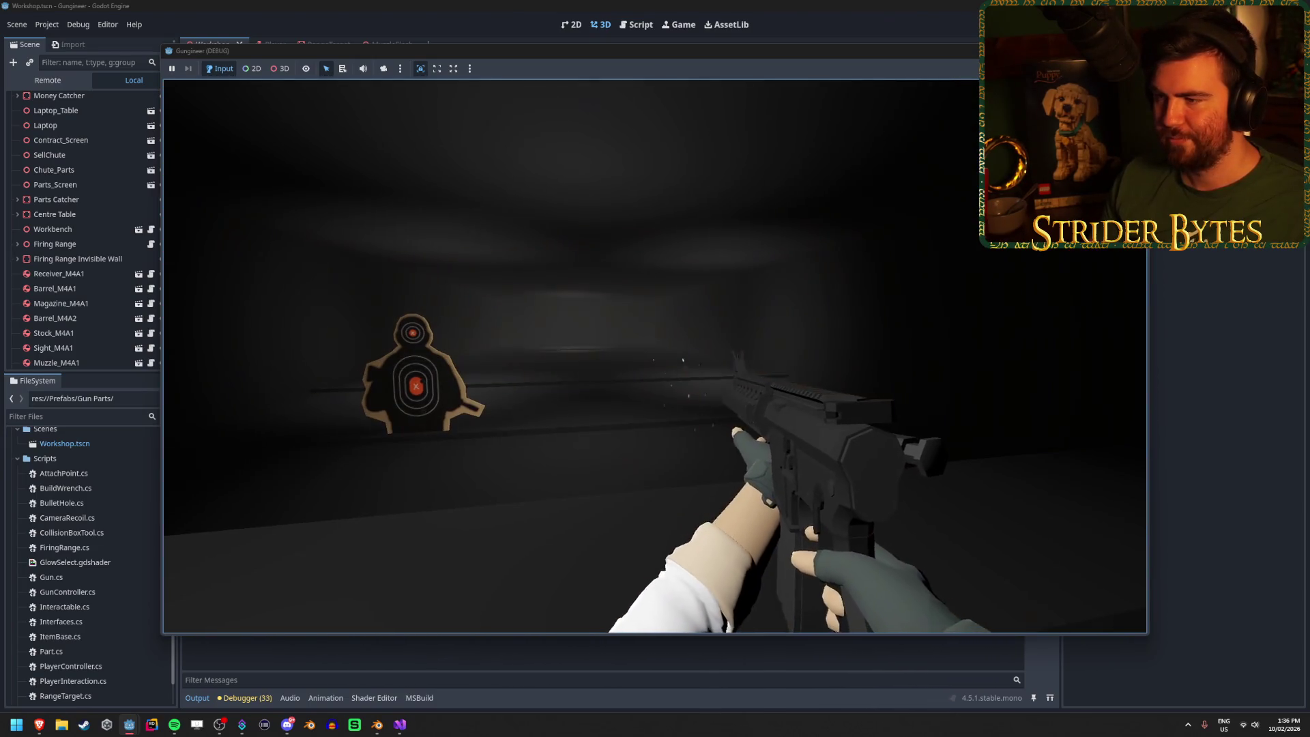
pyautogui.click(655, 356)
pyautogui.press('F8')
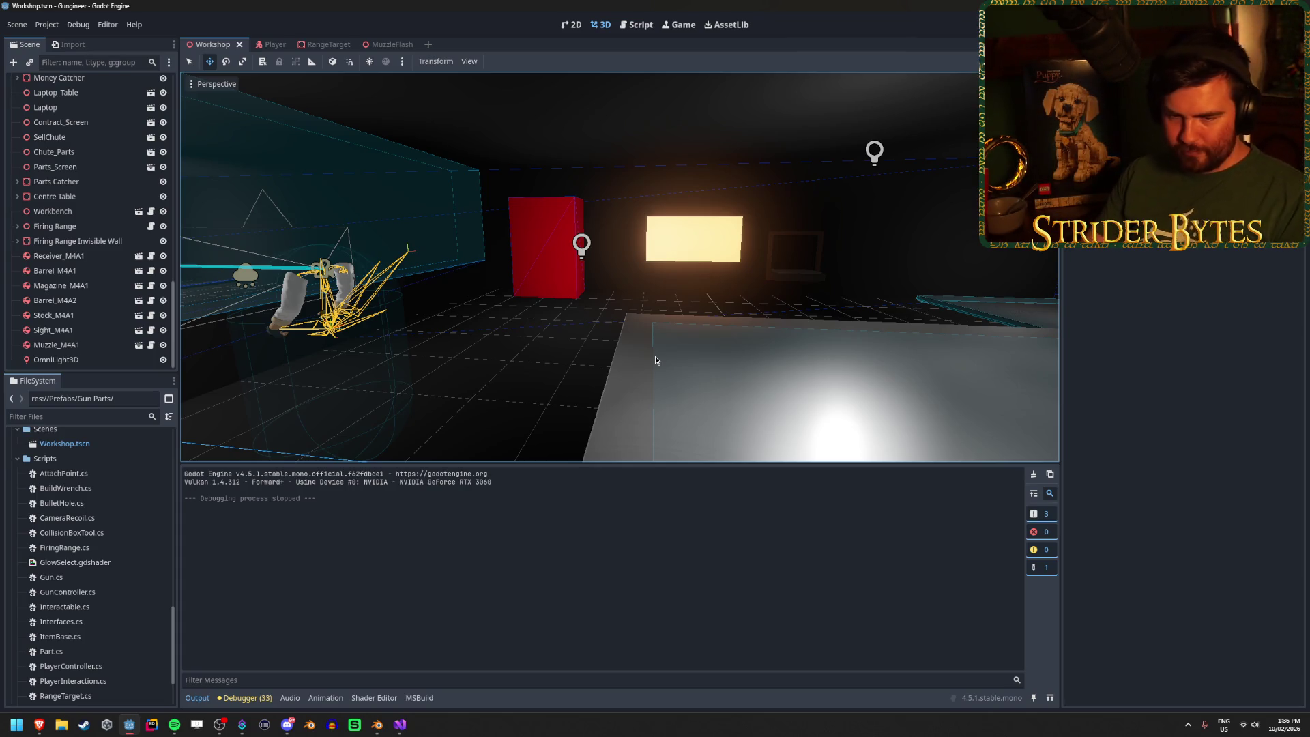
# Step: Bring the MuzzleFlash scene tab to the front of the viewport
pyautogui.moveTo(395, 721)
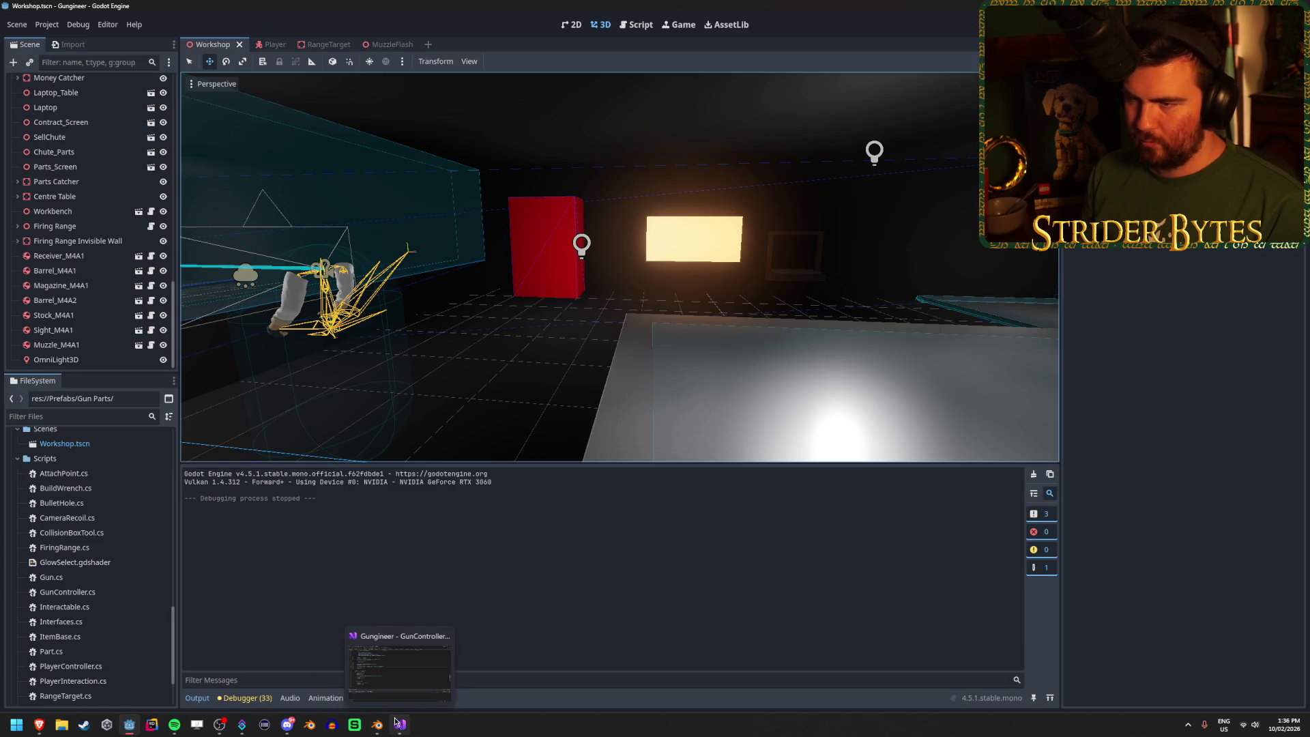
pyautogui.click(402, 49)
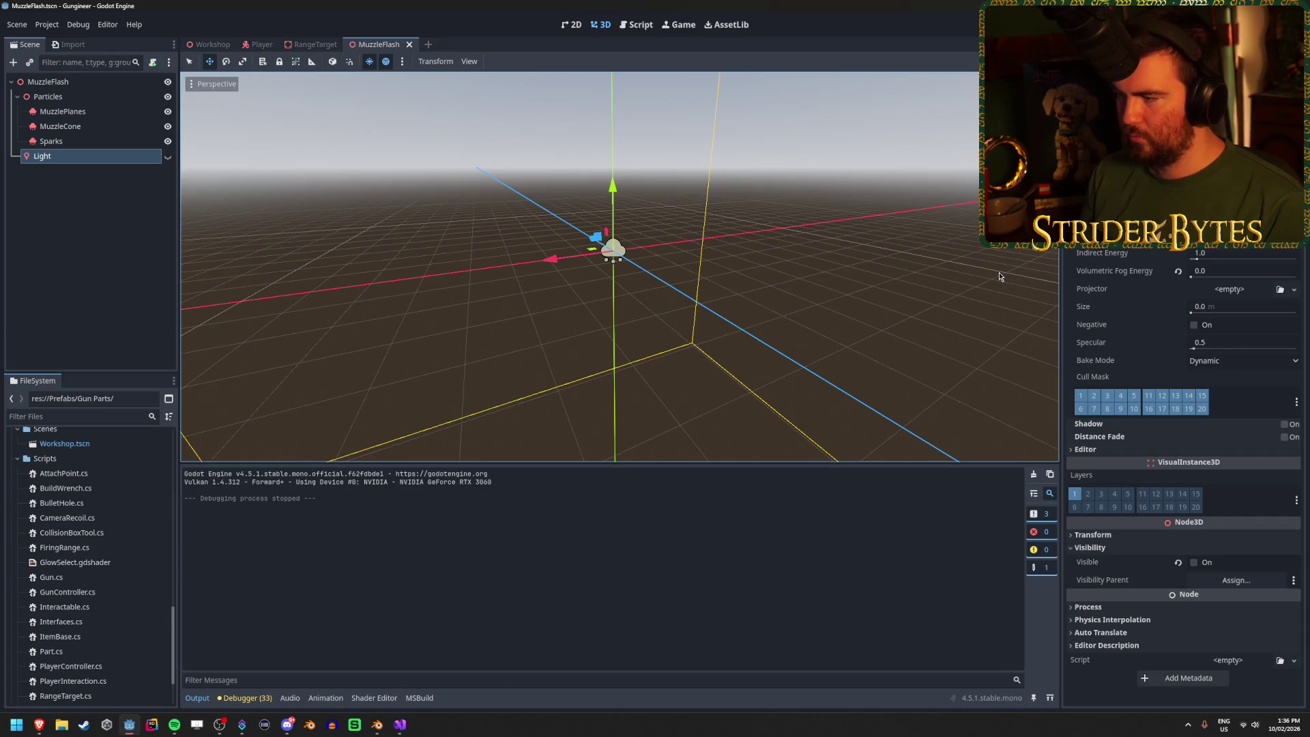
pyautogui.click(400, 725)
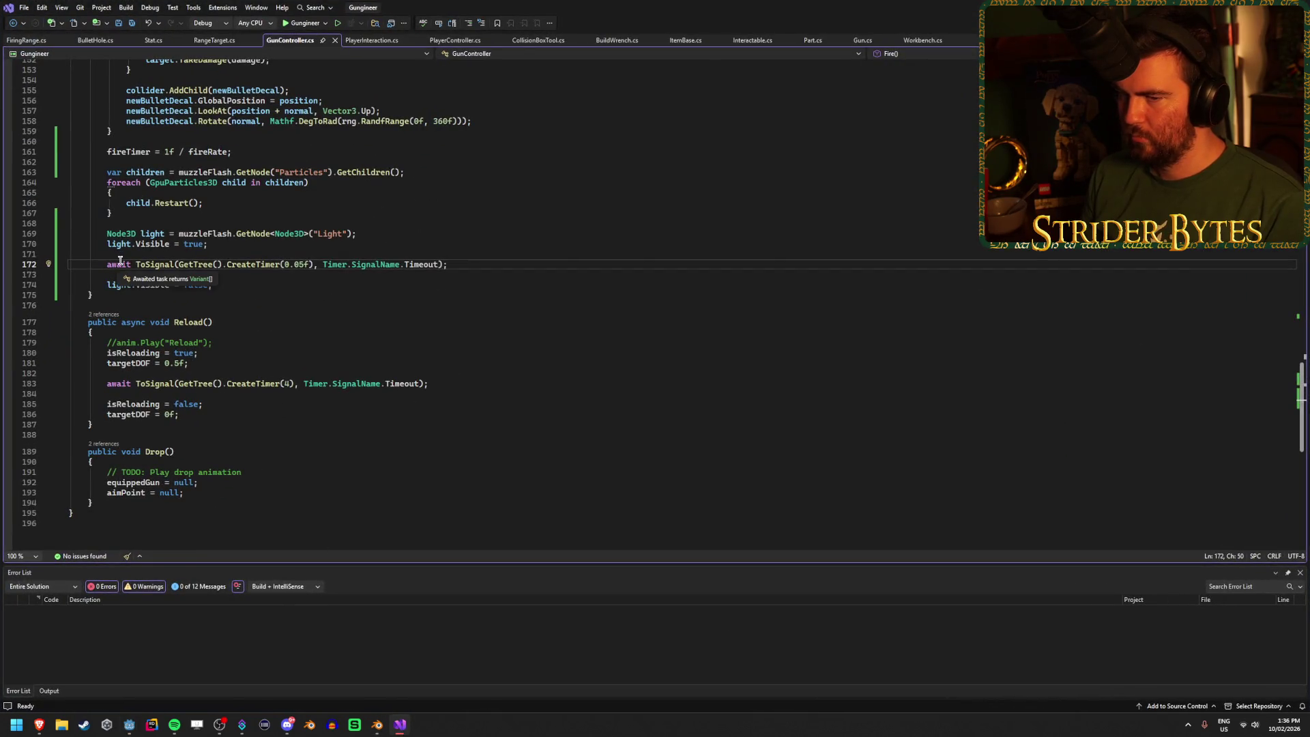
pyautogui.click(156, 263)
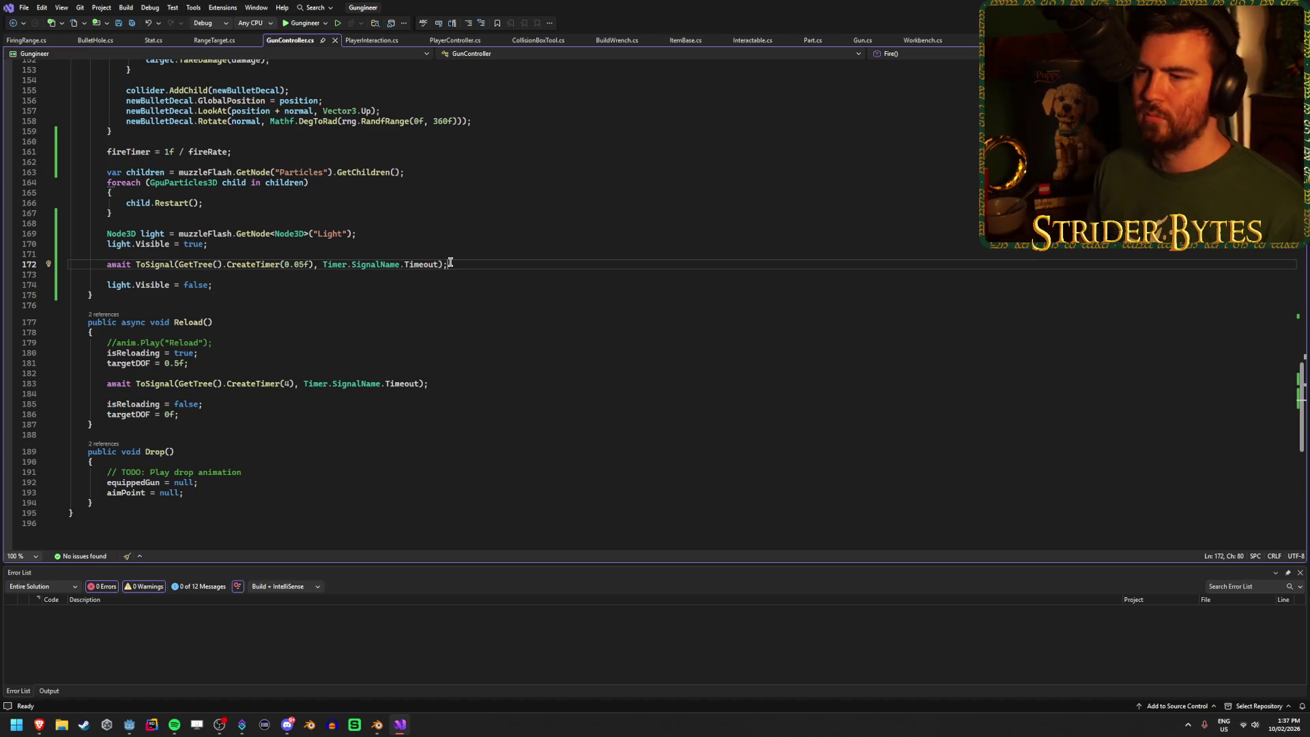
pyautogui.hotkey('alt', 'Tab')
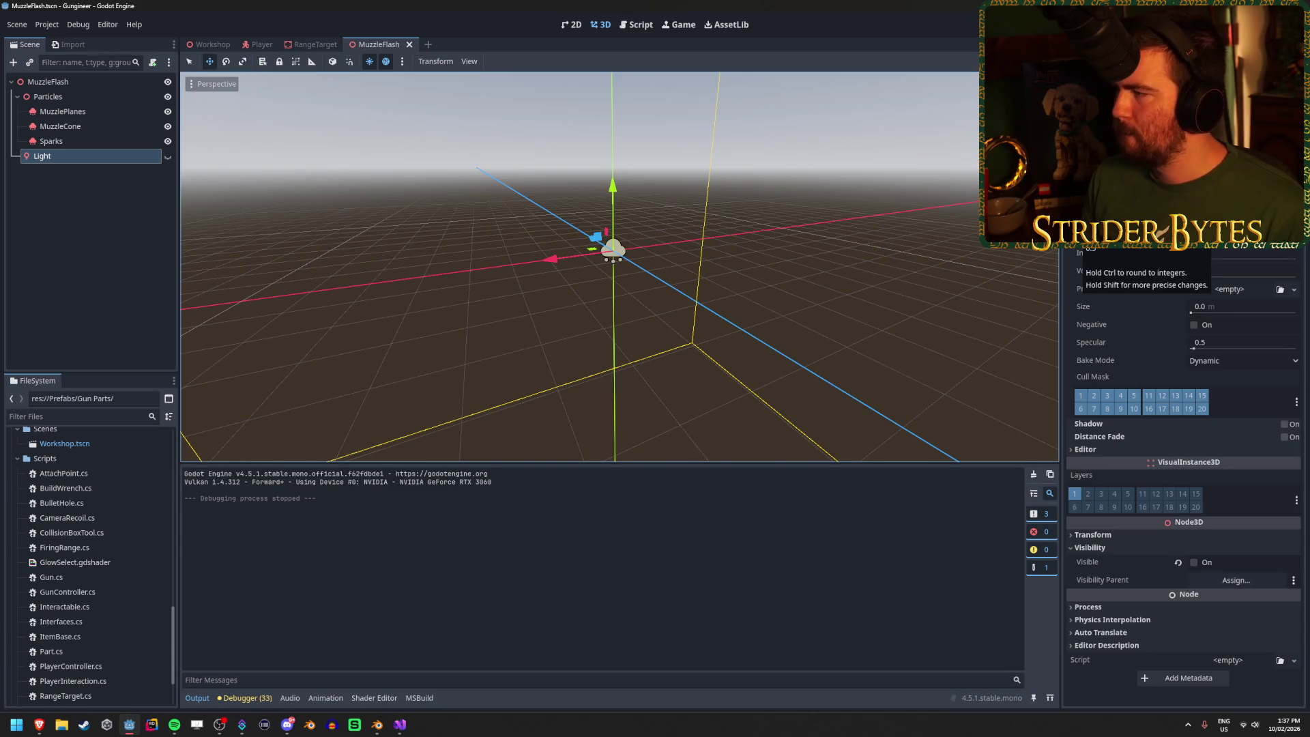
# Step: Adjust the light's energy, colour it R 1.0, G 0.701, B 0.5, and run with F5
pyautogui.click(1216, 249)
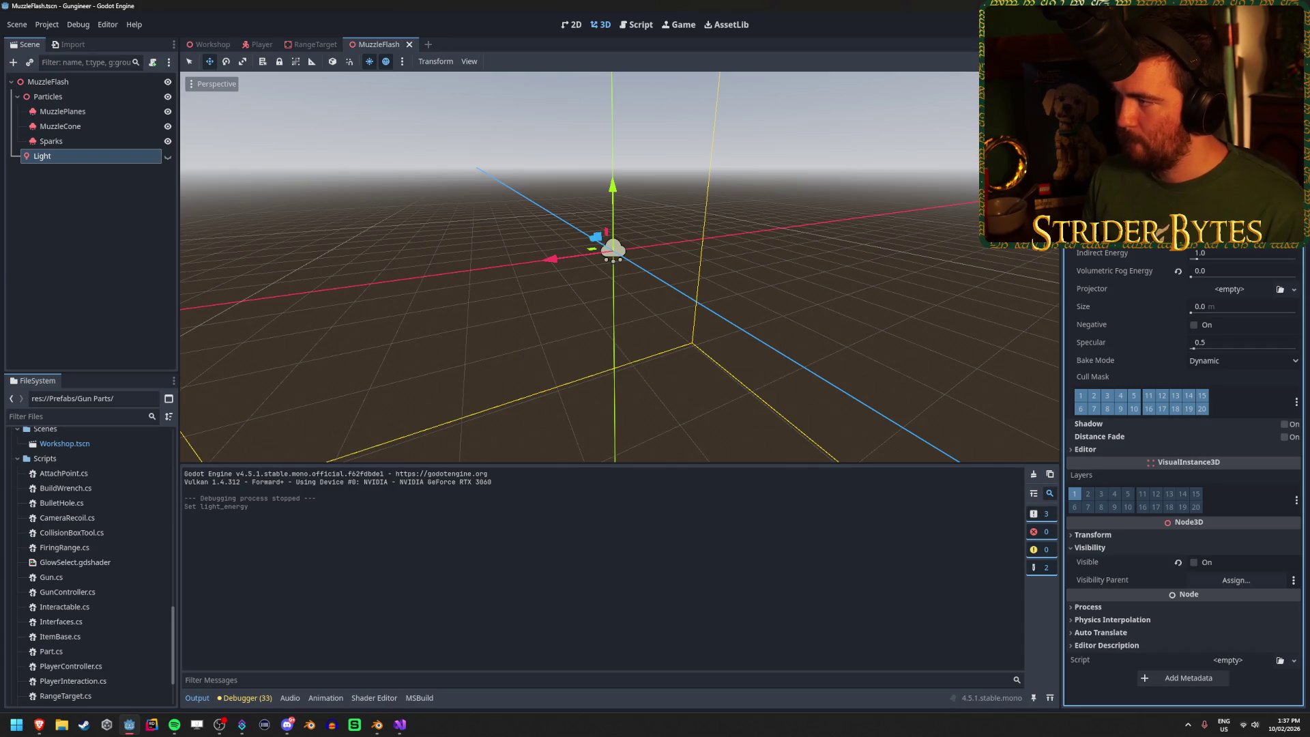
pyautogui.click(1242, 236)
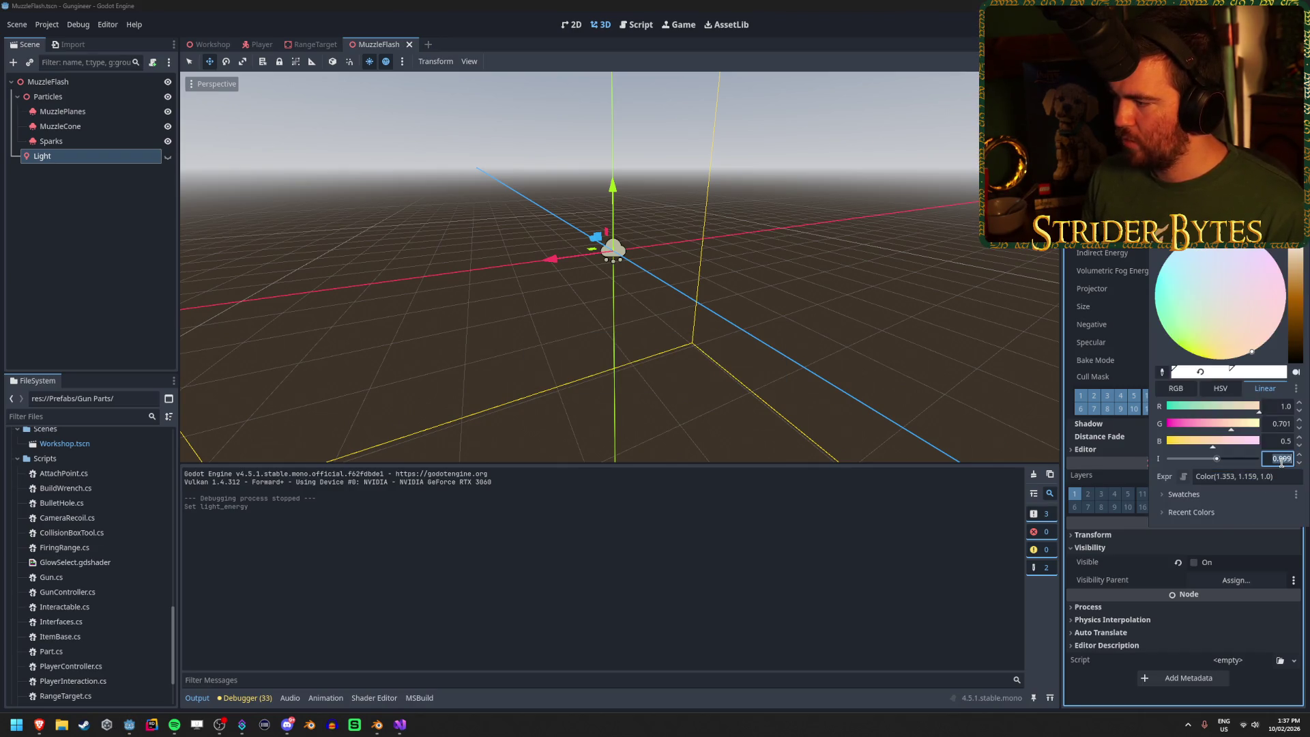
pyautogui.press('Return')
pyautogui.click(1242, 236)
pyautogui.click(421, 81)
pyautogui.press('F5')
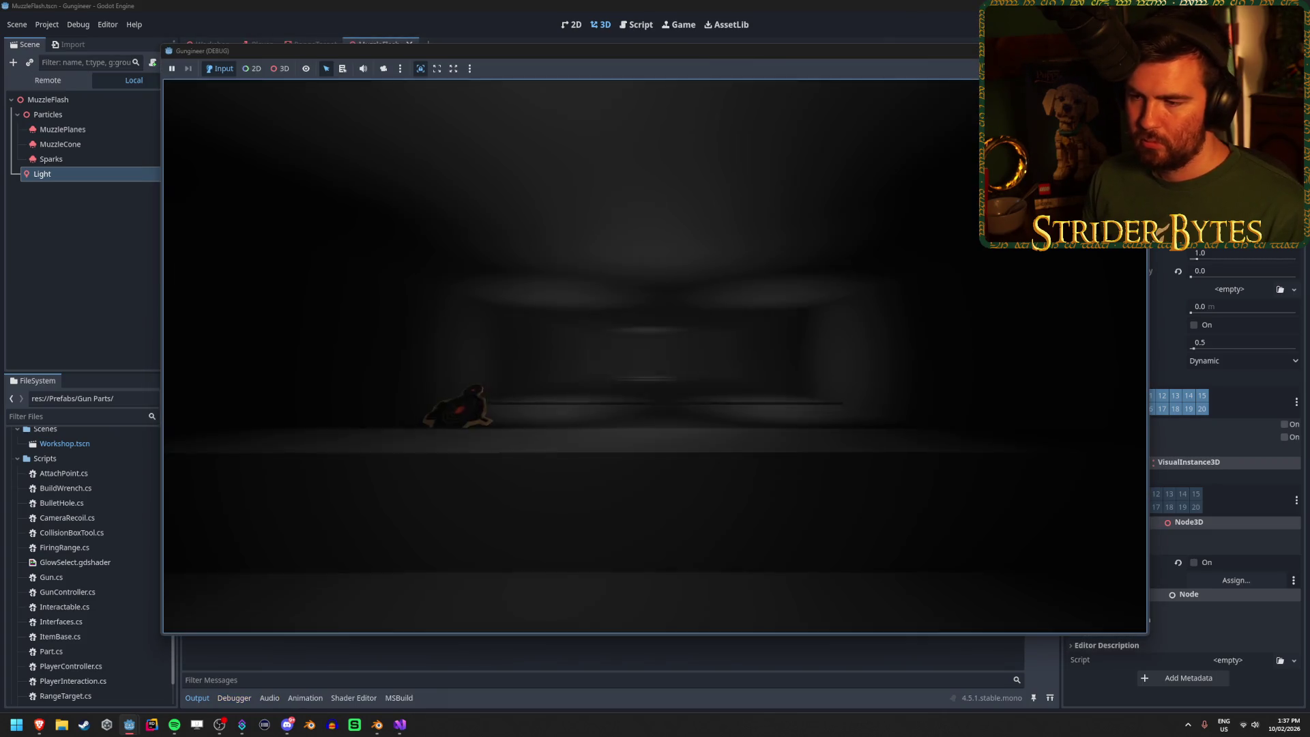
# Step: Walk forward, equip the rifle with 1, and fire repeated bursts at the range target and red block
pyautogui.press('w')
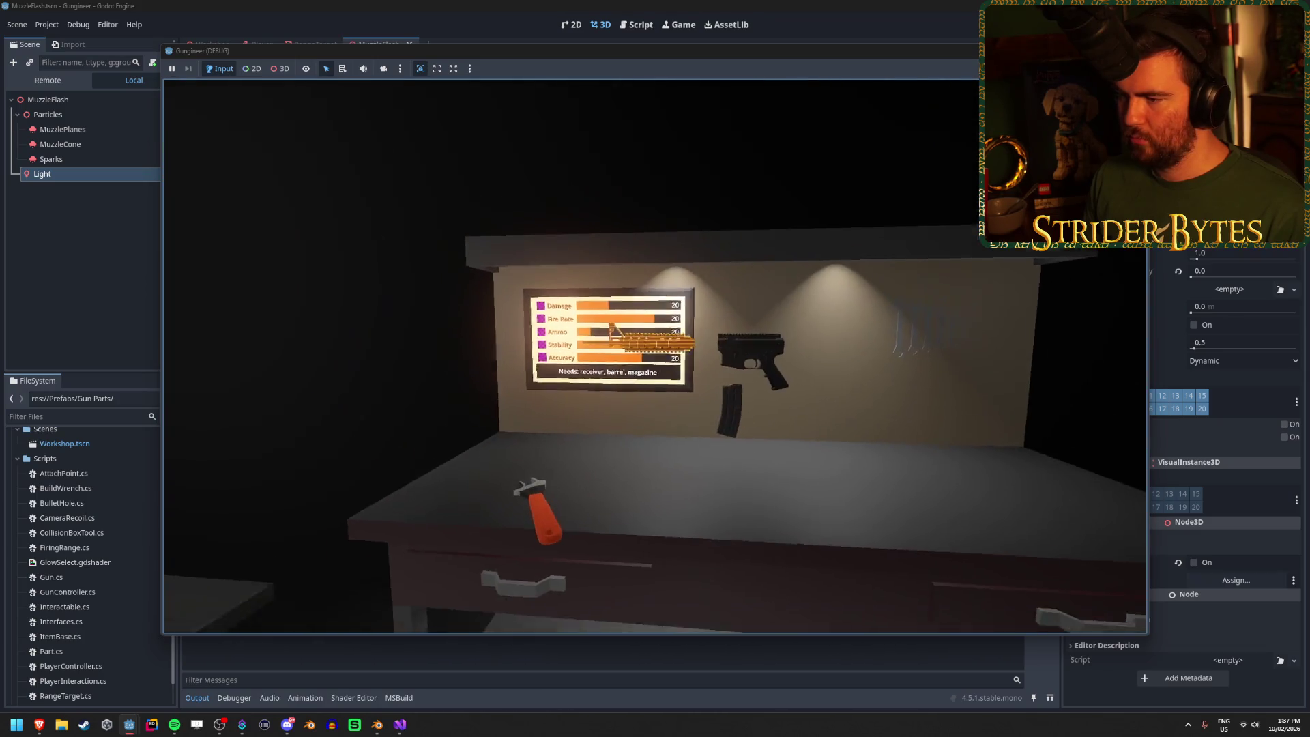
pyautogui.press('1')
pyautogui.click(655, 356)
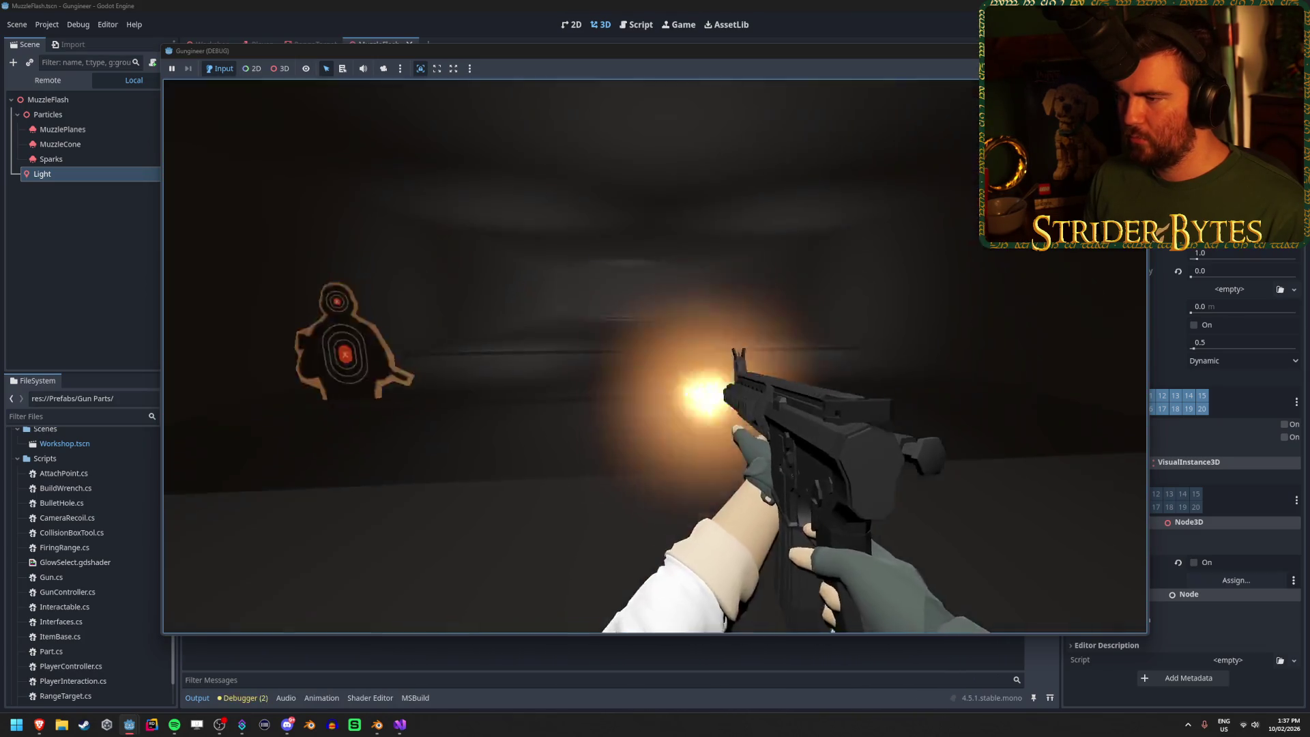
pyautogui.click(655, 356)
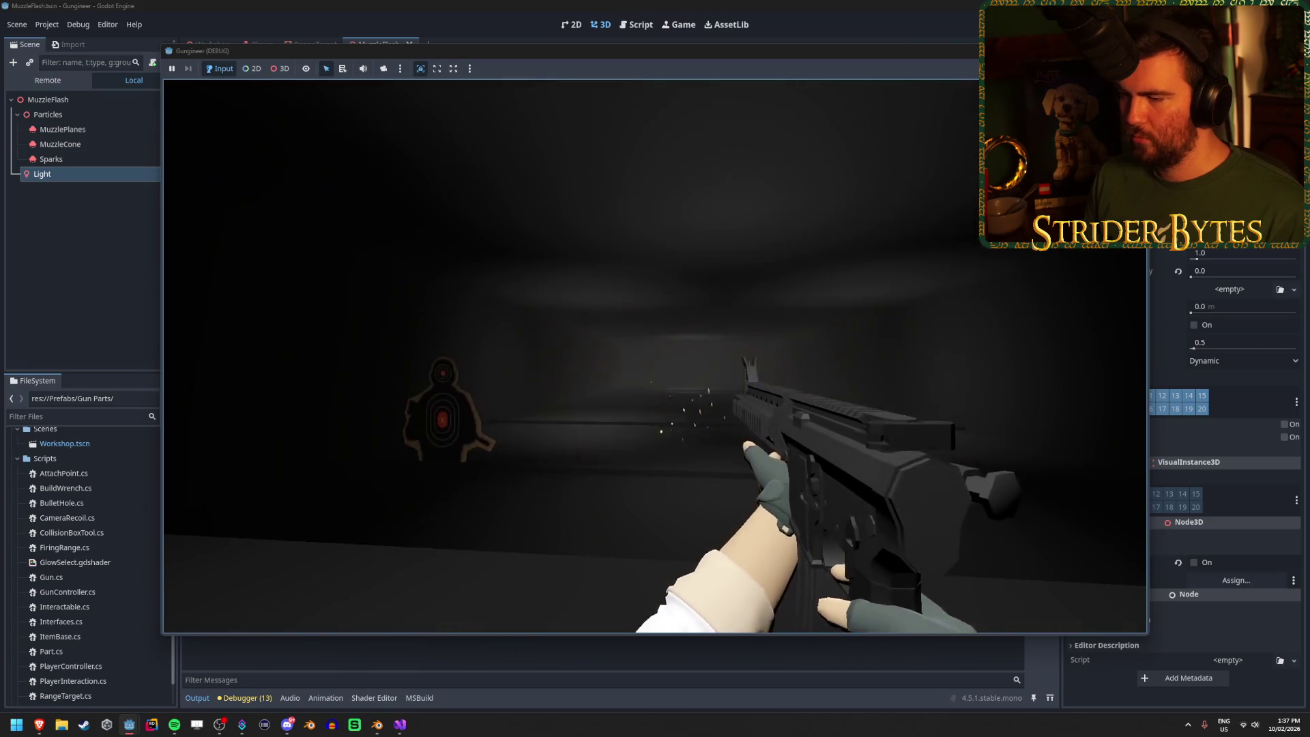
pyautogui.click(655, 356)
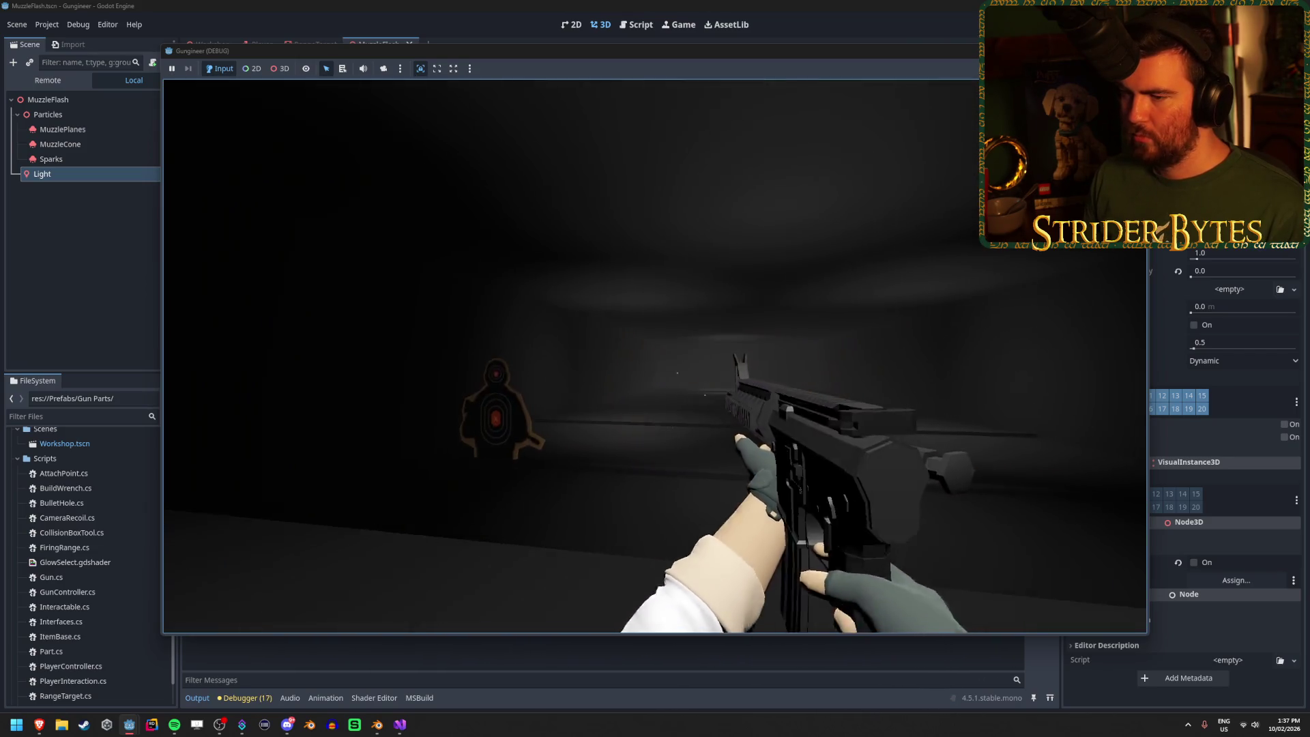
pyautogui.click(656, 357)
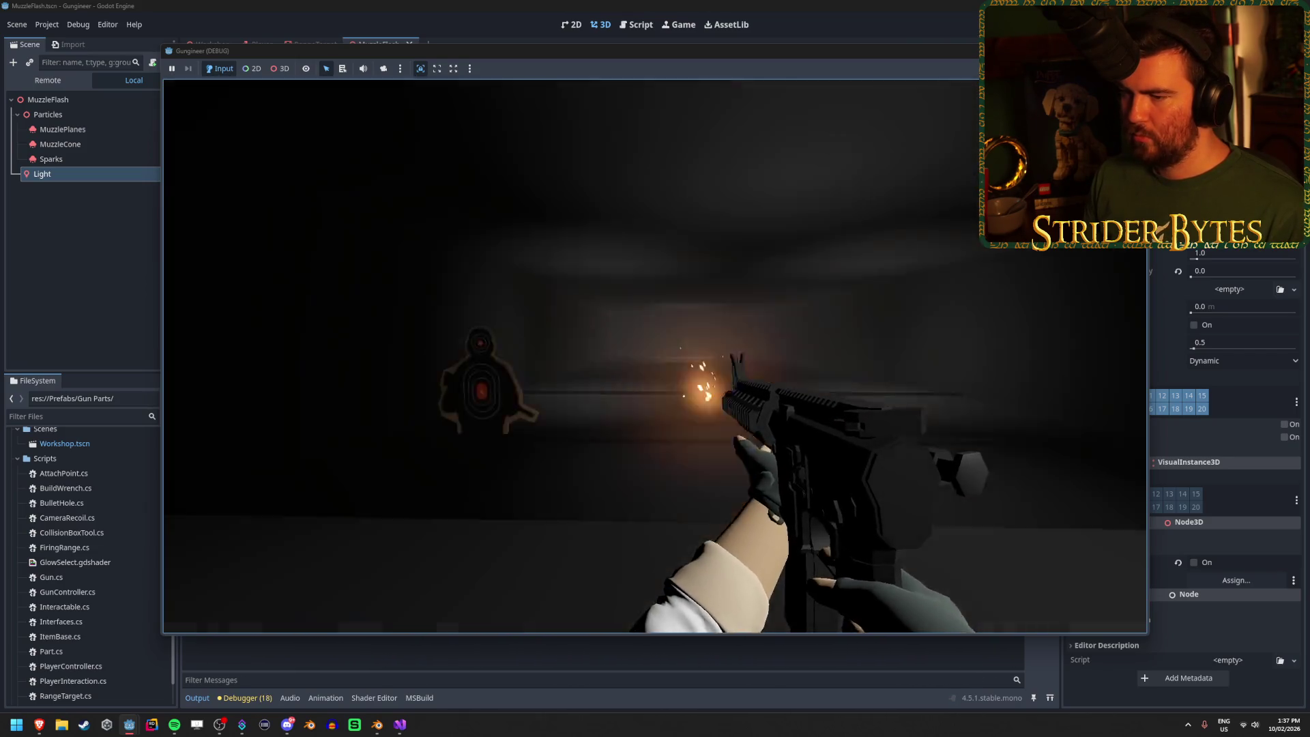
pyautogui.click(656, 357)
pyautogui.click(655, 356)
pyautogui.click(655, 356)
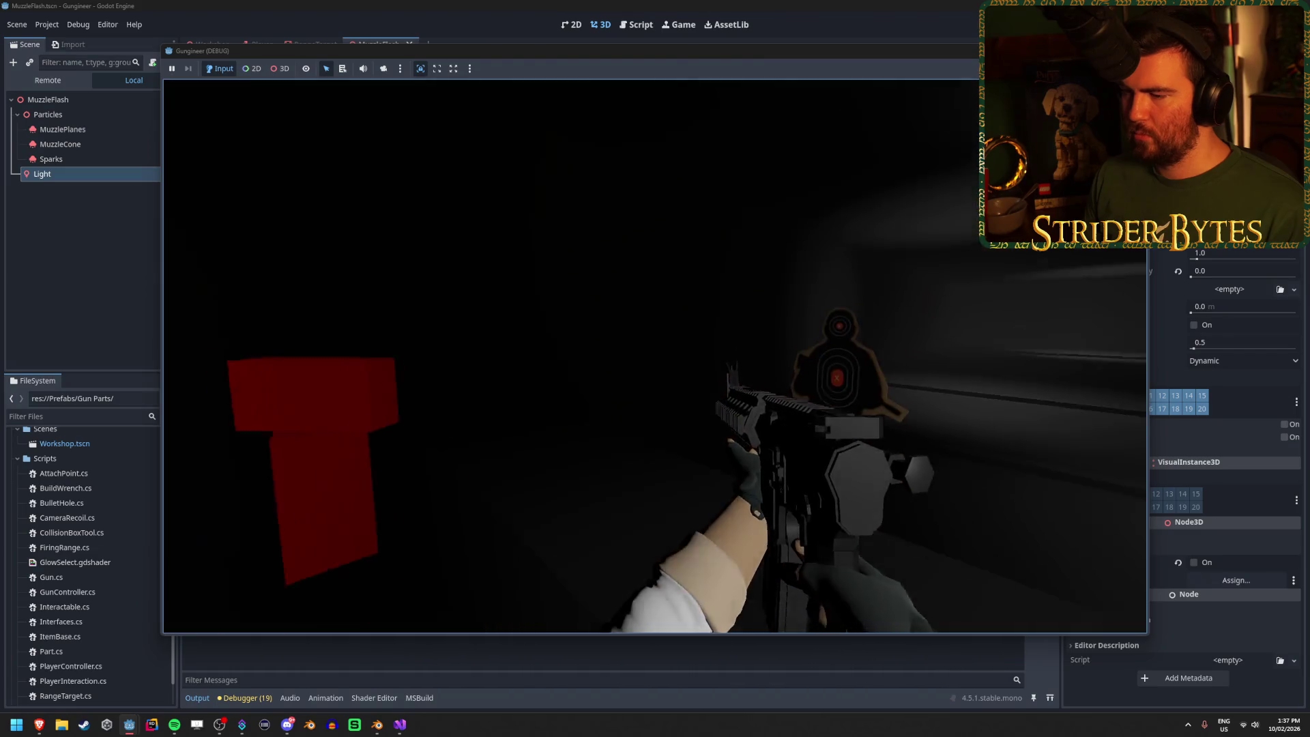
pyautogui.click(655, 356)
pyautogui.click(655, 356)
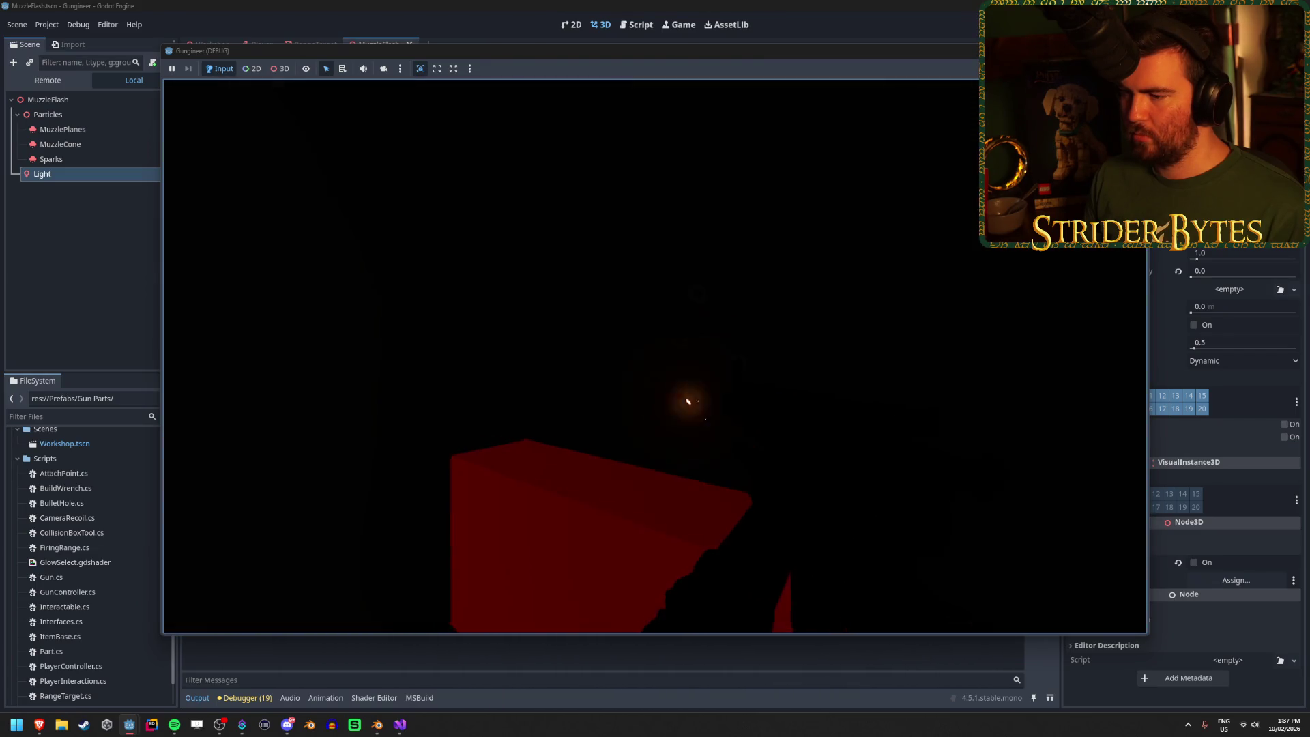
pyautogui.click(655, 357)
pyautogui.click(655, 356)
pyautogui.click(655, 356)
pyautogui.click(655, 356)
pyautogui.click(655, 356)
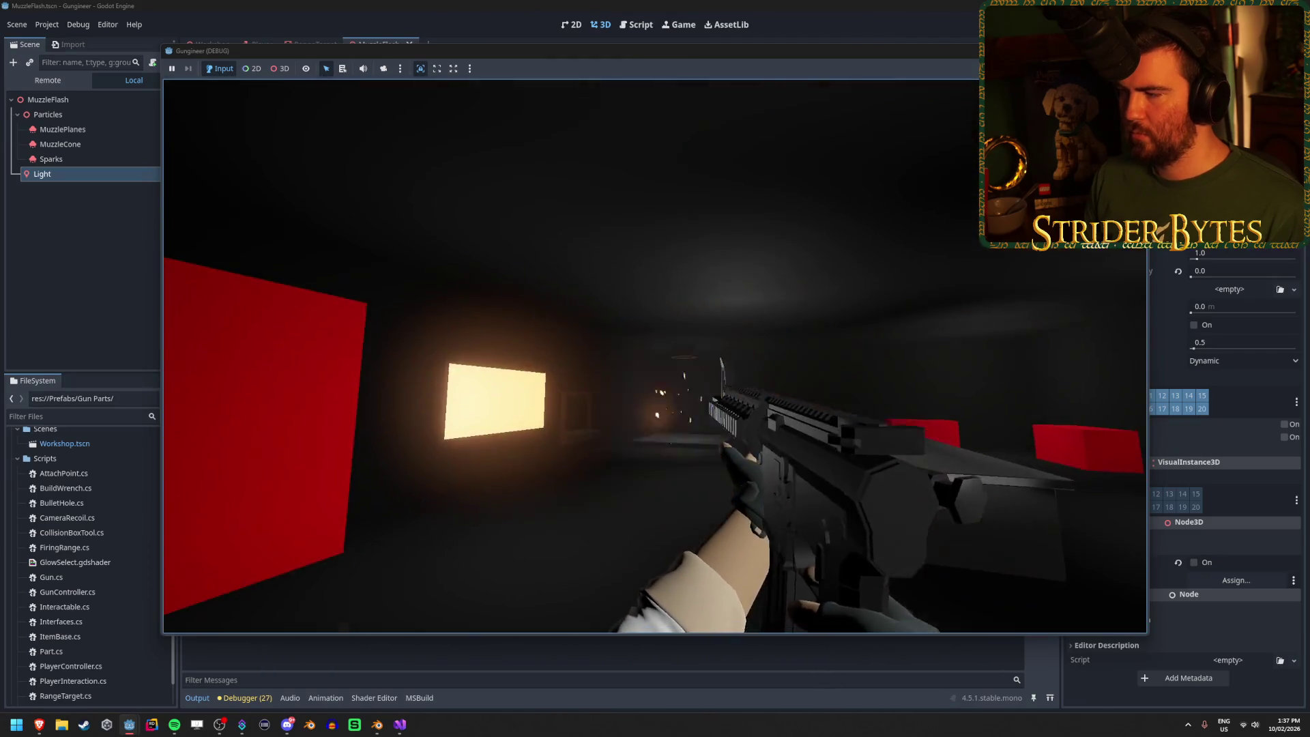
pyautogui.click(655, 357)
pyautogui.click(655, 356)
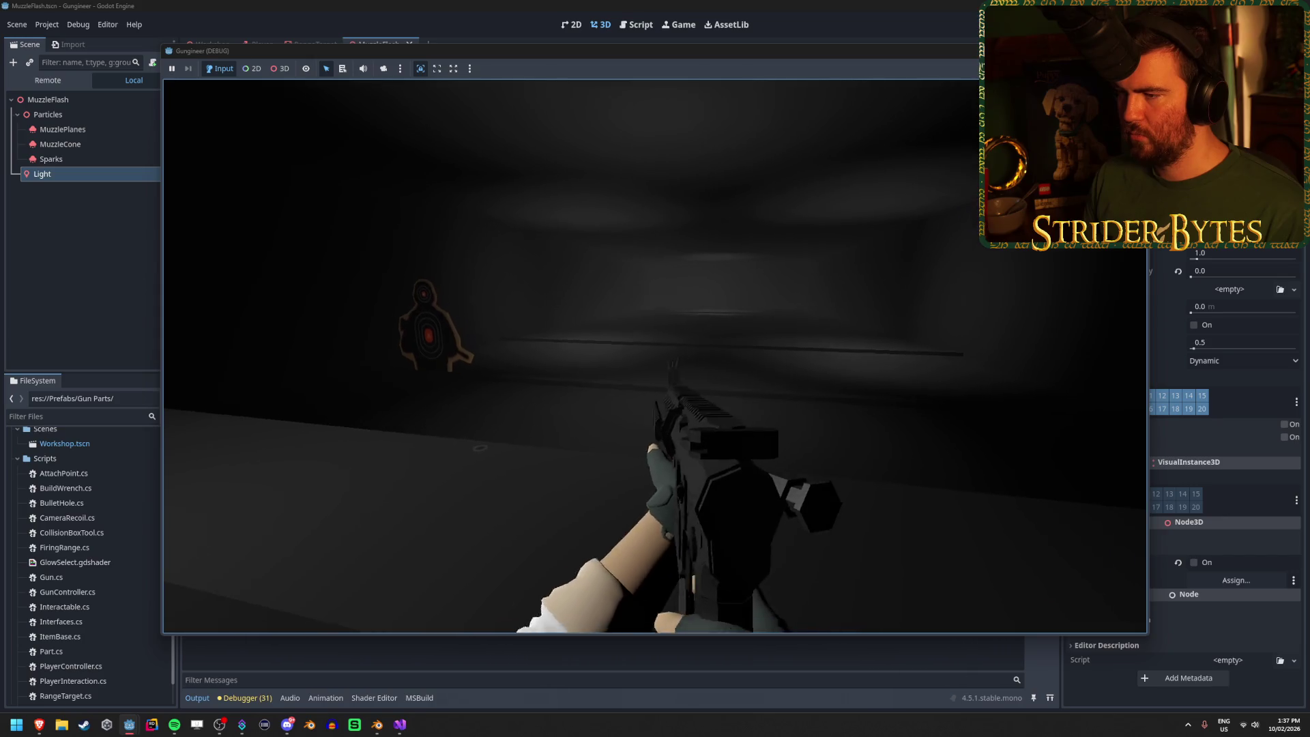
pyautogui.click(655, 356)
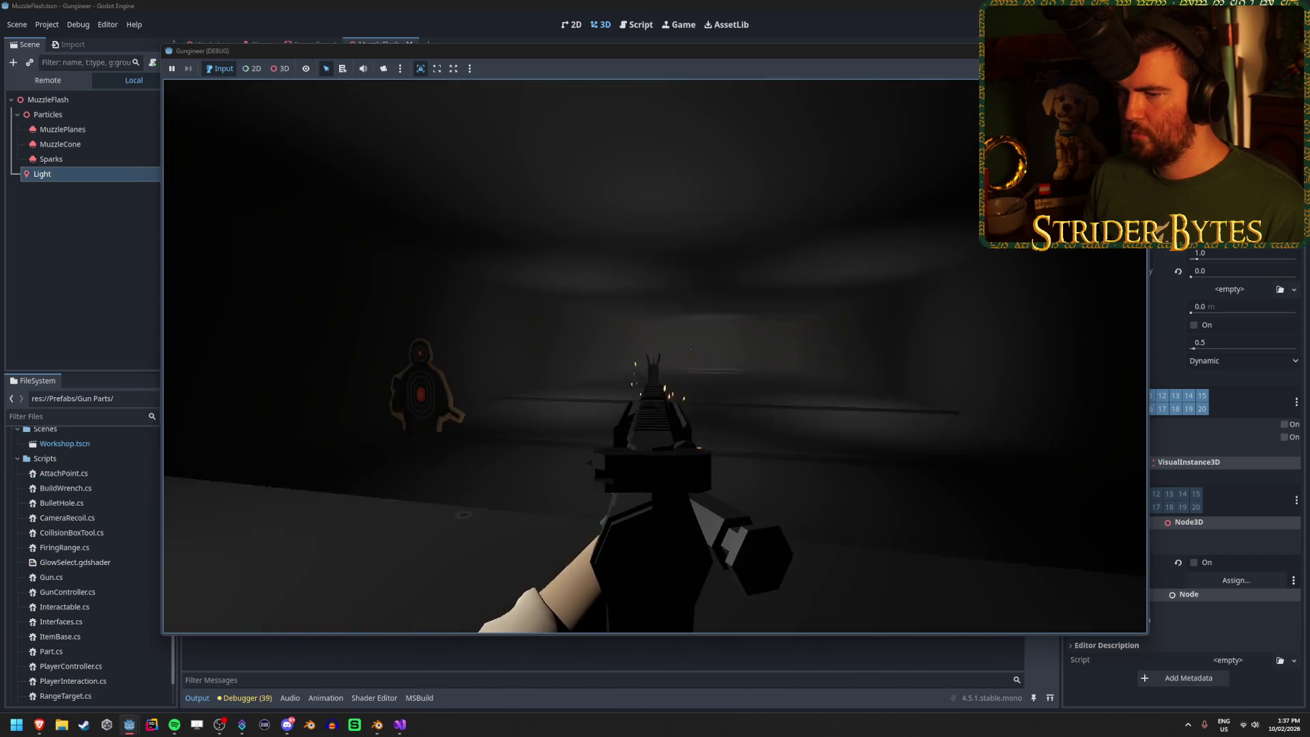
pyautogui.click(656, 356)
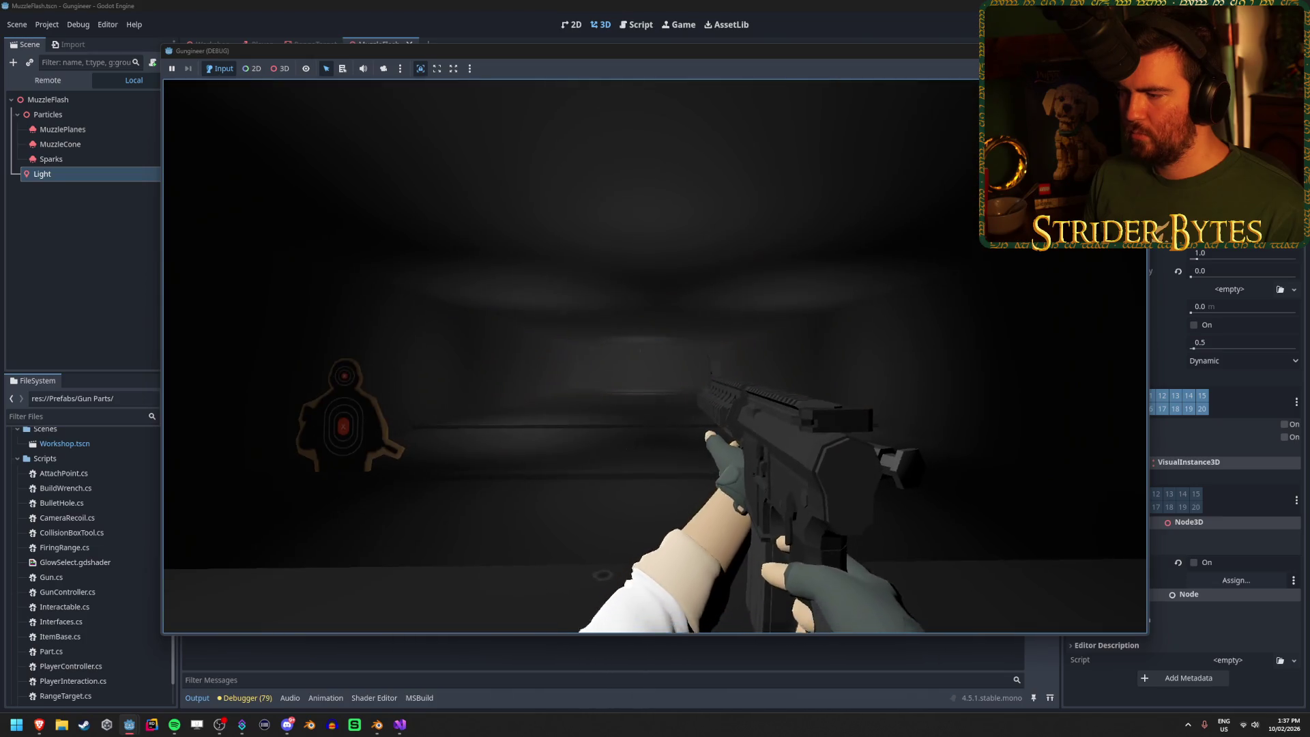
pyautogui.click(655, 356)
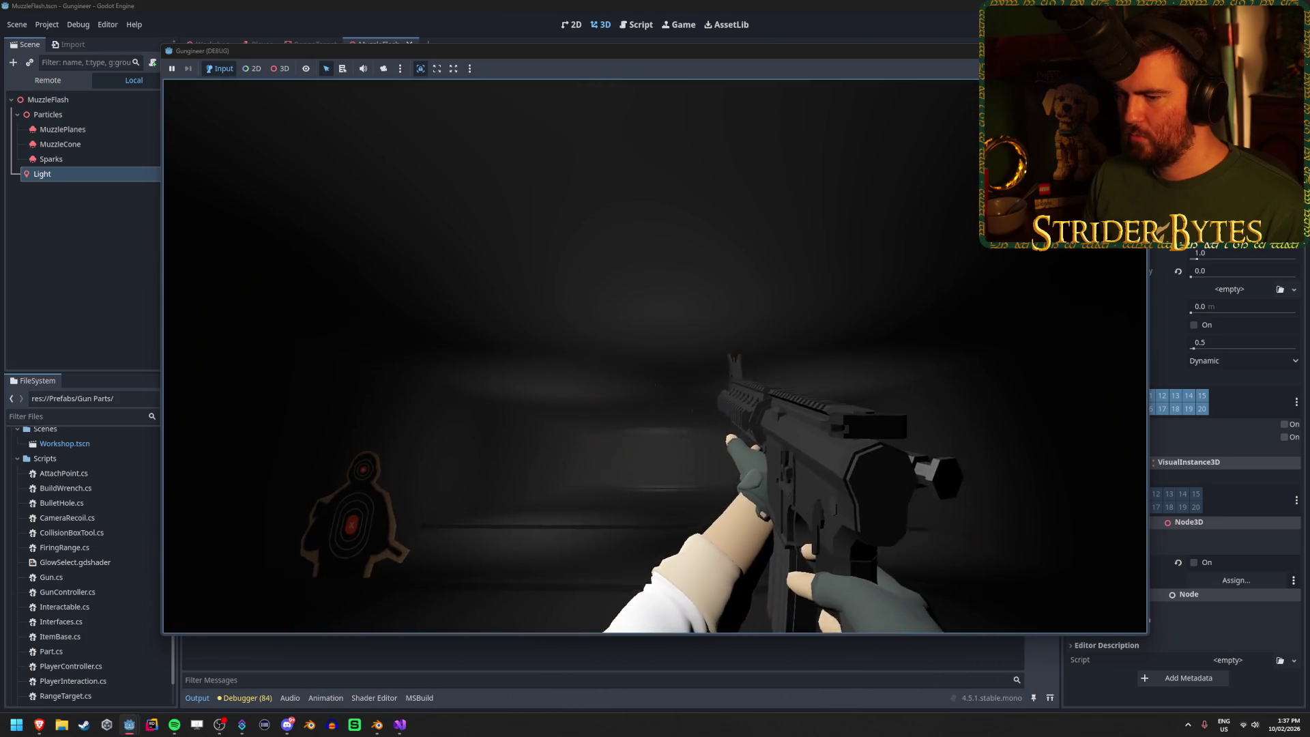
pyautogui.click(655, 356)
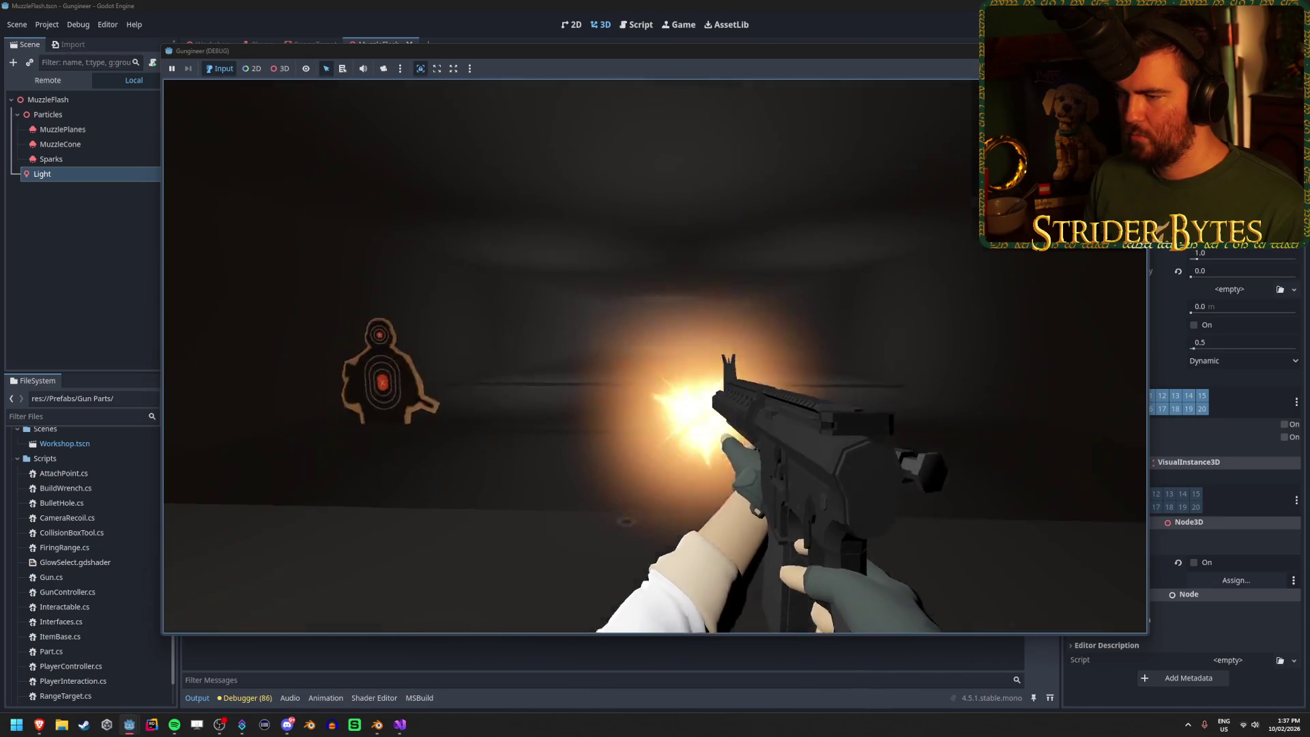
pyautogui.click(655, 356)
pyautogui.click(656, 356)
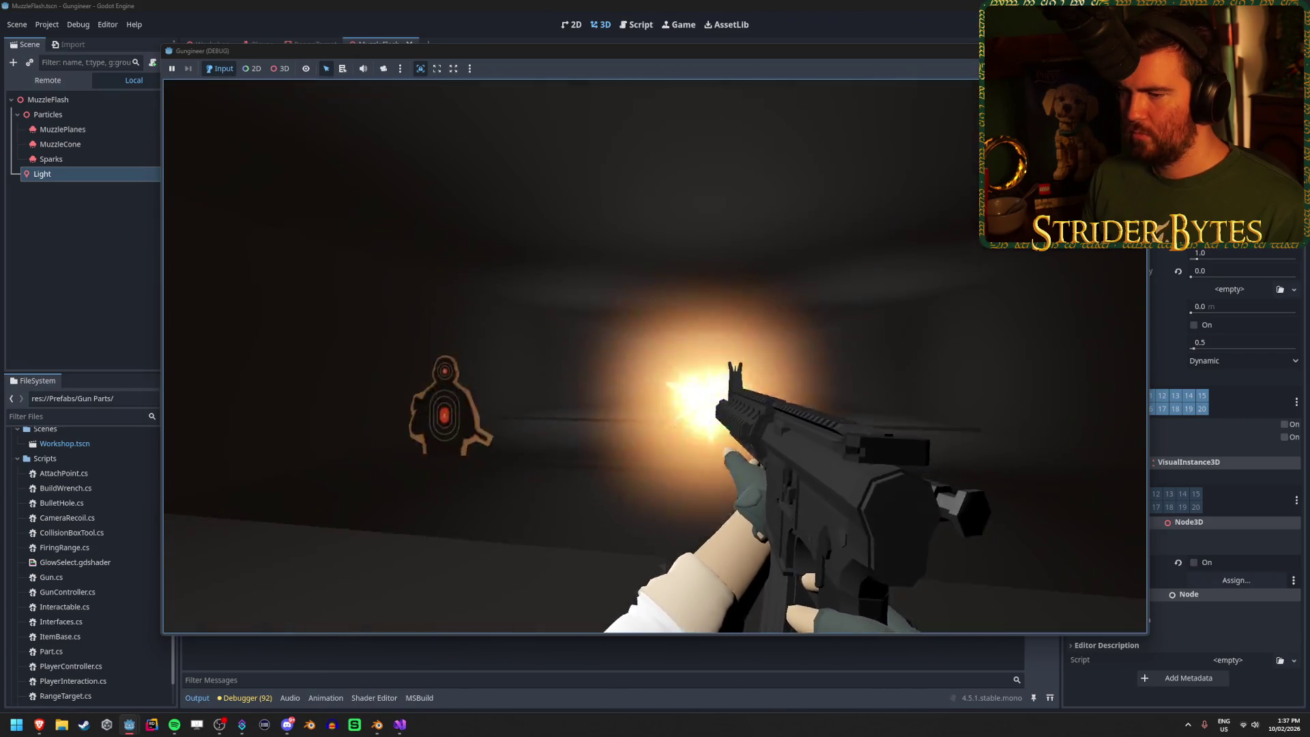
pyautogui.click(655, 357)
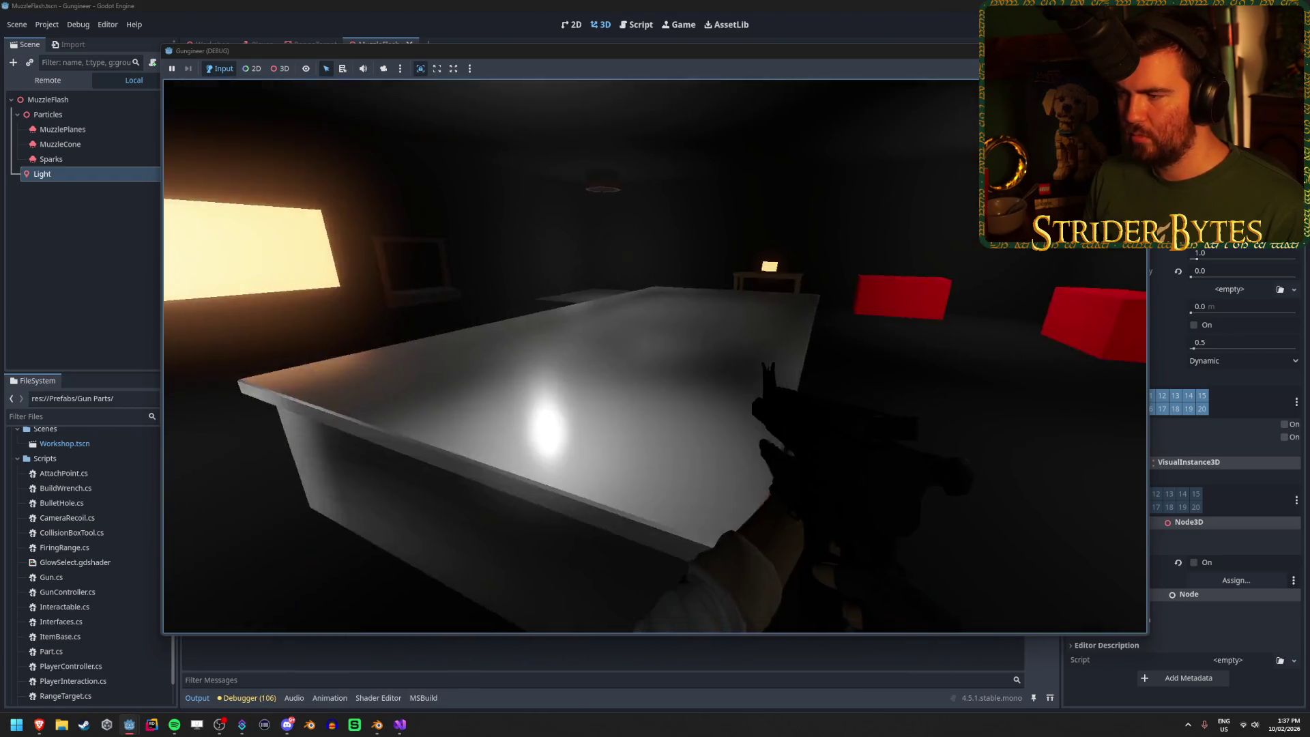
# Step: Shoot the white table repeatedly to cover it with bullet holes
pyautogui.click(655, 357)
pyautogui.click(655, 357)
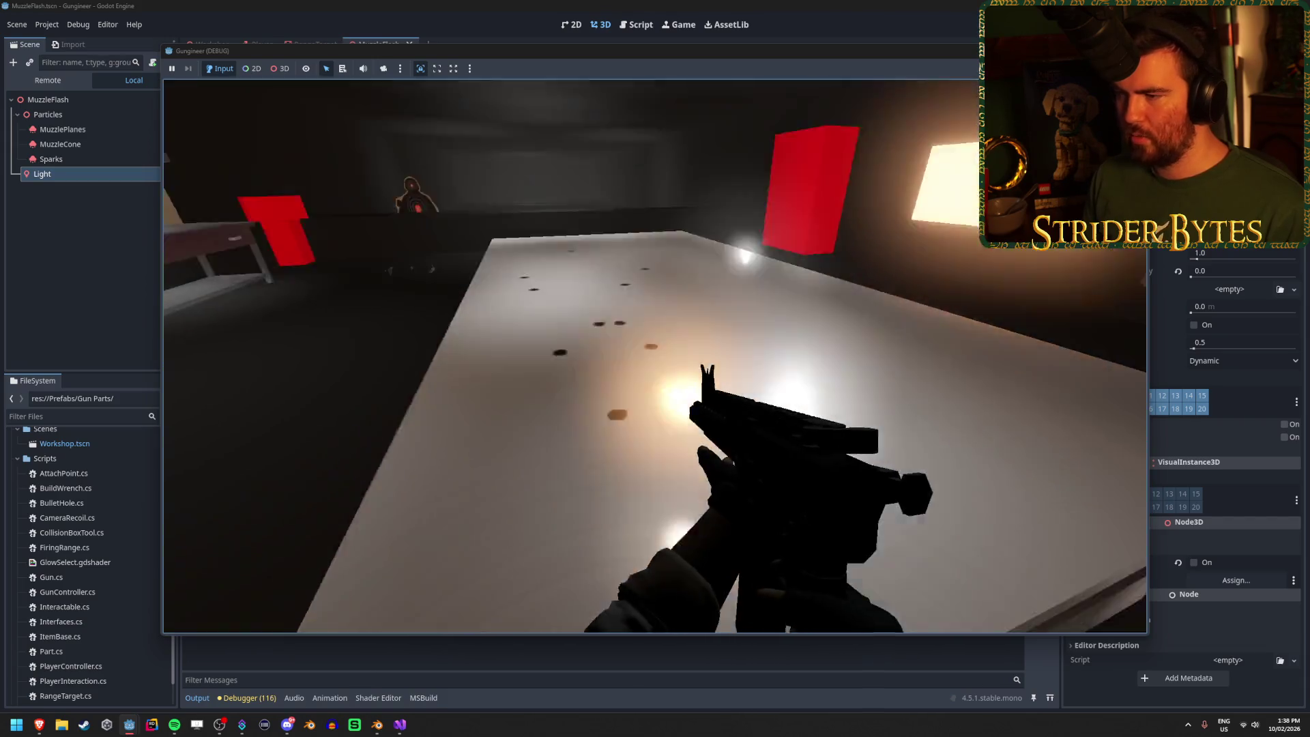
pyautogui.click(655, 356)
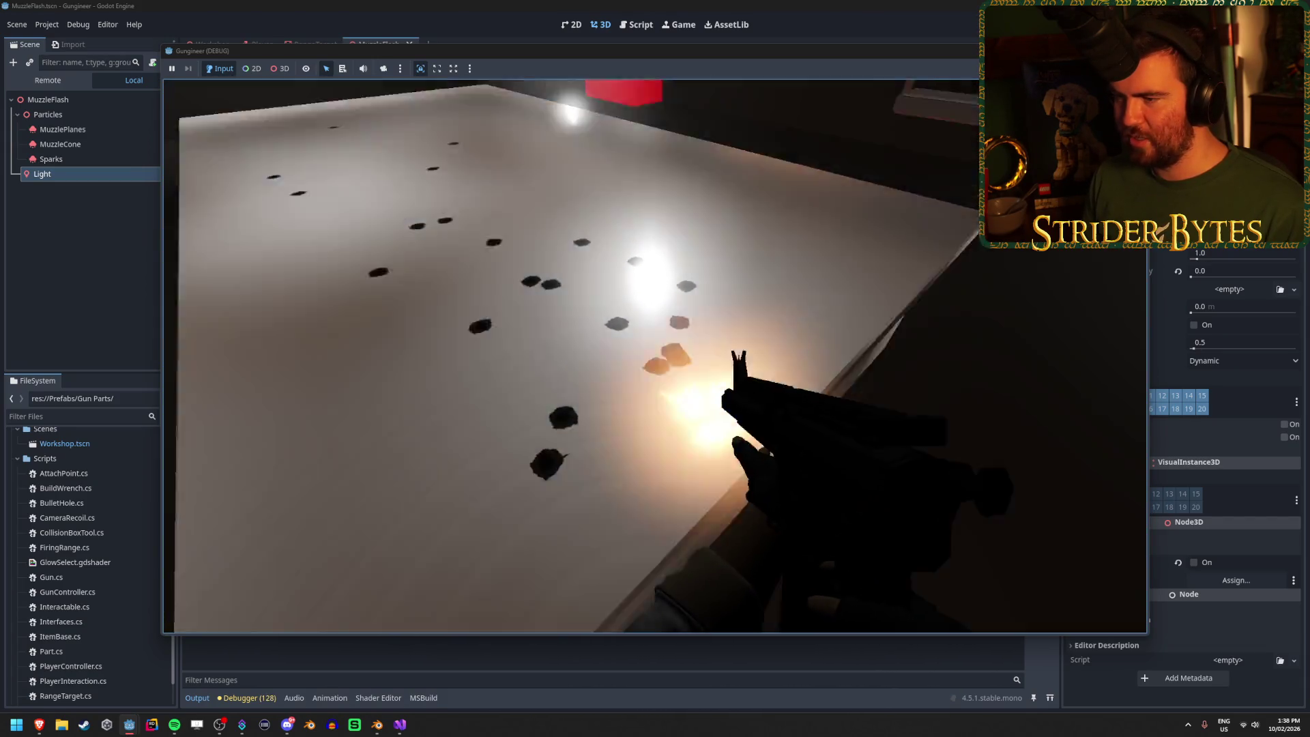
pyautogui.click(655, 357)
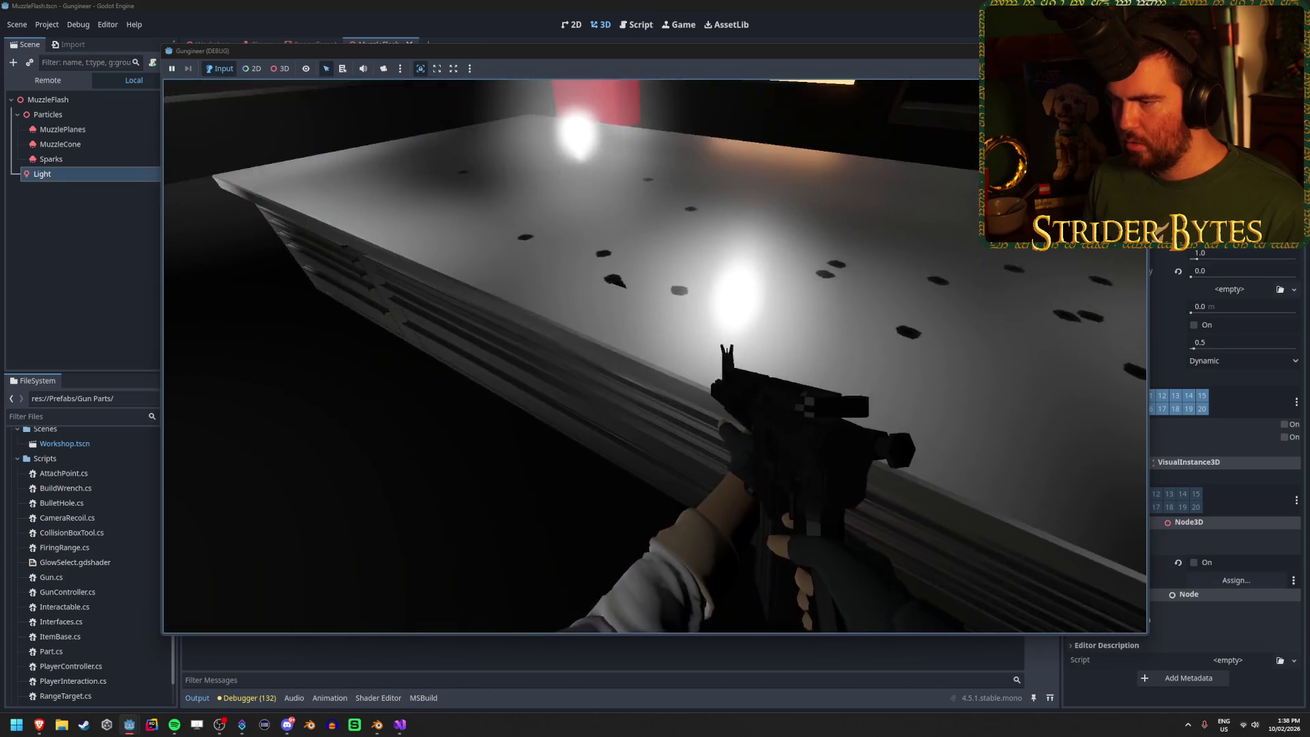
pyautogui.click(655, 356)
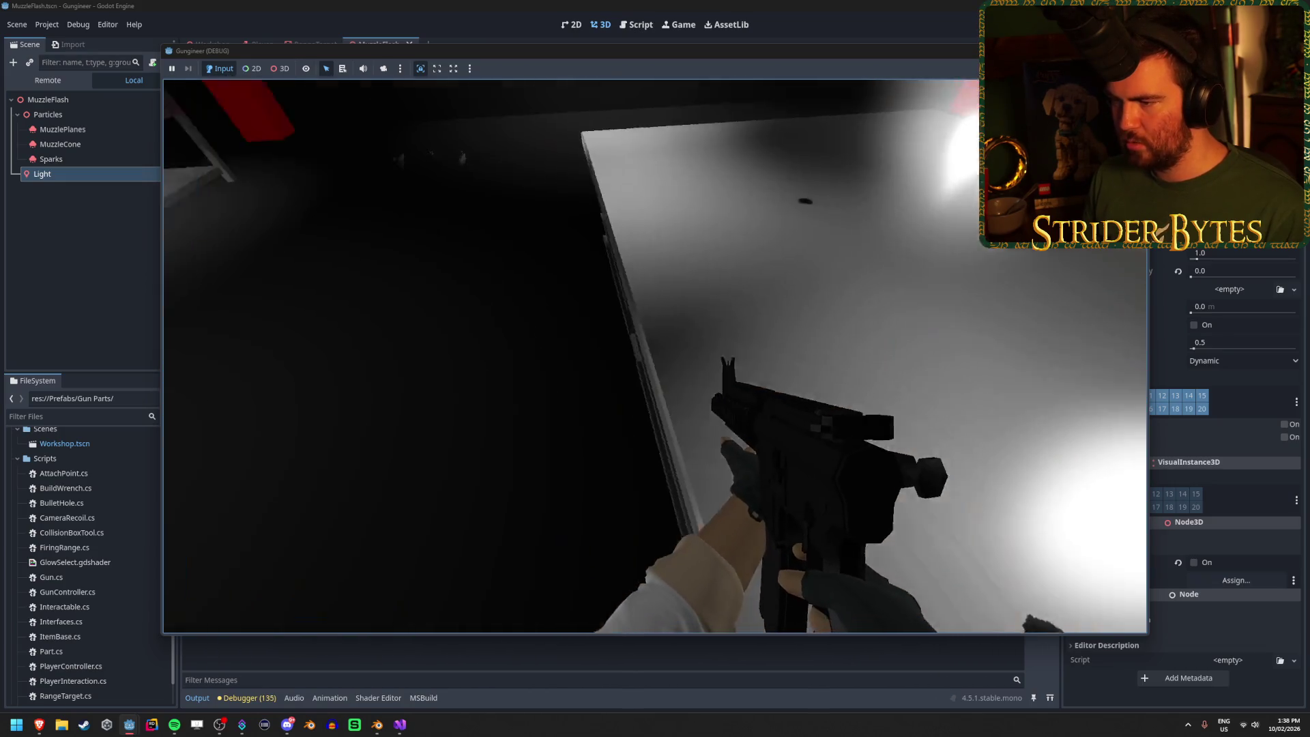
pyautogui.click(655, 356)
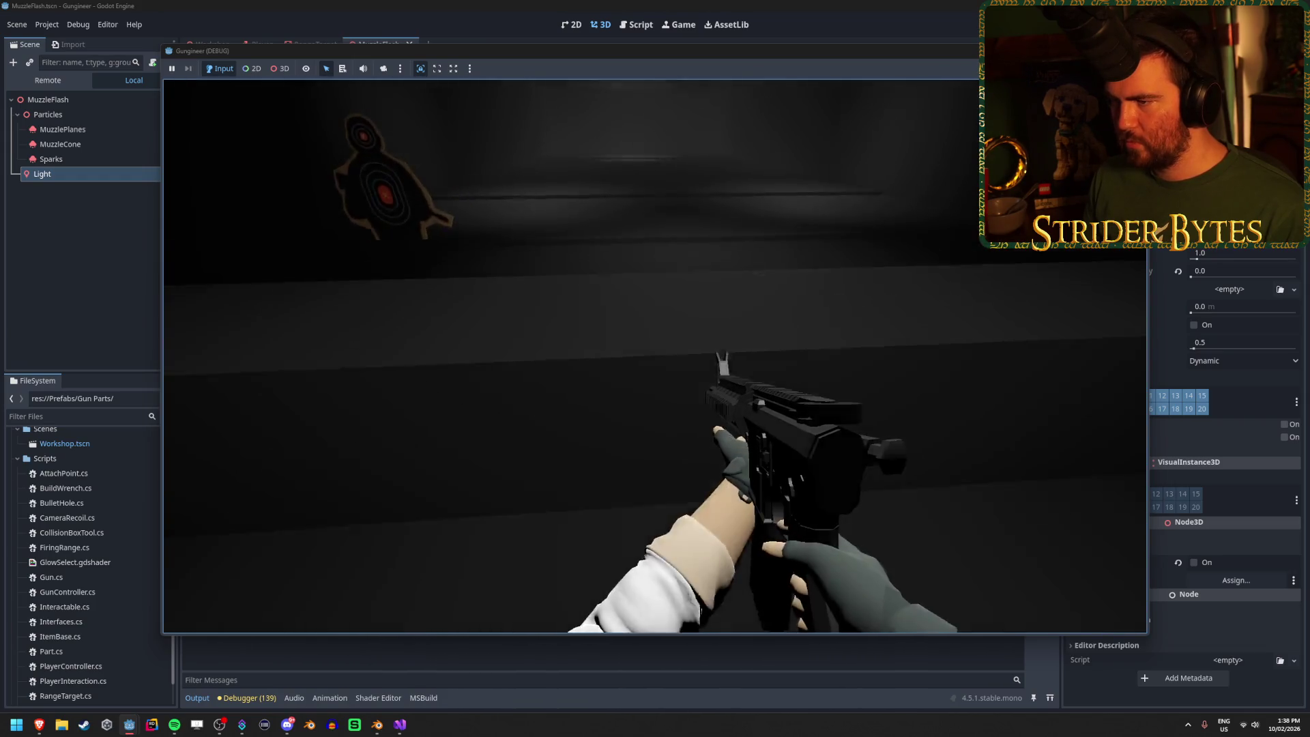
pyautogui.click(655, 356)
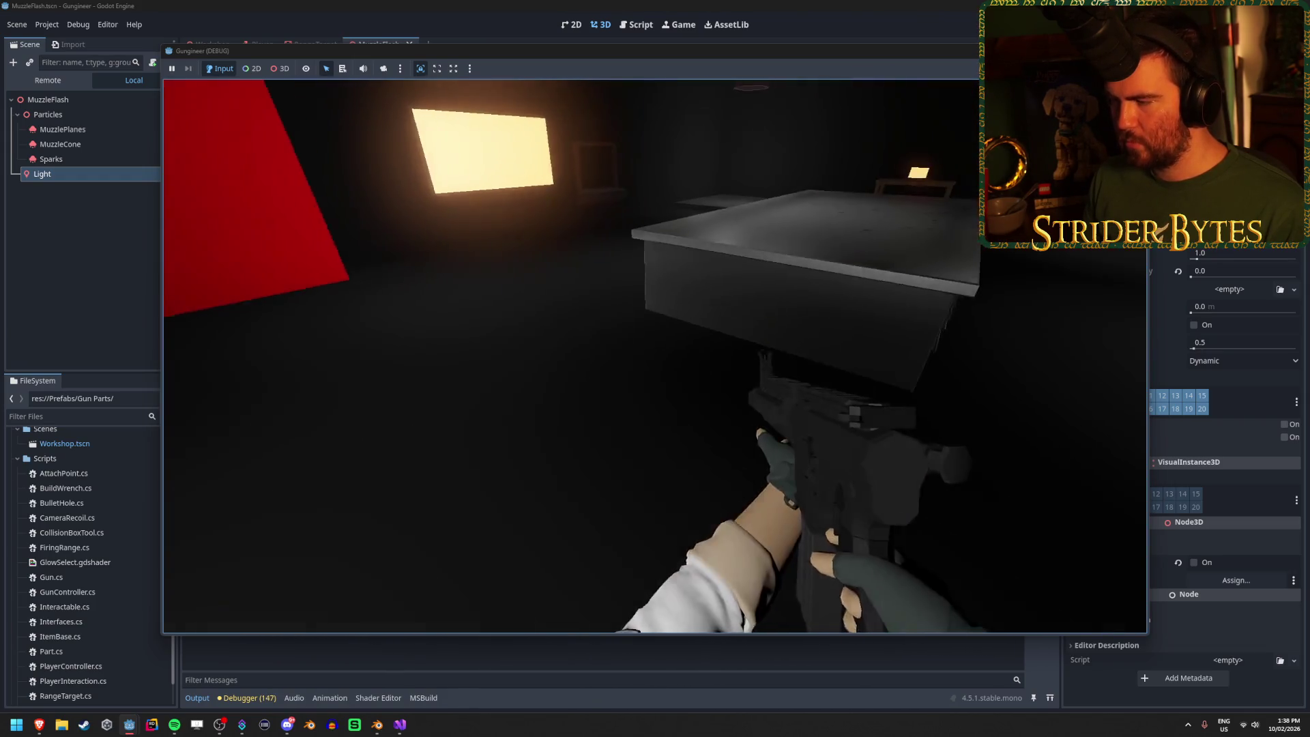
pyautogui.click(655, 356)
pyautogui.click(655, 356)
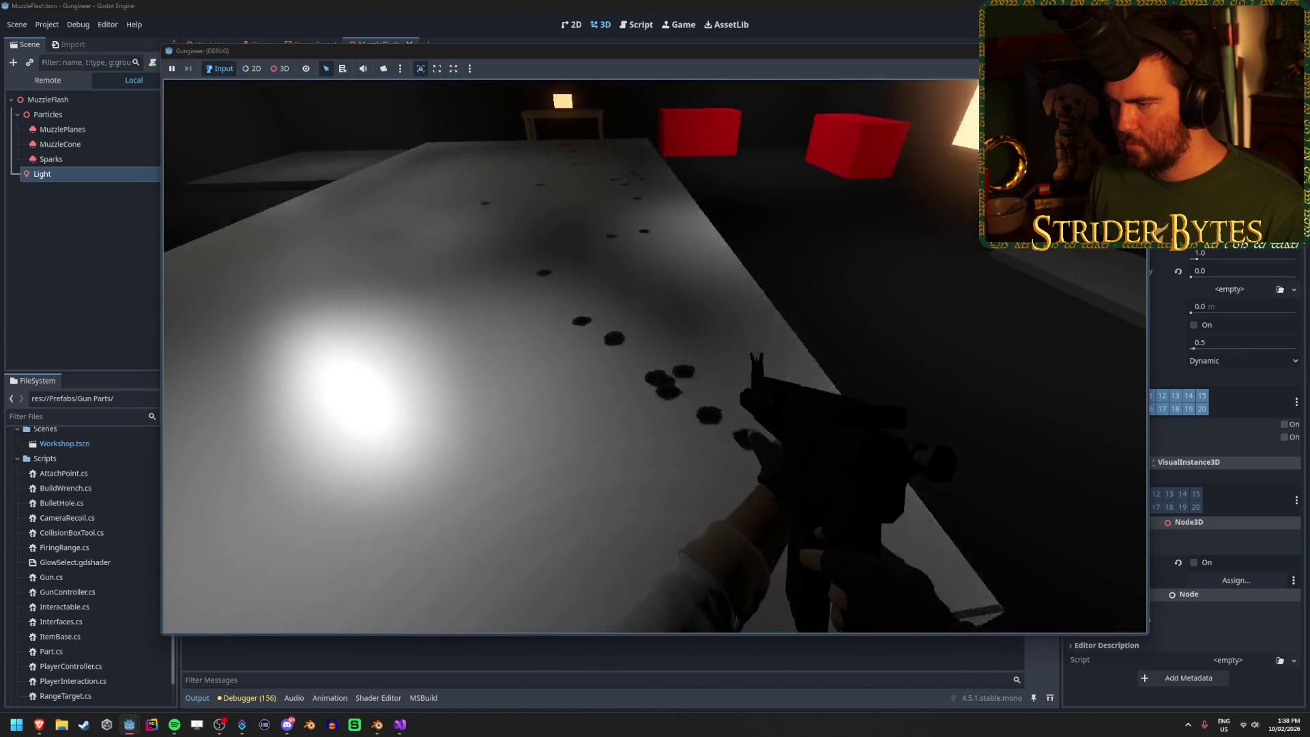
pyautogui.click(655, 356)
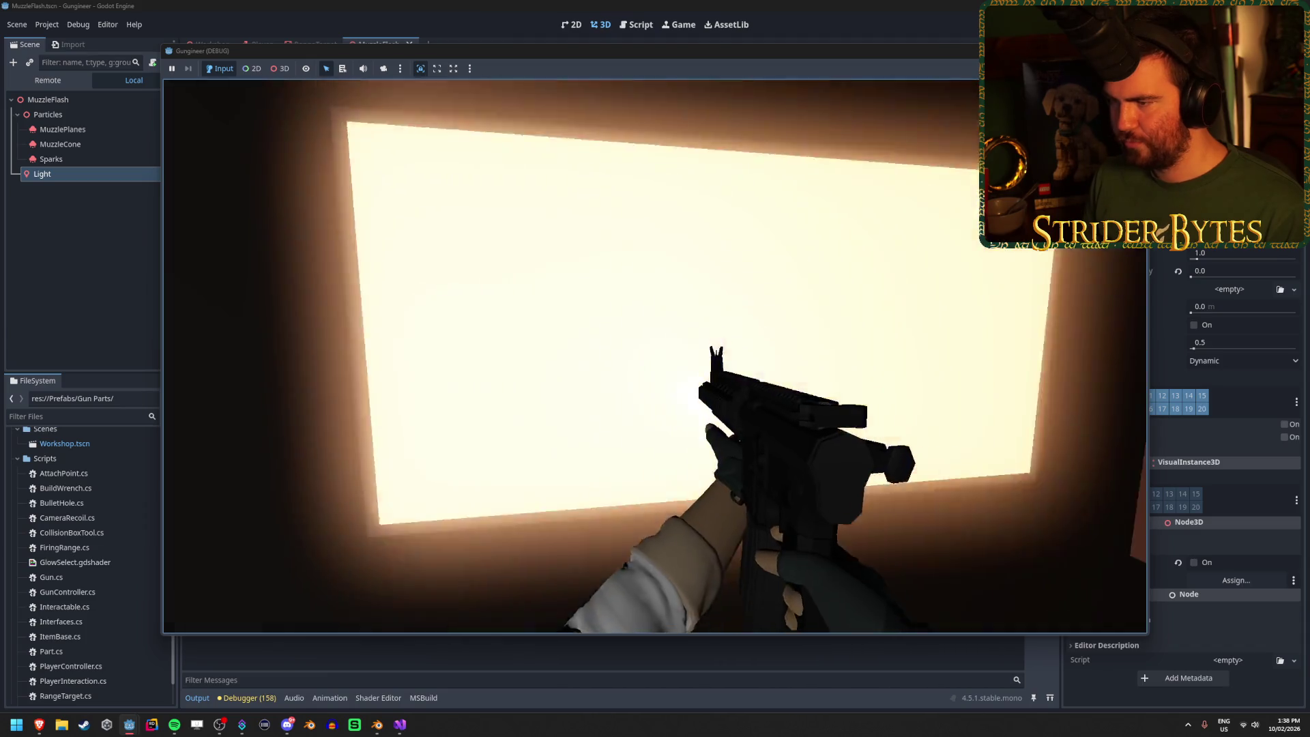
pyautogui.click(655, 357)
pyautogui.click(655, 357)
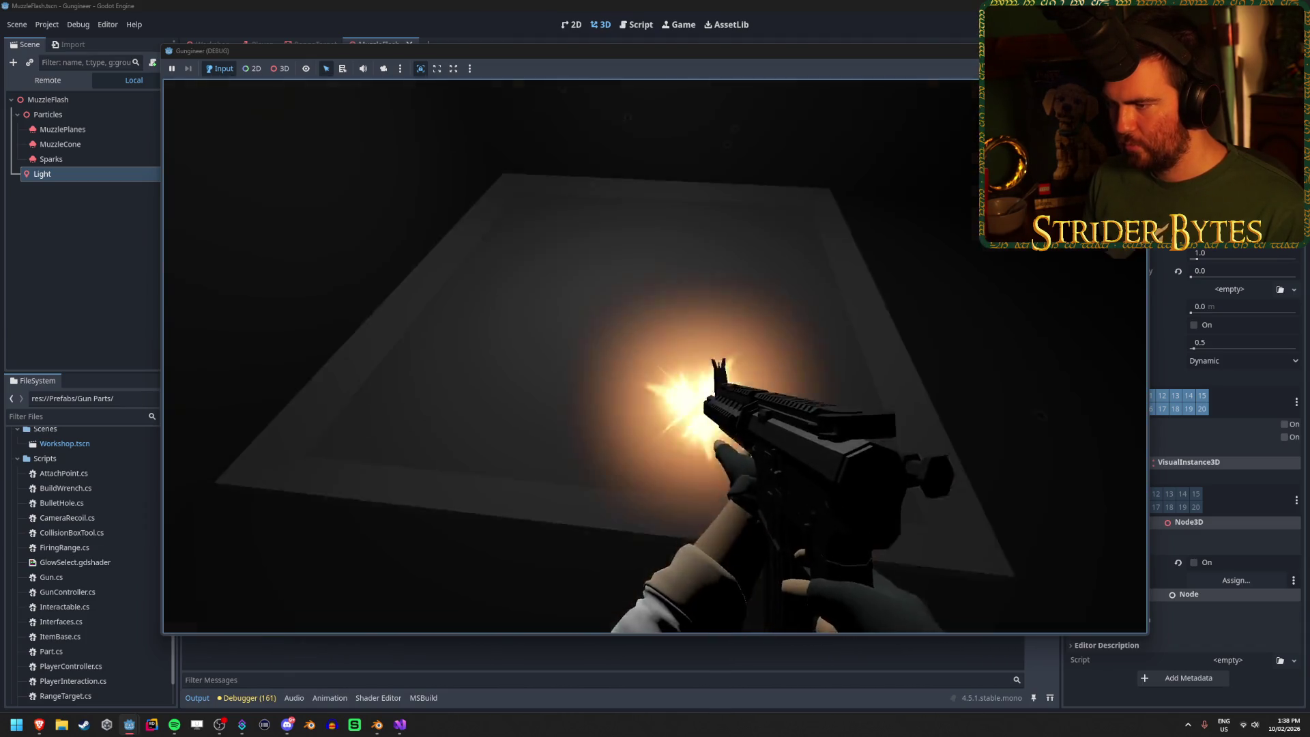
pyautogui.click(655, 356)
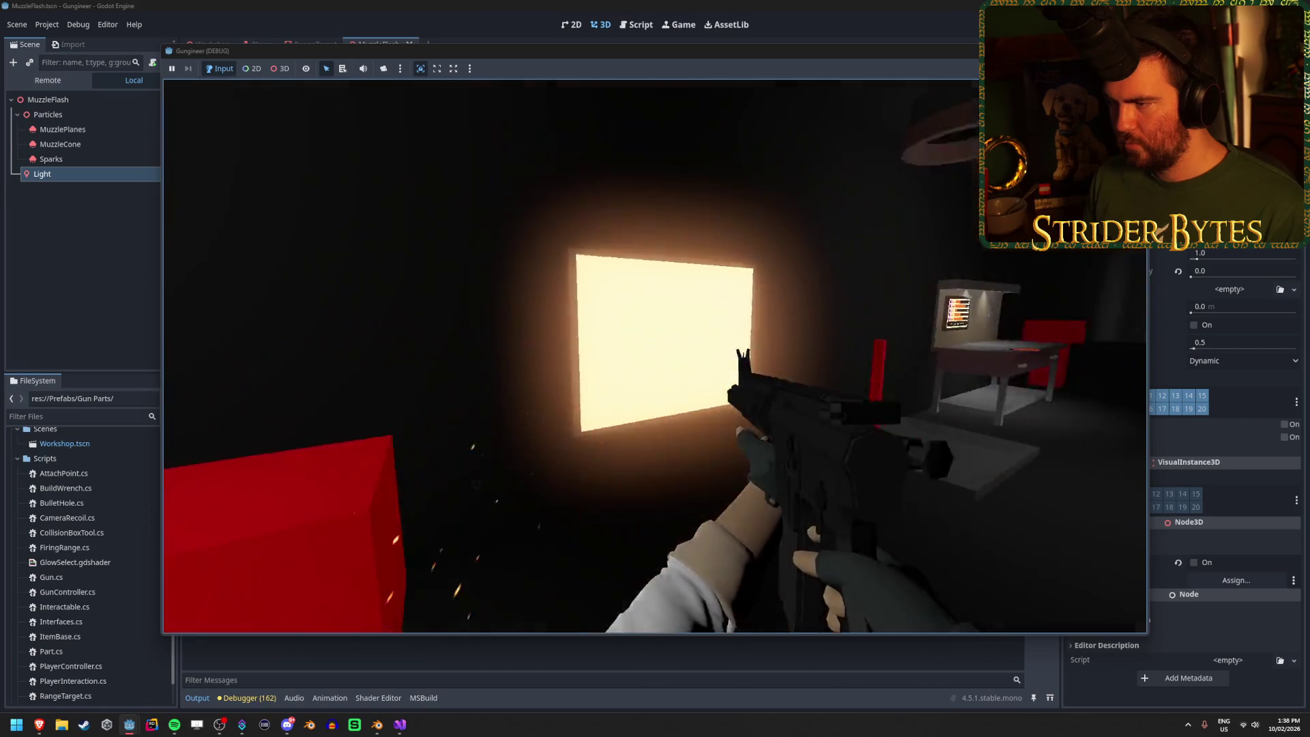
# Step: Shoot the walls by the workbench and stats board to leave bullet holes
pyautogui.click(656, 356)
pyautogui.click(655, 357)
pyautogui.click(656, 356)
pyautogui.click(655, 356)
pyautogui.click(655, 356)
pyautogui.click(655, 356)
pyautogui.click(655, 356)
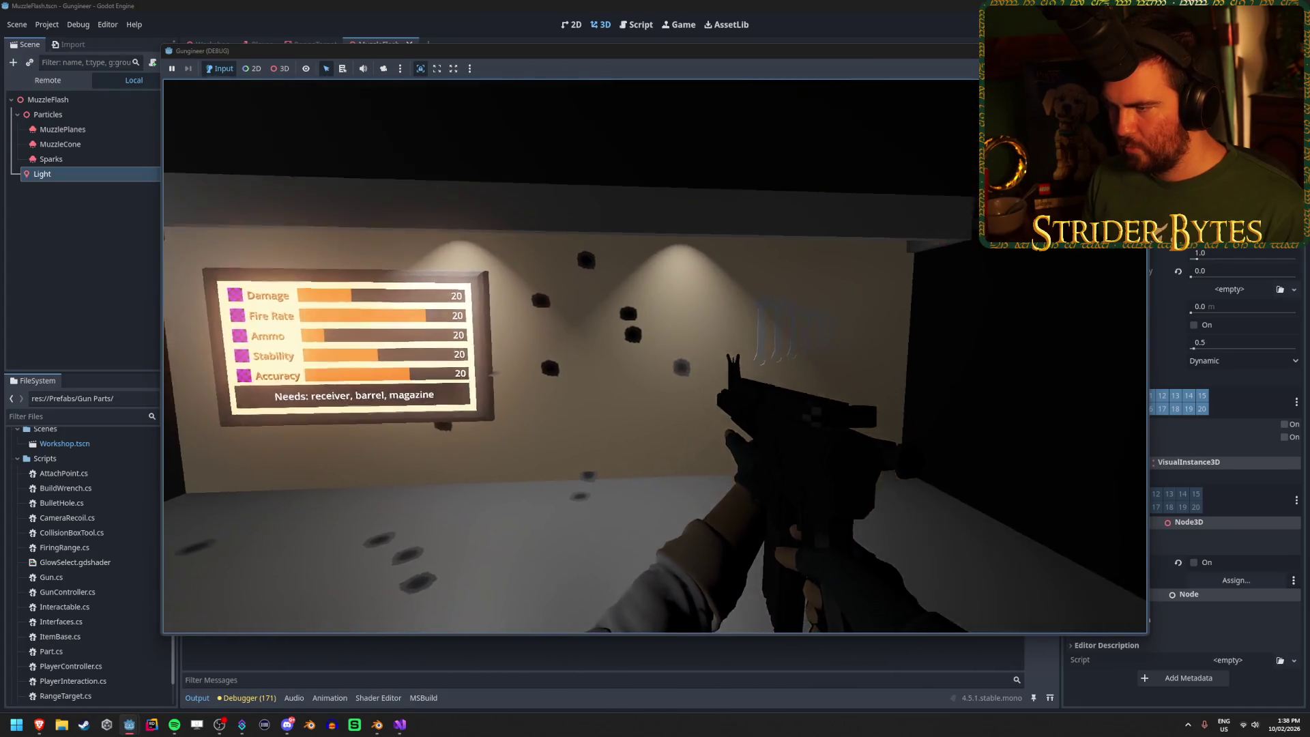
pyautogui.click(655, 356)
pyautogui.click(655, 357)
pyautogui.click(655, 356)
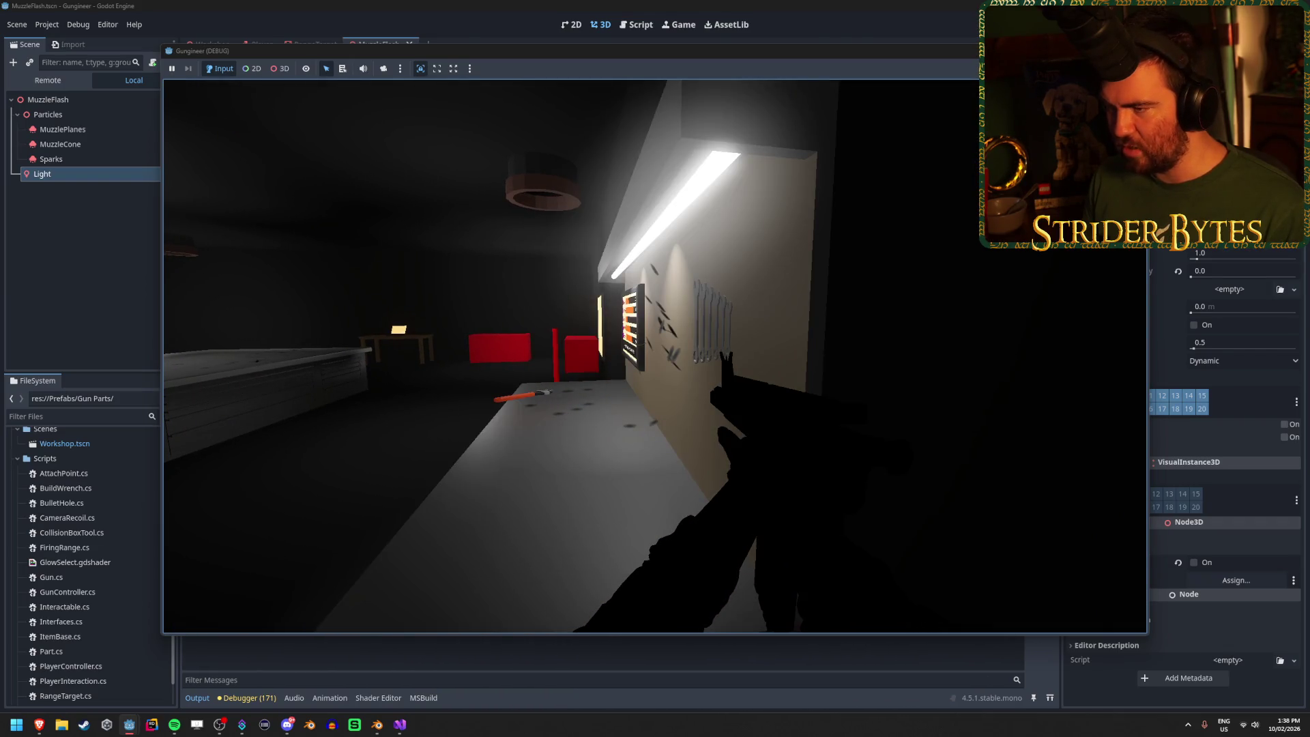
pyautogui.click(655, 356)
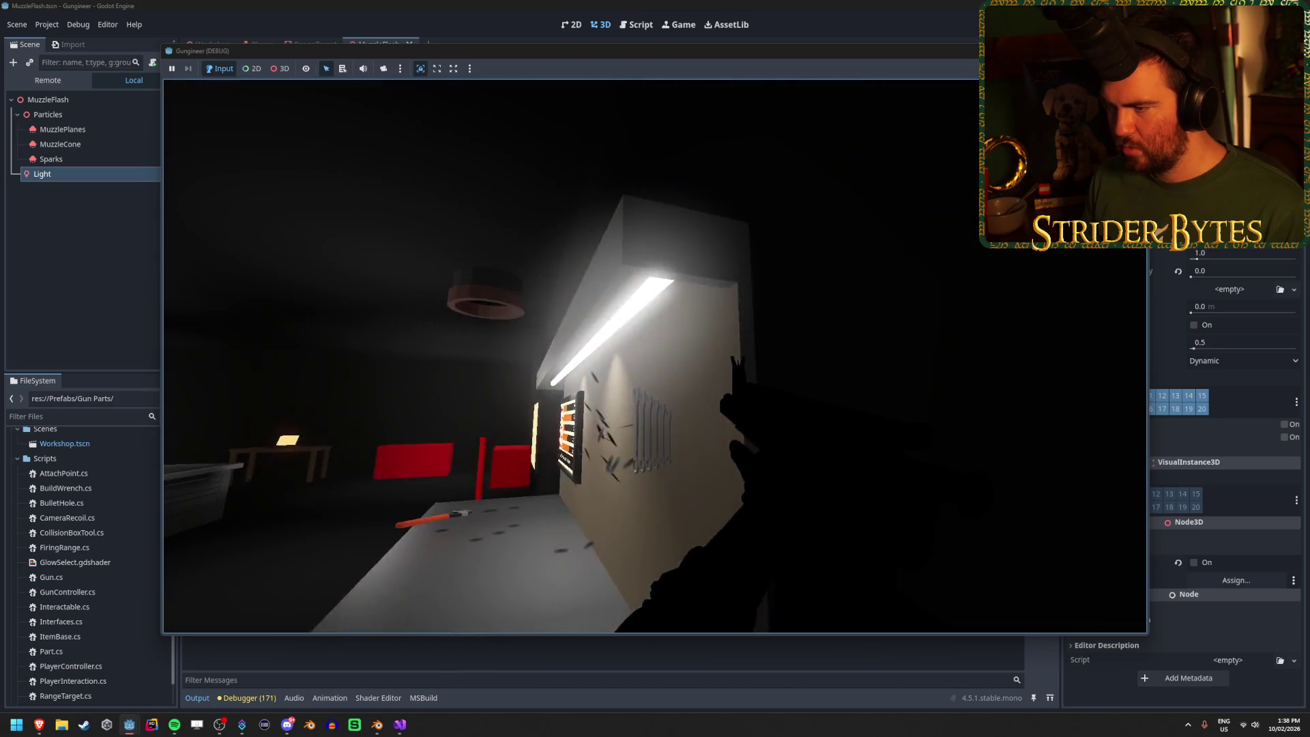
pyautogui.click(655, 356)
pyautogui.click(656, 356)
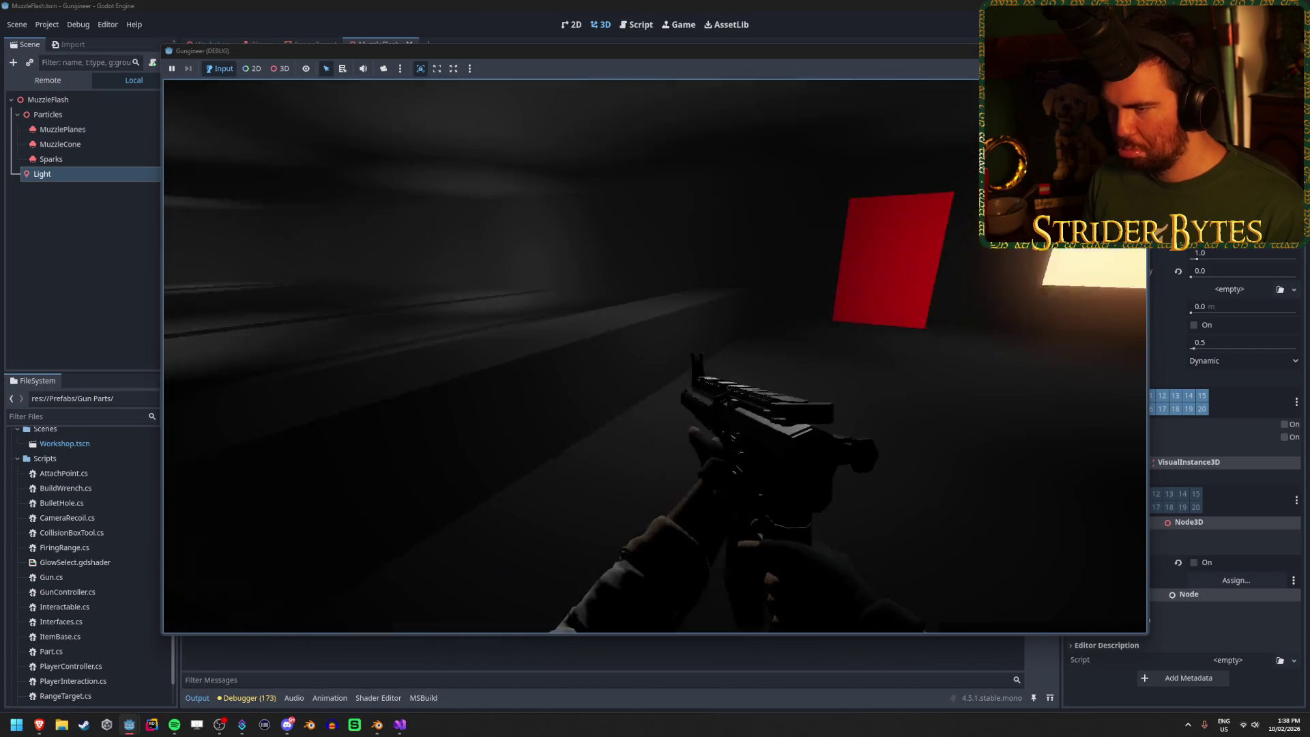
# Step: Shoot bullet holes into the firing range floor, then stop with F8
pyautogui.click(655, 356)
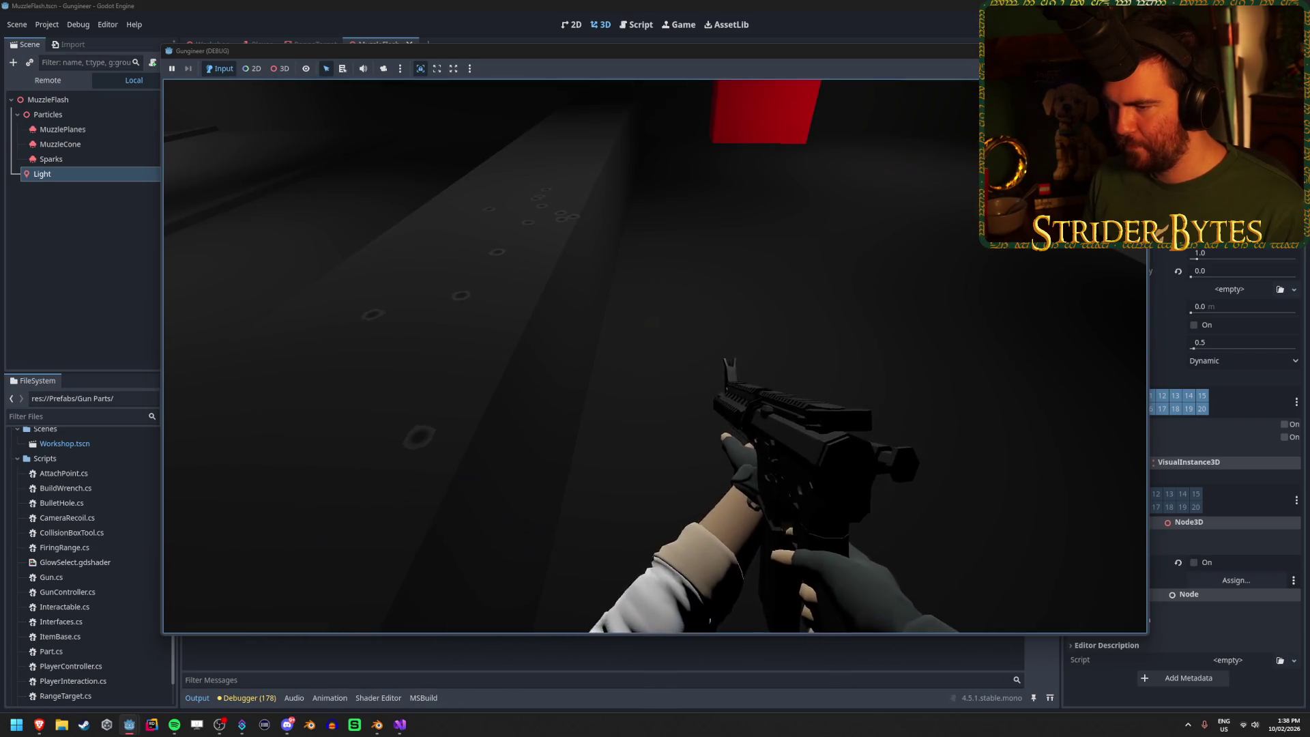
pyautogui.click(655, 356)
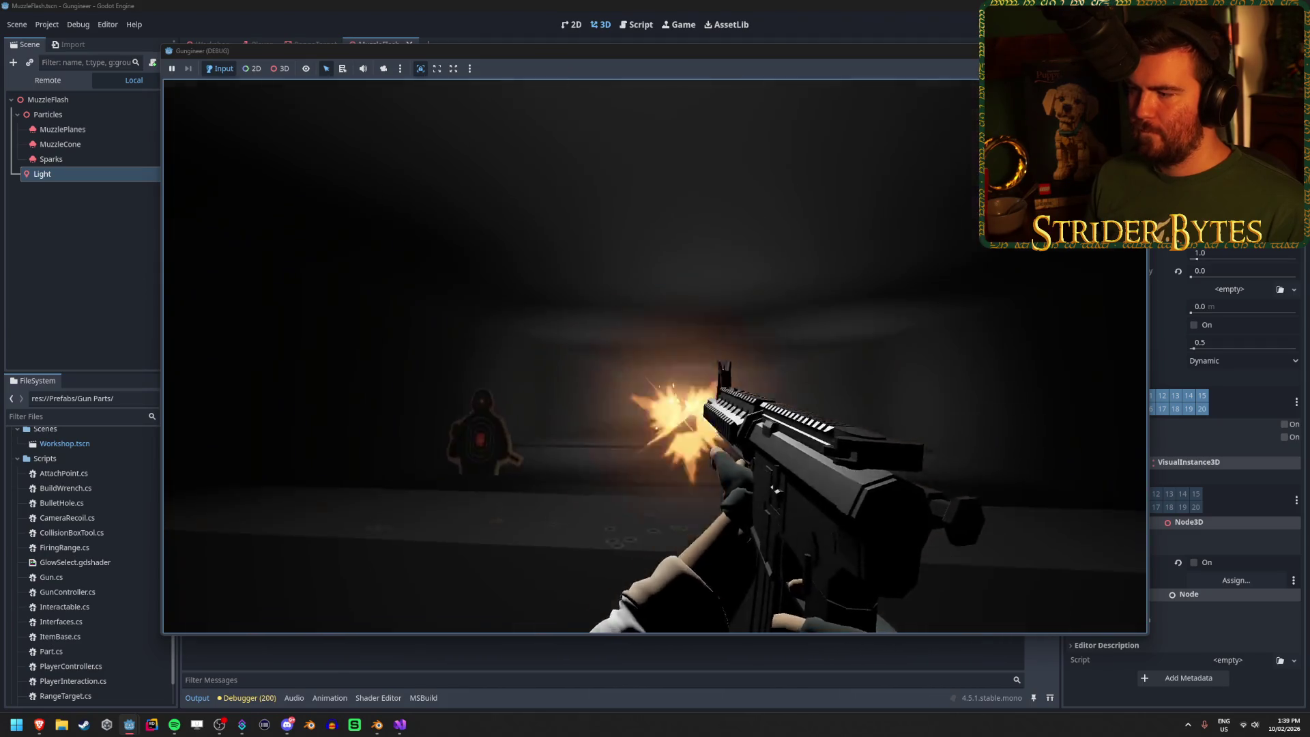
pyautogui.press('F8')
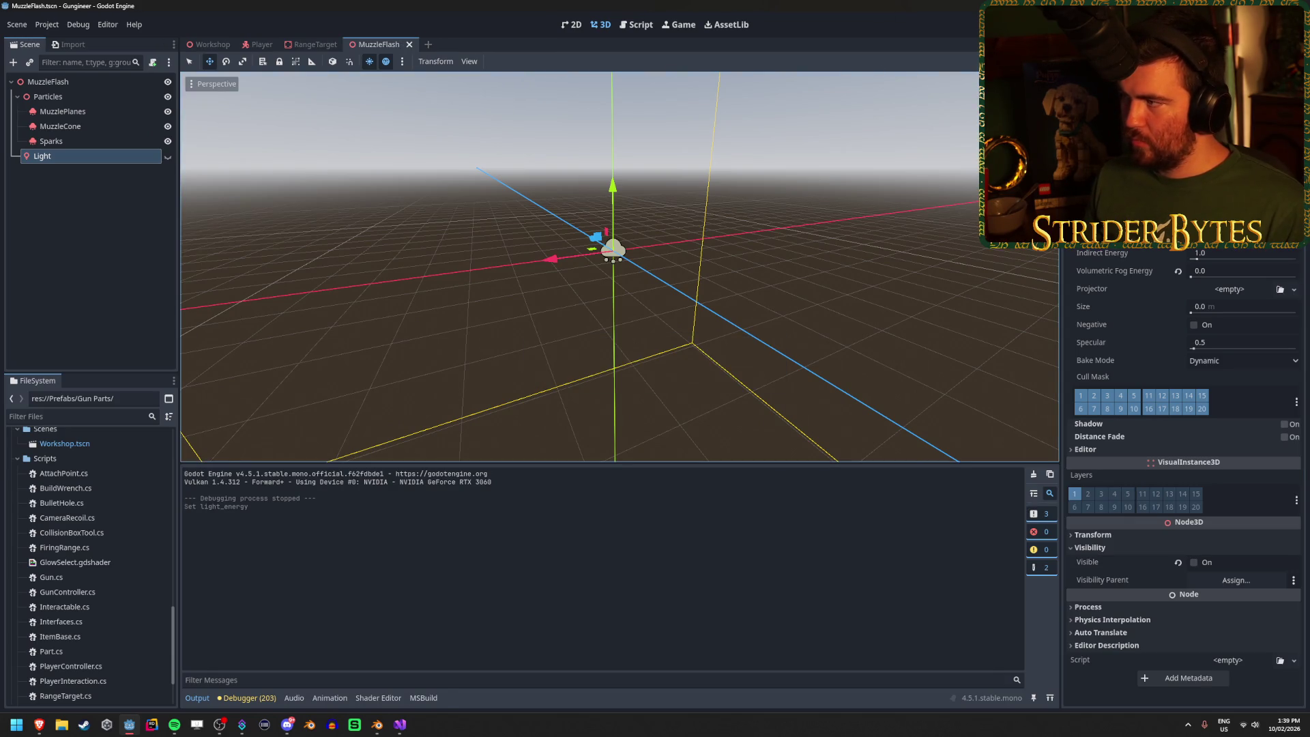
pyautogui.press('F5')
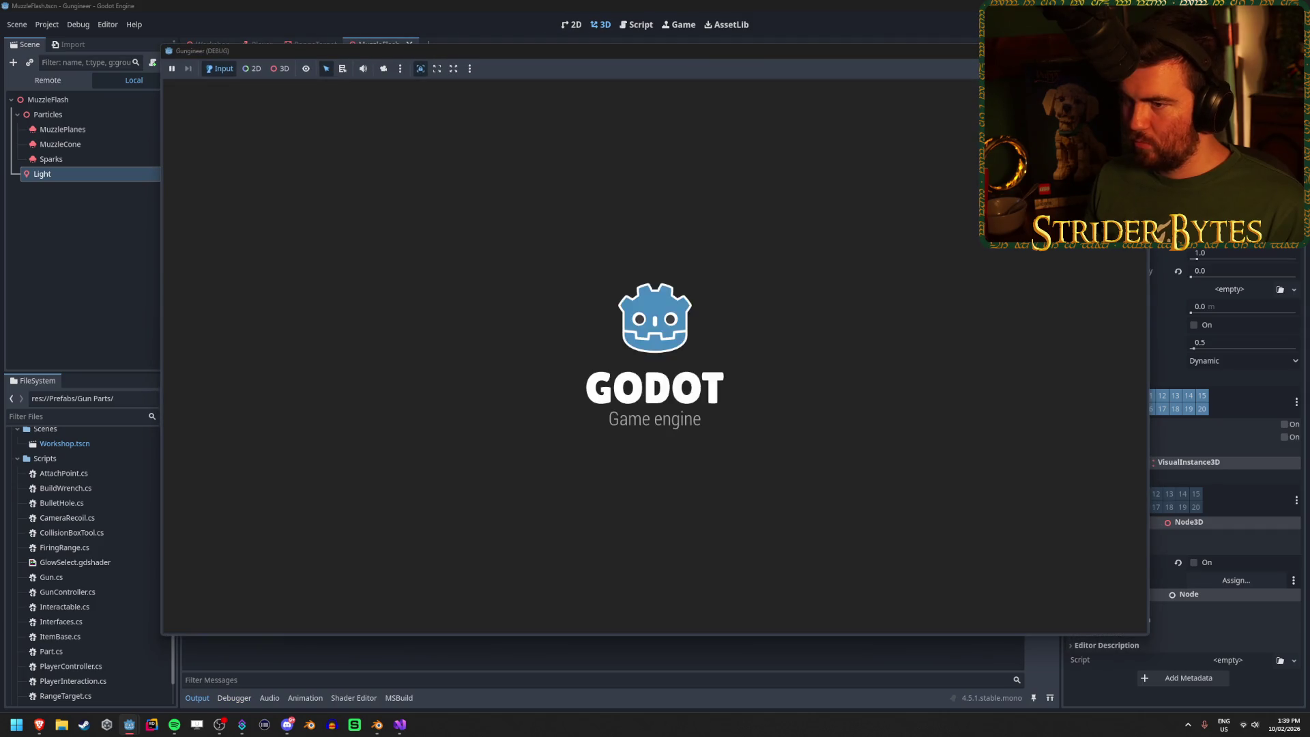
pyautogui.press('w')
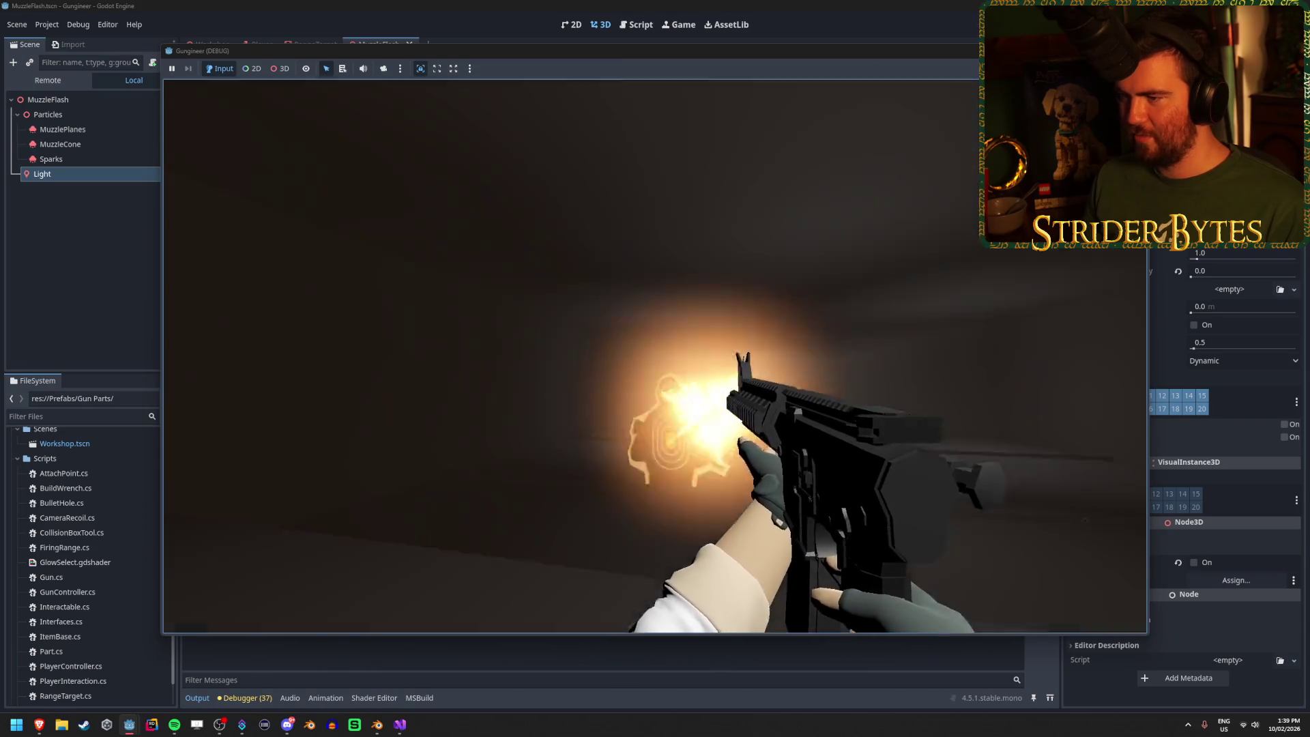
pyautogui.press('F8')
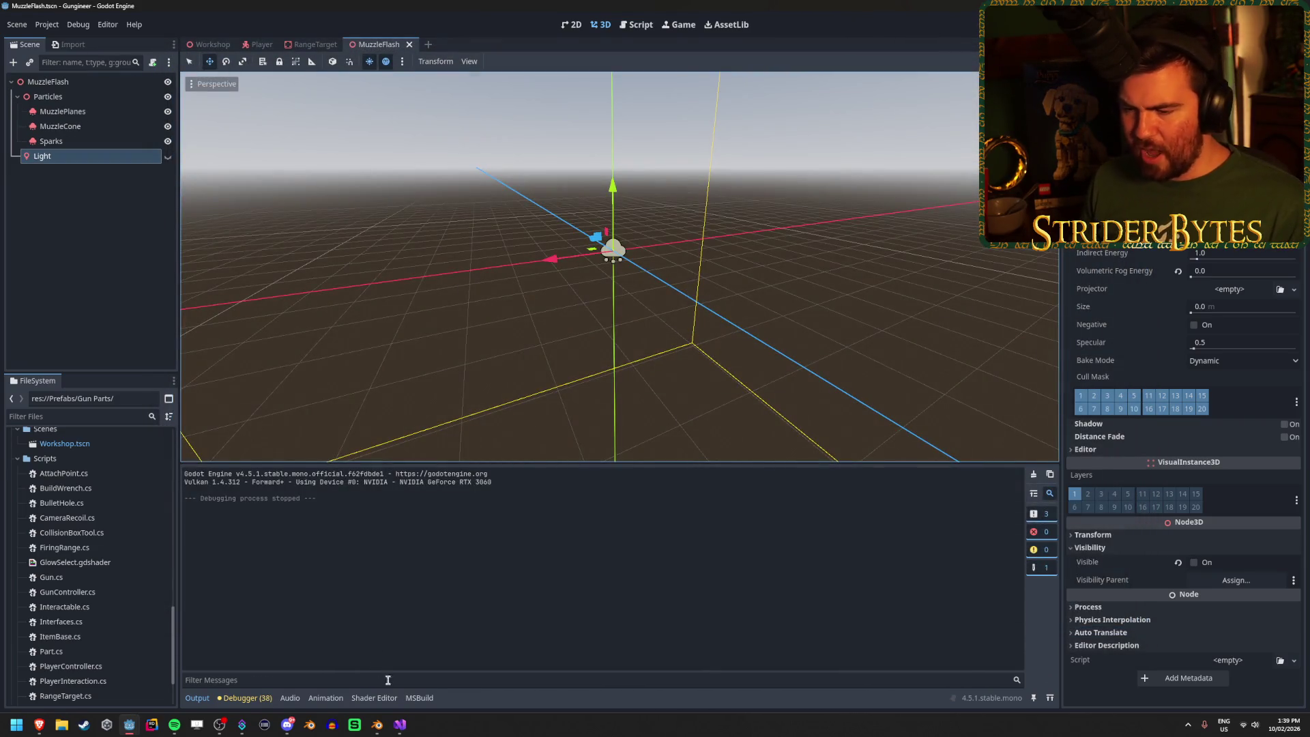
# Step: Insert 'if (isReloading) return;' as Fire()'s first line in GunController.cs, then return to Godot
pyautogui.click(400, 725)
pyautogui.click(218, 265)
pyautogui.scroll(-12, 273, 265)
pyautogui.scroll(-4, 272, 264)
pyautogui.scroll(4, 273, 264)
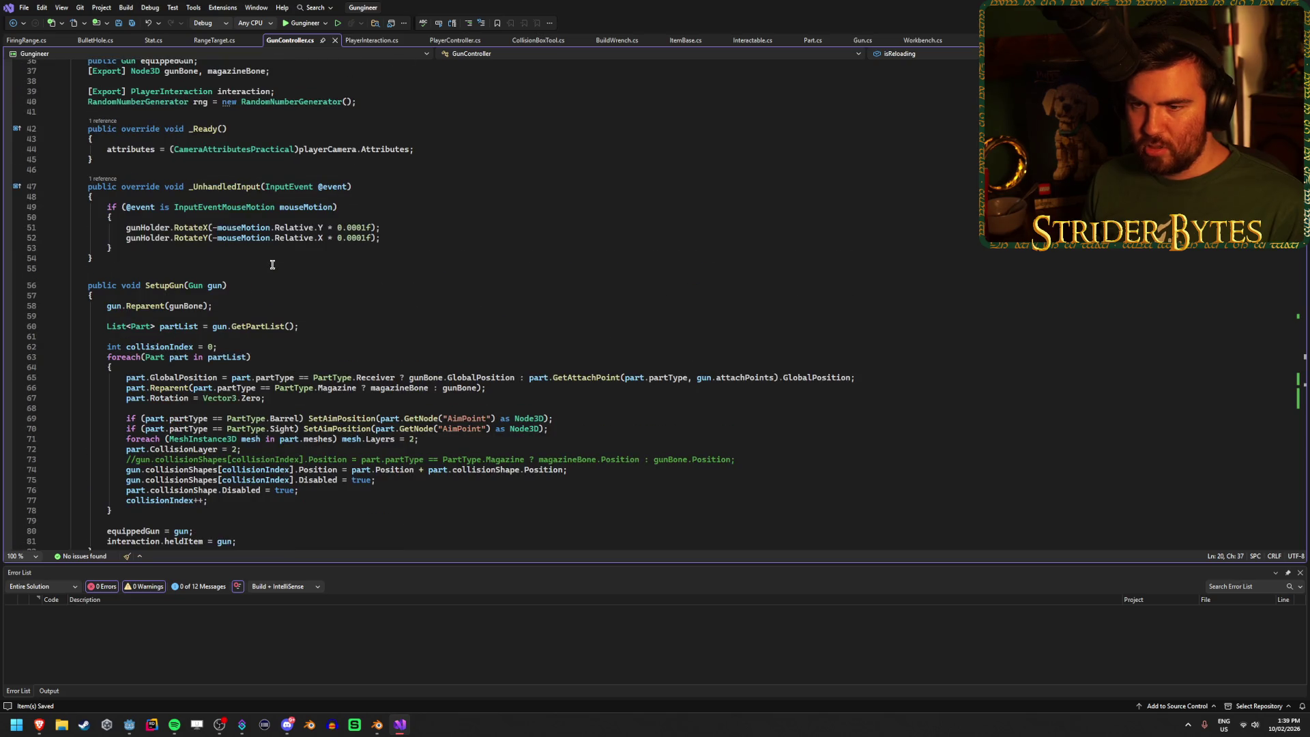
pyautogui.scroll(-8, 272, 264)
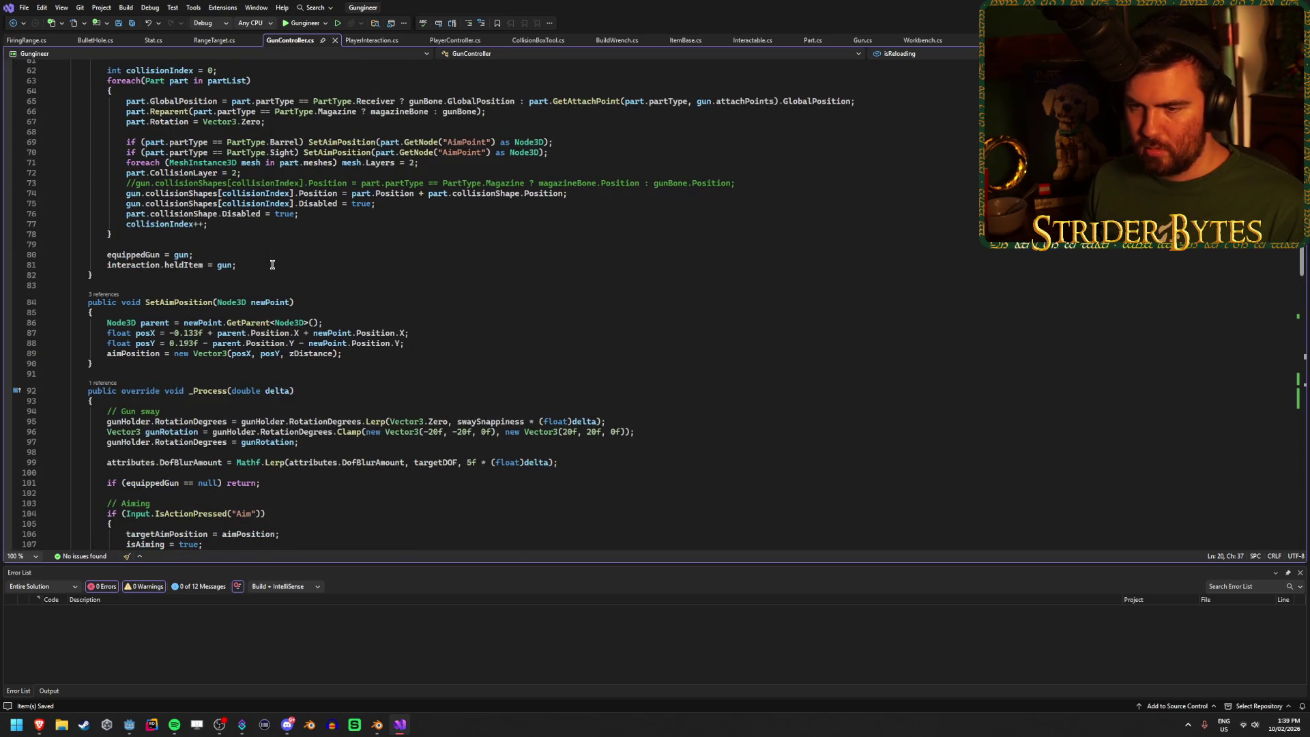
pyautogui.scroll(-8, 273, 265)
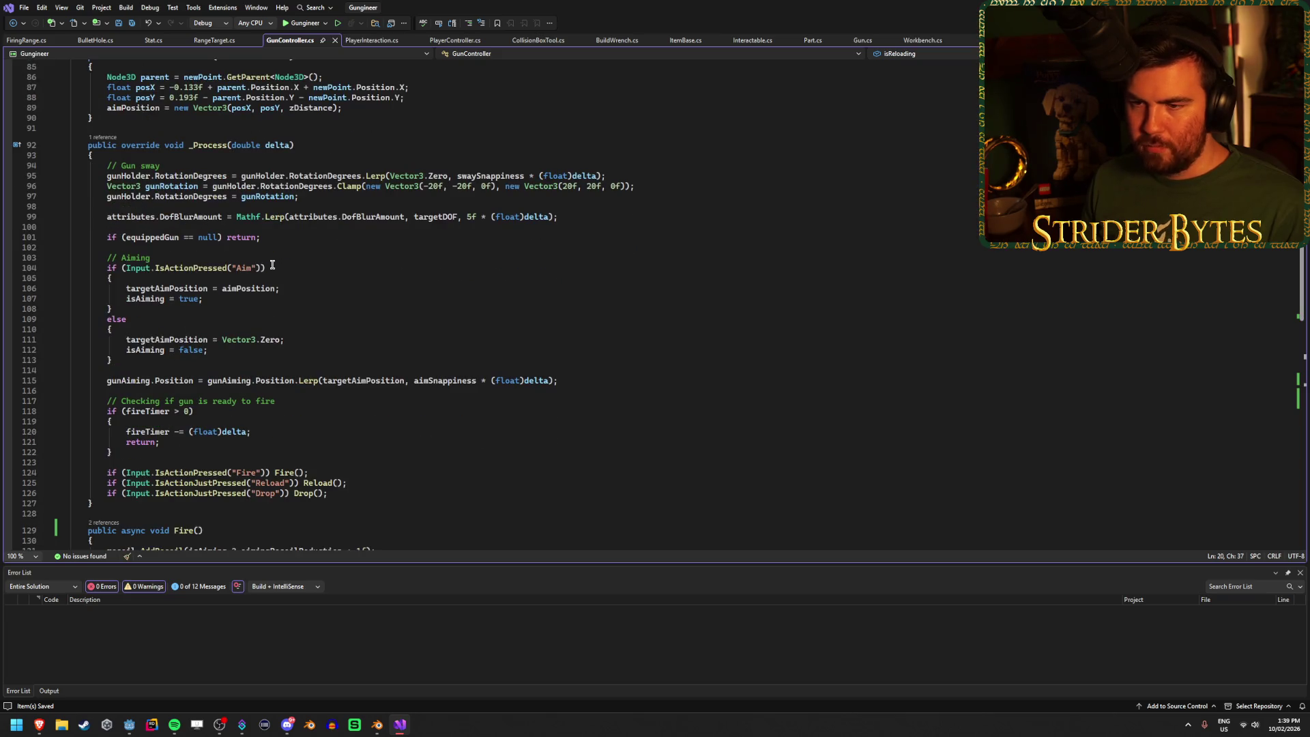
pyautogui.scroll(-9, 272, 265)
pyautogui.click(157, 262)
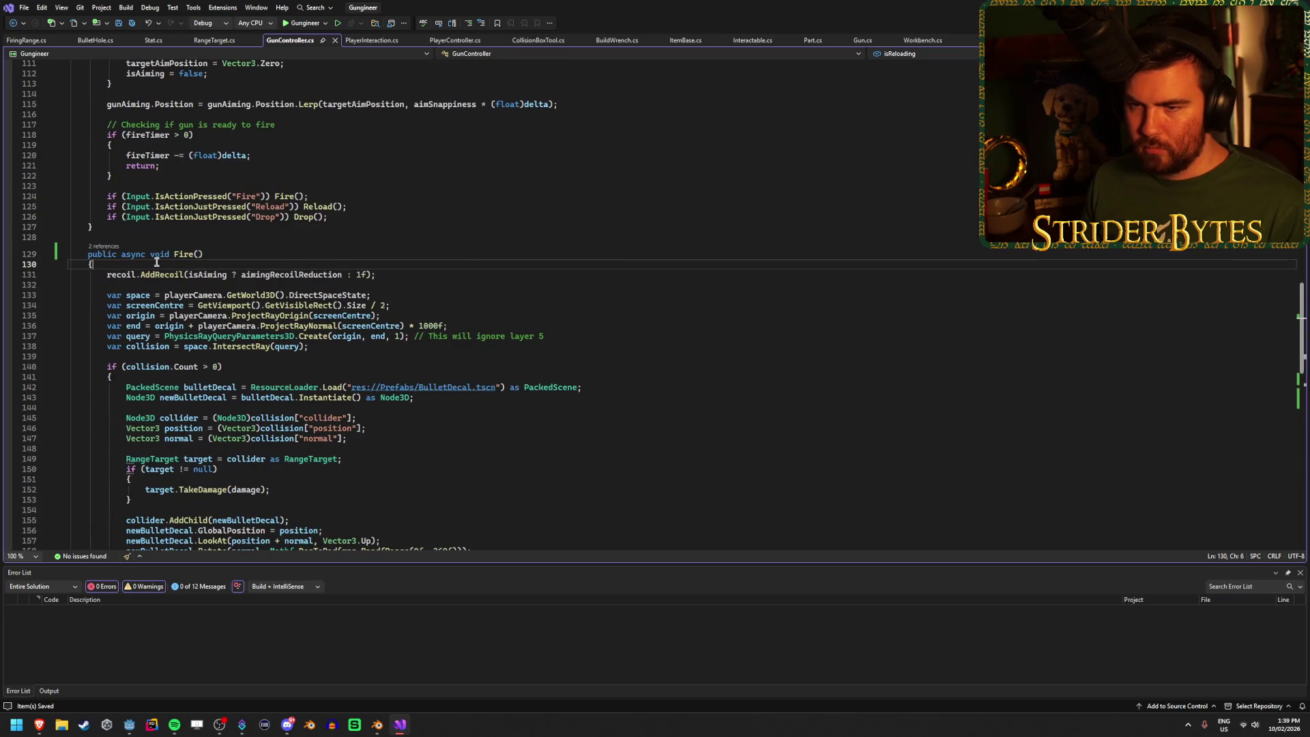
pyautogui.press('Return')
pyautogui.write('if')
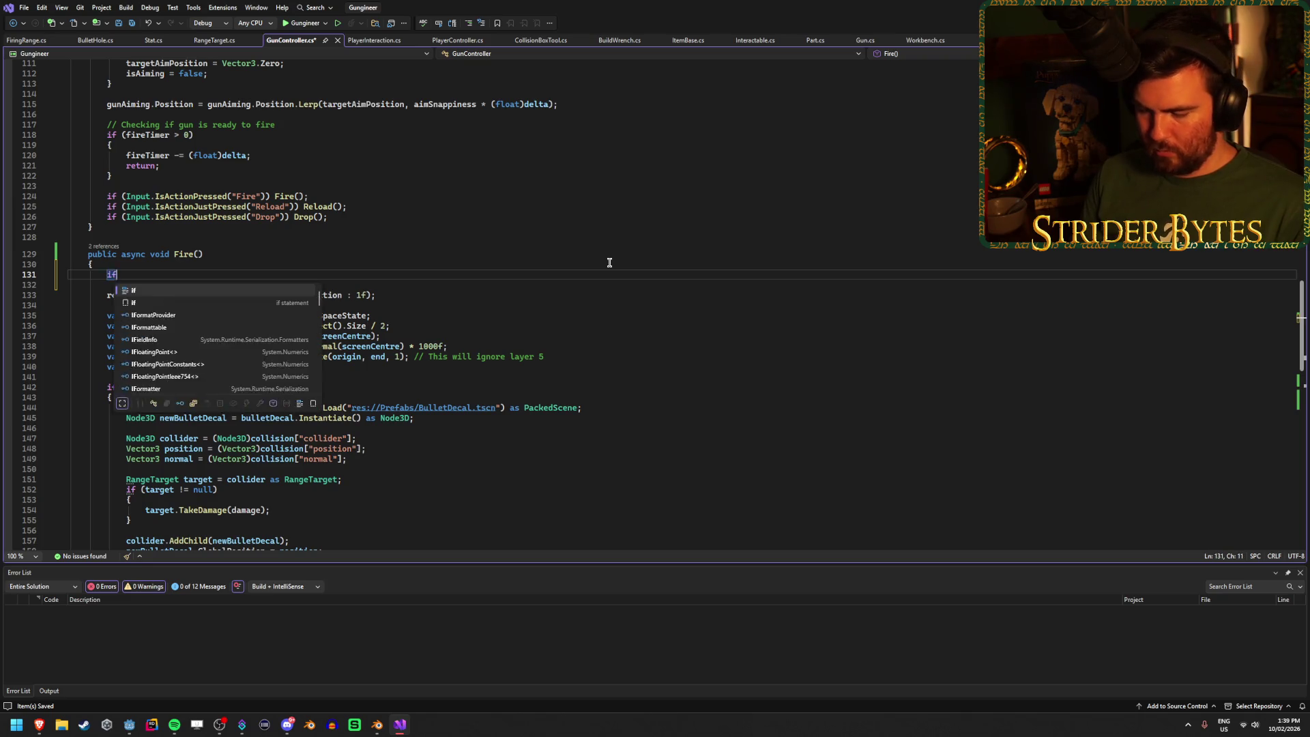
pyautogui.write(' (isReloading) ')
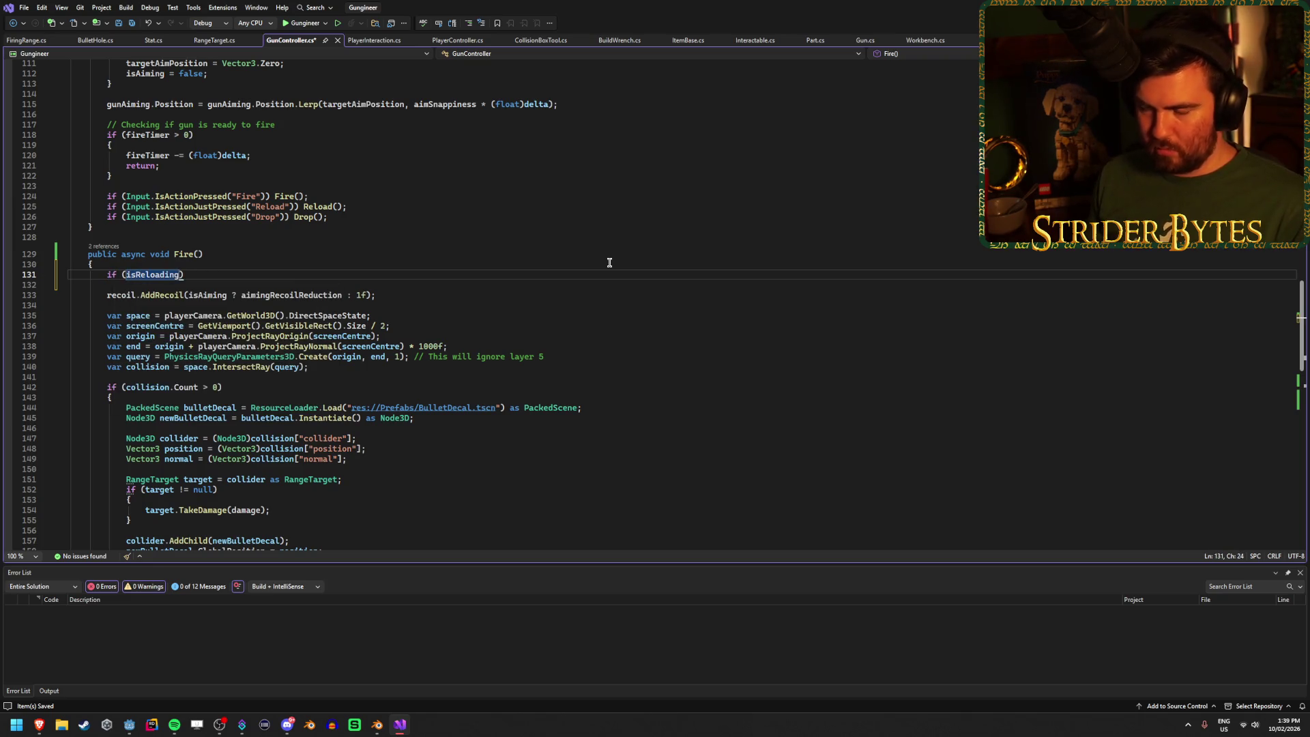
pyautogui.write('return;')
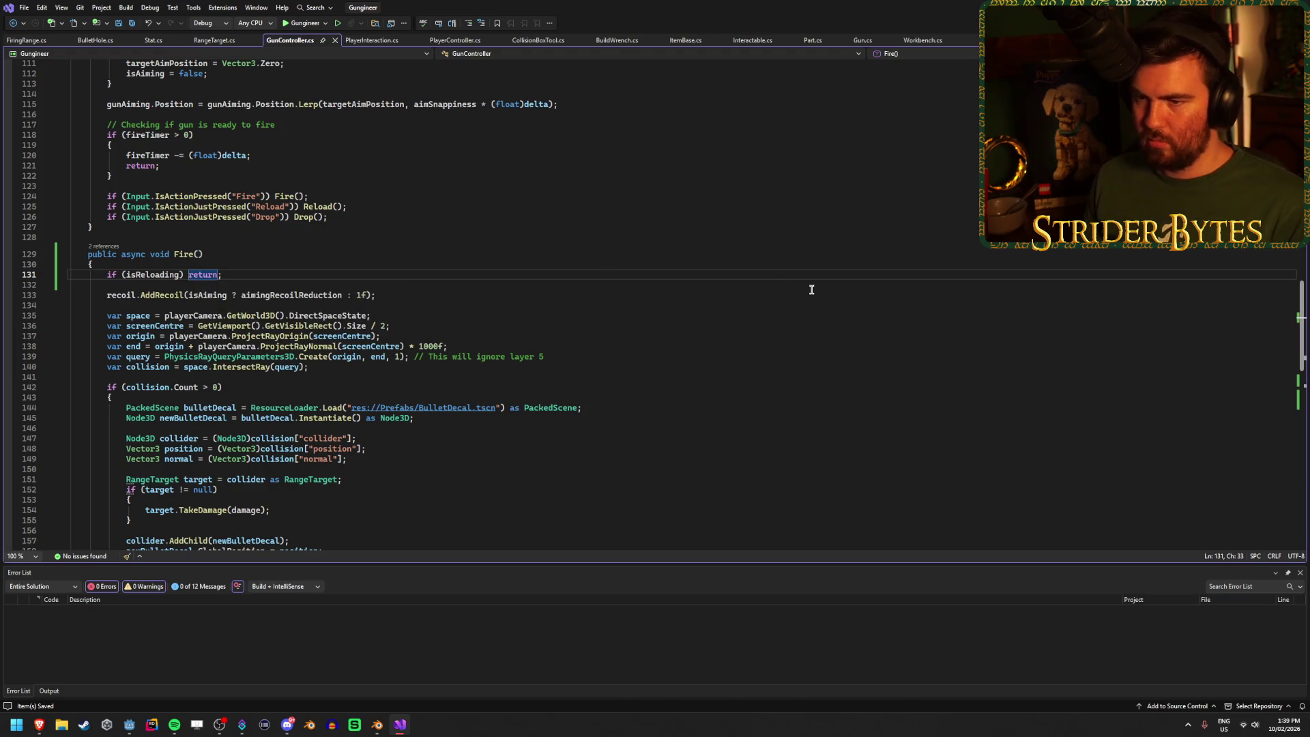
pyautogui.hotkey('alt', 'Tab')
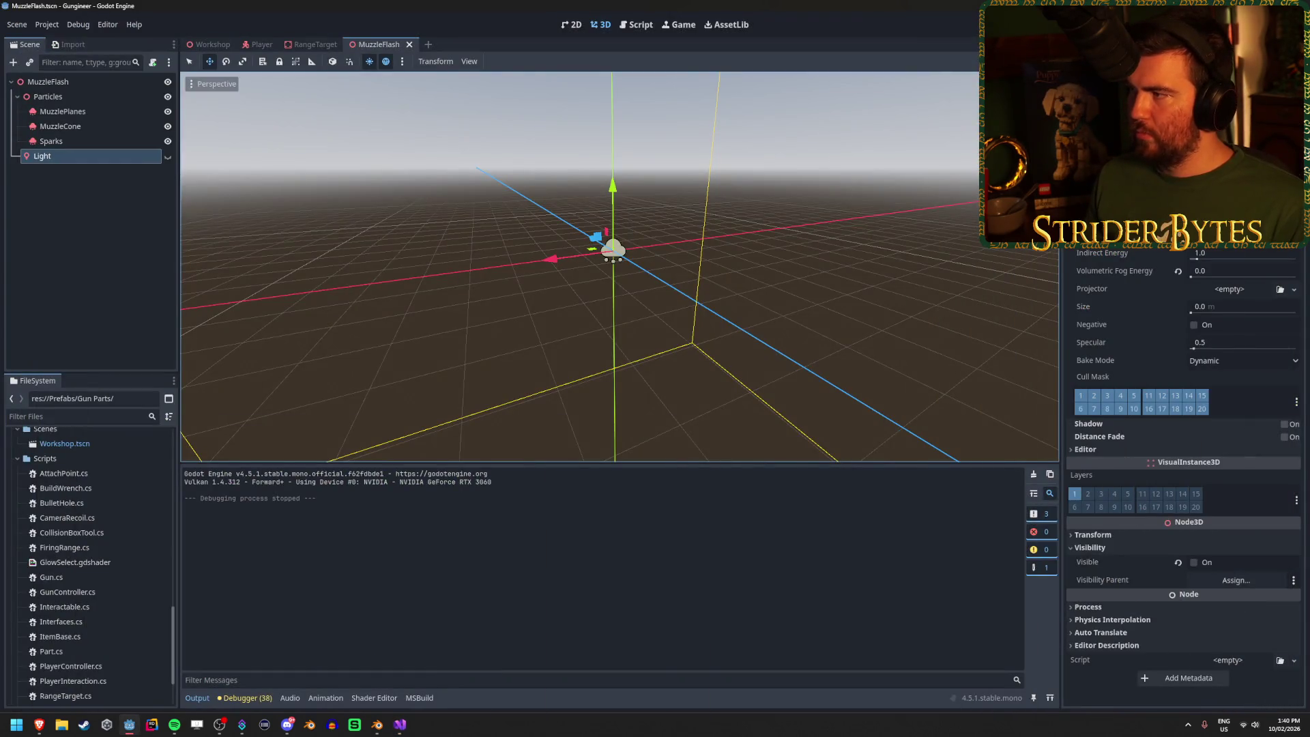
# Step: Run the game and fire four shots at the range target
pyautogui.press('F5')
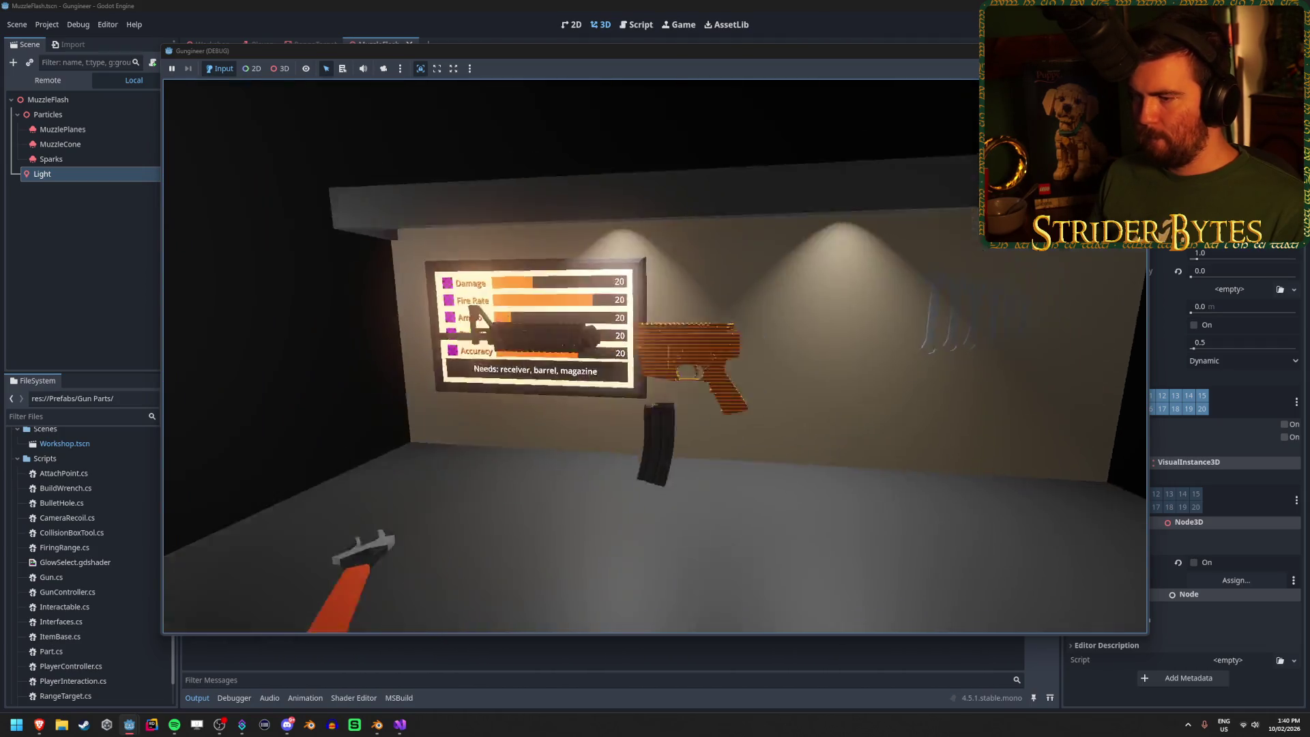
pyautogui.click(655, 356)
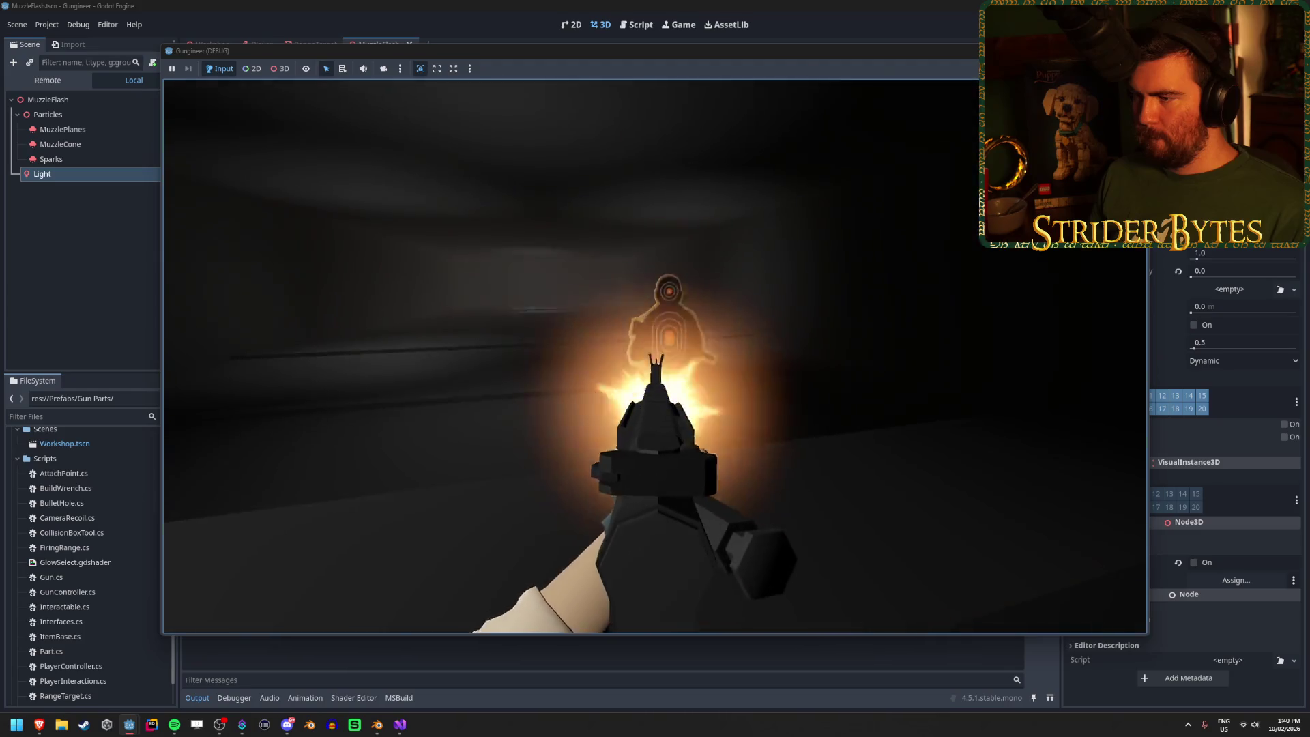
pyautogui.click(655, 356)
pyautogui.click(655, 356)
pyautogui.click(655, 356)
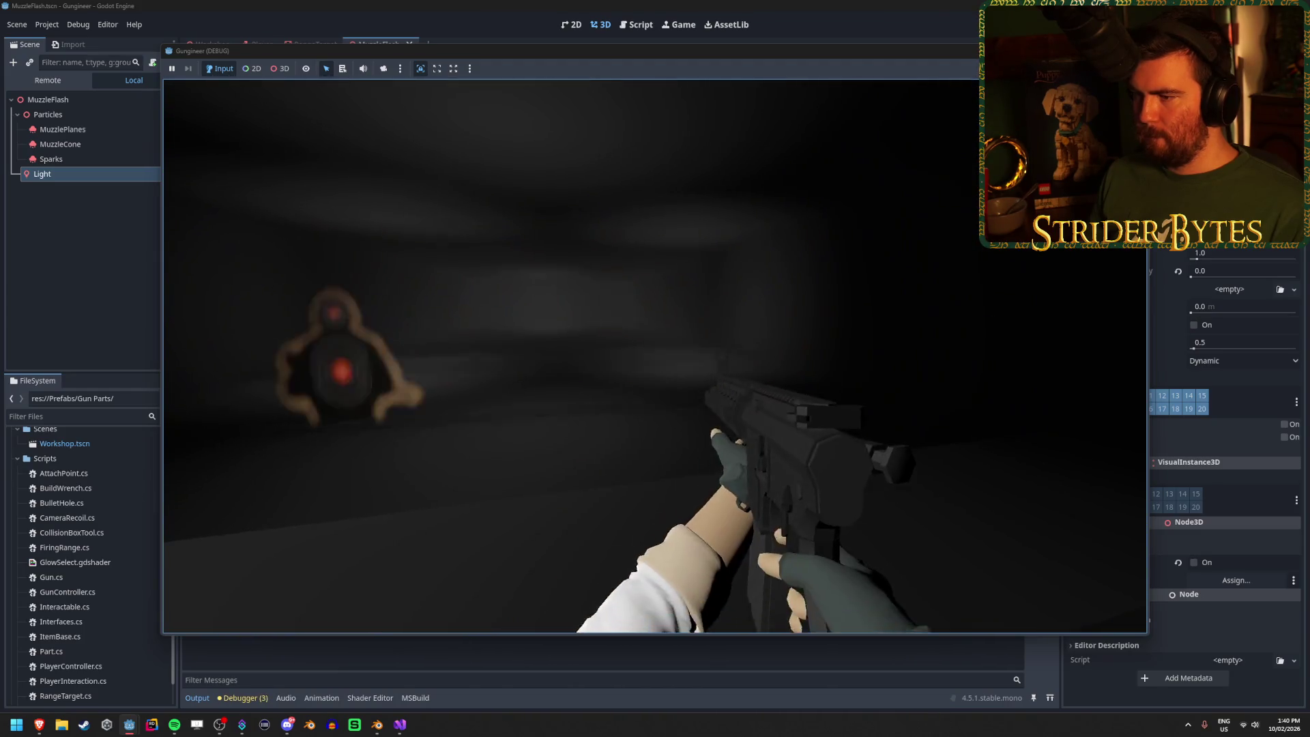
# Step: Alternate reloading and firing, spam R reloads, then stop the game and return to Visual Studio
pyautogui.press('r')
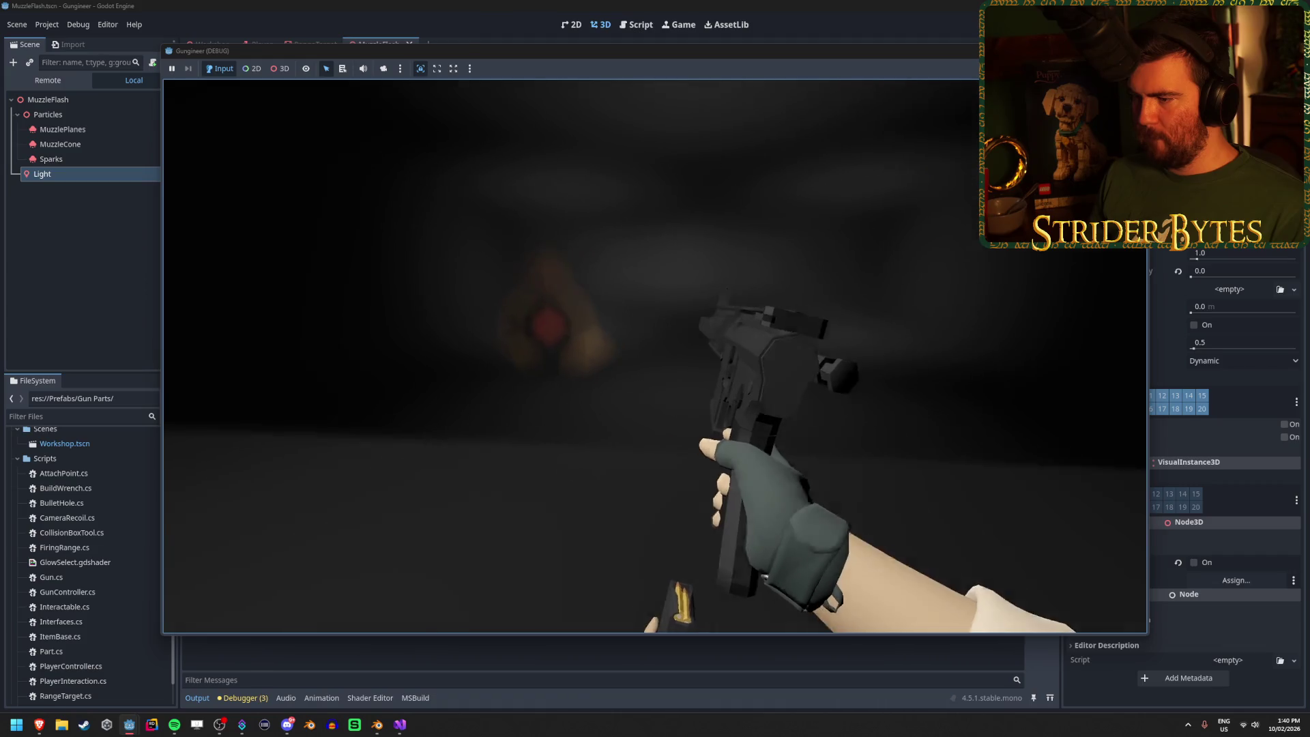
pyautogui.click(655, 356)
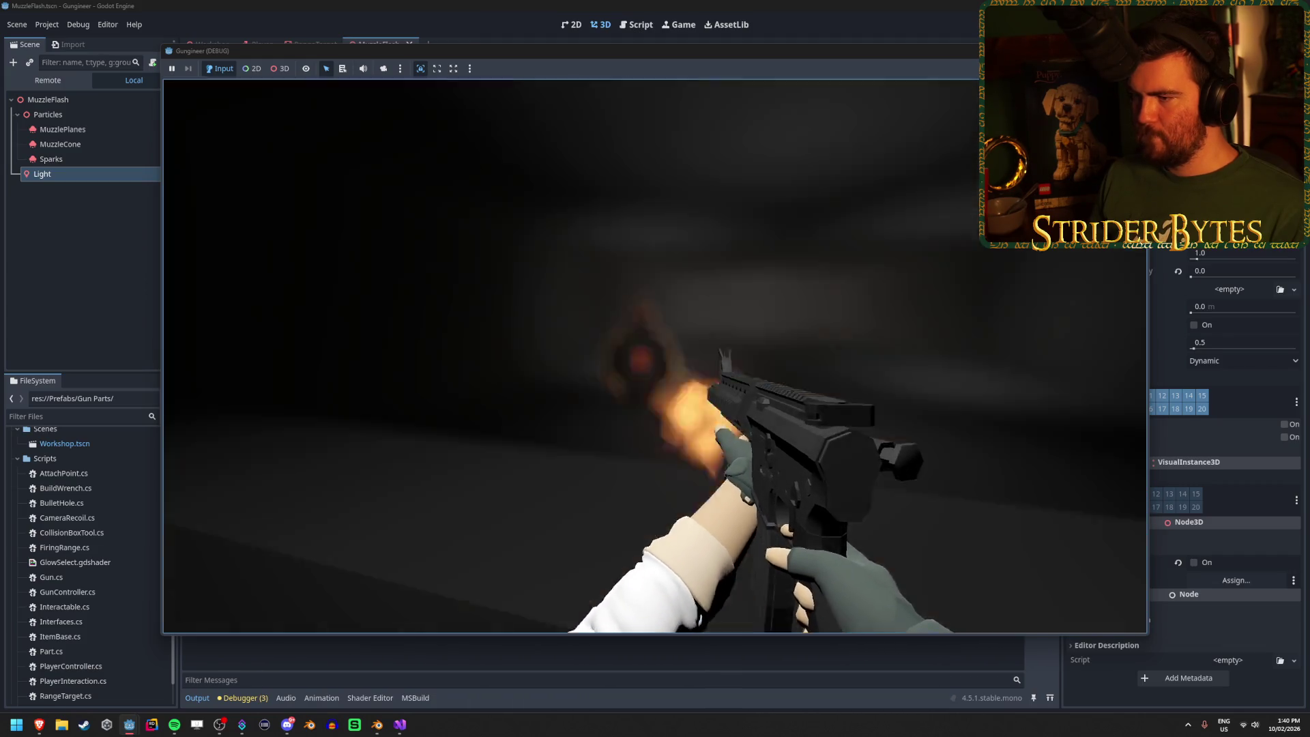
pyautogui.click(655, 356)
pyautogui.press('r')
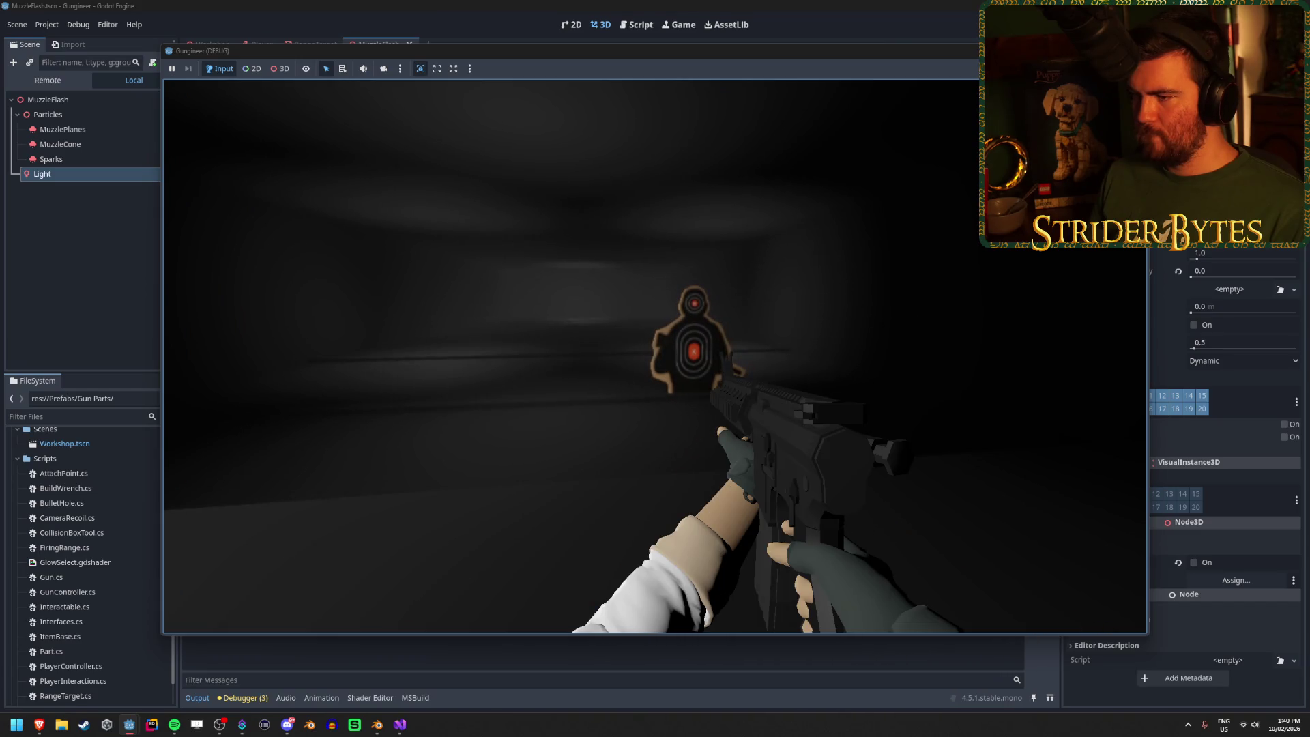
pyautogui.click(655, 356)
pyautogui.press('r')
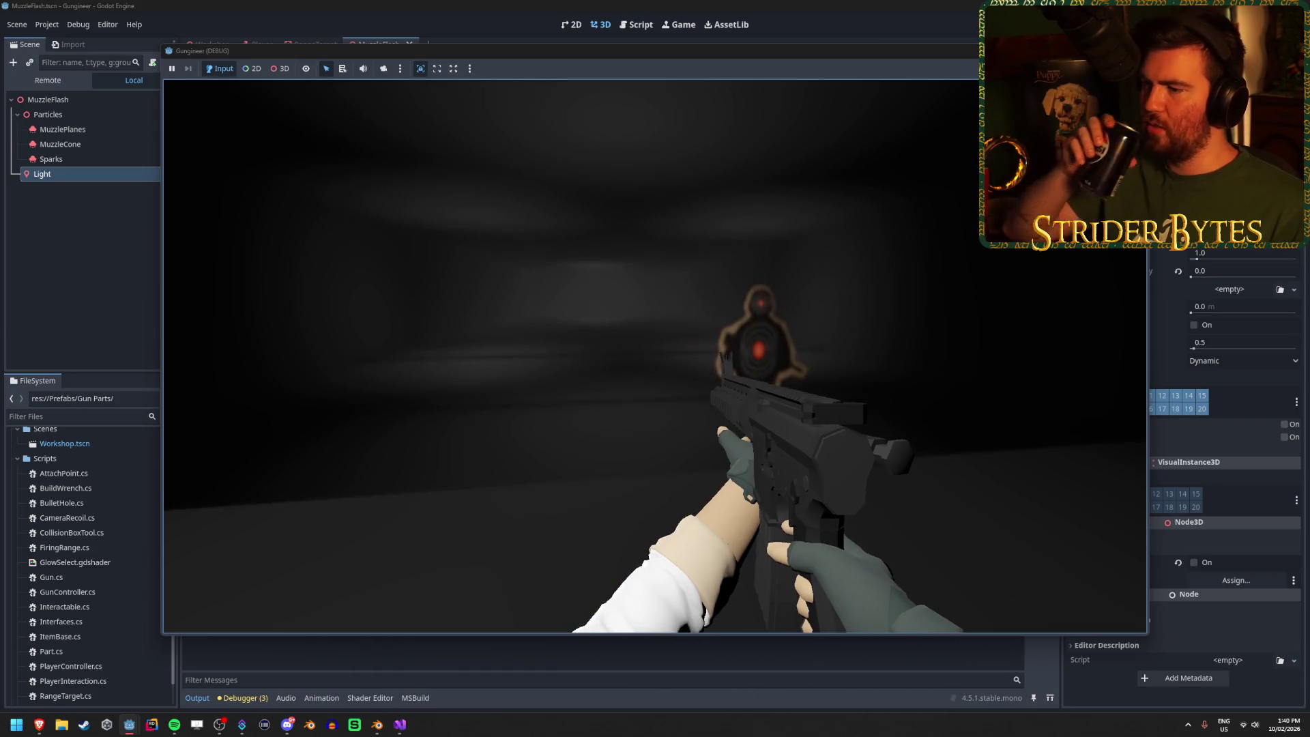
pyautogui.press('r')
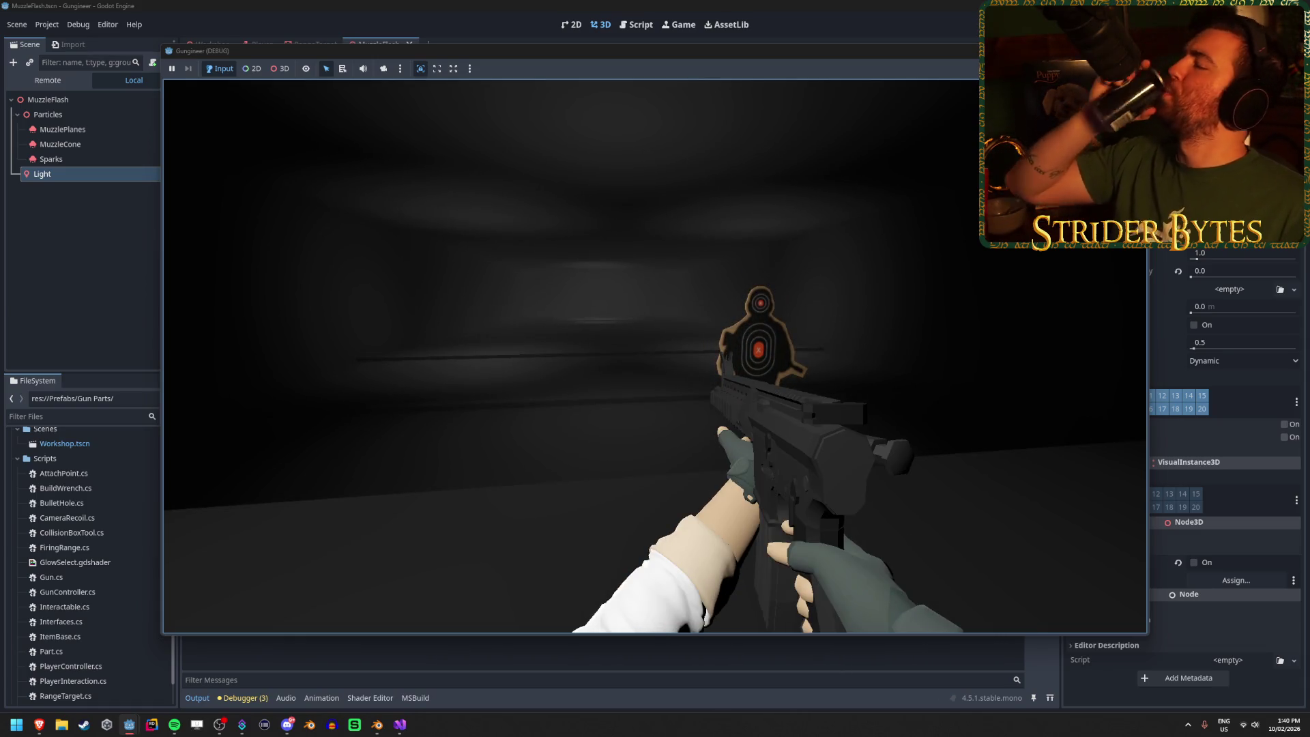
pyautogui.press('r')
pyautogui.press('F8')
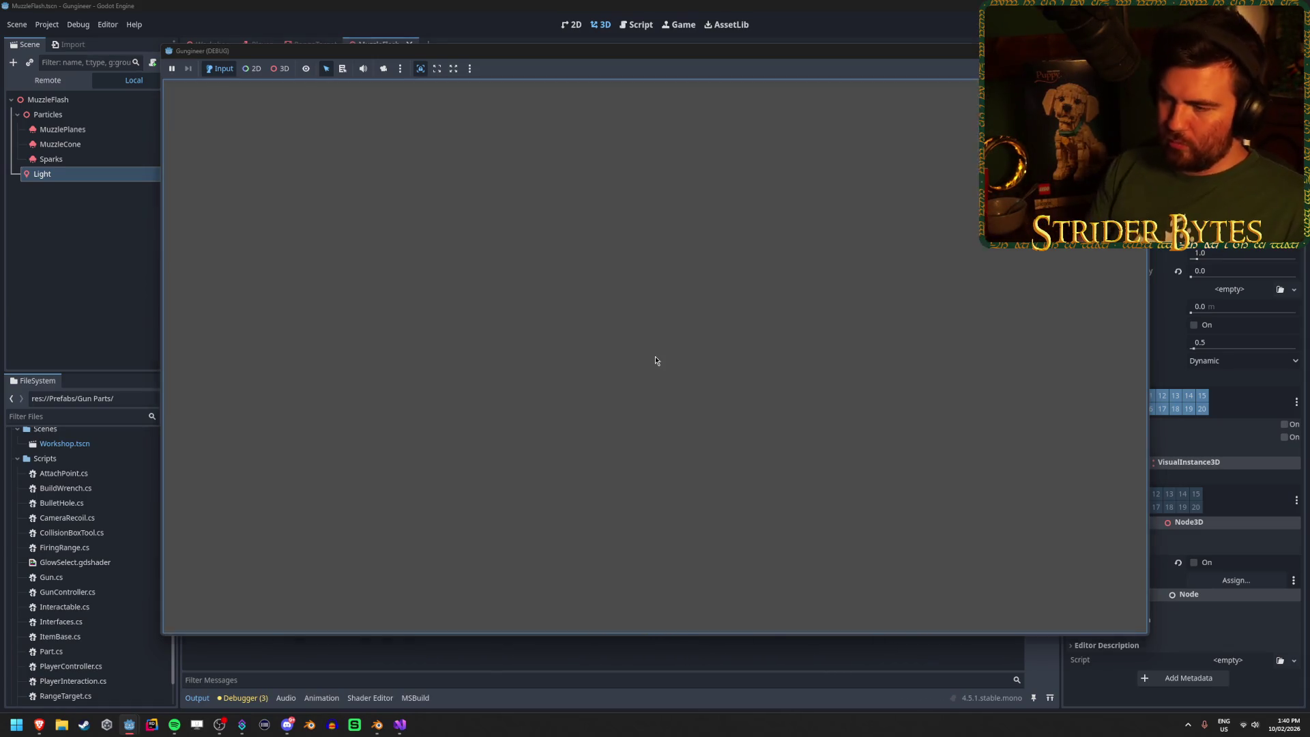
pyautogui.click(401, 724)
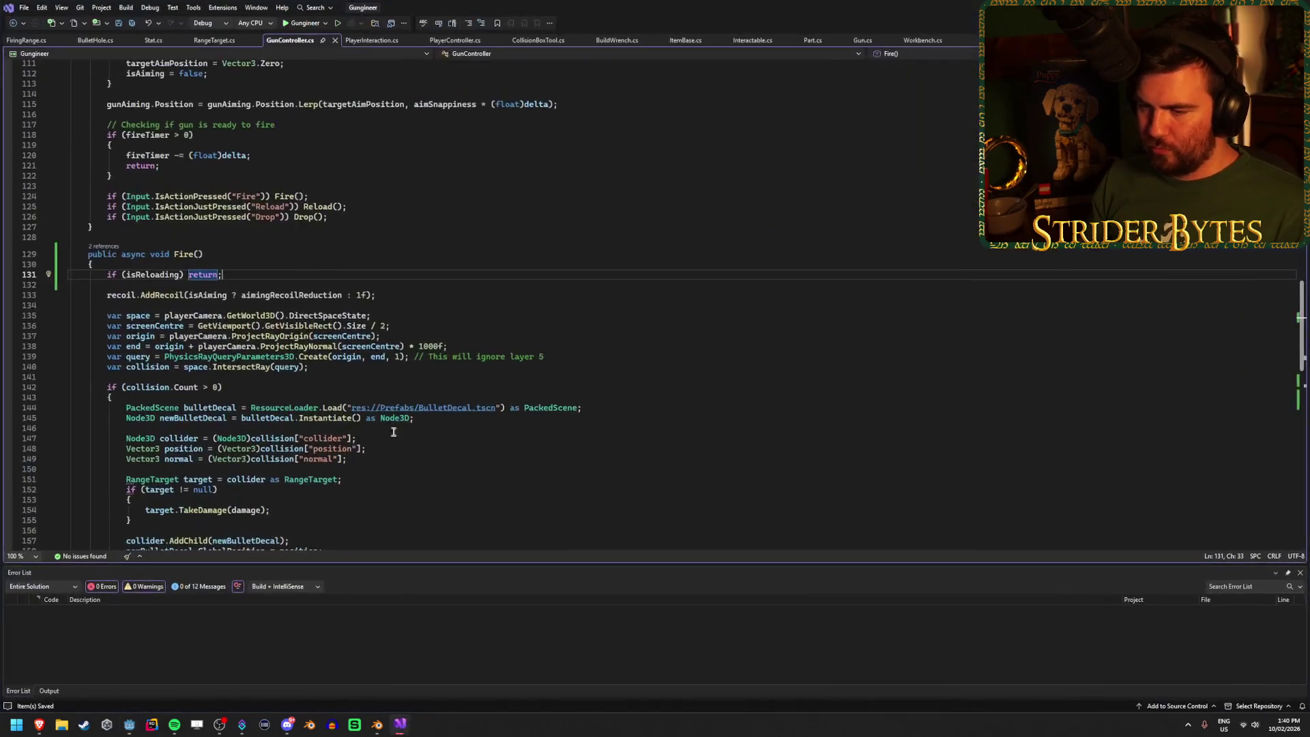
# Step: Add 'if (isReloading) return;' as the first line of Reload() in GunController.cs
pyautogui.scroll(12, 379, 365)
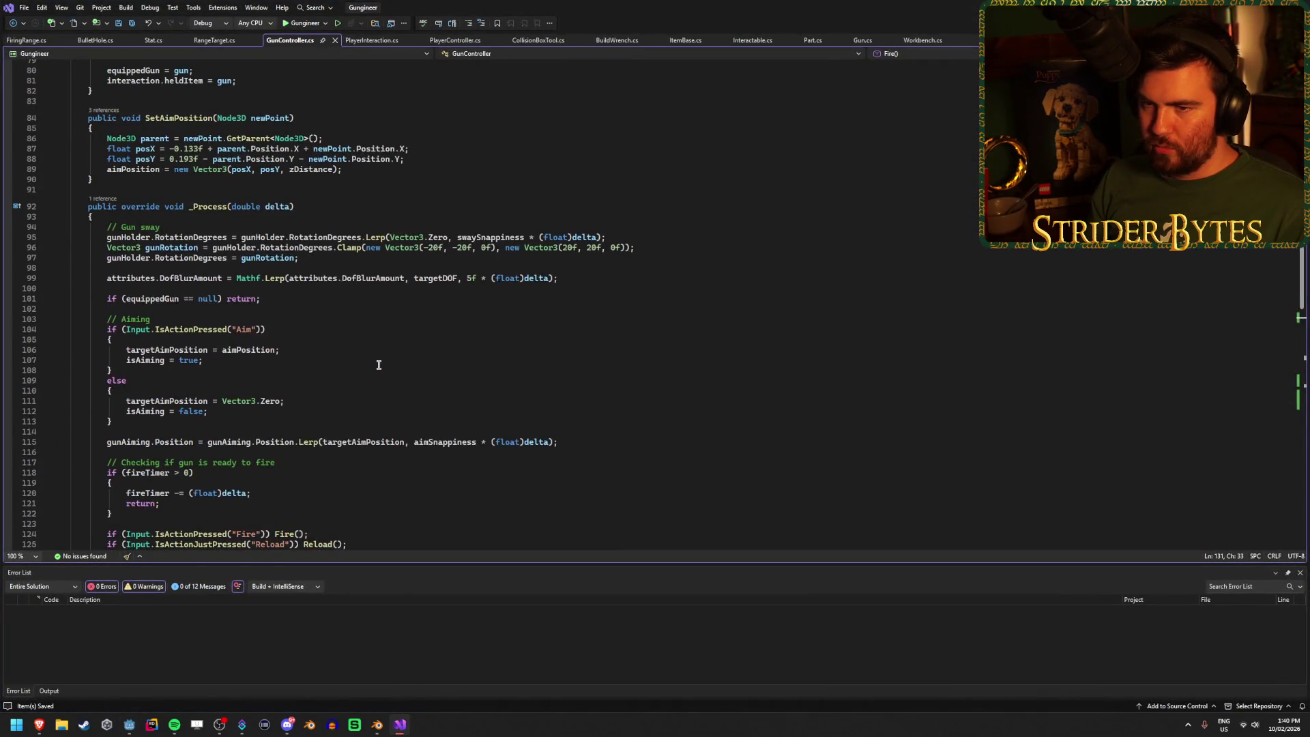
pyautogui.scroll(-15, 379, 365)
pyautogui.scroll(-13, 378, 365)
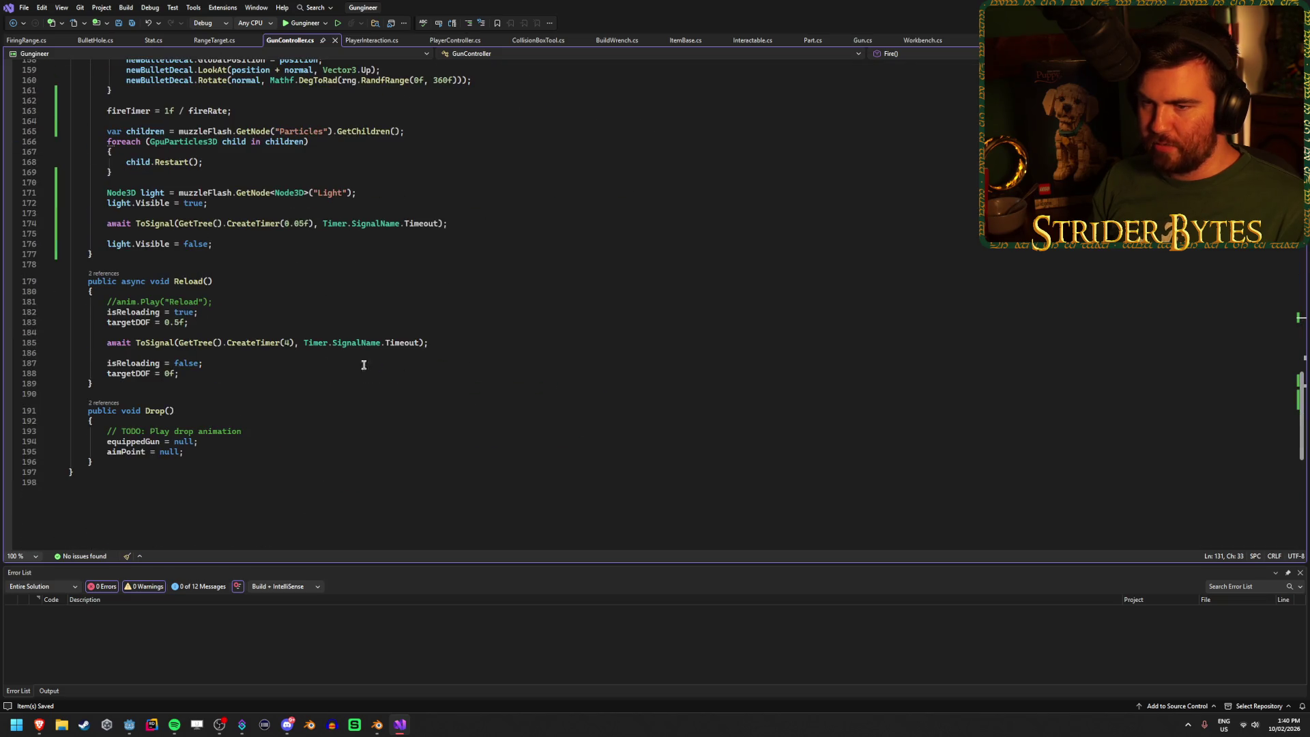
pyautogui.click(214, 290)
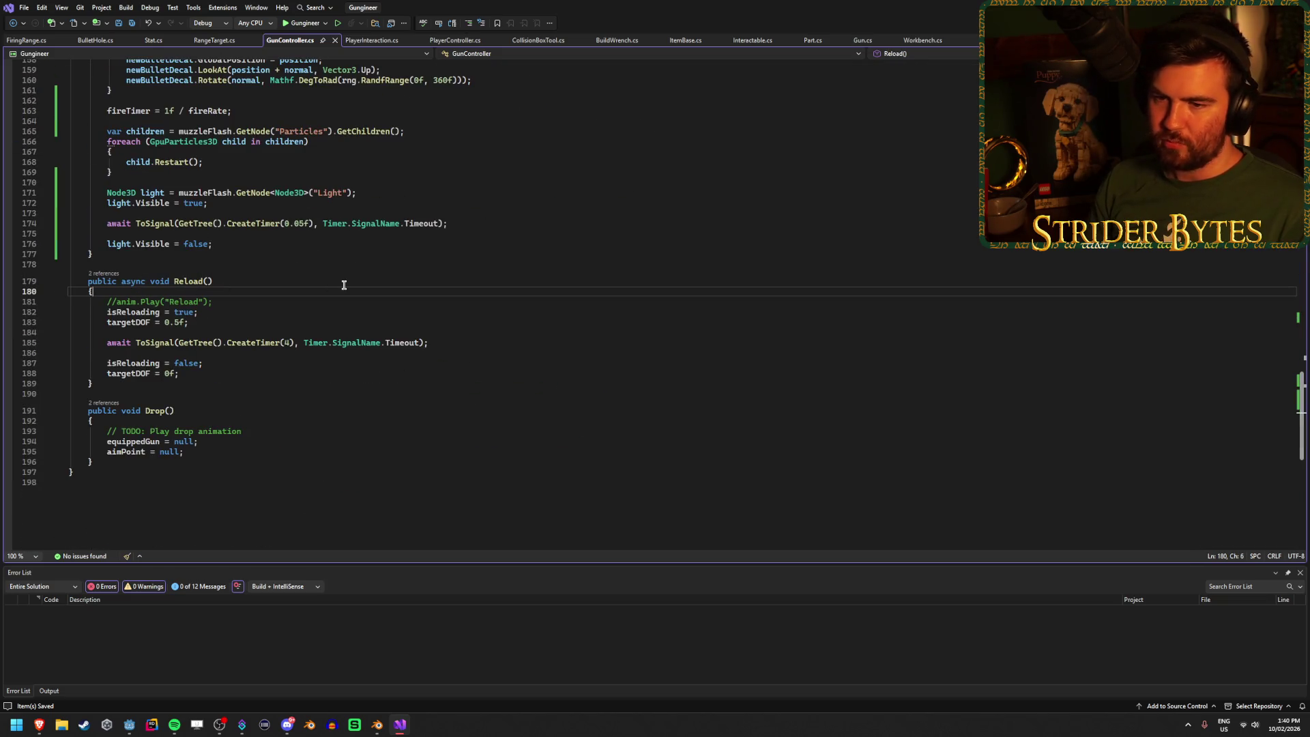
pyautogui.press('Return')
pyautogui.press('Return')
pyautogui.press('Up')
pyautogui.write('if (isre')
pyautogui.press('Tab')
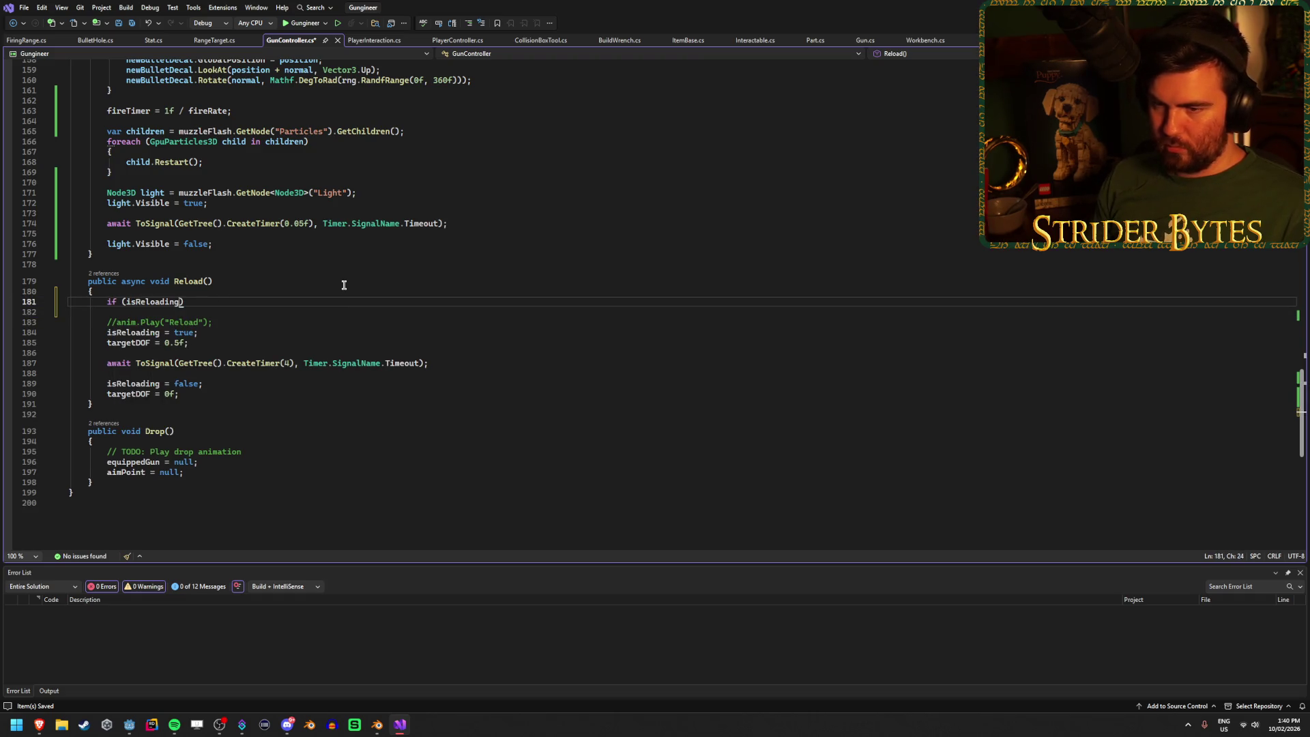
pyautogui.write('ret')
pyautogui.press('Tab')
pyautogui.write(';')
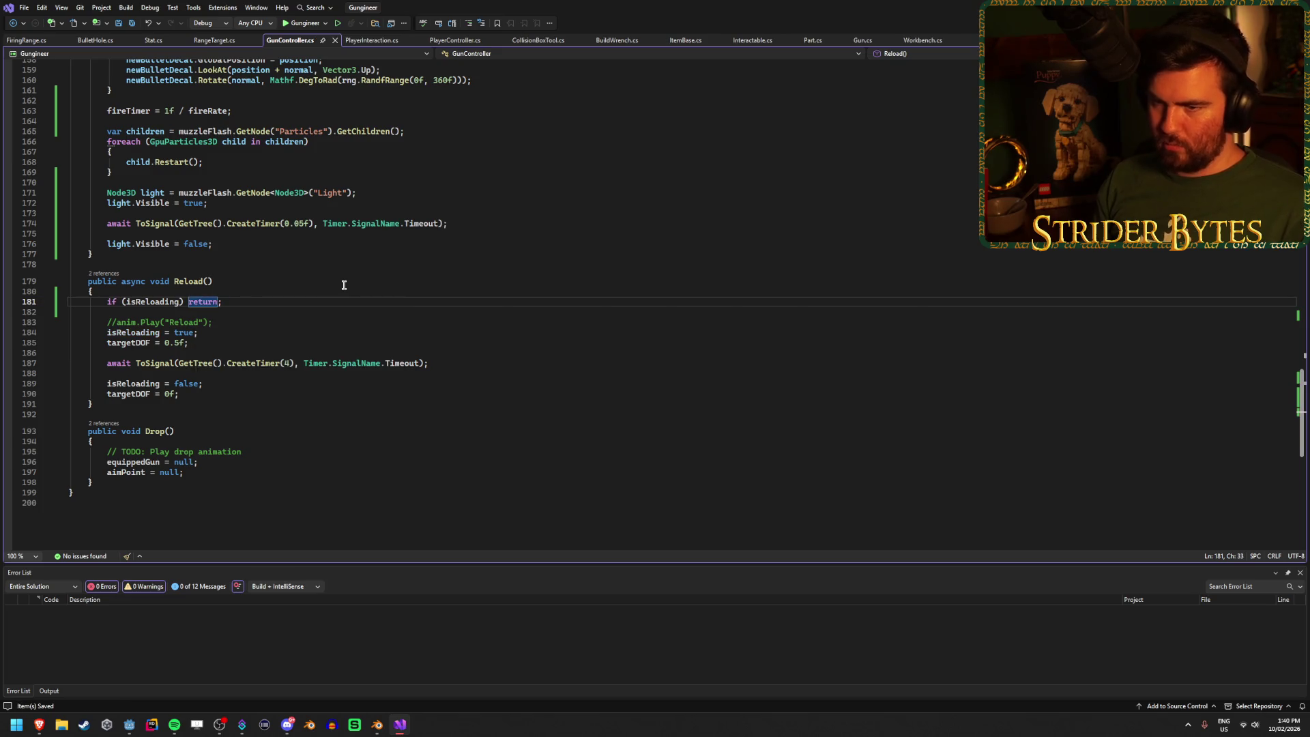
pyautogui.hotkey('alt', 'Tab')
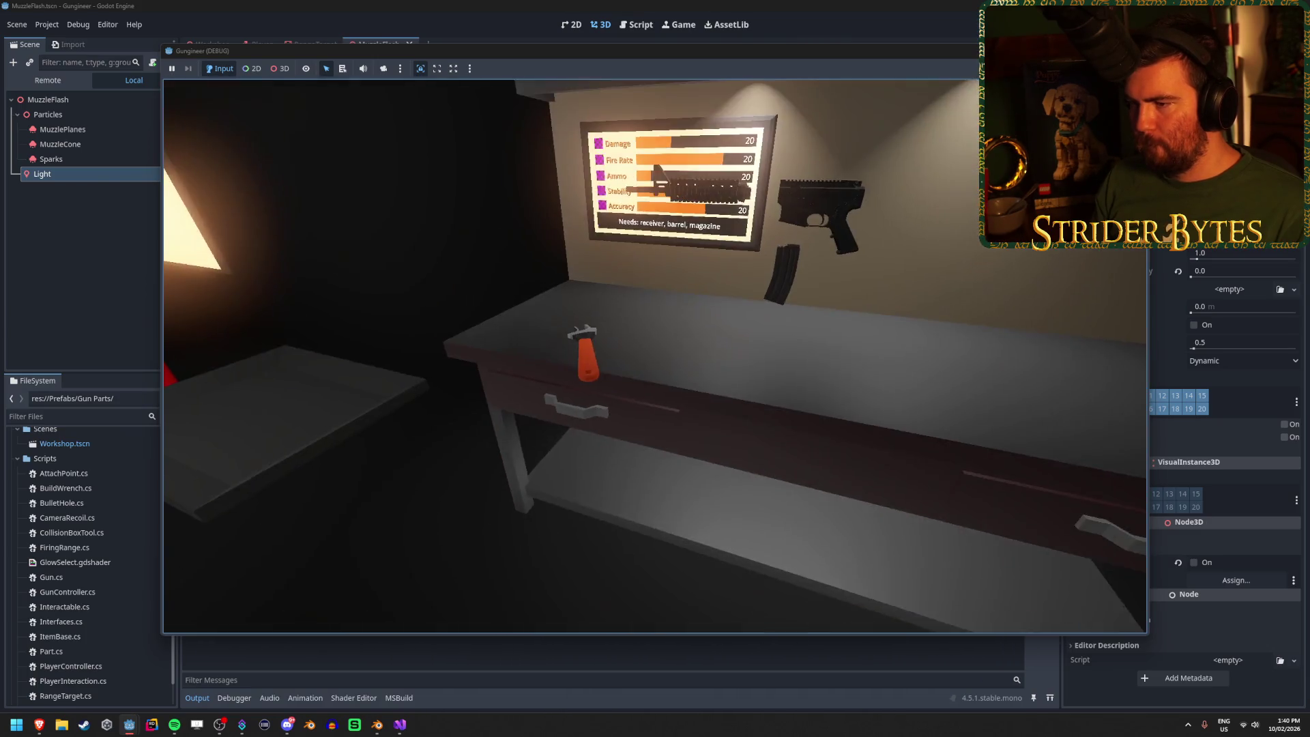
# Step: Pick up the rifle, fire and press R three times at the target, then stop the game
pyautogui.press('e')
pyautogui.click(655, 357)
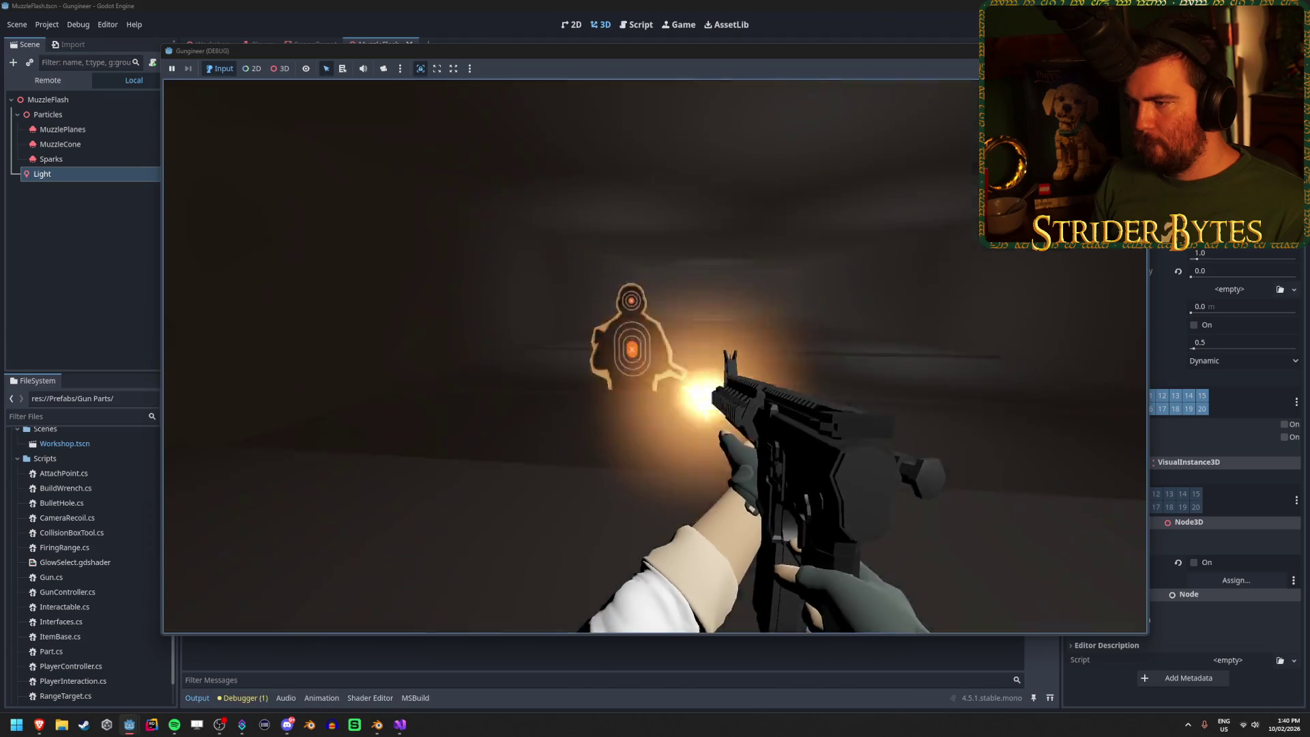
pyautogui.press('r')
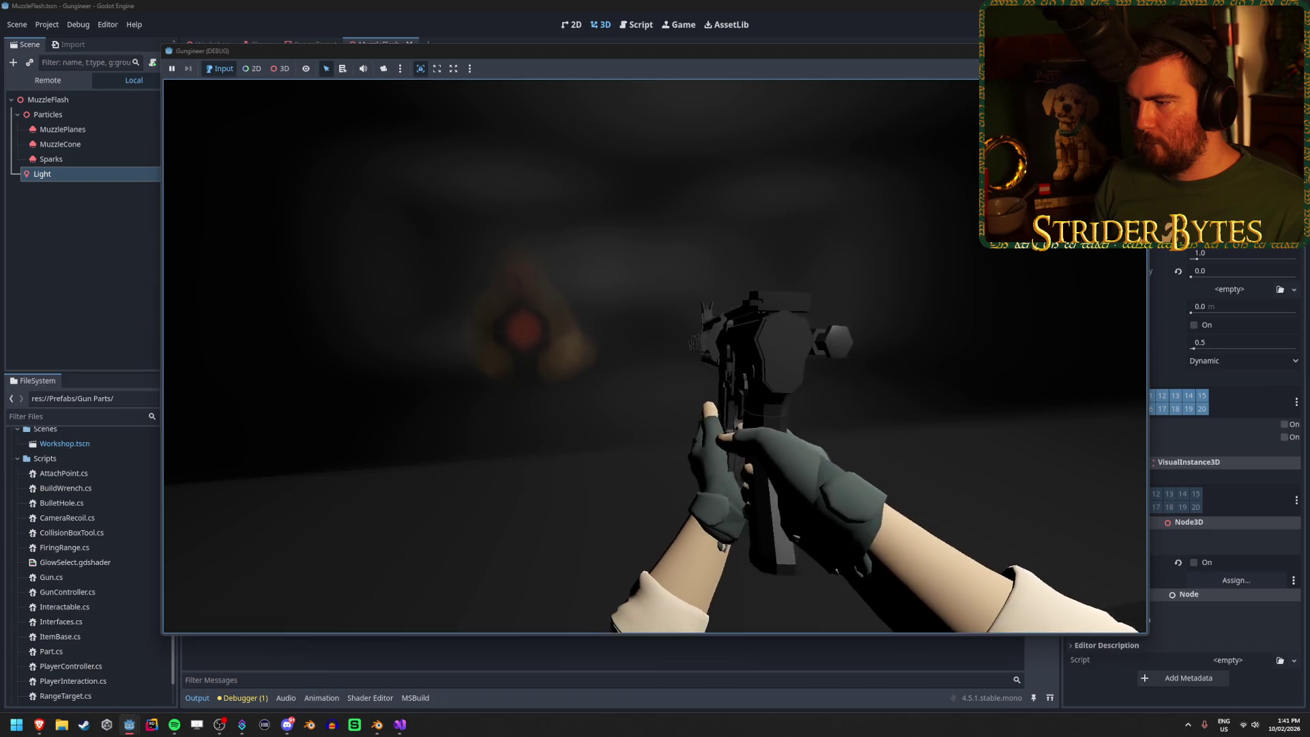
pyautogui.click(655, 356)
pyautogui.press('r')
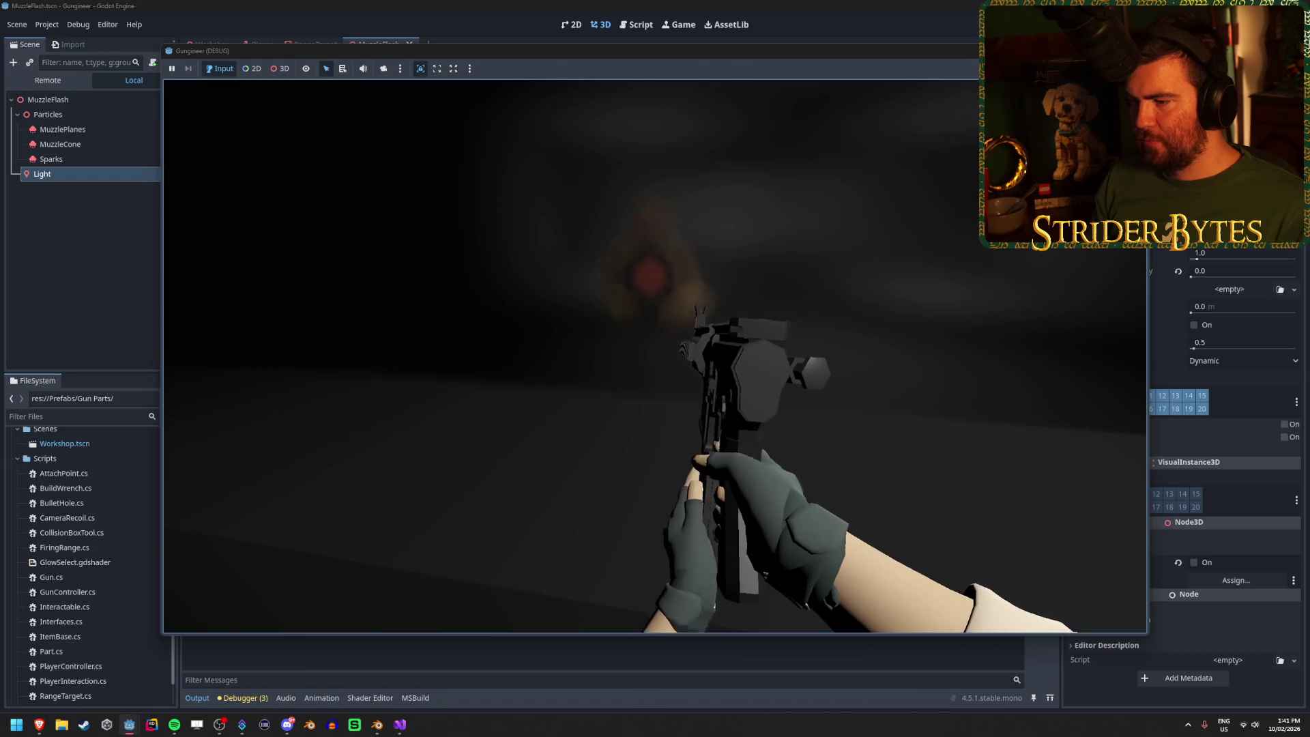
pyautogui.click(656, 357)
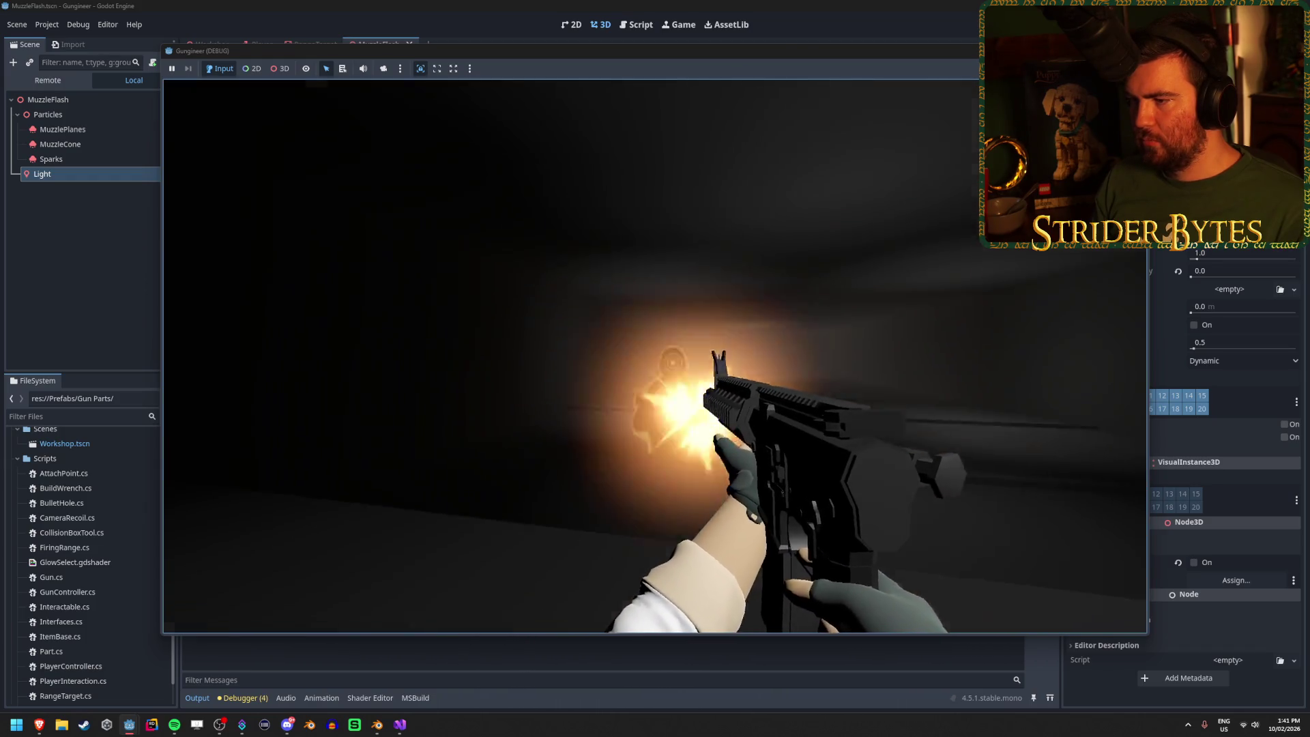
pyautogui.press('r')
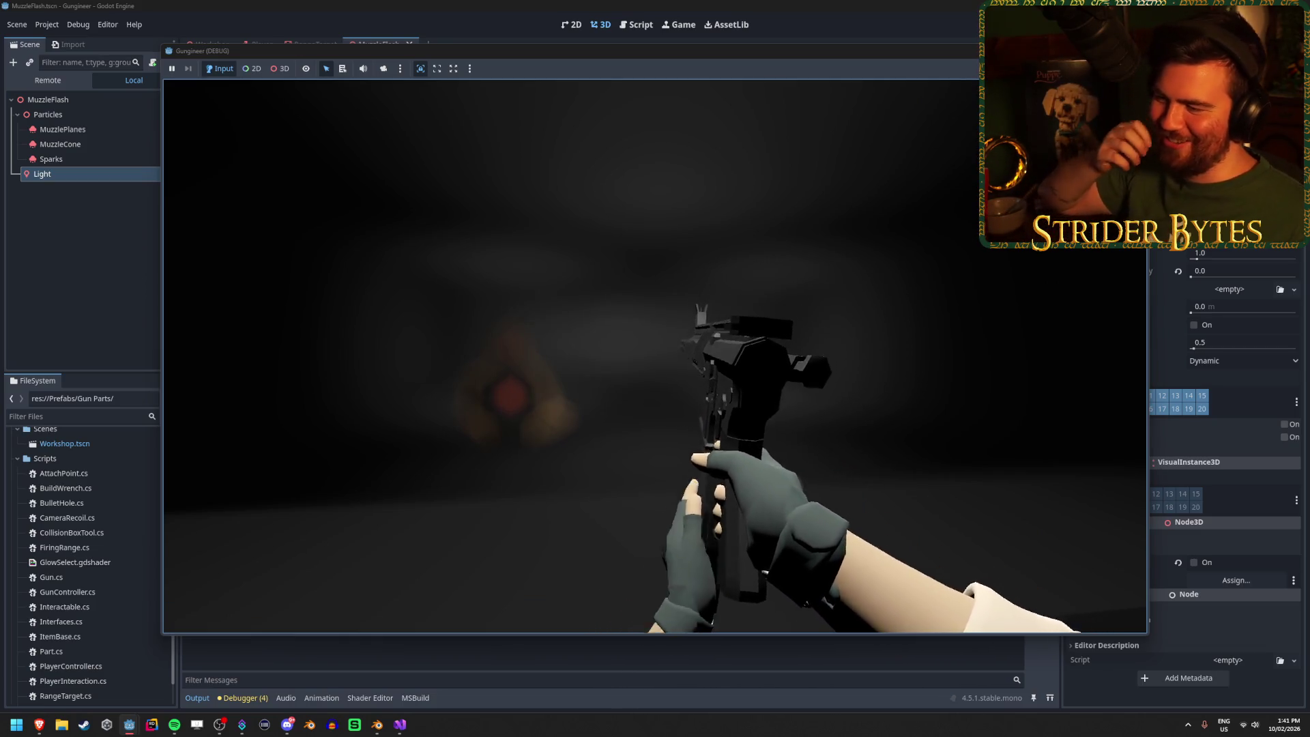
pyautogui.press('F8')
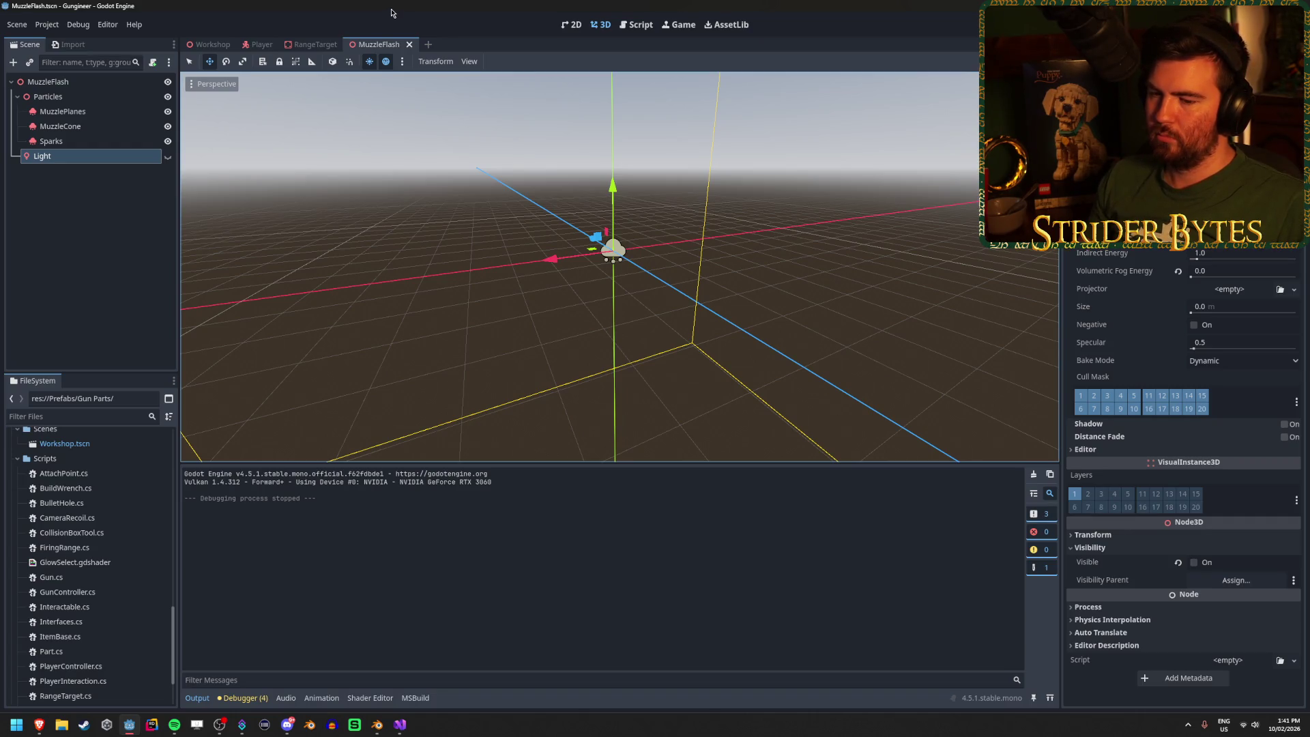
# Step: Save the MuzzleFlash scene and select the Centre Table body in the Workshop scene
pyautogui.click(28, 211)
pyautogui.hotkey('ctrl', 's')
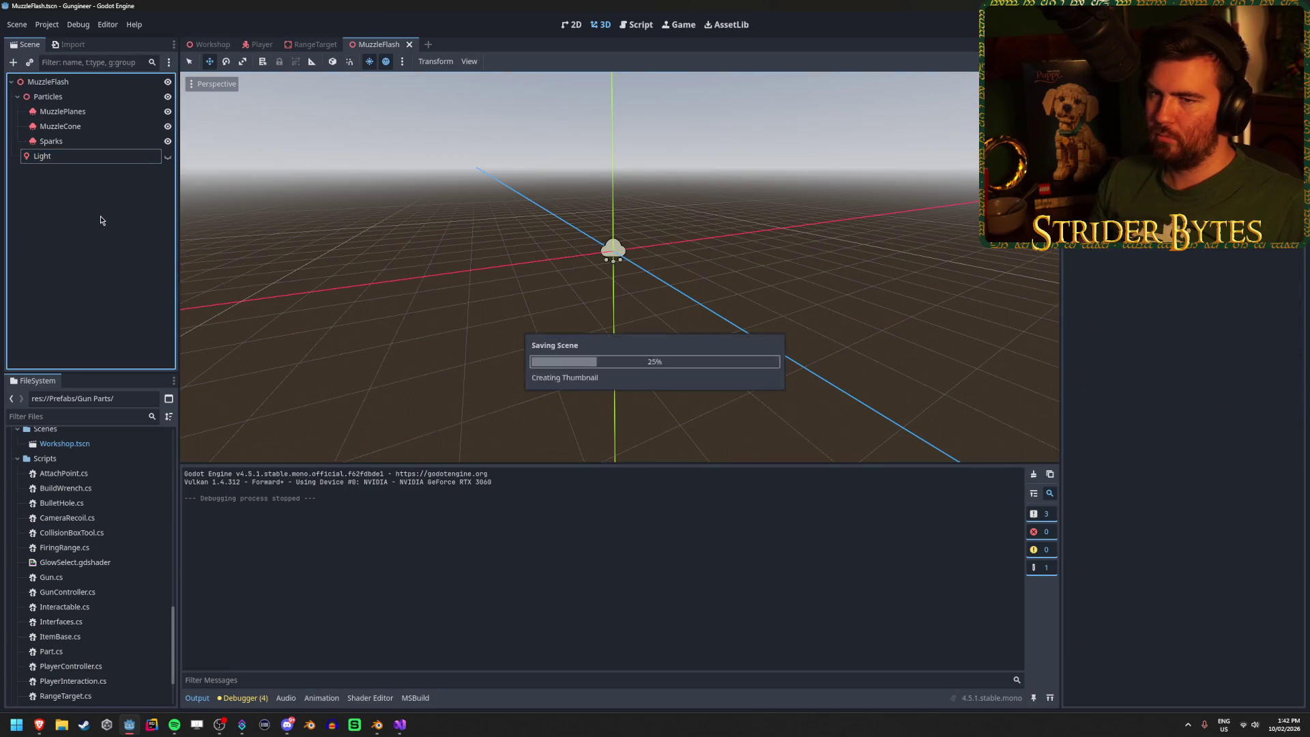
pyautogui.click(208, 44)
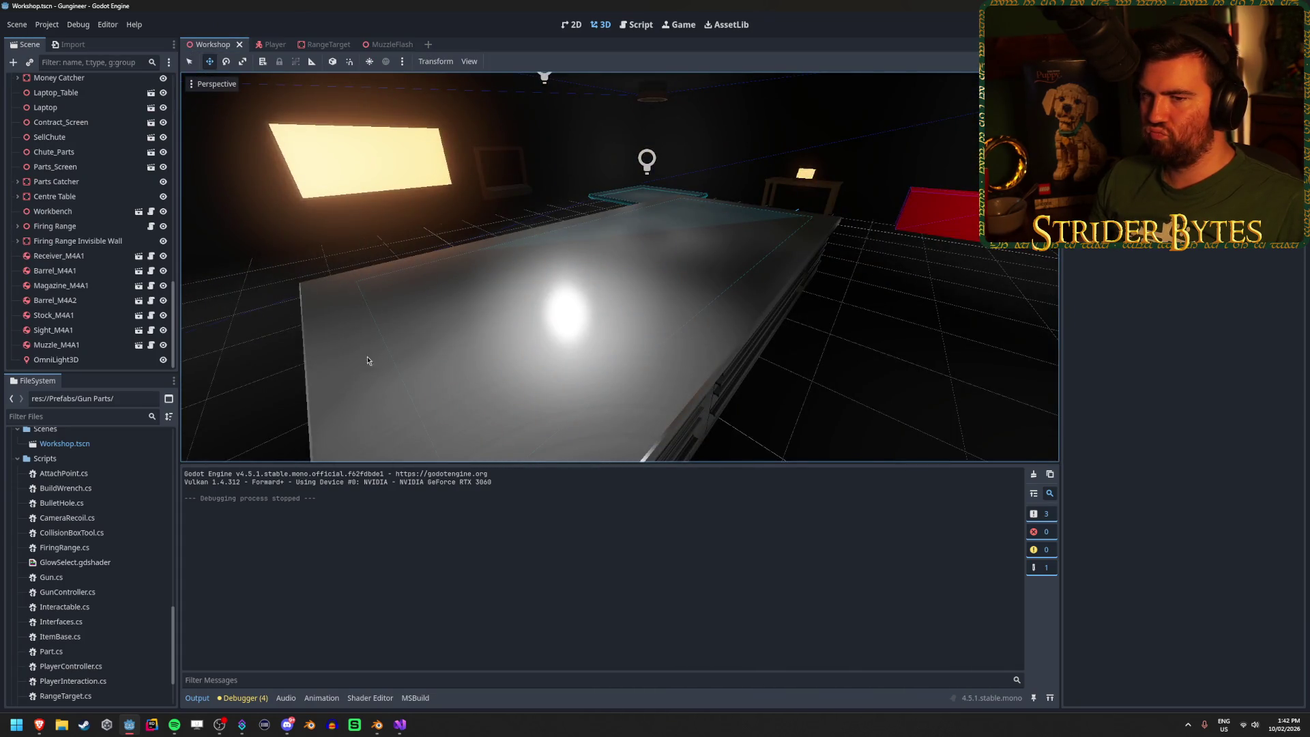
pyautogui.click(54, 196)
pyautogui.click(64, 211)
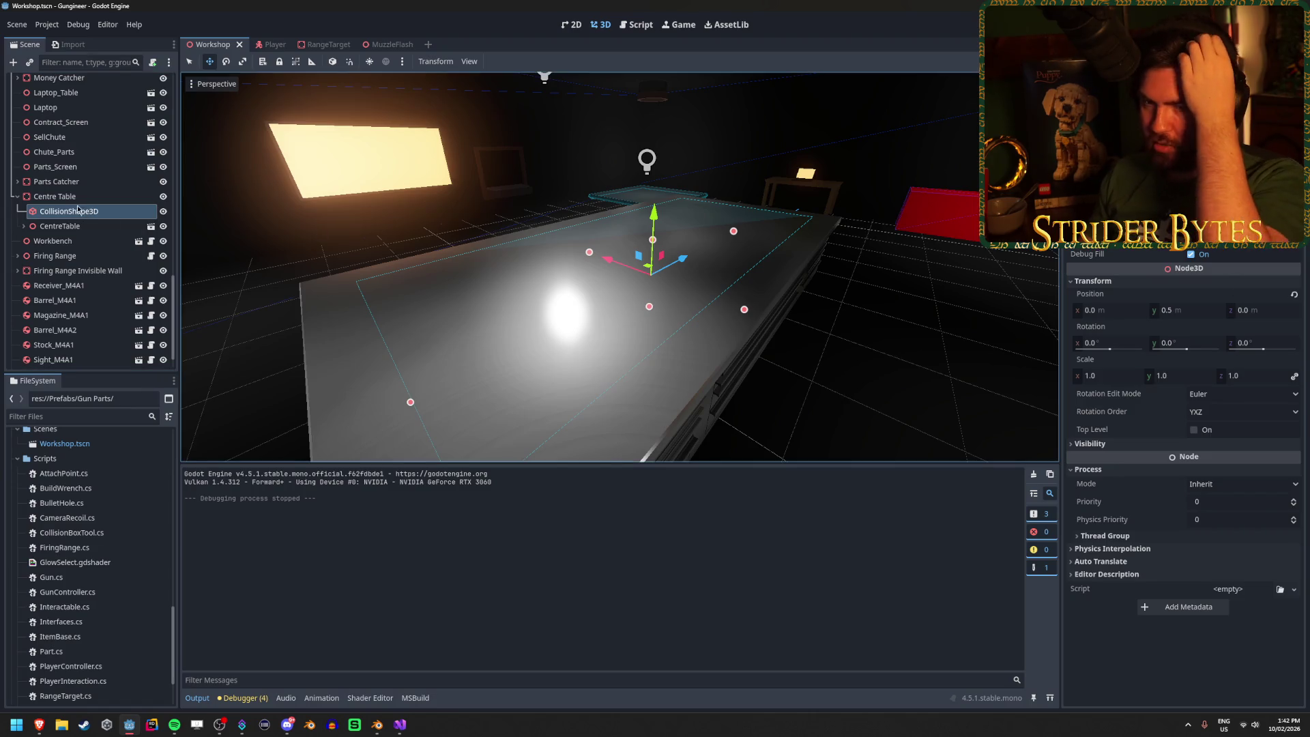
pyautogui.click(58, 197)
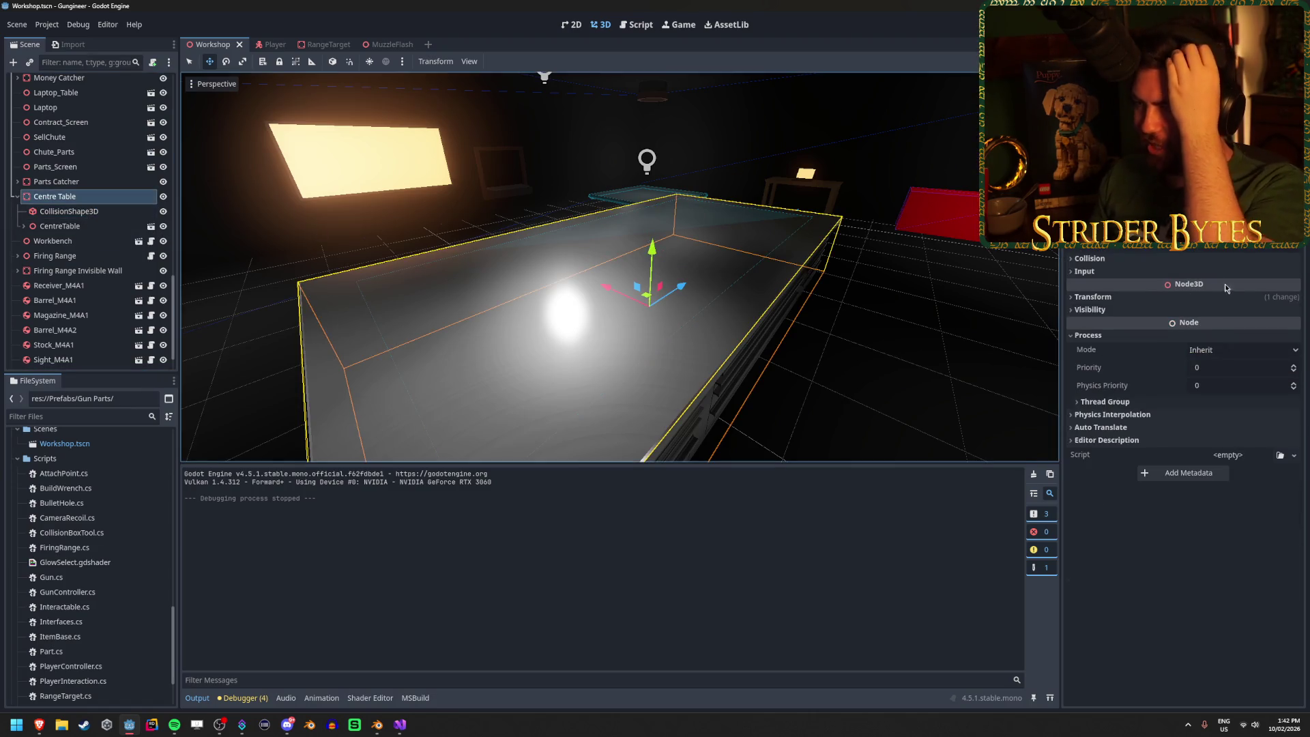
# Step: Compare the Centre Table's collision layer and mask with the Player's
pyautogui.click(1147, 258)
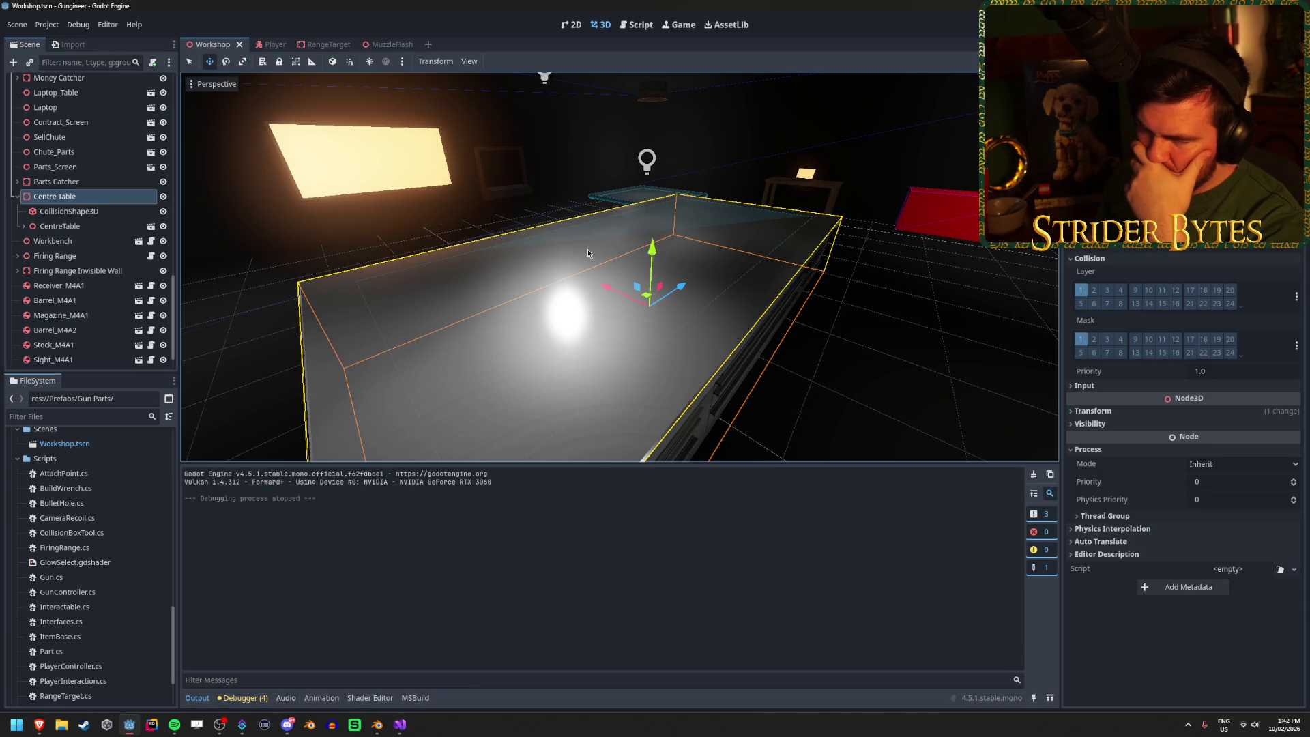
pyautogui.click(96, 213)
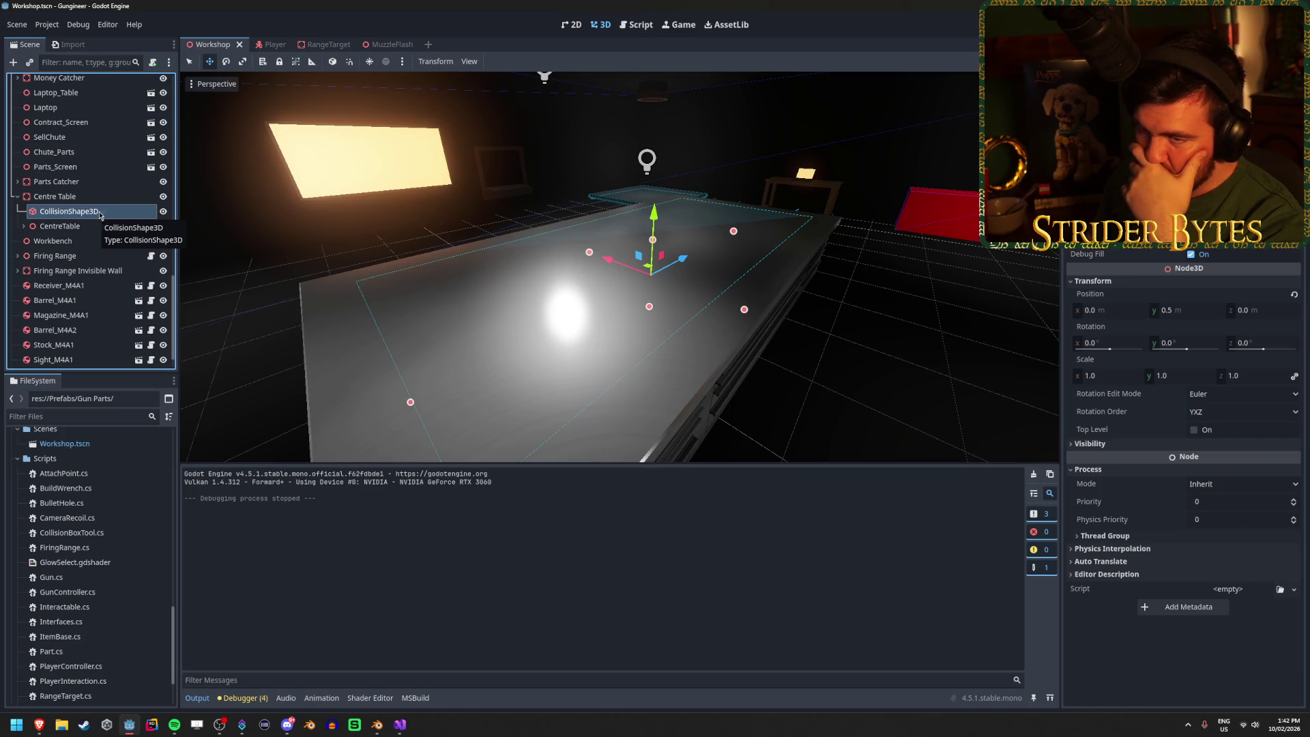
pyautogui.click(108, 198)
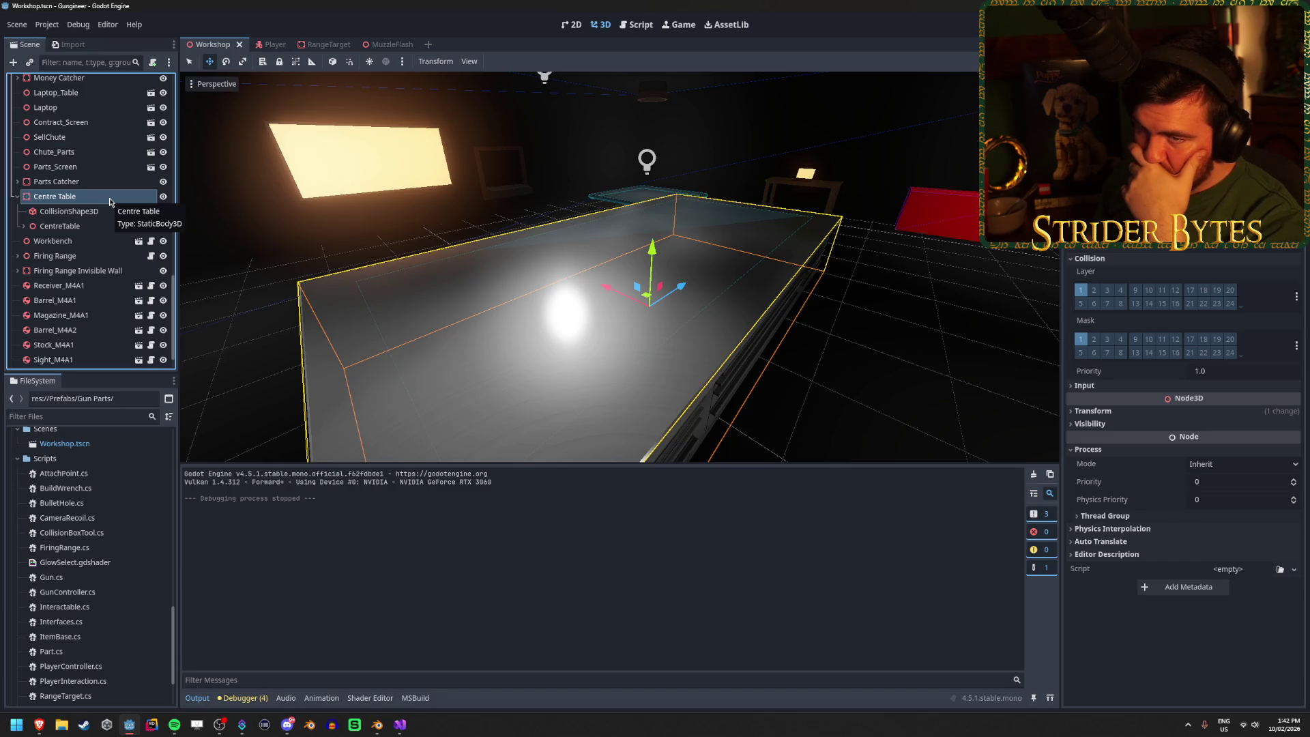
pyautogui.click(262, 44)
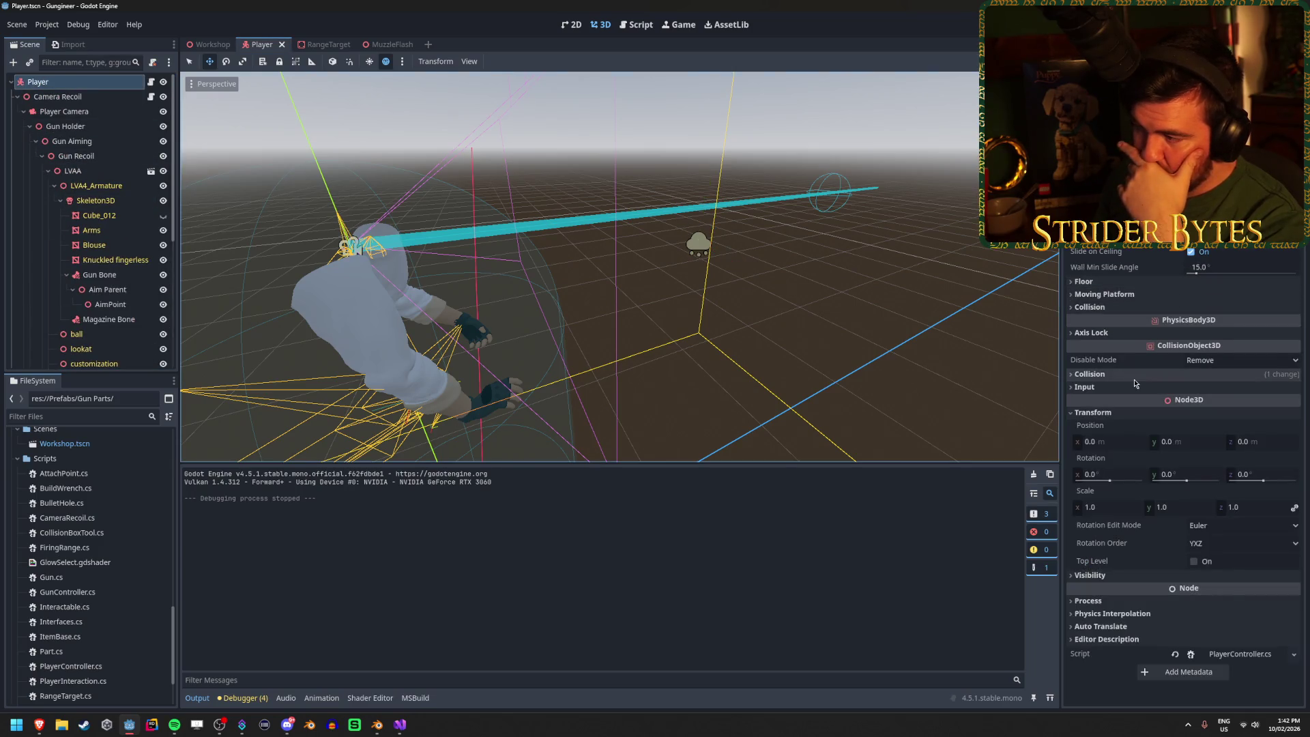
pyautogui.click(1134, 379)
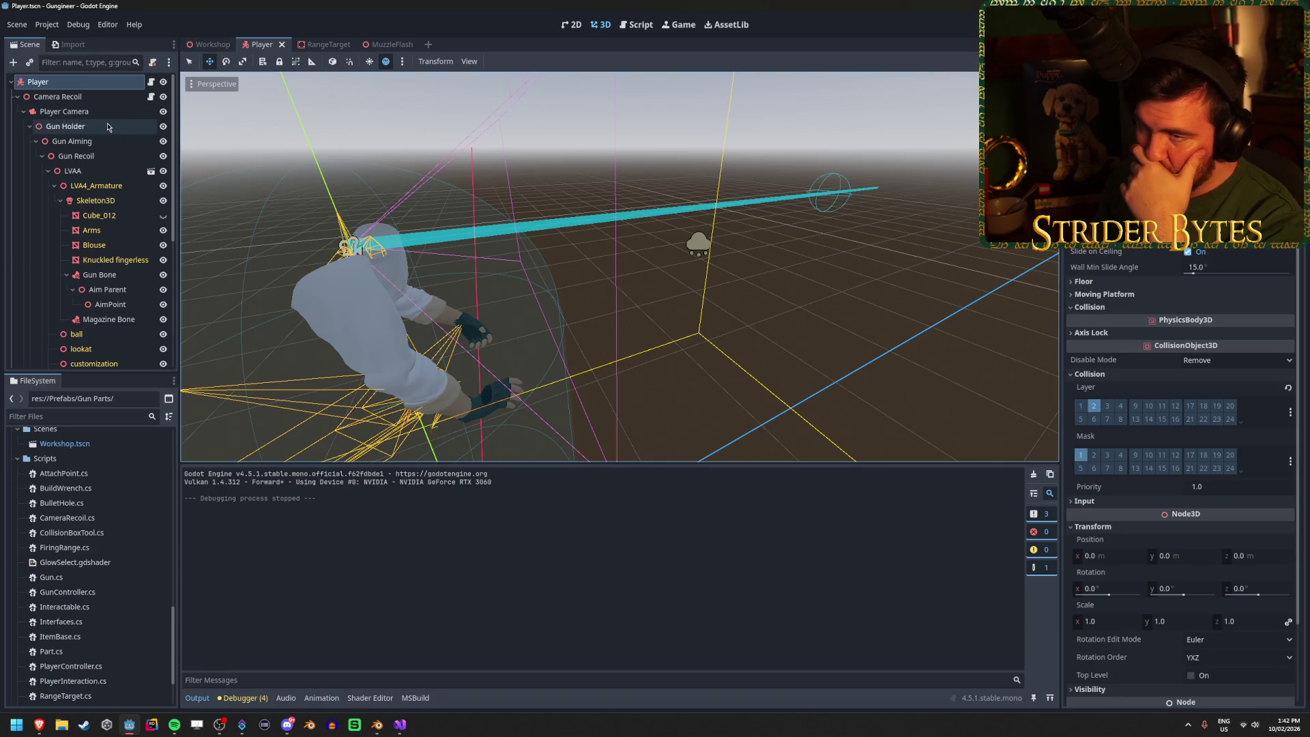
pyautogui.click(202, 43)
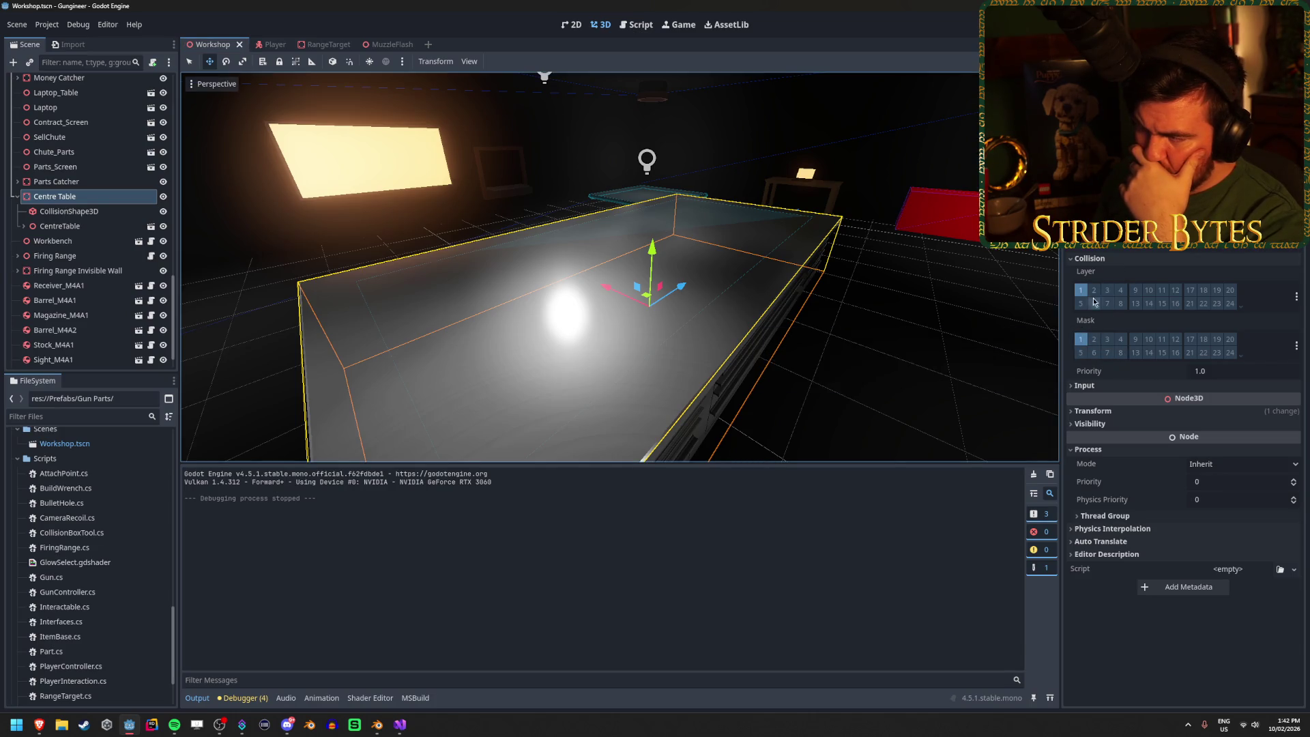
# Step: Switch the Centre Table's mask from layer 1 to layer 2 and run the game
pyautogui.click(1080, 339)
pyautogui.click(1093, 339)
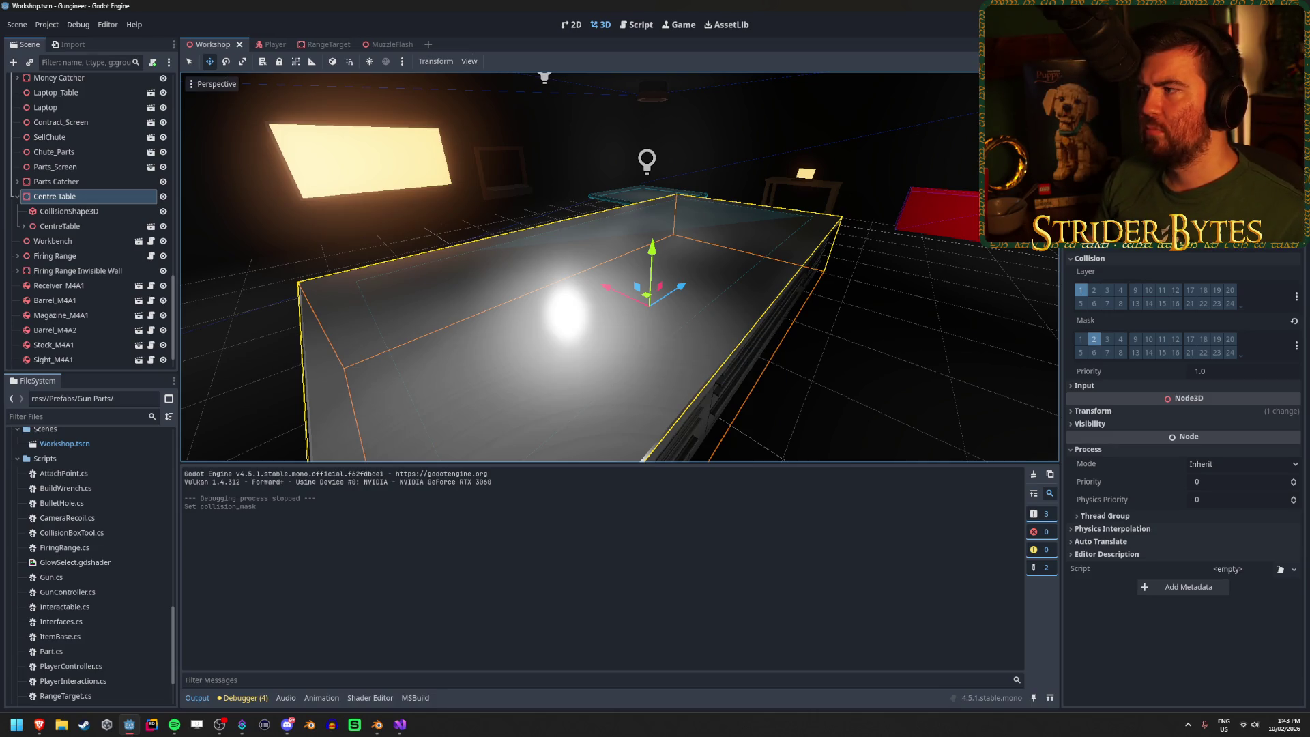
pyautogui.press('F5')
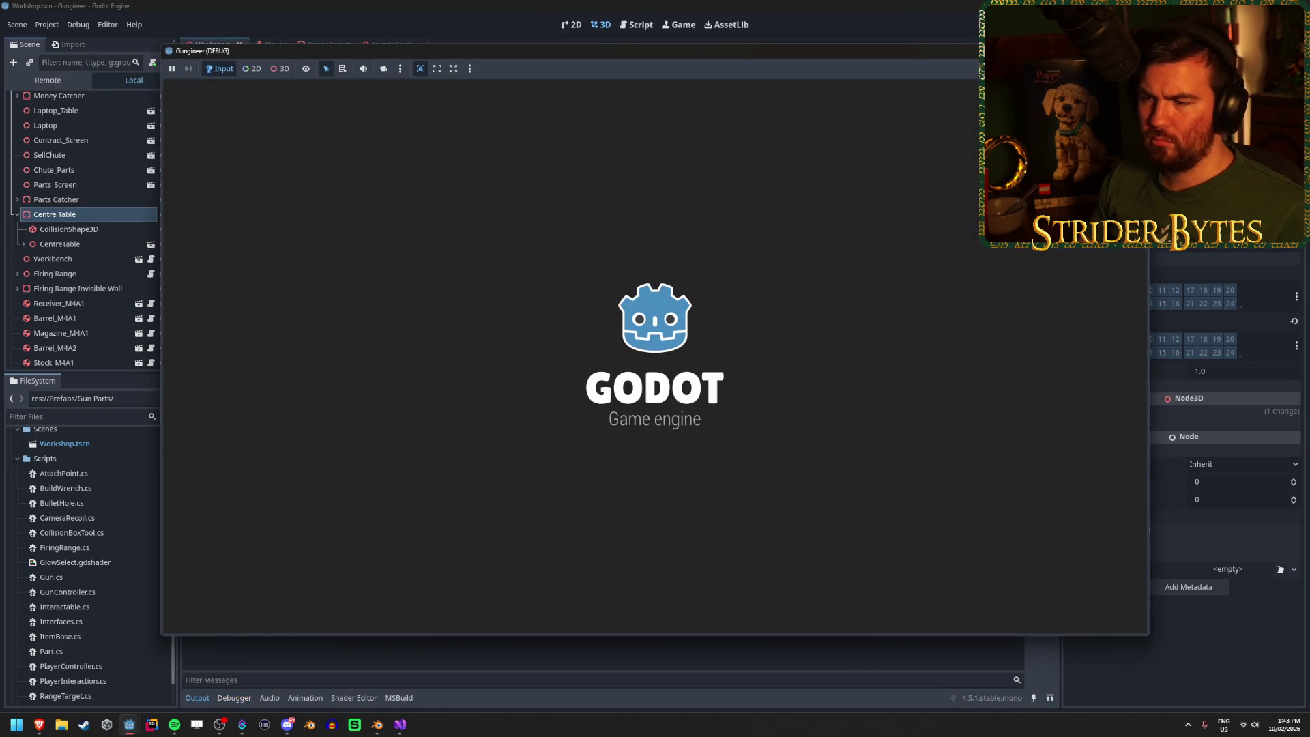
# Step: Walk up to the centre table in game to test it, then stop the game
pyautogui.press('w')
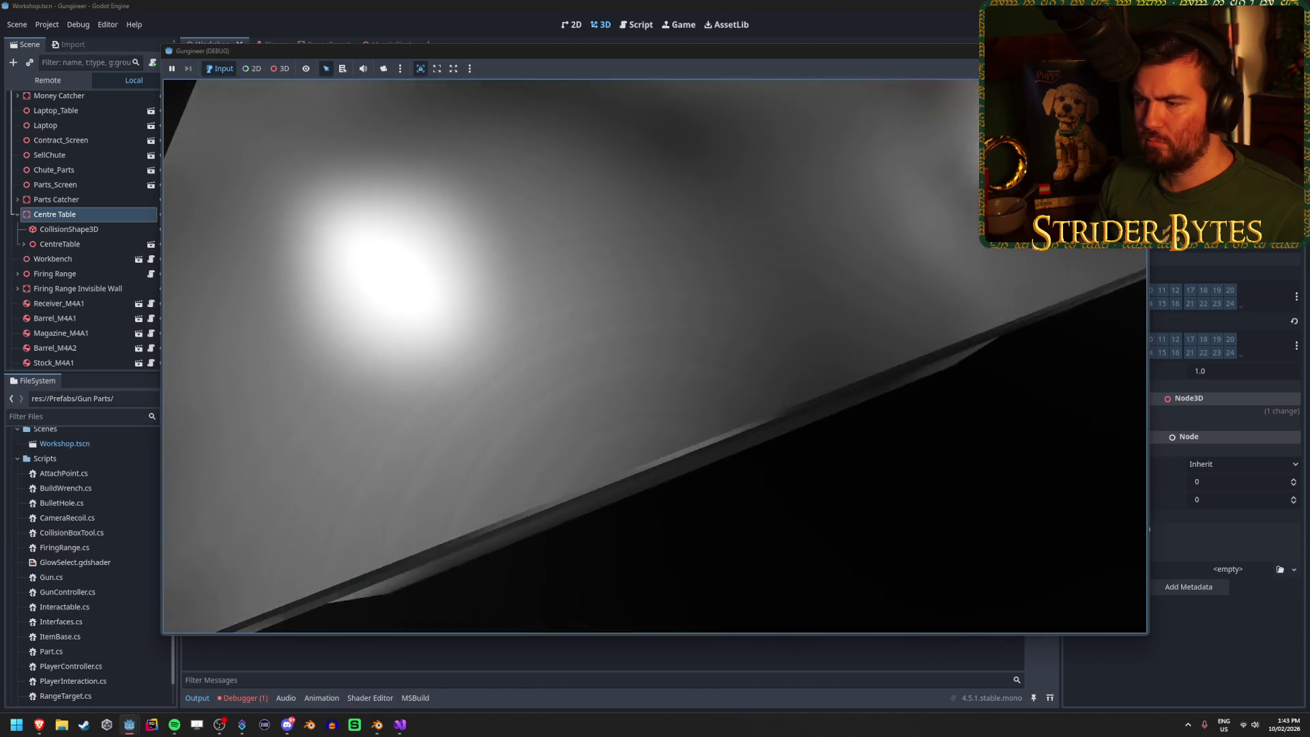
pyautogui.press('s')
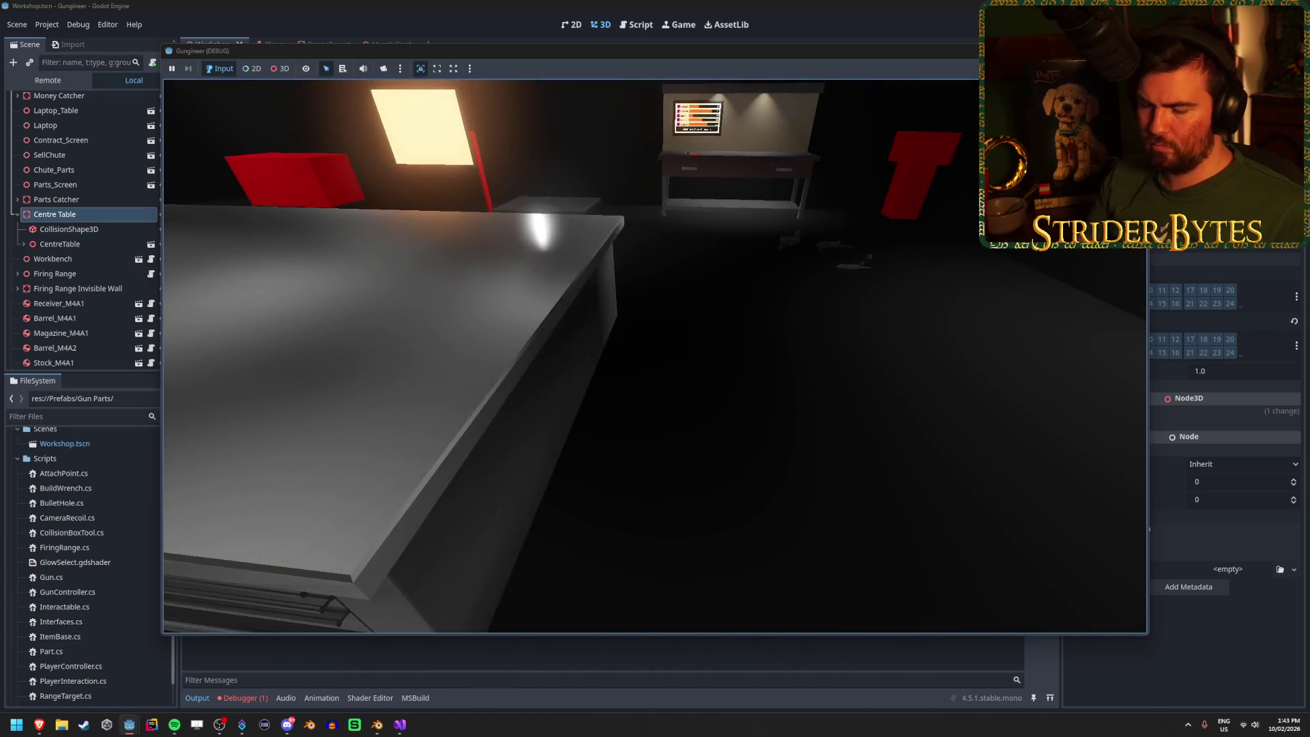
pyautogui.press('F8')
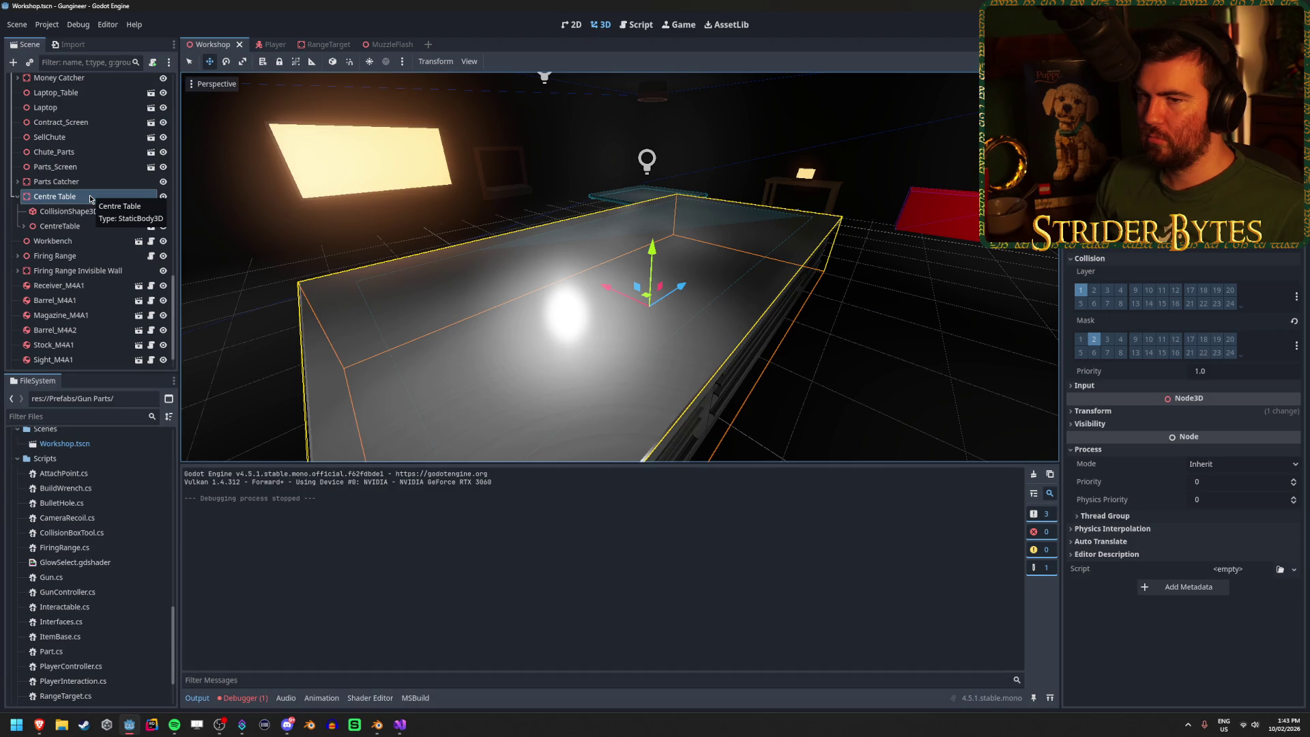
# Step: Restore the table's collision mask to layer 1, save, and return to GunController.cs
pyautogui.click(1081, 340)
pyautogui.hotkey('ctrl', 's')
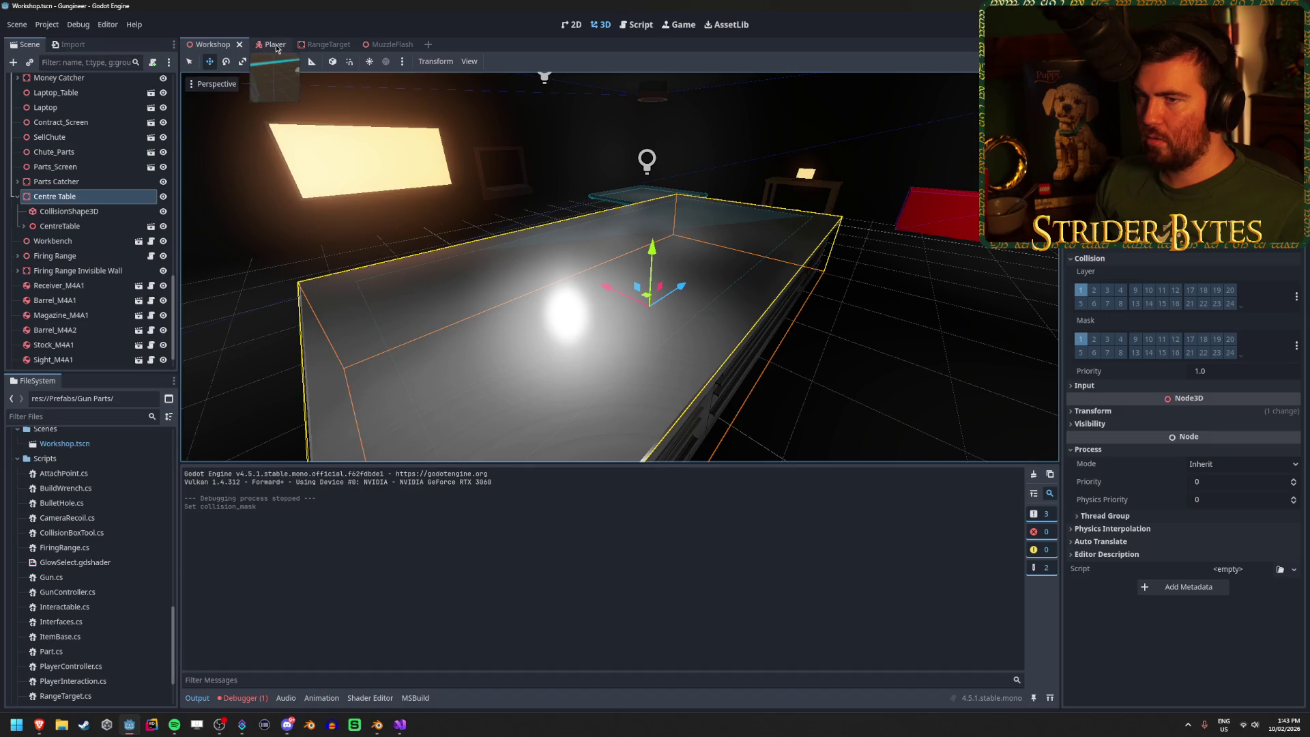
pyautogui.click(402, 730)
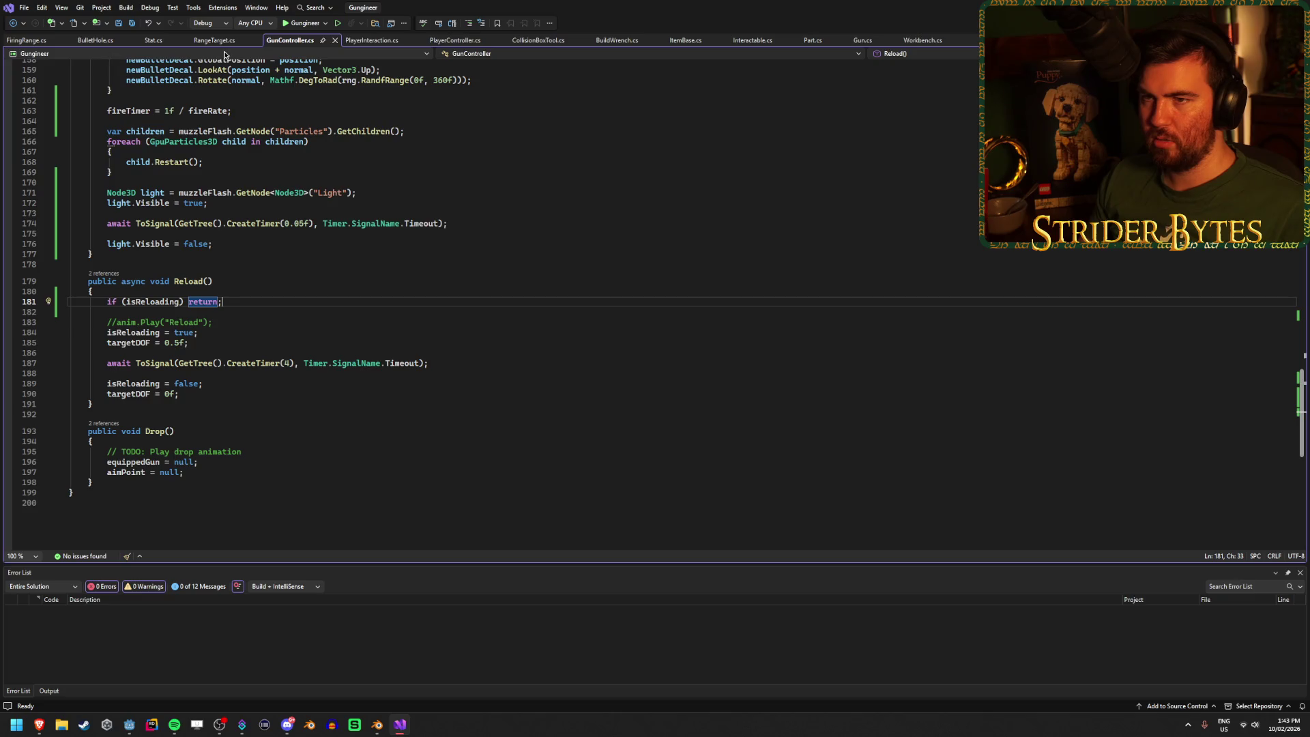
pyautogui.scroll(20, 283, 278)
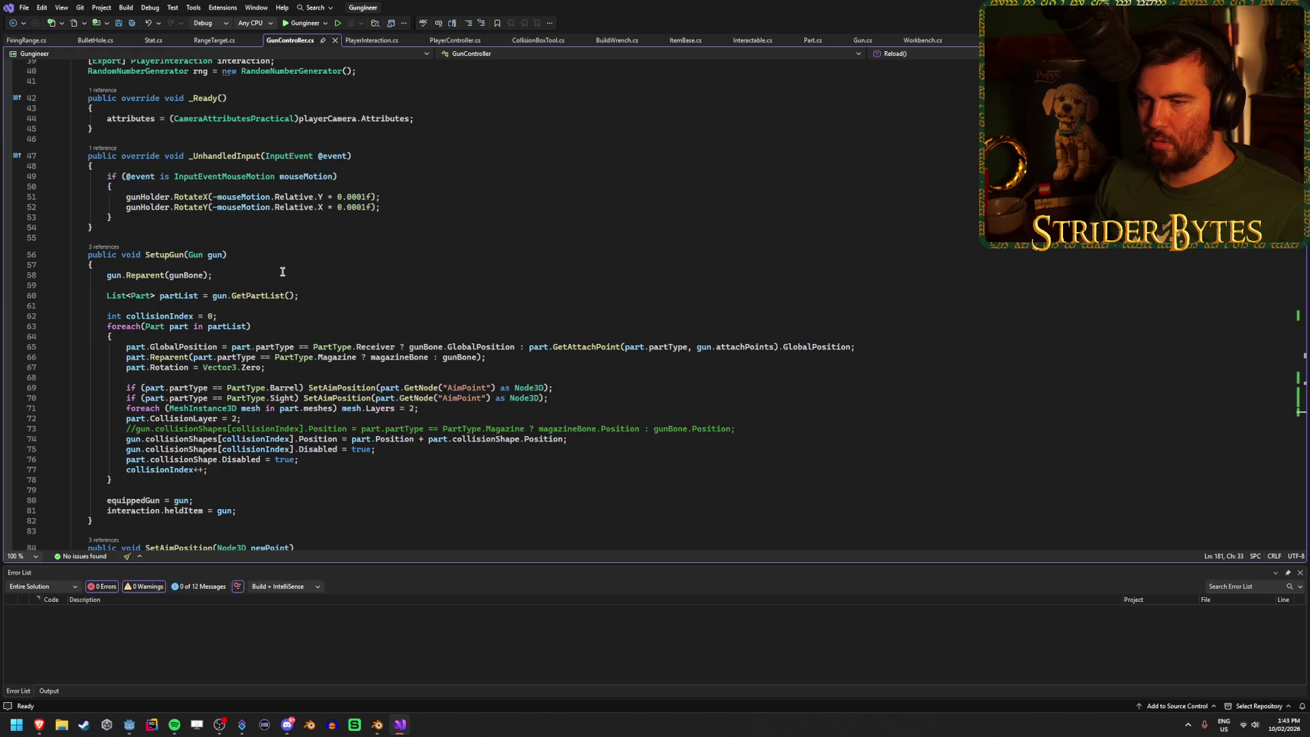
# Step: Delete the '// This will ignore layer 5' comment on Fire()'s raycast line and save
pyautogui.scroll(-15, 282, 271)
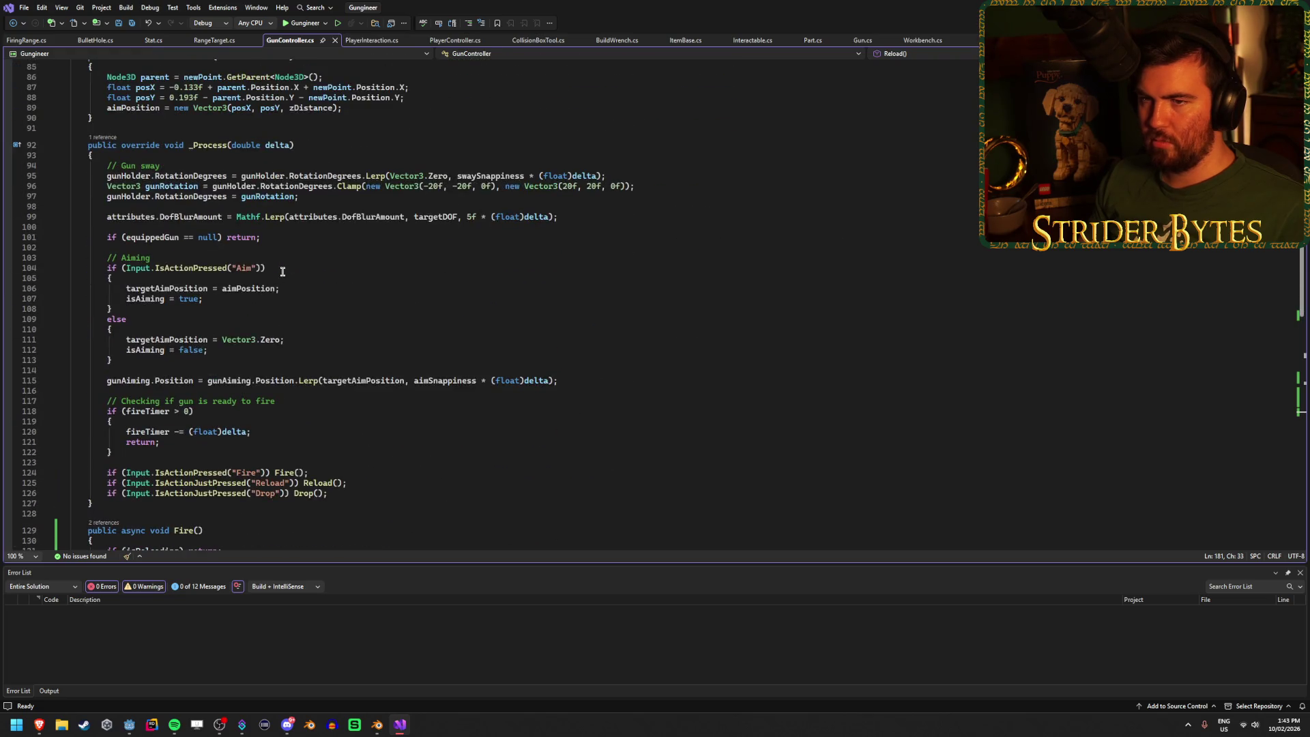
pyautogui.scroll(-13, 283, 271)
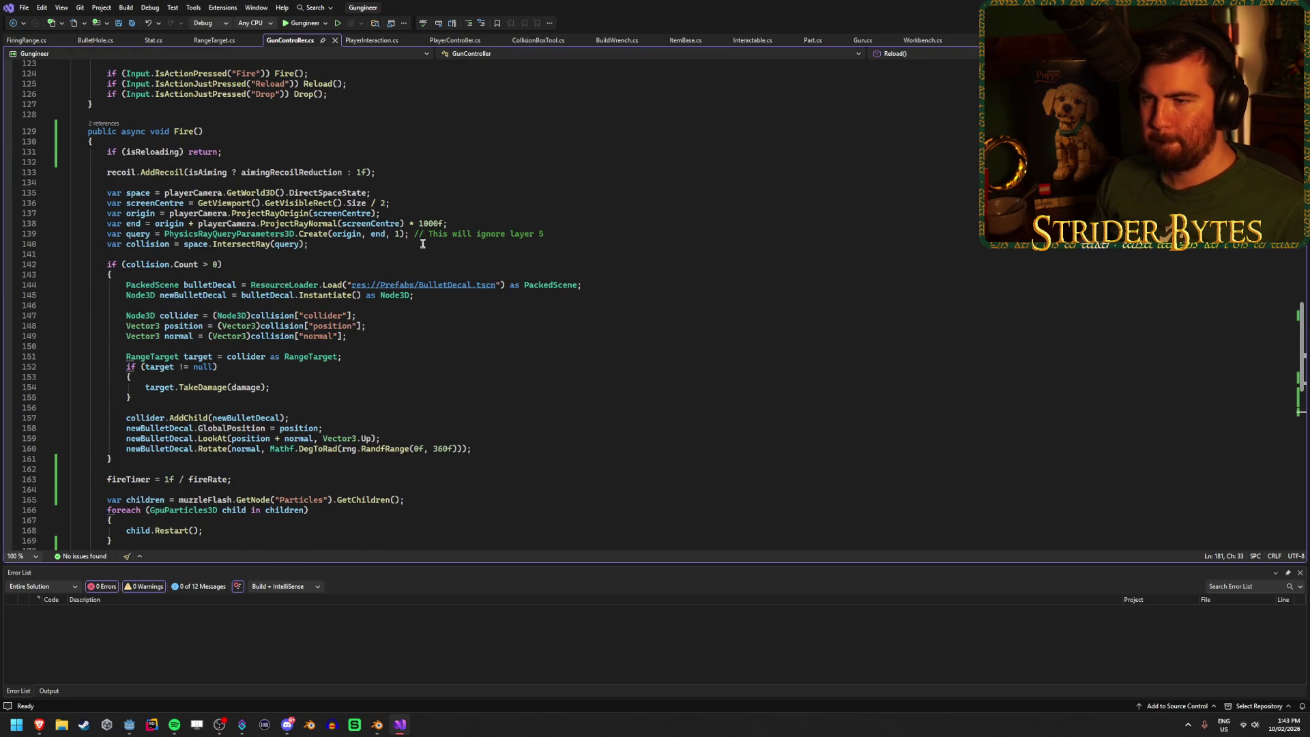
pyautogui.click(573, 233)
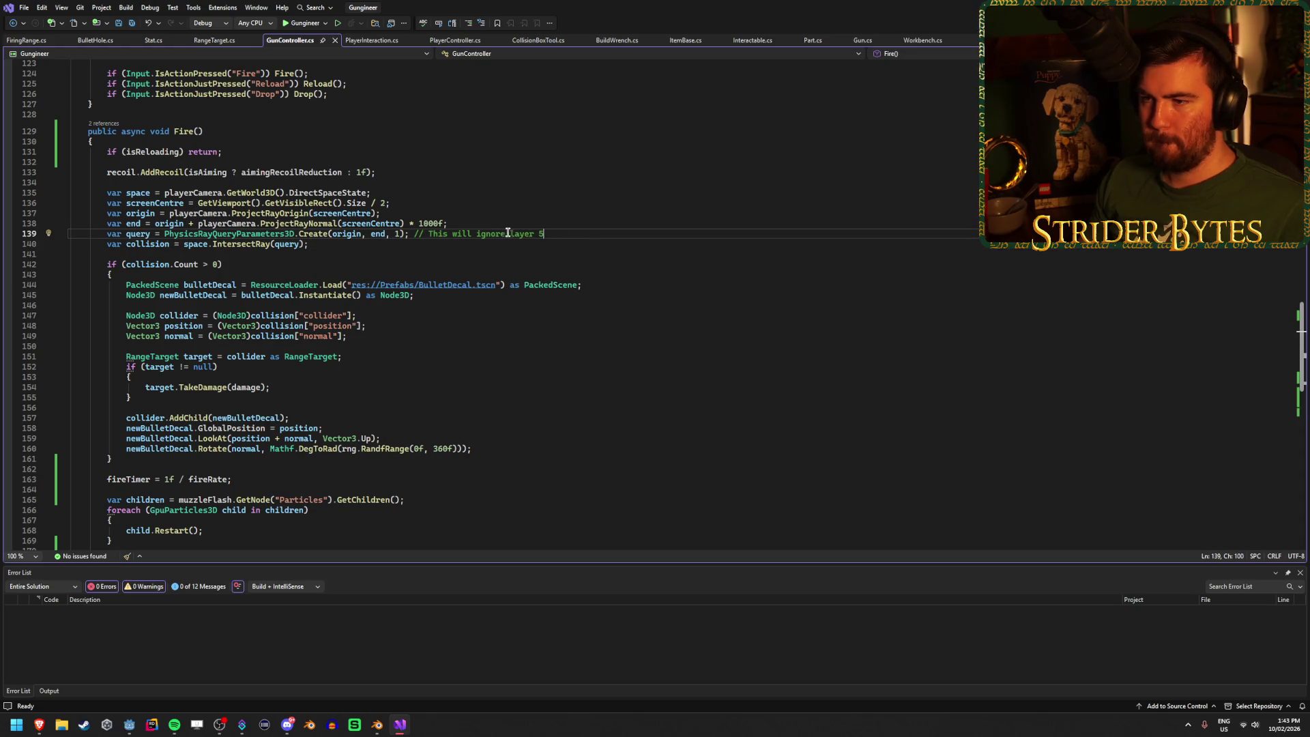
pyautogui.moveTo(397, 234)
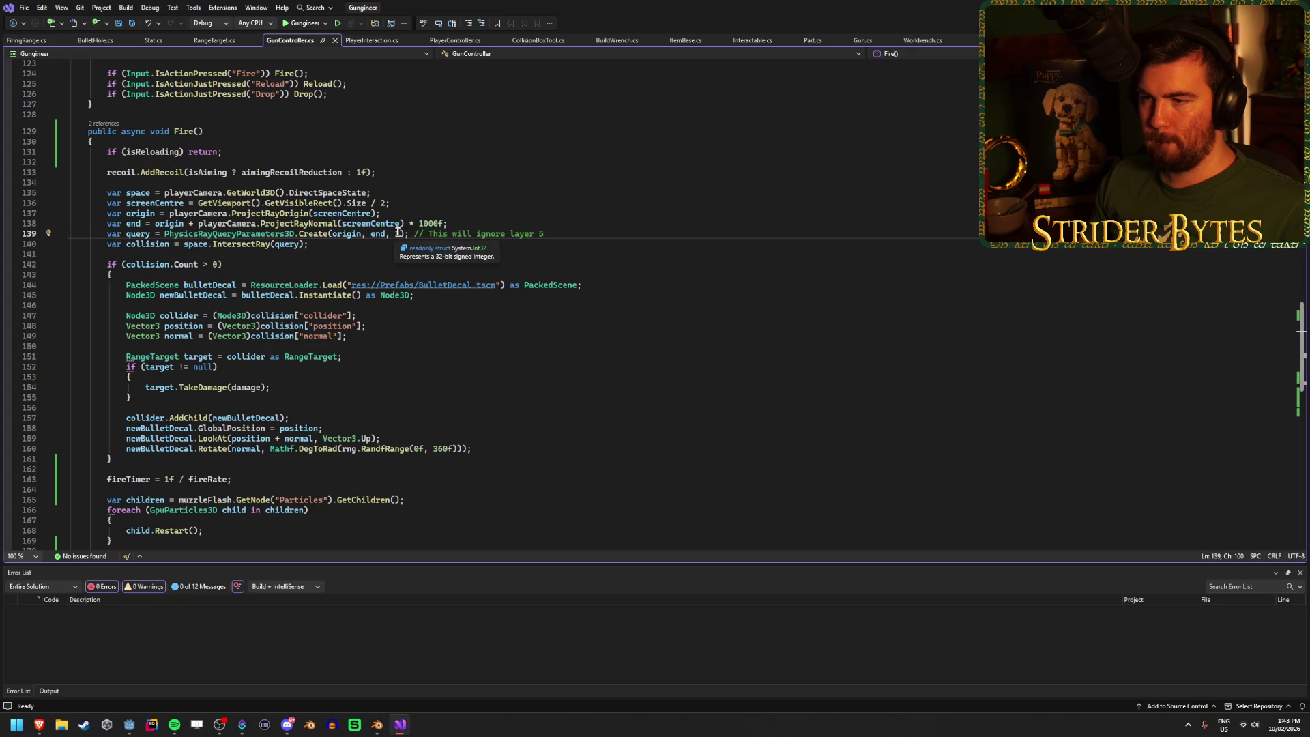
pyautogui.moveTo(544, 233); pyautogui.dragTo(412, 236)
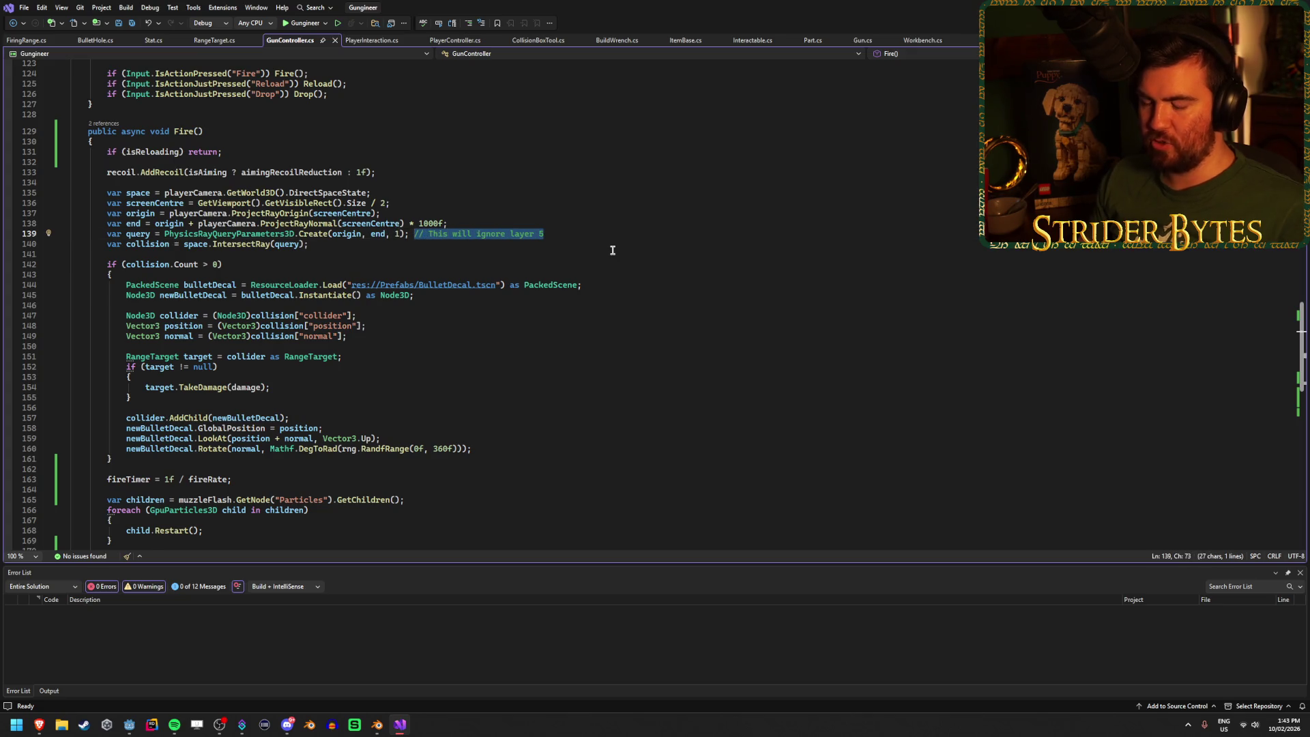
pyautogui.press('BackSpace')
pyautogui.press('BackSpace')
pyautogui.hotkey('ctrl', 's')
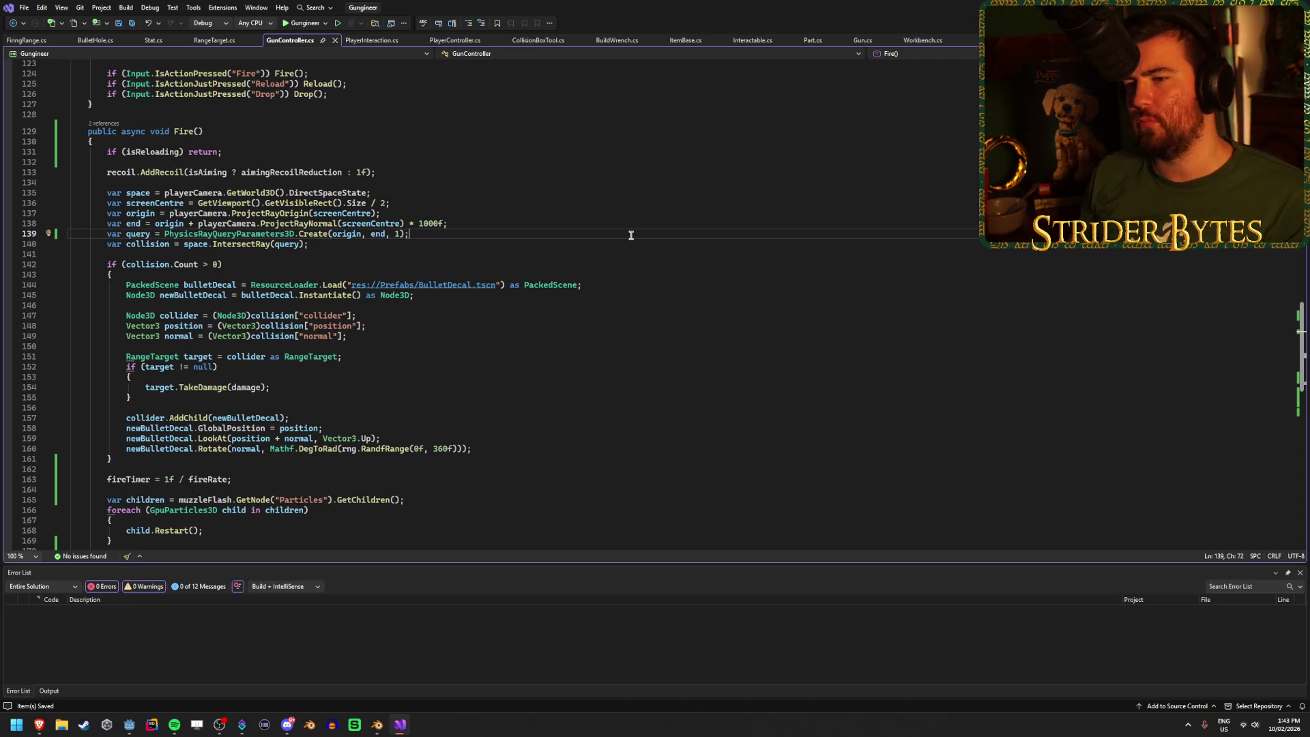
pyautogui.hotkey('alt', 'Tab')
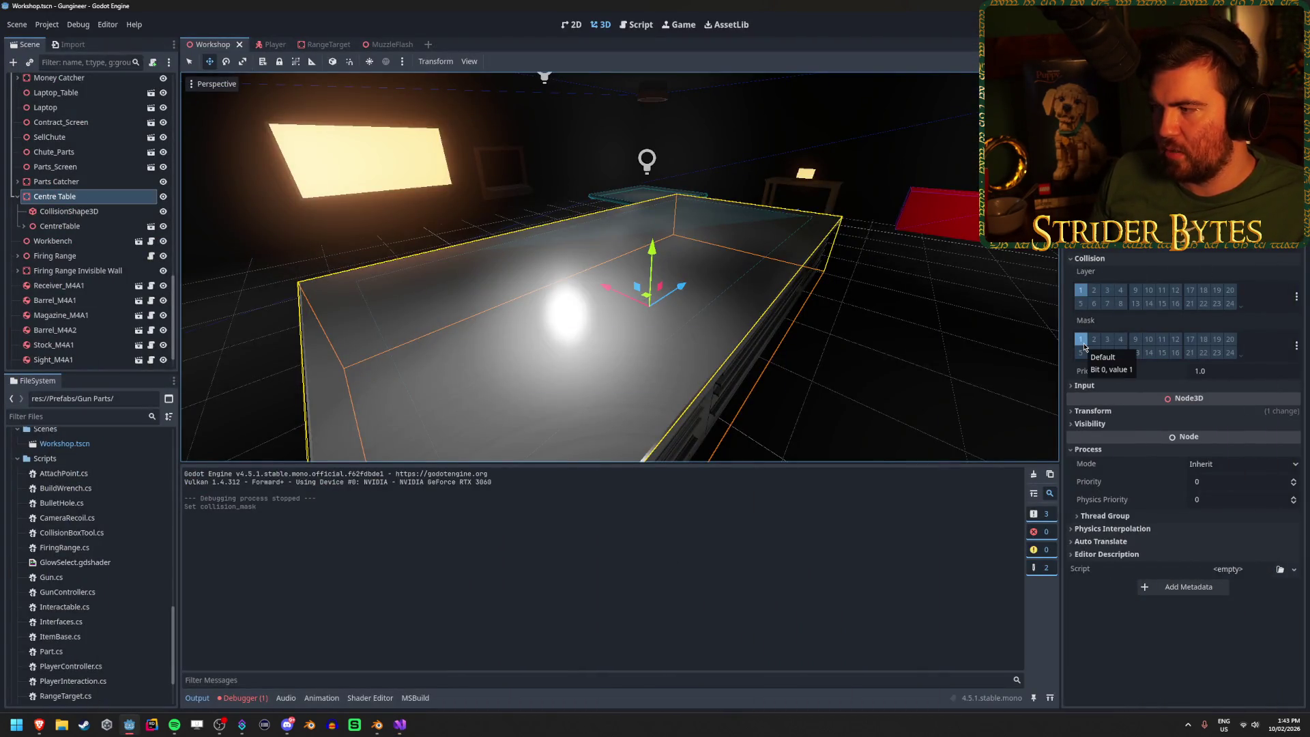
# Step: Add a StaticBody3D child under the Centre Table node
pyautogui.rightClick(99, 199)
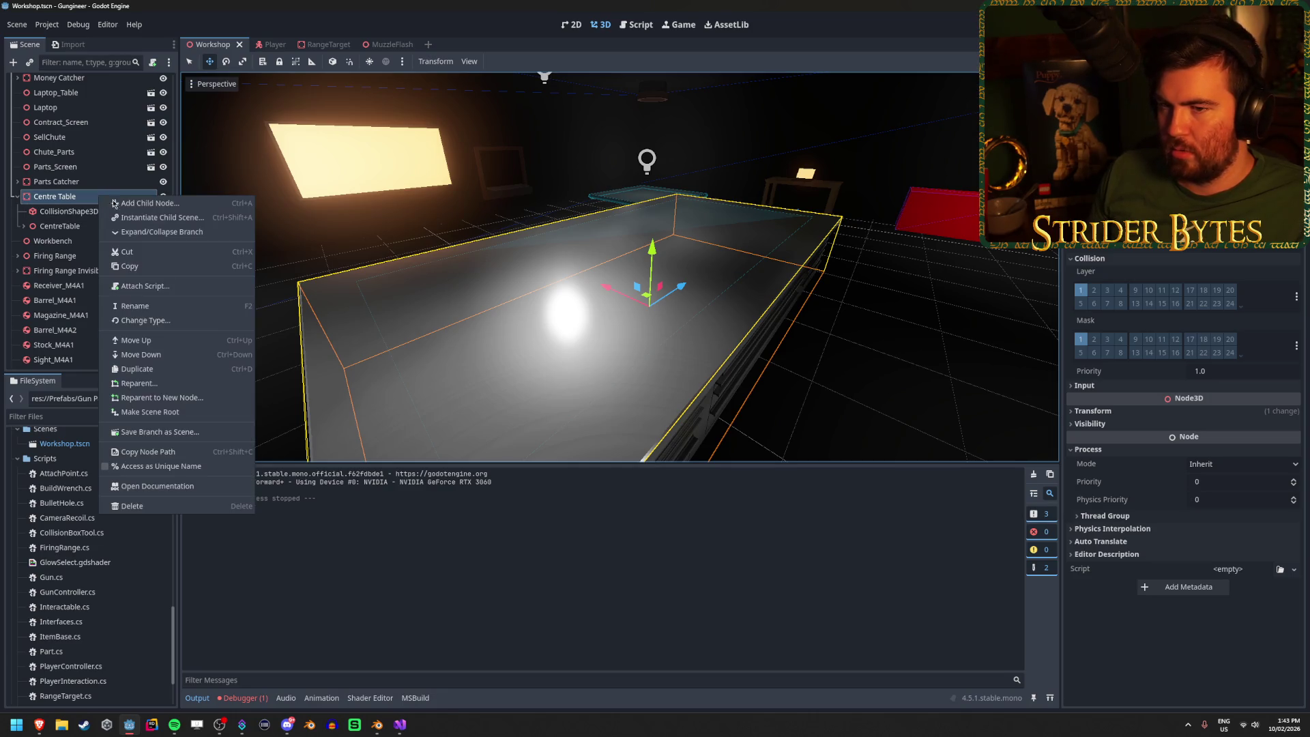
pyautogui.click(125, 207)
pyautogui.write('static')
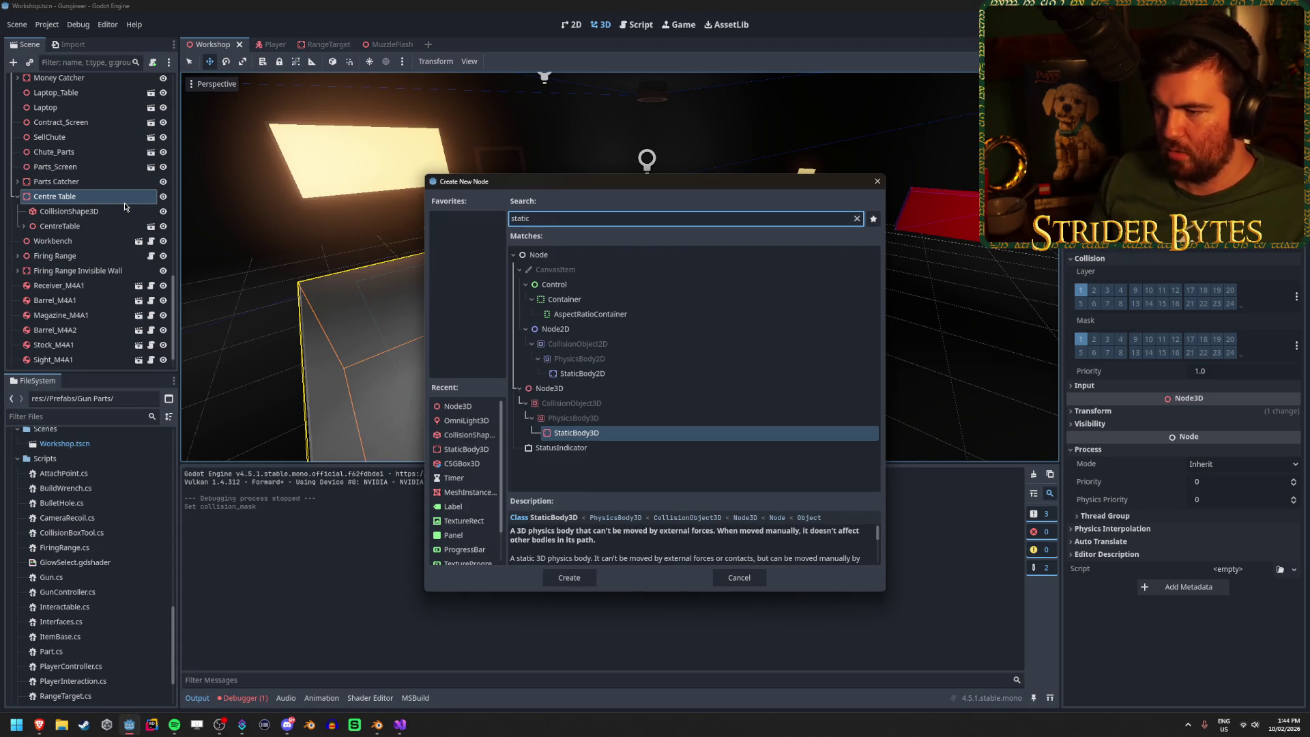
pyautogui.press('Return')
# Step: Add a CollisionShape3D under the StaticBody3D and give it a new BoxShape3D
pyautogui.rightClick(115, 241)
pyautogui.click(156, 246)
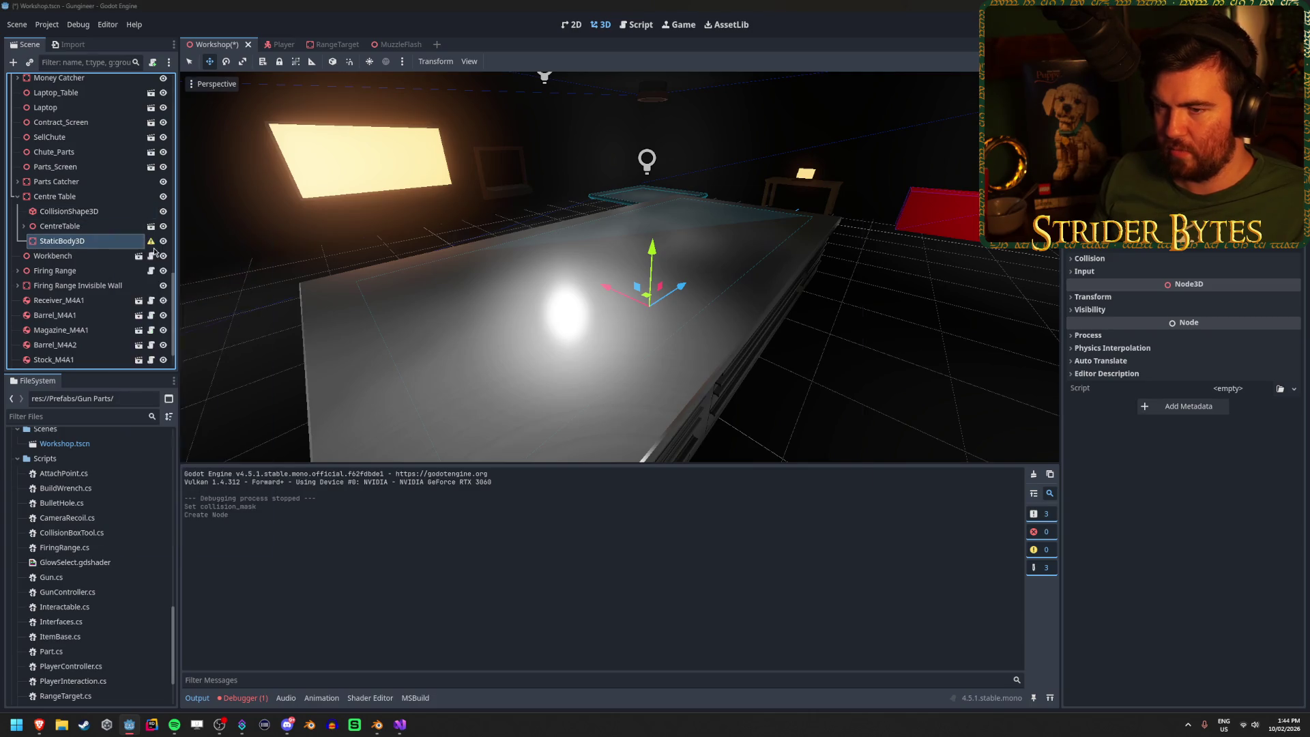
pyautogui.press('BackSpace')
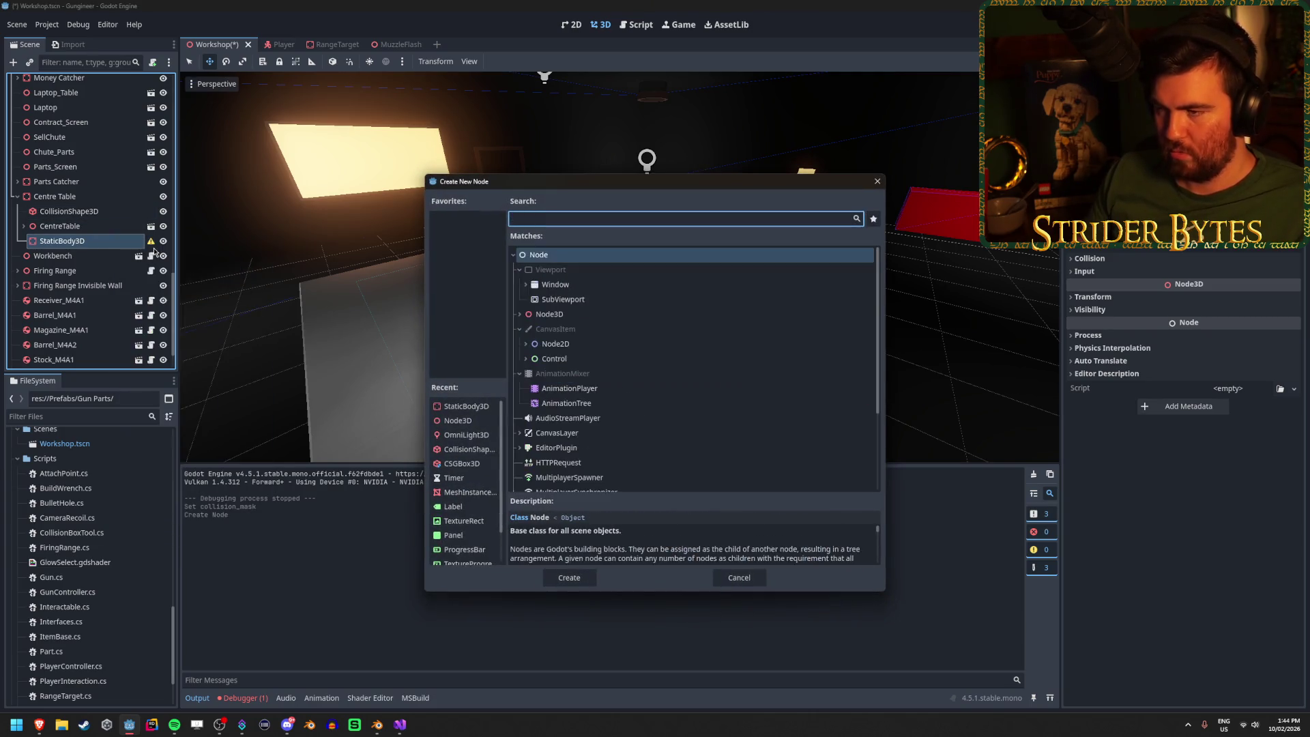
pyautogui.write('collision')
pyautogui.press('Return')
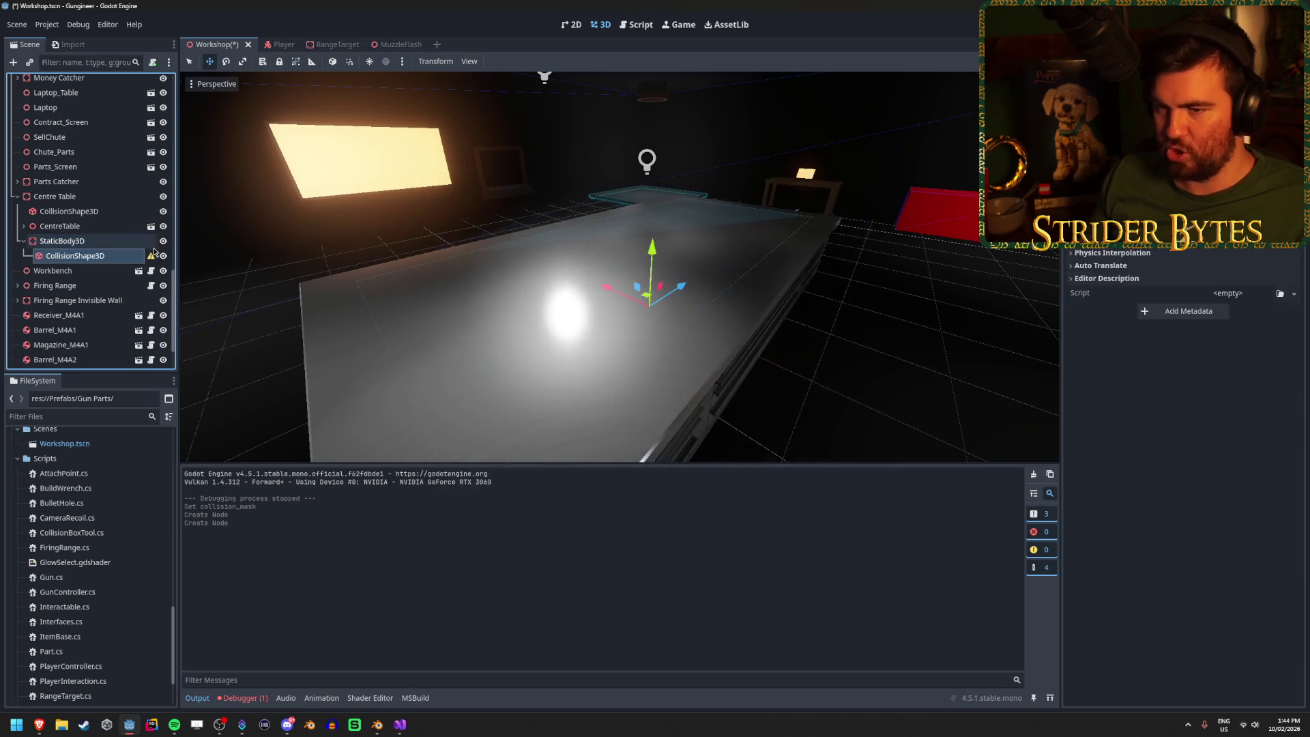
pyautogui.click(1293, 130)
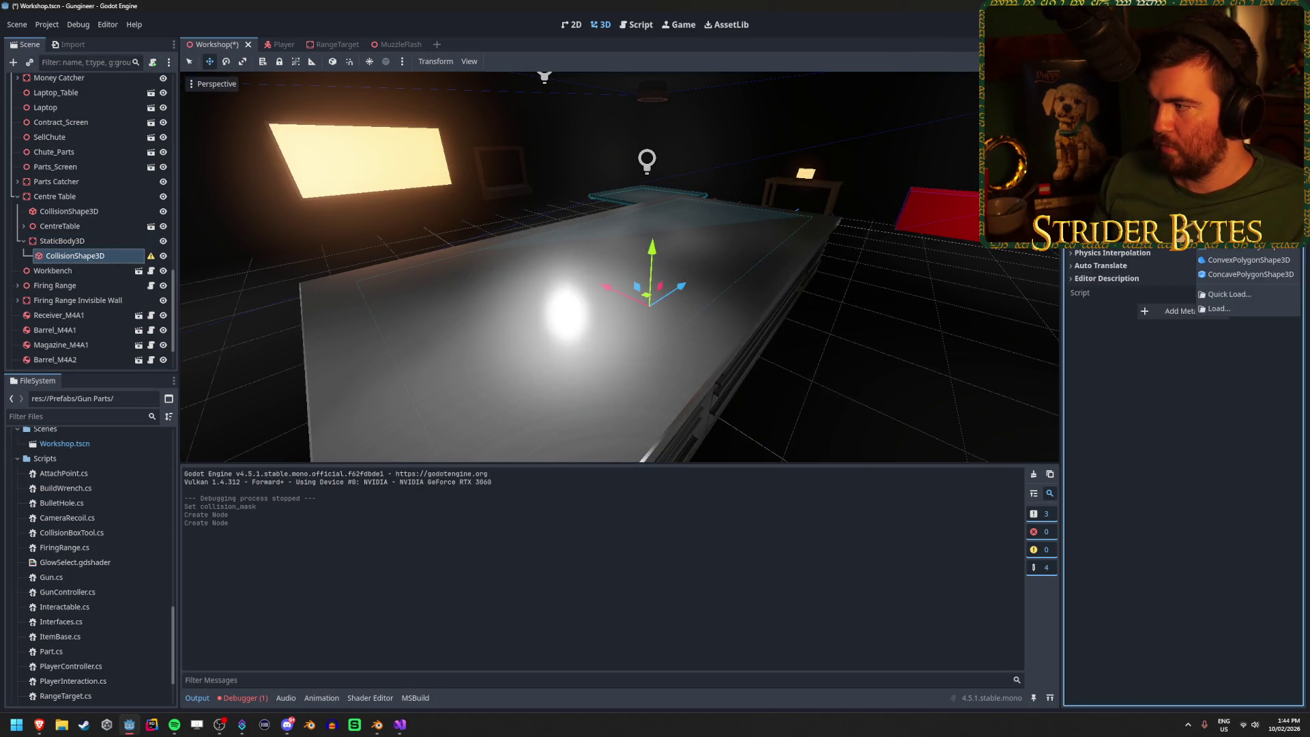
pyautogui.click(1242, 145)
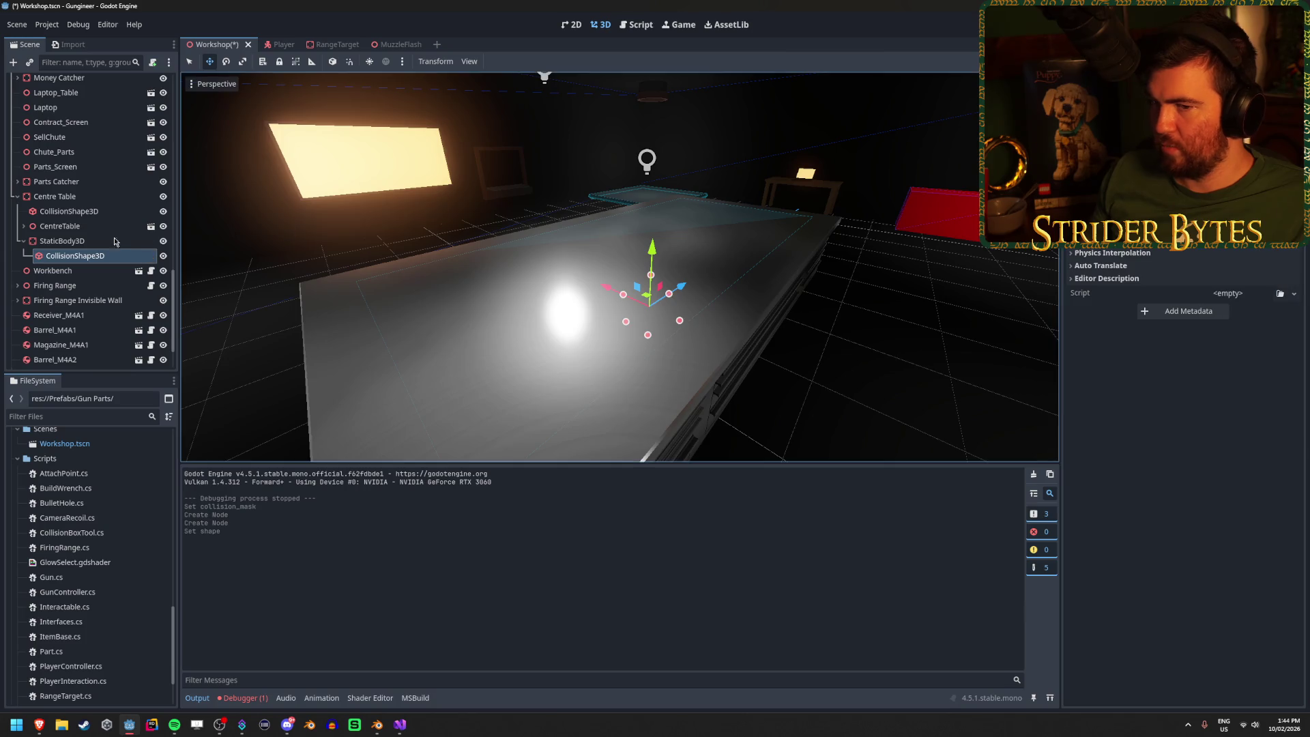
pyautogui.doubleClick(85, 213)
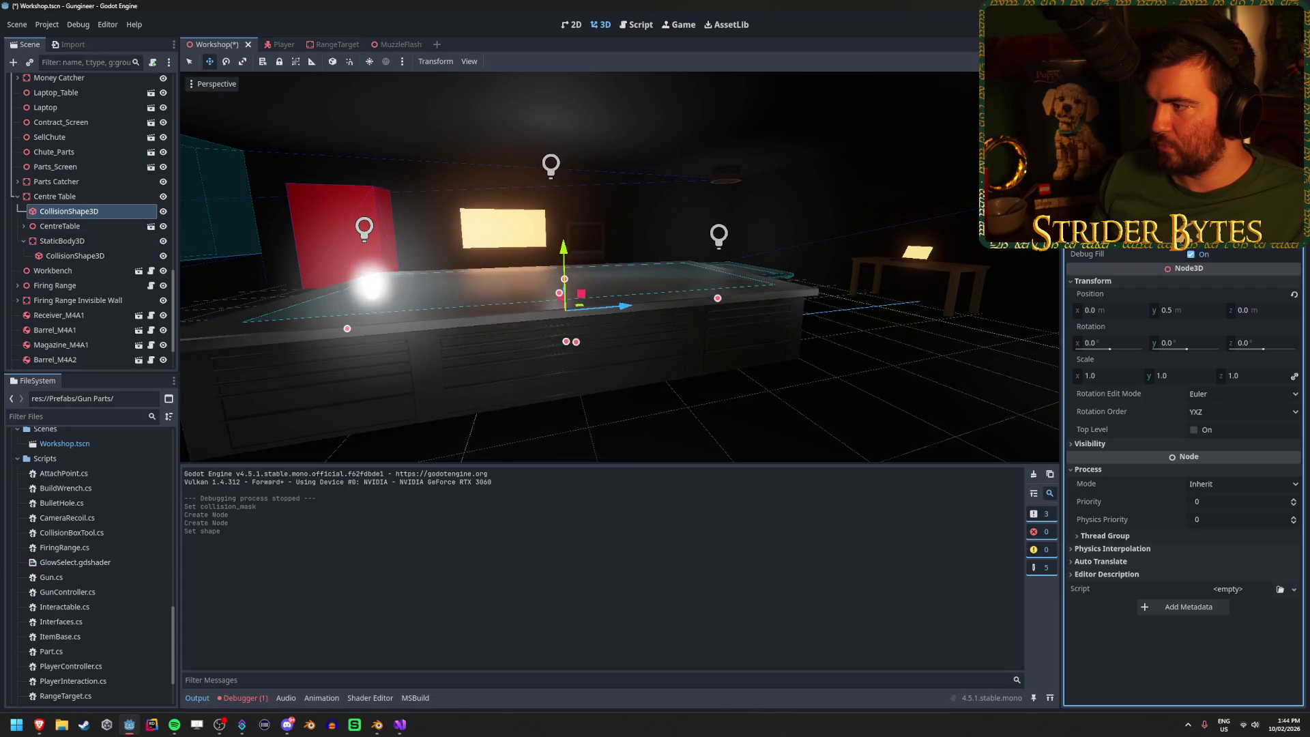
# Step: Resize the collision box over the table body and set its Position Y to 0.45
pyautogui.moveTo(577, 342); pyautogui.dragTo(579, 352)
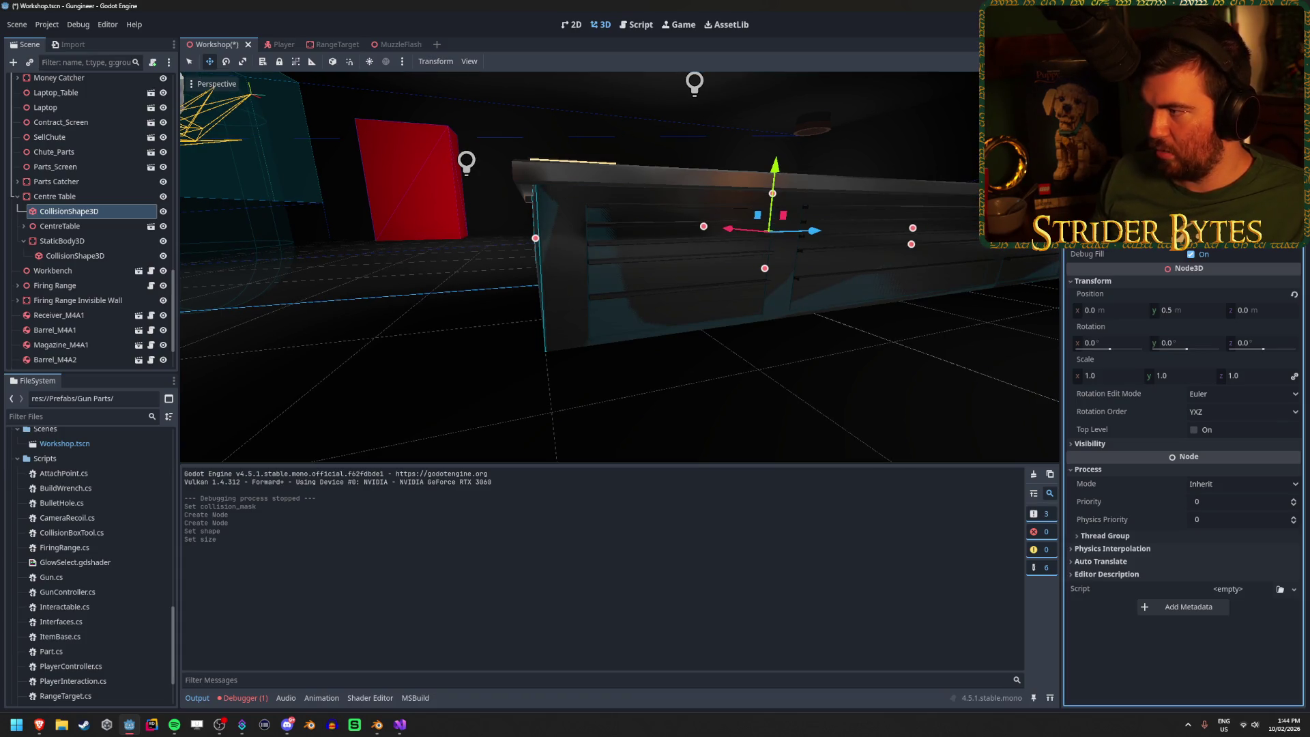
pyautogui.moveTo(765, 268); pyautogui.dragTo(765, 265)
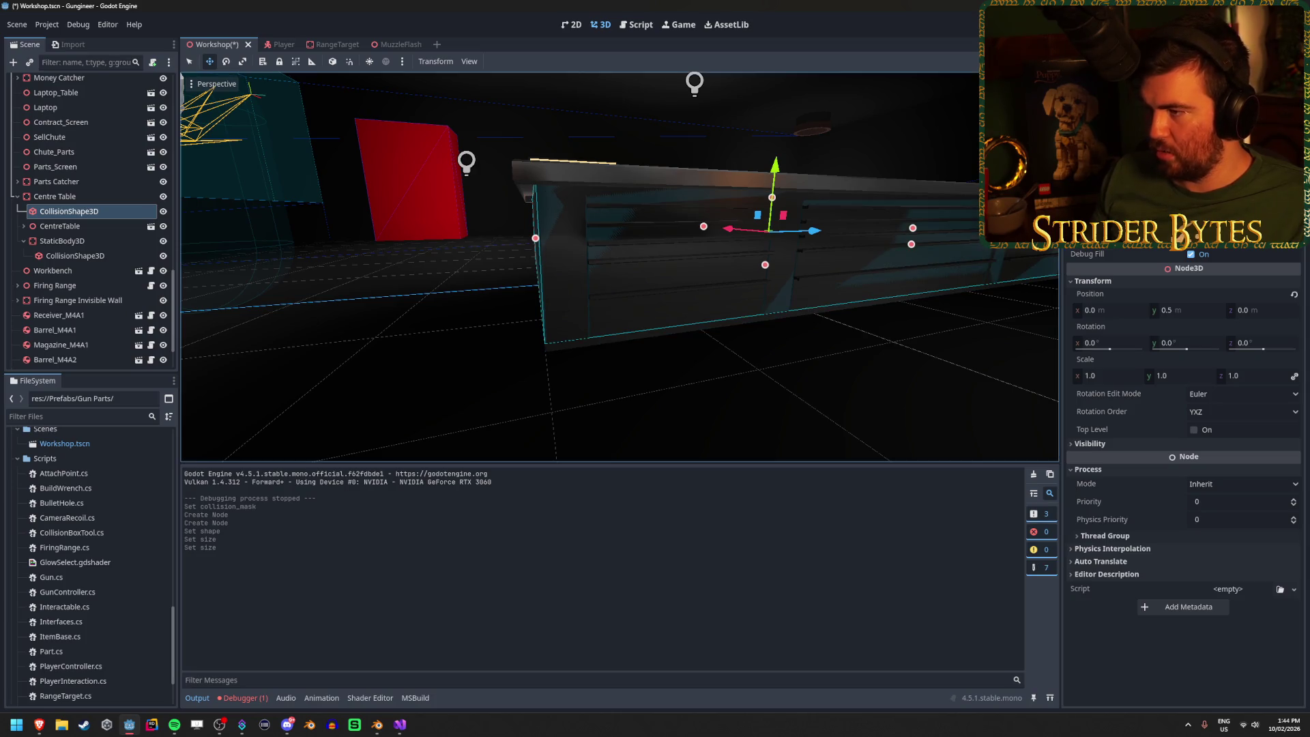
pyautogui.click(1200, 312)
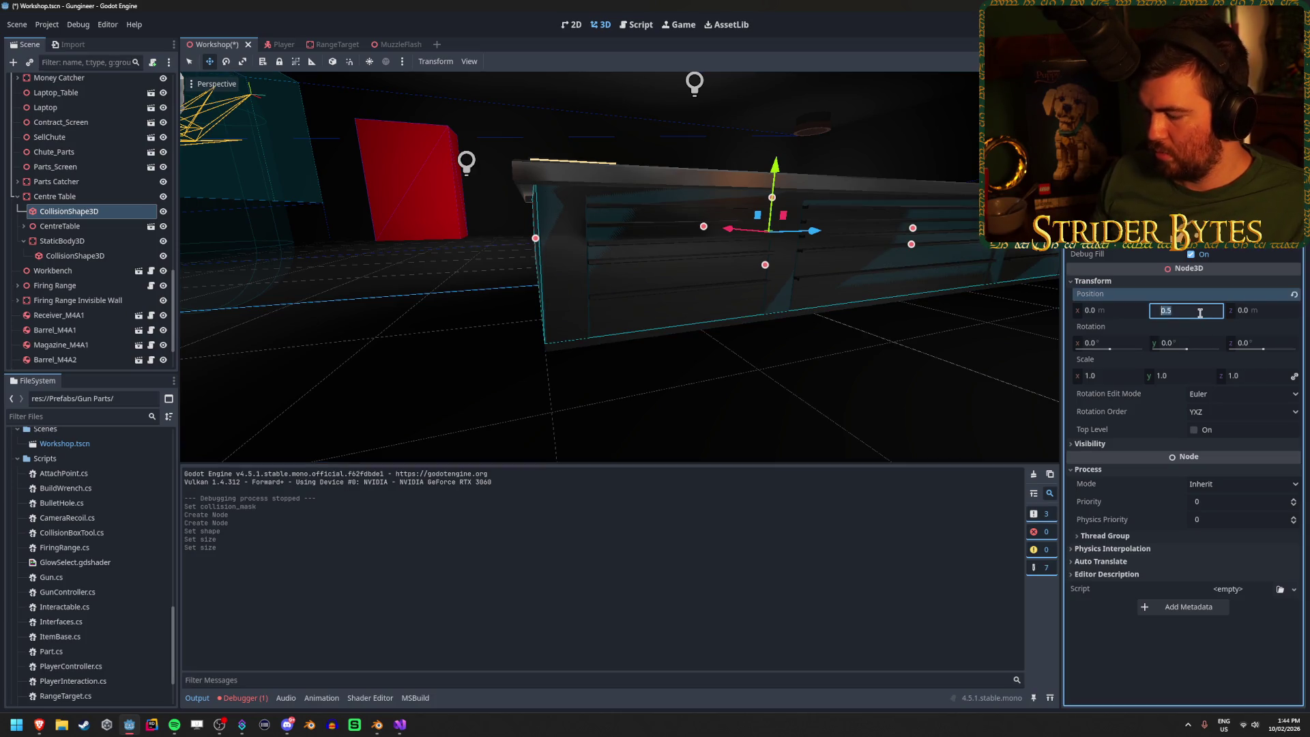
pyautogui.write('.45')
pyautogui.press('Return')
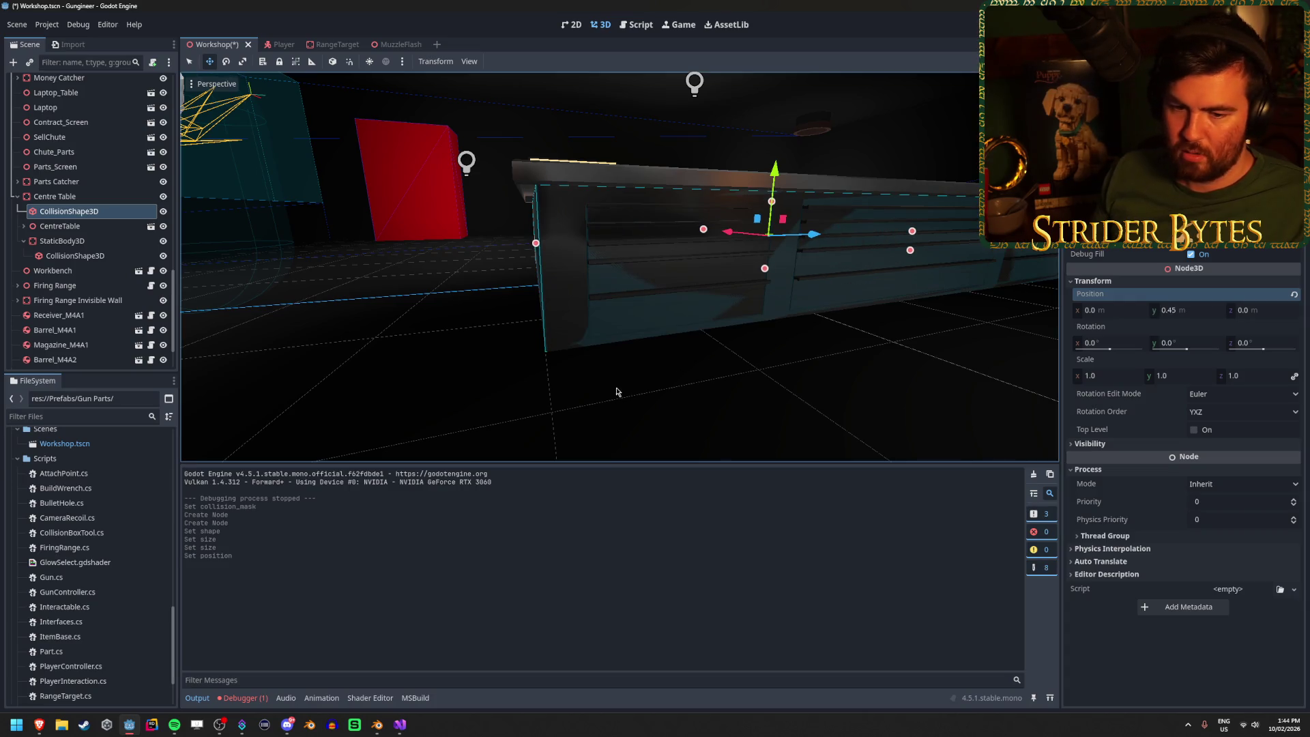
pyautogui.click(174, 725)
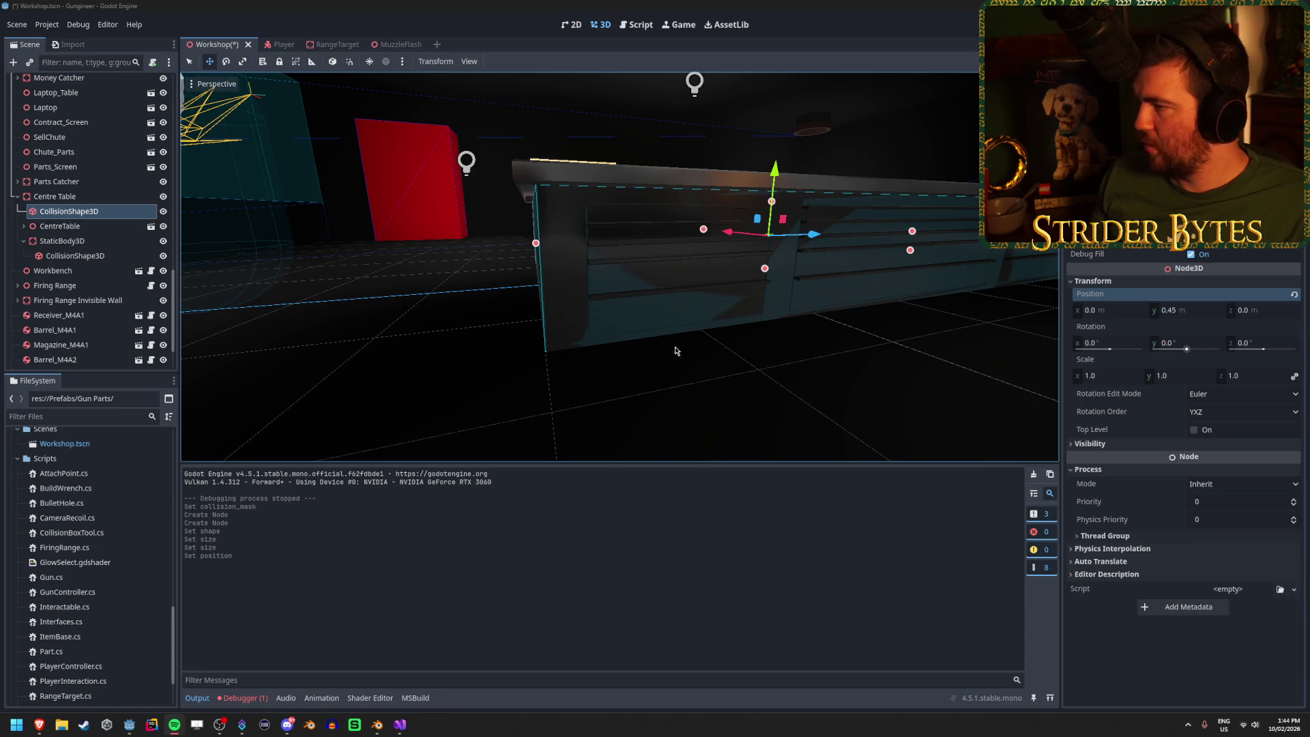
pyautogui.scroll(3, 423, 361)
pyautogui.click(98, 213)
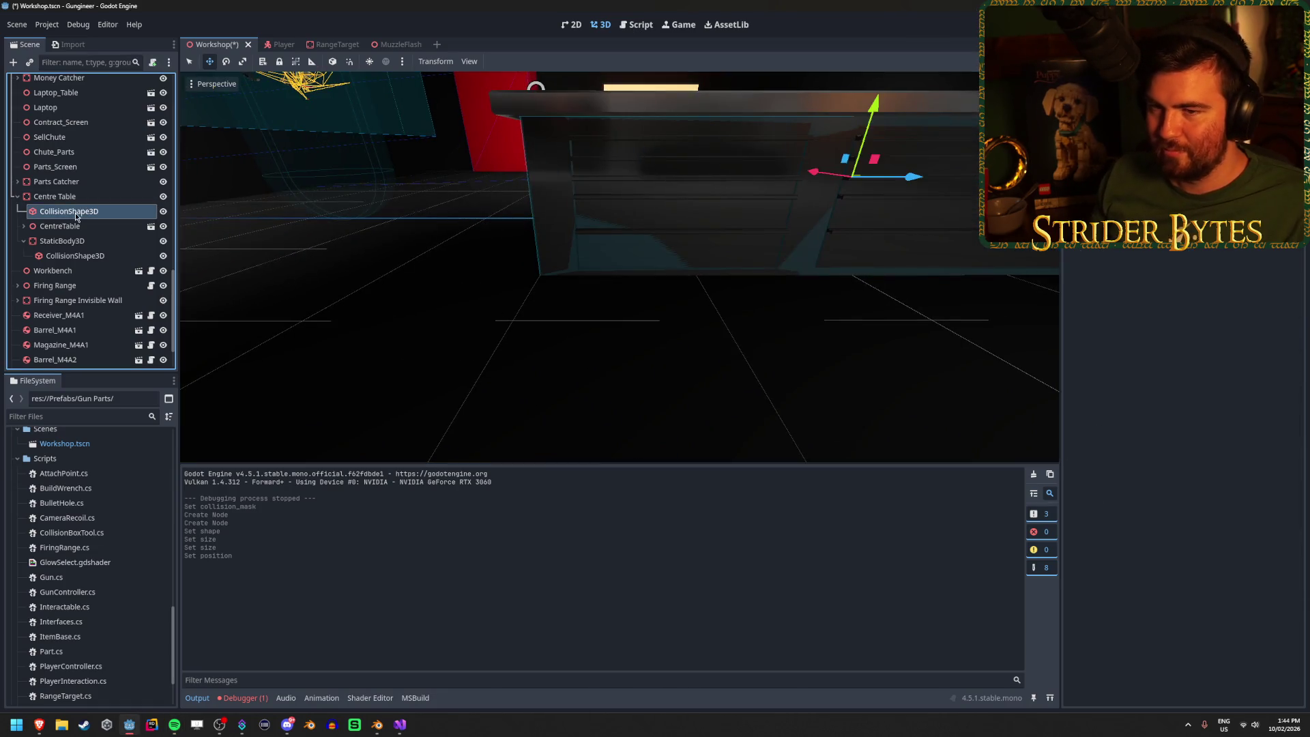
# Step: Duplicate the collision shape, give it its own new BoxShape3D, and raise it to Y 0.95
pyautogui.hotkey('ctrl', 'd')
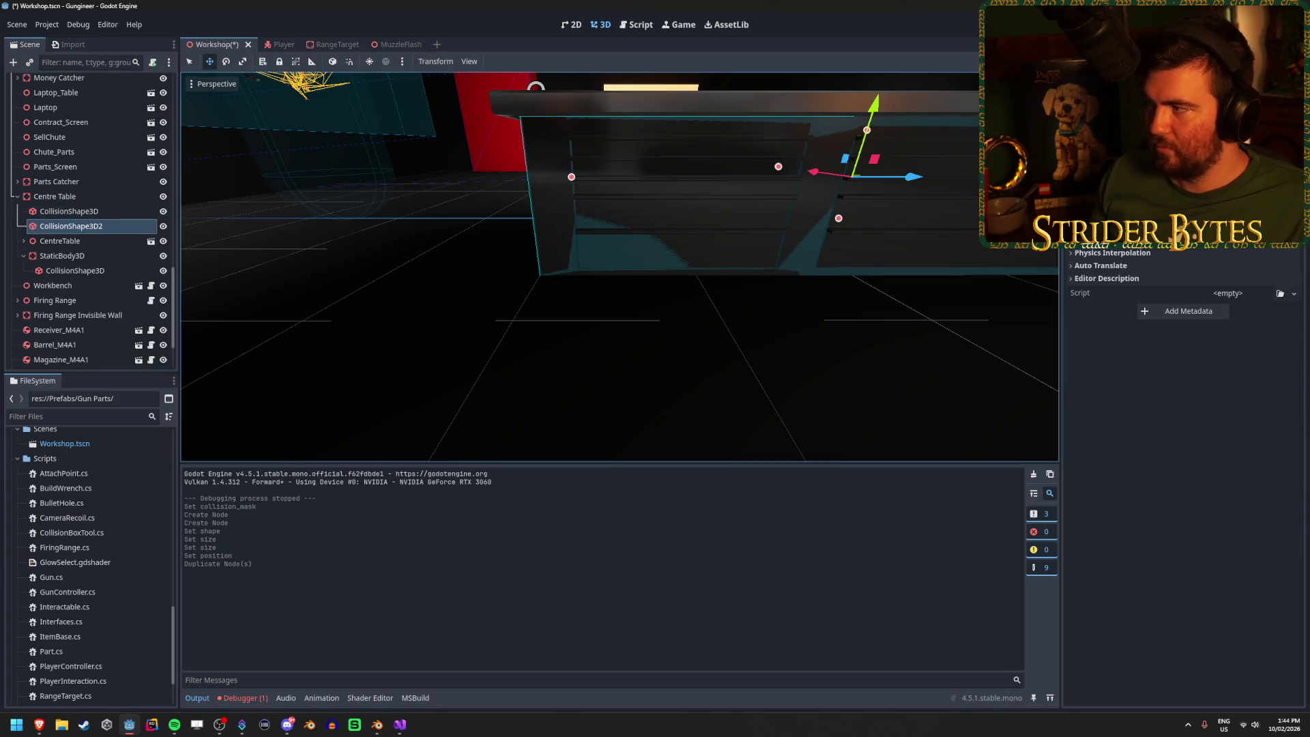
pyautogui.click(1294, 137)
pyautogui.click(1295, 137)
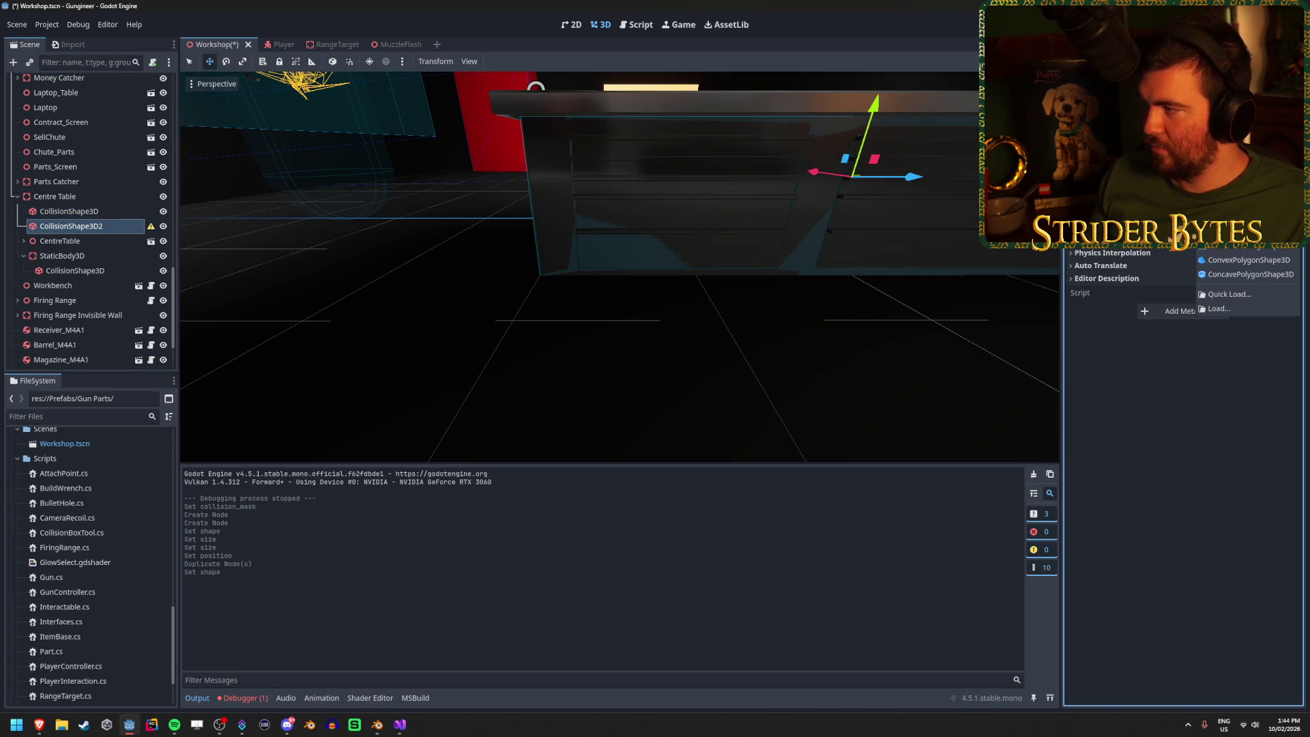
pyautogui.click(1242, 159)
pyautogui.press('f')
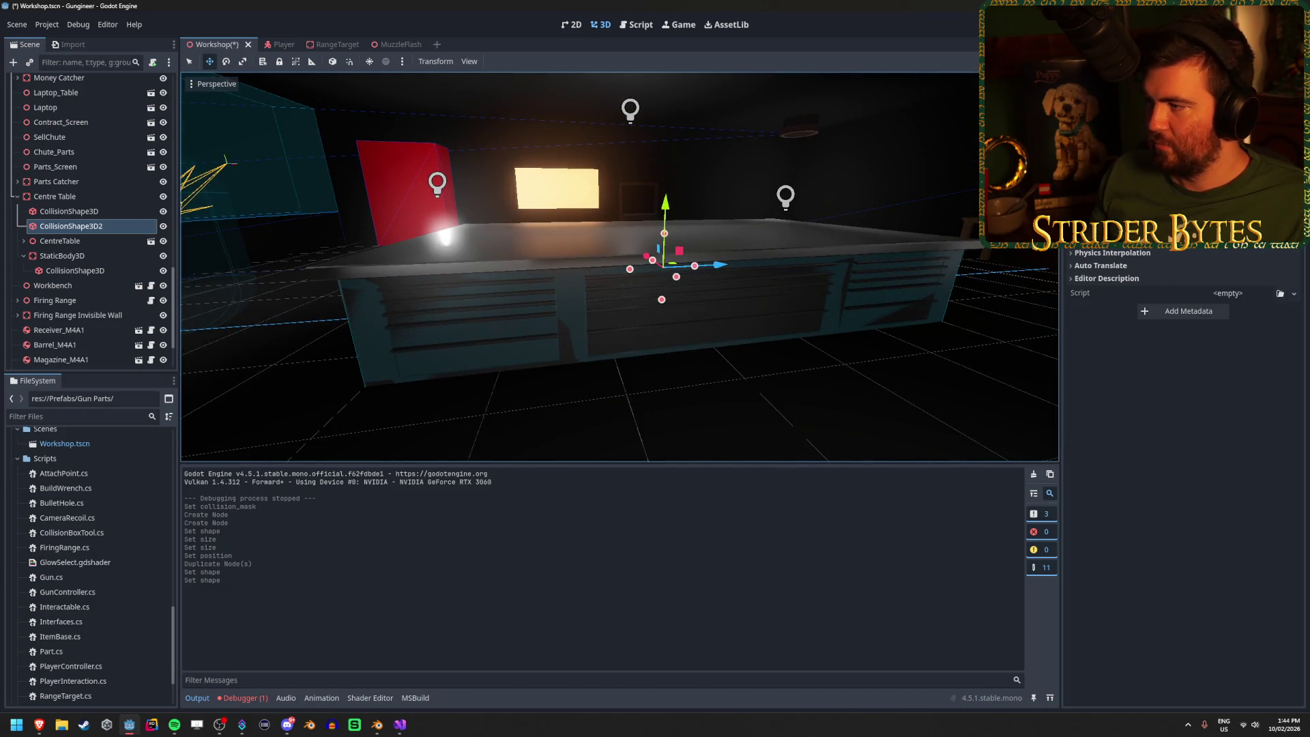
pyautogui.scroll(4, 1184, 478)
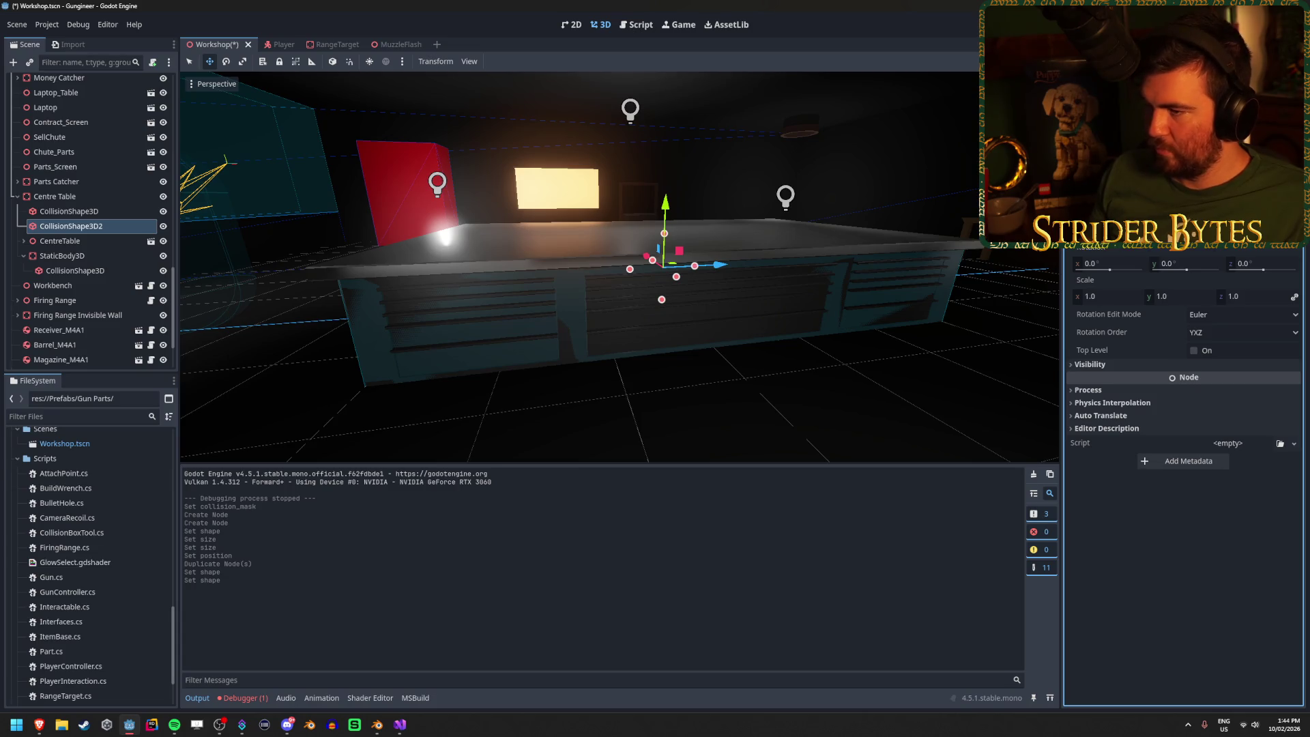
pyautogui.press('Return')
# Step: Flatten the new box into a thin slab across the tabletop and save the scene
pyautogui.scroll(2, 1184, 409)
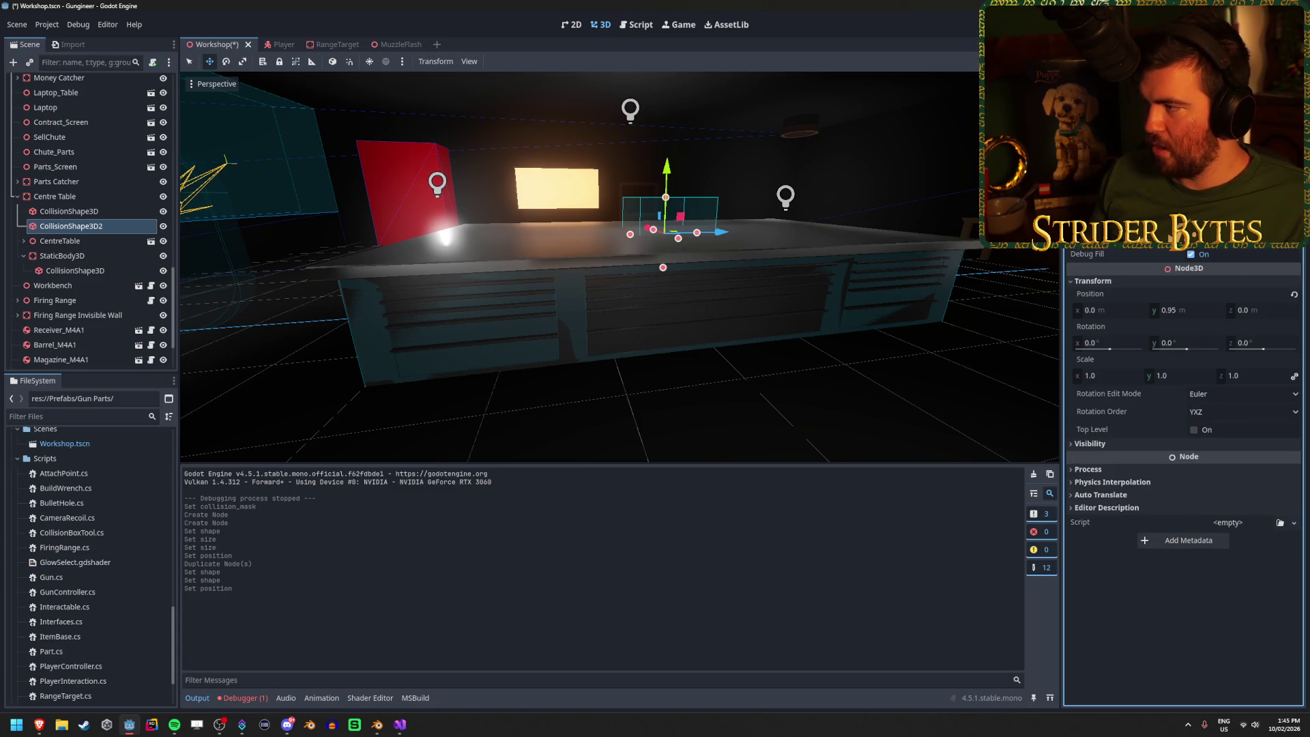
pyautogui.moveTo(665, 198); pyautogui.dragTo(664, 229)
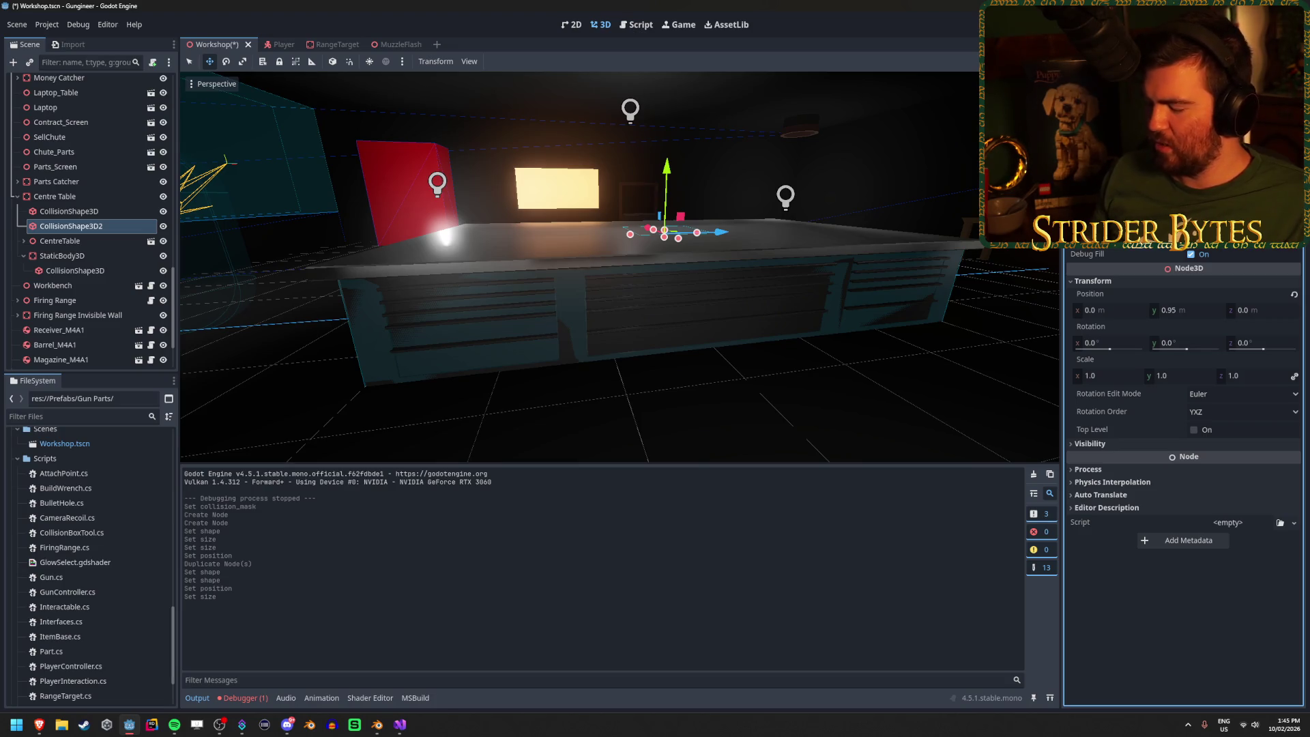
pyautogui.moveTo(678, 238)
pyautogui.mouseDown()
pyautogui.moveTo(728, 256)
pyautogui.moveTo(784, 231)
pyautogui.mouseUp()
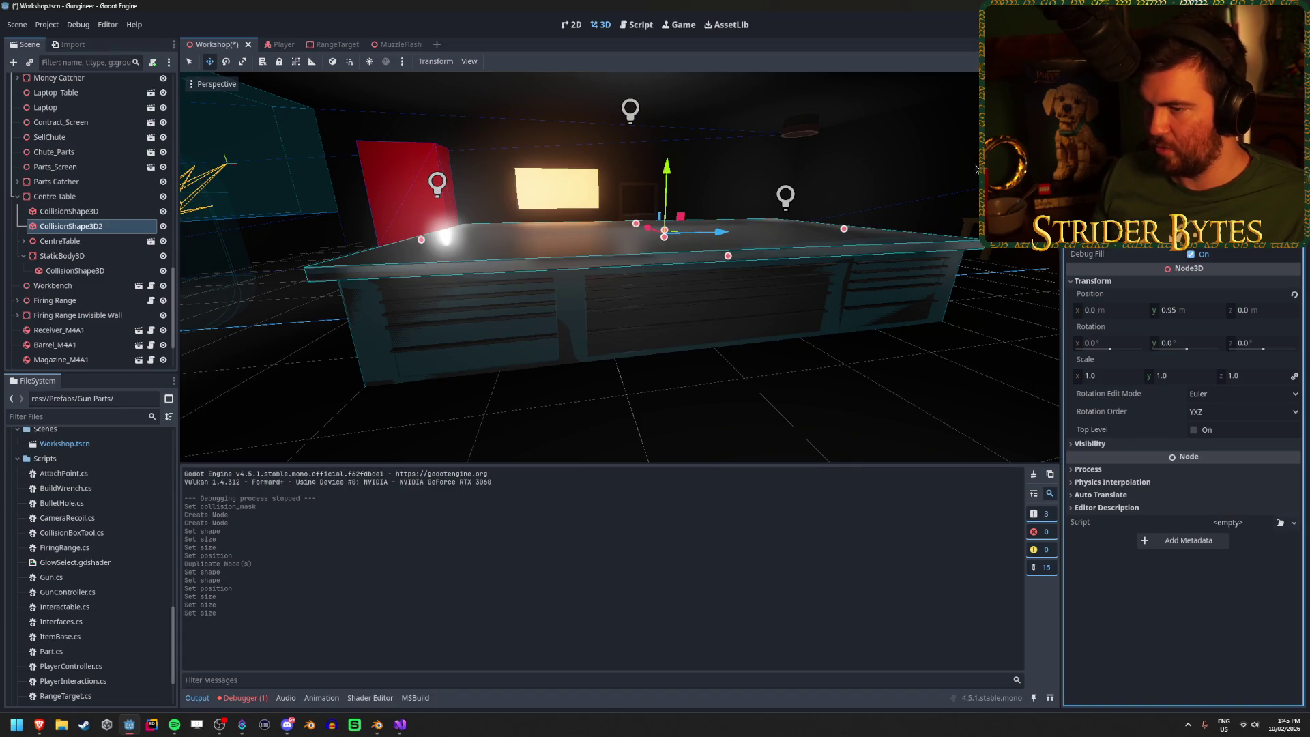
pyautogui.moveTo(620, 267)
pyautogui.mouseDown()
pyautogui.moveTo(683, 267)
pyautogui.moveTo(638, 264)
pyautogui.moveTo(582, 239)
pyautogui.moveTo(582, 226)
pyautogui.moveTo(552, 257)
pyautogui.mouseUp()
pyautogui.scroll(-5, 553, 257)
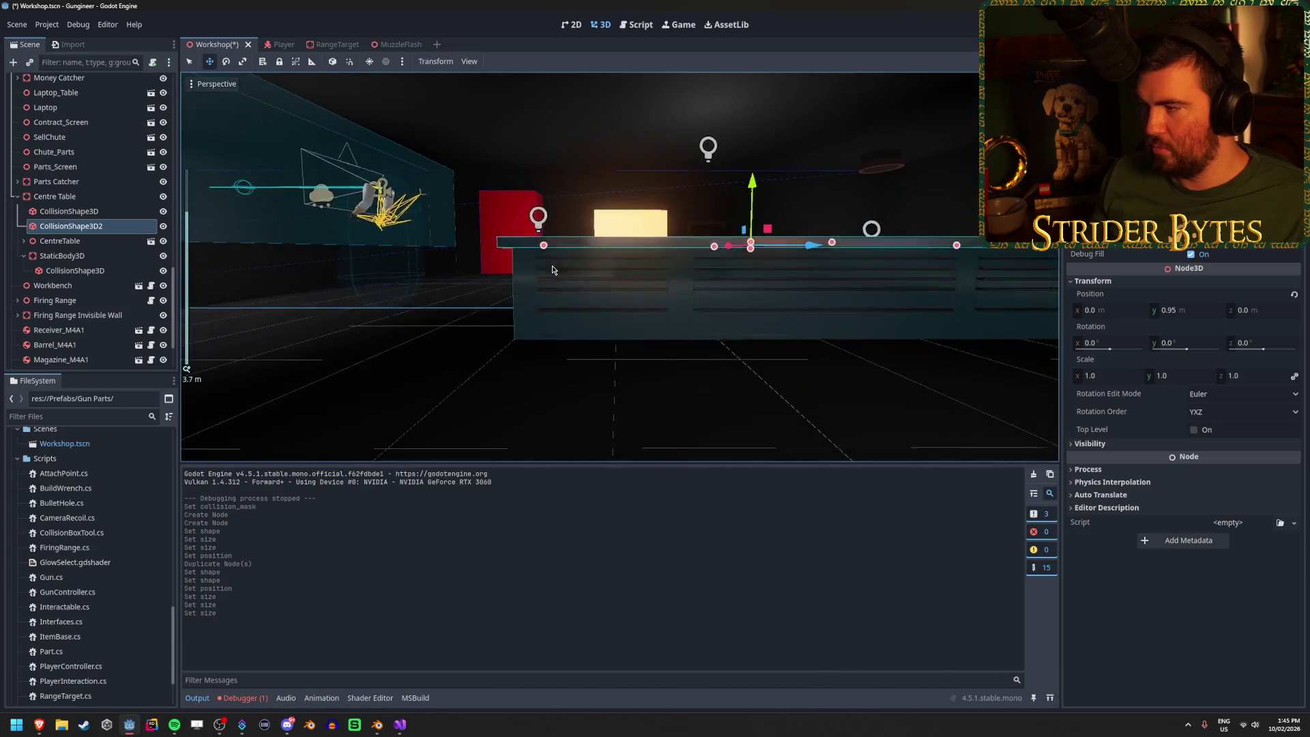
pyautogui.hotkey('ctrl', 's')
pyautogui.click(75, 271)
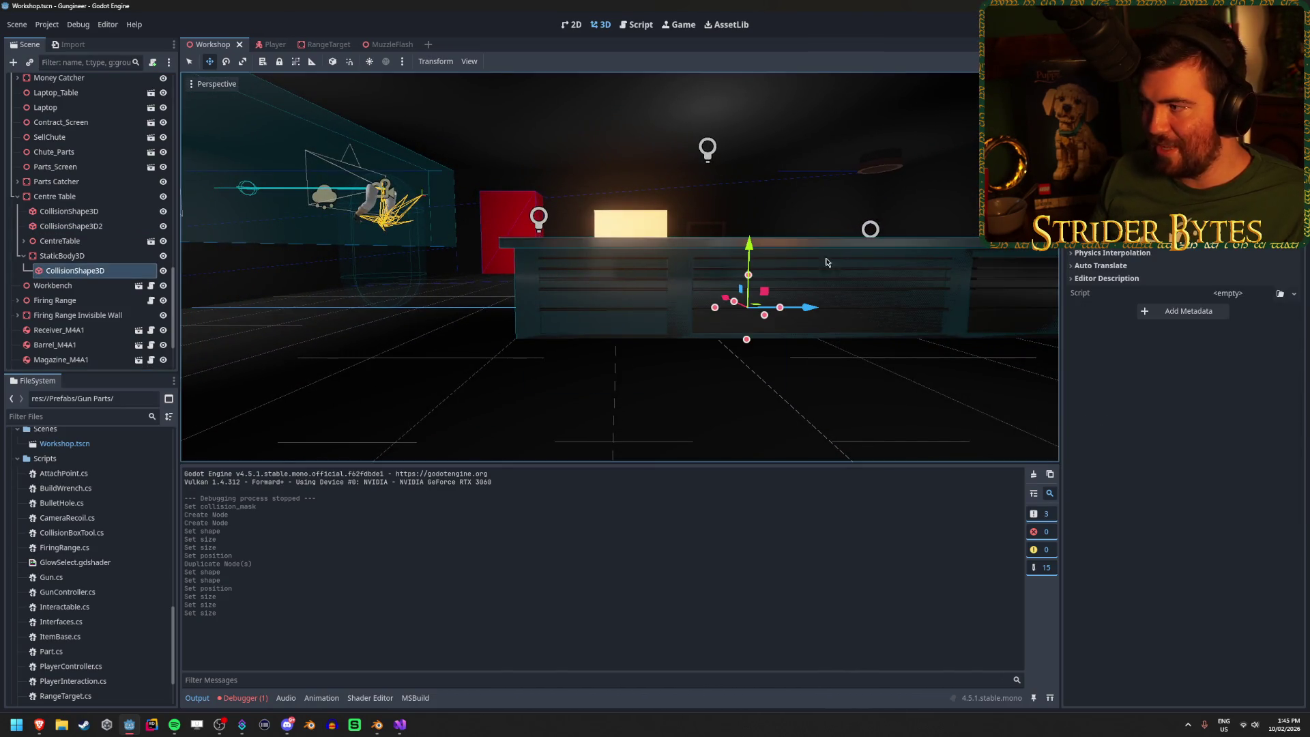
# Step: Select the table's StaticBody3D, keep its collision layer on layer 1, and save
pyautogui.click(65, 256)
pyautogui.click(1119, 261)
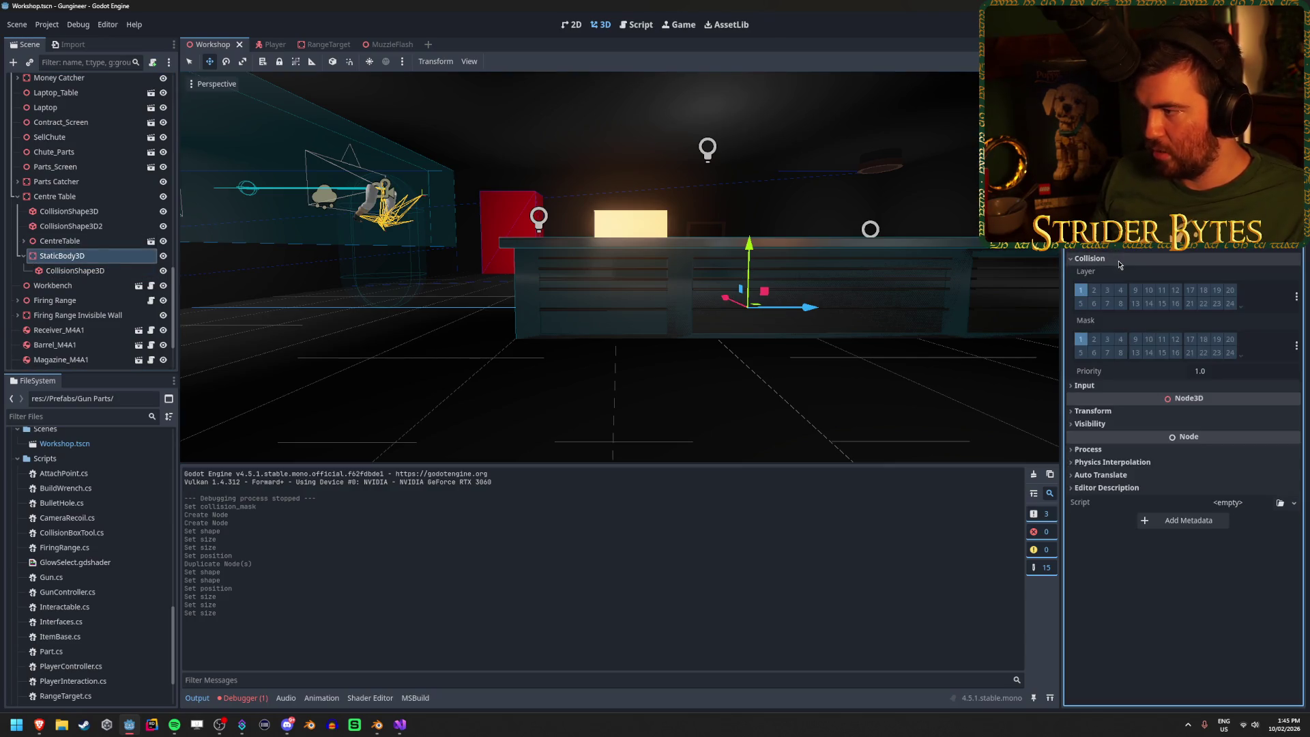
pyautogui.click(1081, 290)
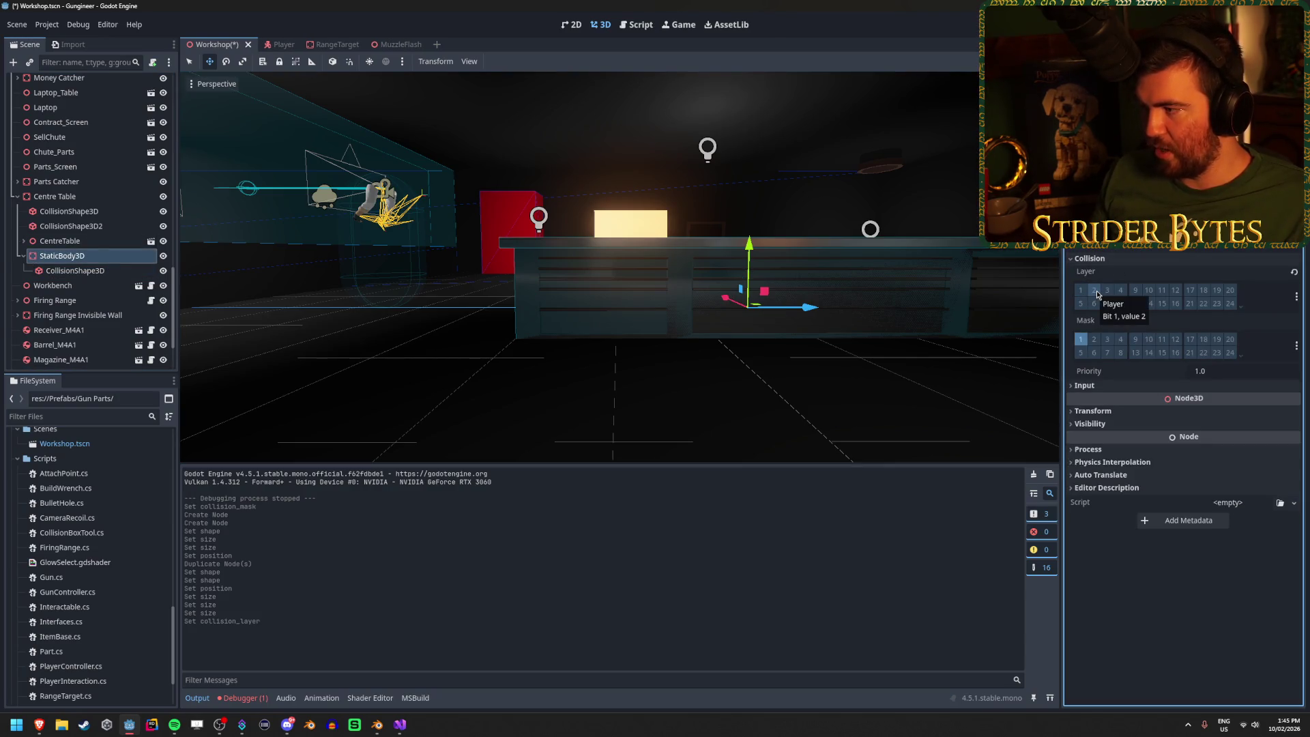
pyautogui.click(1081, 290)
pyautogui.hotkey('ctrl', 's')
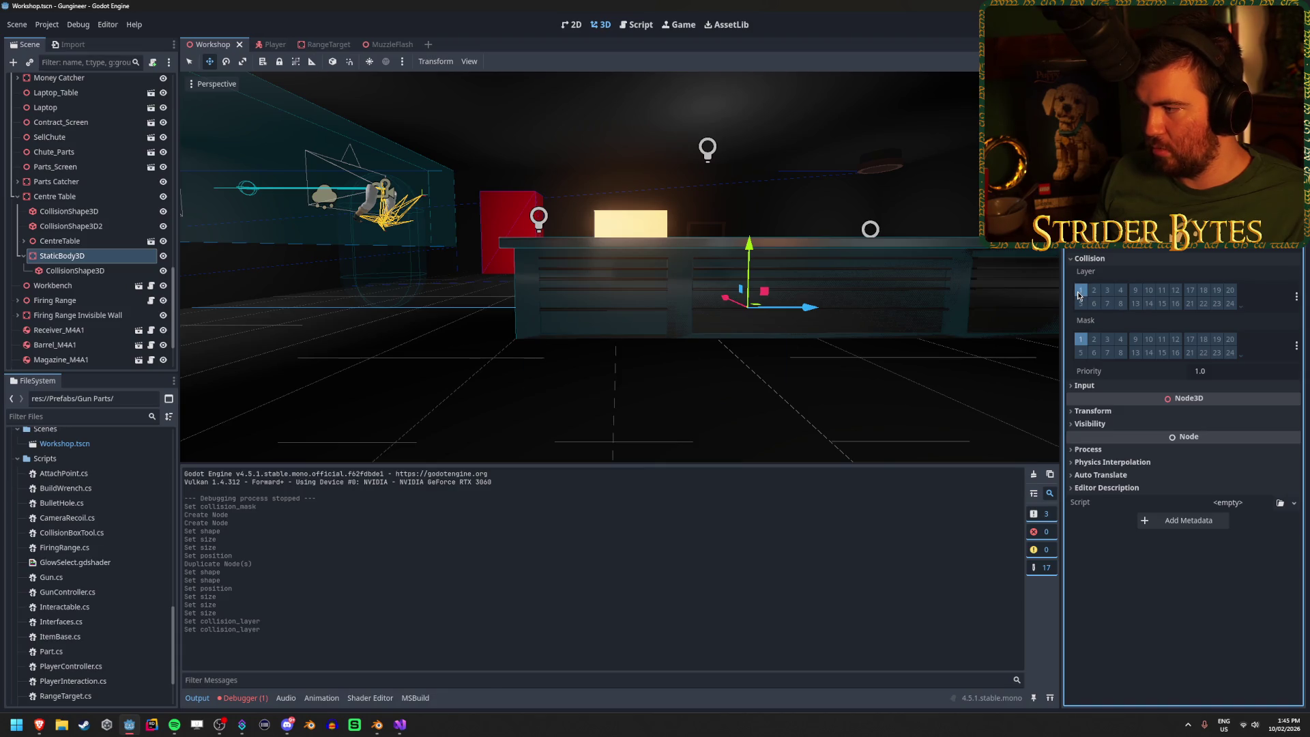
# Step: Switch the StaticBody3D's collision mask from layer 1 to layer 2 and save the scene
pyautogui.click(1094, 340)
pyautogui.click(1081, 339)
pyautogui.hotkey('ctrl', 's')
pyautogui.click(1082, 292)
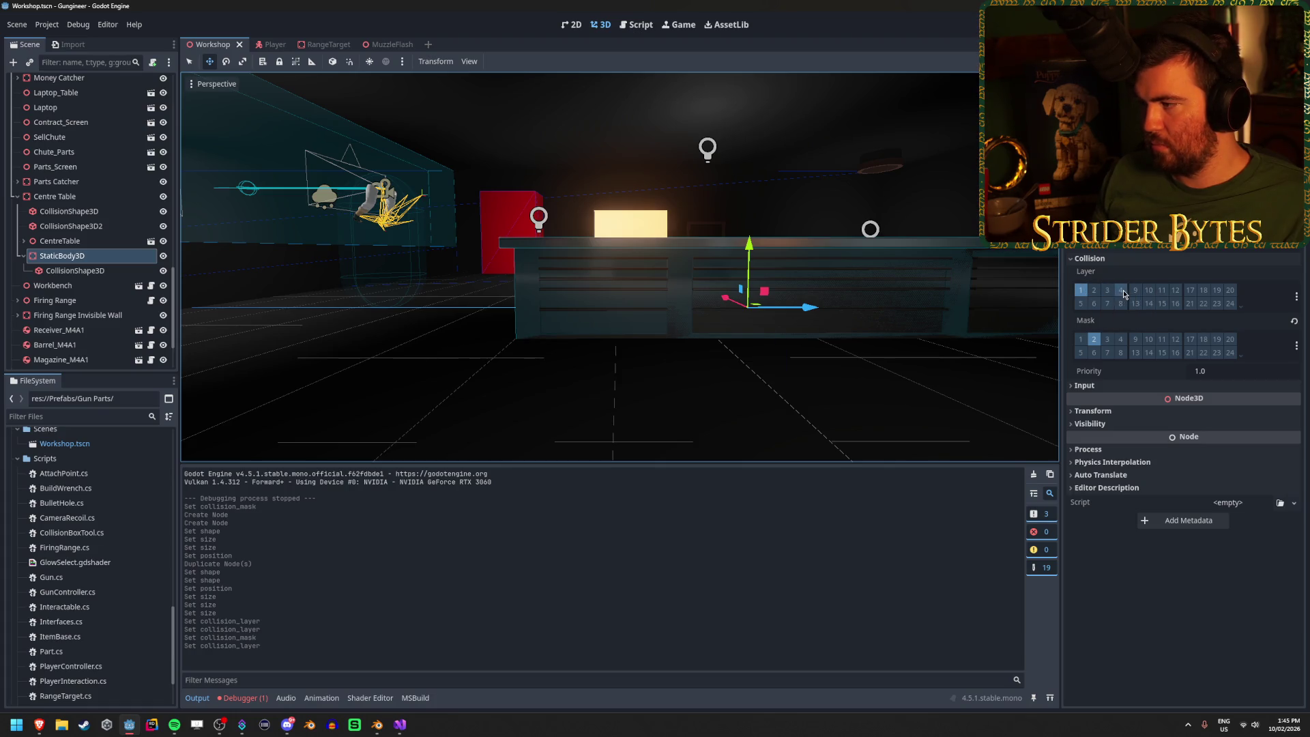
pyautogui.moveTo(683, 307)
pyautogui.mouseDown()
pyautogui.moveTo(754, 342)
pyautogui.moveTo(784, 300)
pyautogui.mouseUp()
pyautogui.hotkey('ctrl', 's')
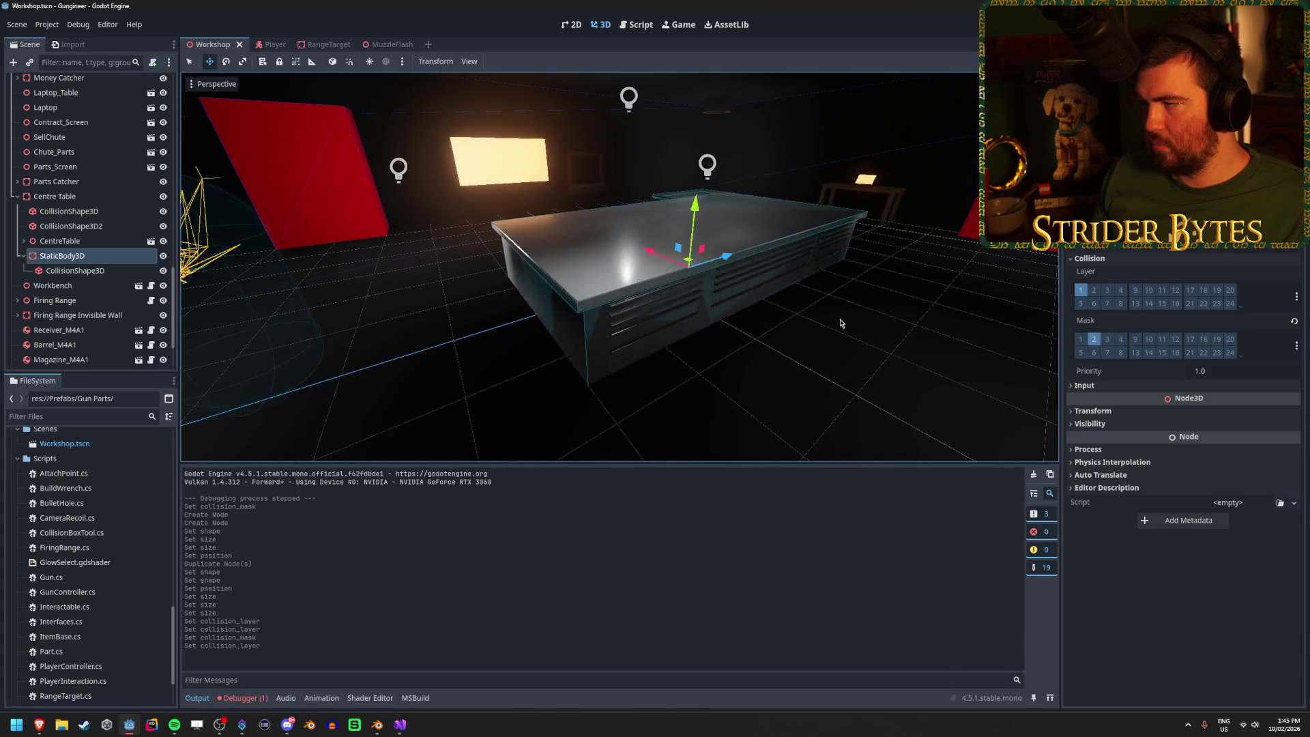
pyautogui.click(95, 271)
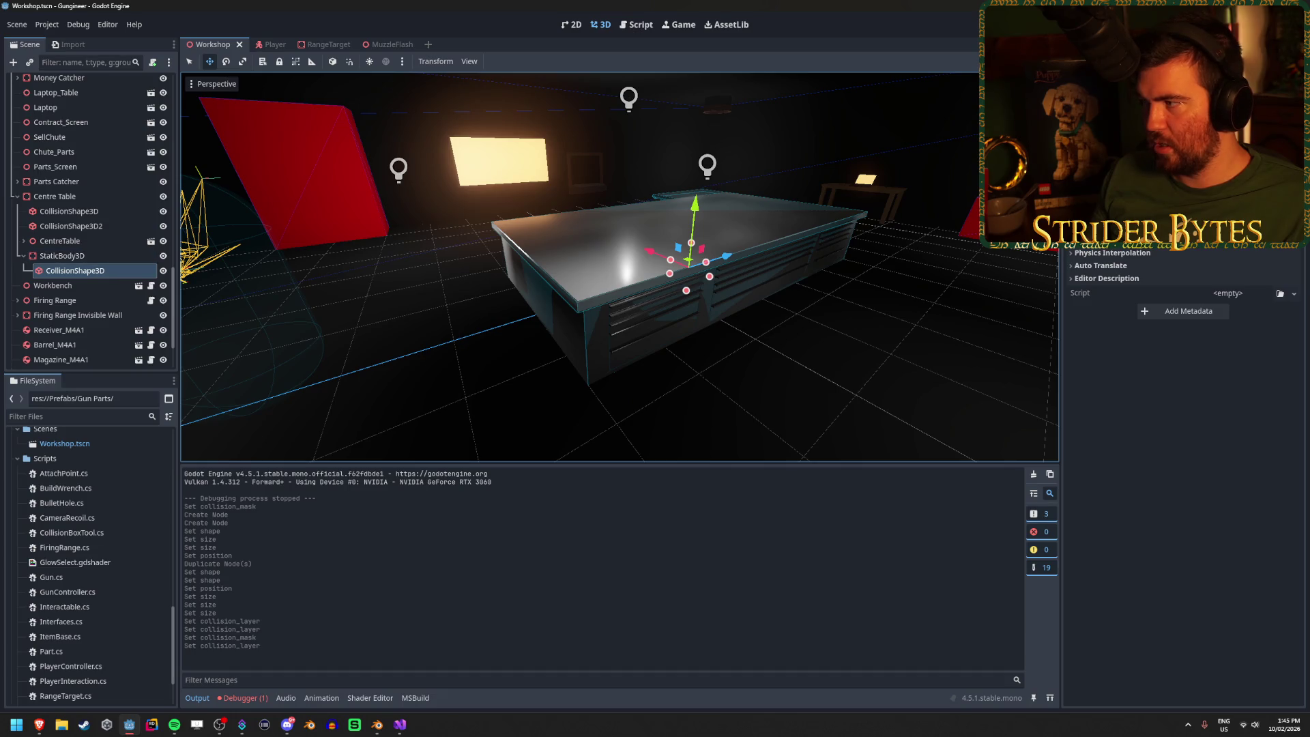
# Step: Move the collision shape to Position Y 0.5 and widen it across the table top
pyautogui.scroll(2, 1184, 409)
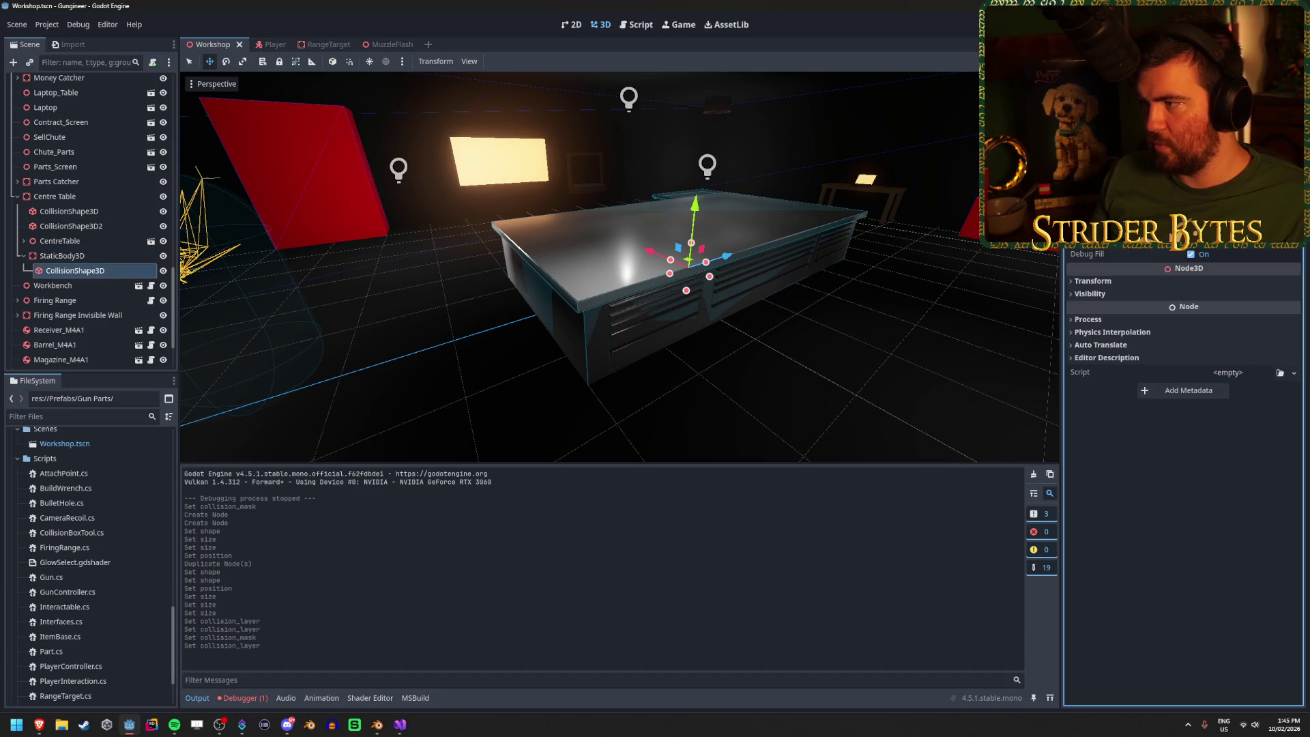
pyautogui.click(1169, 283)
pyautogui.click(1198, 311)
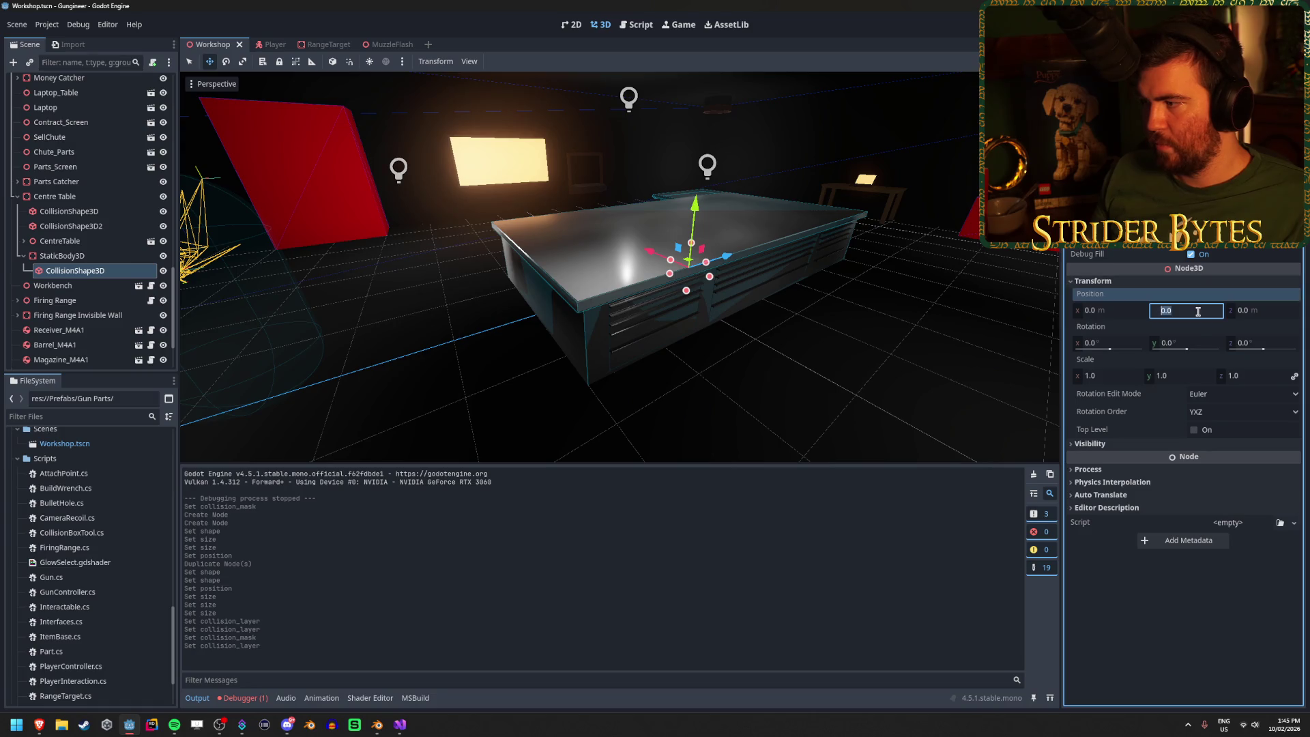
pyautogui.write('0.5')
pyautogui.press('Return')
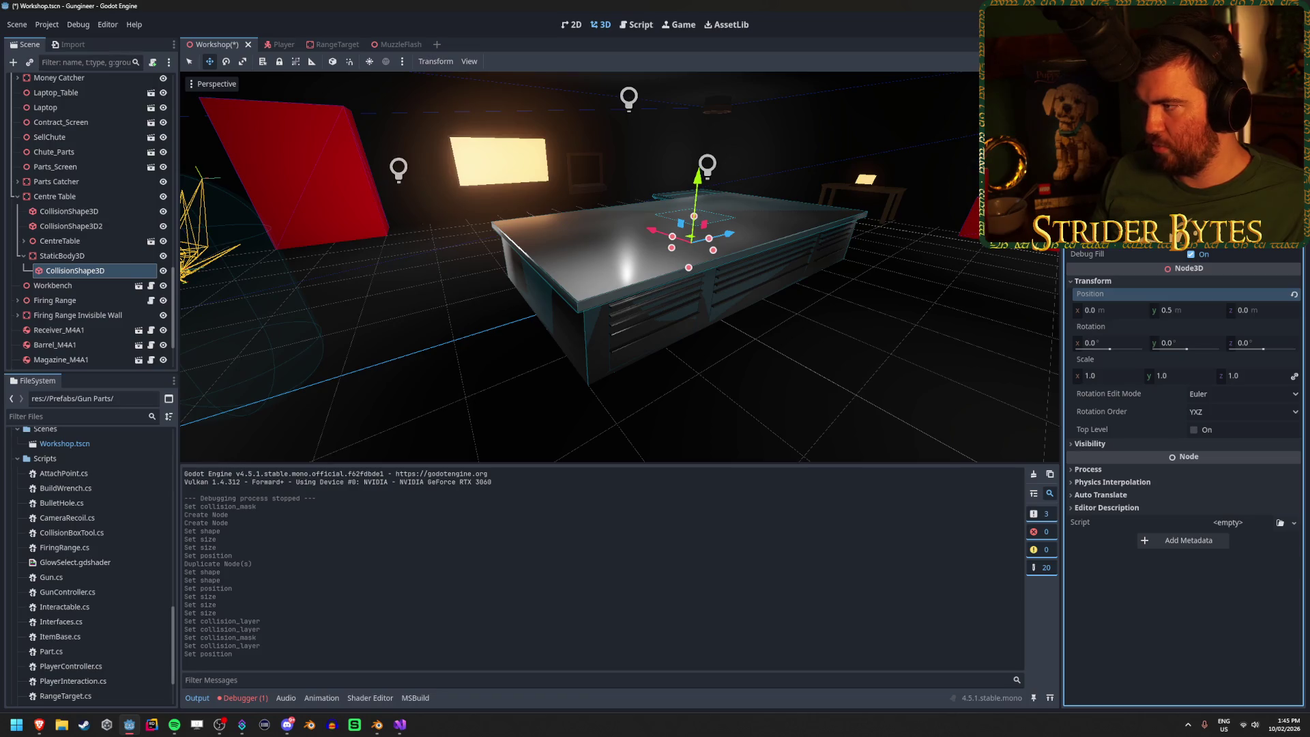
pyautogui.moveTo(713, 250); pyautogui.dragTo(753, 264)
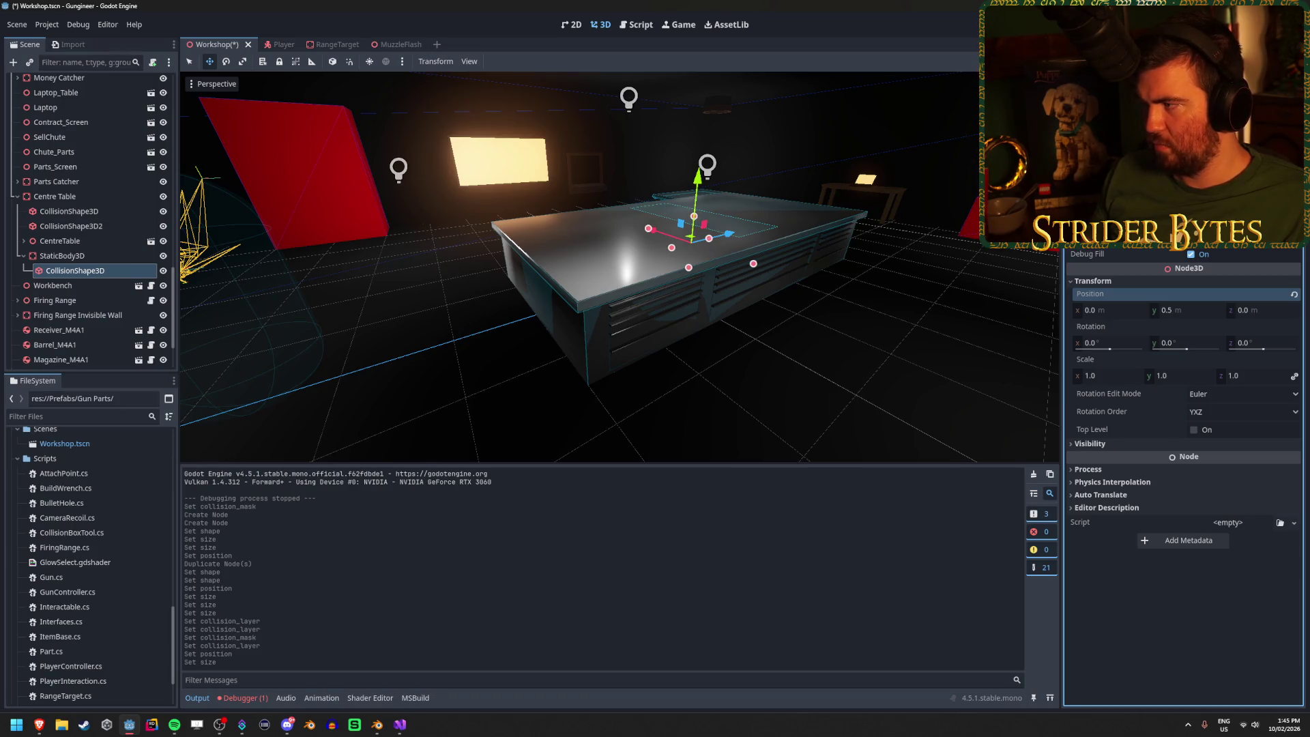
# Step: Save the scene and run the game
pyautogui.scroll(8, 620, 267)
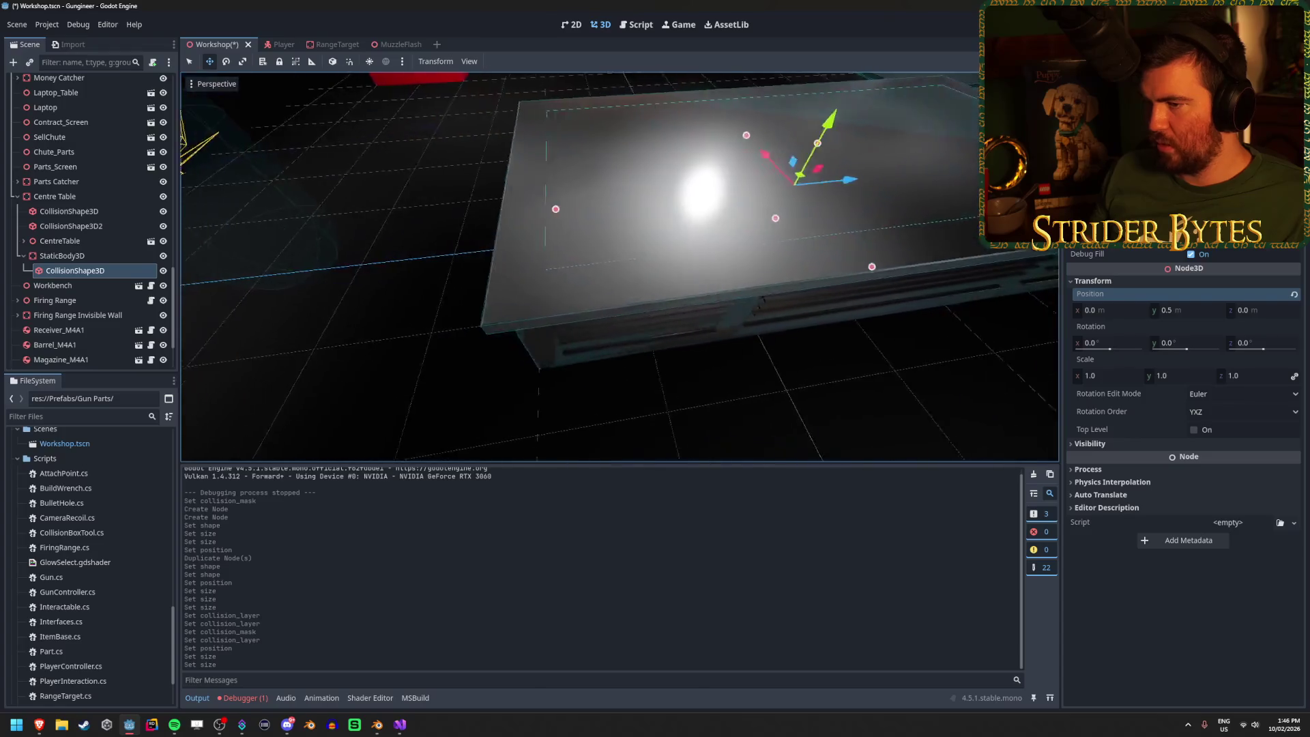
pyautogui.hotkey('ctrl', 's')
pyautogui.press('F5')
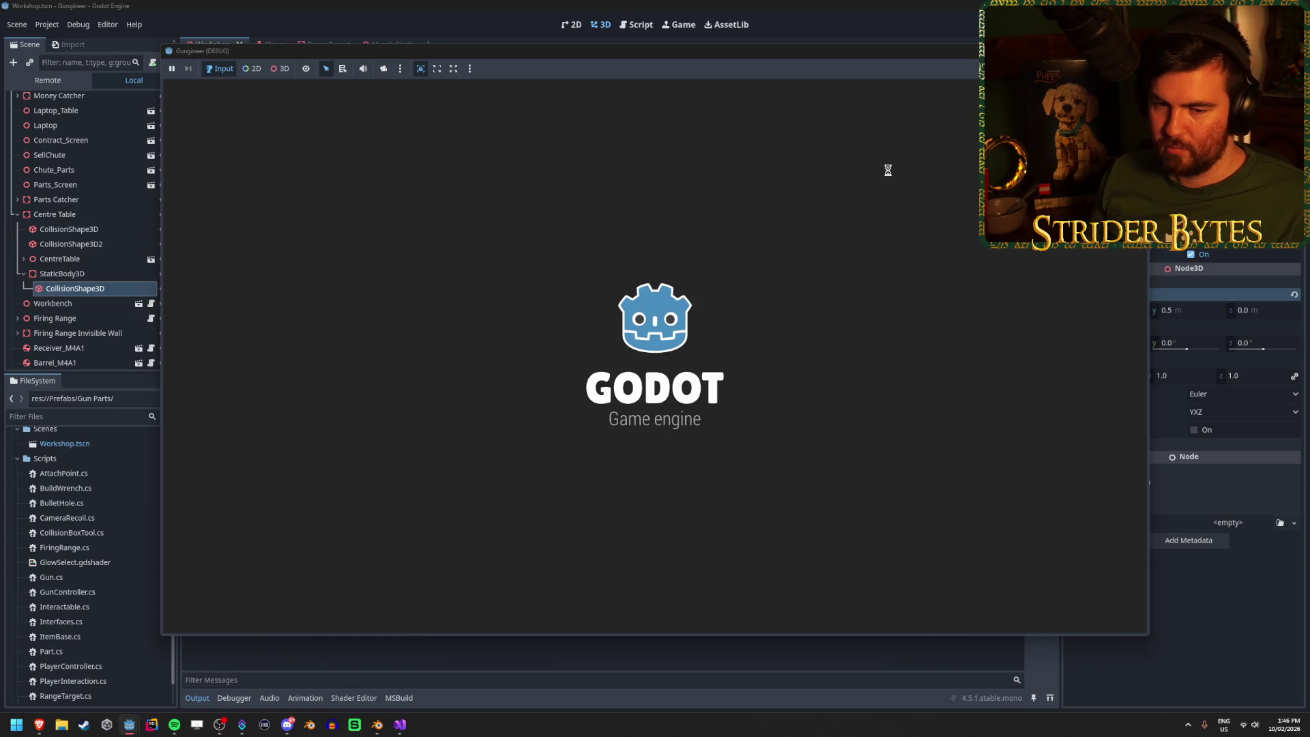
pyautogui.press('w')
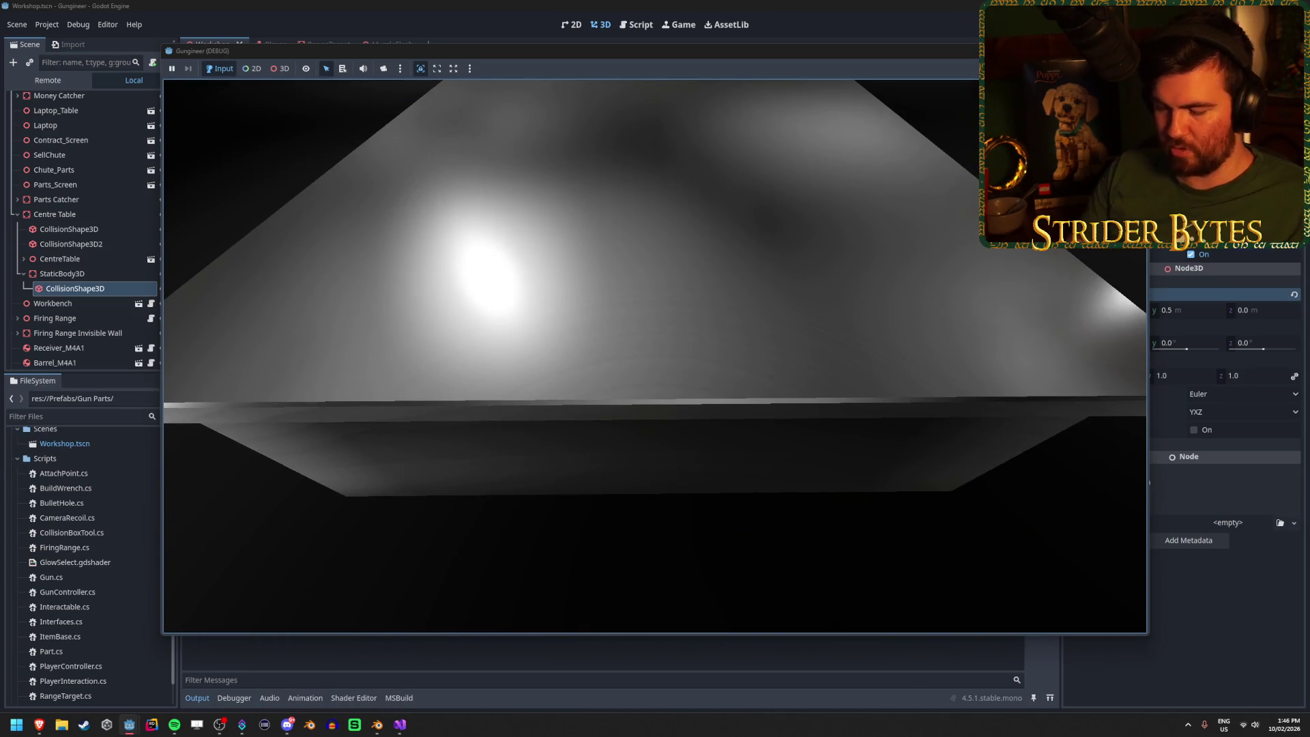
pyautogui.press('F8')
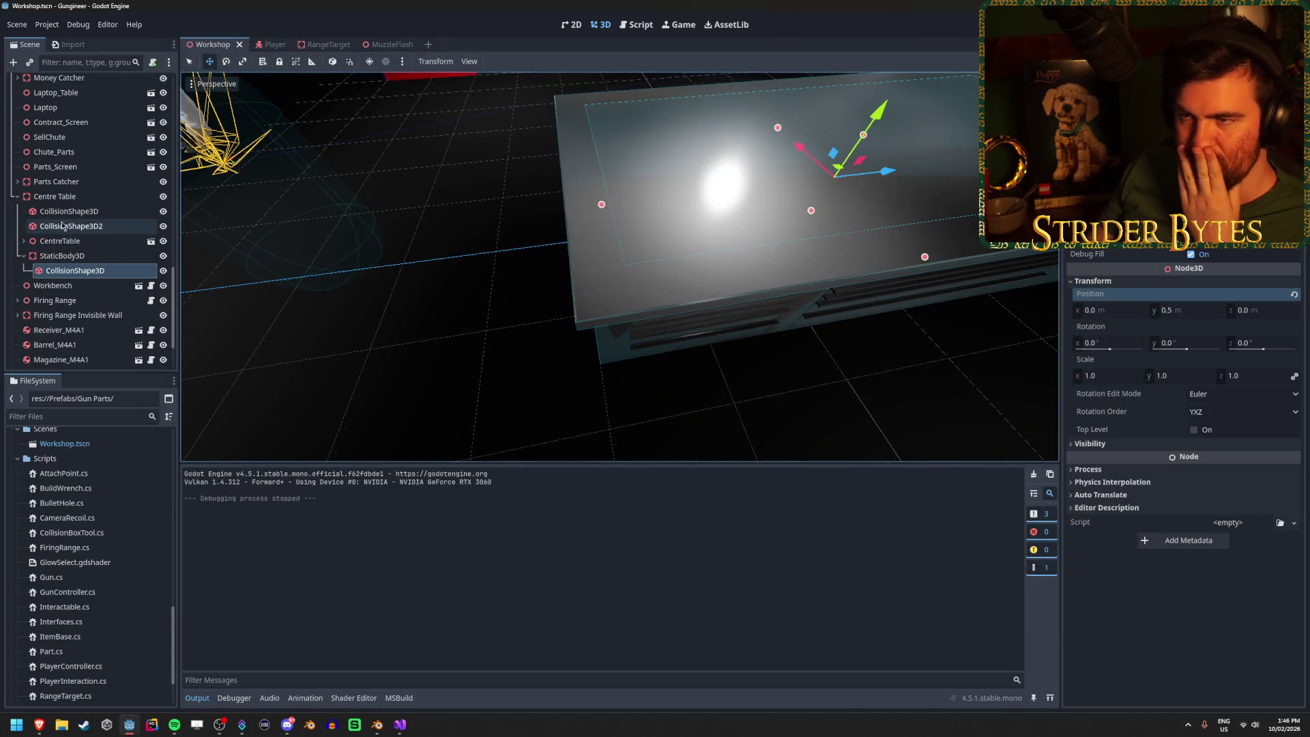
pyautogui.scroll(10, 103, 122)
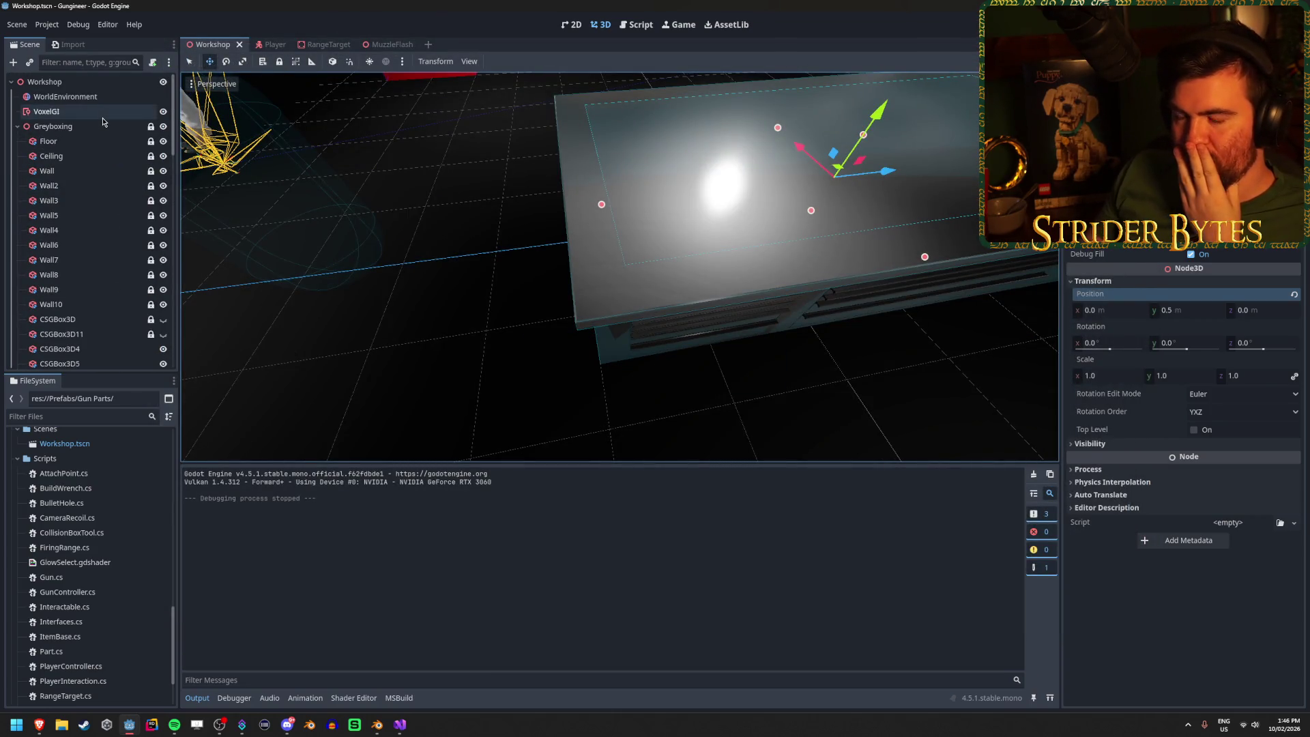
# Step: Check the Player scene, then select the Centre Table body in the Workshop scene
pyautogui.scroll(-10, 103, 123)
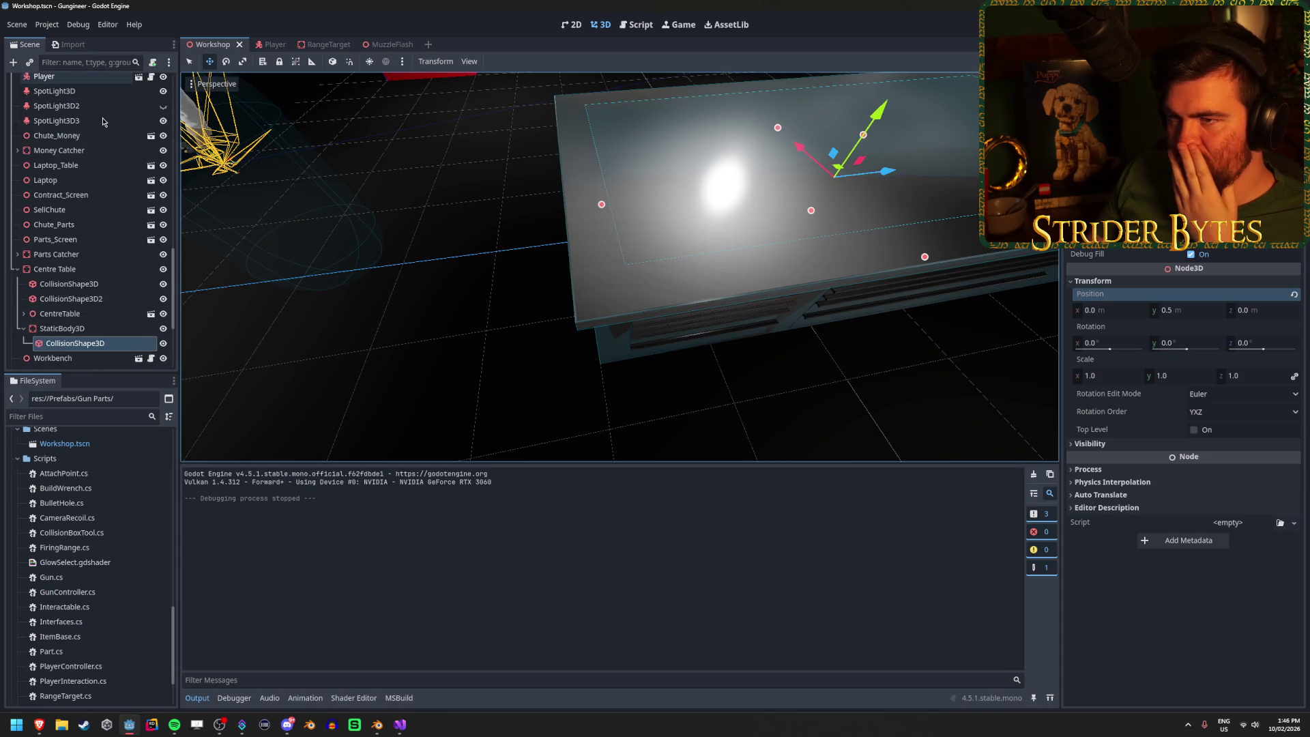
pyautogui.click(274, 46)
pyautogui.click(210, 44)
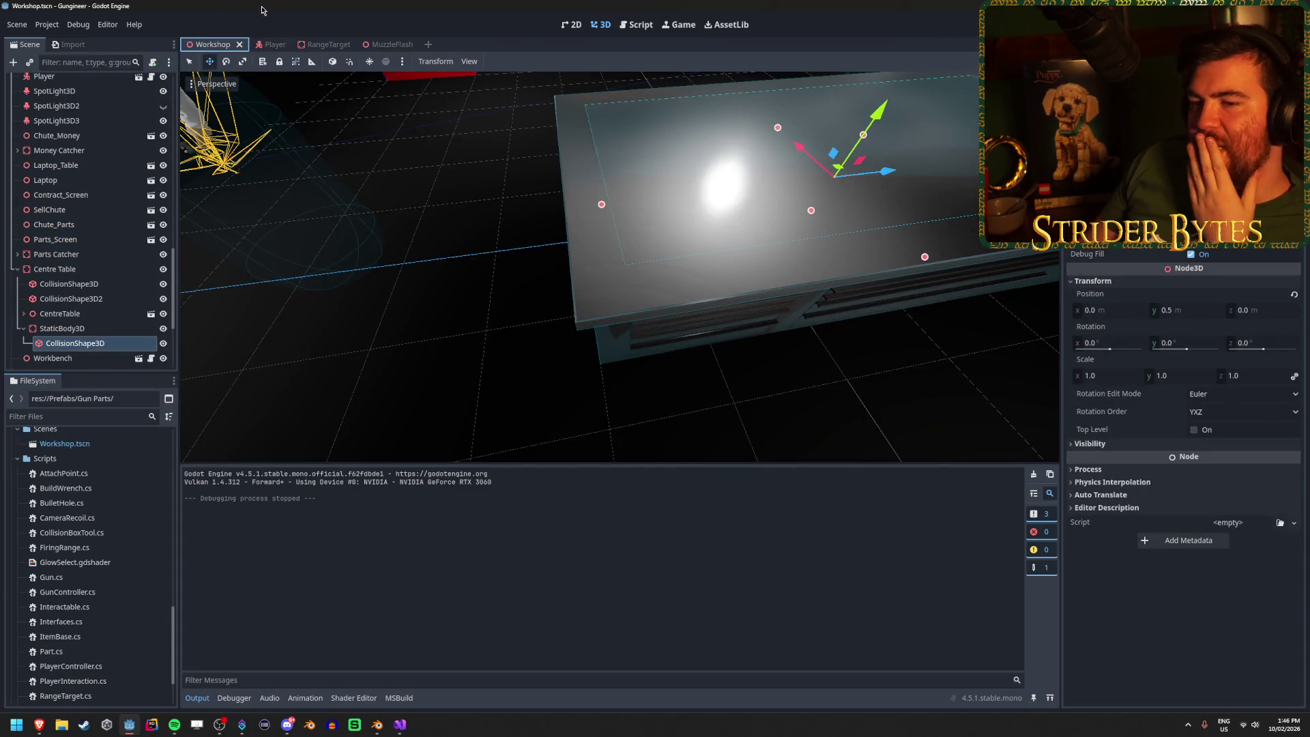
pyautogui.click(81, 284)
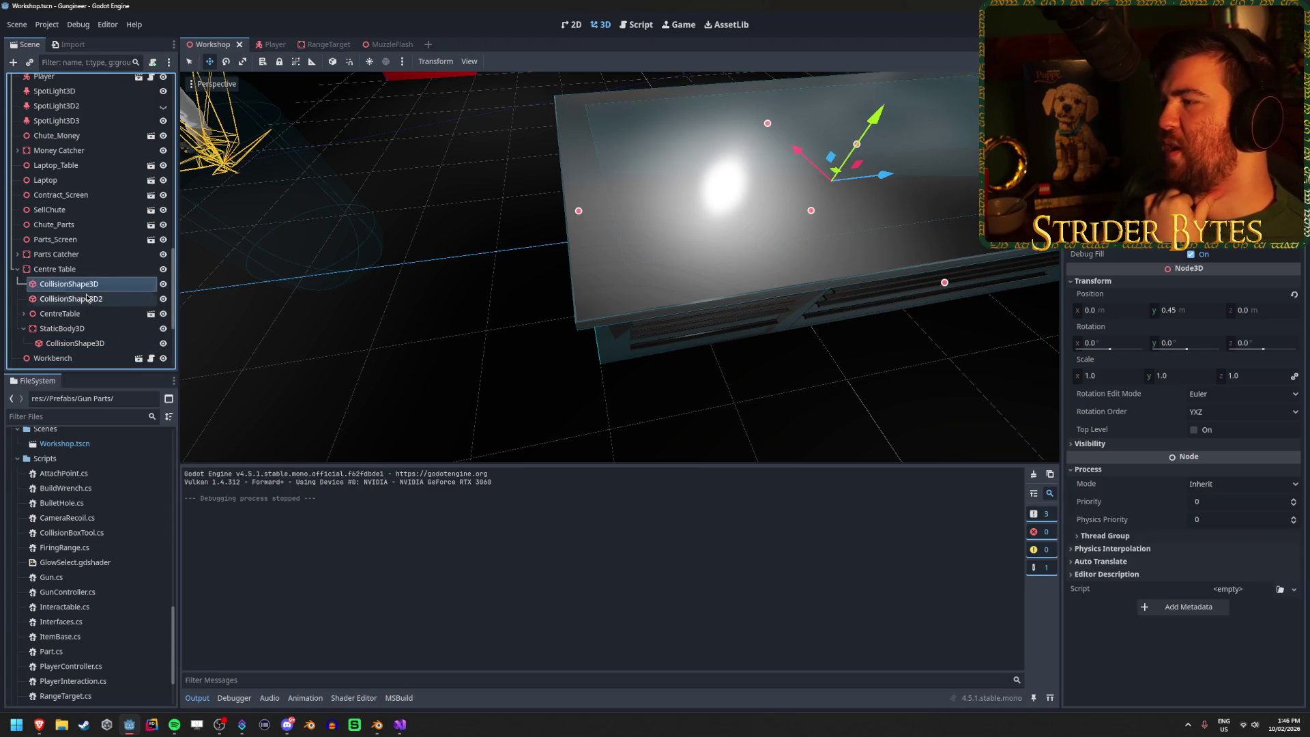
pyautogui.click(81, 271)
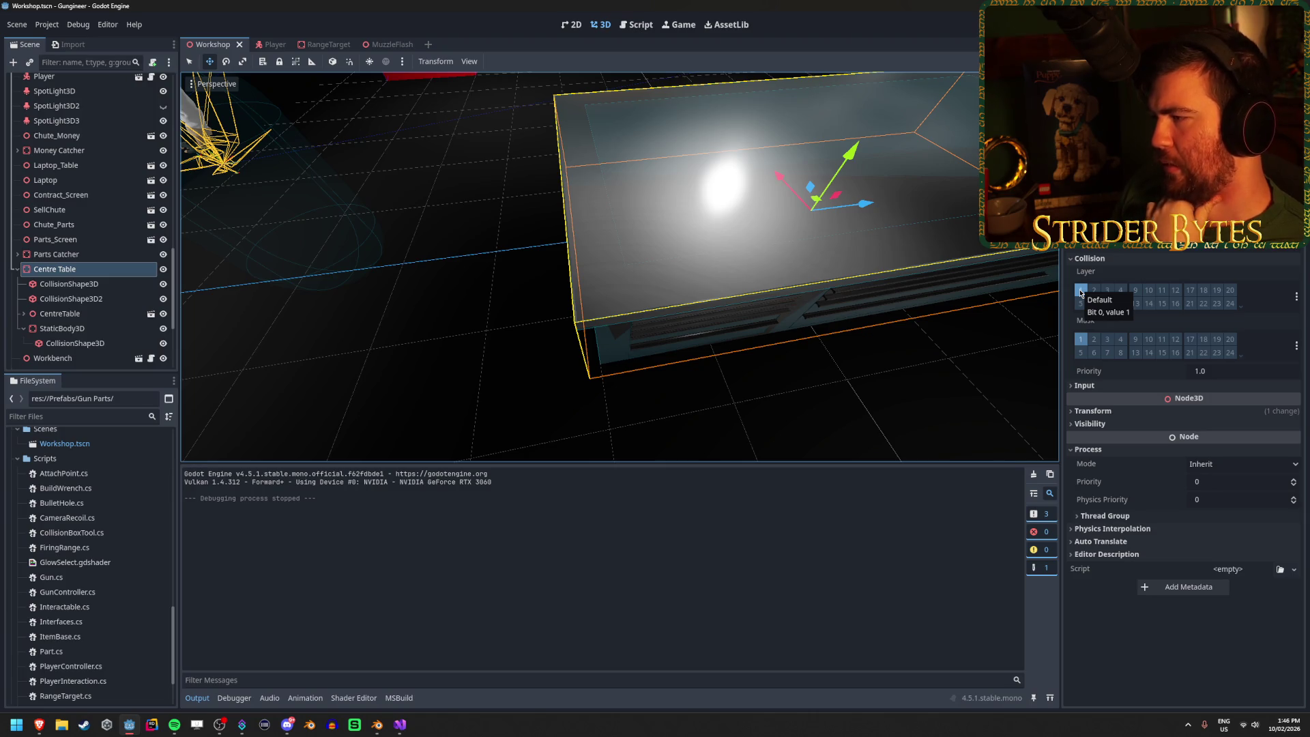
# Step: Move the Centre Table from collision layer 1 to layer 5 and run the game
pyautogui.click(1081, 290)
pyautogui.click(1081, 304)
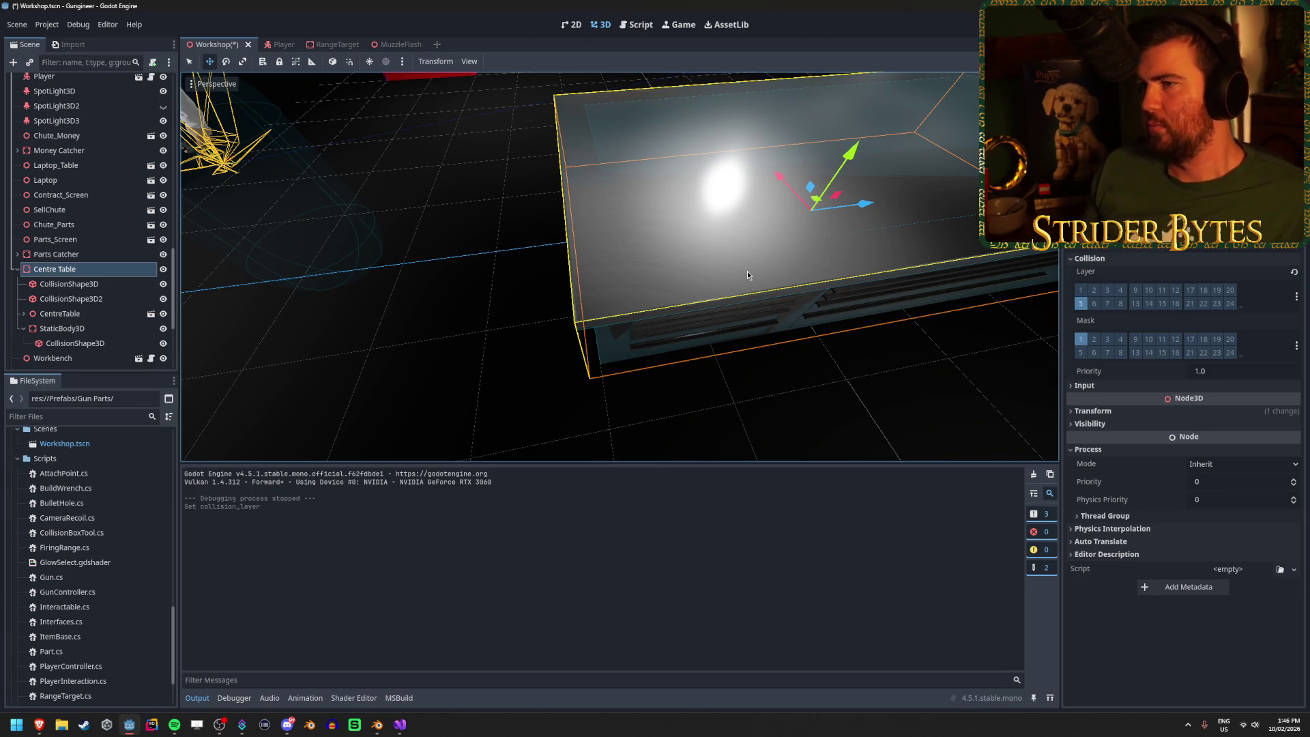
pyautogui.press('F5')
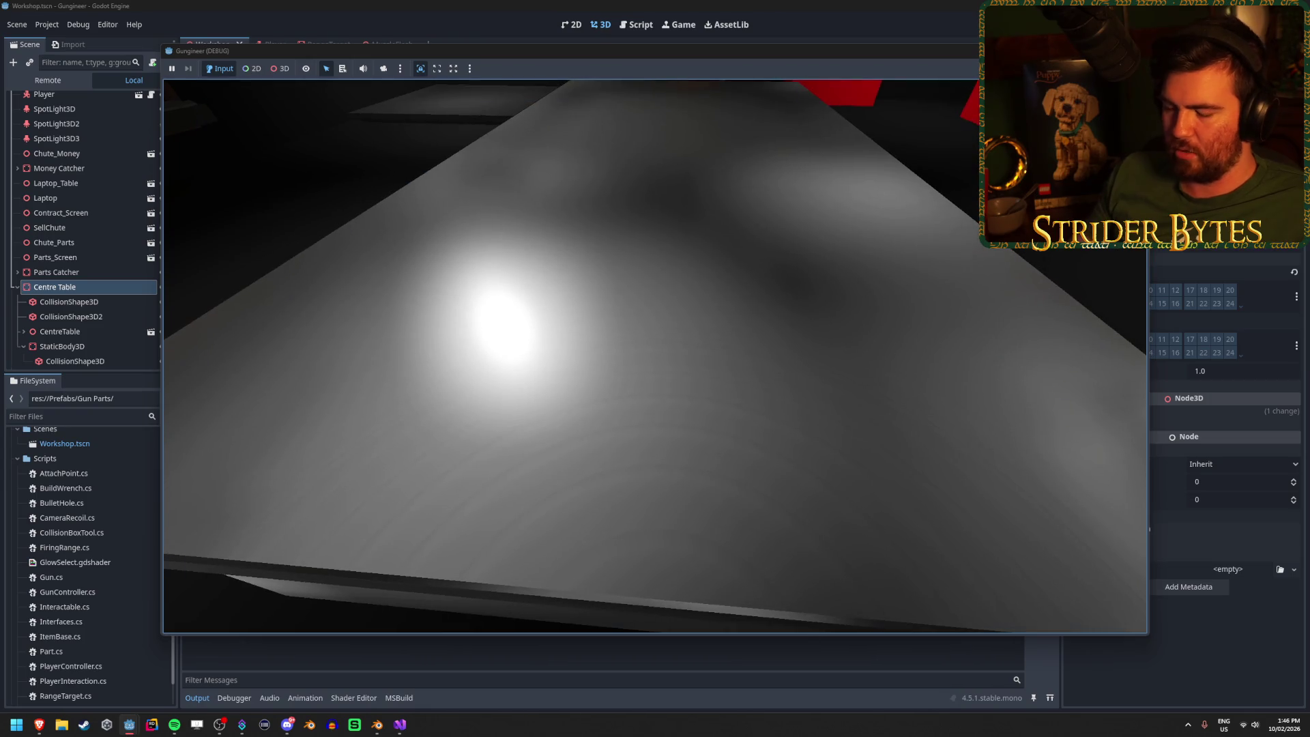
# Step: Stop the game, return the Centre Table from layer 5 to layer 1, and also tick layer 4
pyautogui.press('F8')
pyautogui.click(1081, 290)
pyautogui.click(1081, 303)
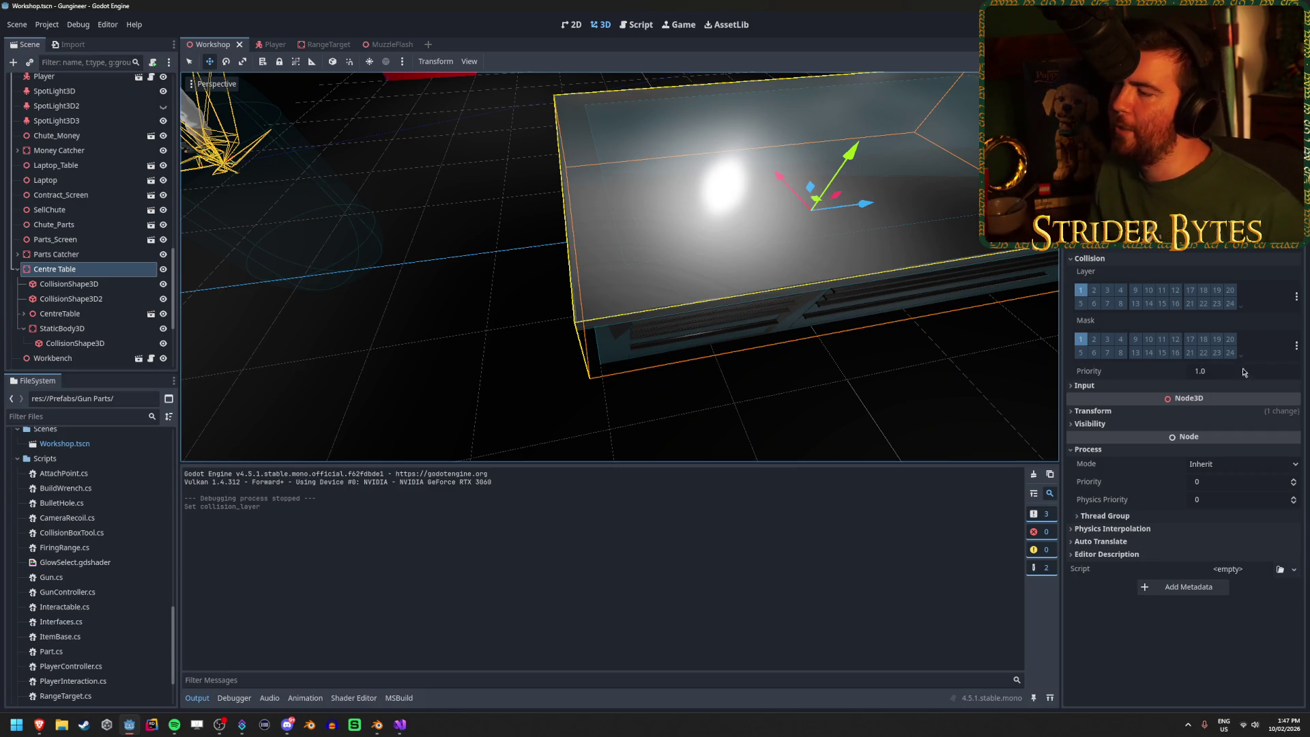
pyautogui.click(1135, 290)
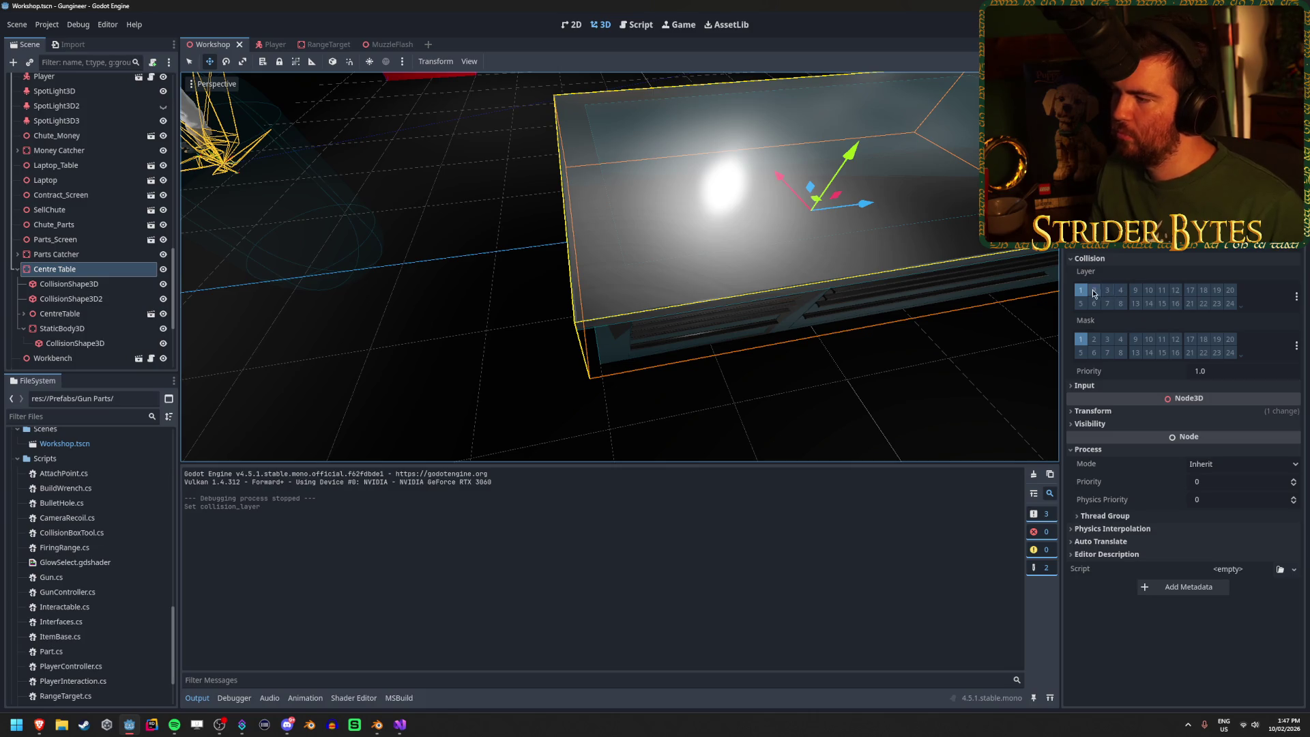
# Step: Rename collision layer 4 to 'Shootable', untick layer 1 on the Centre Table, and run the game
pyautogui.rightClick(1120, 295)
pyautogui.click(1136, 300)
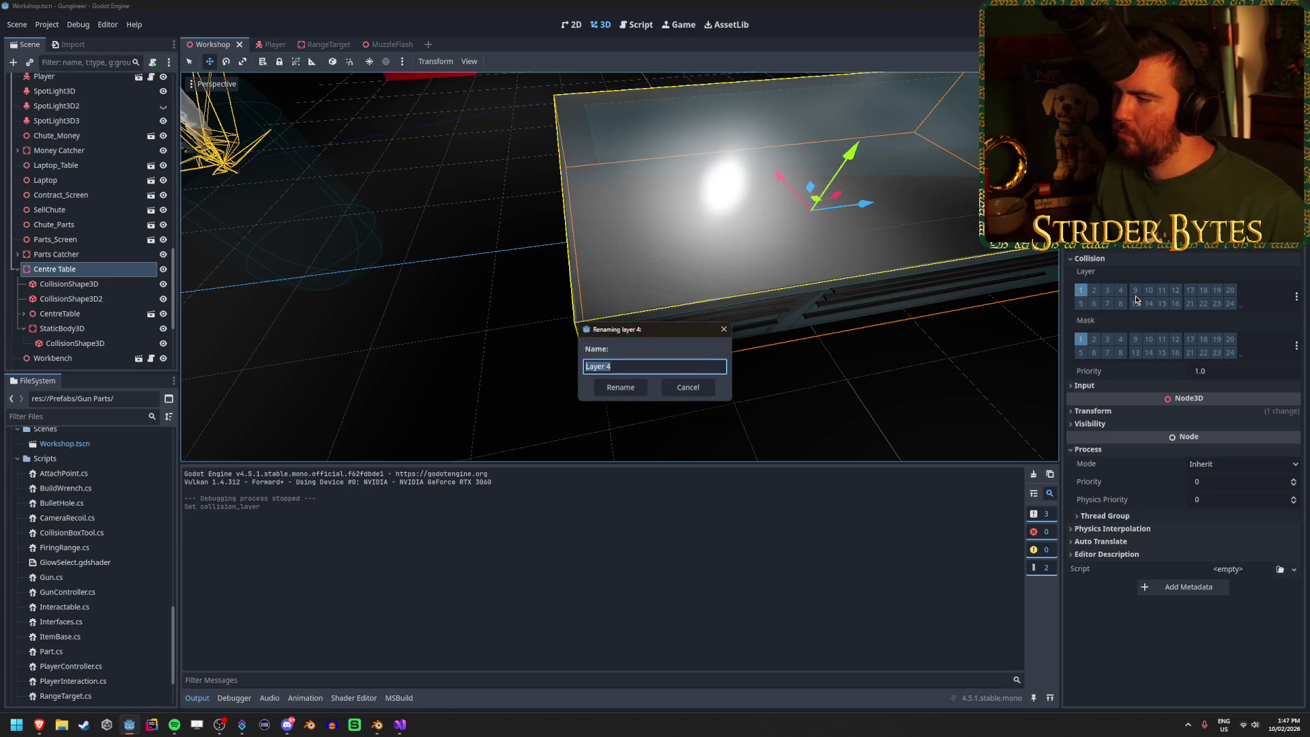
pyautogui.write('Shootable')
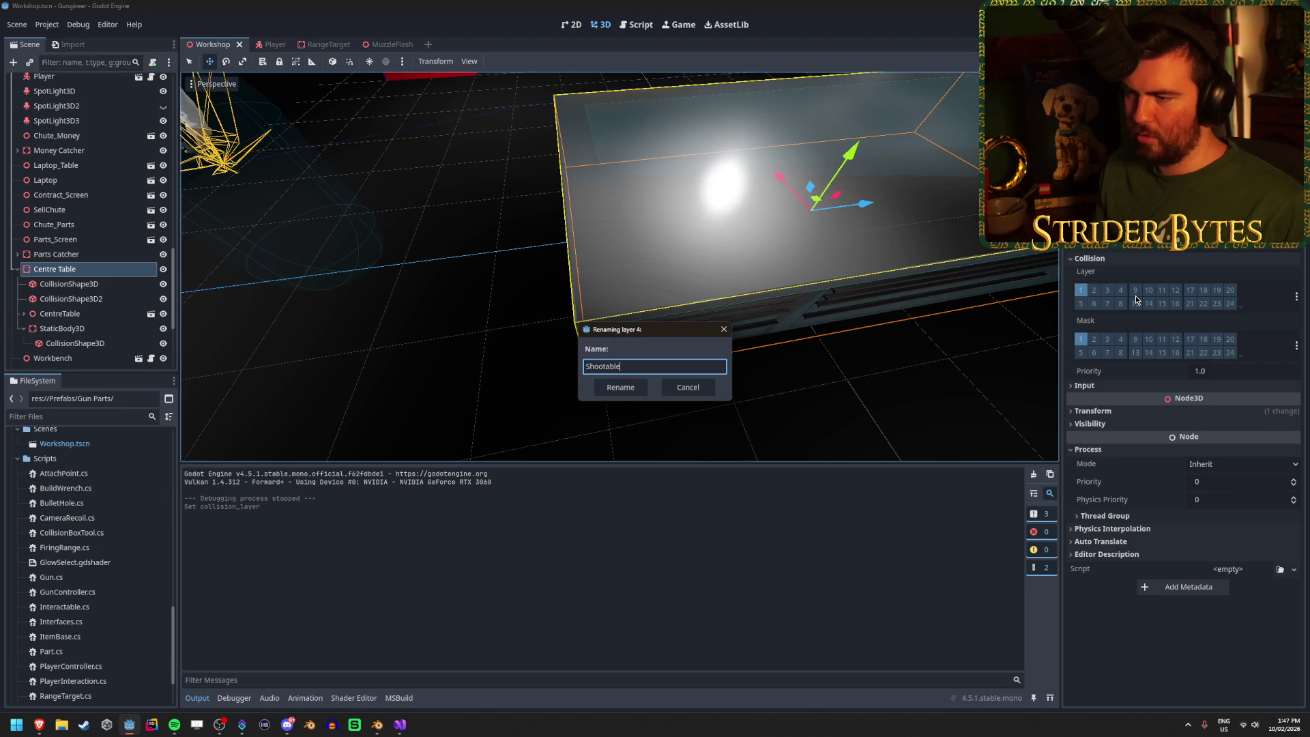
pyautogui.click(615, 386)
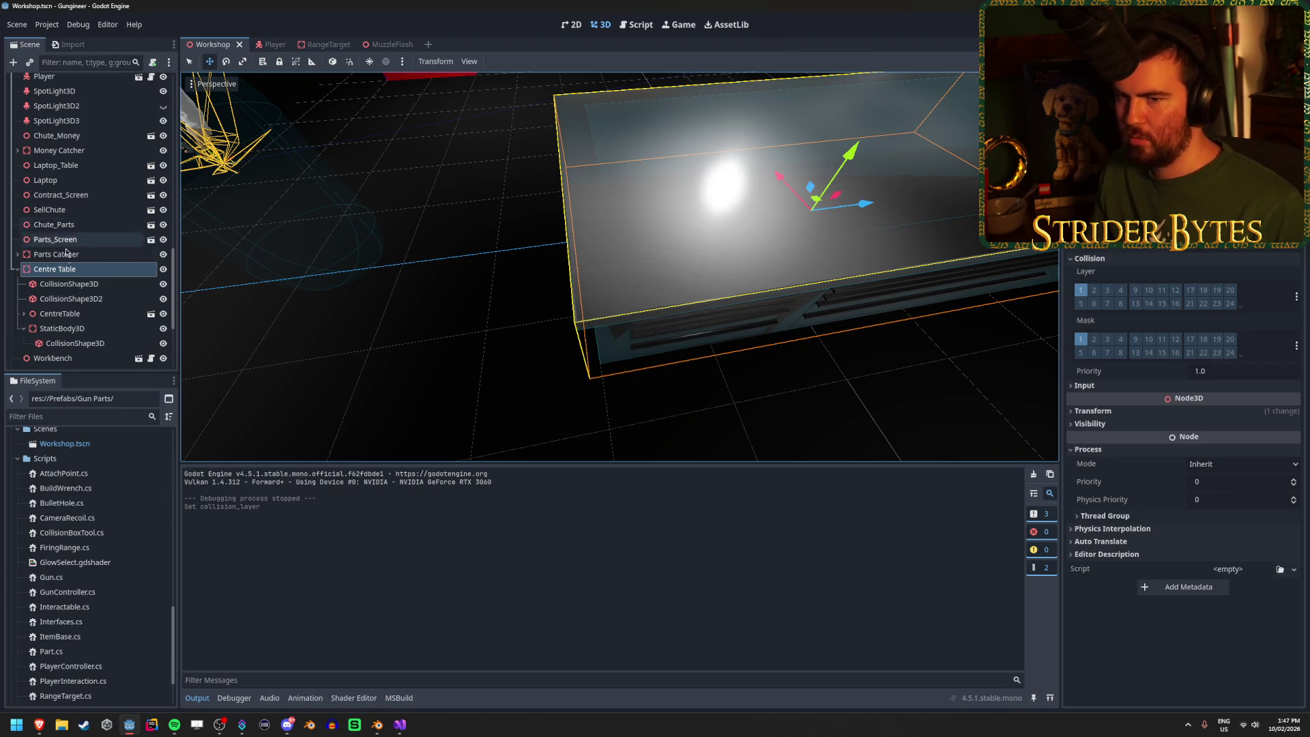
pyautogui.click(1081, 290)
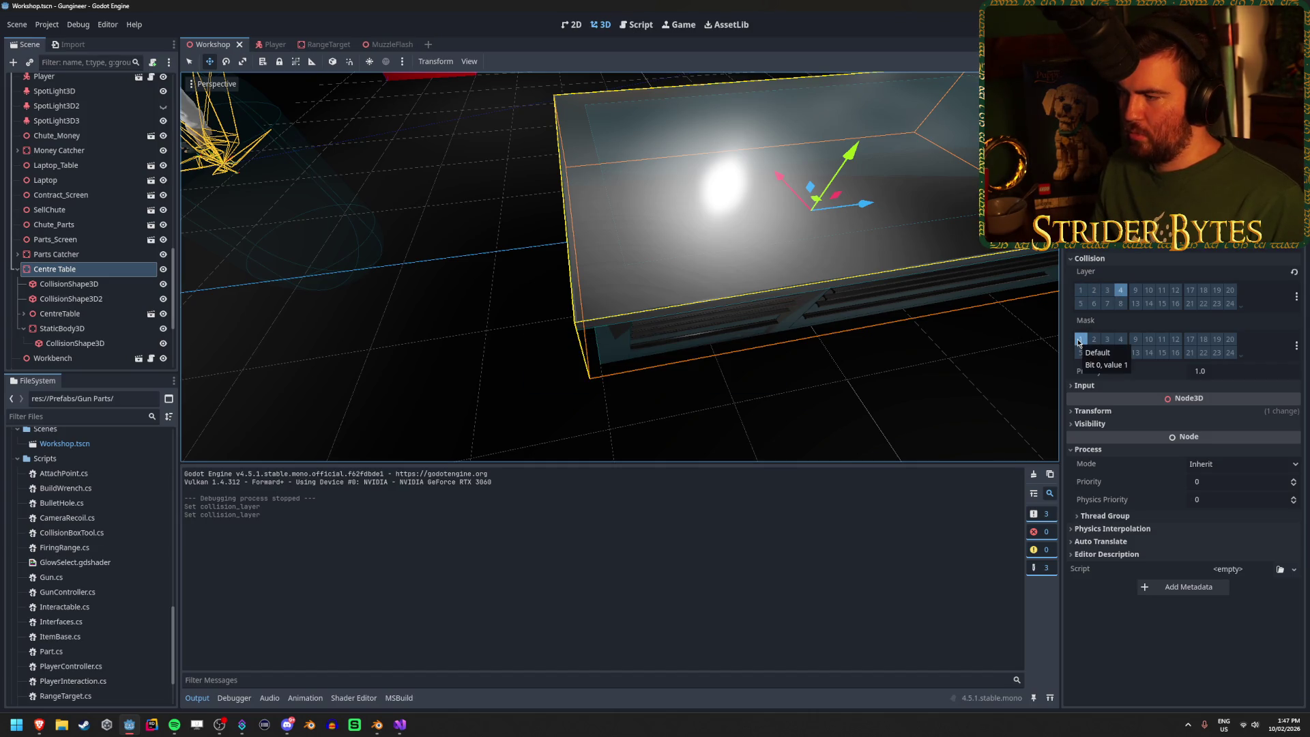
pyautogui.press('F5')
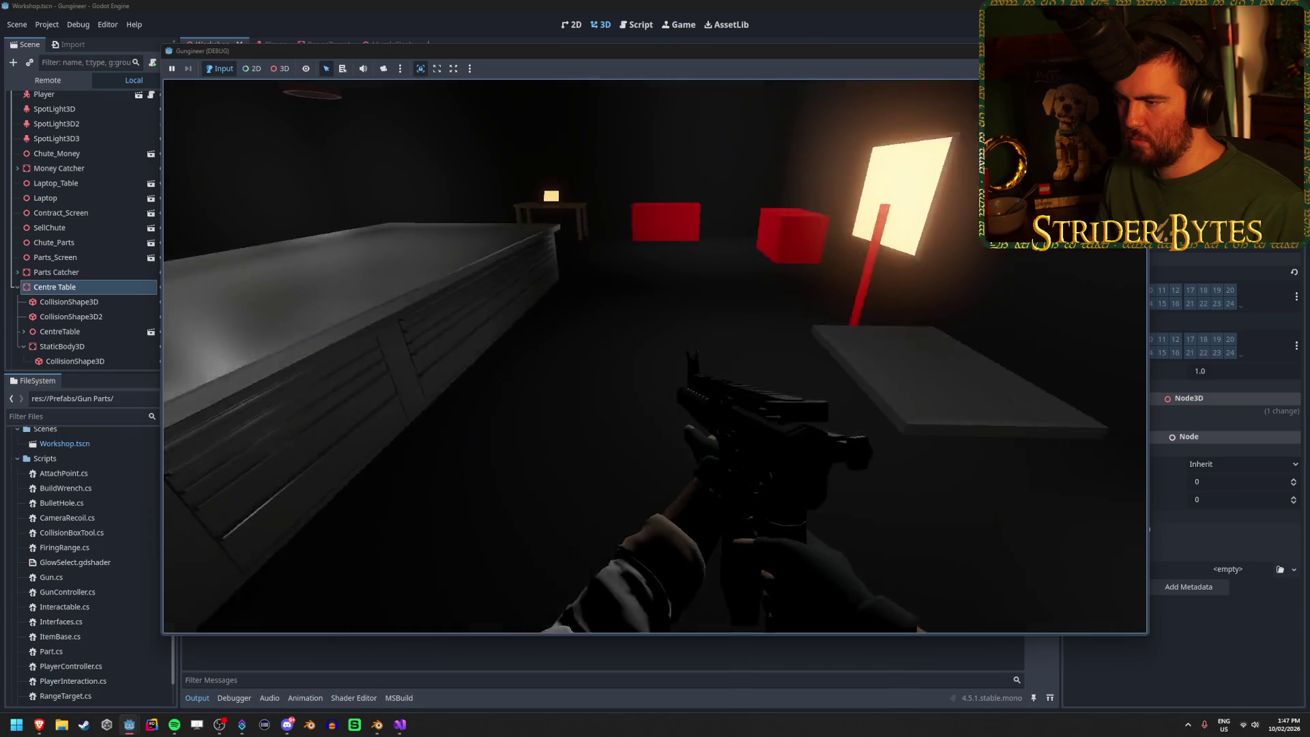
# Step: Fire six shots at the Centre Table top to check the bullet holes, then stop the game
pyautogui.click(655, 356)
pyautogui.click(656, 356)
pyautogui.click(655, 369)
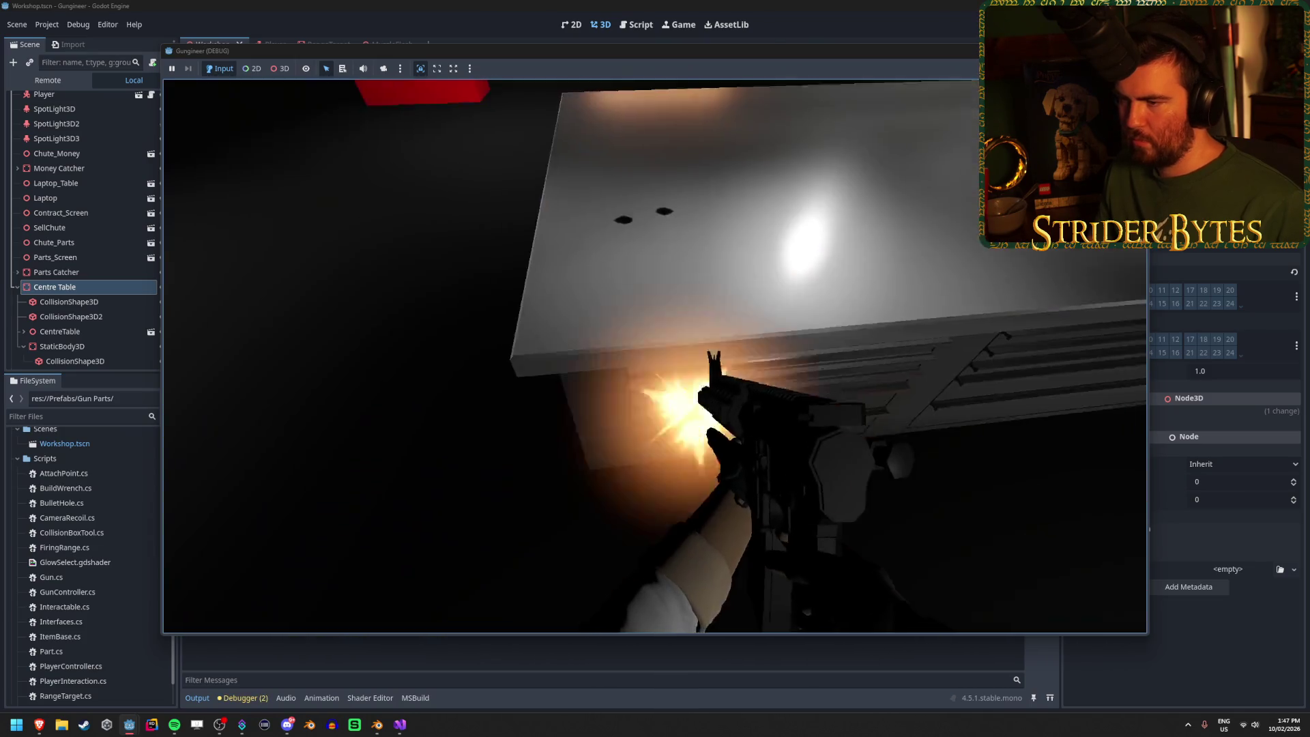
pyautogui.click(655, 369)
pyautogui.click(655, 369)
pyautogui.click(655, 369)
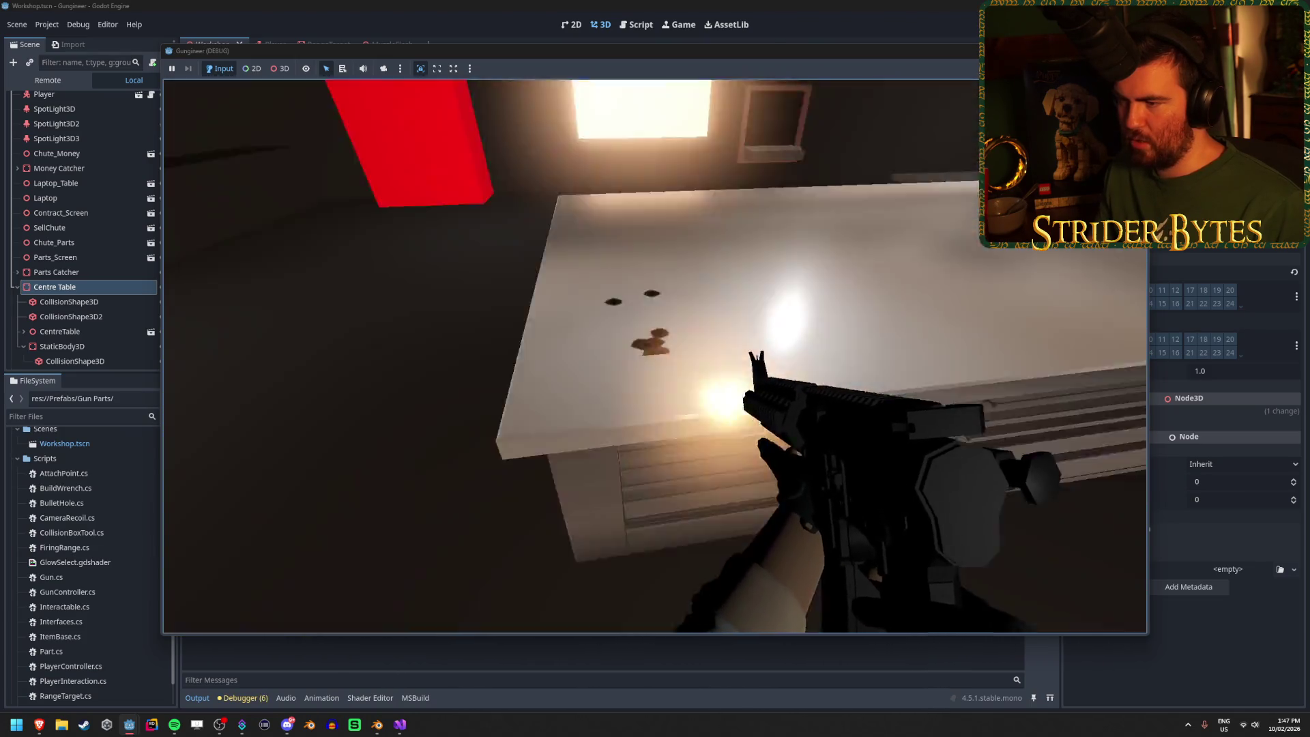
pyautogui.press('F8')
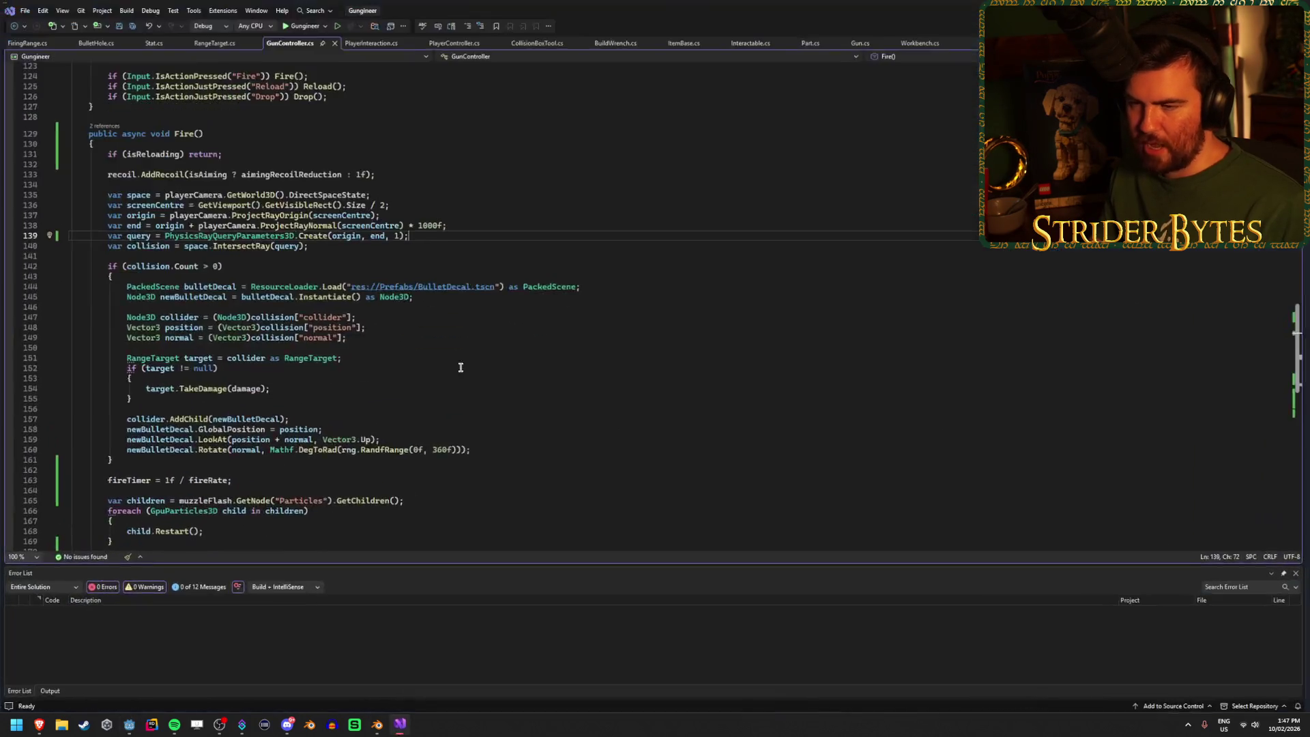
# Step: Change the ray query's collision mask in GunController.cs from 1 to 8, then return to Godot
pyautogui.click(400, 725)
pyautogui.press('Left')
pyautogui.press('Left')
pyautogui.press('BackSpace')
pyautogui.write('8')
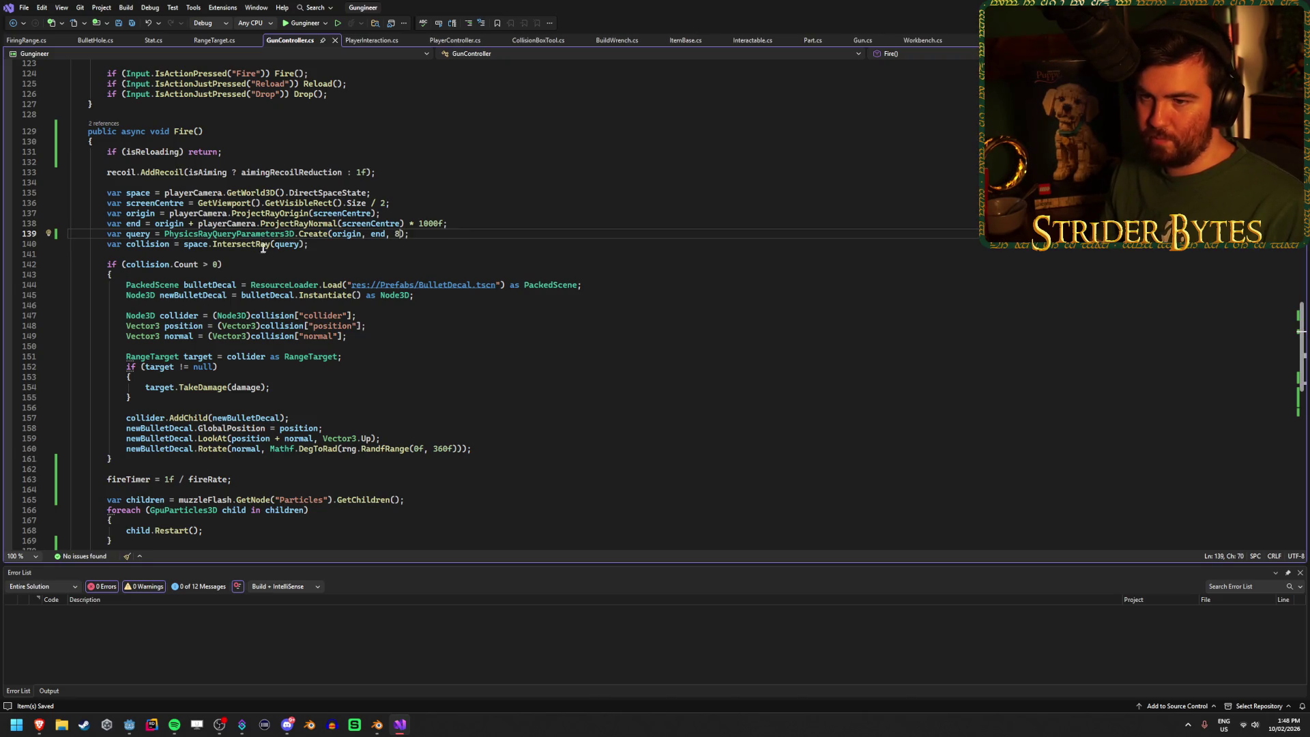
pyautogui.hotkey('alt', 'Tab')
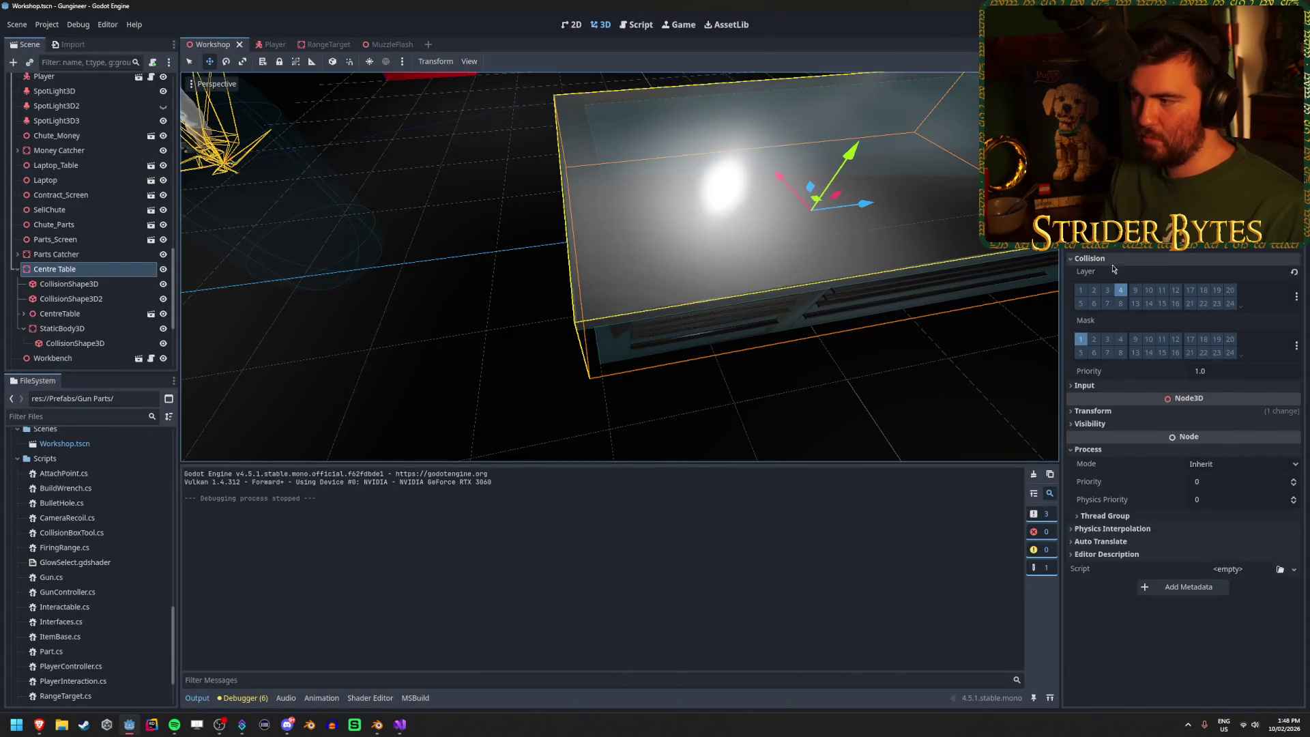
# Step: Pull the view back over the whole room, then test-run and stop the game
pyautogui.moveTo(492, 196); pyautogui.dragTo(518, 205)
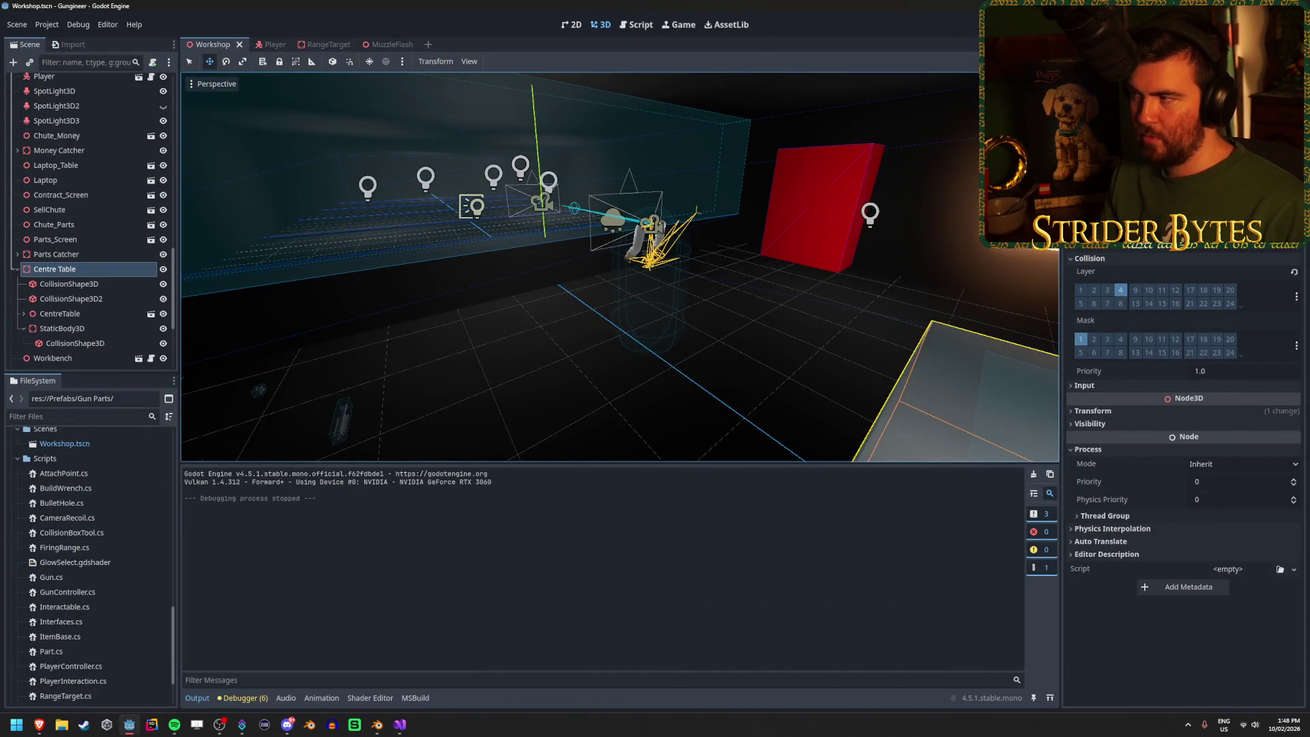
pyautogui.press('F5')
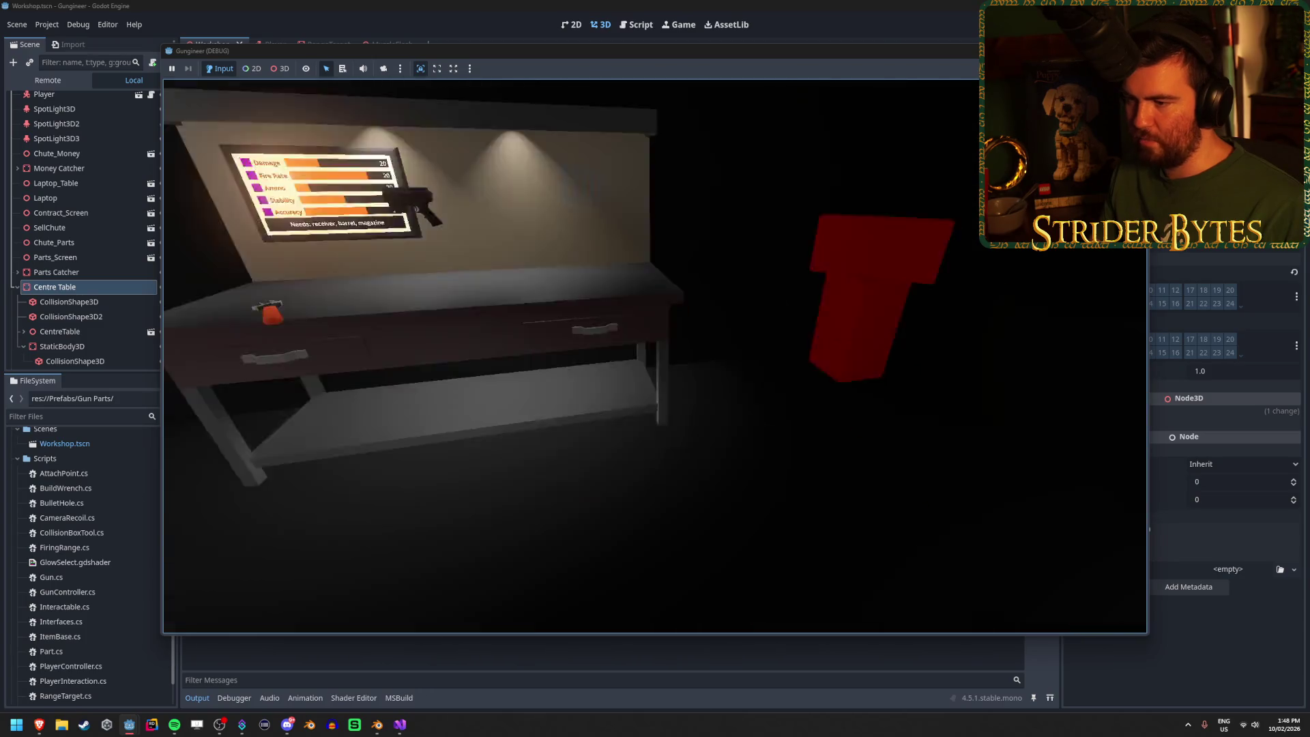
pyautogui.press('F8')
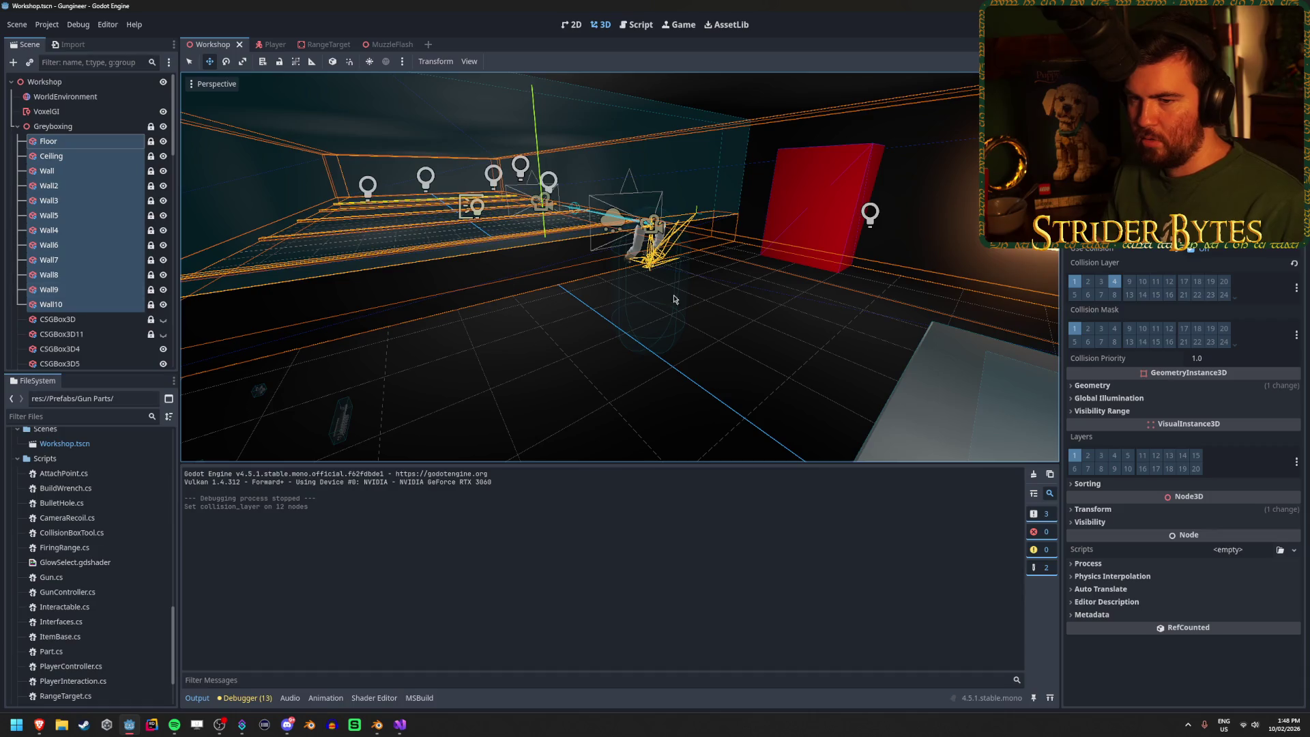
# Step: Turn toward the workbench wall and select and frame the red boxes CSGBox3D4 and CSGBox3D5
pyautogui.scroll(6, 544, 244)
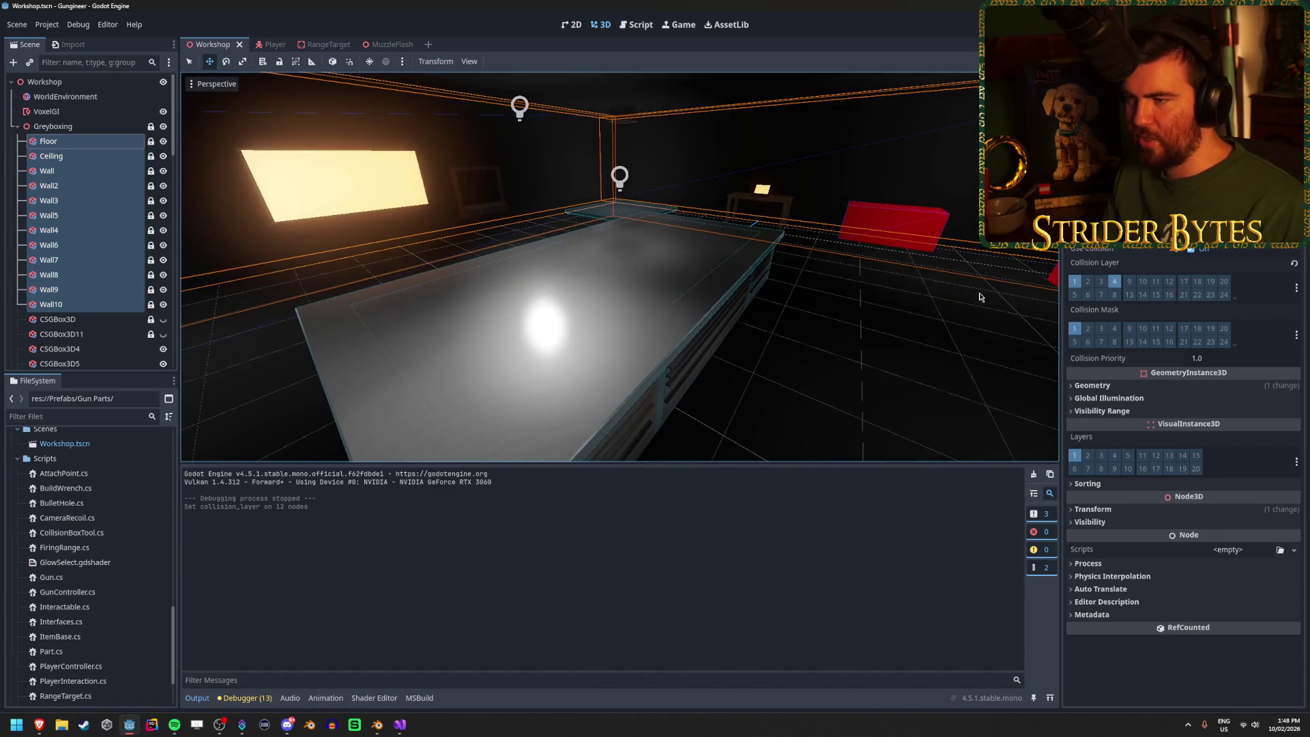
pyautogui.moveTo(545, 245); pyautogui.dragTo(652, 369)
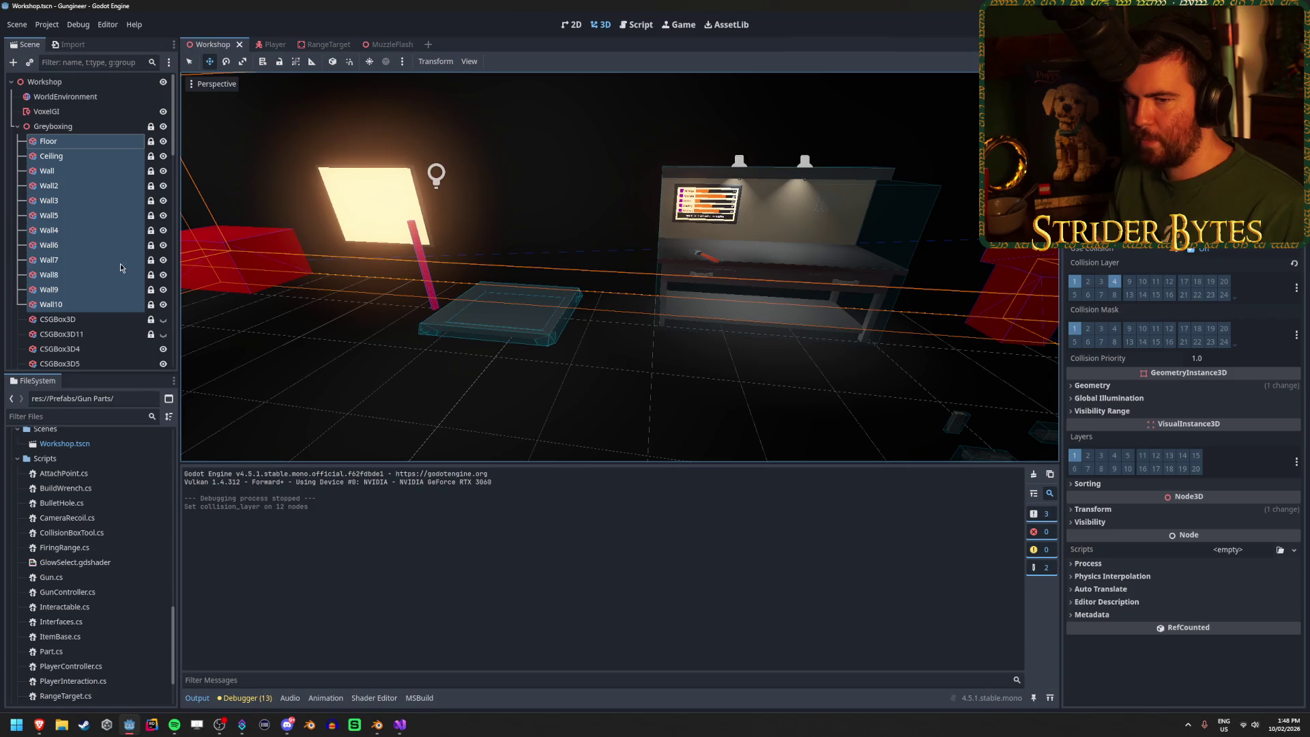
pyautogui.scroll(-2, 124, 266)
pyautogui.click(95, 275)
pyautogui.keyDown('shift'); pyautogui.click(95, 298); pyautogui.keyUp('shift')
pyautogui.press('f')
# Step: Enable Use Collision on both red boxes and revert the accidental visual layer 4 change
pyautogui.click(1114, 345)
pyautogui.scroll(-1, 88, 261)
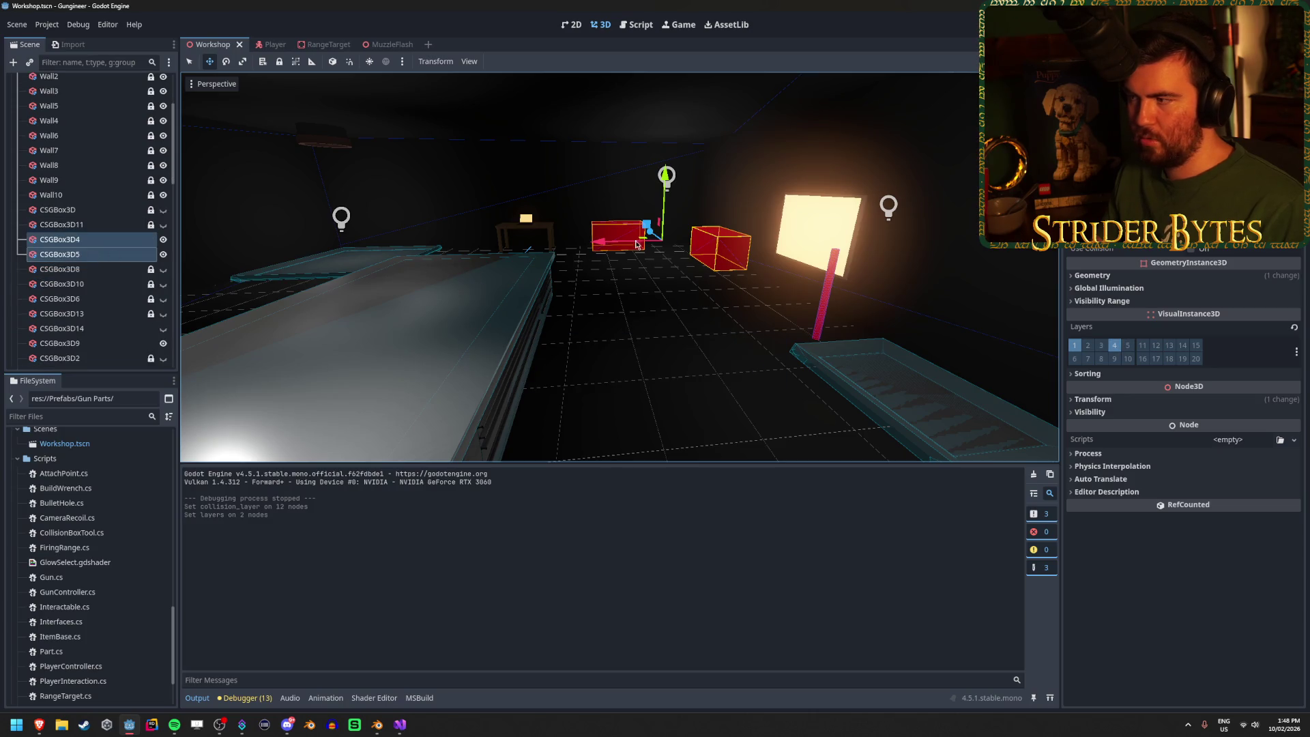
pyautogui.click(1193, 248)
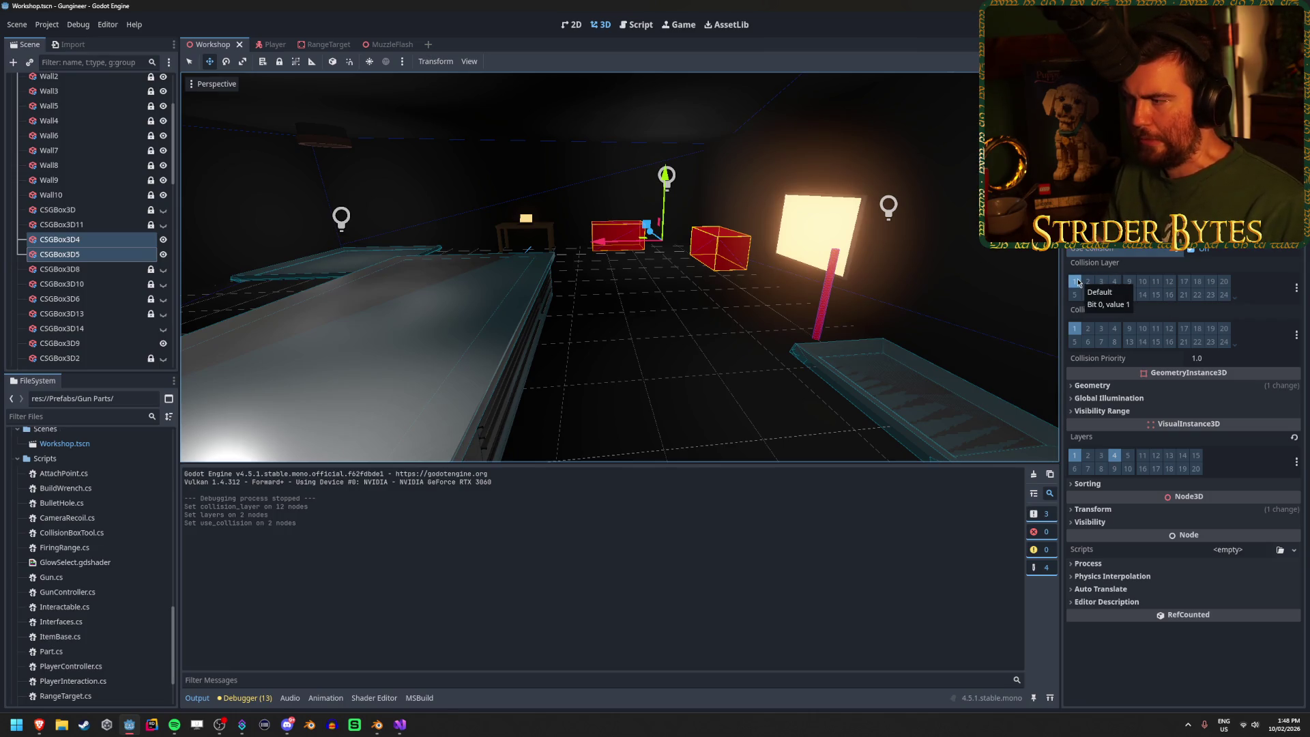
pyautogui.click(1115, 455)
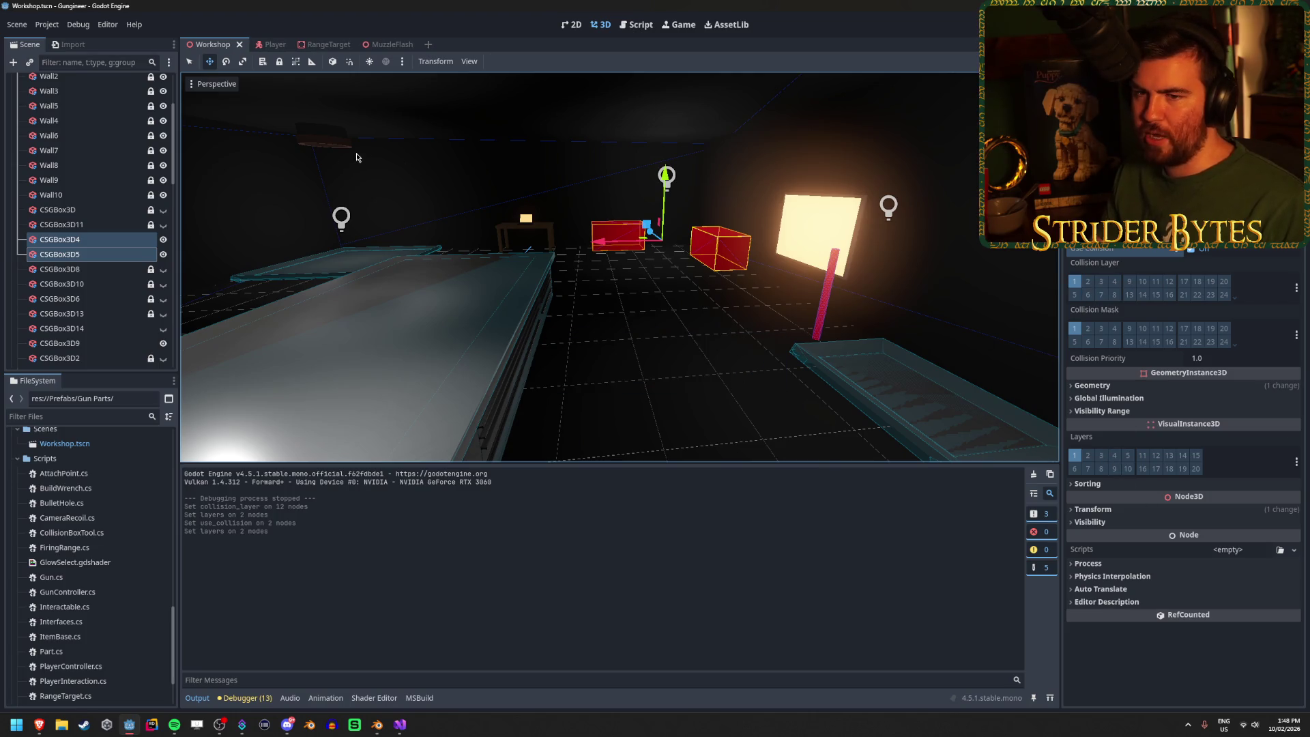
# Step: Compare with the Wall's layers, then add both red boxes to collision layer 4
pyautogui.scroll(3, 81, 186)
pyautogui.click(70, 171)
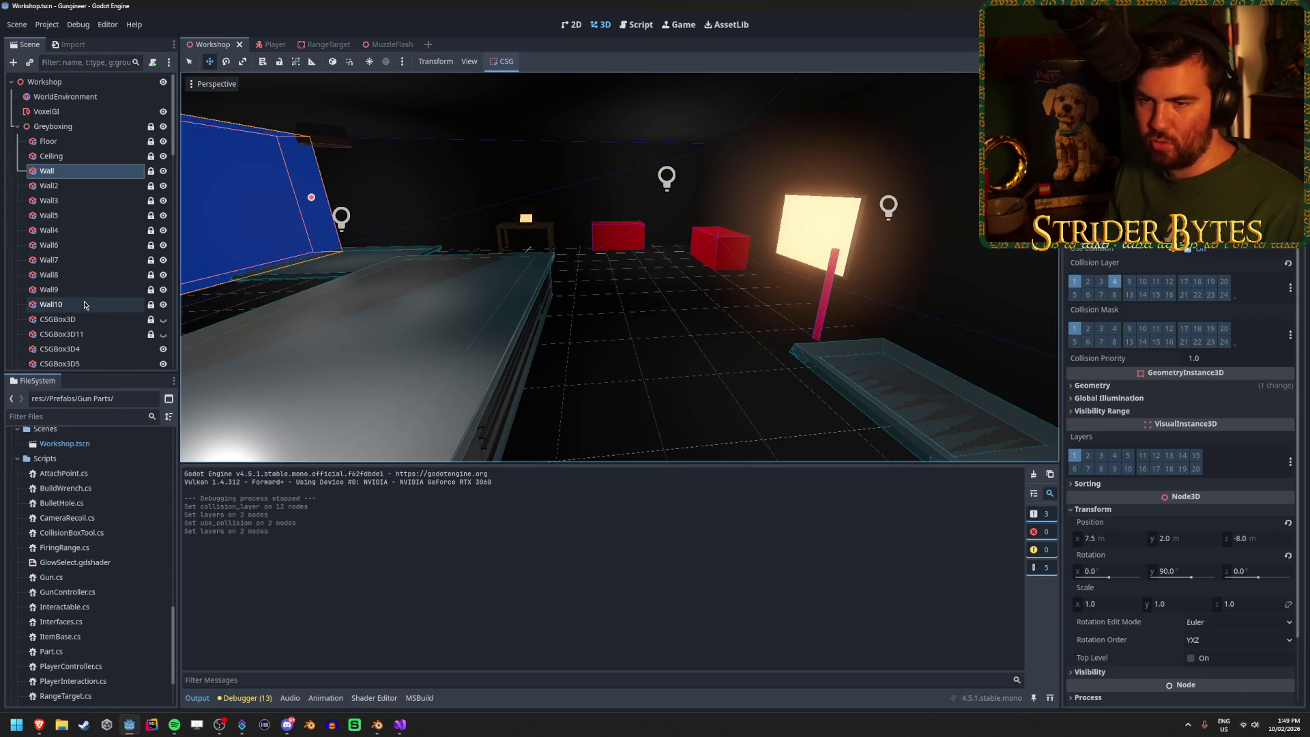
pyautogui.scroll(-2, 84, 307)
pyautogui.click(60, 312)
pyautogui.keyDown('shift'); pyautogui.click(60, 328); pyautogui.keyUp('shift')
pyautogui.click(1115, 281)
# Step: Save, then give the right red box Use Collision on collision layer 4
pyautogui.hotkey('ctrl', 's')
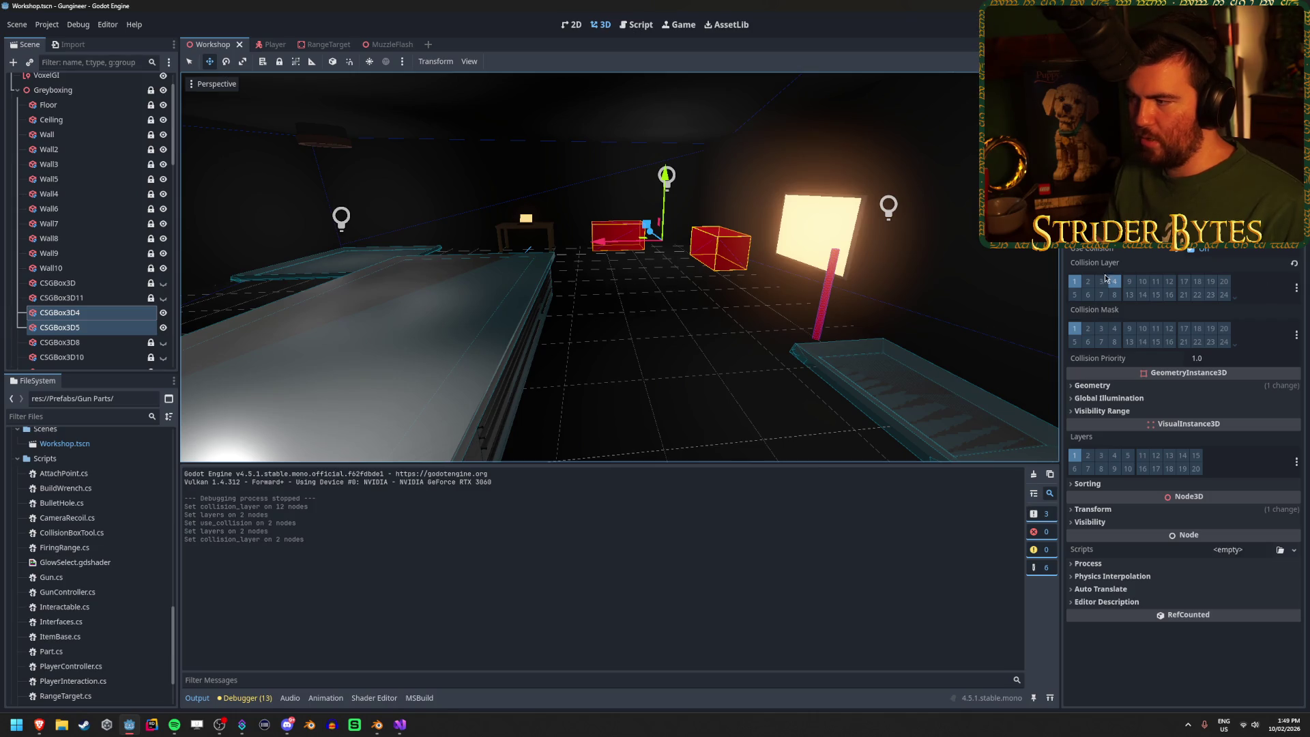
pyautogui.press('w')
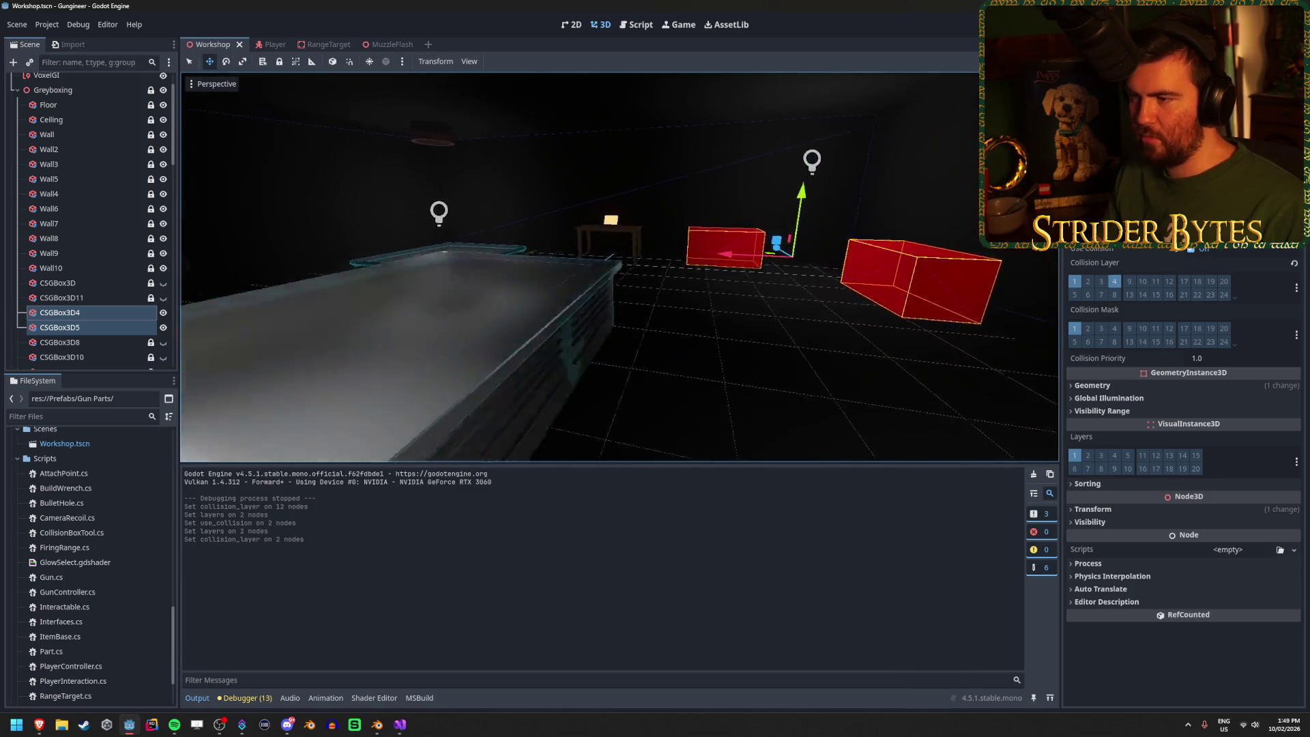
pyautogui.press('s')
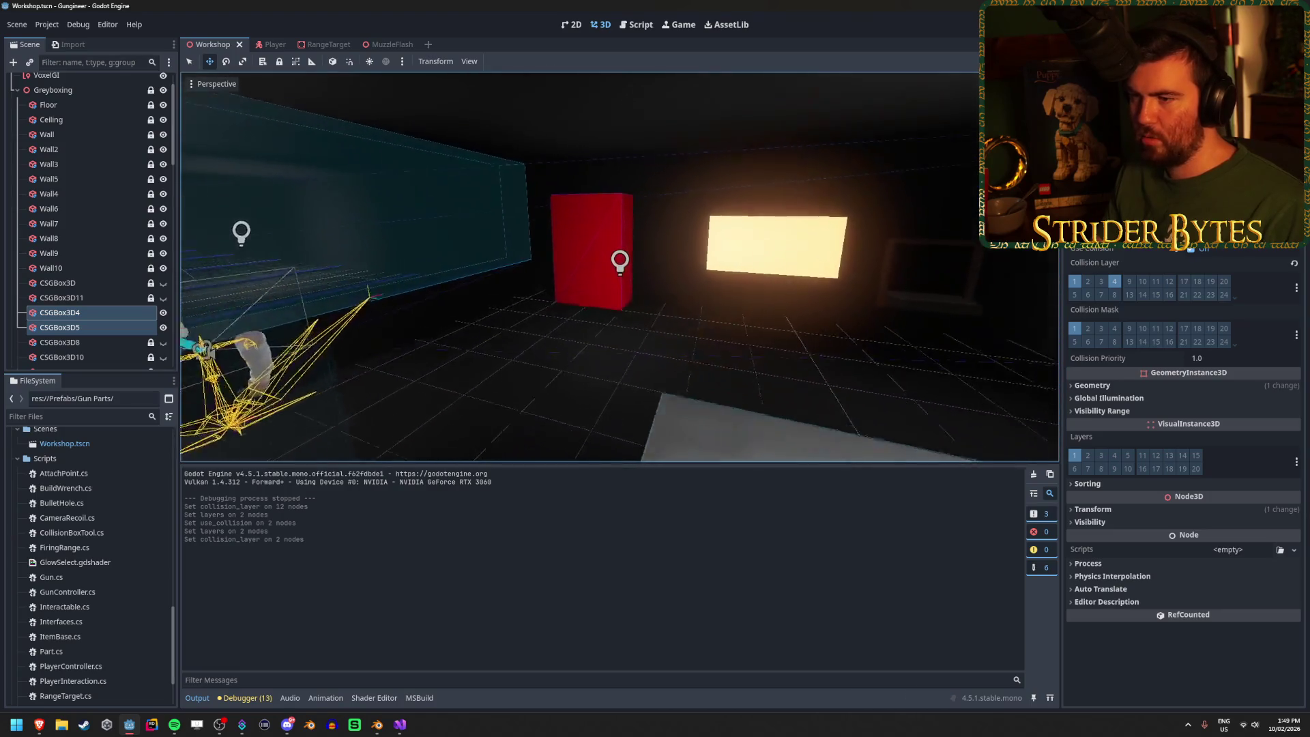
pyautogui.click(880, 287)
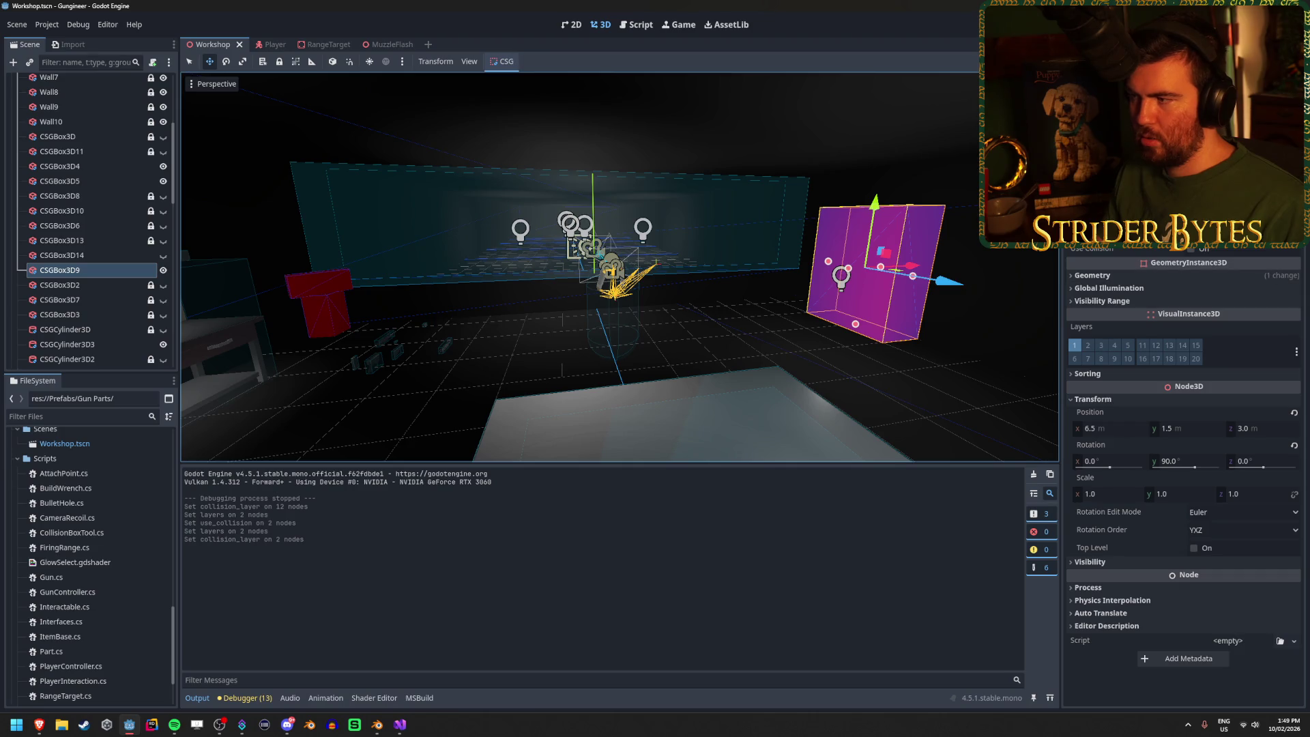
pyautogui.click(1191, 250)
pyautogui.click(1118, 283)
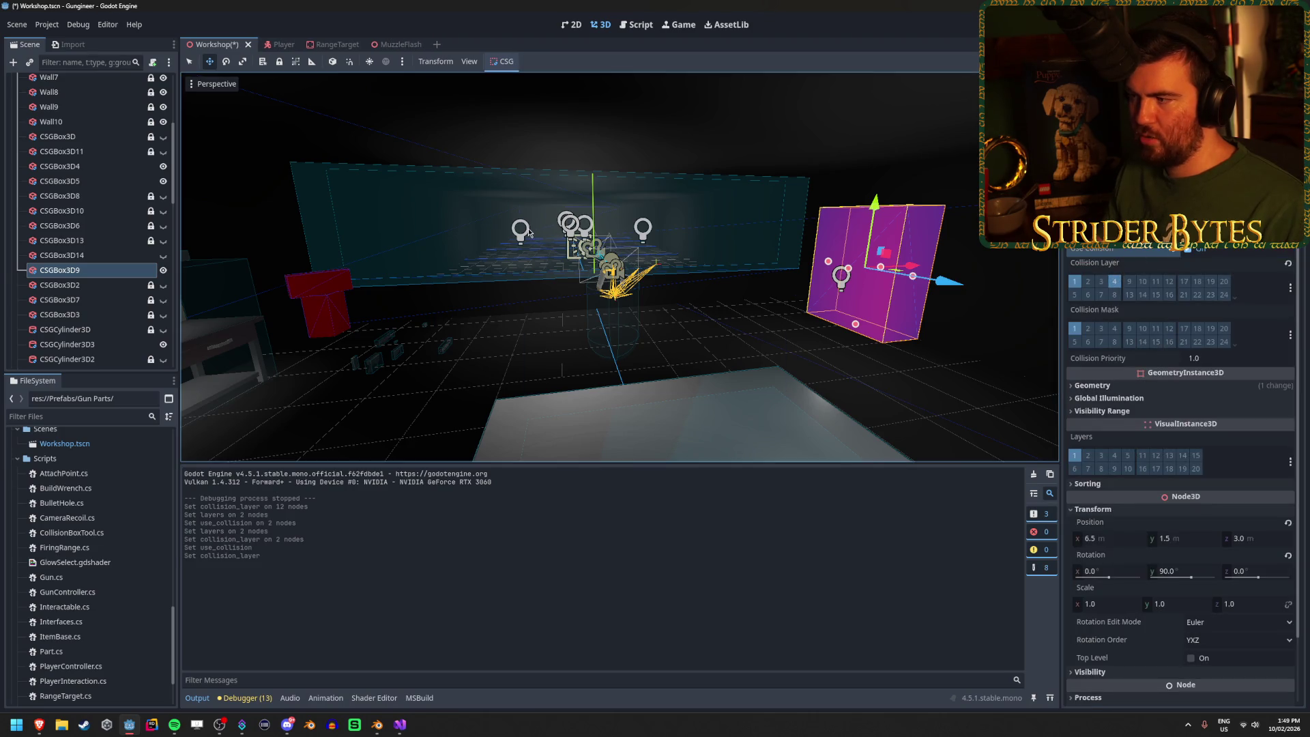
# Step: Frame and orbit around the CSGCylinder3D3 post, then save the Workshop scene
pyautogui.click(90, 345)
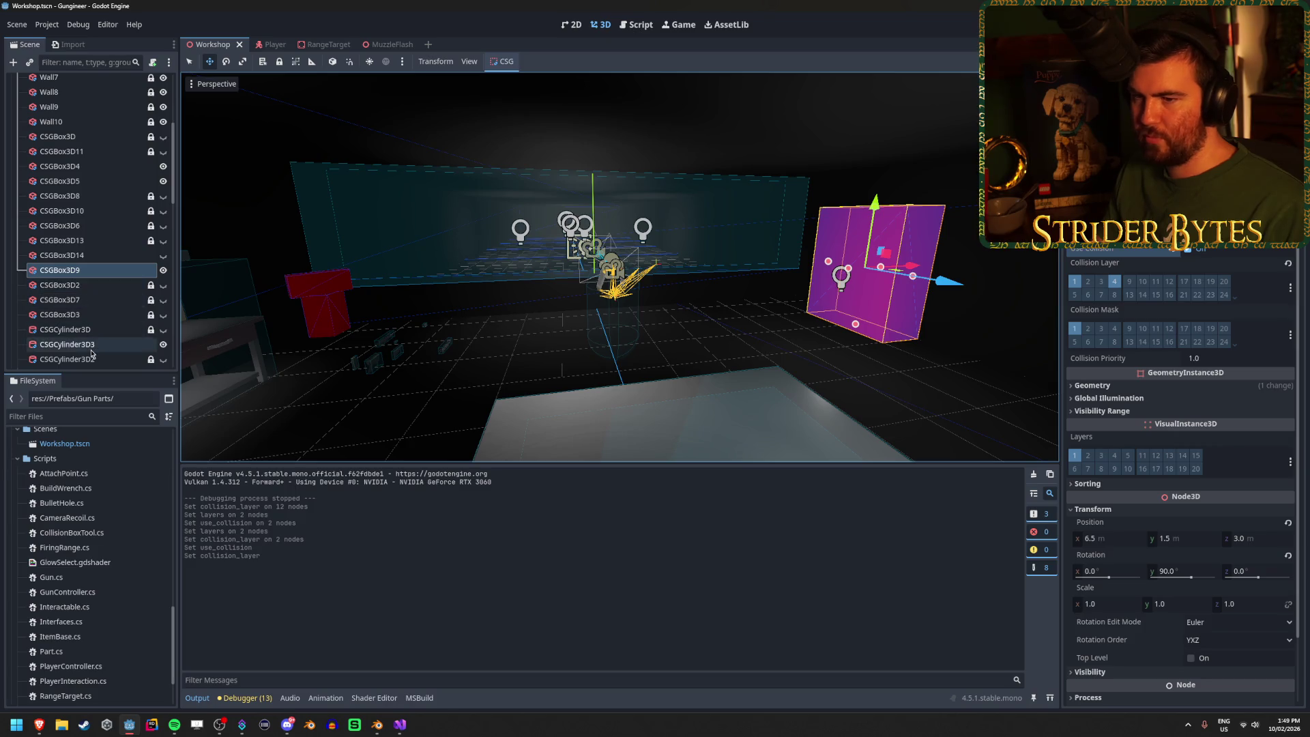
pyautogui.press('f')
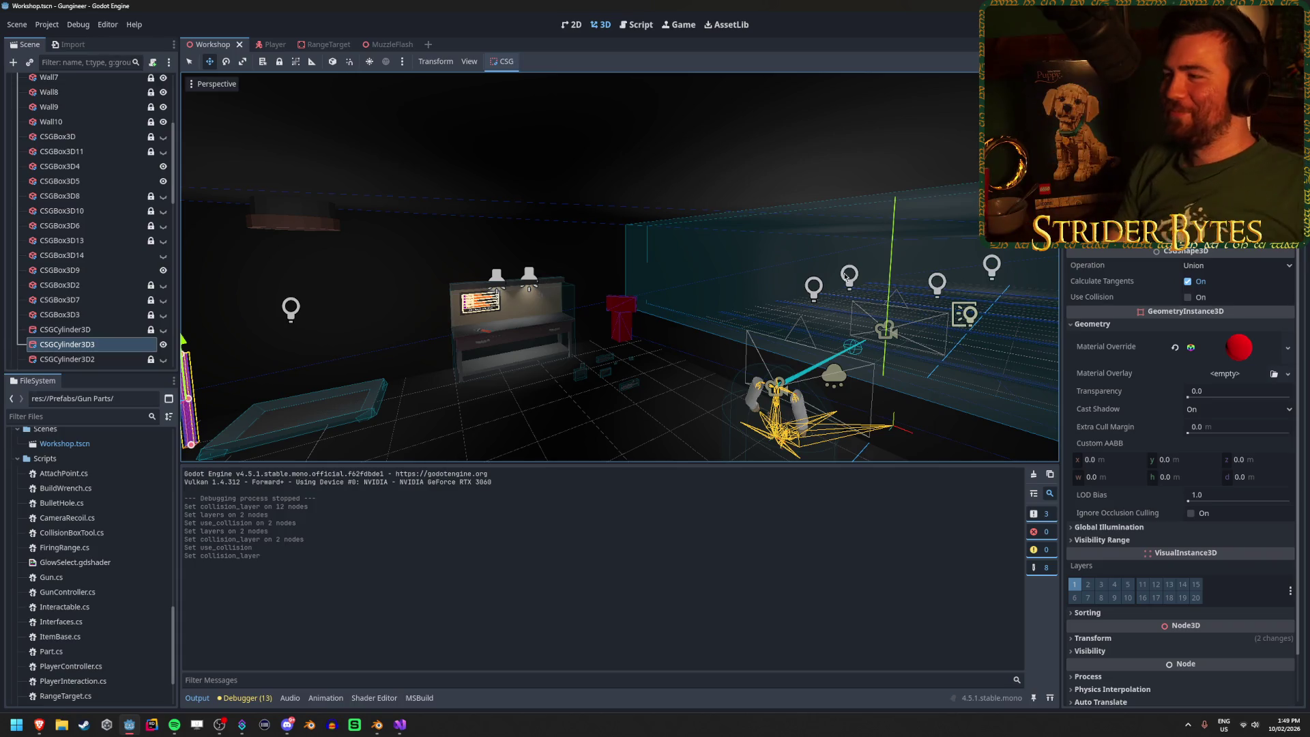
pyautogui.press('f')
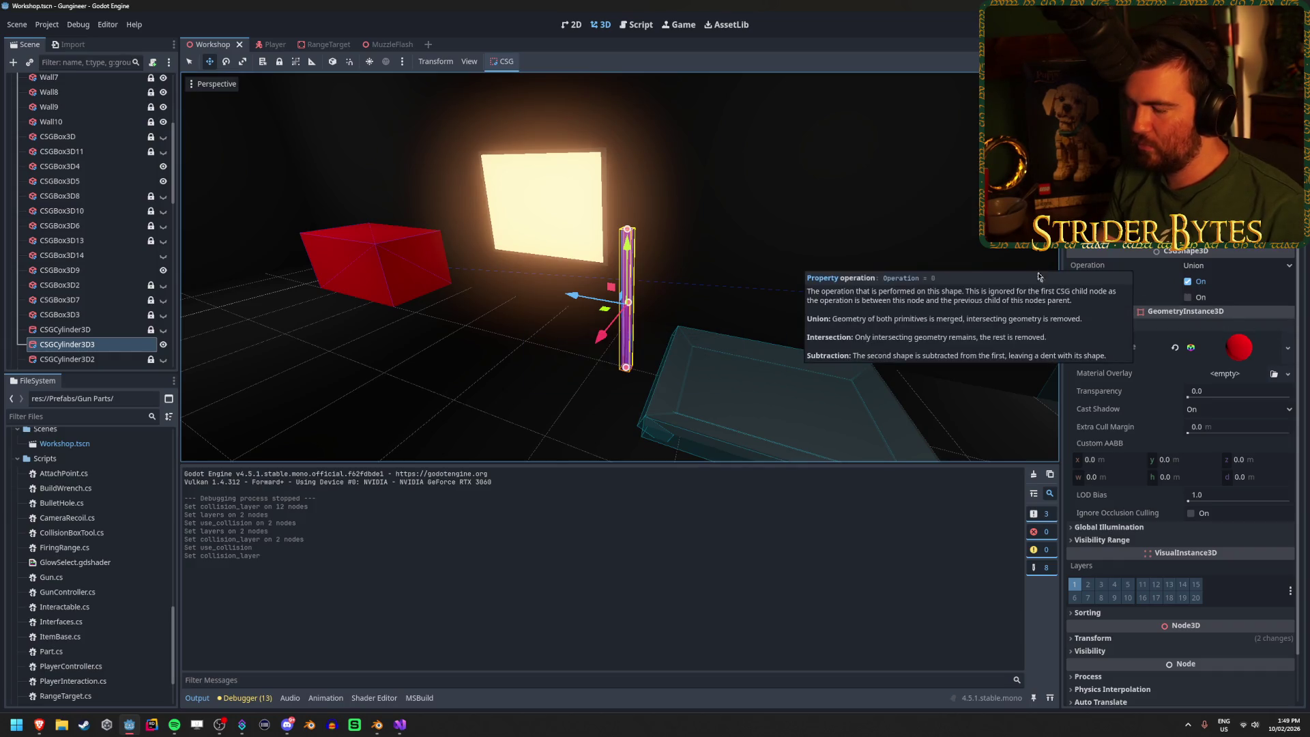
pyautogui.moveTo(614, 273)
pyautogui.mouseDown()
pyautogui.moveTo(507, 266)
pyautogui.moveTo(710, 256)
pyautogui.mouseUp()
pyautogui.hotkey('ctrl', 's')
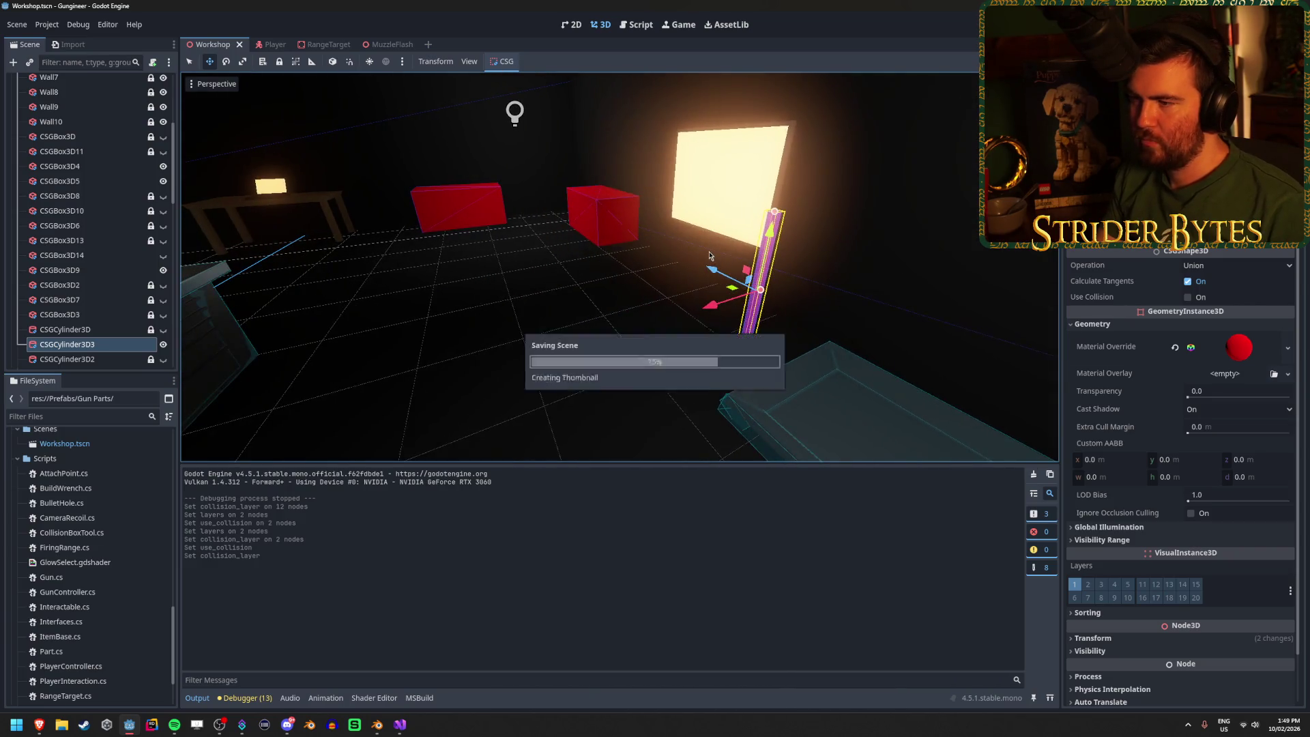
pyautogui.scroll(-5, 89, 287)
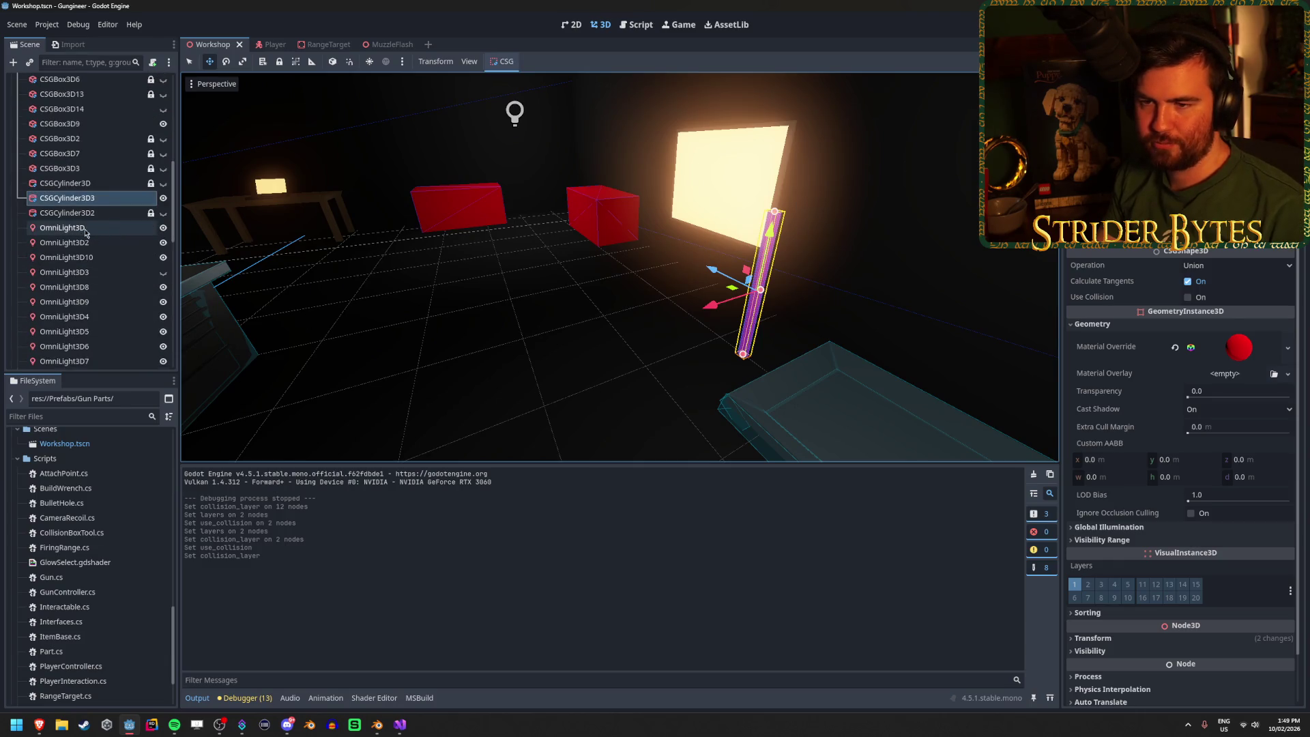
# Step: Find OmniLight3D3 above the workbench and delete it from the scene
pyautogui.click(86, 229)
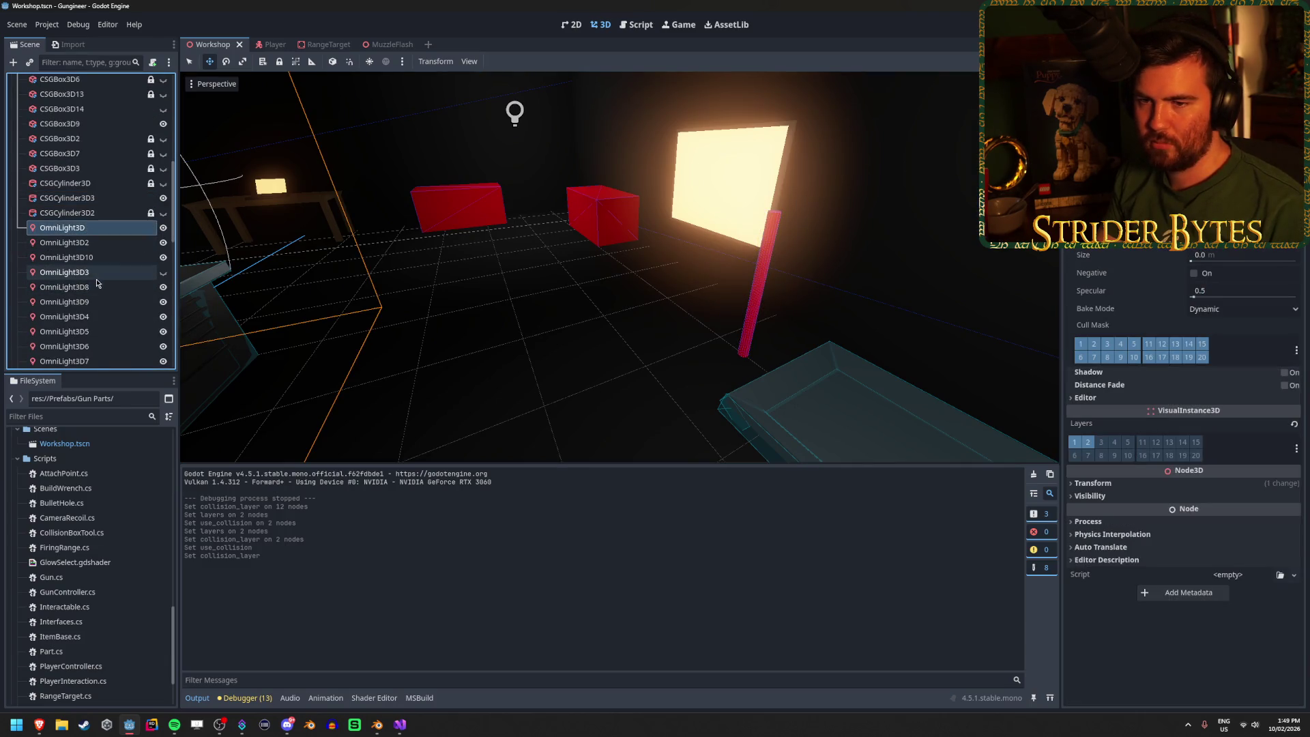
pyautogui.scroll(-1, 110, 287)
pyautogui.click(113, 248)
pyautogui.doubleClick(109, 236)
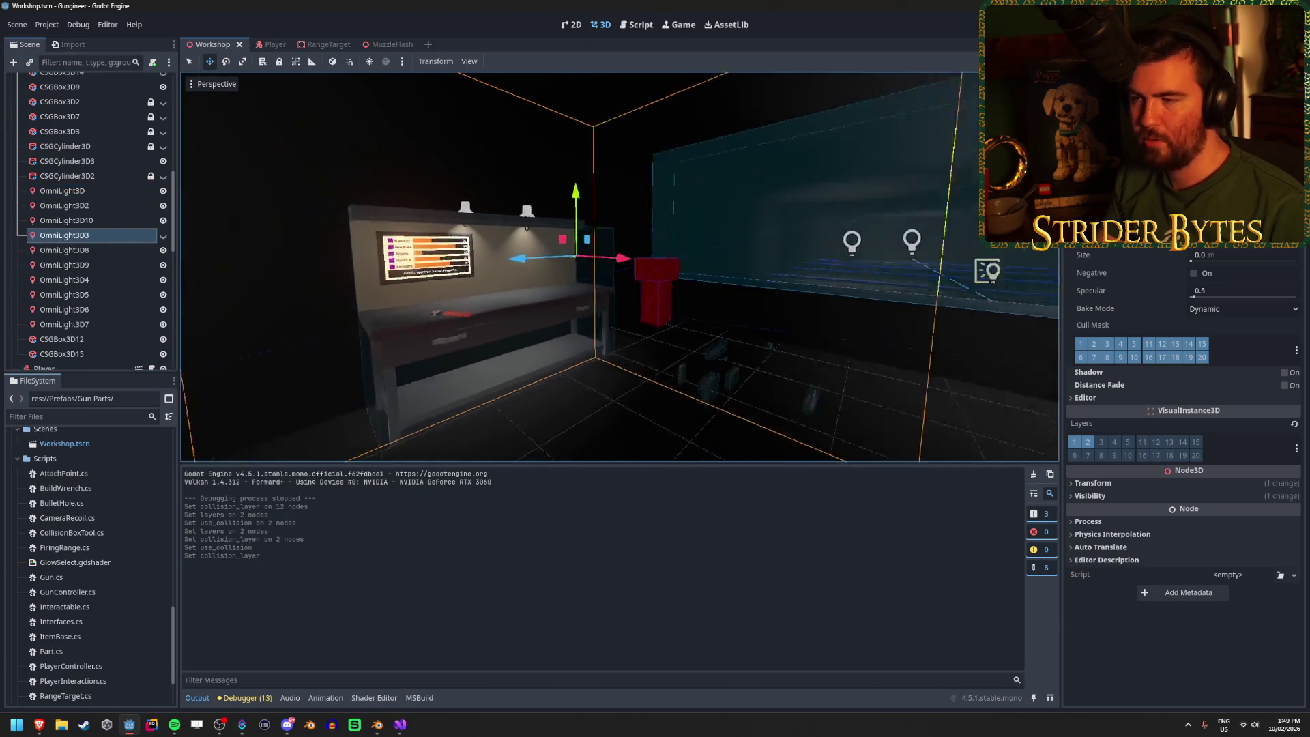
pyautogui.click(103, 236)
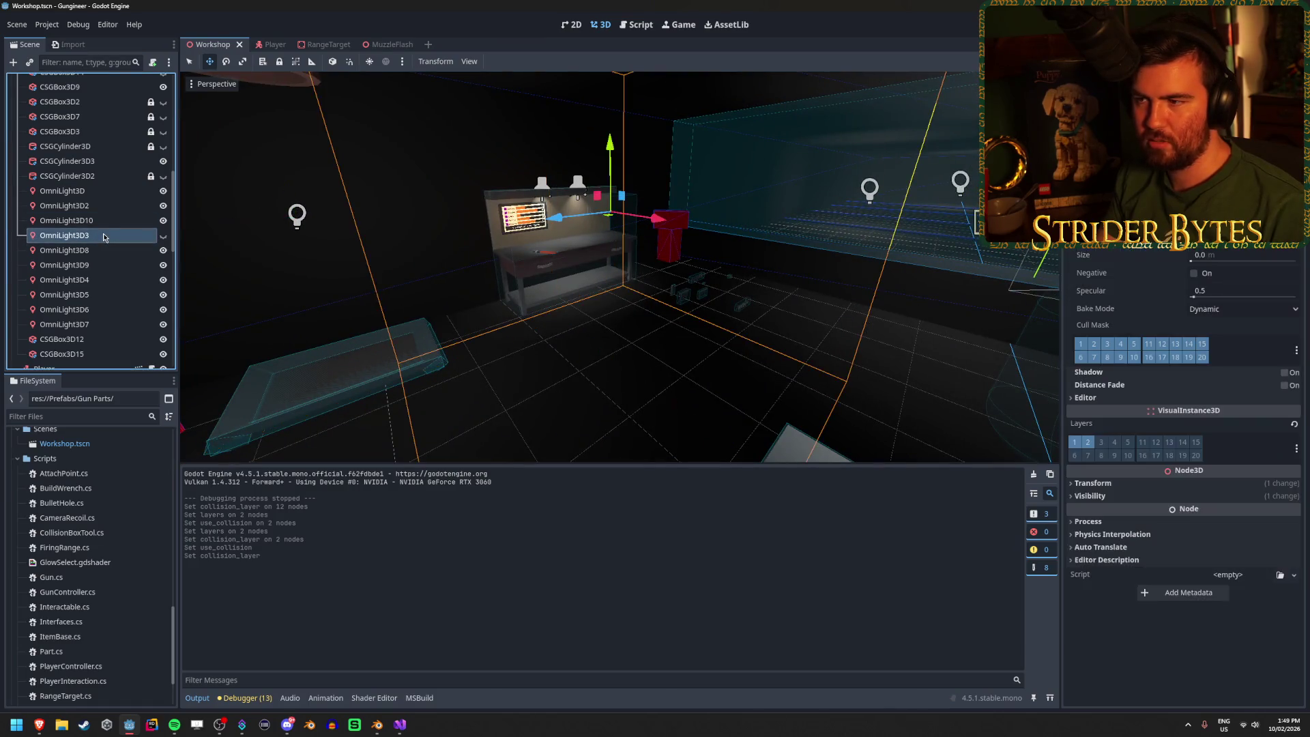
pyautogui.press('Delete')
pyautogui.press('Return')
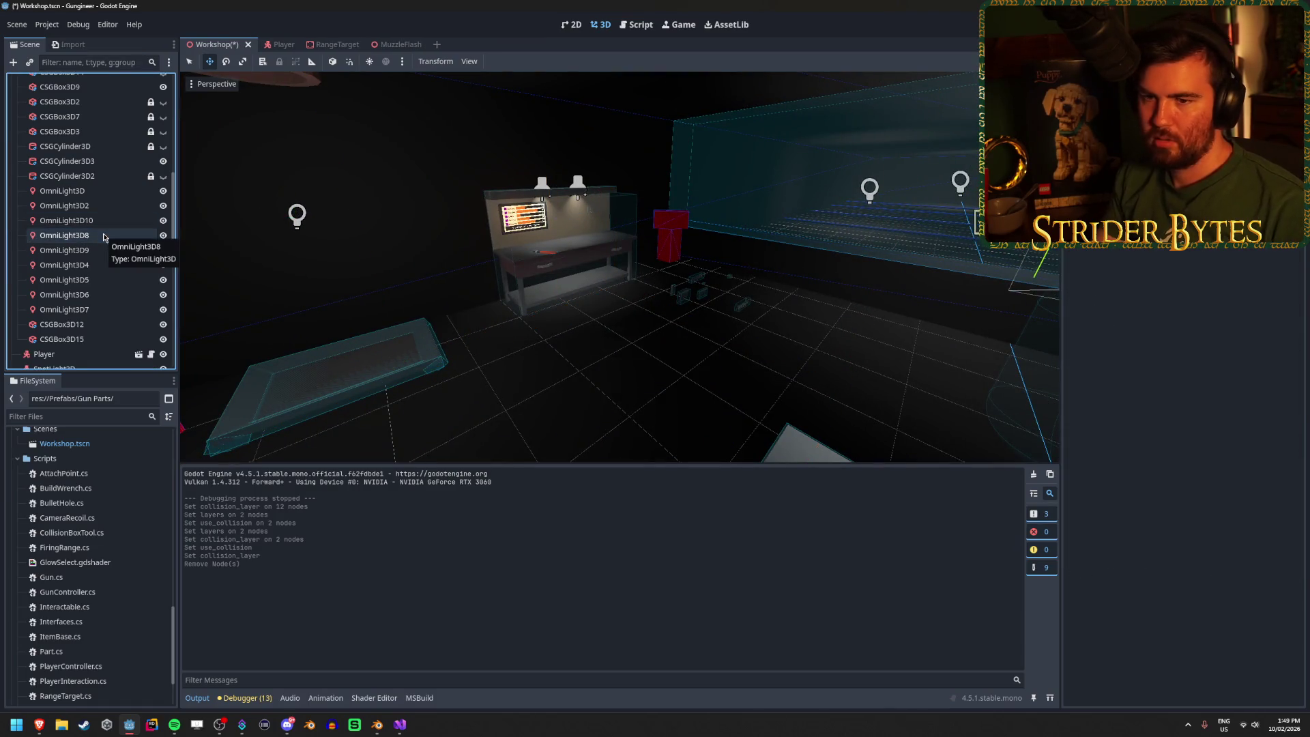
# Step: Select Chute_Money and frame the view on it
pyautogui.scroll(-3, 83, 259)
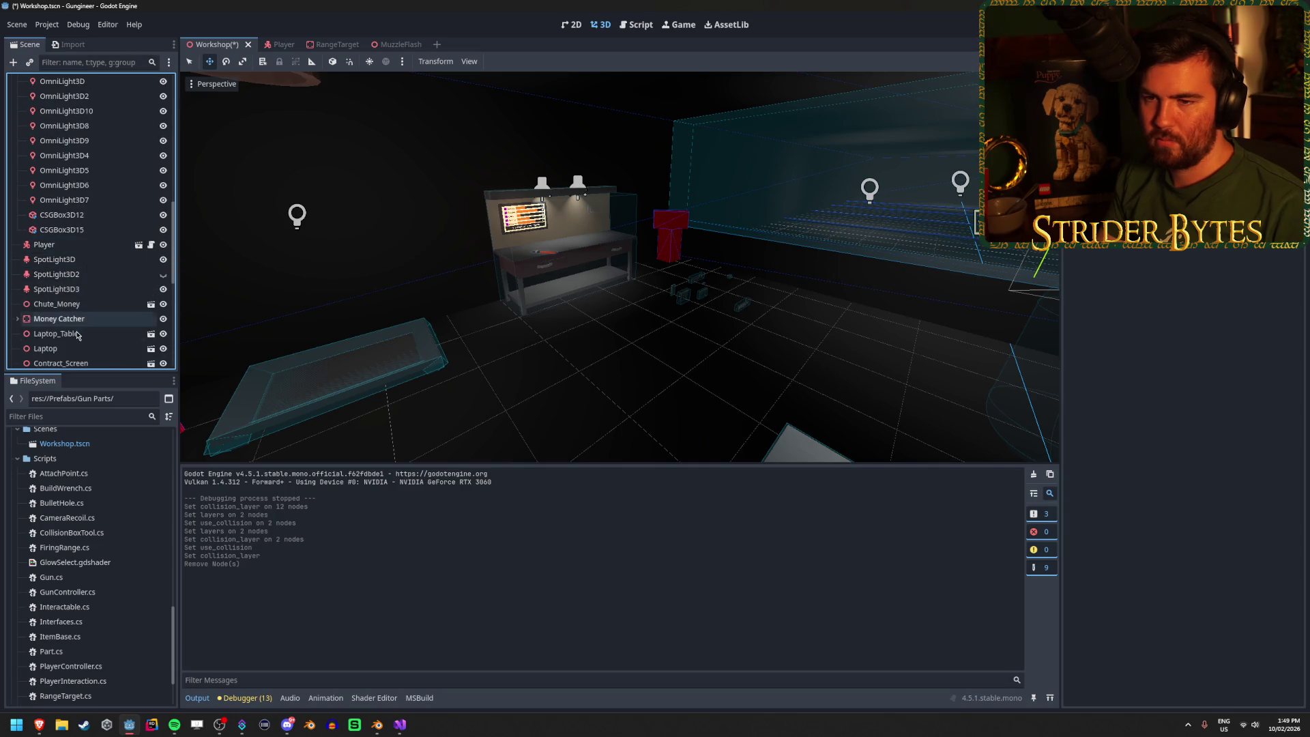
pyautogui.click(80, 305)
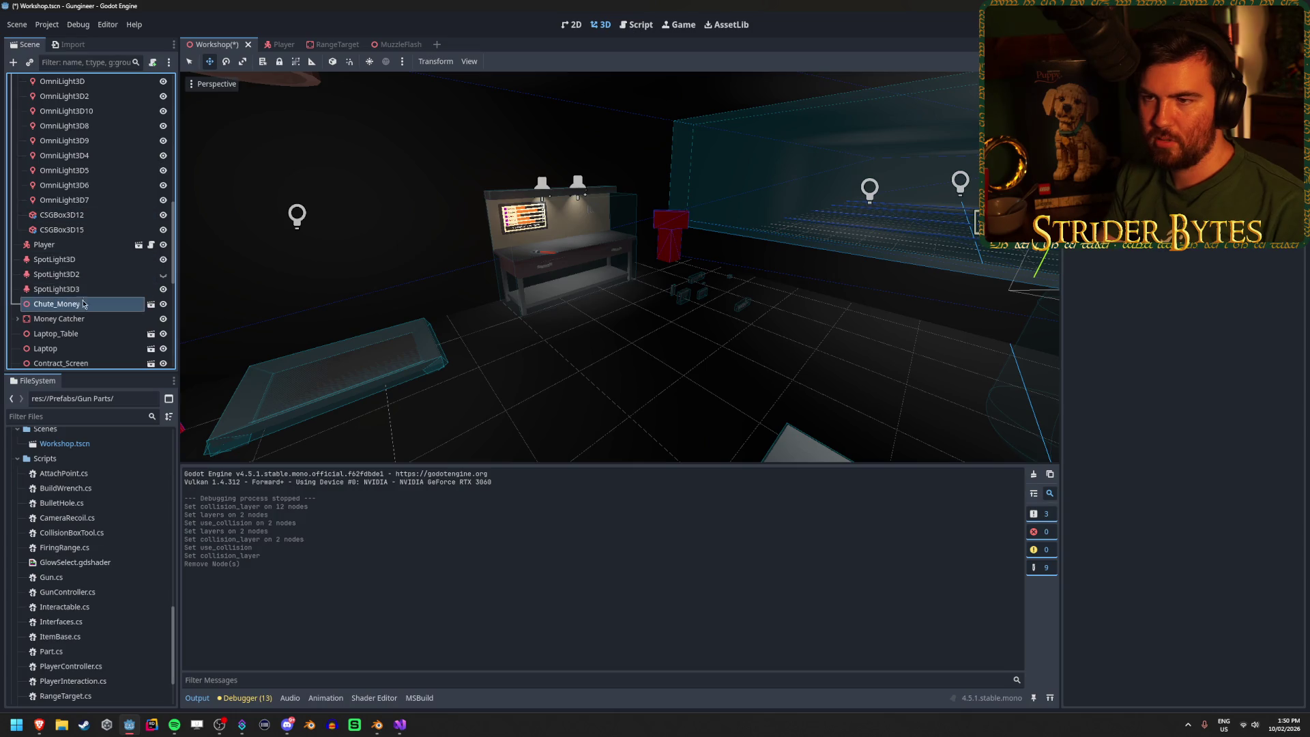
pyautogui.doubleClick(79, 305)
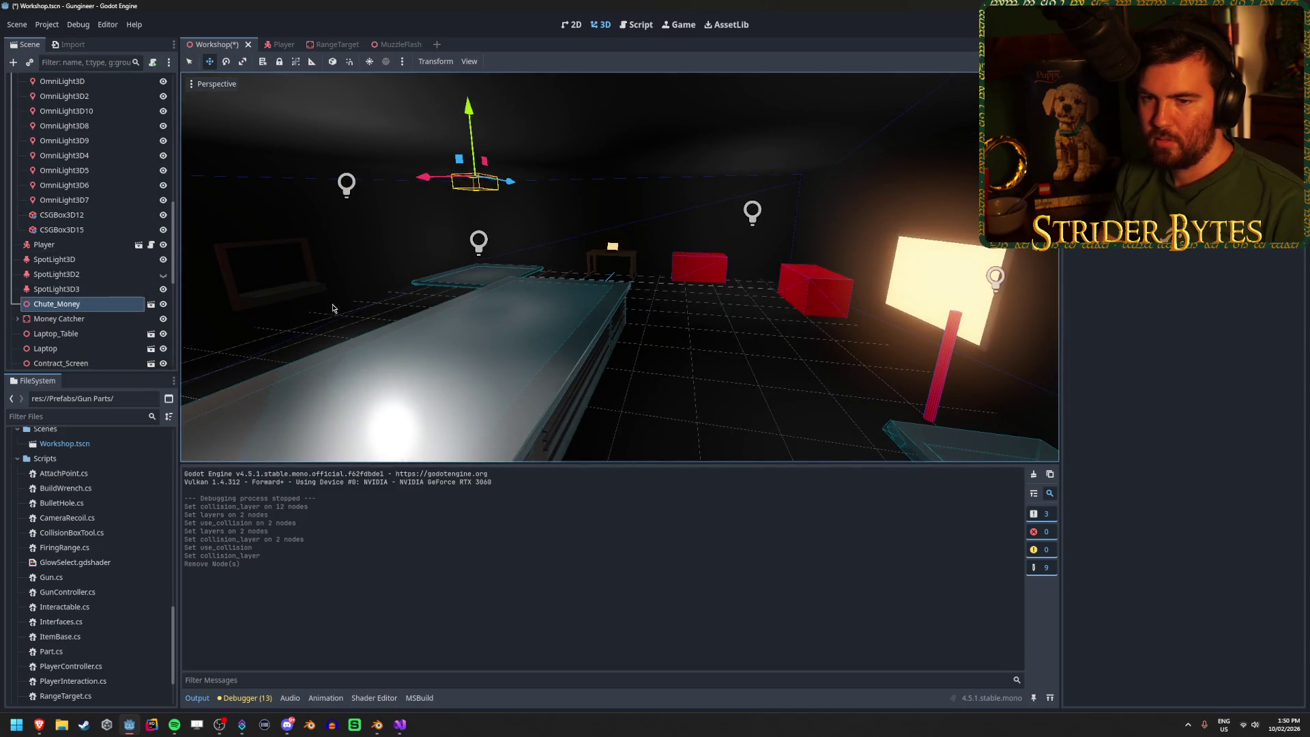
pyautogui.scroll(-5, 60, 273)
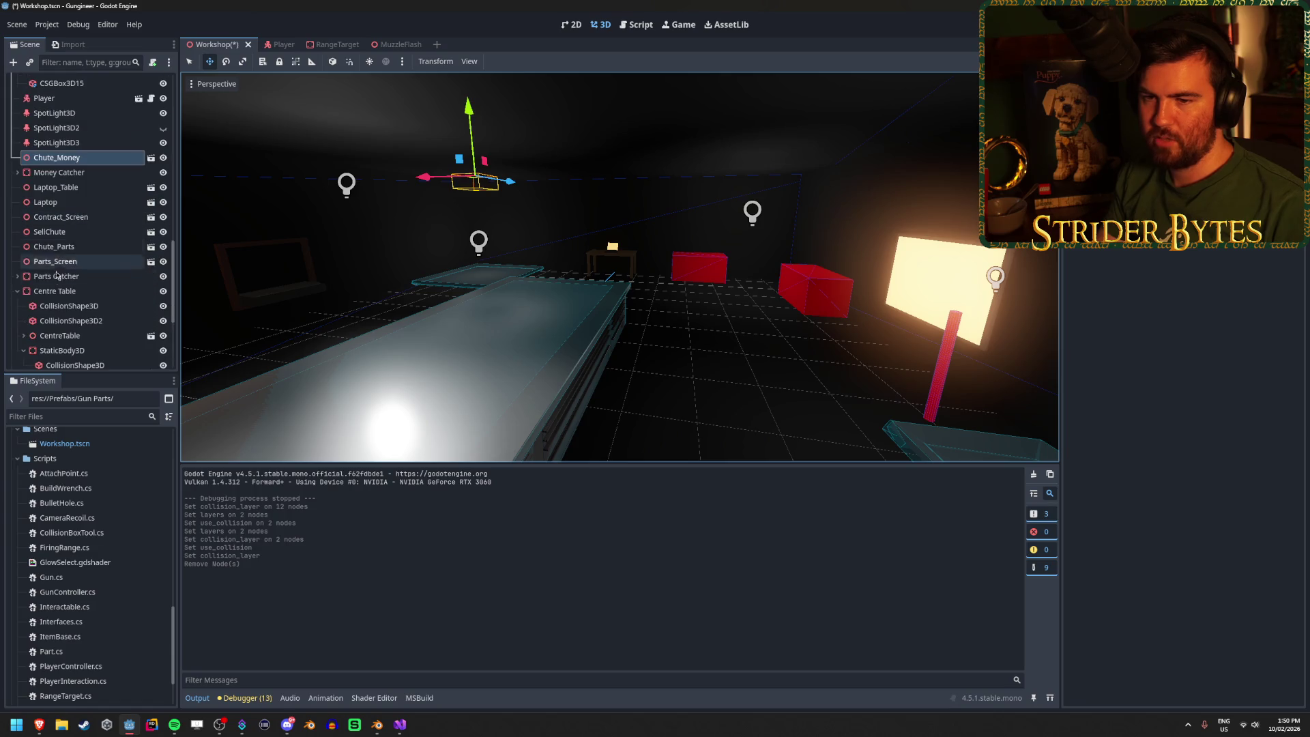
# Step: Review the collision settings of Money Catcher, Sight_M4A1 and the Firing Range Invisible Wall
pyautogui.click(17, 291)
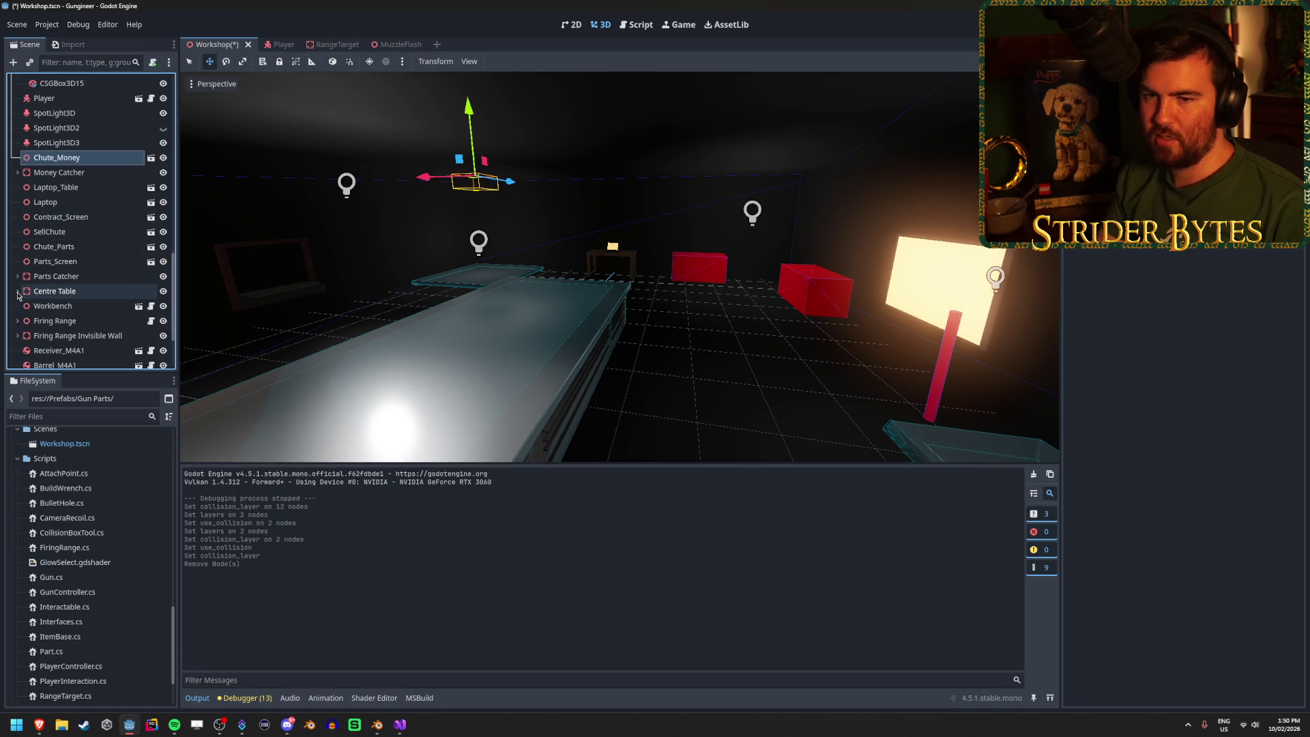
pyautogui.keyDown('shift'); pyautogui.click(97, 277); pyautogui.keyUp('shift')
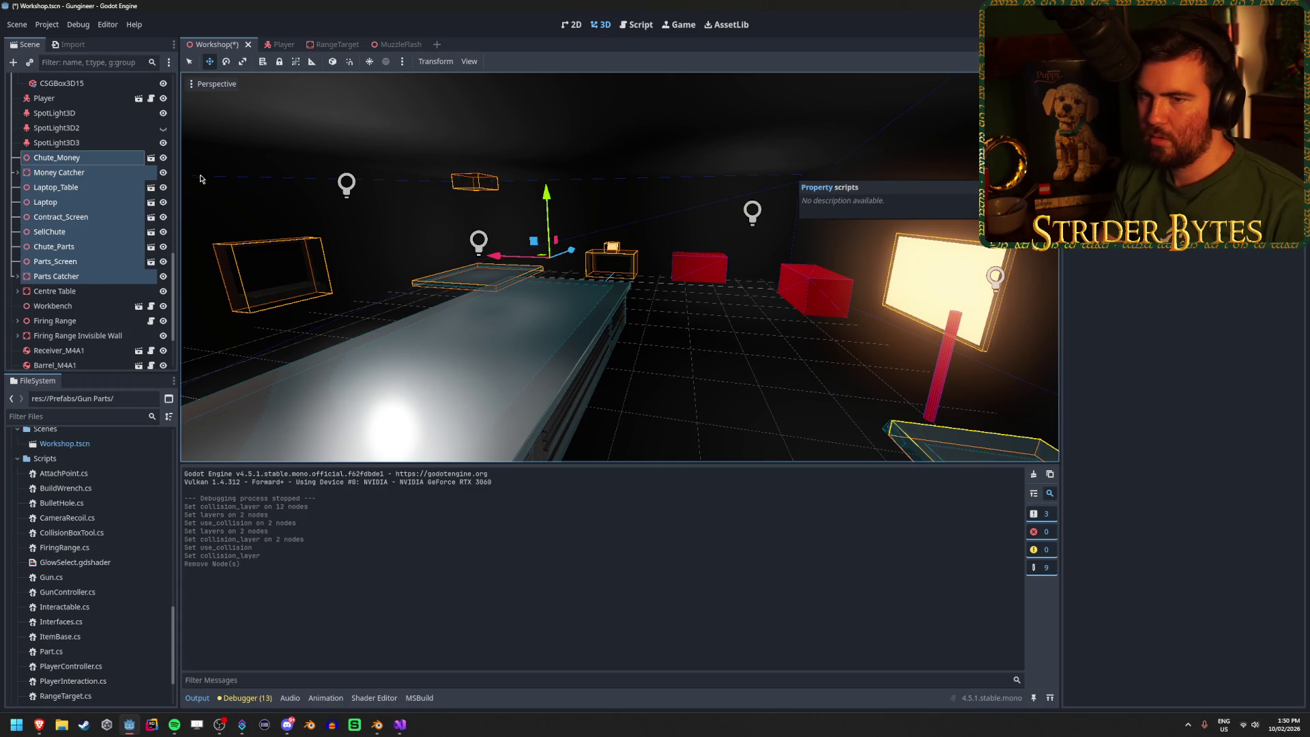
pyautogui.click(100, 189)
pyautogui.click(96, 174)
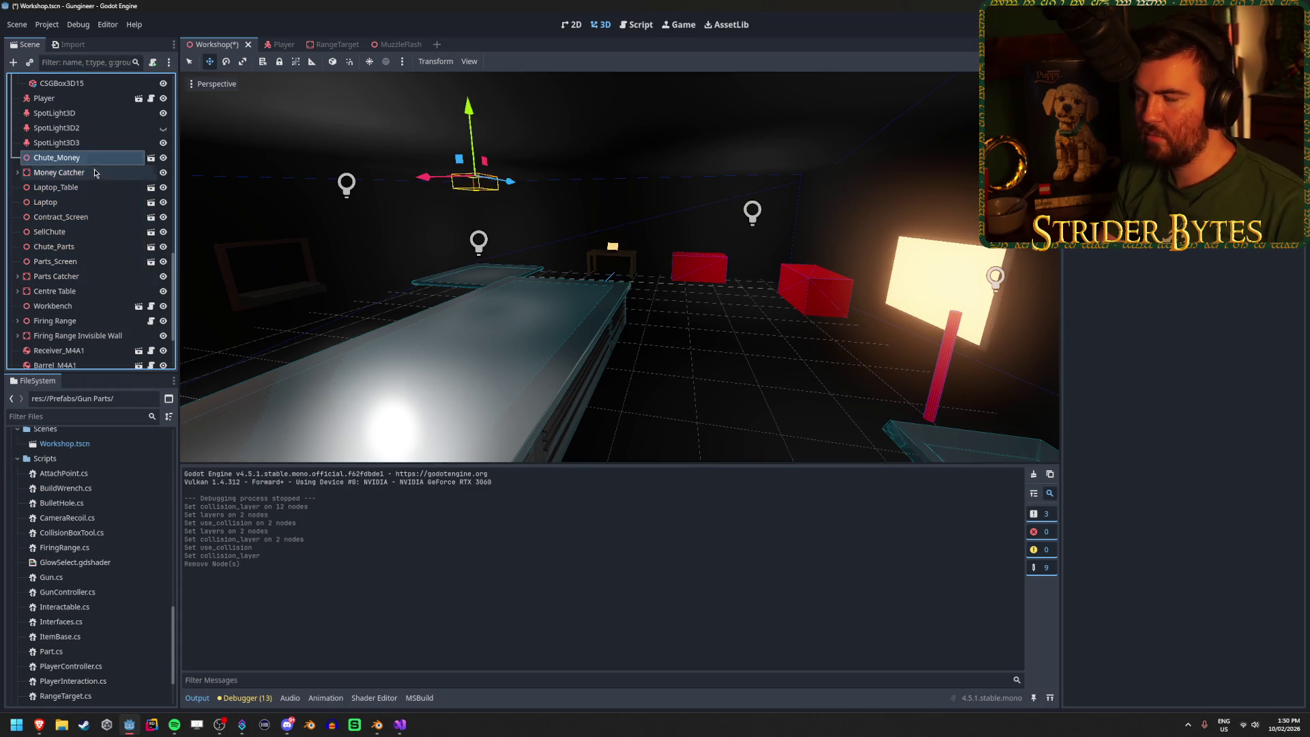
pyautogui.click(98, 158)
pyautogui.click(99, 173)
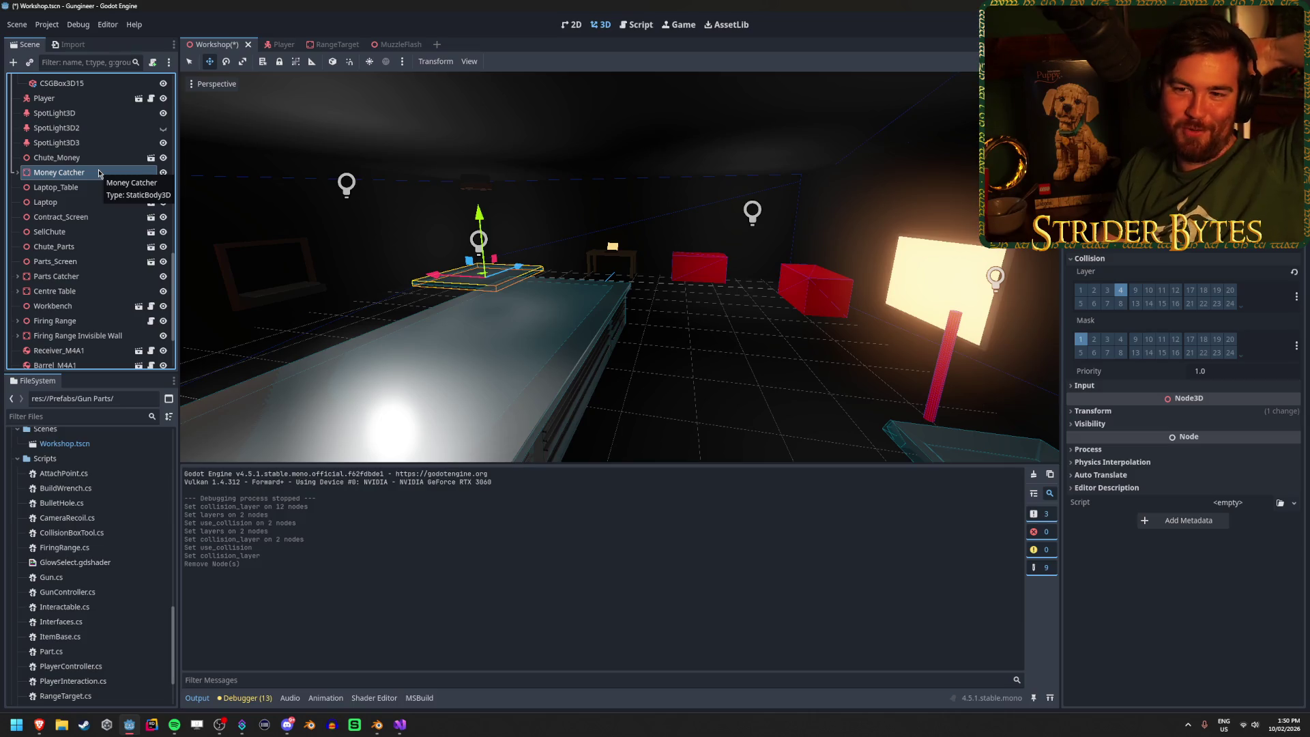
pyautogui.scroll(-3, 99, 173)
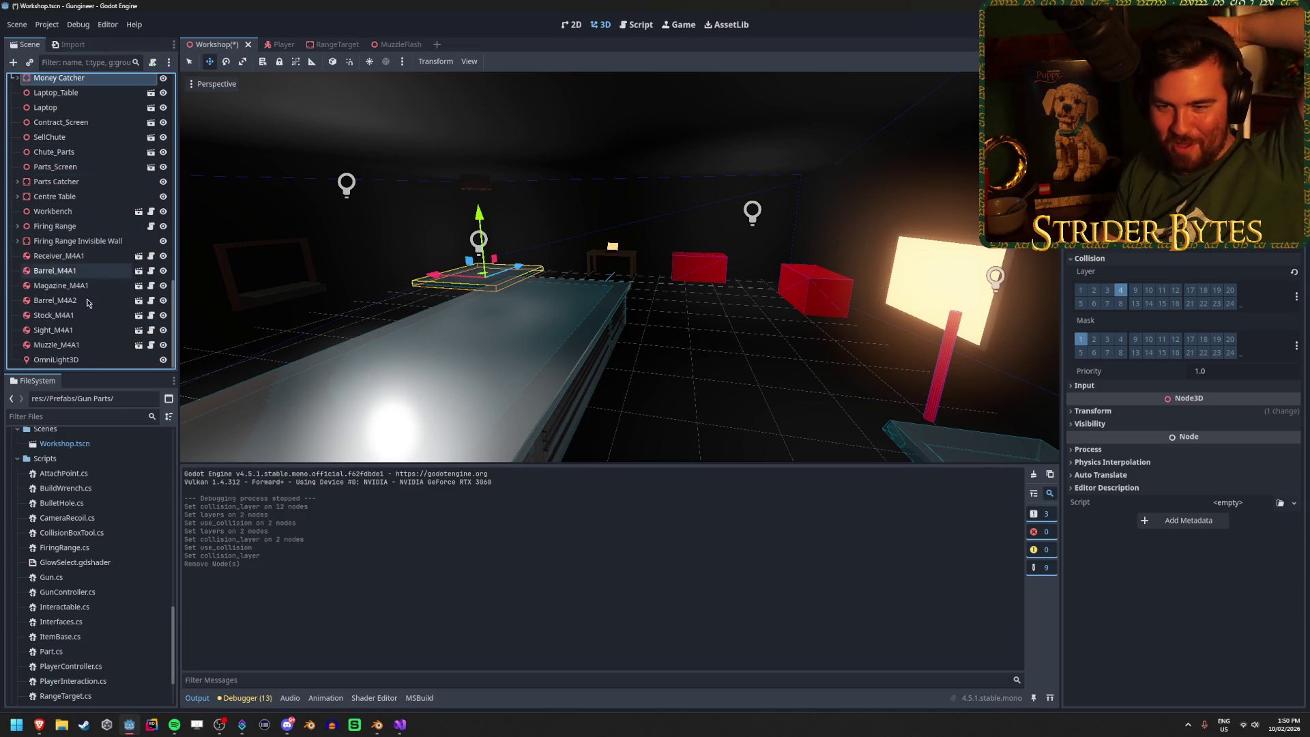
pyautogui.click(89, 331)
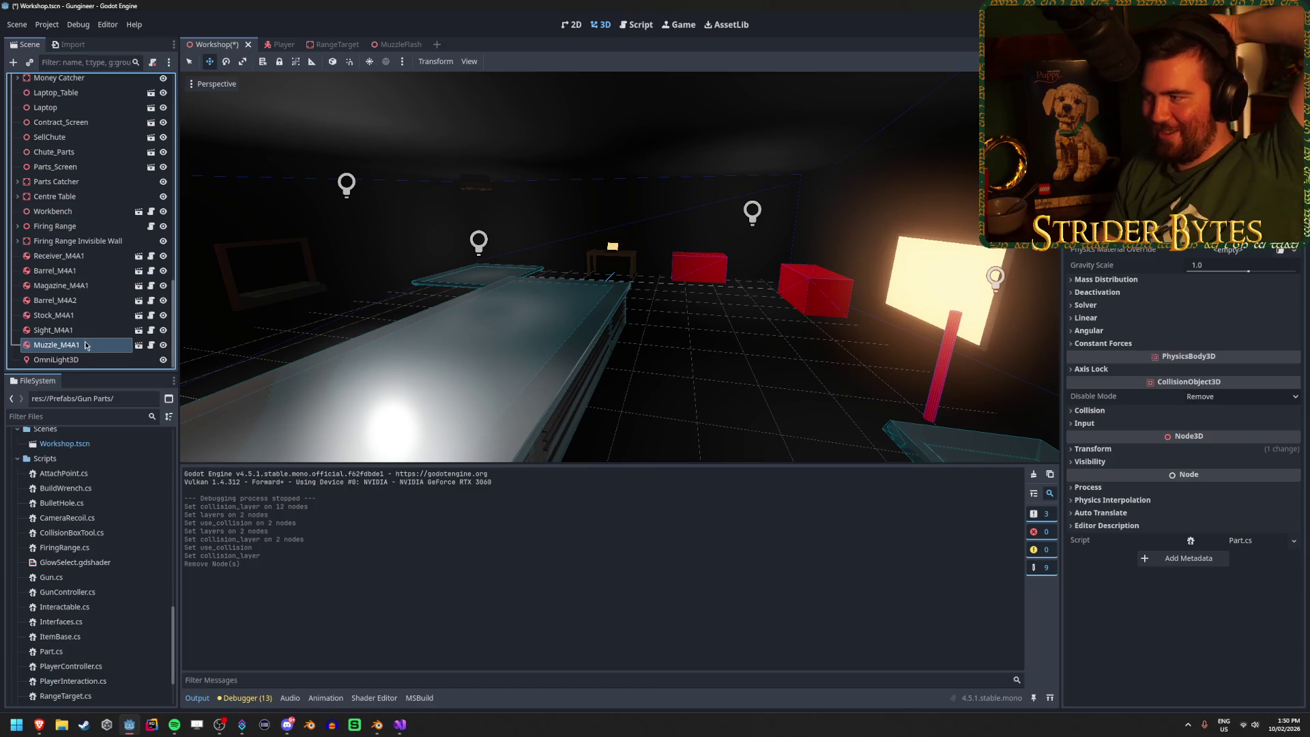
pyautogui.click(90, 239)
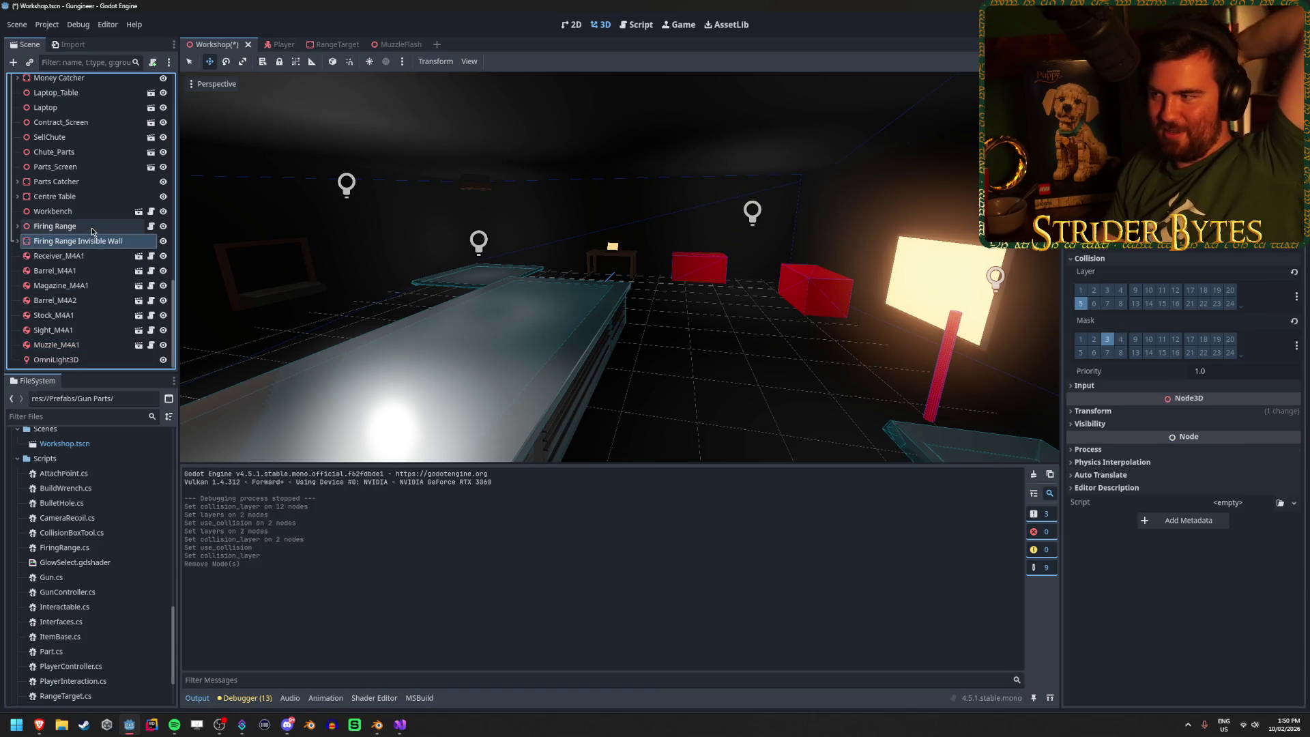
# Step: Add the RangeTarget to collision layer 4, then save and run the game with F5
pyautogui.click(315, 43)
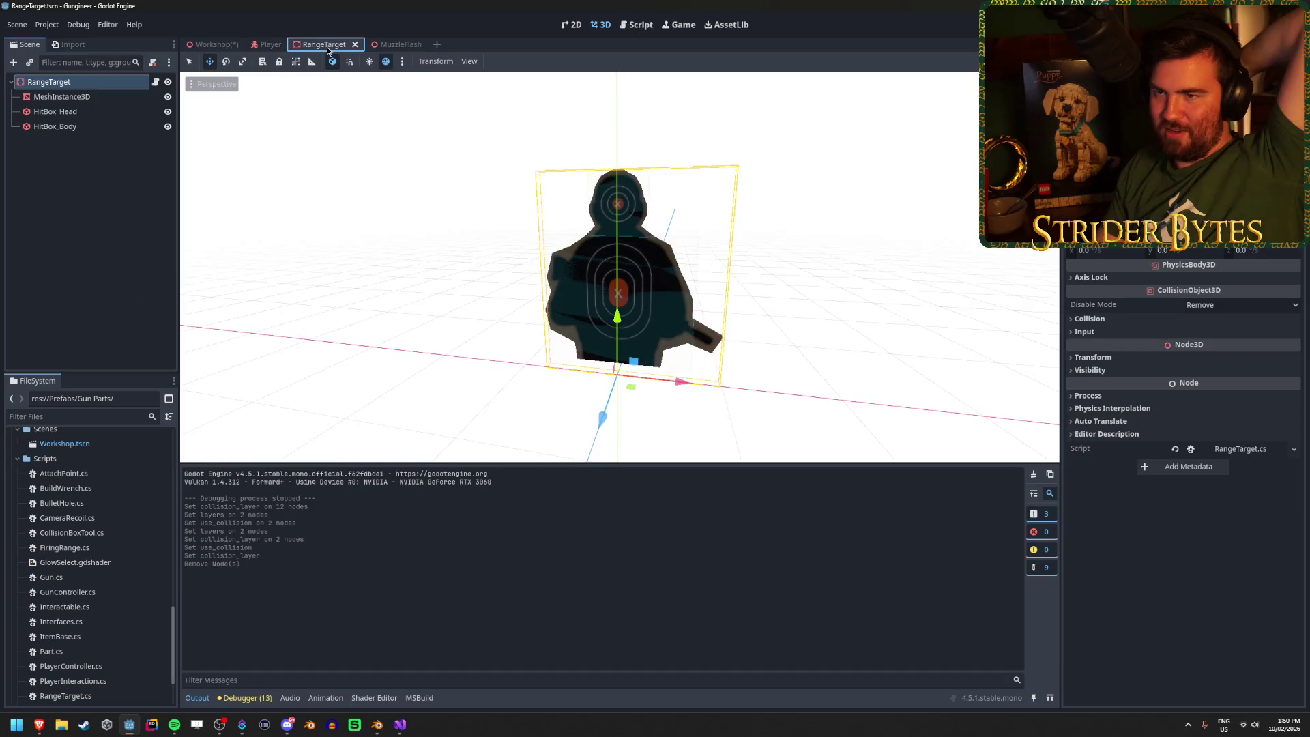
pyautogui.click(1135, 322)
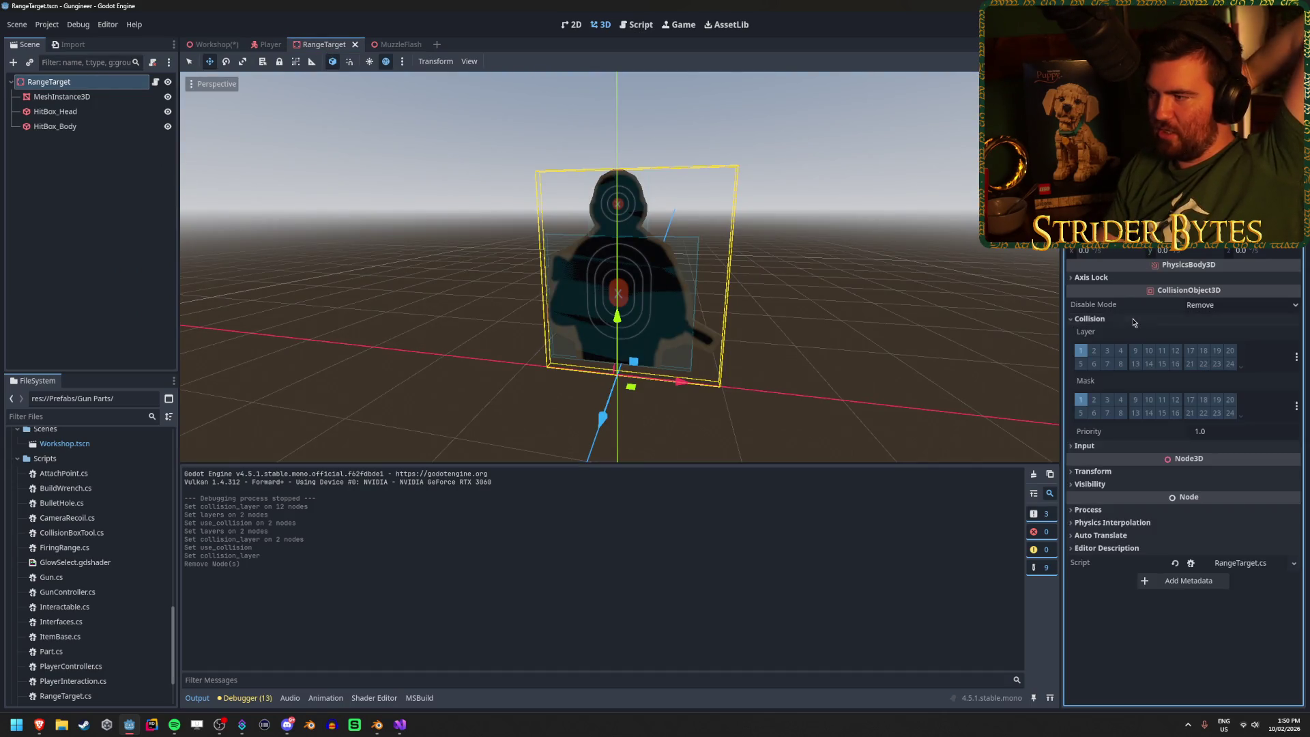
pyautogui.click(1121, 350)
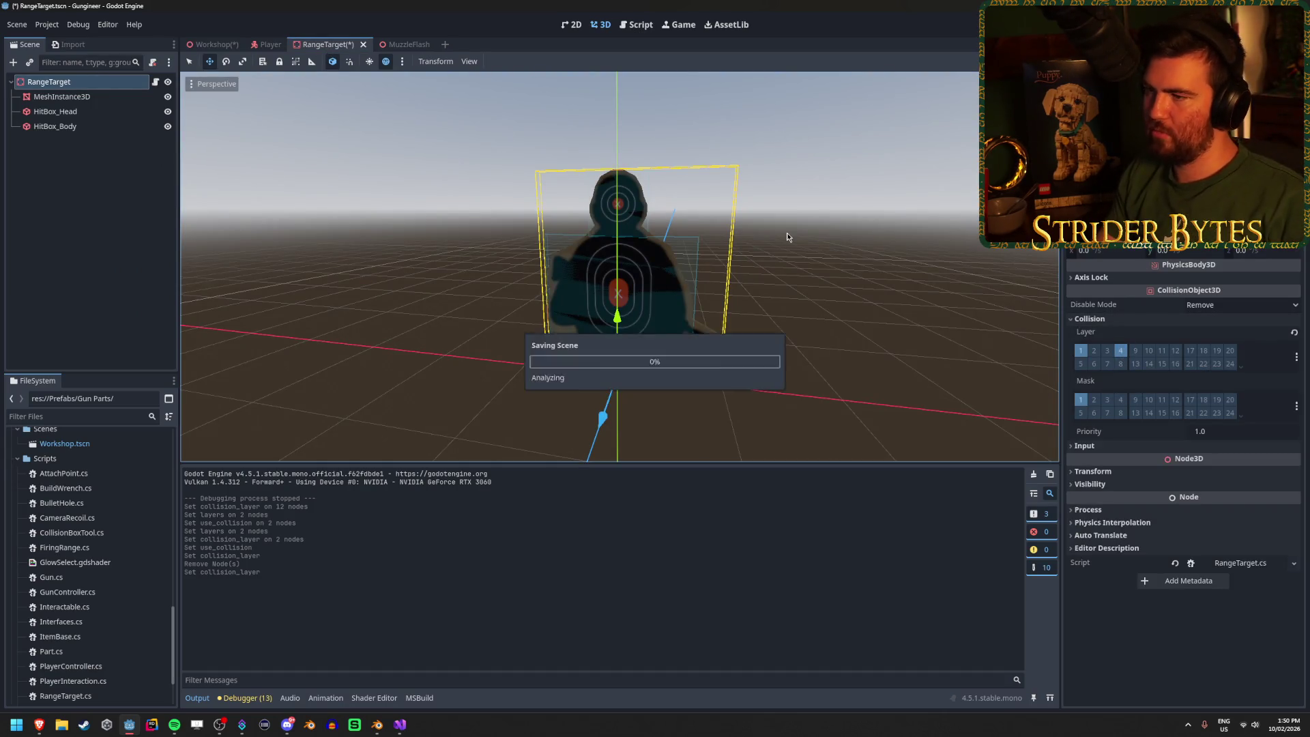
pyautogui.press('F5')
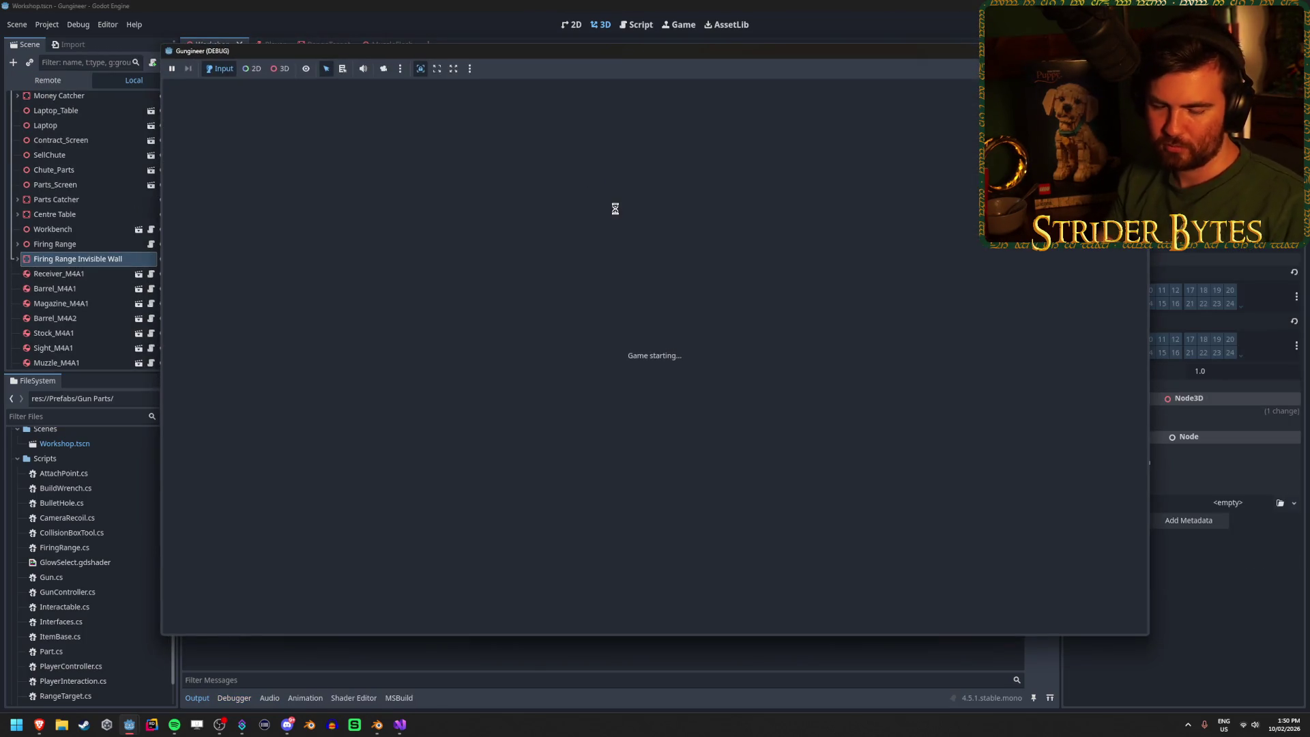
# Step: Walk up to the workbench in game and switch to the assembled rifle
pyautogui.press('w')
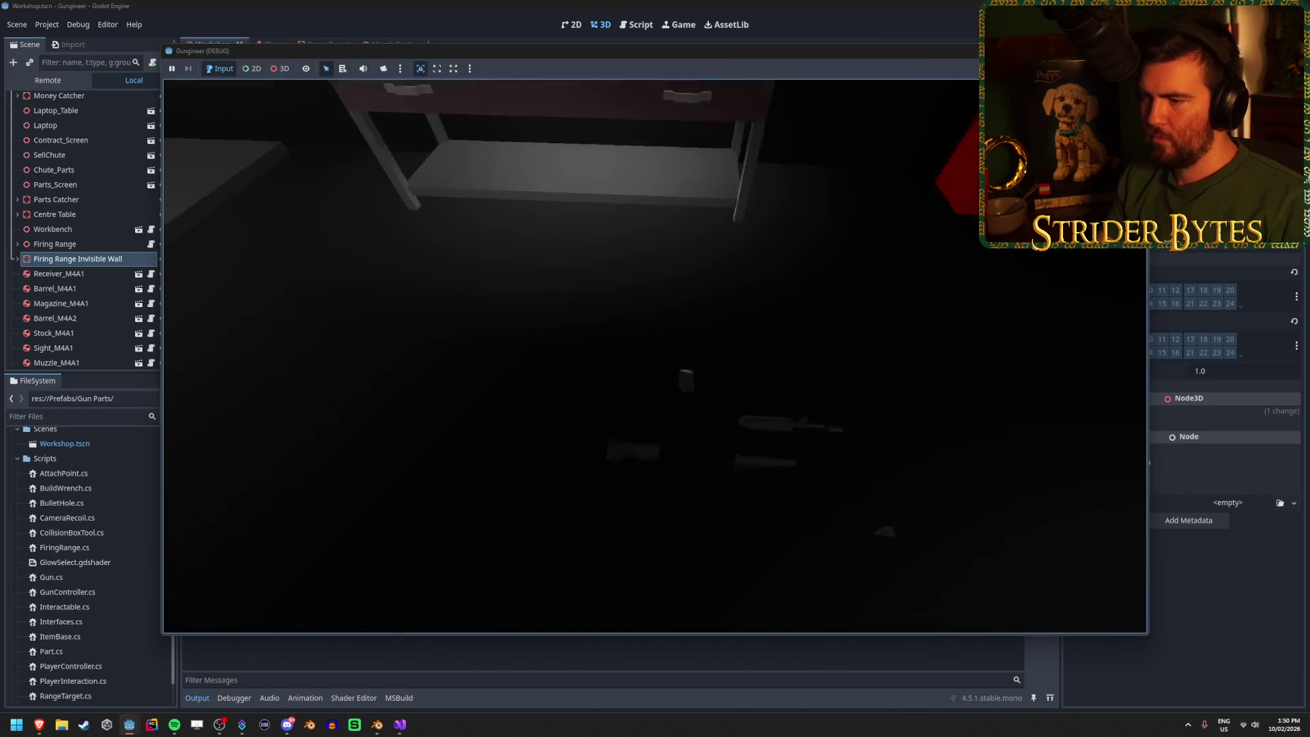
pyautogui.press('s')
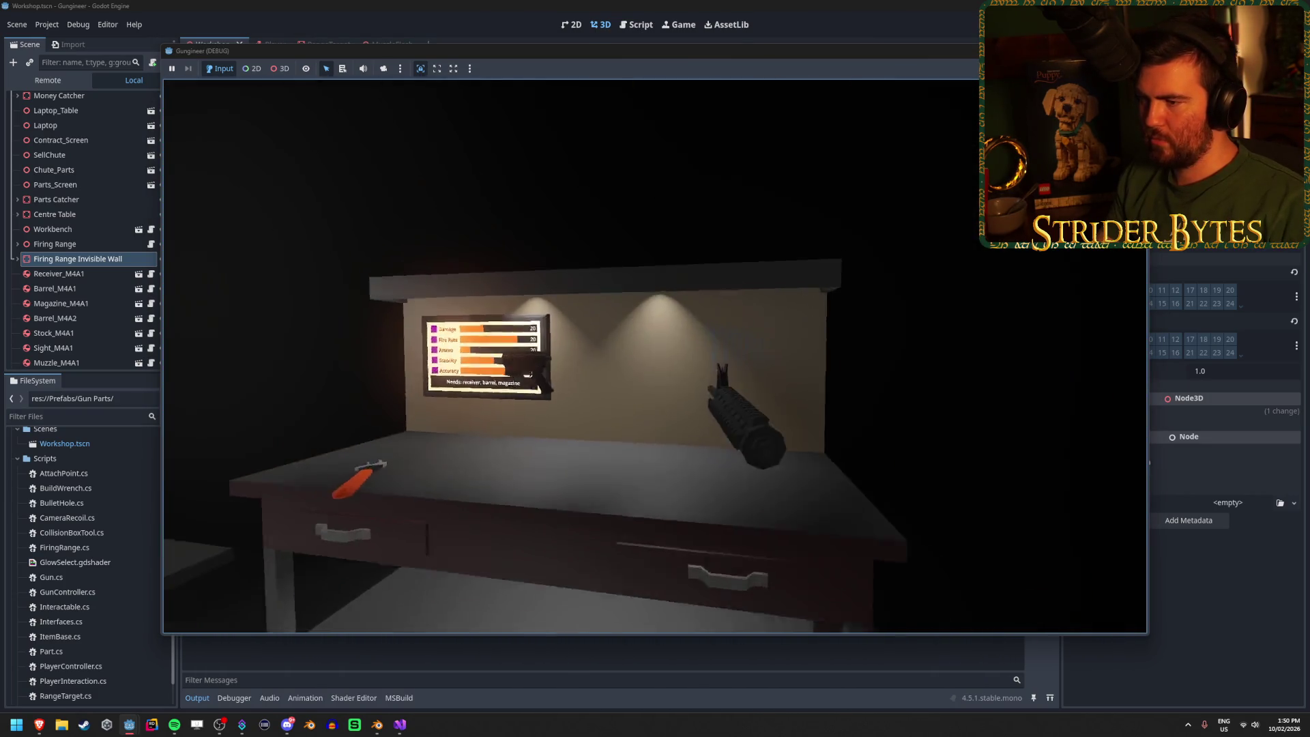
pyautogui.press('w')
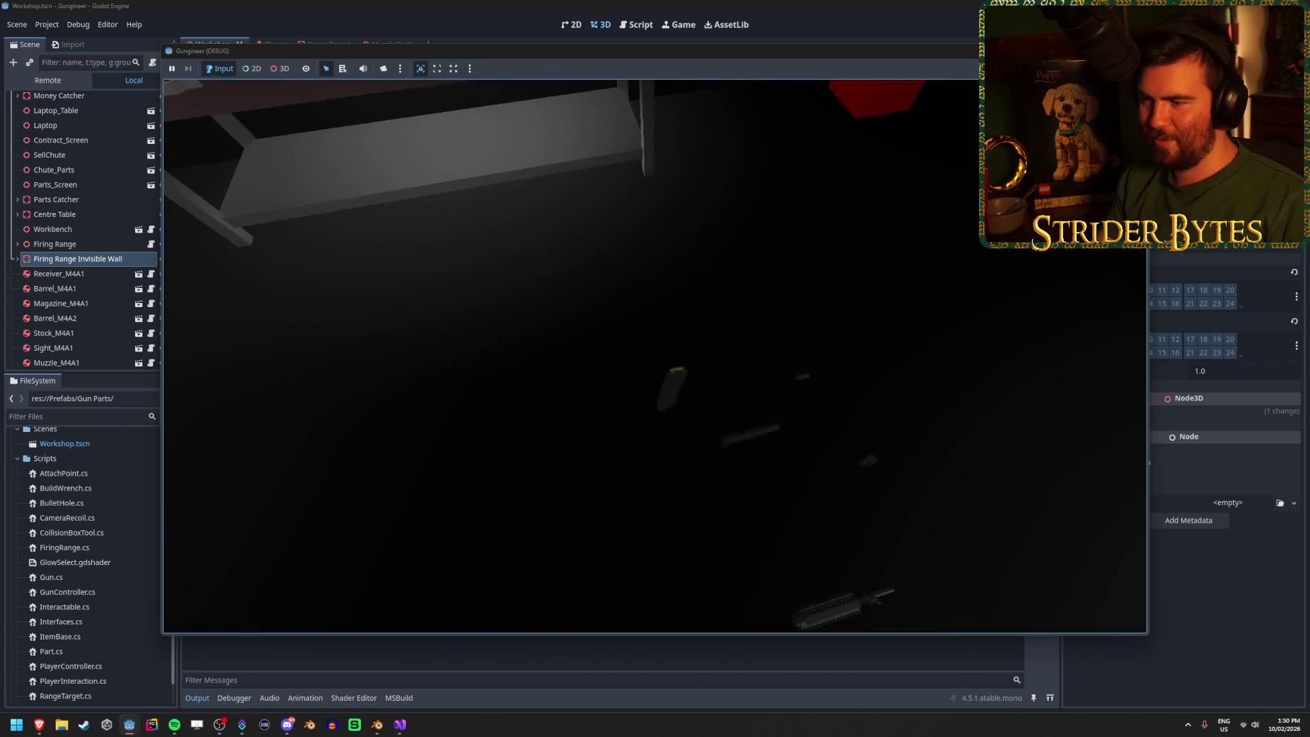
pyautogui.press('w')
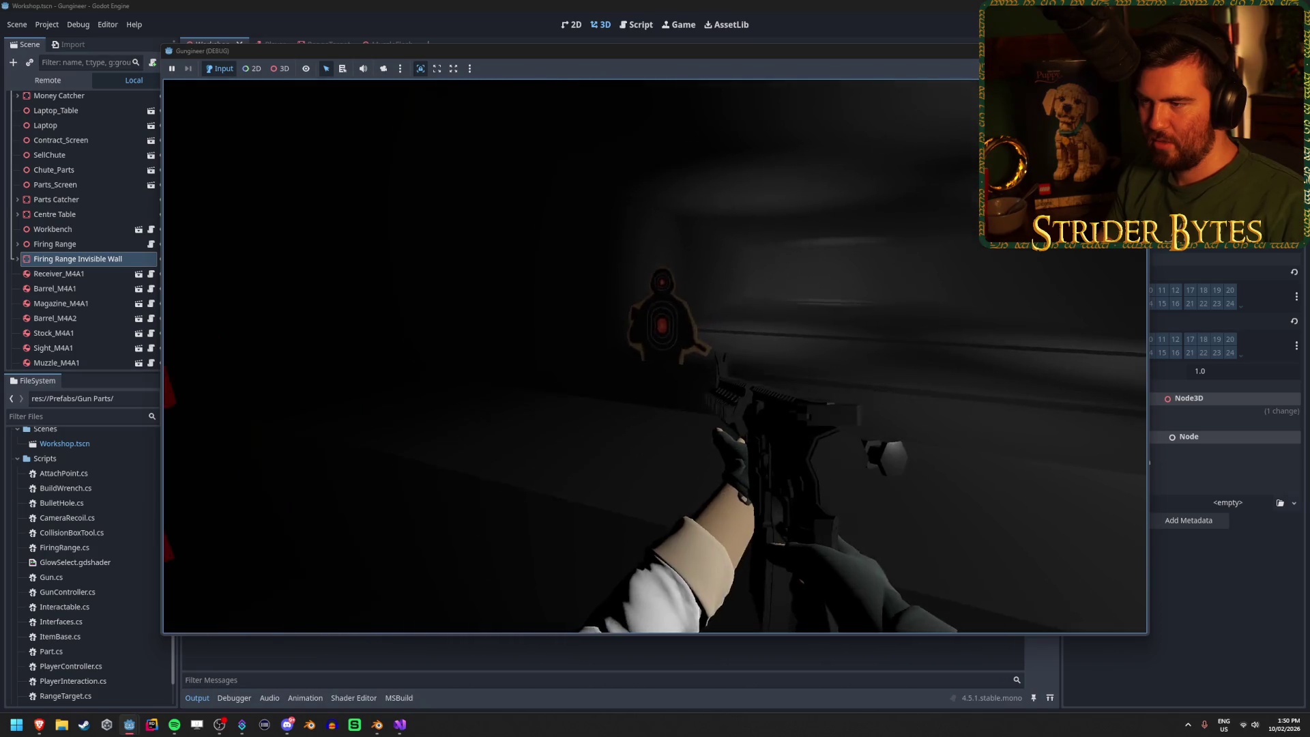
# Step: Fire repeatedly across the workbench table, leaving bullet holes on its top
pyautogui.click(655, 357)
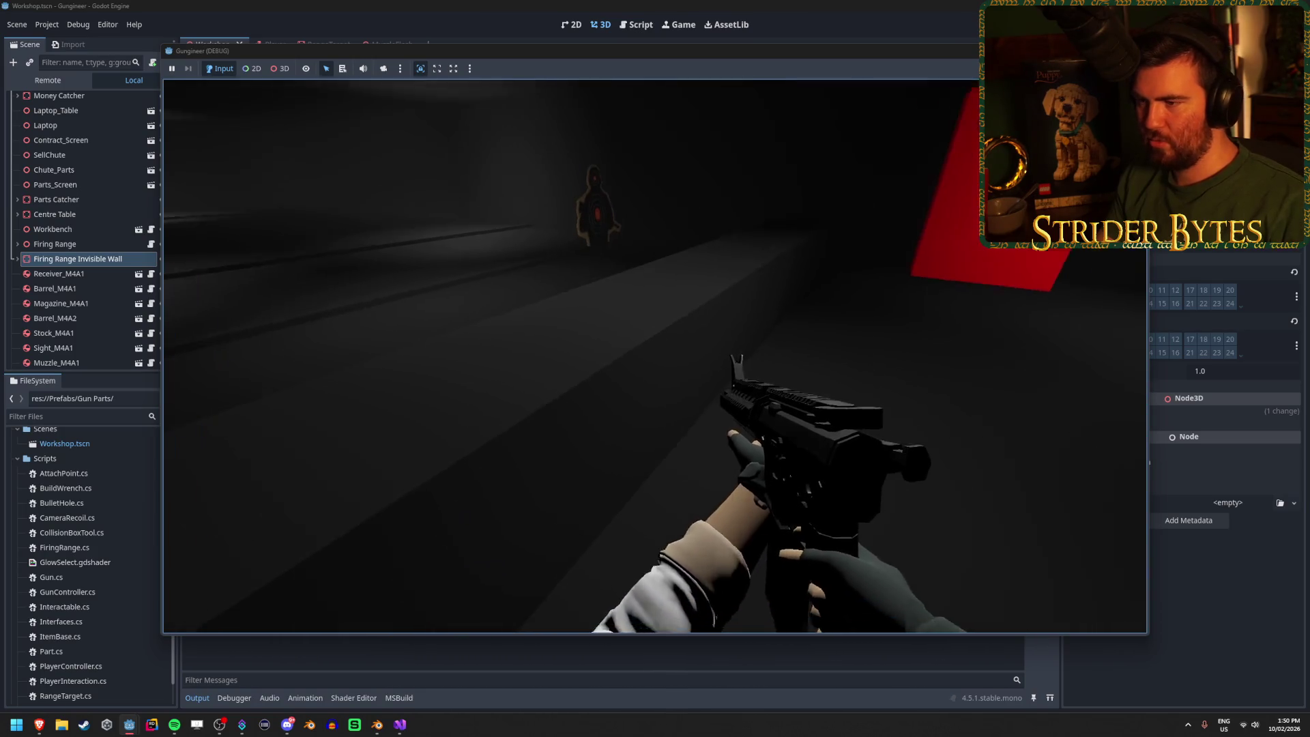
pyautogui.click(655, 356)
pyautogui.click(655, 369)
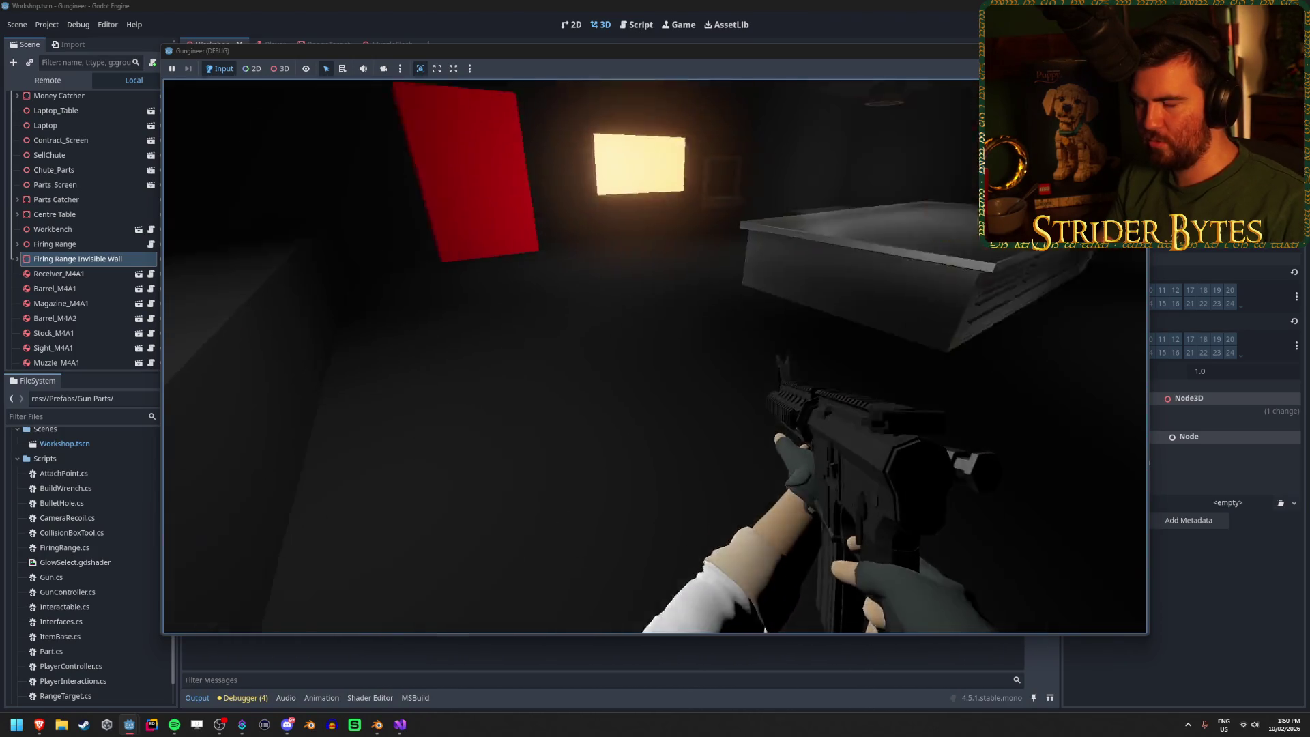
pyautogui.click(655, 369)
pyautogui.click(655, 369)
pyautogui.click(655, 368)
pyautogui.click(655, 368)
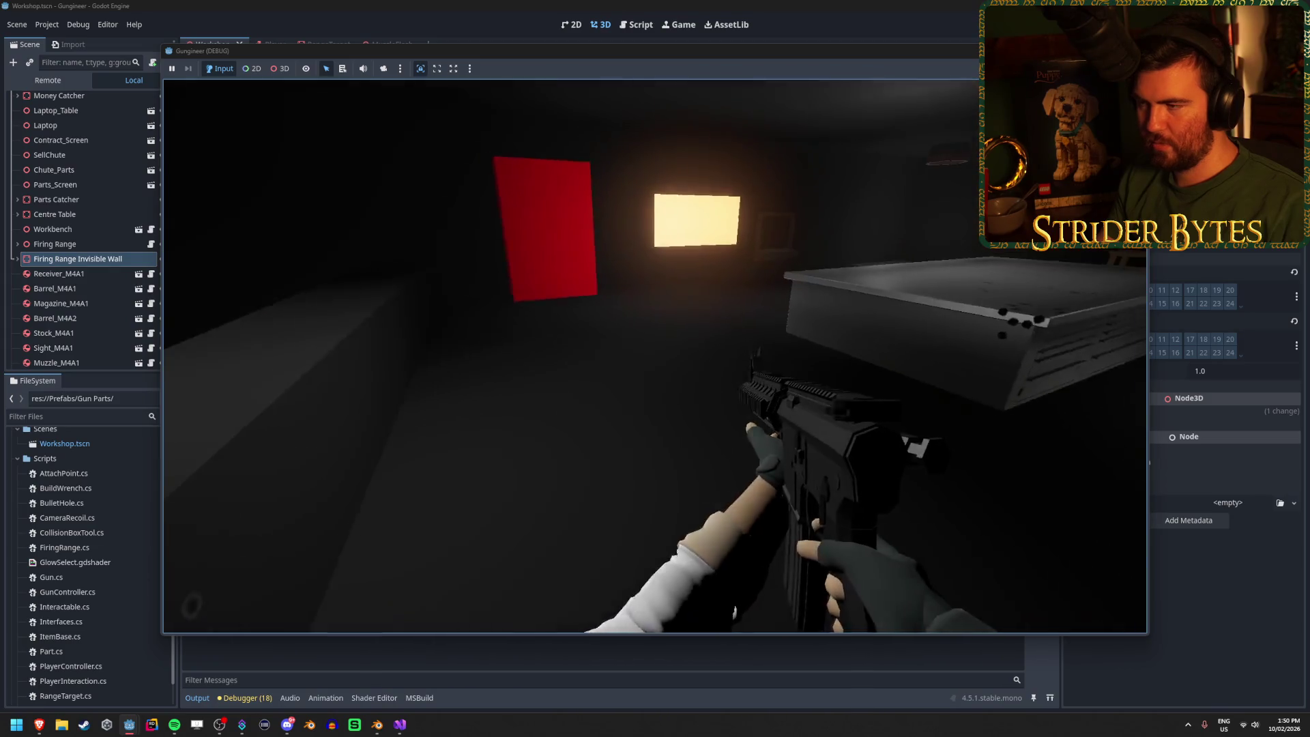
# Step: Shoot the workbench and pepper the red block densely with bullet holes
pyautogui.click(655, 357)
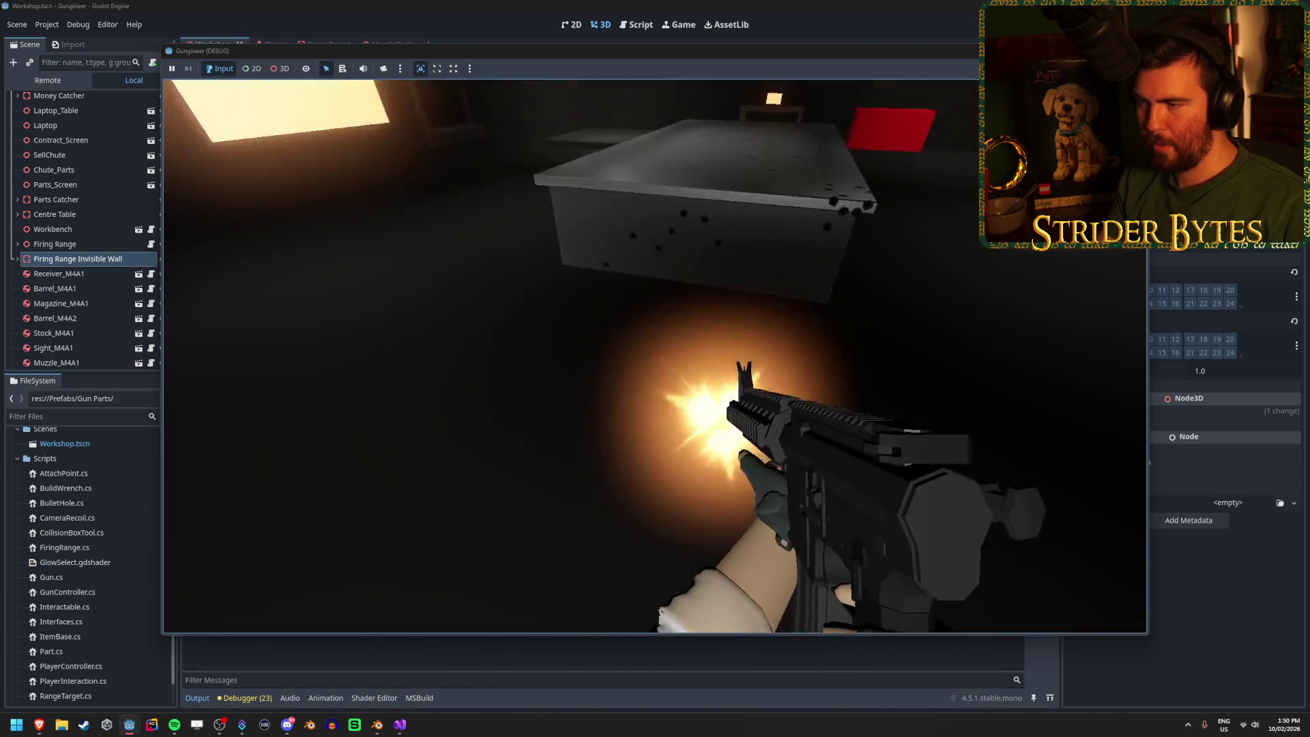
pyautogui.click(655, 356)
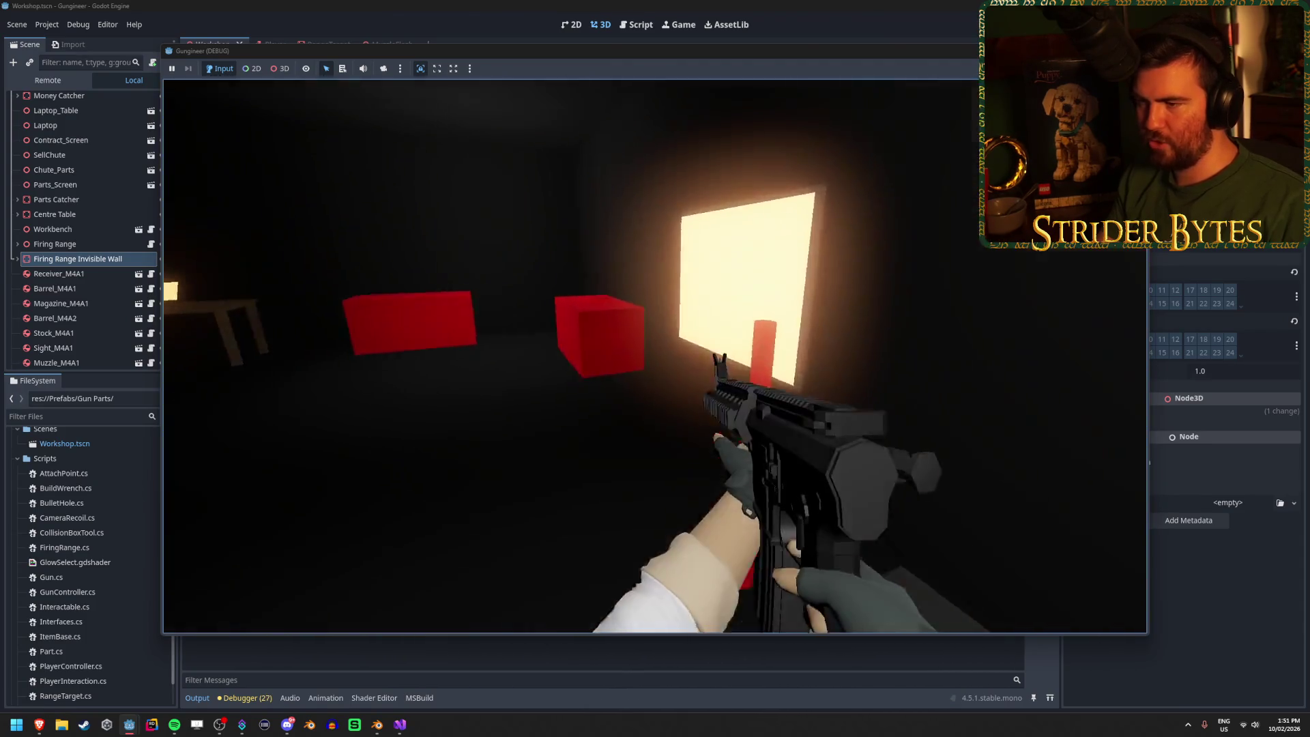
pyautogui.click(655, 356)
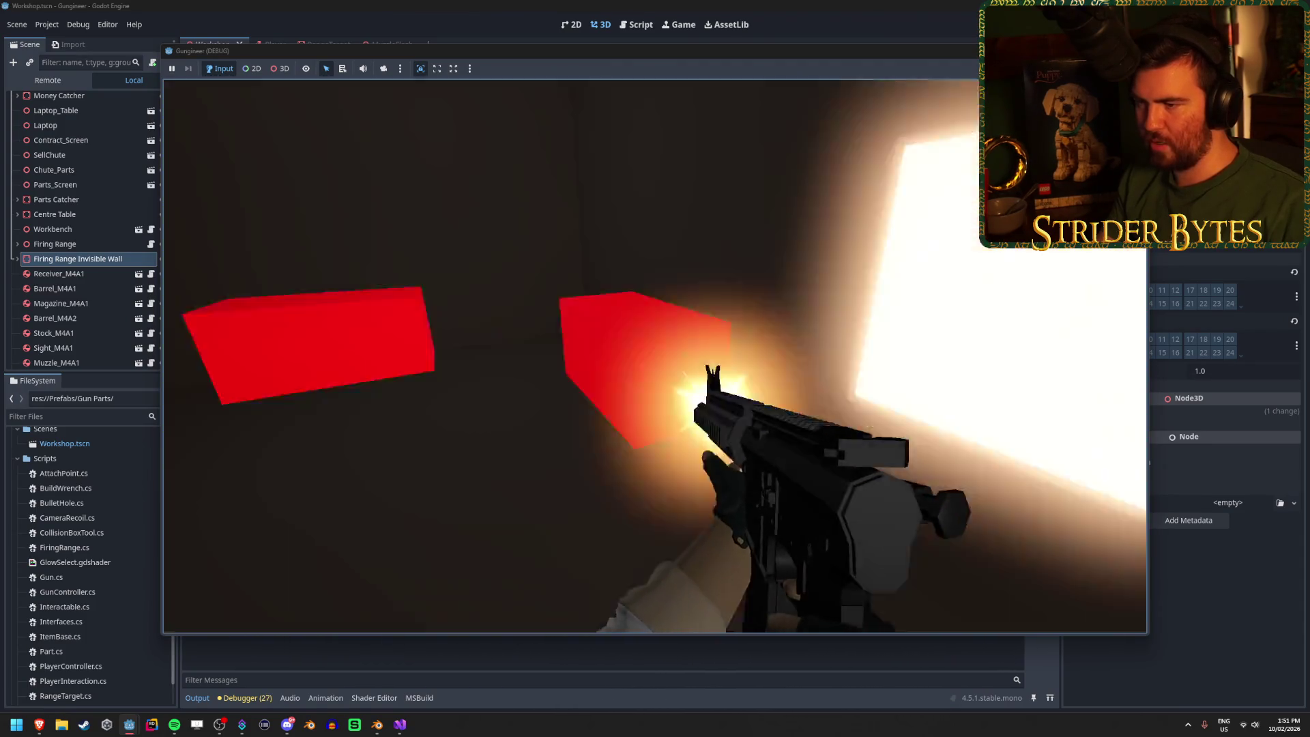
pyautogui.click(655, 356)
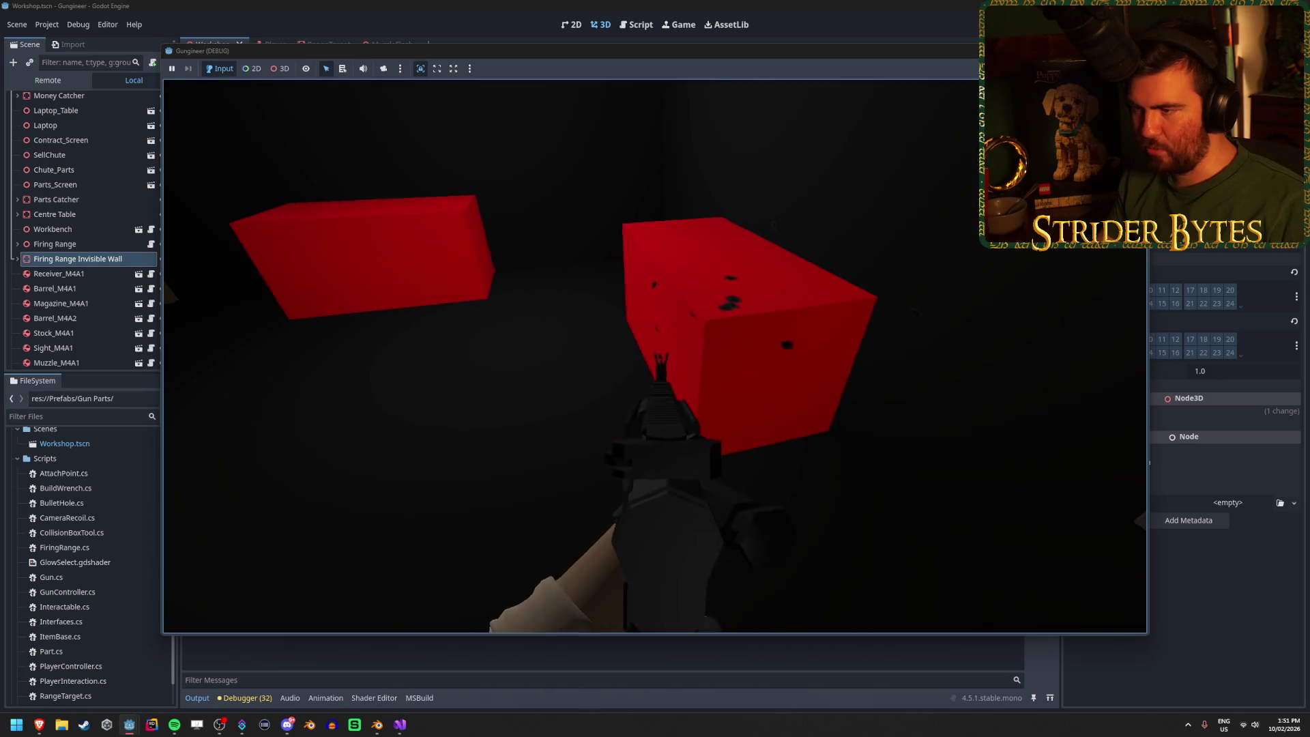
pyautogui.click(655, 356)
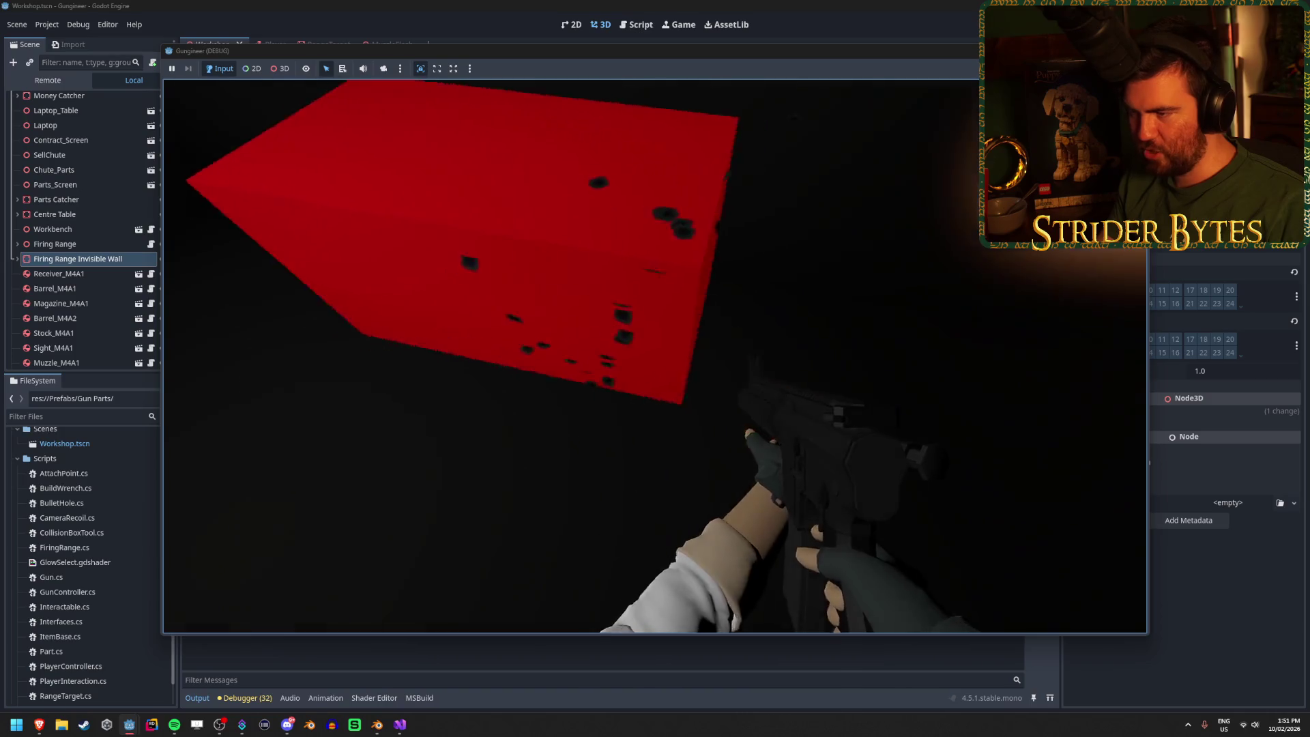
pyautogui.click(655, 357)
pyautogui.click(655, 356)
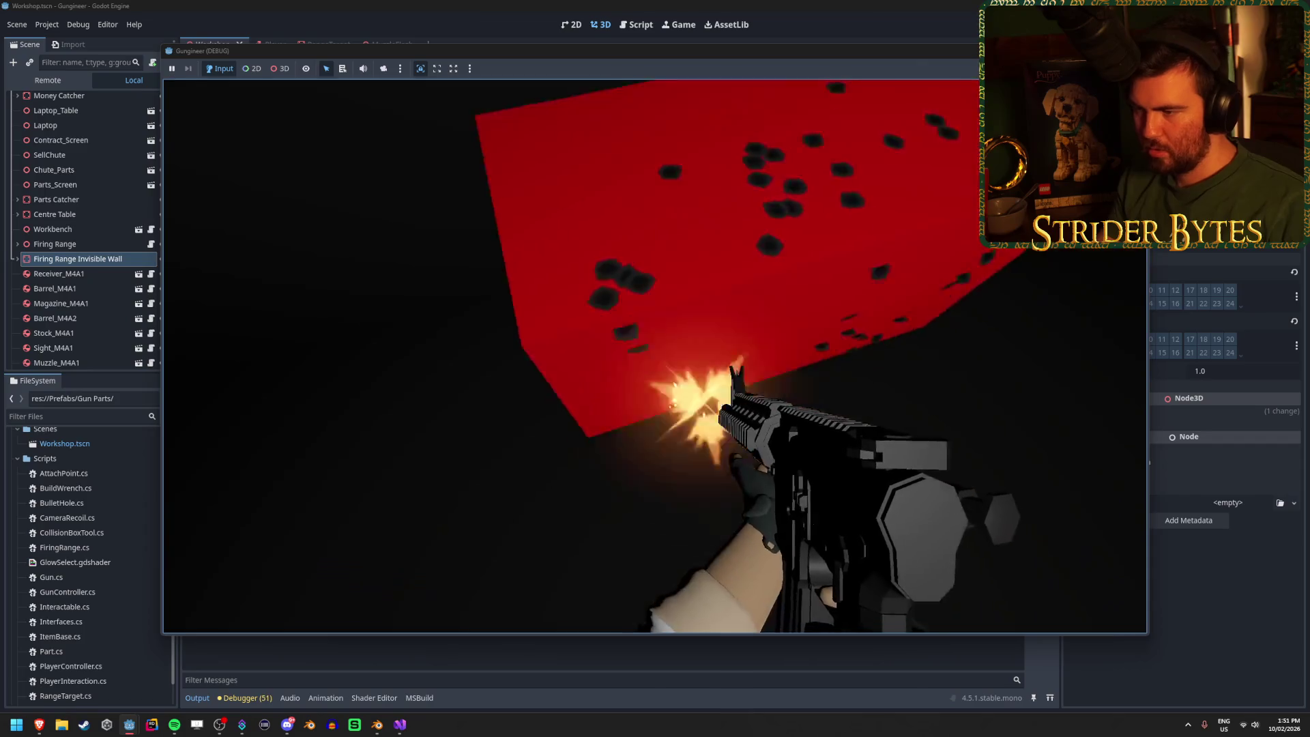
pyautogui.click(655, 356)
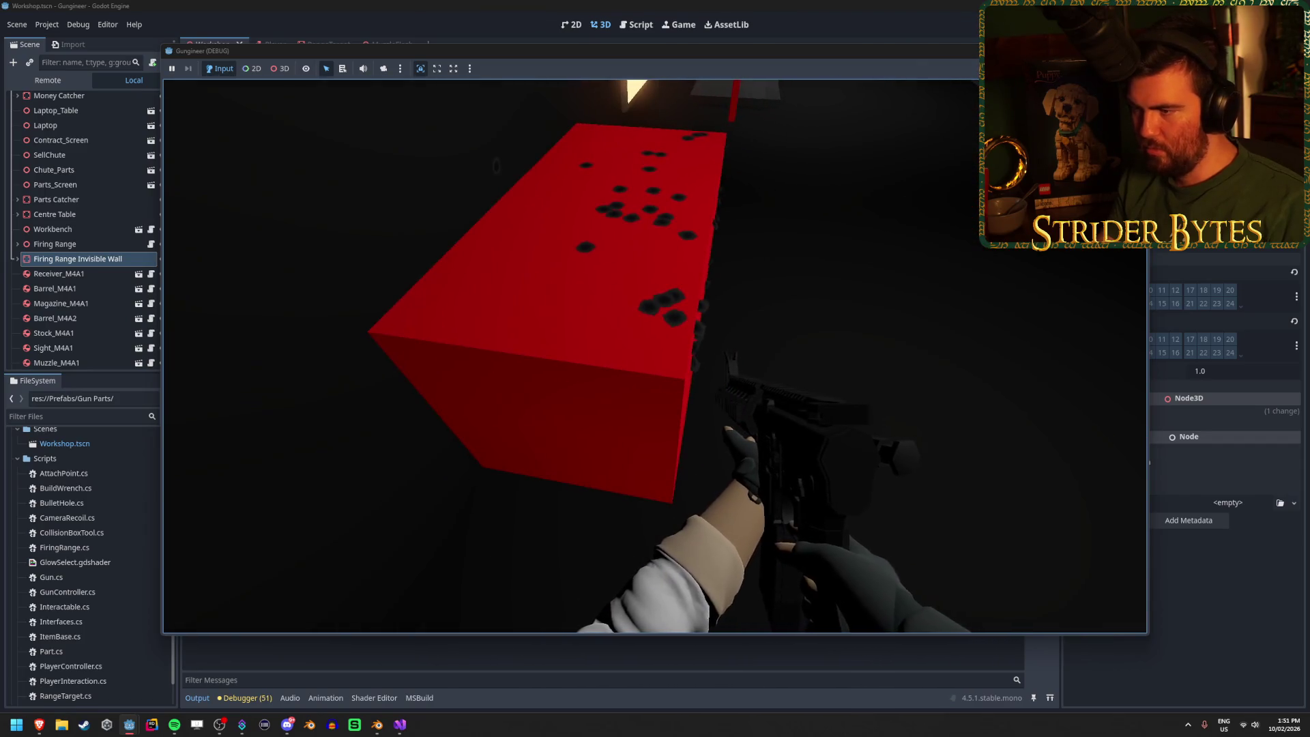
pyautogui.click(655, 356)
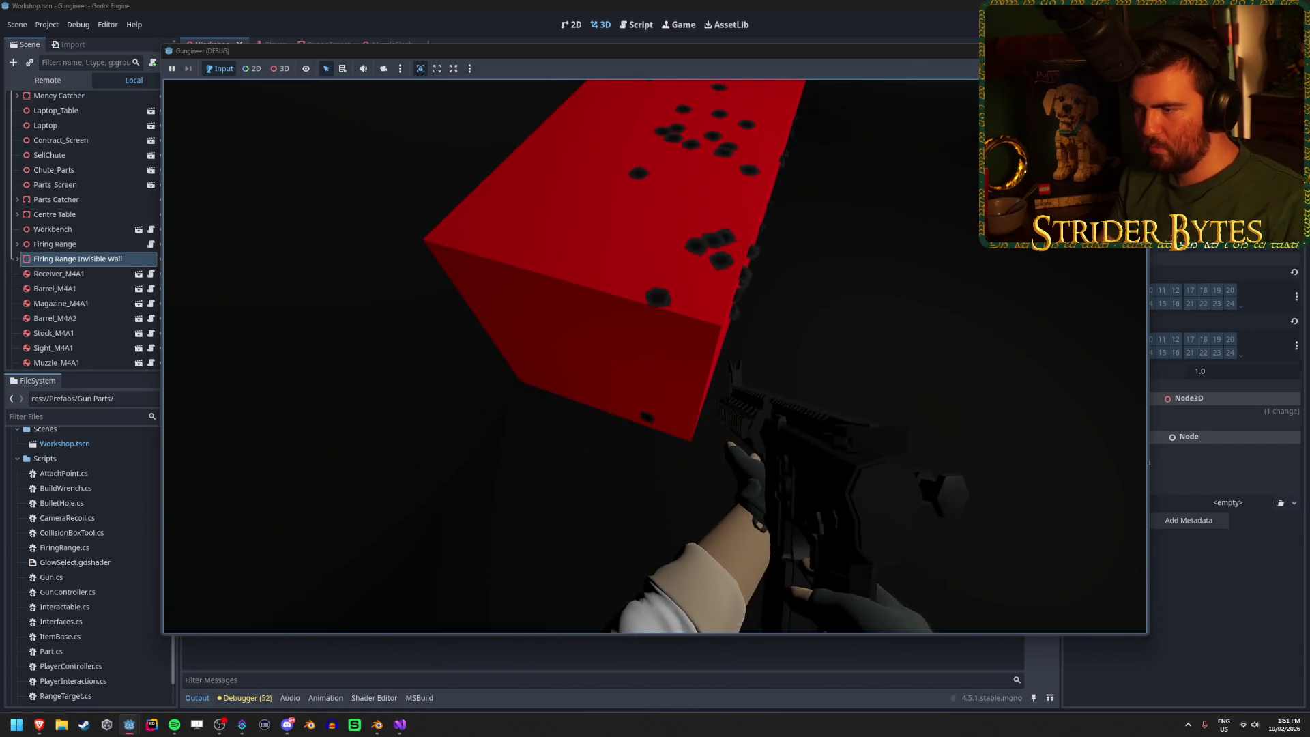
pyautogui.click(655, 357)
pyautogui.click(655, 356)
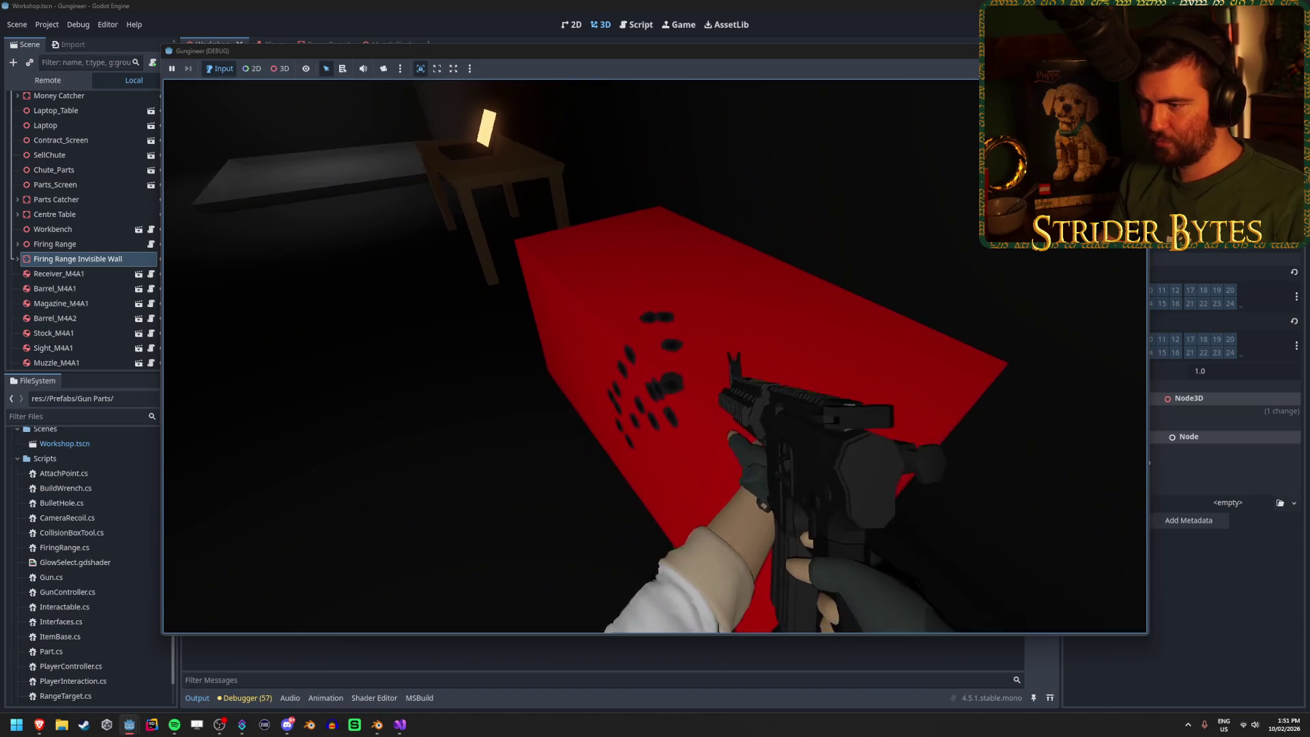
pyautogui.click(655, 356)
# Step: Shoot the centre table along its length, end and sides, then walk toward it
pyautogui.click(655, 356)
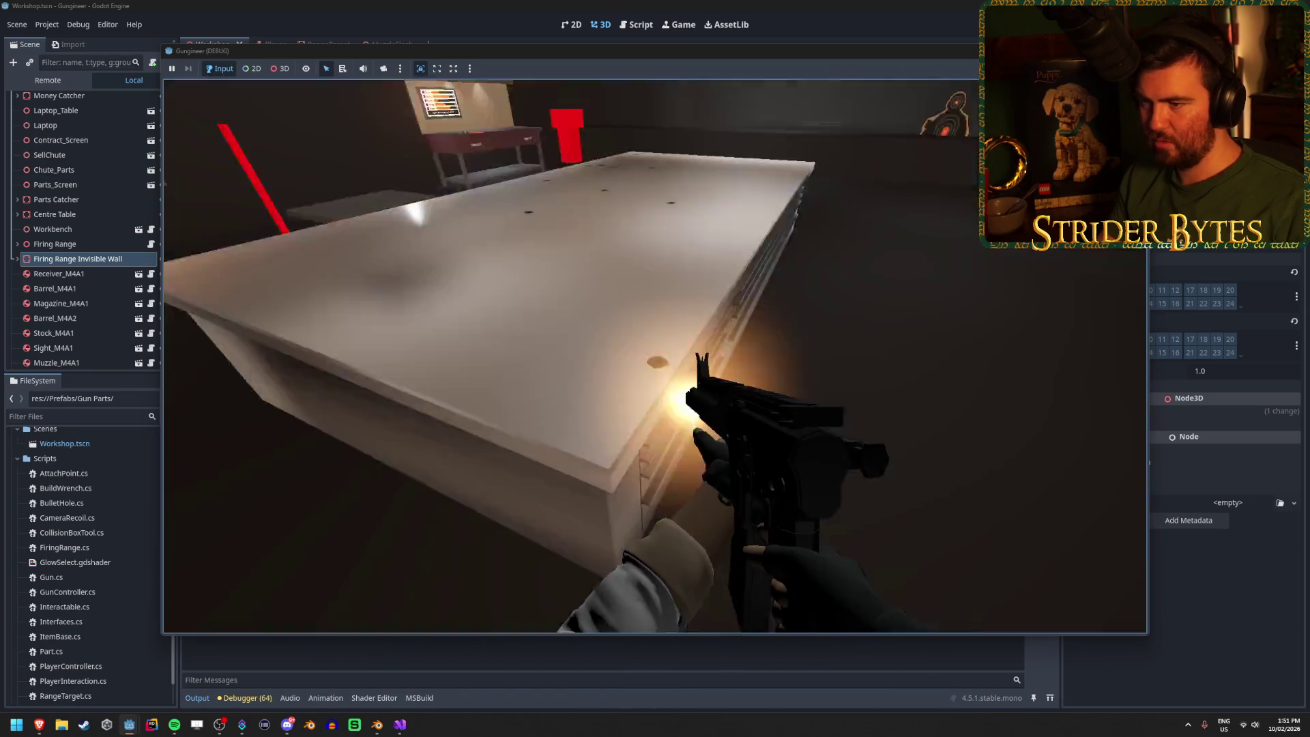
pyautogui.click(655, 356)
pyautogui.click(656, 356)
pyautogui.click(655, 357)
pyautogui.click(655, 356)
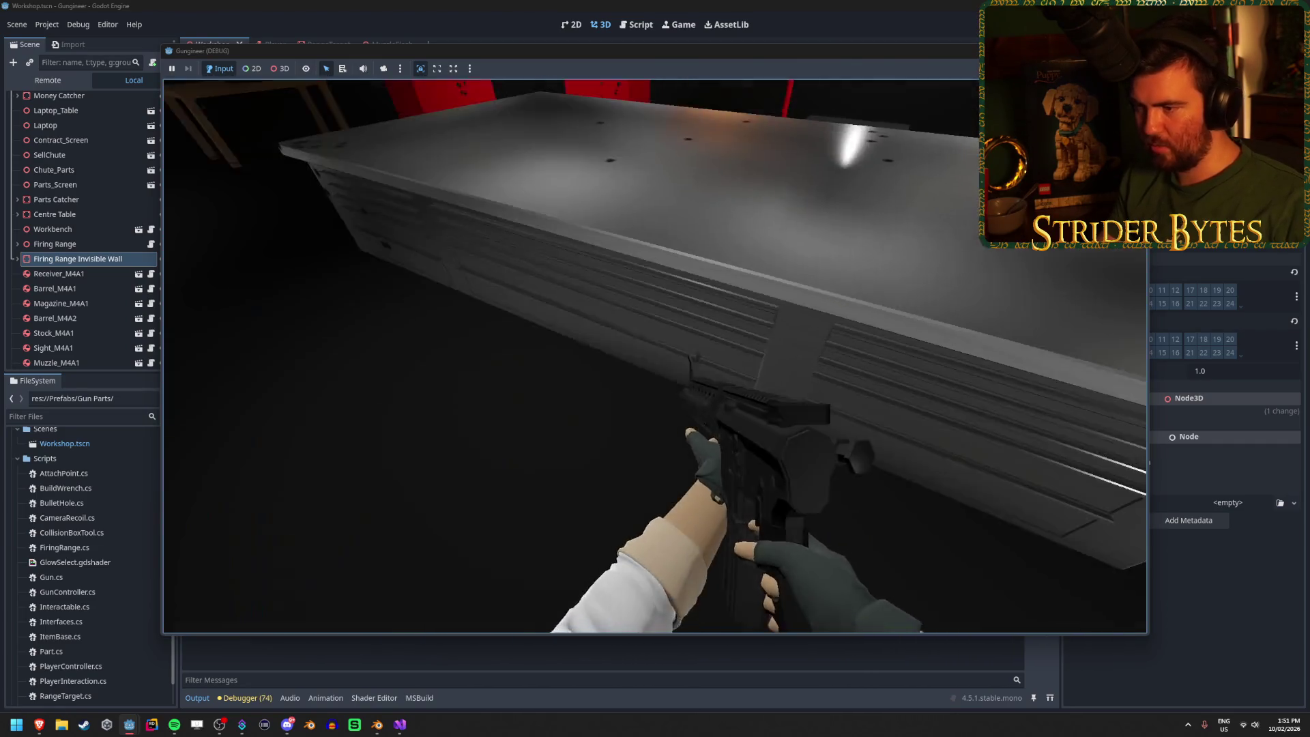
pyautogui.click(655, 357)
pyautogui.click(655, 356)
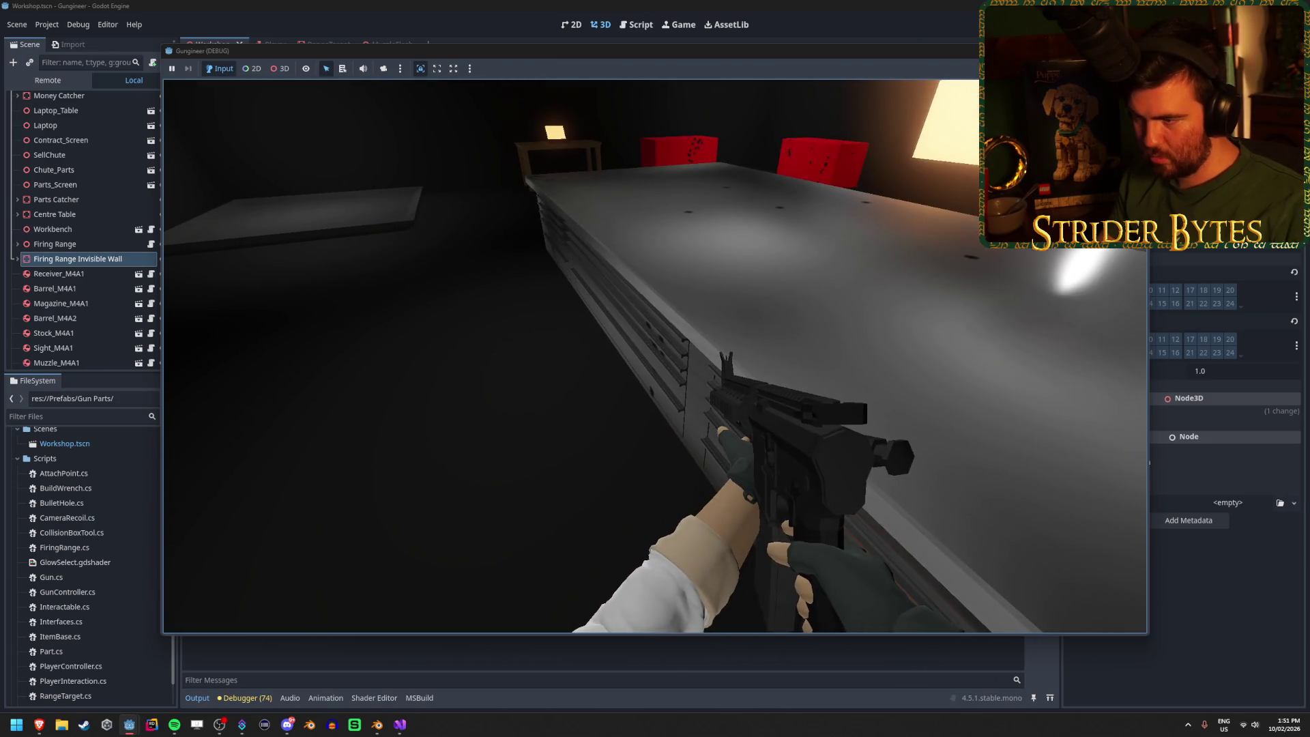
pyautogui.click(655, 356)
pyautogui.click(655, 357)
pyautogui.click(655, 356)
pyautogui.click(655, 356)
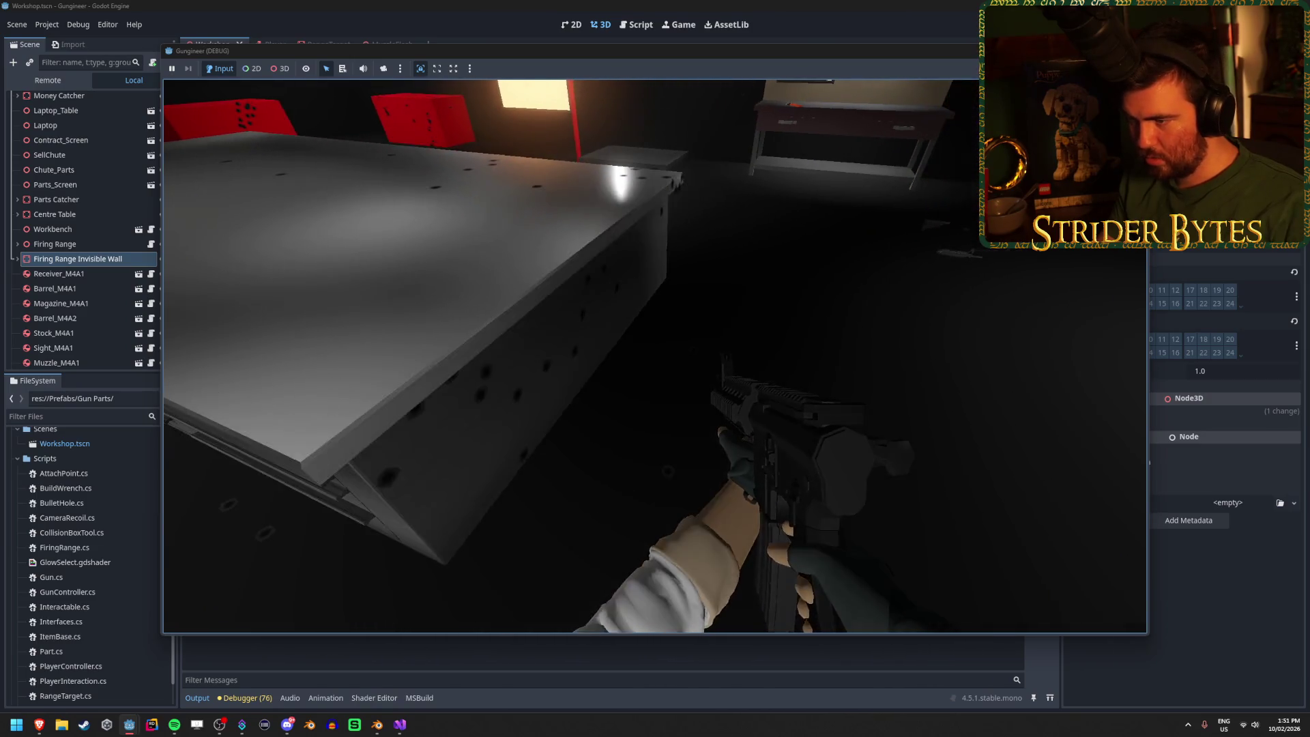
pyautogui.moveTo(655, 356)
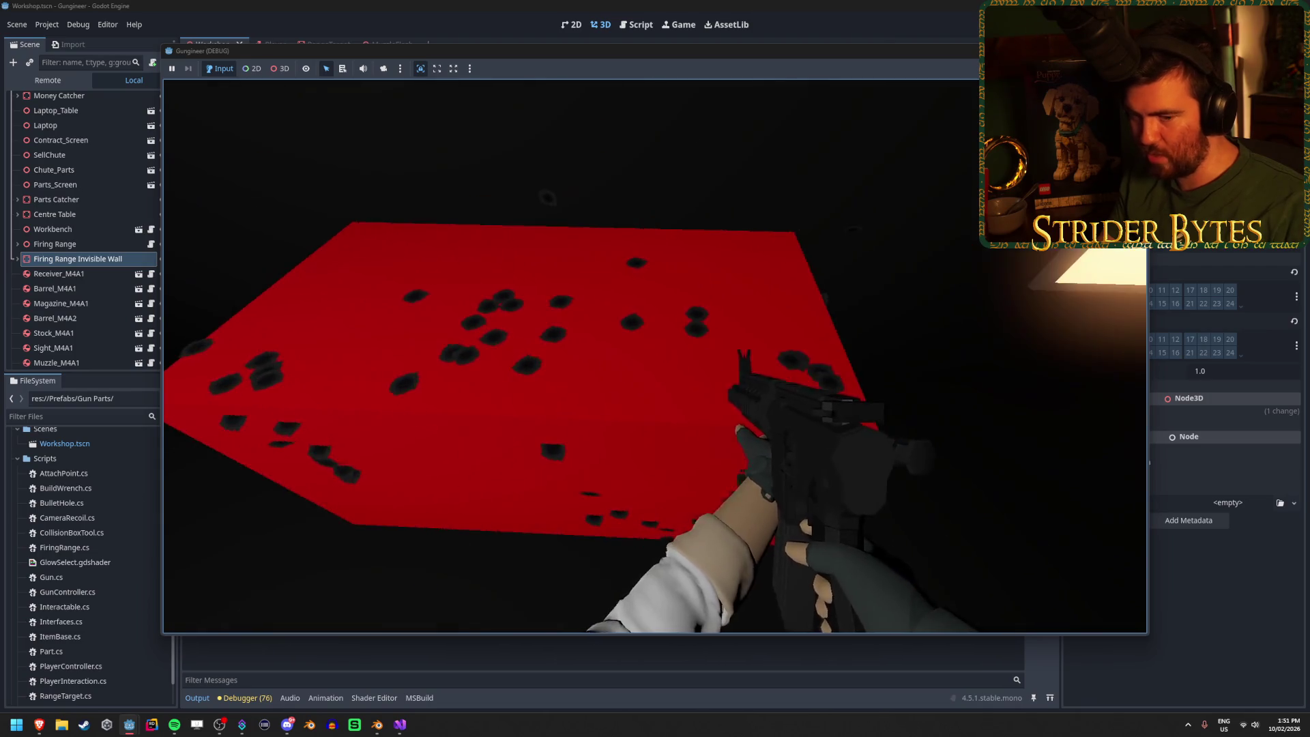
pyautogui.press('w')
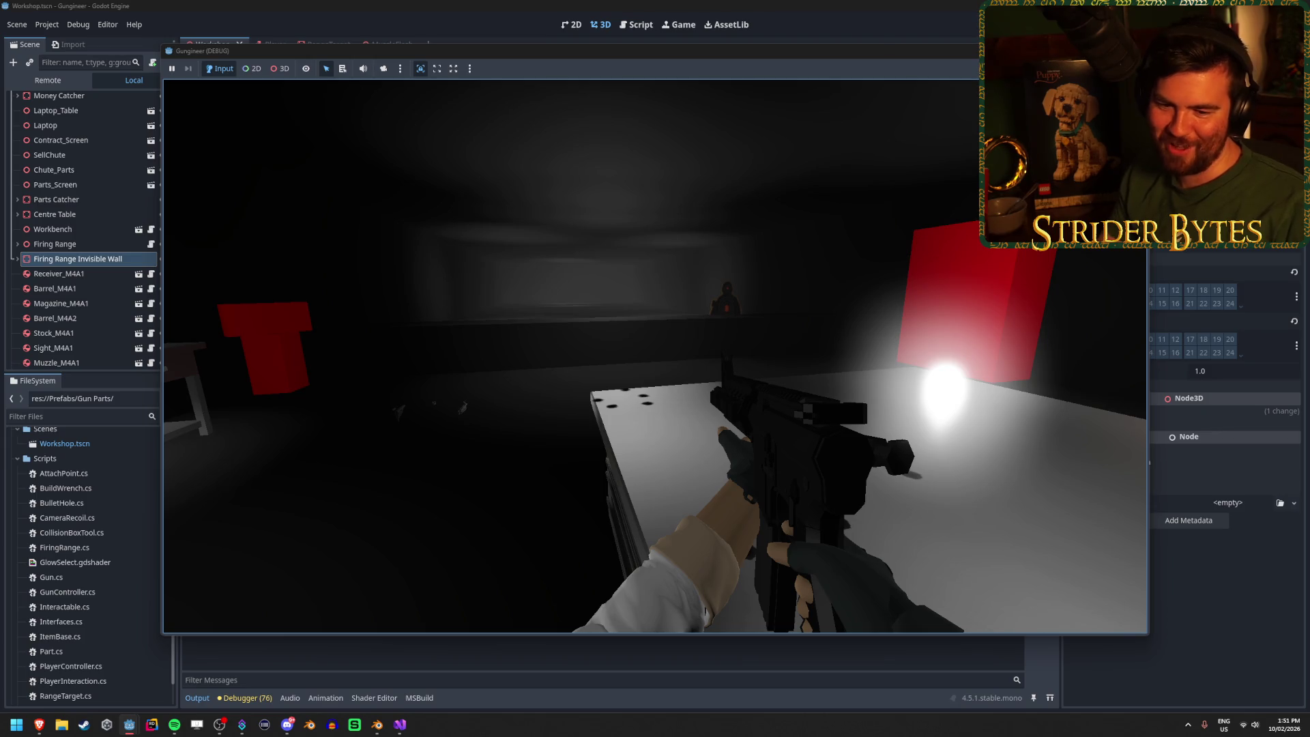
# Step: Shoot the range target, including while aiming down sights, then stop the game with F8
pyautogui.click(655, 356)
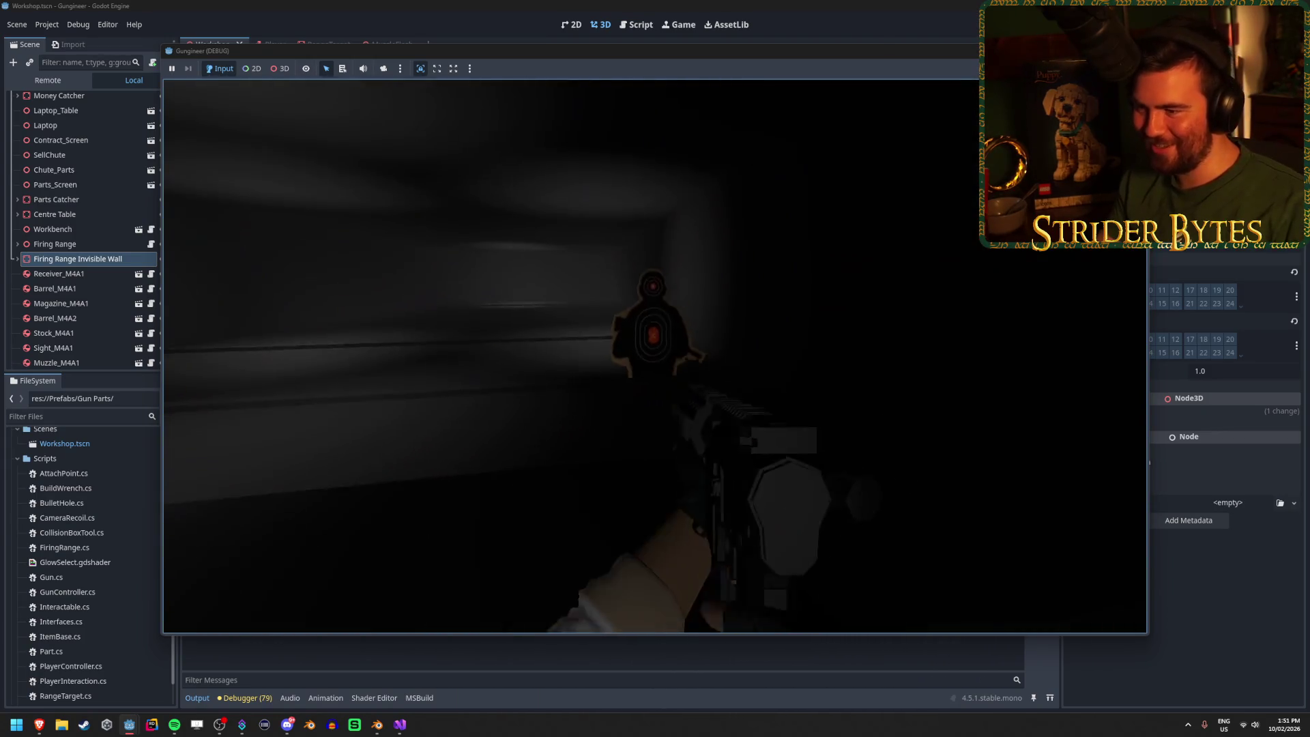
pyautogui.click(655, 356)
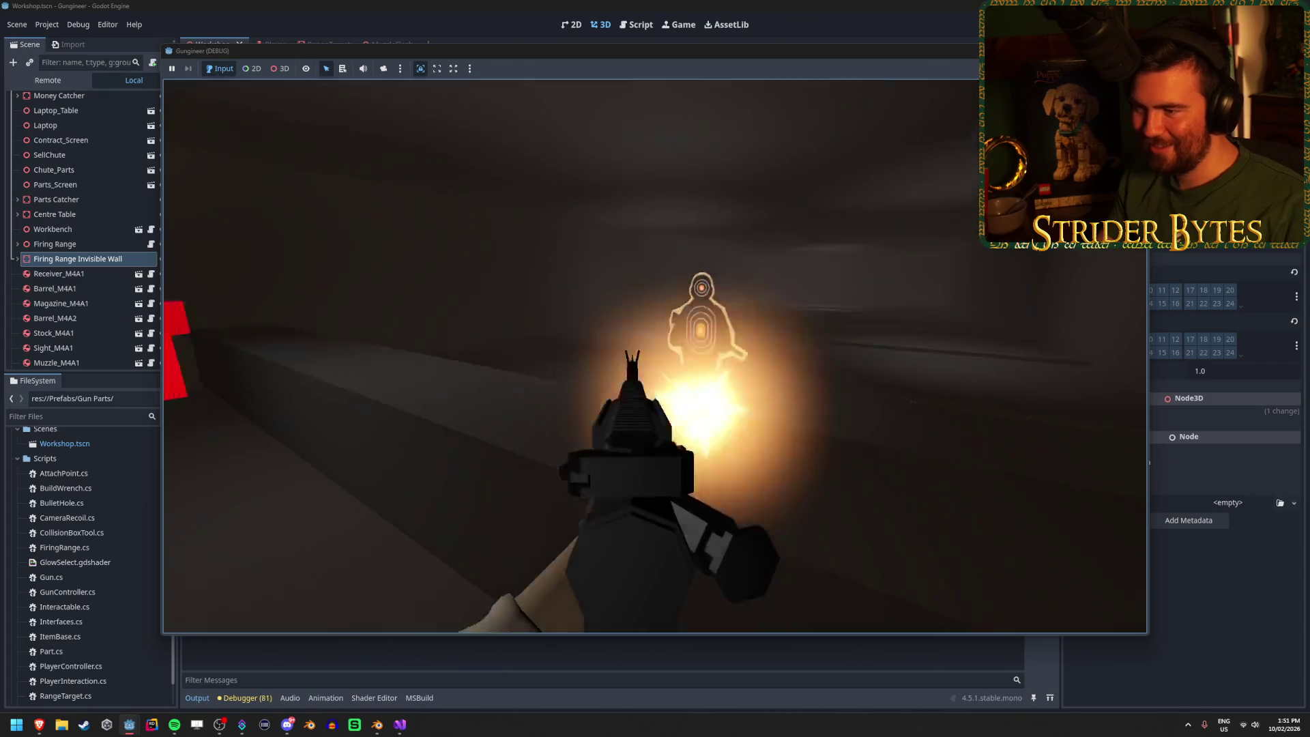
pyautogui.rightClick(655, 356)
pyautogui.click(655, 356)
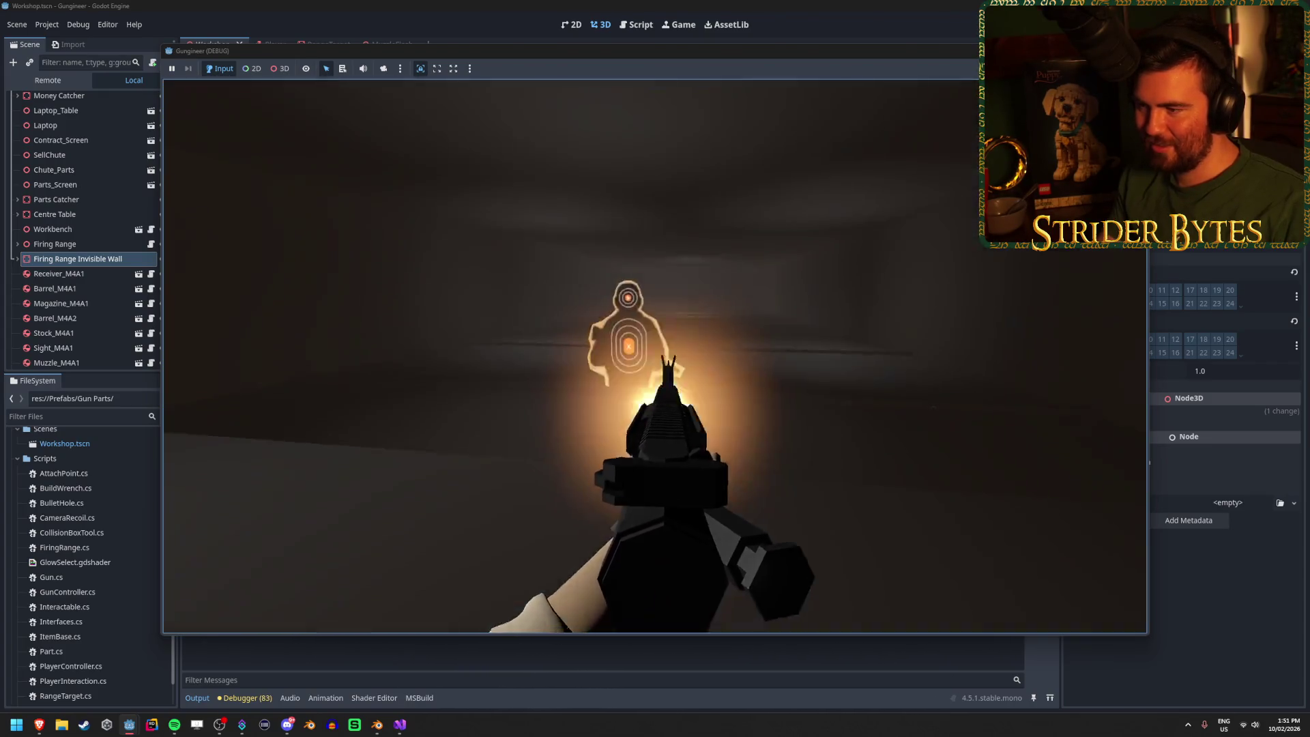
pyautogui.press('F8')
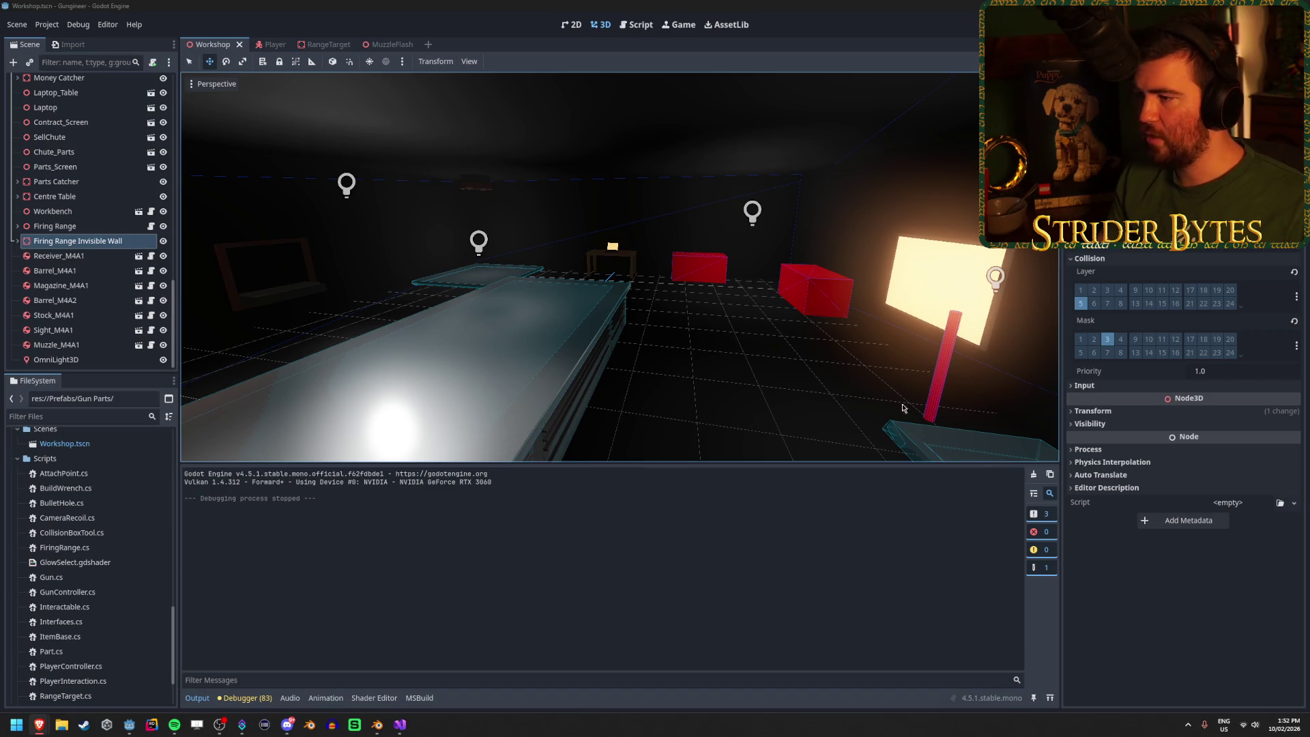
pyautogui.scroll(5, 933, 392)
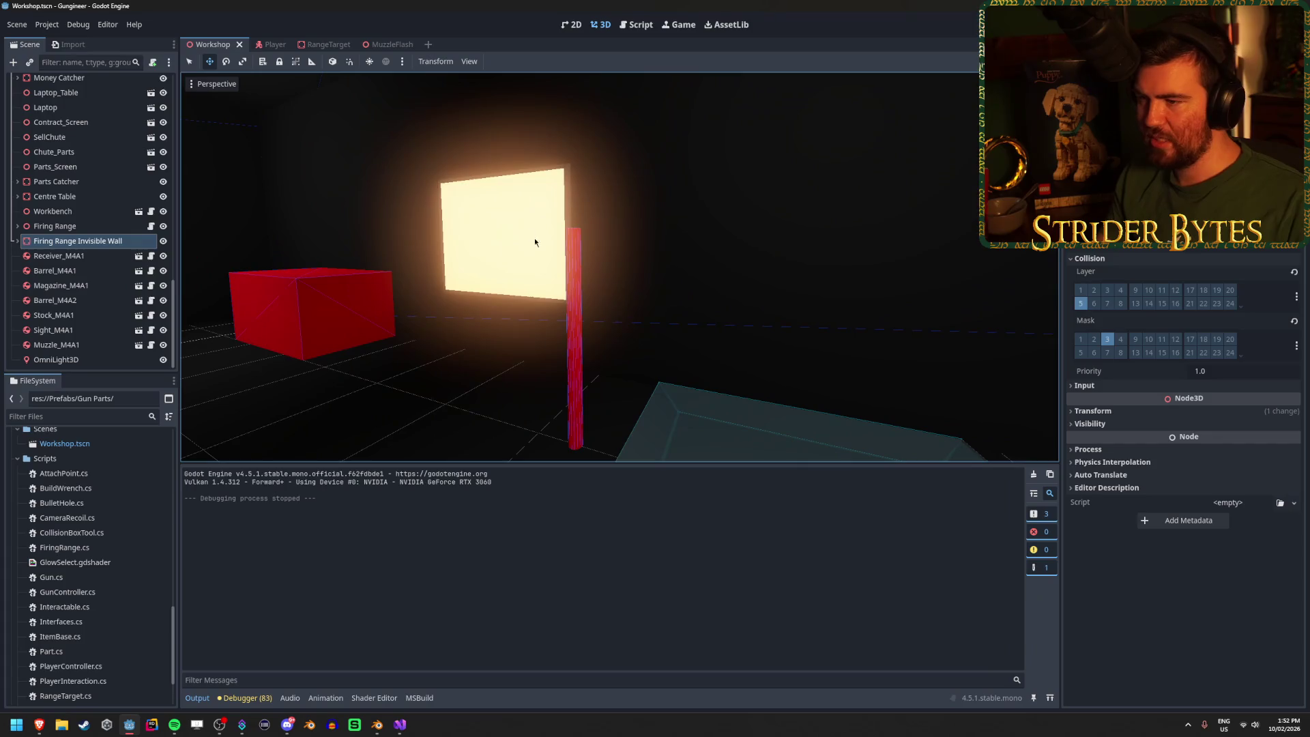
pyautogui.press('f')
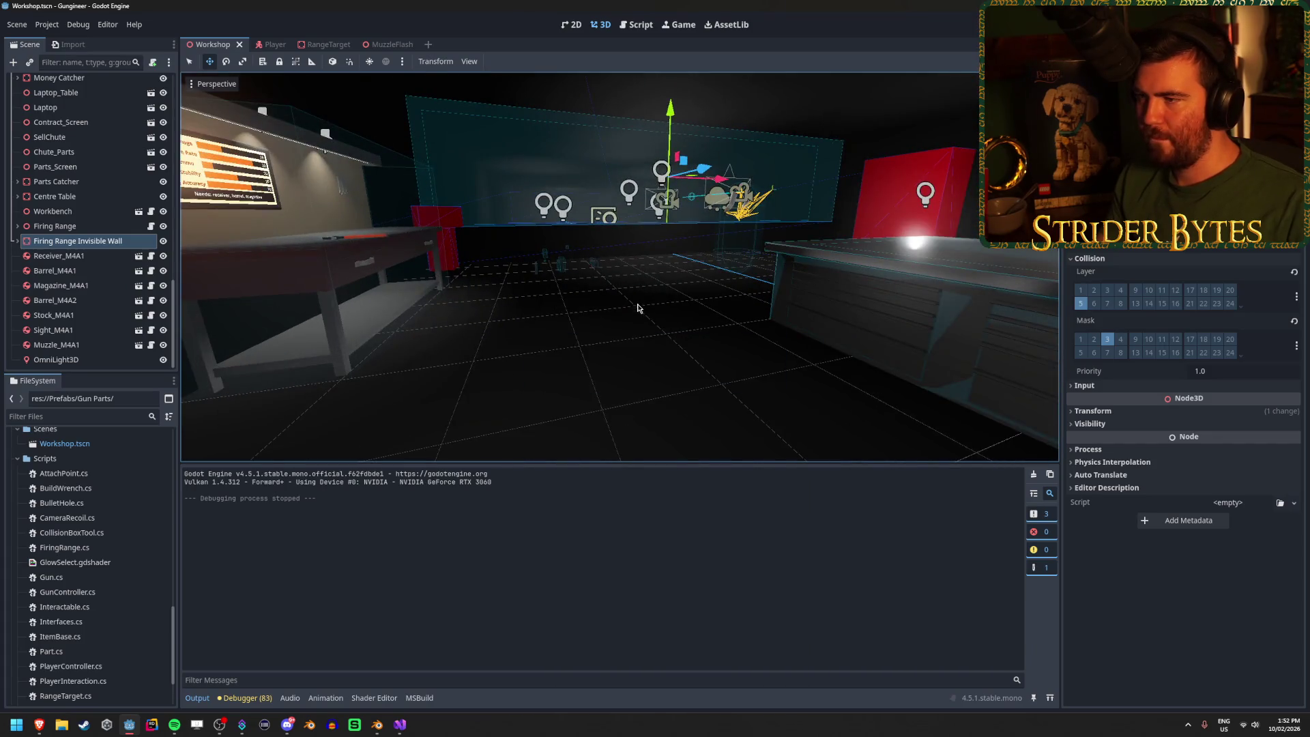
pyautogui.click(638, 308)
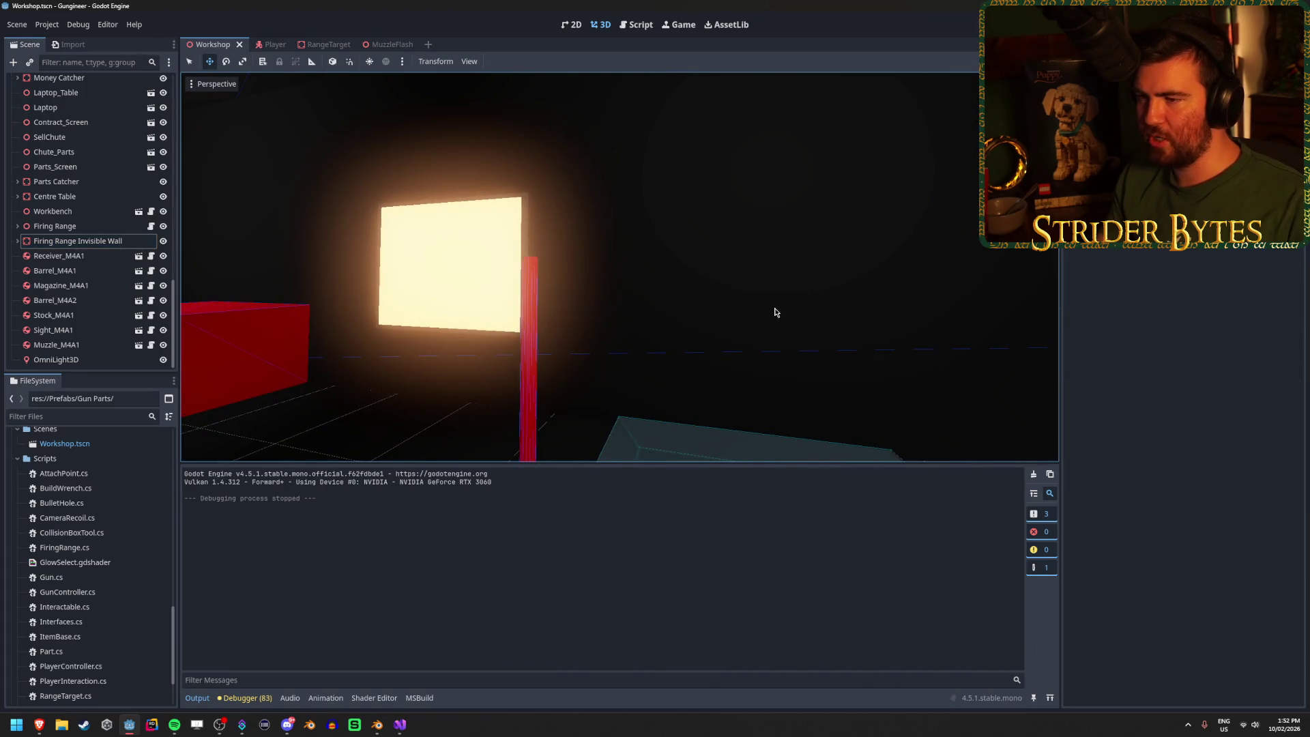
pyautogui.rightClick(775, 313)
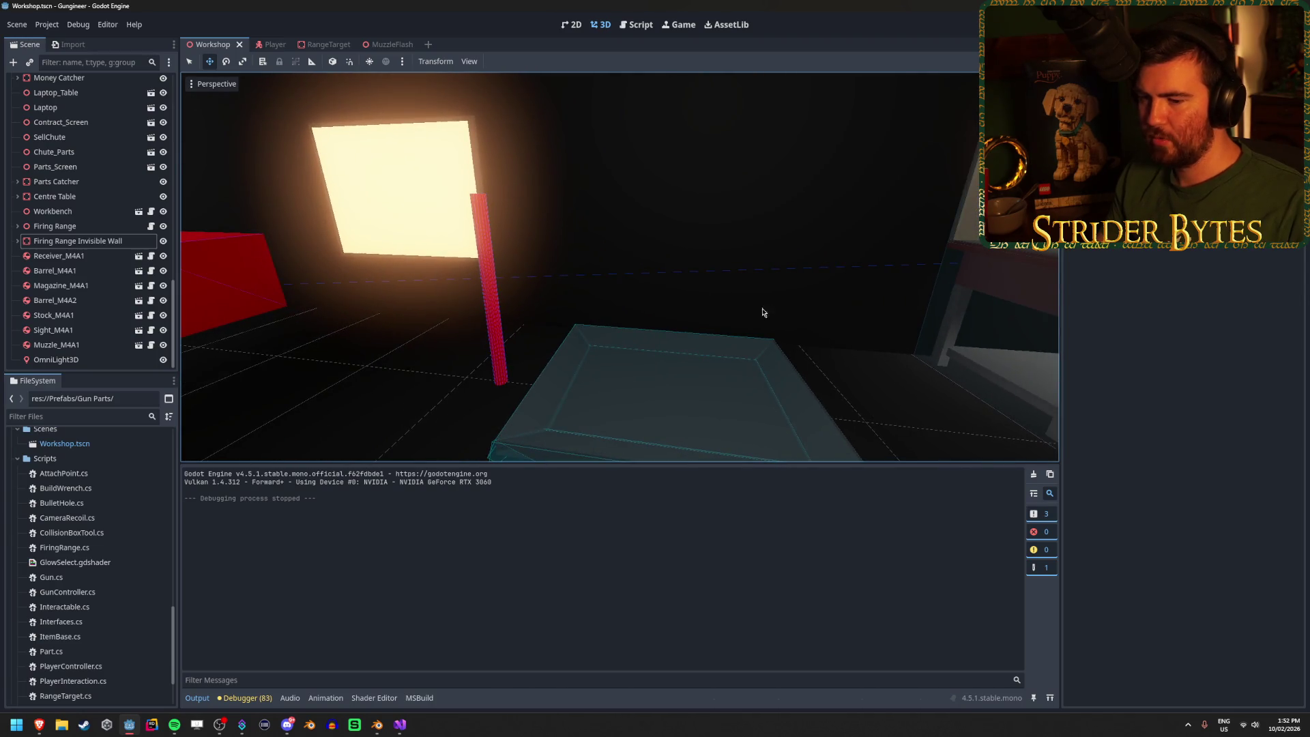
pyautogui.rightClick(636, 310)
pyautogui.rightClick(605, 311)
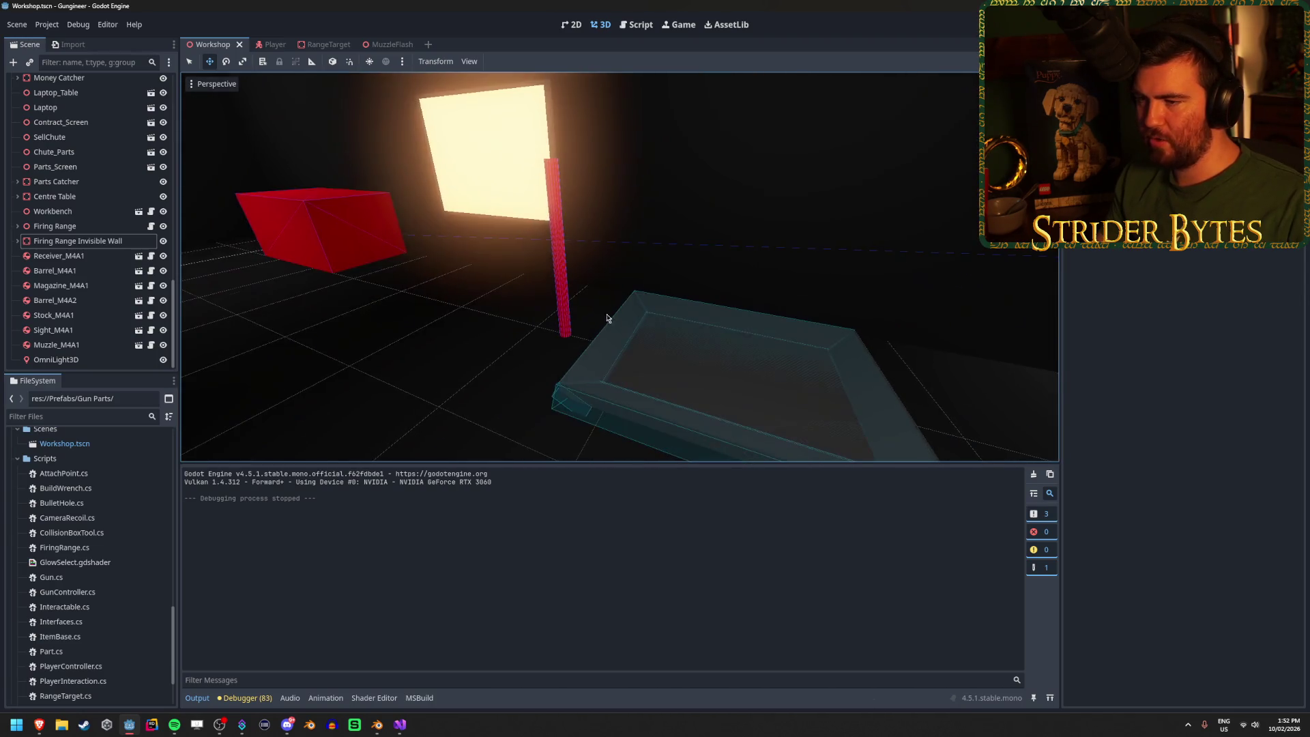
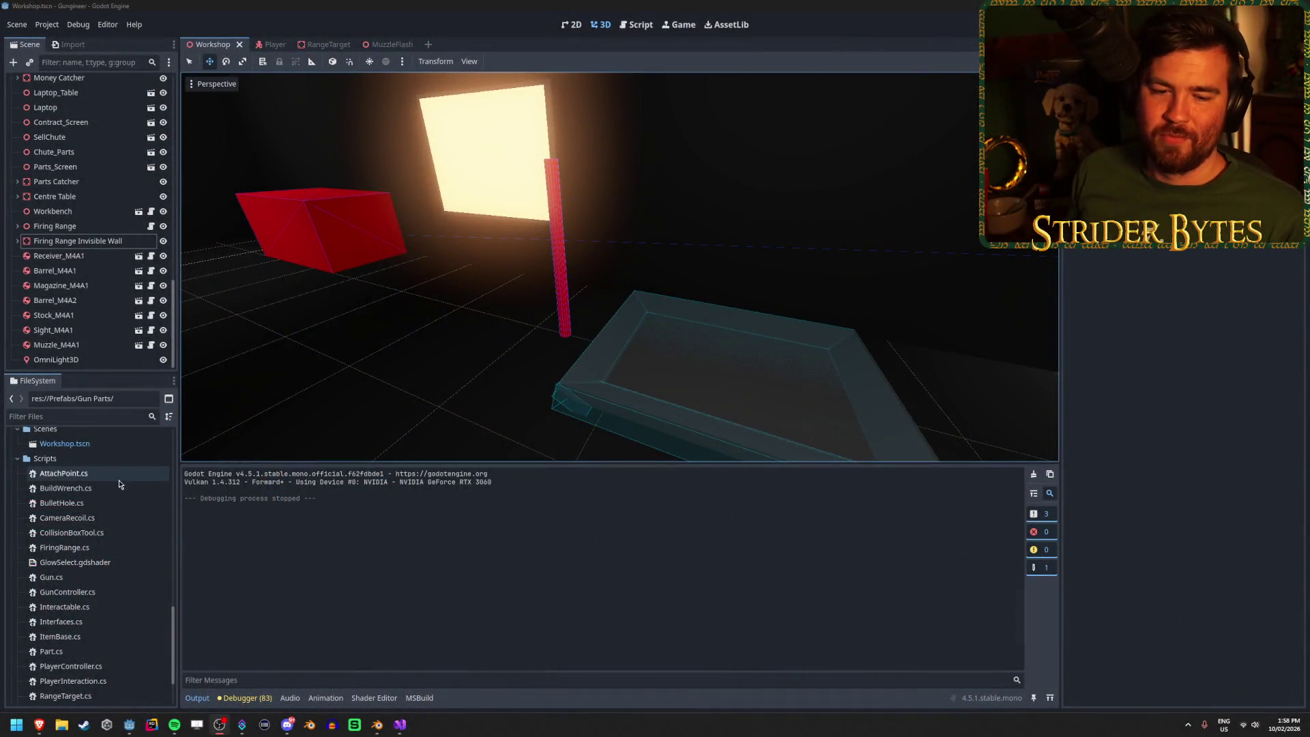
# Step: Clear the Godot output log and minimize the editor window
pyautogui.click(420, 4)
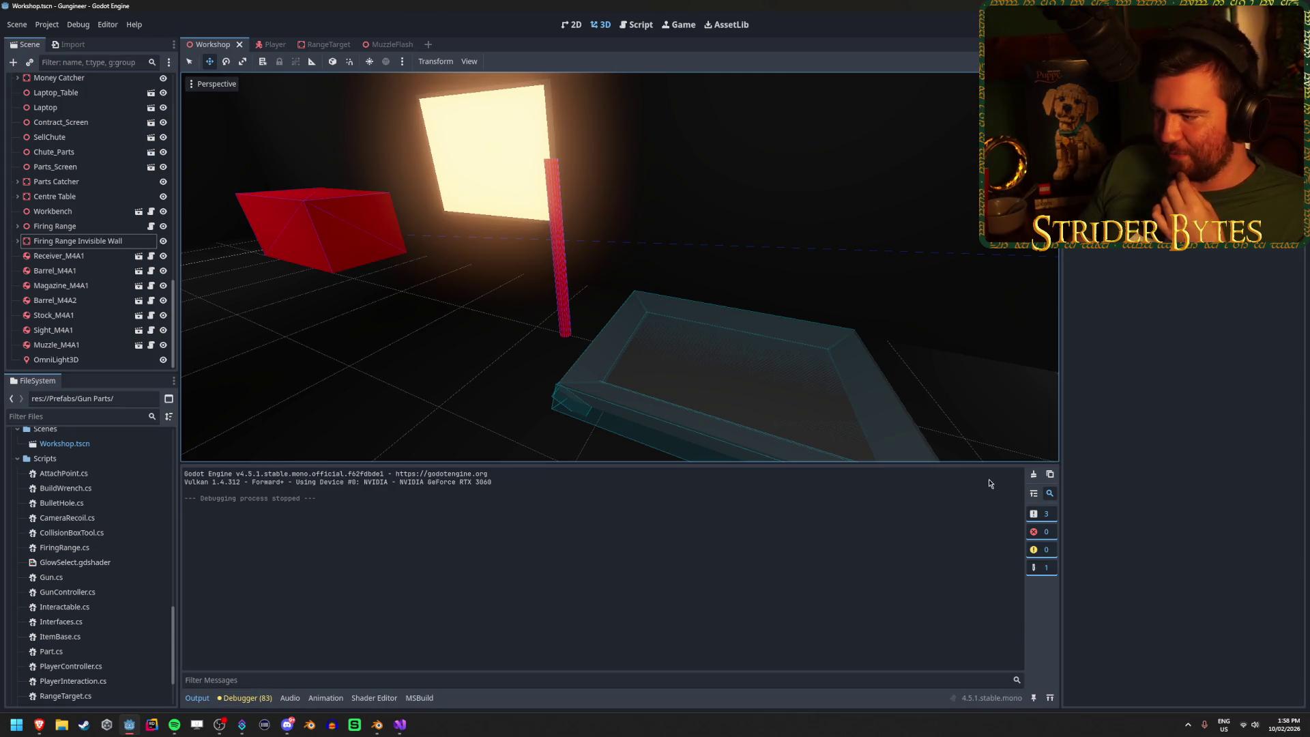
pyautogui.click(1033, 473)
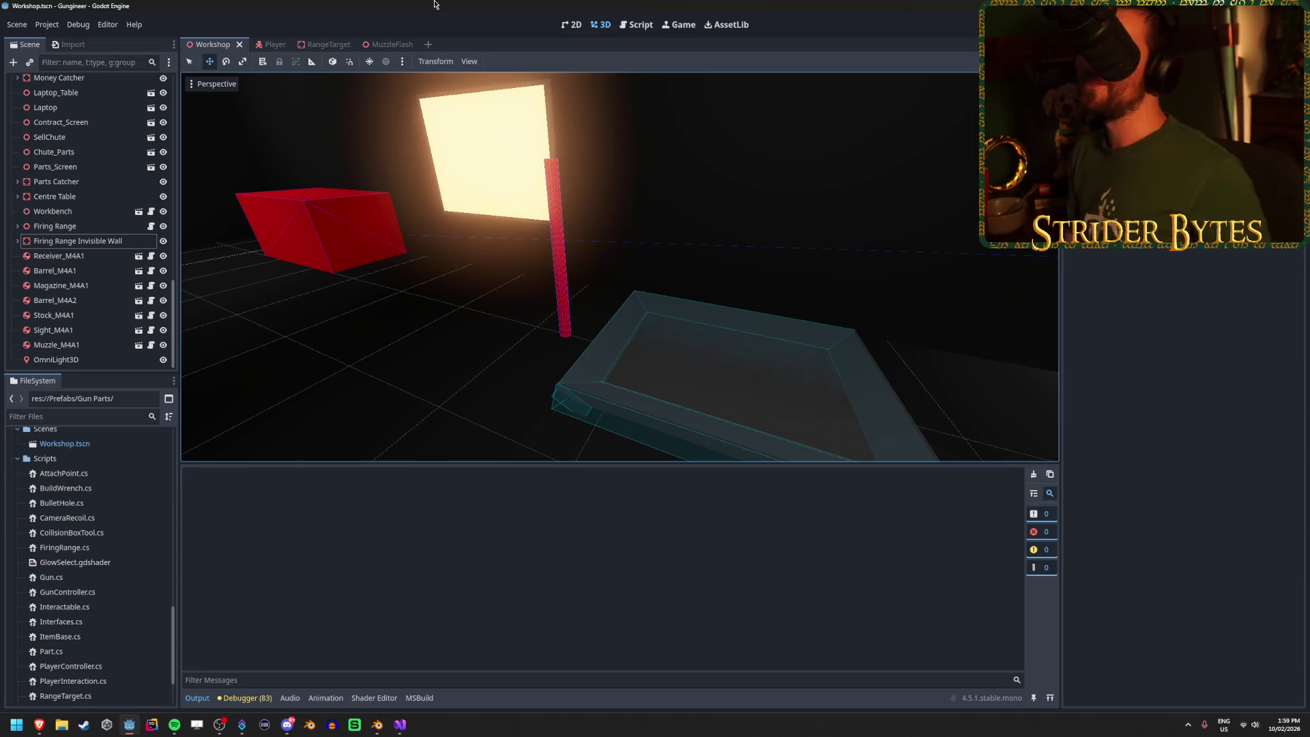
pyautogui.doubleClick(483, 7)
pyautogui.press('super+Down')
# Step: Bring up the Brave browser, close the open image tab and select the existing search query
pyautogui.click(399, 725)
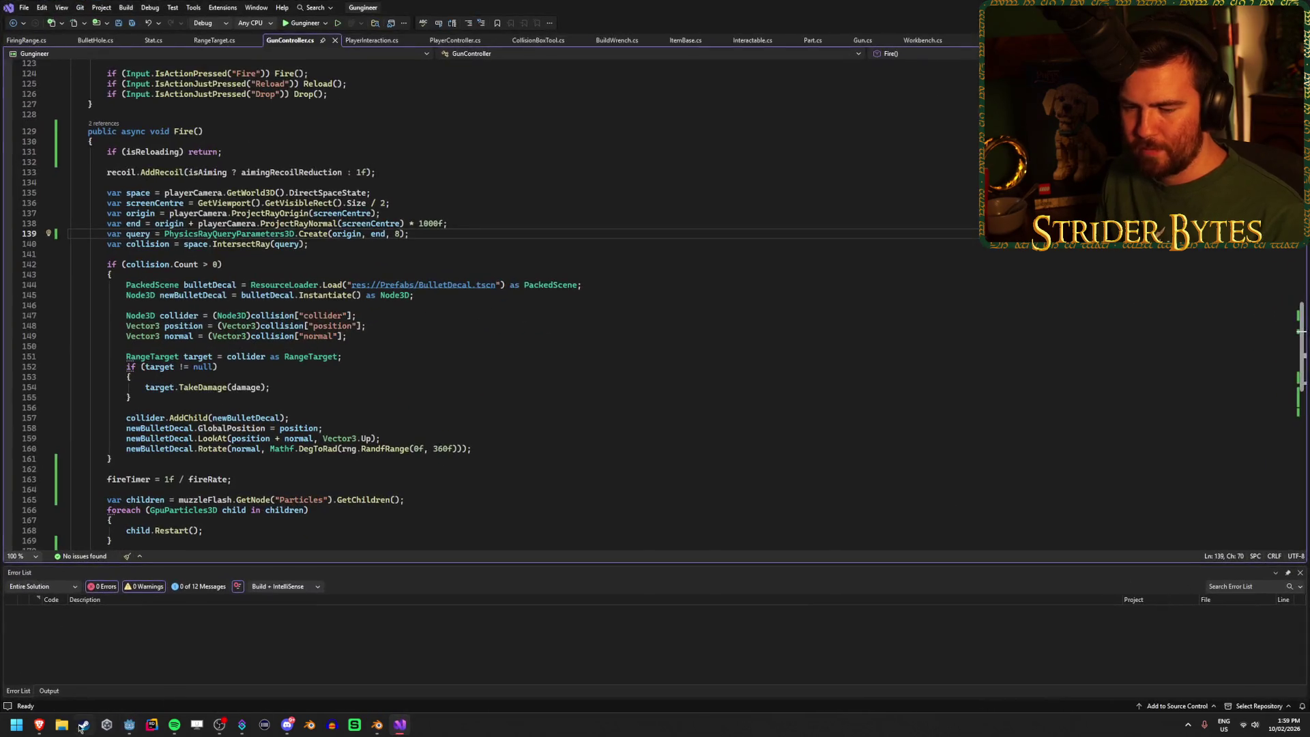
pyautogui.moveTo(39, 727)
pyautogui.click(233, 676)
pyautogui.hotkey('ctrl', 'w')
pyautogui.hotkey('ctrl', 'w')
pyautogui.tripleClick(312, 63)
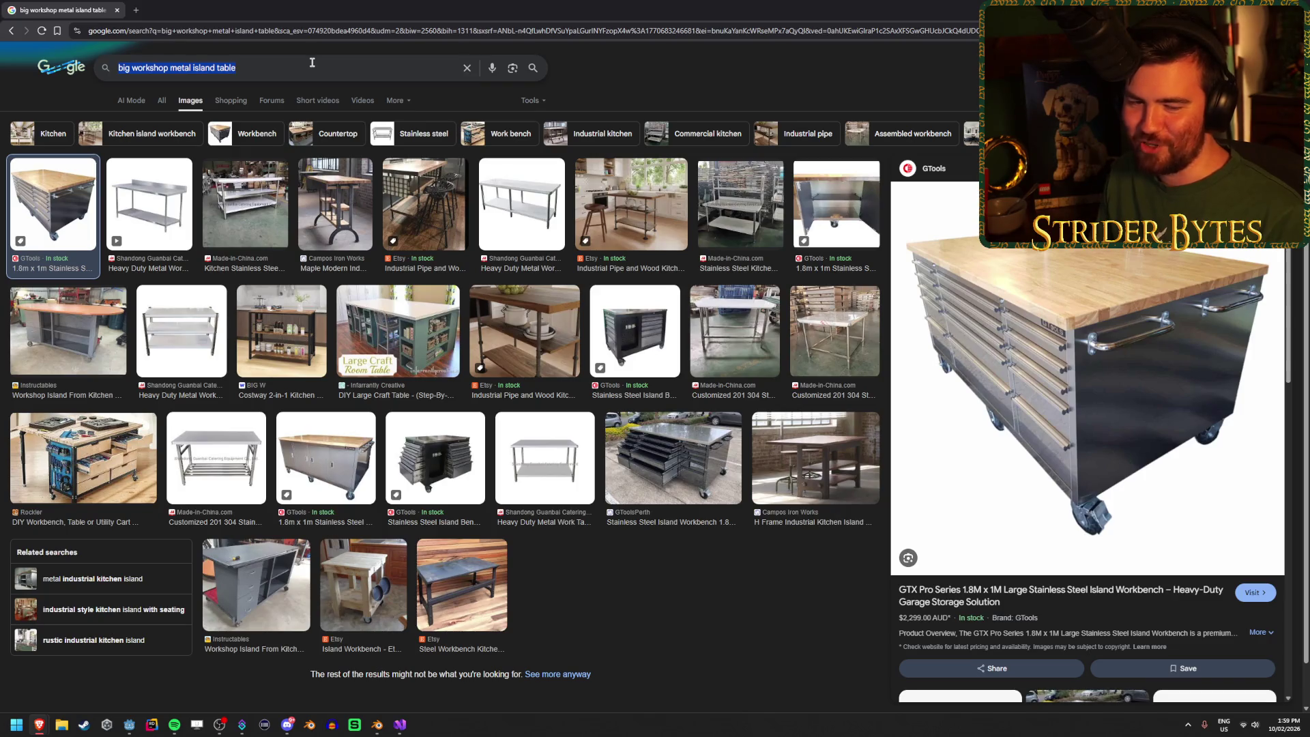
# Step: Search Google Images for 'lever', then refine the query to 'control lever'
pyautogui.write('lever')
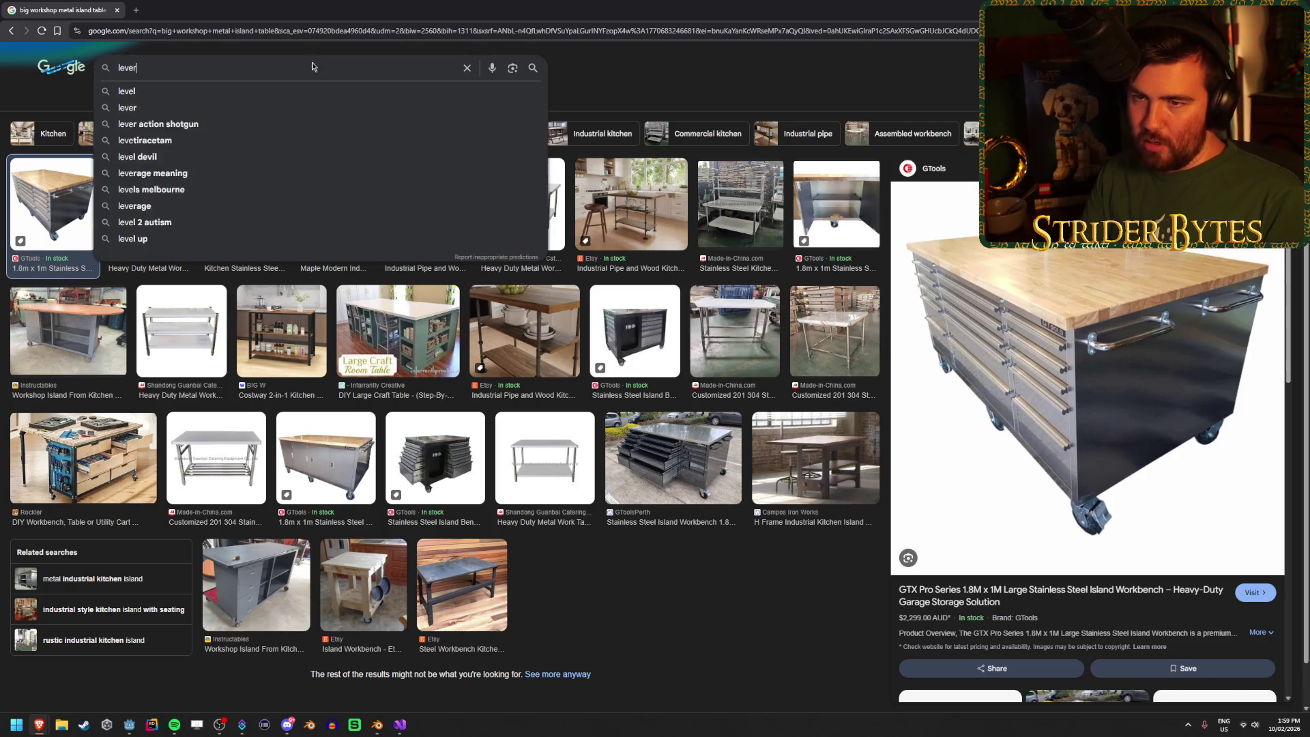
pyautogui.press('Return')
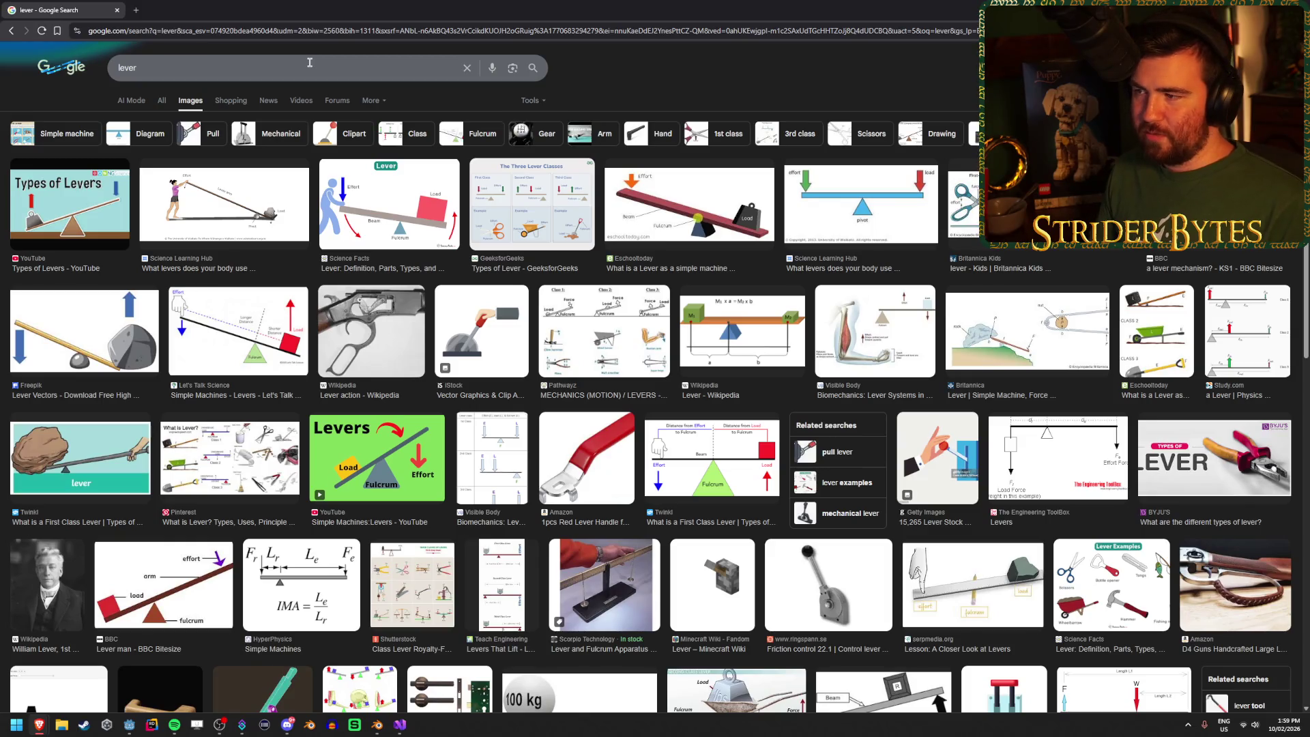
pyautogui.click(309, 62)
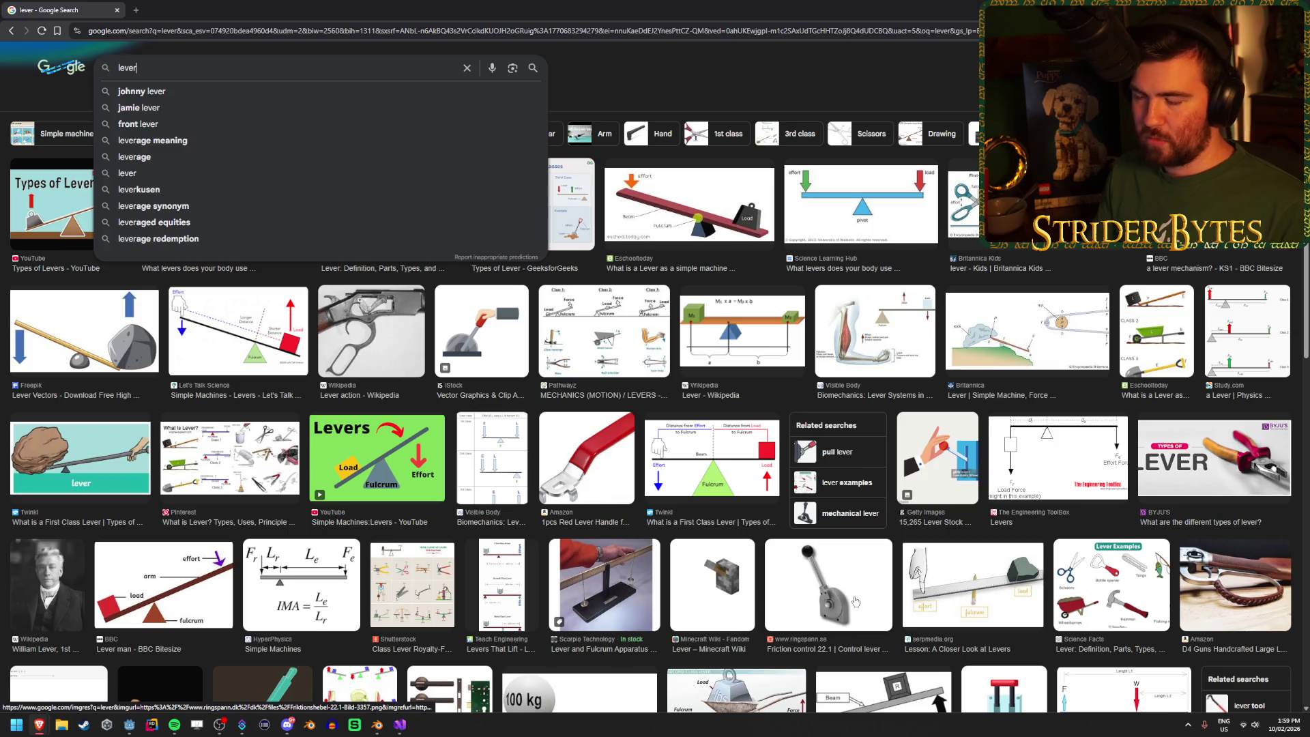
pyautogui.press('Home')
pyautogui.write('control')
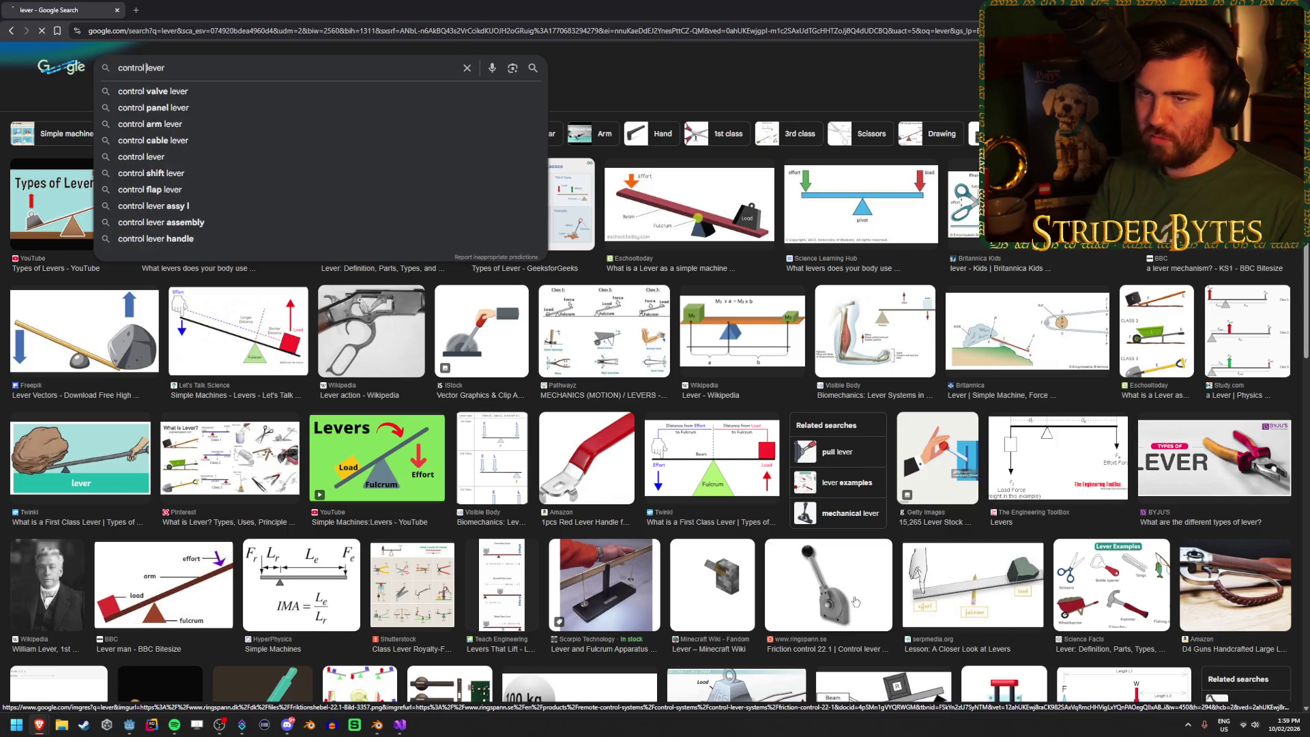
pyautogui.press('Return')
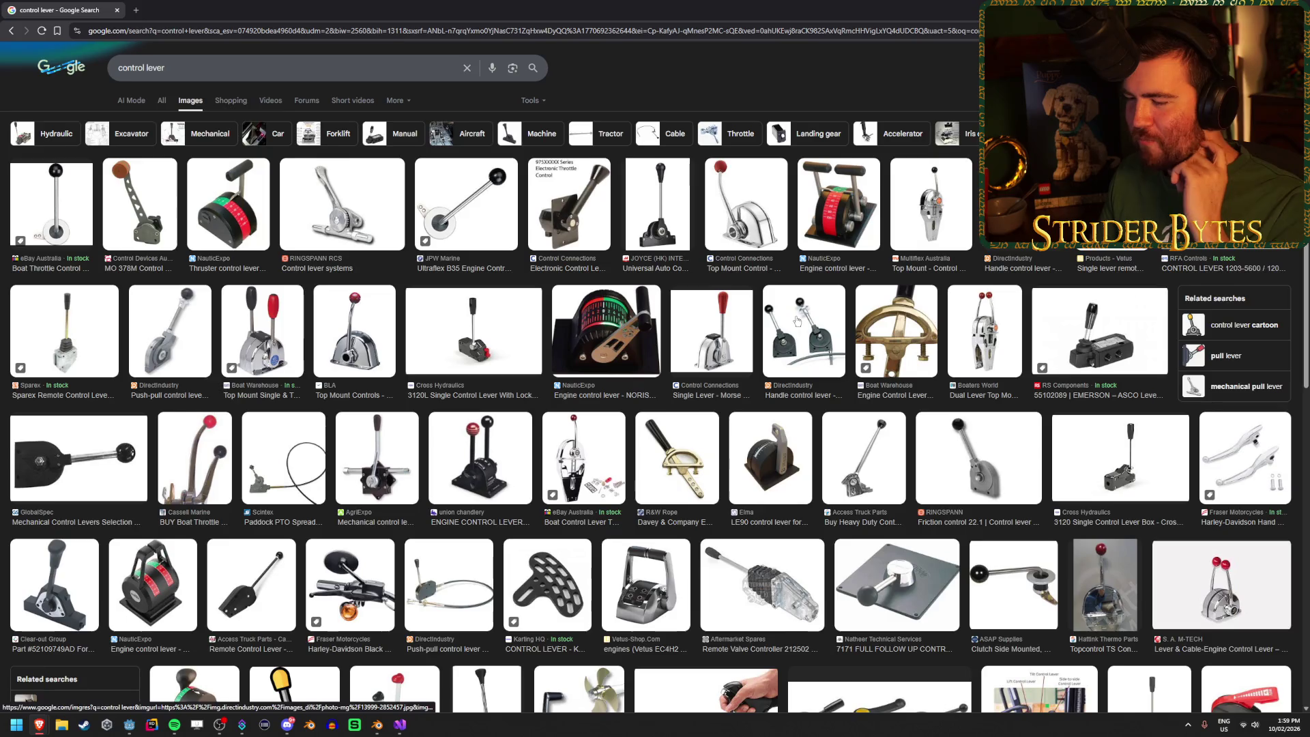
# Step: Scroll the results, preview the iStock control lever image, and select the query
pyautogui.scroll(-1, 797, 320)
pyautogui.scroll(-2, 797, 315)
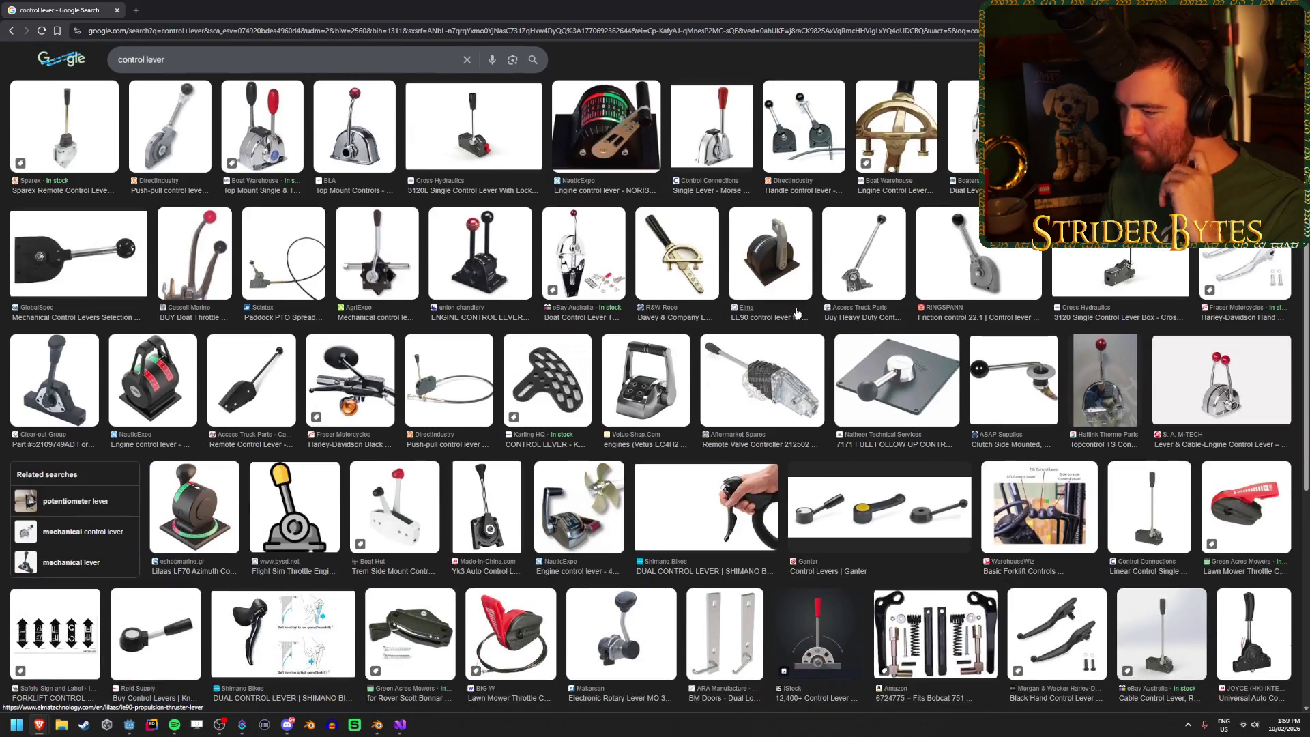
pyautogui.scroll(-2, 797, 314)
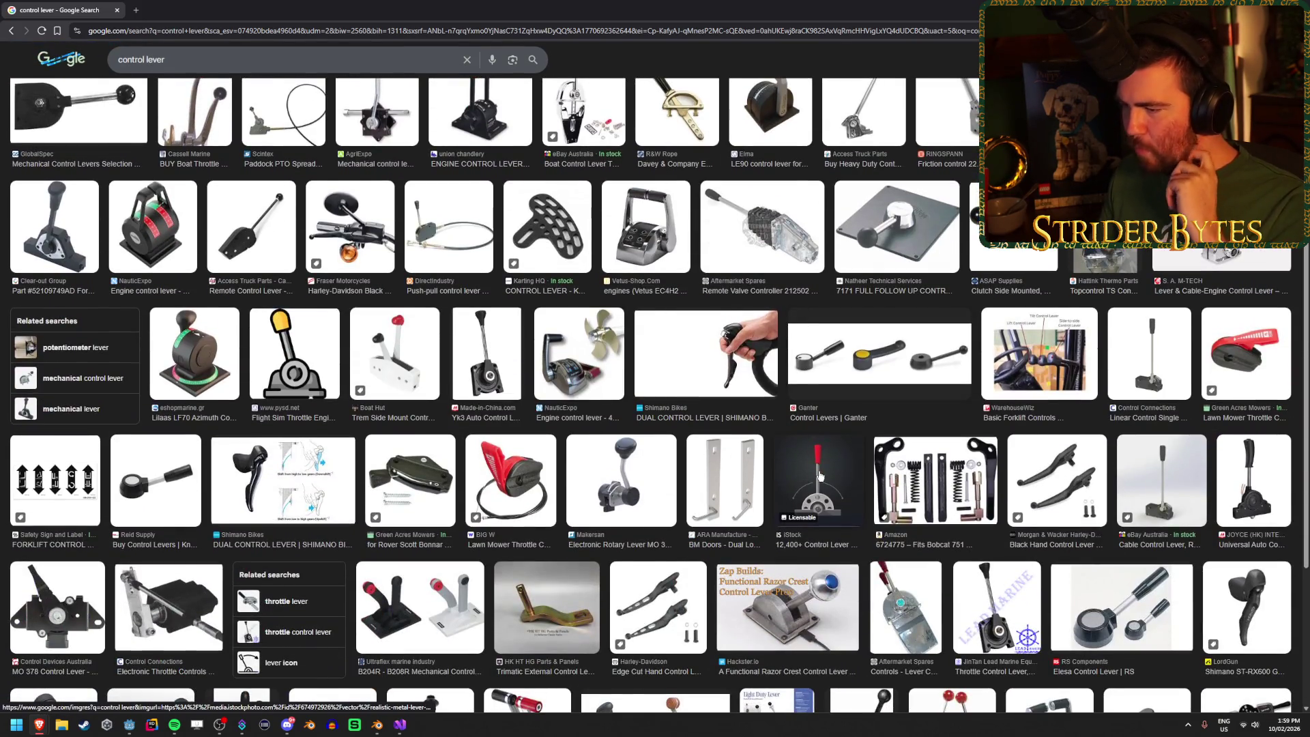
pyautogui.click(819, 477)
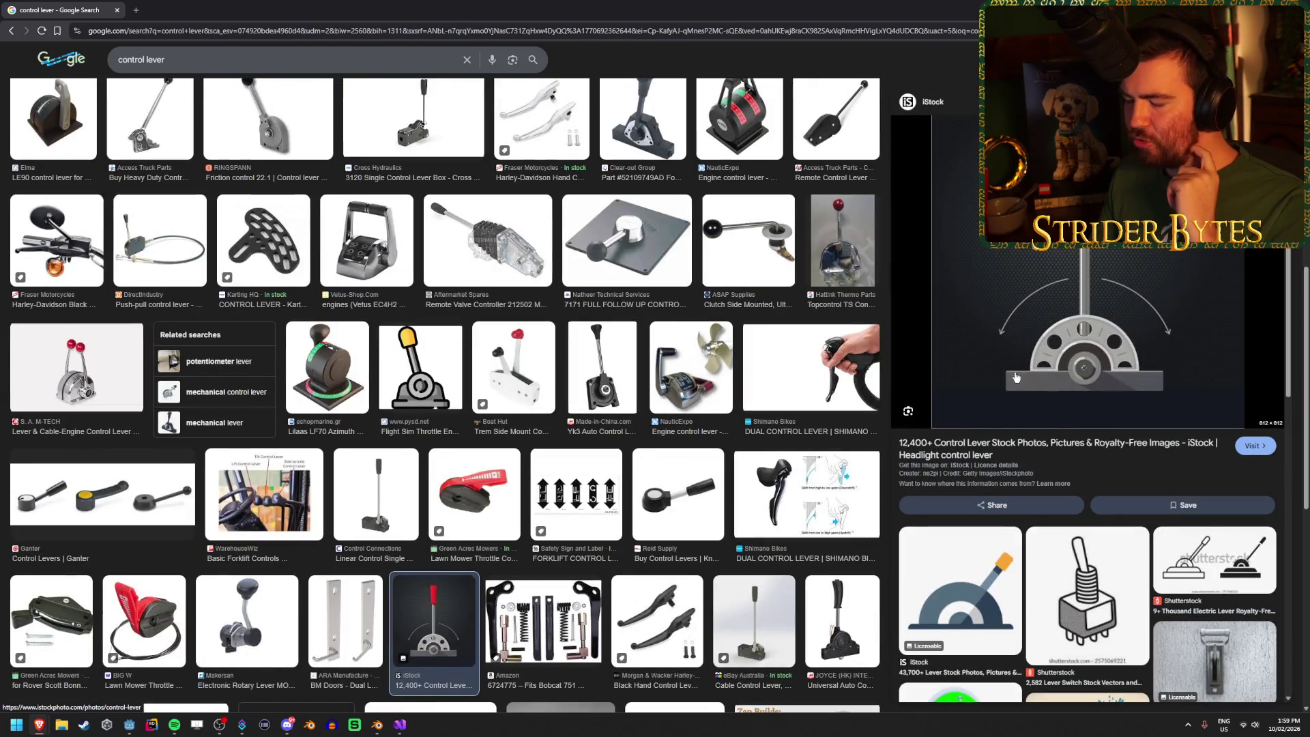
pyautogui.scroll(-3, 539, 390)
pyautogui.scroll(-5, 539, 390)
pyautogui.scroll(10, 543, 372)
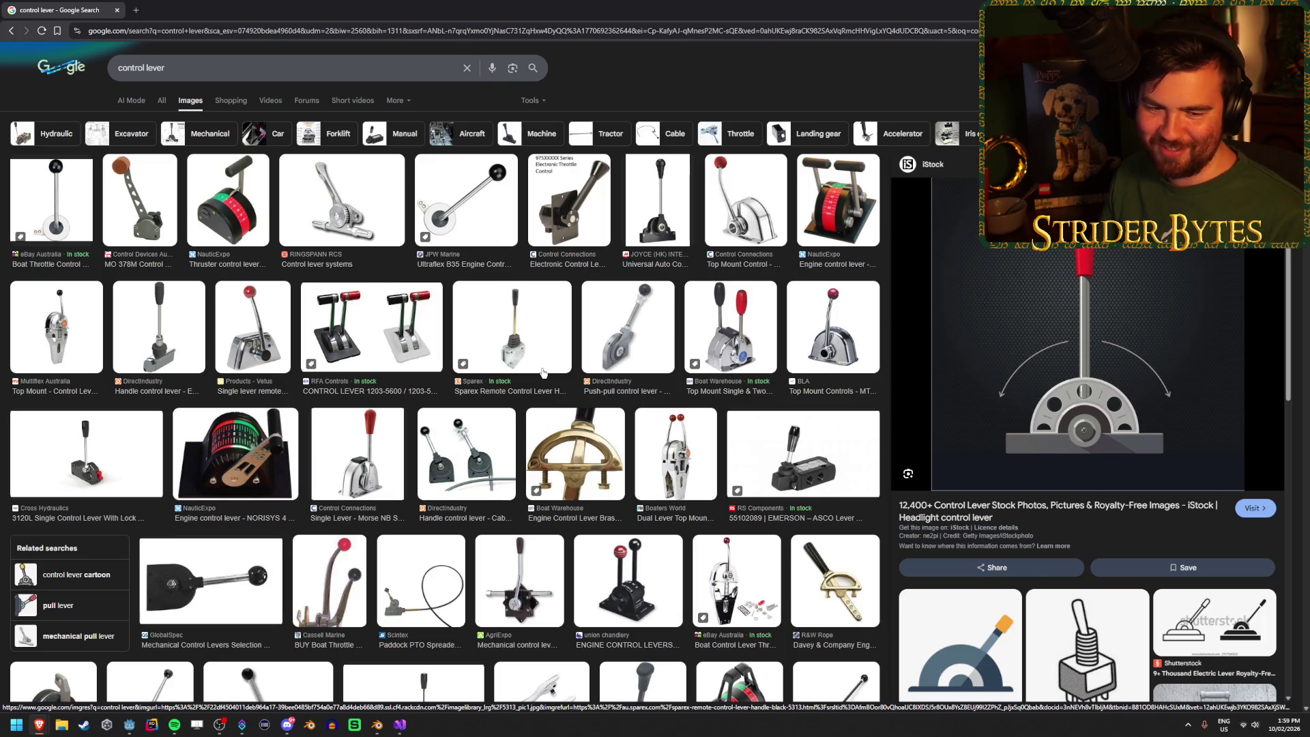
pyautogui.tripleClick(385, 66)
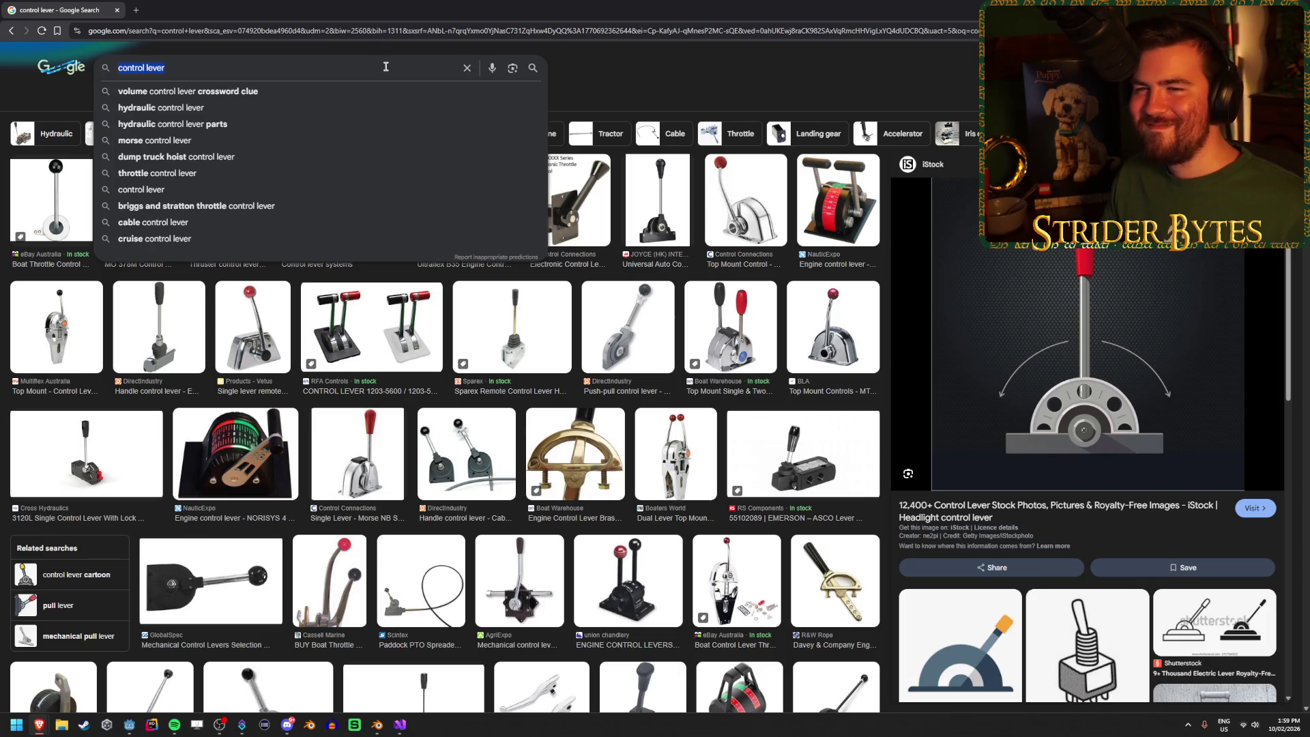
# Step: Try 'hydraulic control lever' and 'engine control lever' searches, returning to 'control lever' each time
pyautogui.click(205, 109)
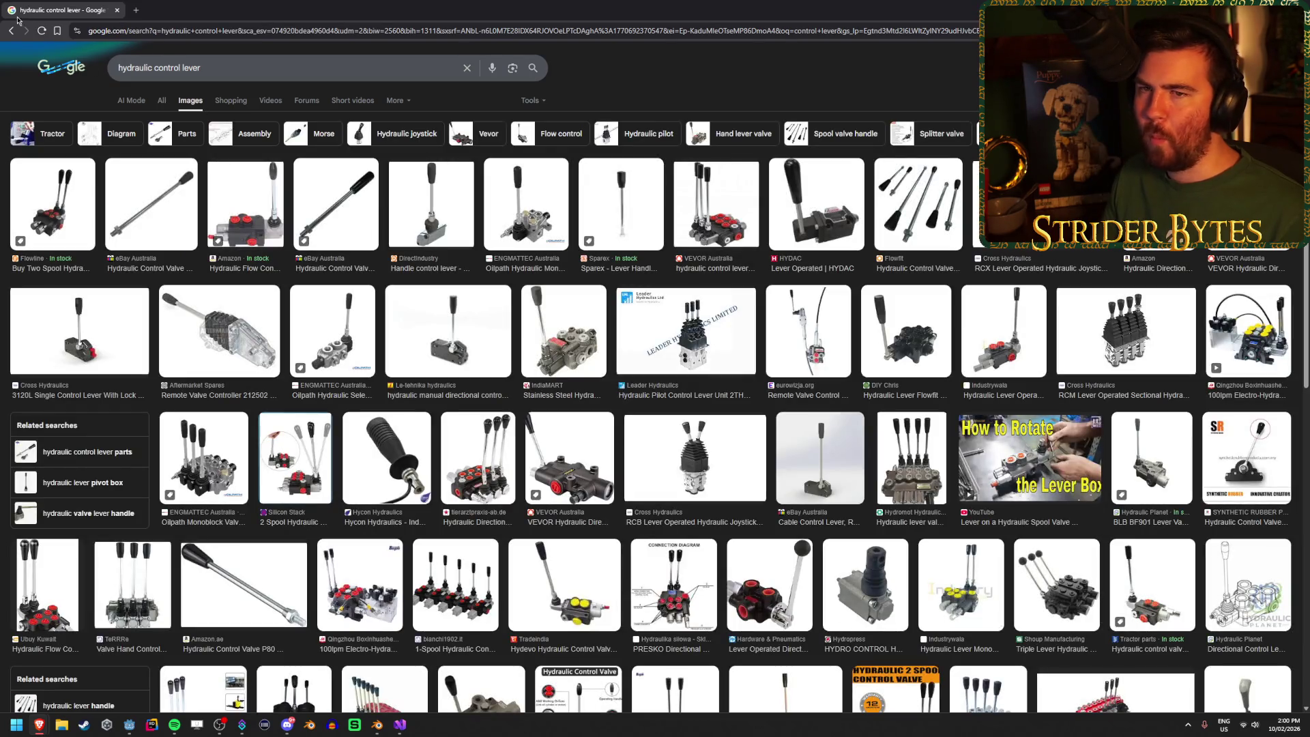
pyautogui.click(11, 32)
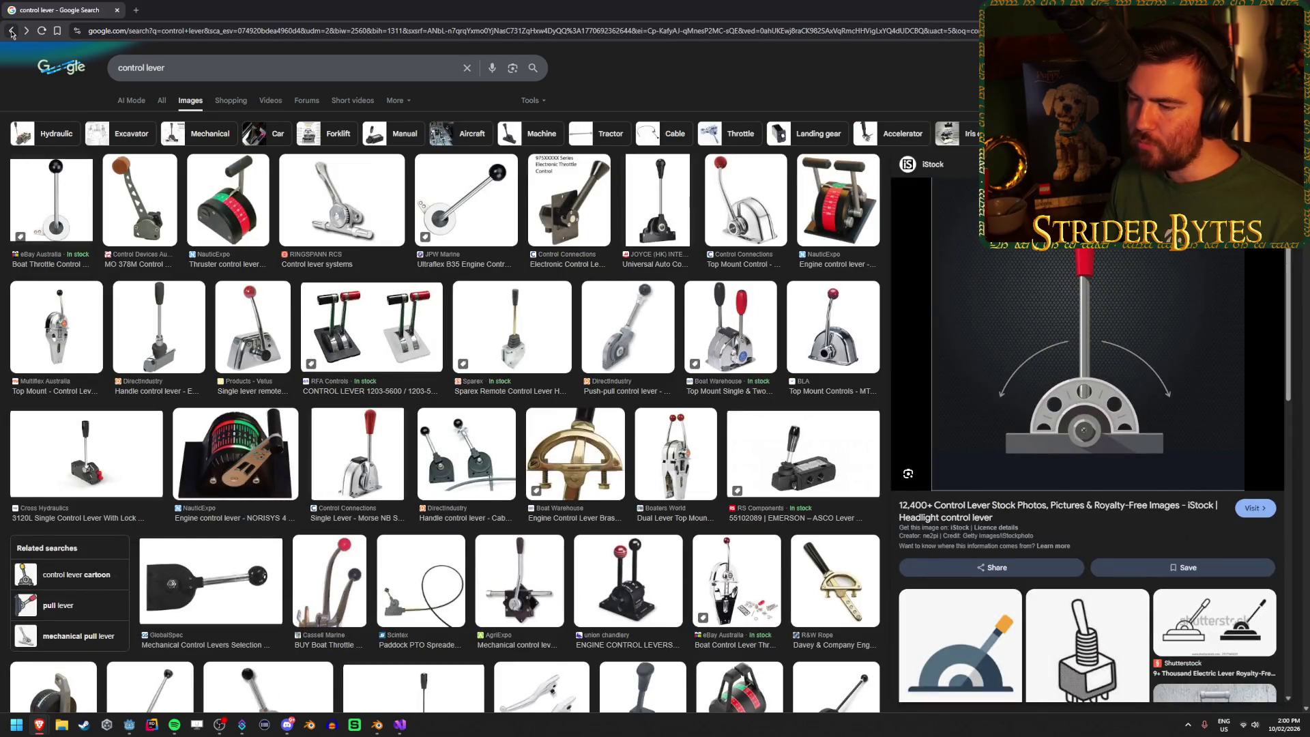
pyautogui.click(203, 71)
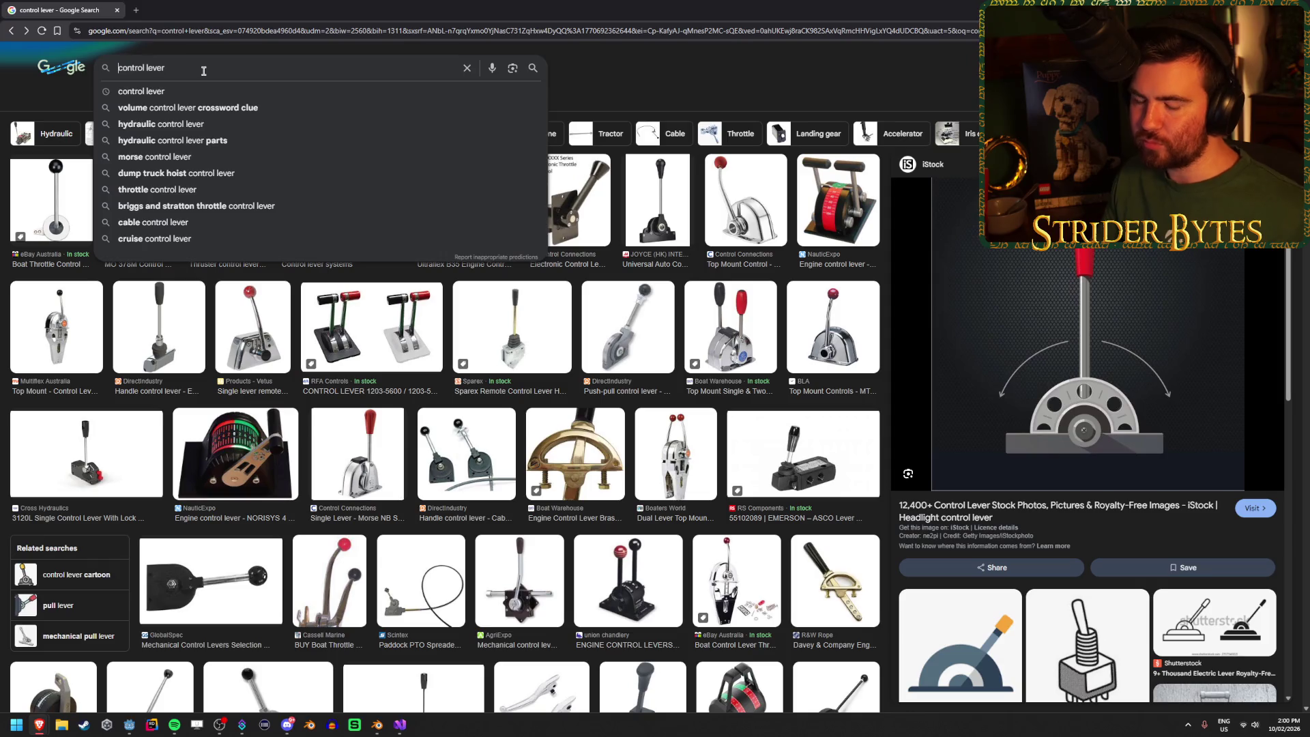
pyautogui.write('engine')
pyautogui.press('Return')
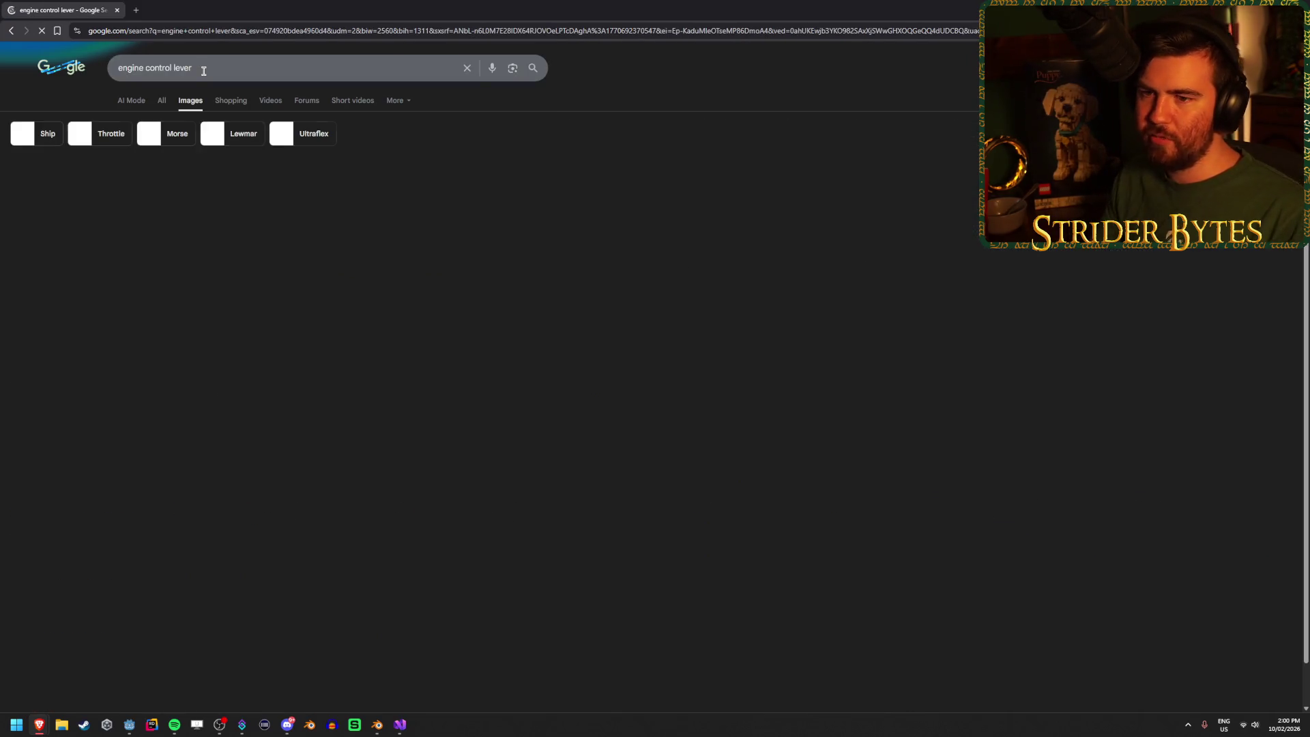
pyautogui.click(12, 32)
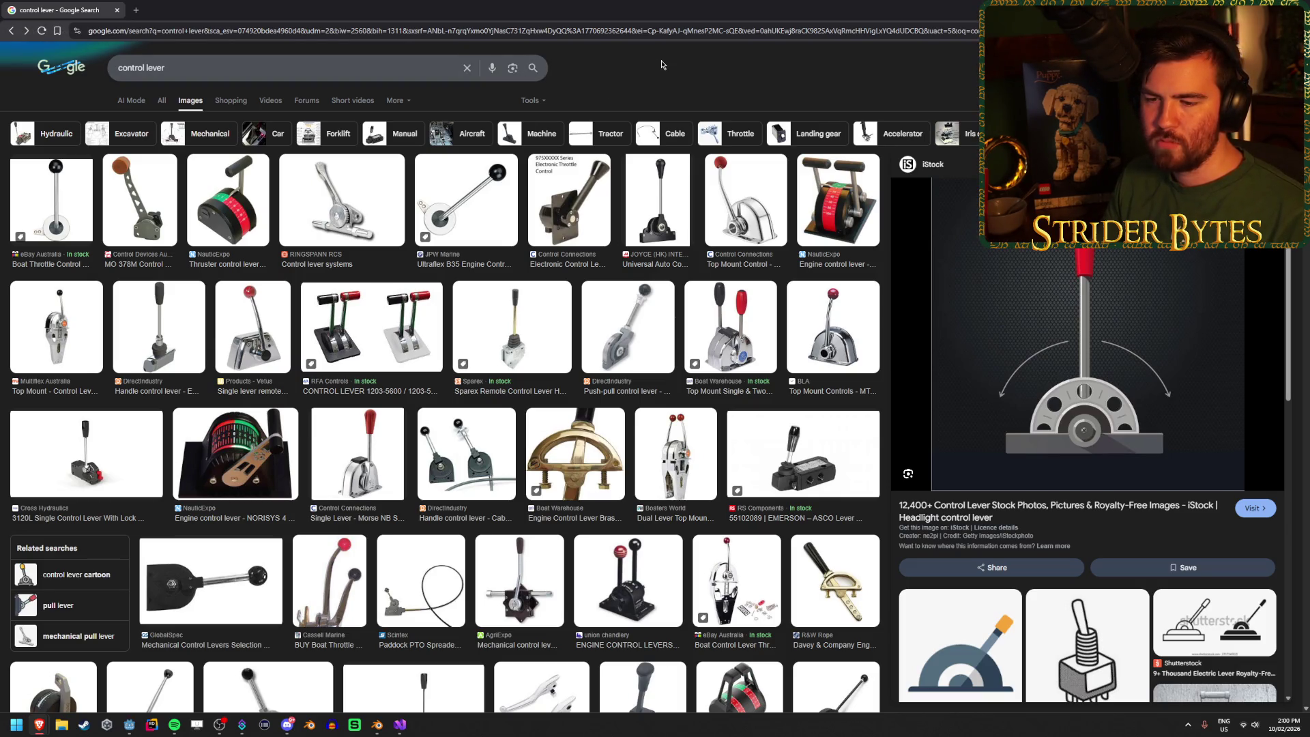
pyautogui.scroll(-4, 410, 75)
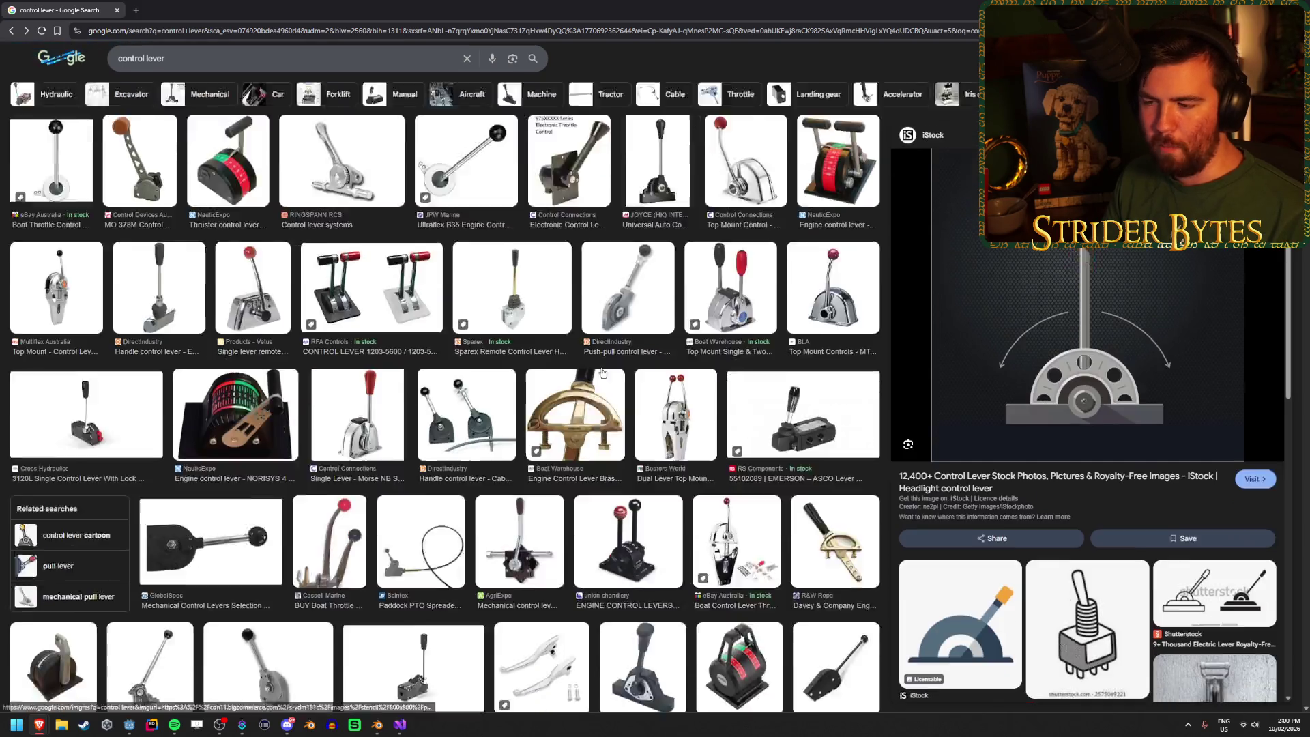
pyautogui.scroll(4, 162, 86)
# Step: Search 'big control lever', then 'train engine lever', and go back to the 'control lever' results
pyautogui.click(193, 68)
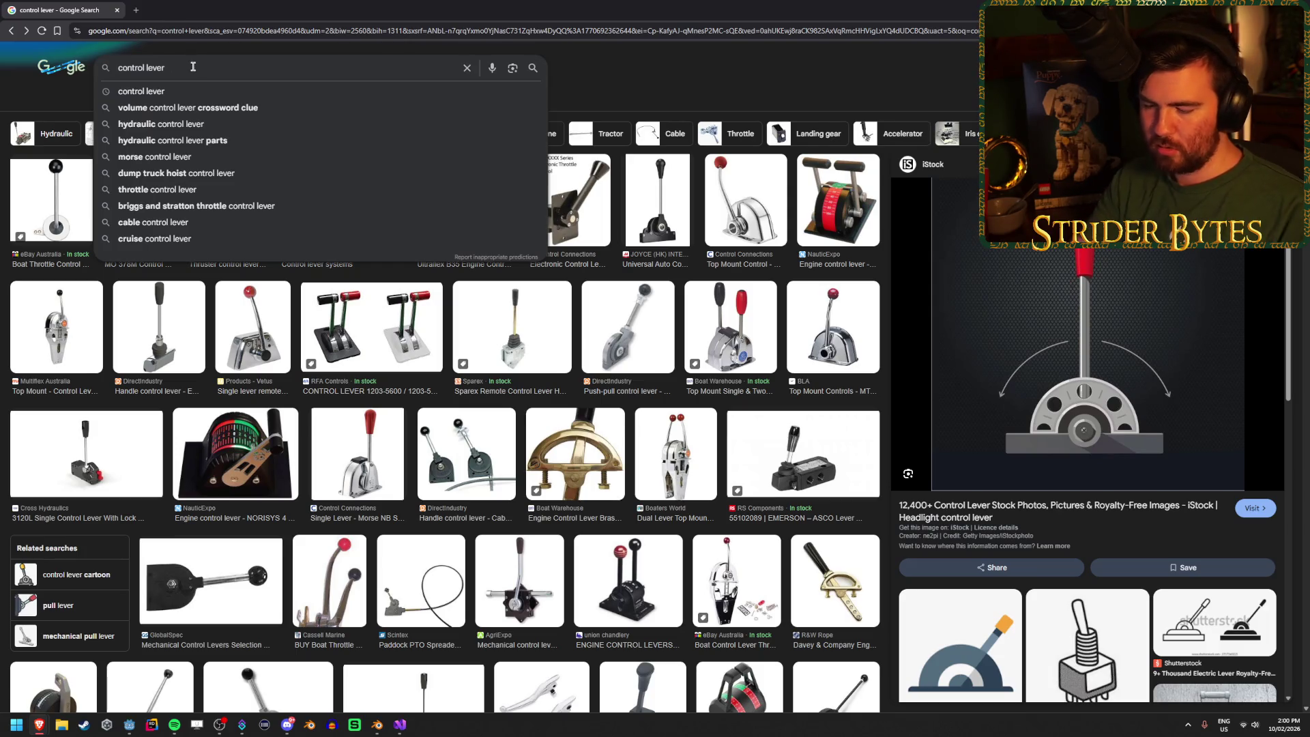
pyautogui.write('big')
pyautogui.press('Return')
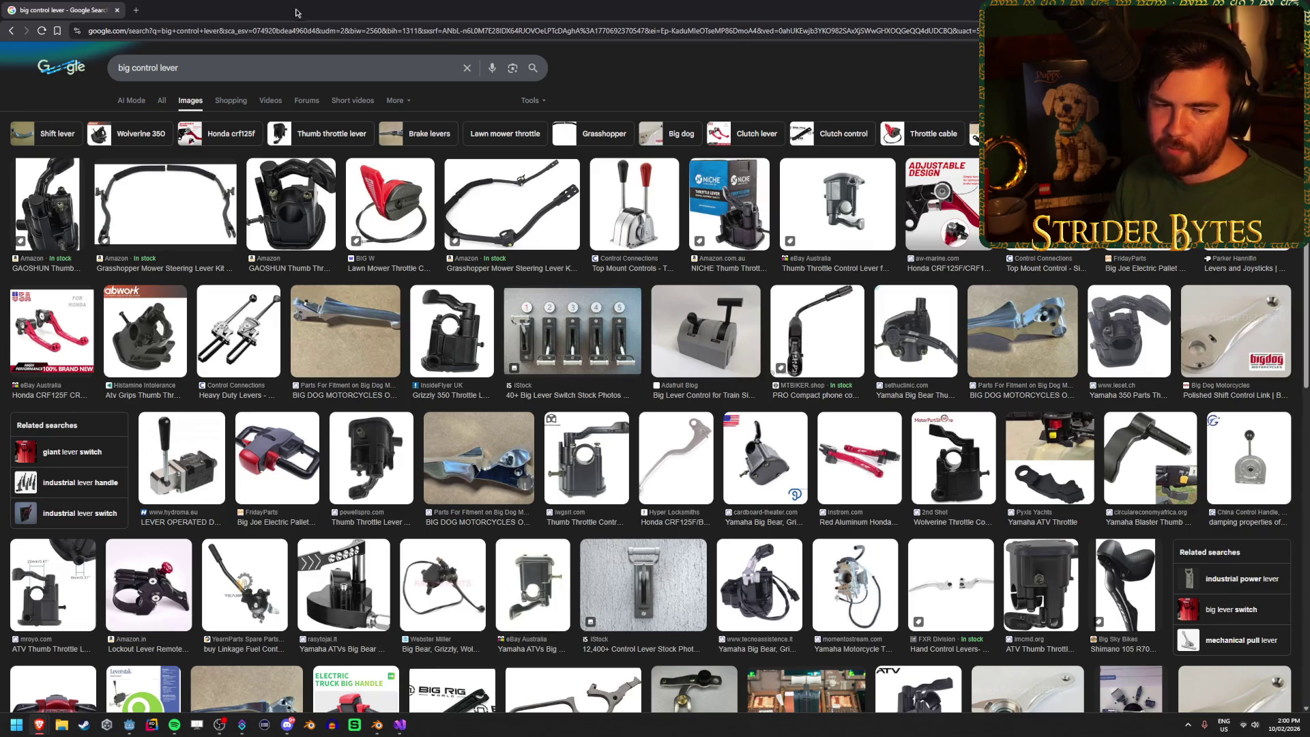
pyautogui.doubleClick(125, 68)
pyautogui.write('train')
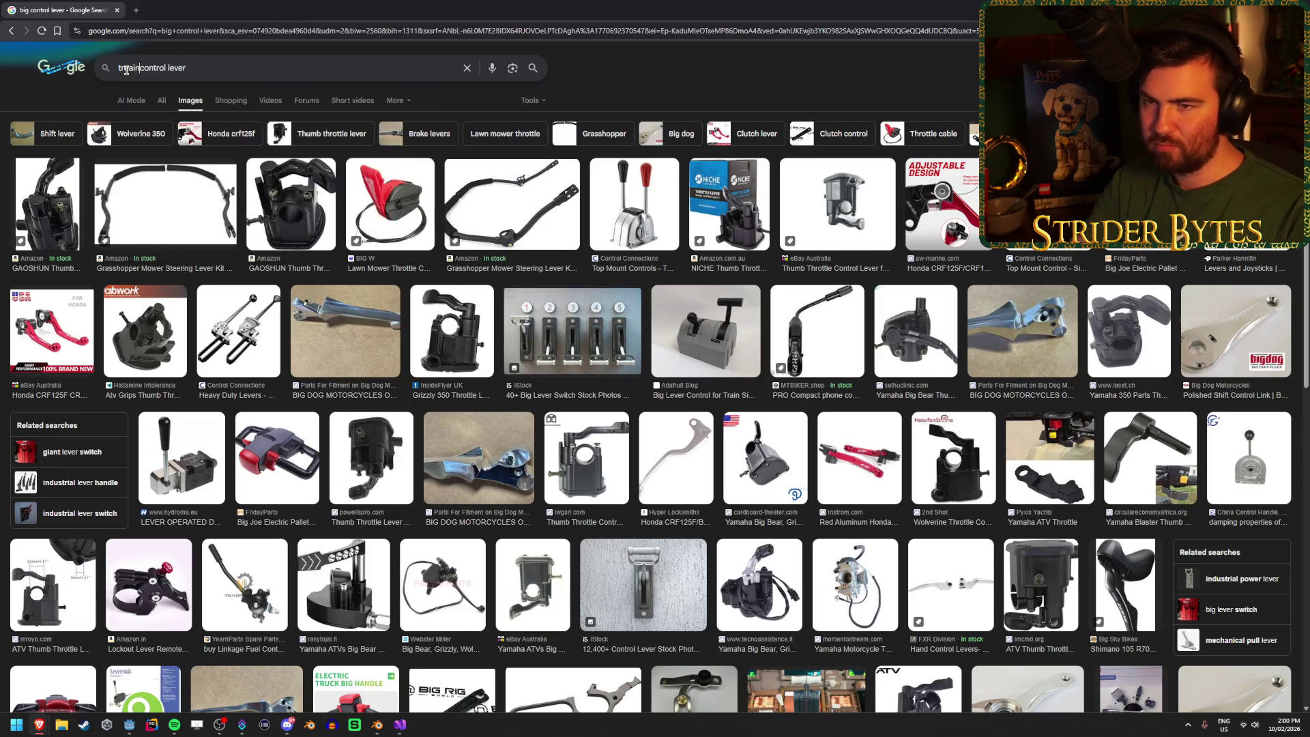
pyautogui.write(' engine')
pyautogui.press('Delete')
pyautogui.press('Delete')
pyautogui.press('Delete')
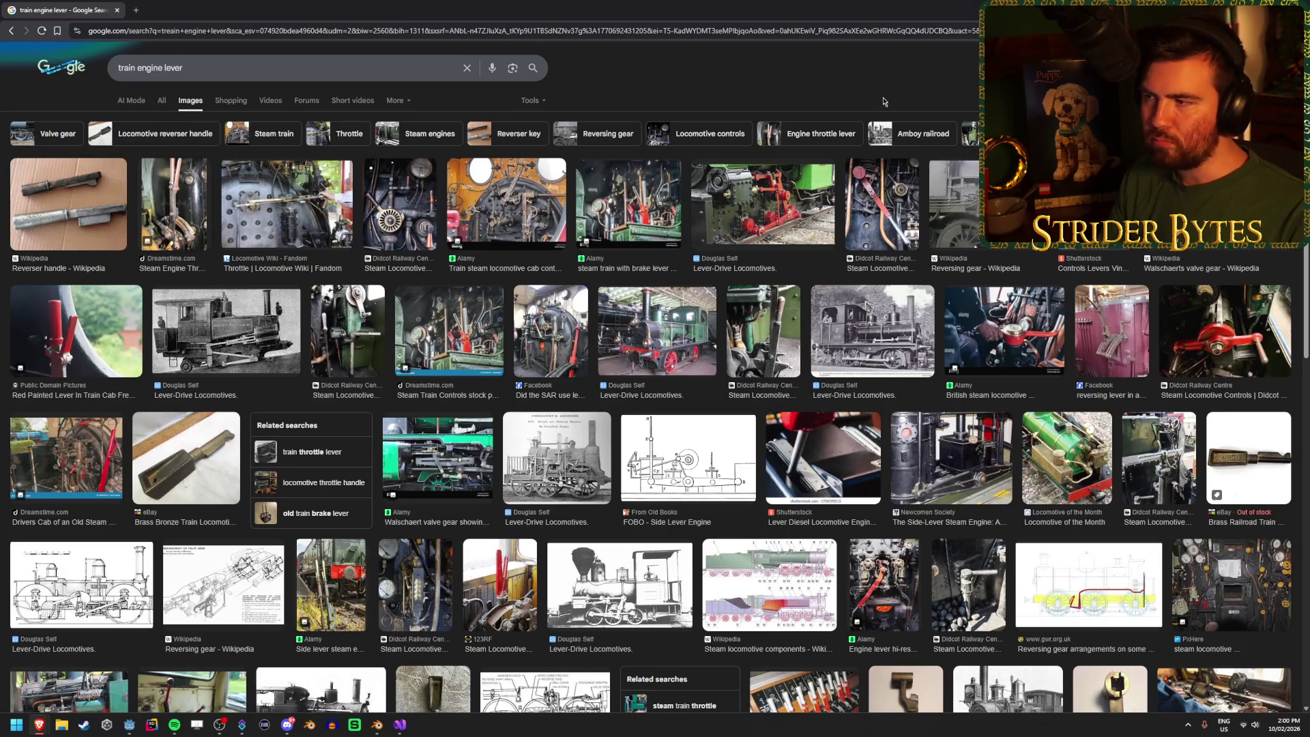
pyautogui.scroll(-6, 730, 347)
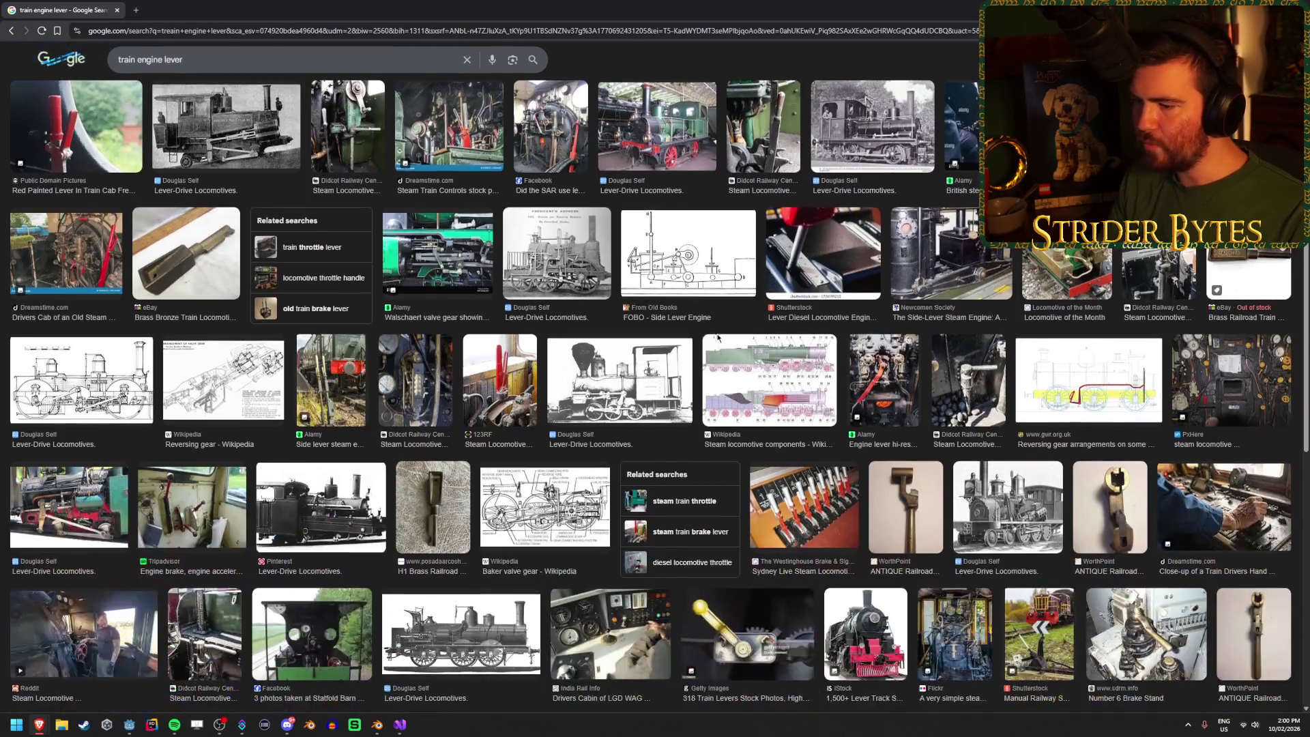
pyautogui.scroll(6, 717, 329)
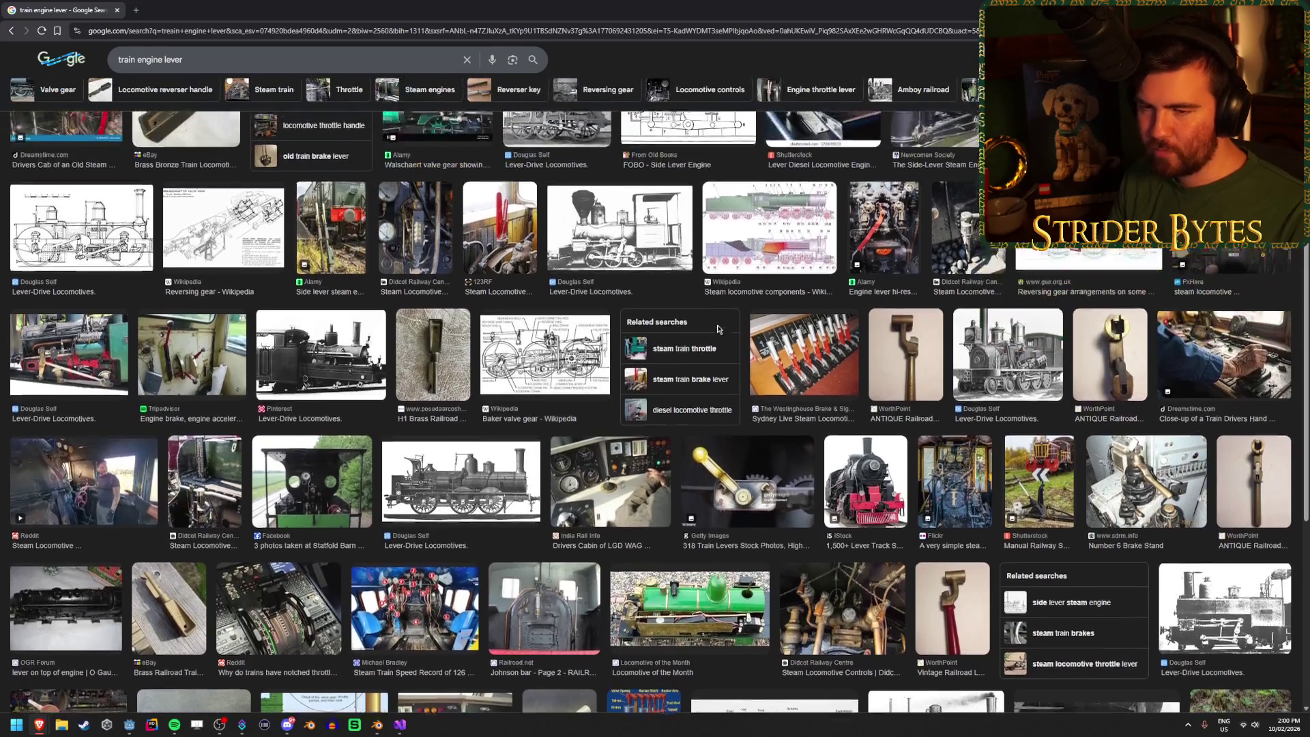
pyautogui.click(12, 33)
pyautogui.click(12, 33)
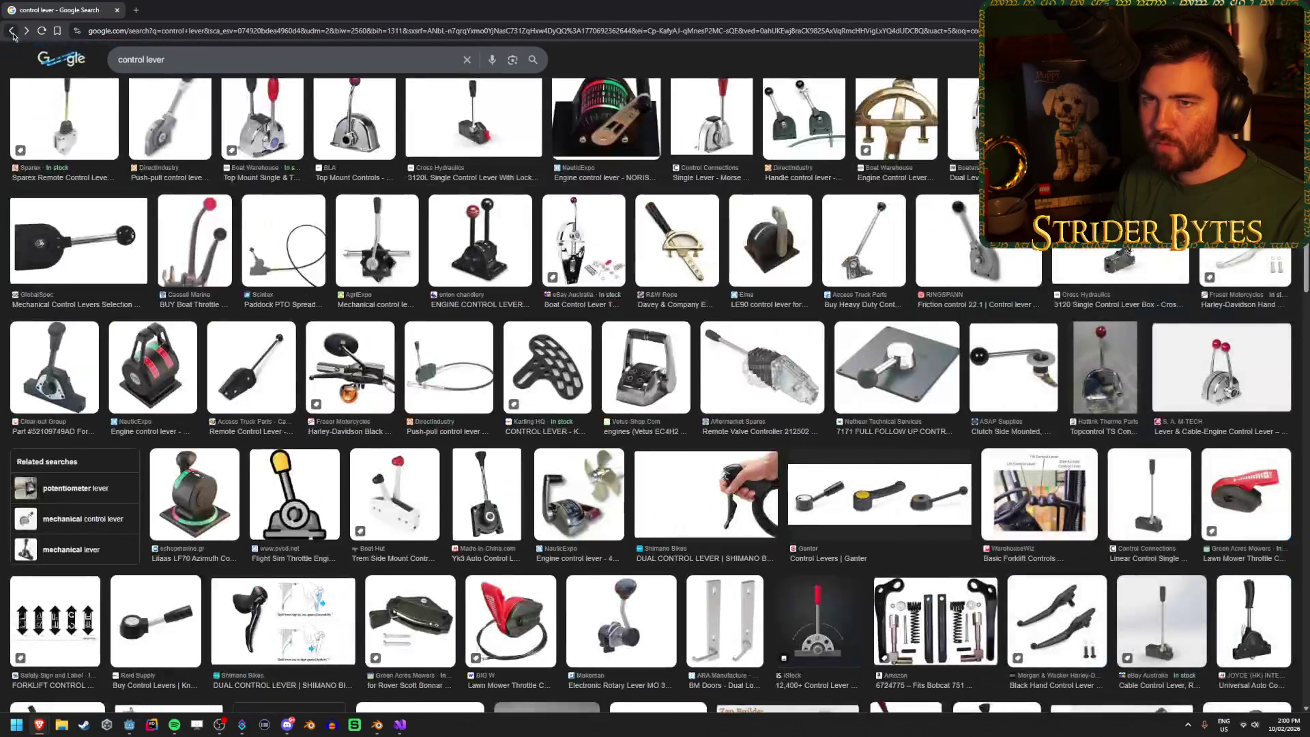
# Step: Return to the plain 'lever' results, preview one lever image, then close the preview
pyautogui.click(12, 33)
pyautogui.scroll(-6, 350, 293)
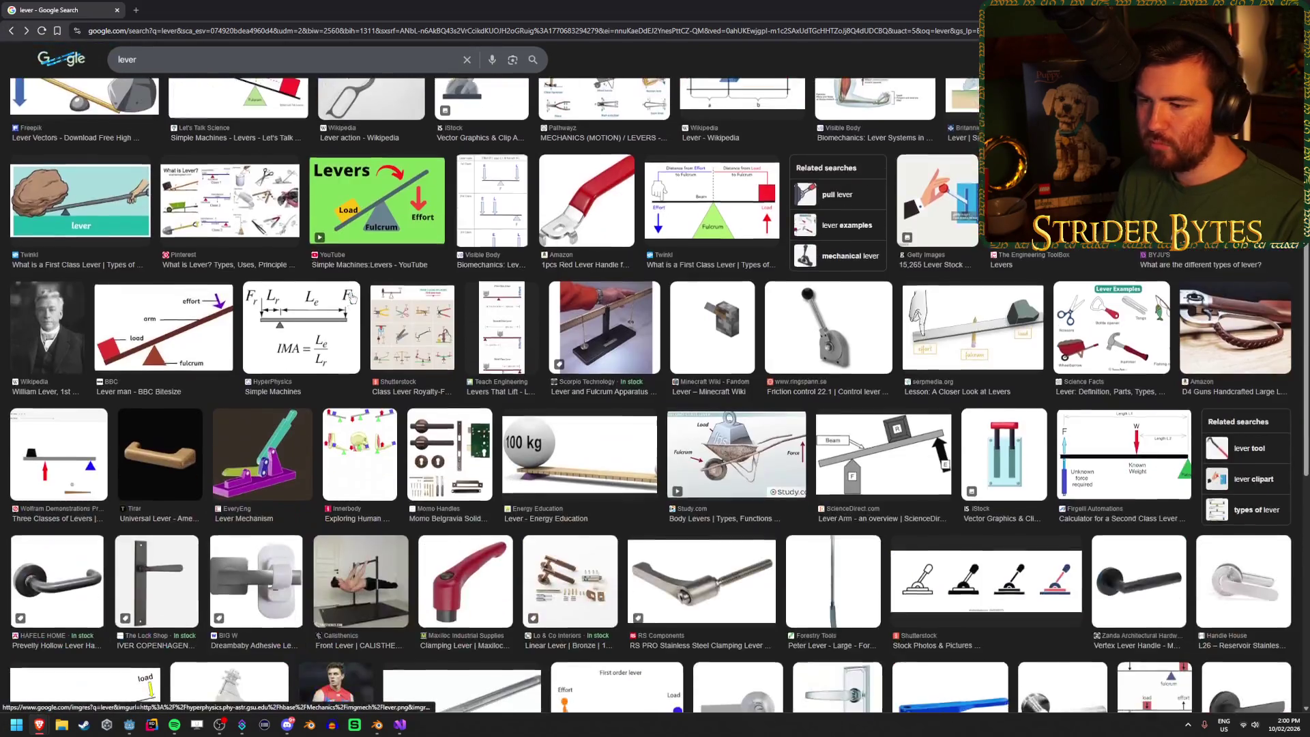
pyautogui.scroll(-3, 350, 292)
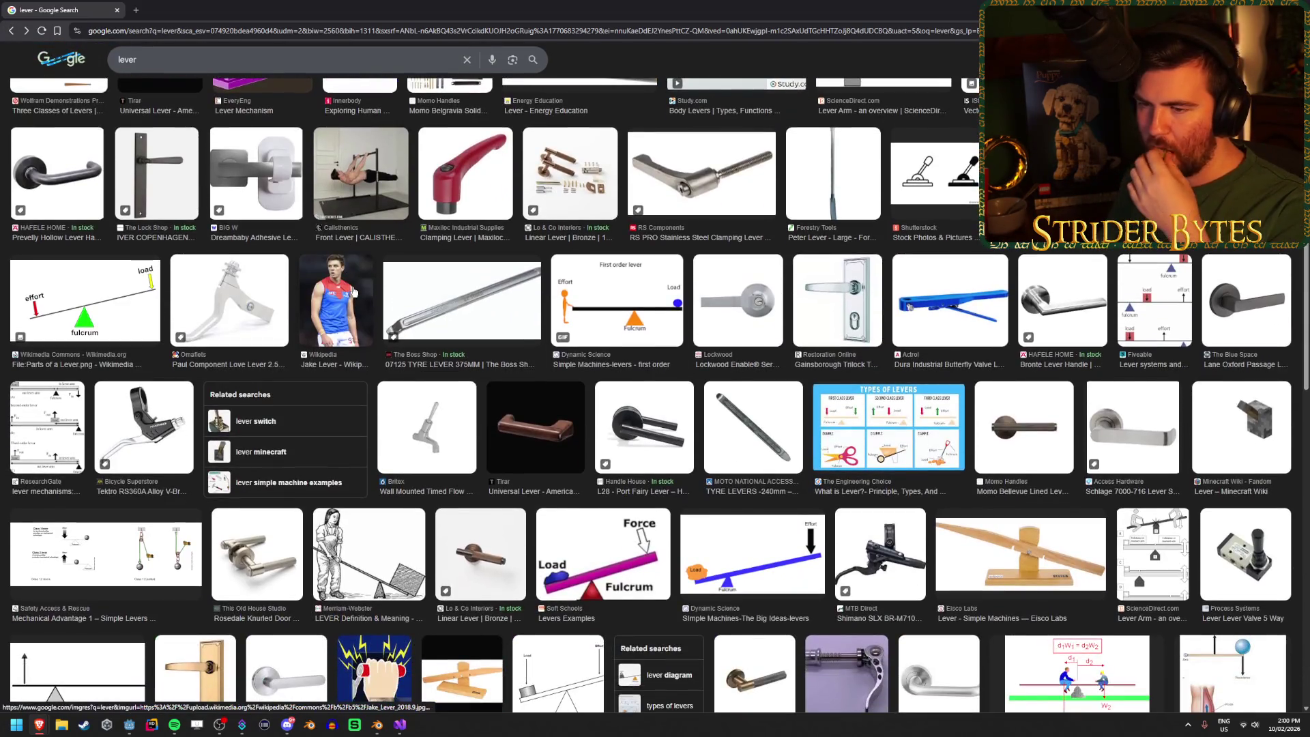
pyautogui.scroll(-2, 533, 331)
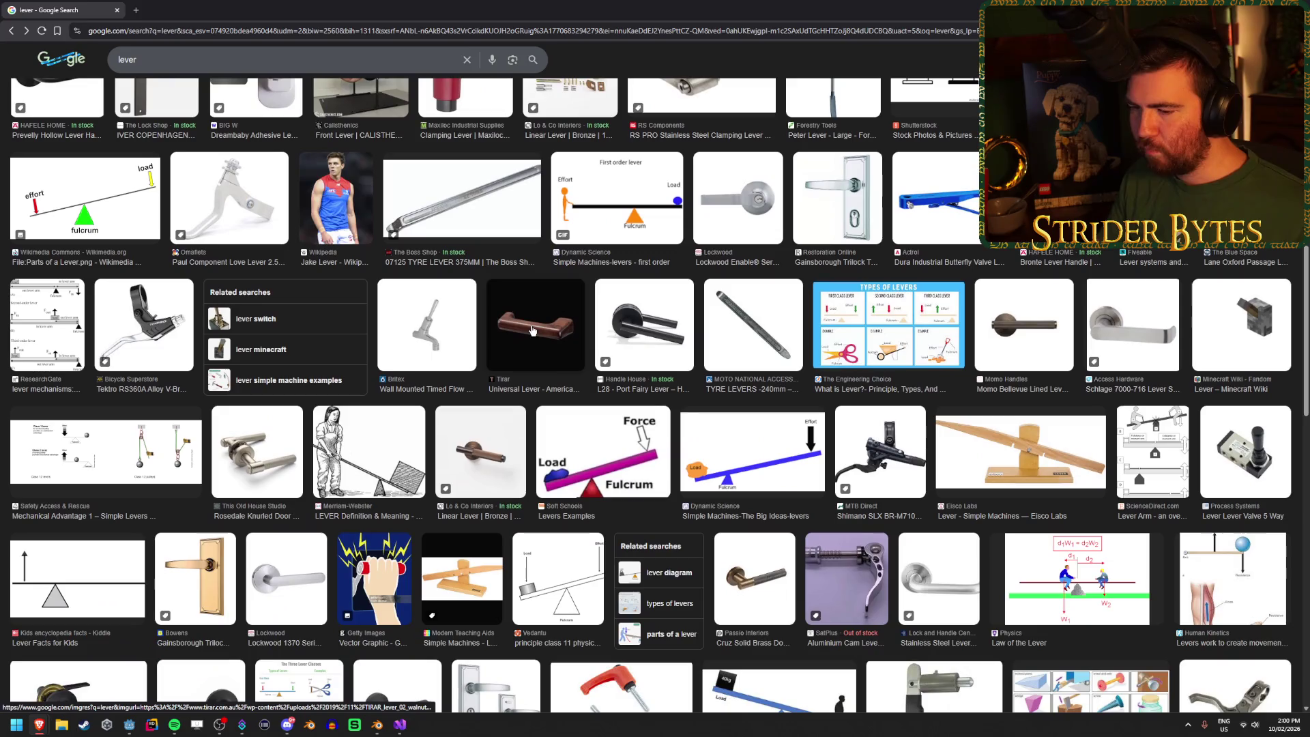
pyautogui.click(348, 191)
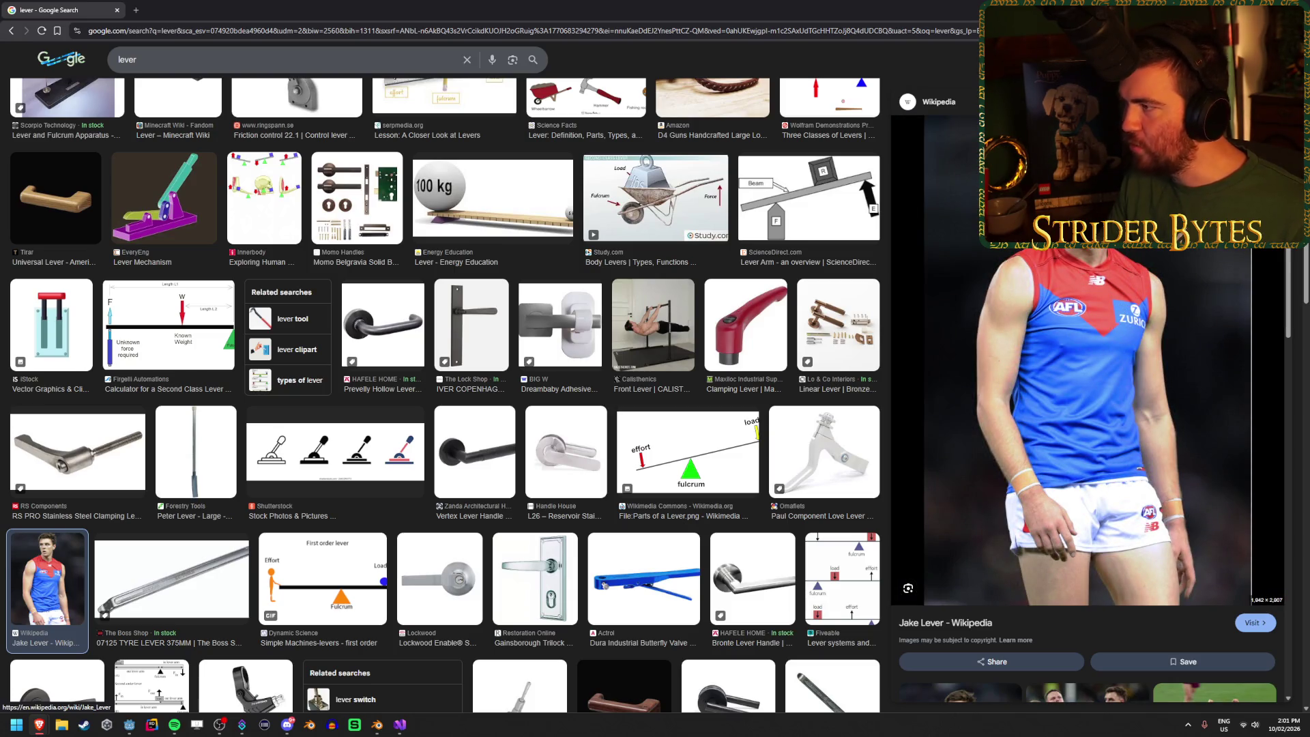
pyautogui.press('Escape')
# Step: Scroll down through the lever image results and back up to the top
pyautogui.scroll(-3, 452, 308)
pyautogui.scroll(-3, 453, 308)
pyautogui.scroll(-5, 453, 308)
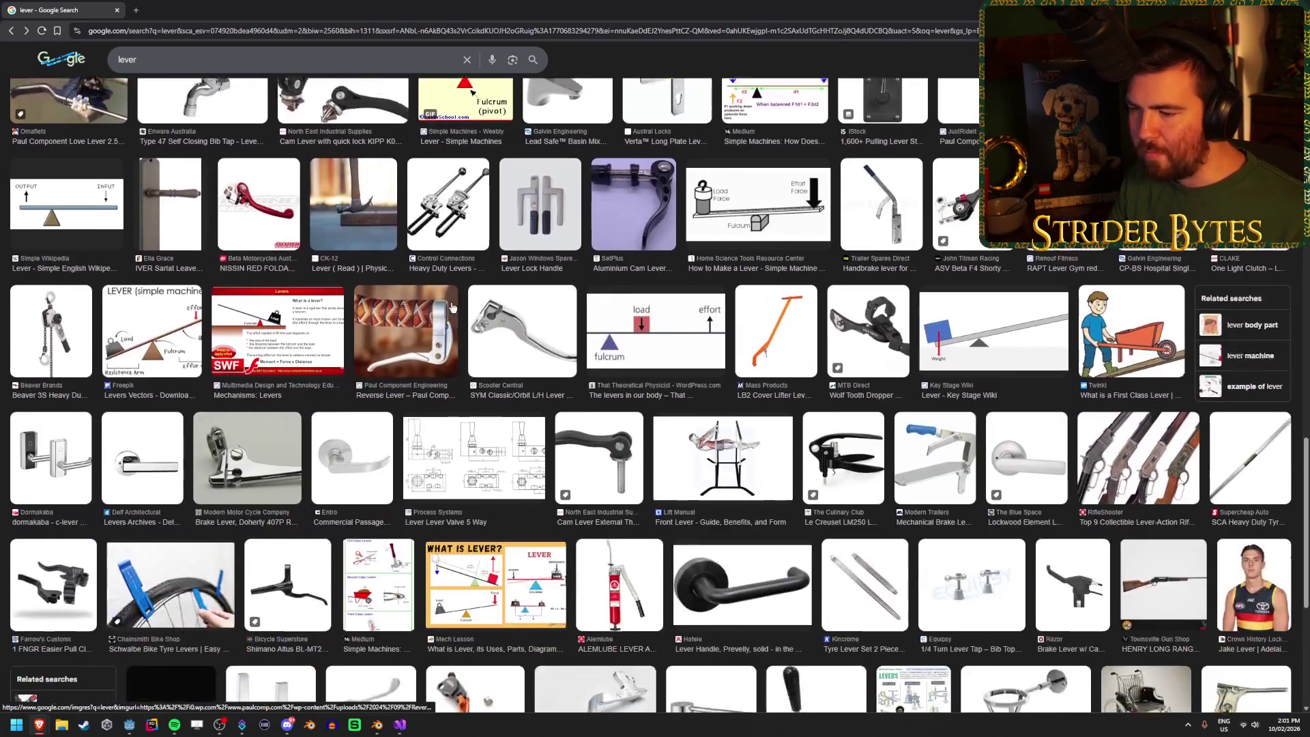
pyautogui.scroll(-4, 452, 307)
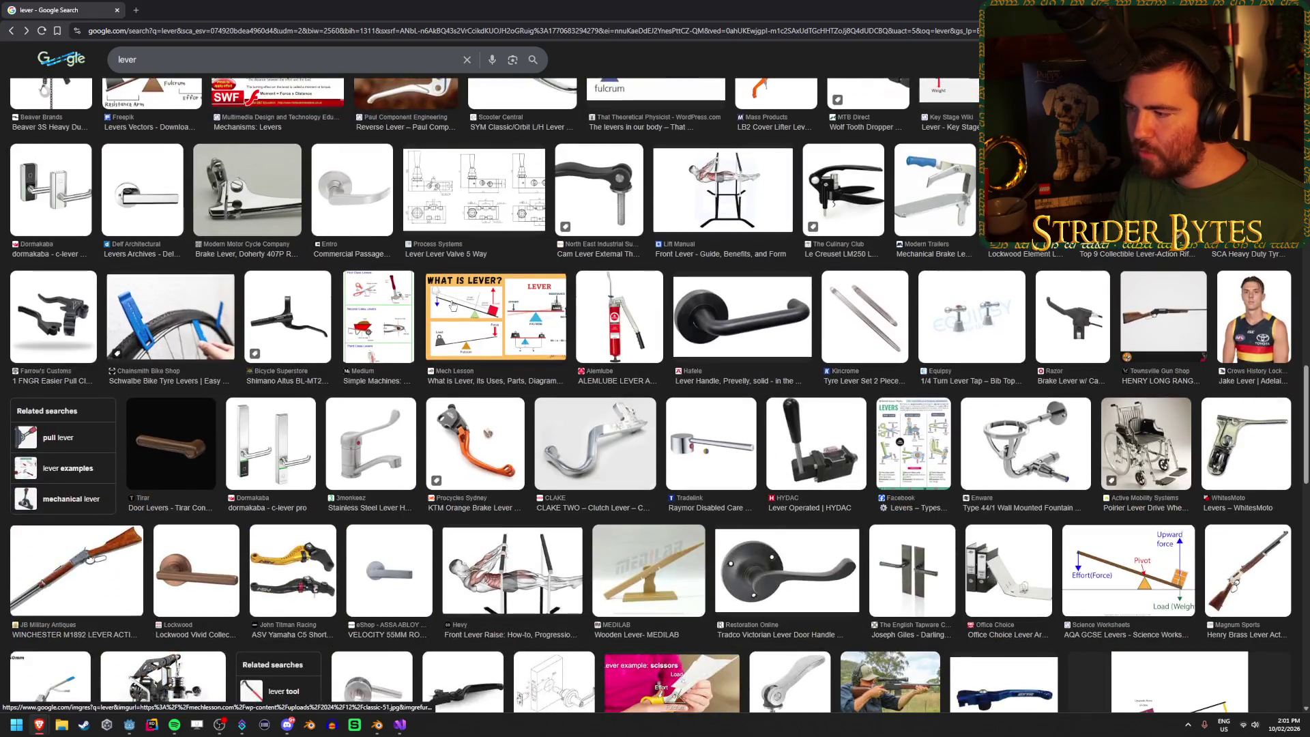
pyautogui.scroll(-3, 452, 308)
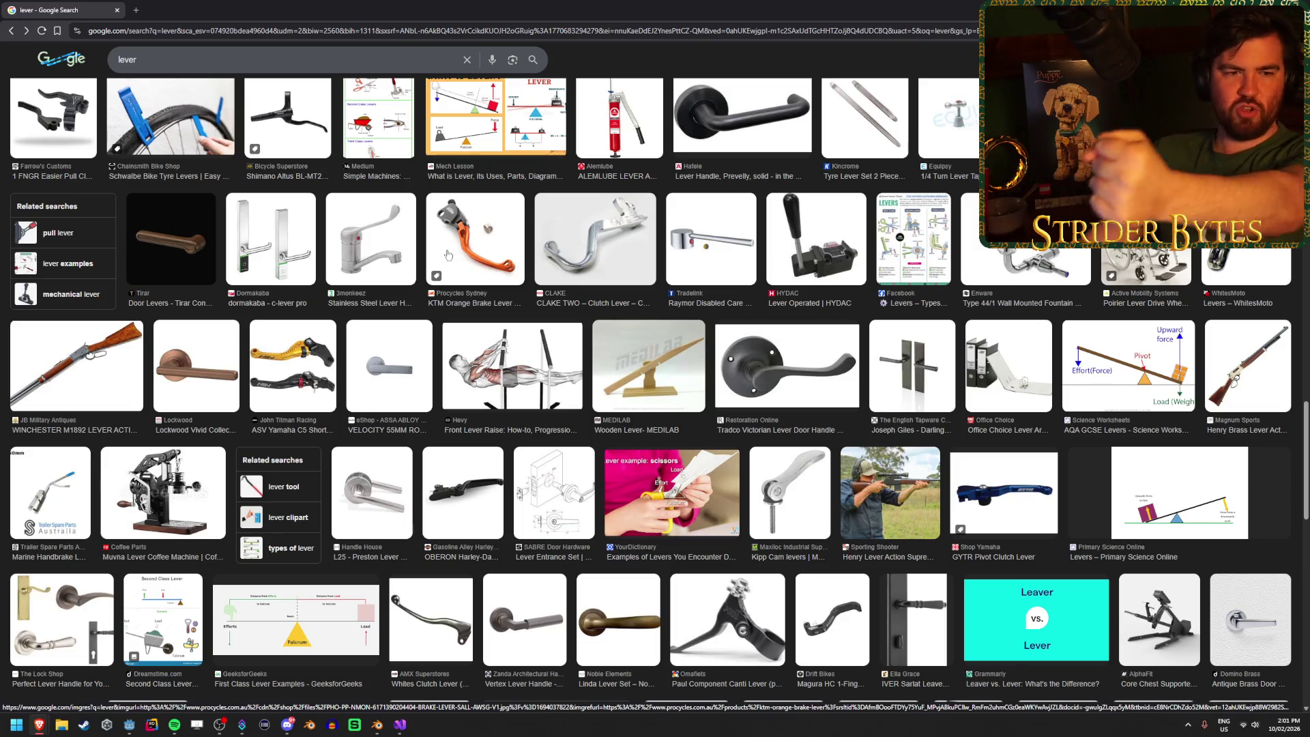
pyautogui.scroll(8, 451, 256)
pyautogui.scroll(10, 448, 256)
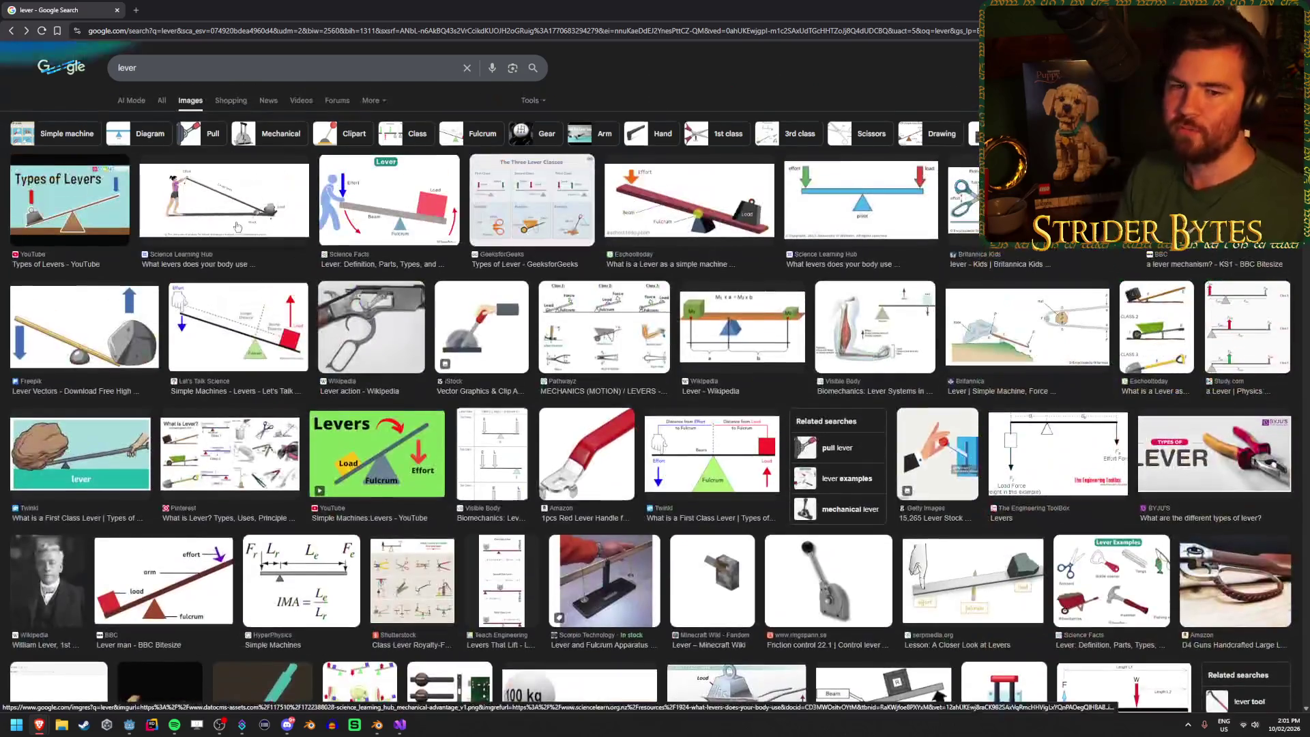
# Step: Search 'forklift lever', then 'brake lever', scrolling through the brake lever results
pyautogui.click(118, 68)
pyautogui.write('fork')
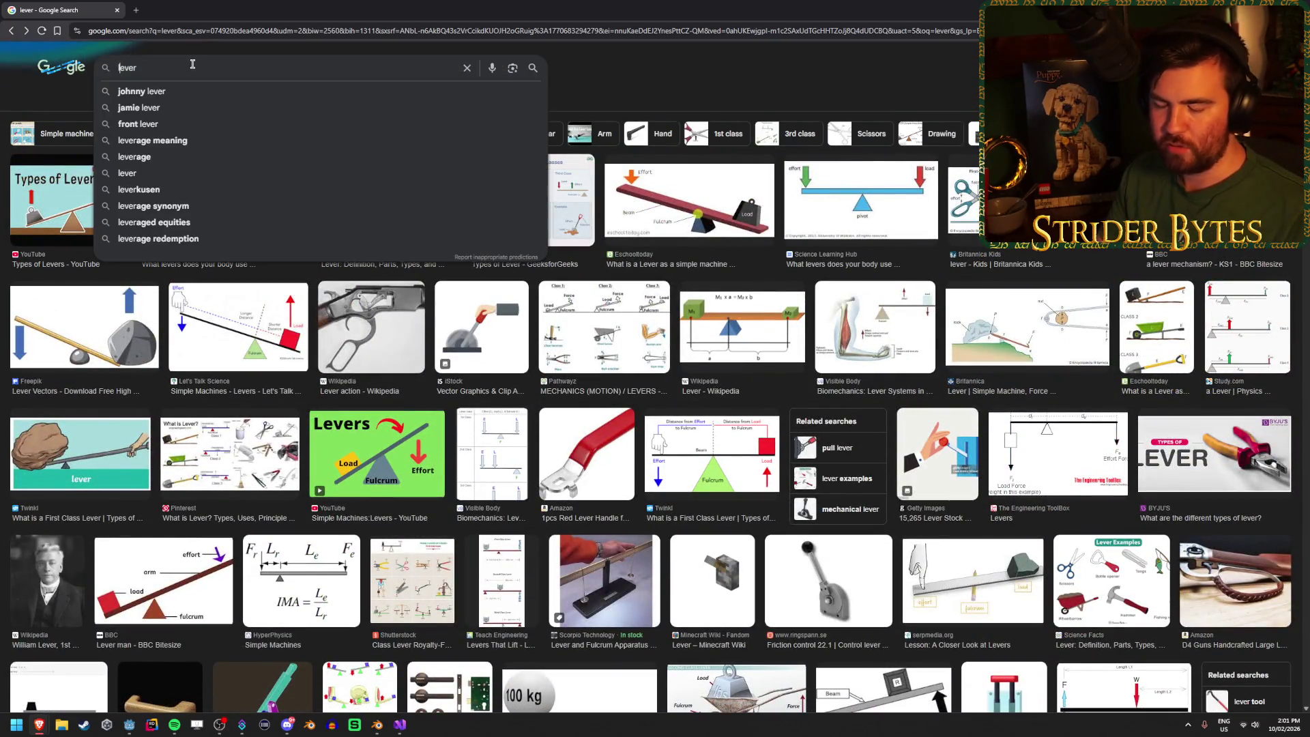
pyautogui.write('lift')
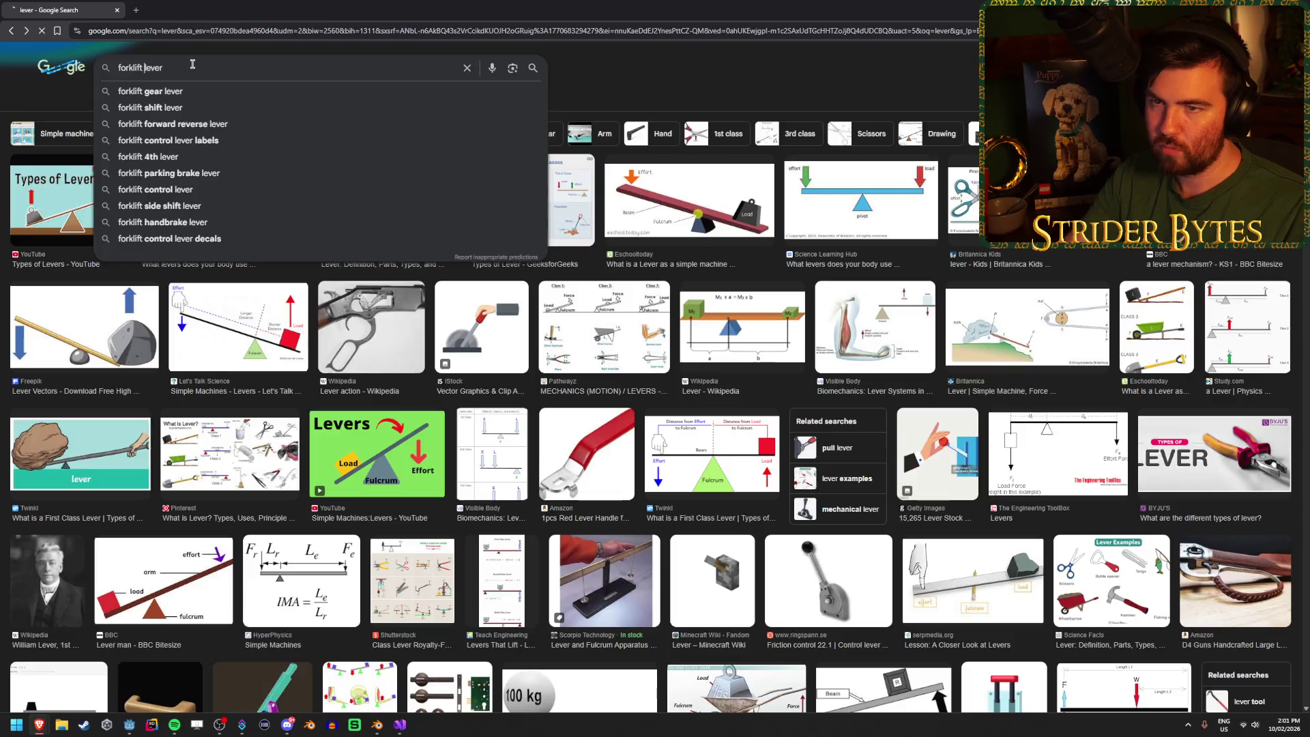
pyautogui.press('Return')
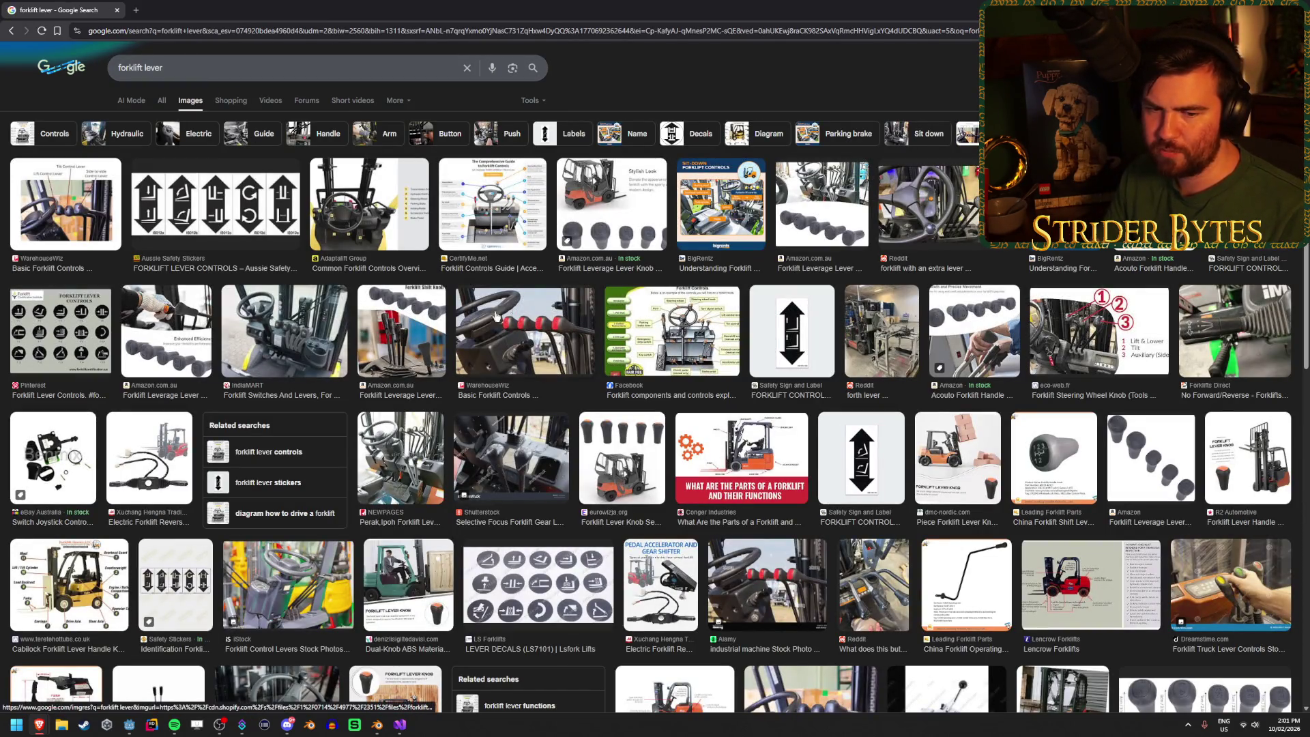
pyautogui.click(120, 68)
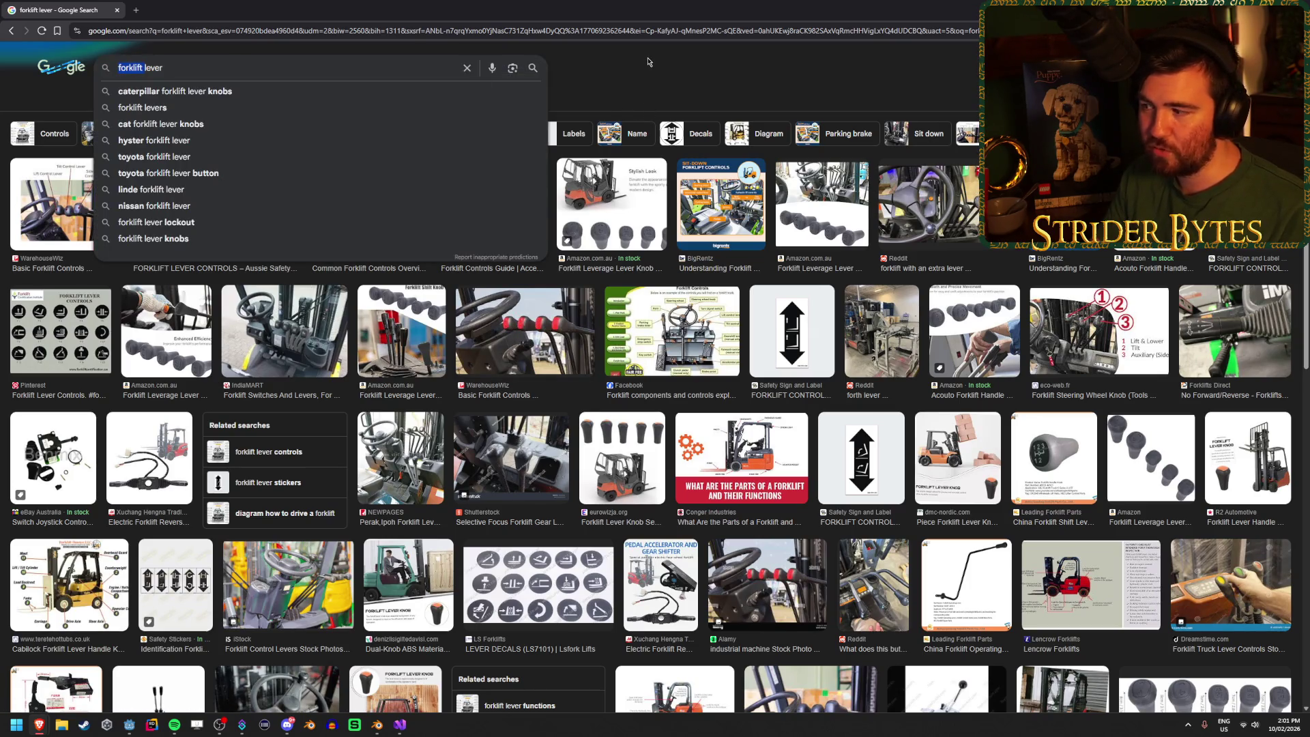
pyautogui.write('brake')
pyautogui.press('Return')
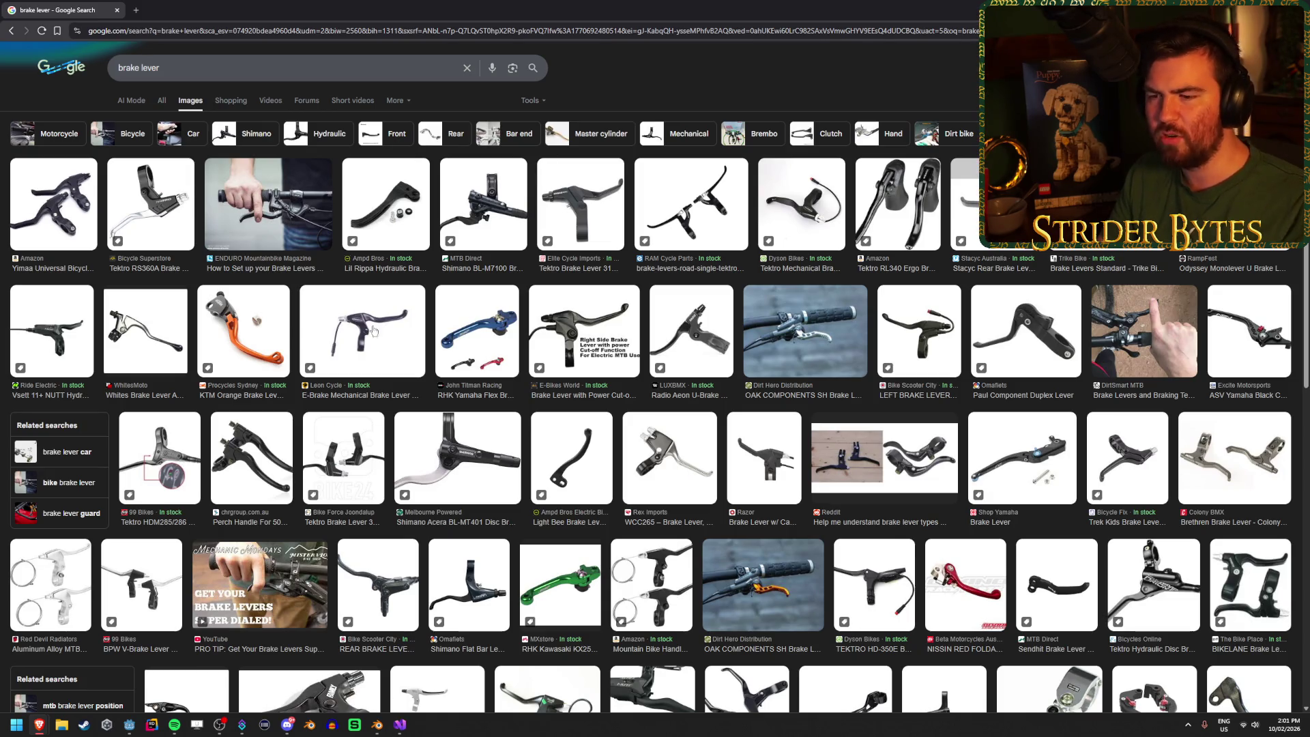
pyautogui.scroll(-10, 412, 285)
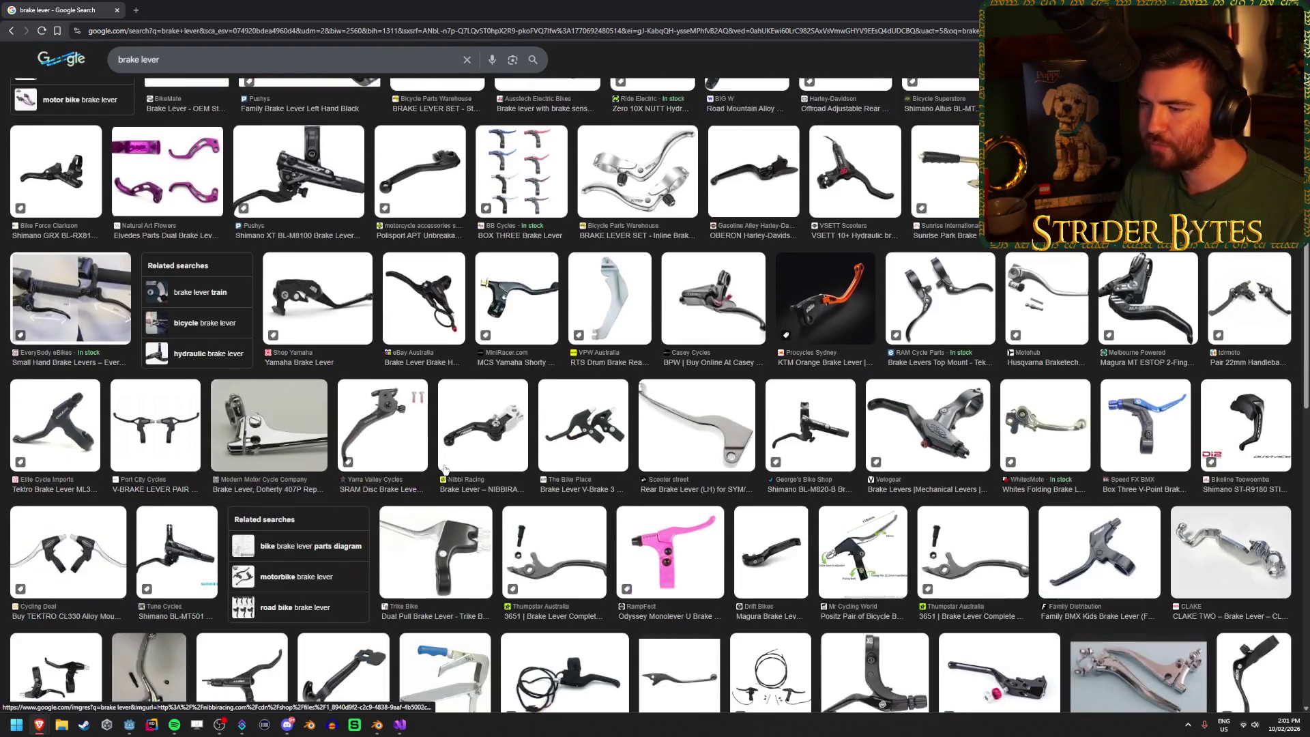
pyautogui.scroll(-15, 443, 468)
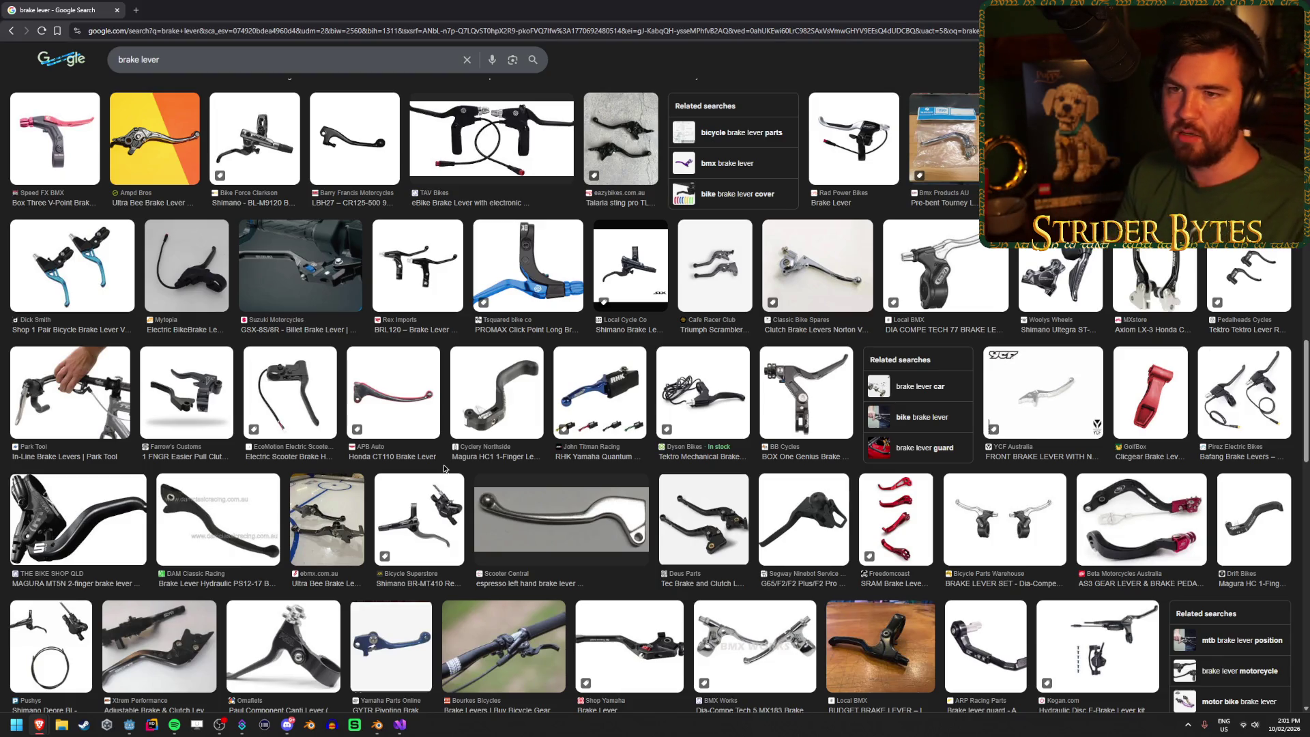
# Step: Search 'train brake lever', scroll through its results, and select the query to replace
pyautogui.click(118, 59)
pyautogui.write('tra')
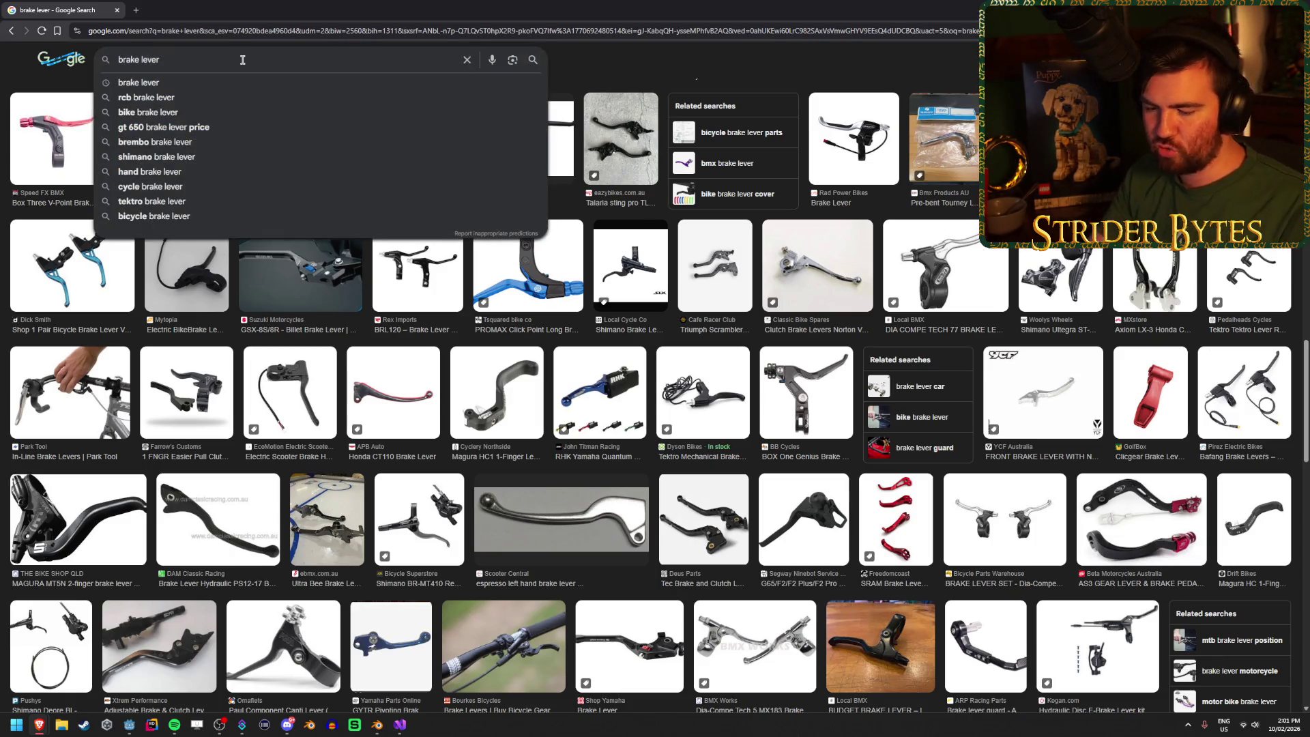
pyautogui.write('in')
pyautogui.press('Return')
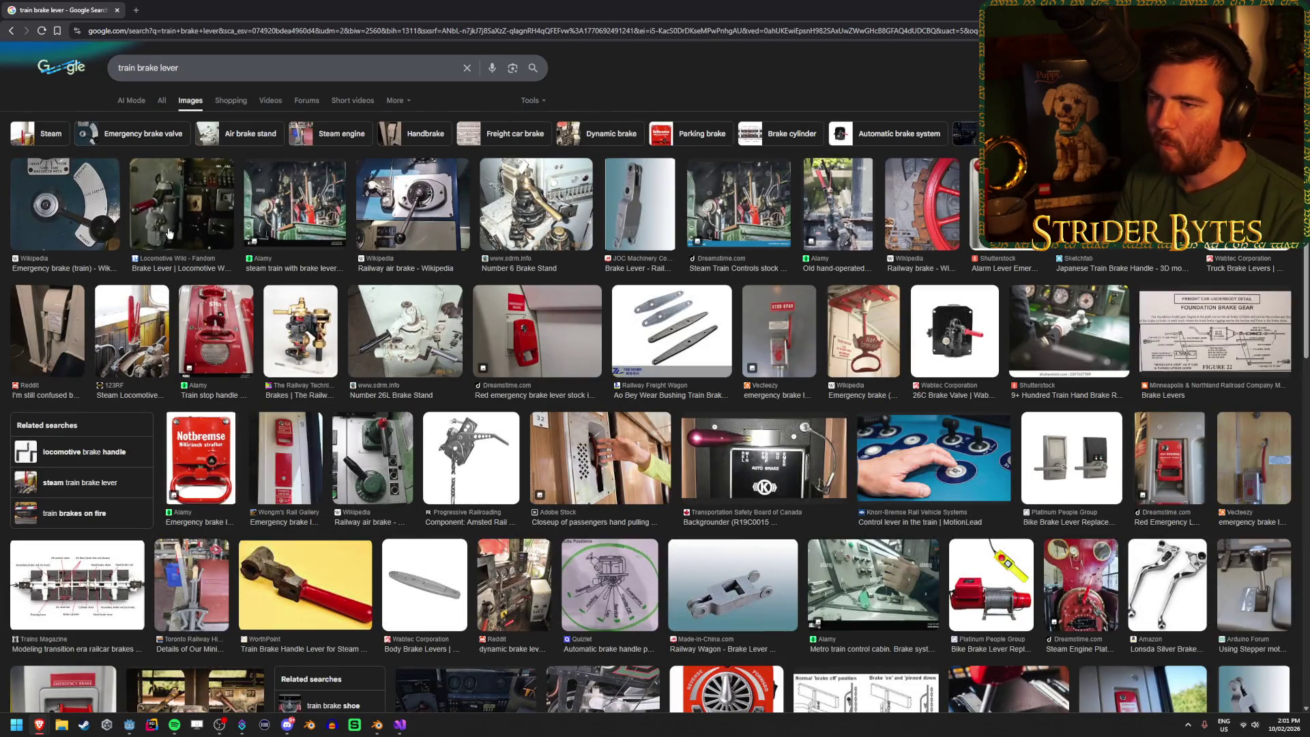
pyautogui.scroll(-3, 514, 273)
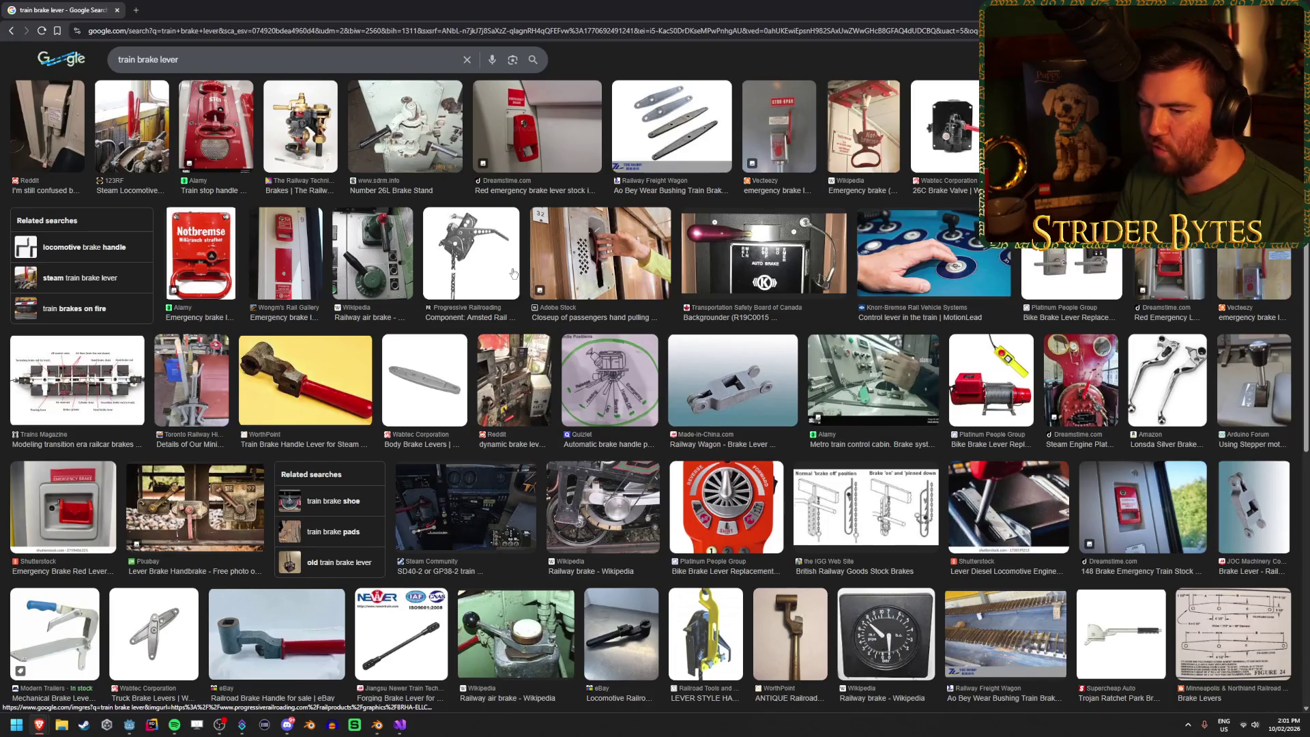
pyautogui.scroll(-4, 513, 273)
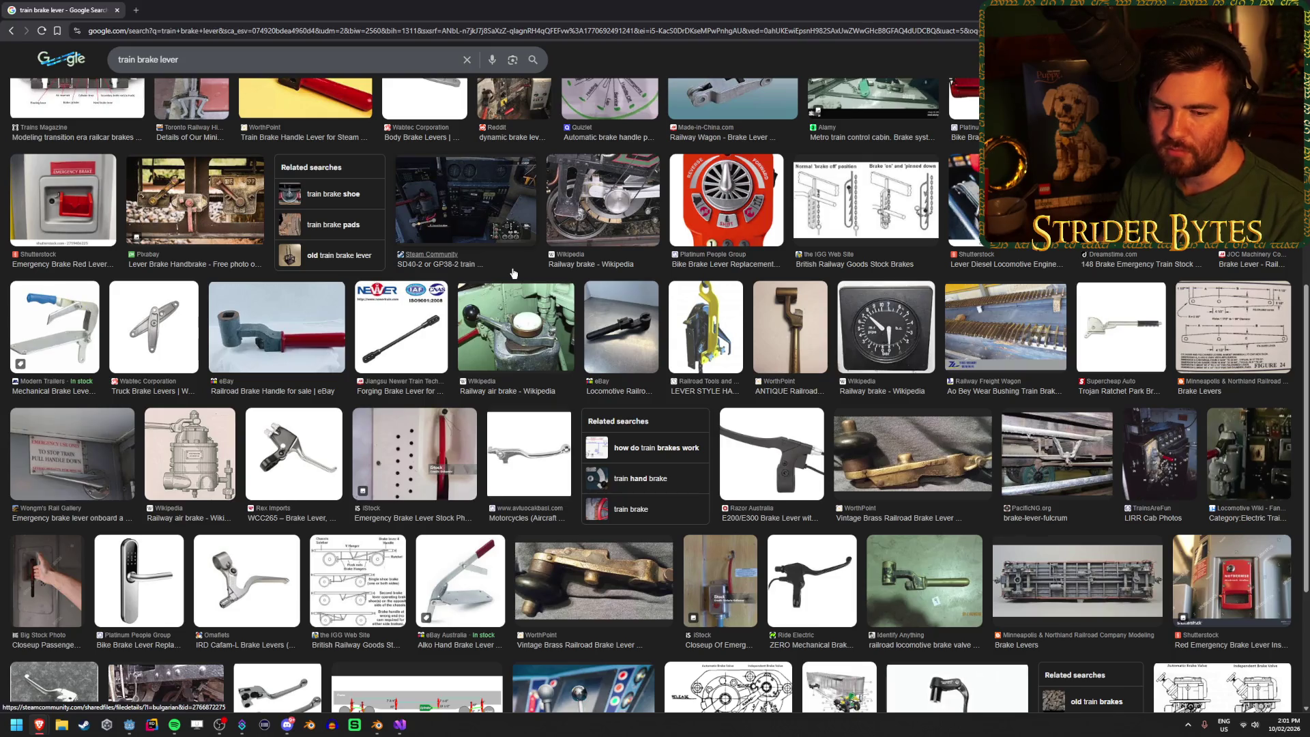
pyautogui.scroll(-2, 514, 273)
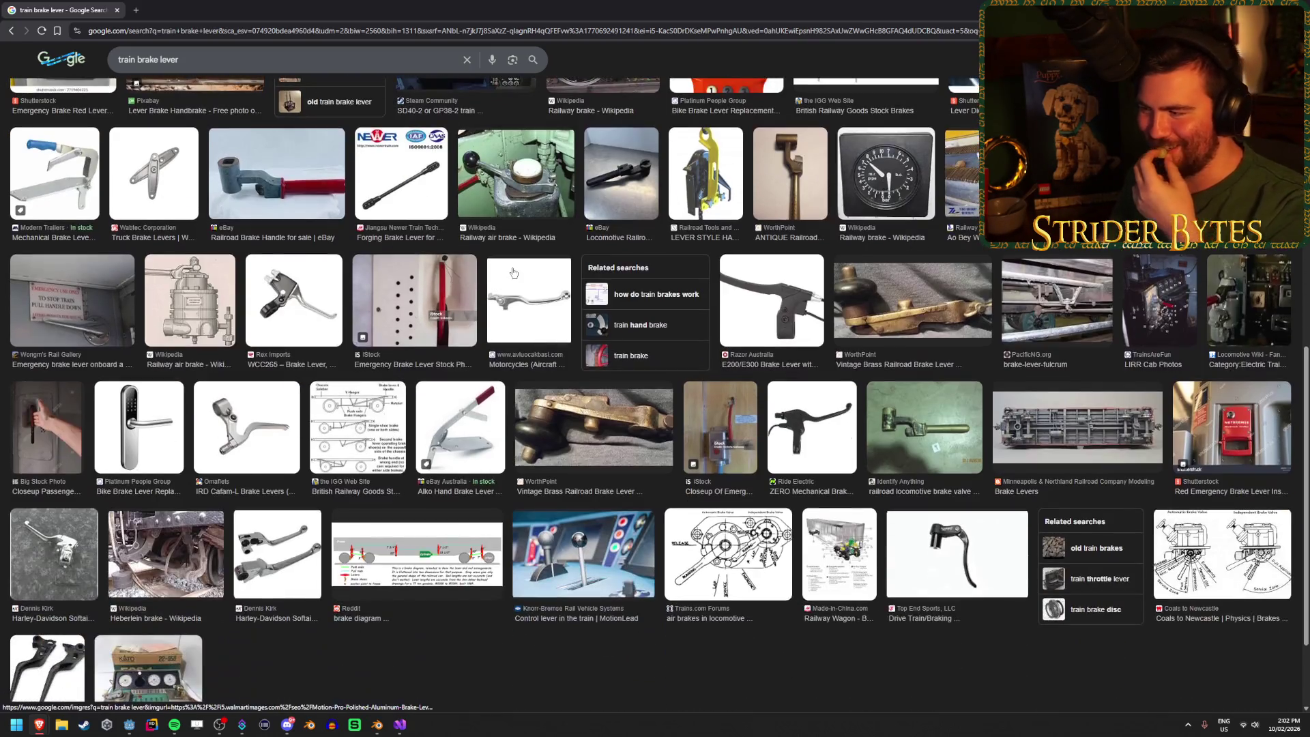
pyautogui.scroll(-3, 513, 273)
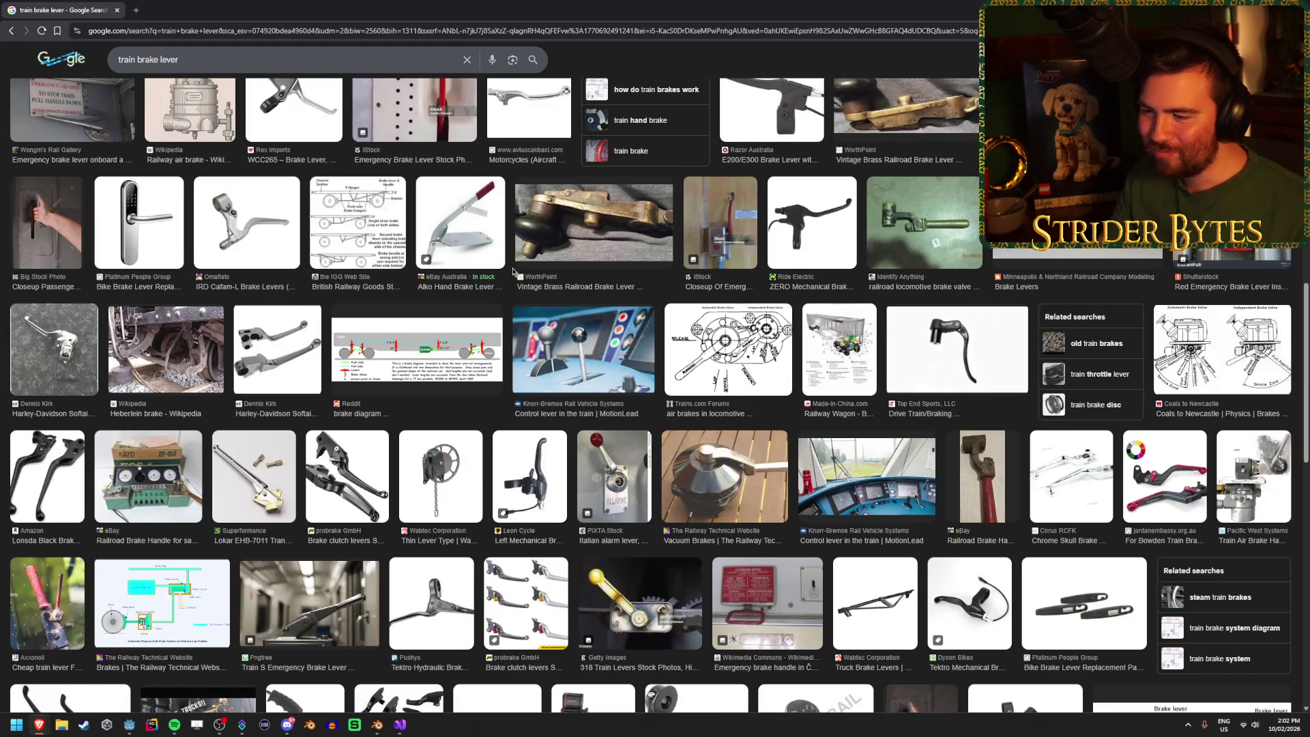
pyautogui.scroll(-2, 514, 273)
pyautogui.scroll(-3, 513, 271)
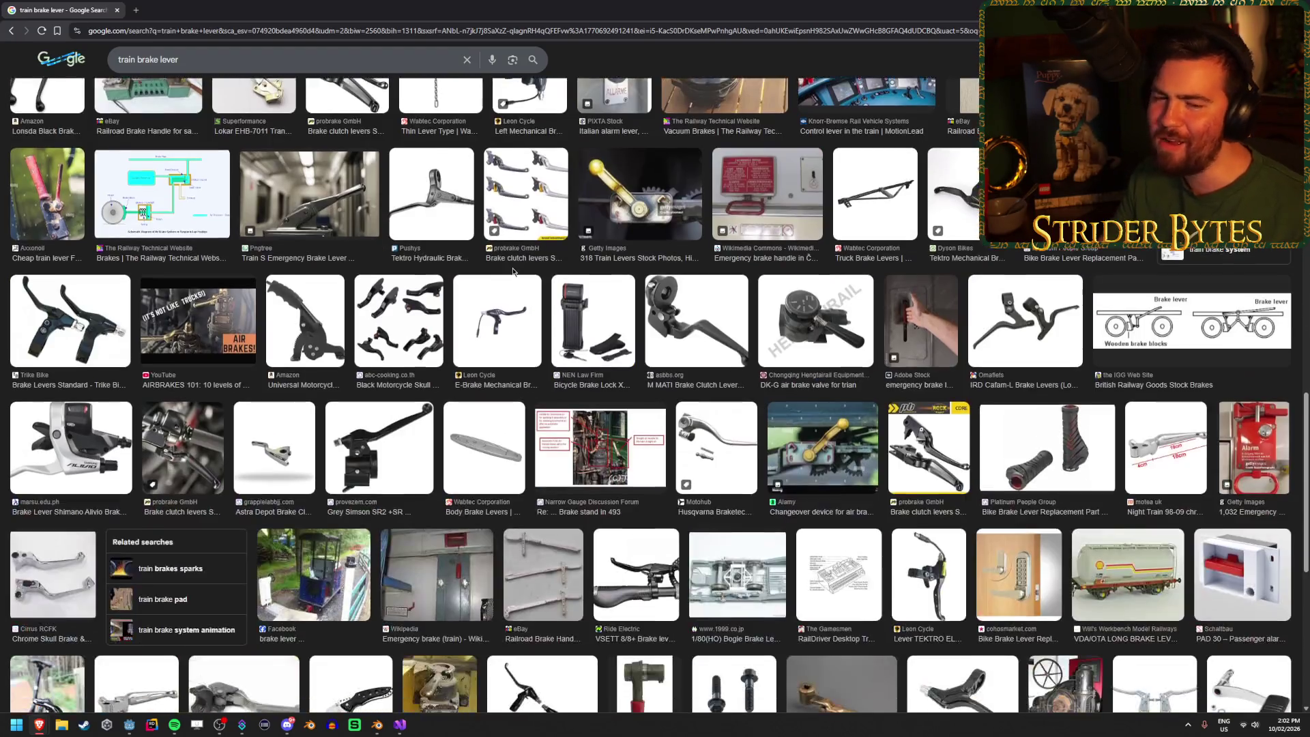
pyautogui.scroll(10, 514, 271)
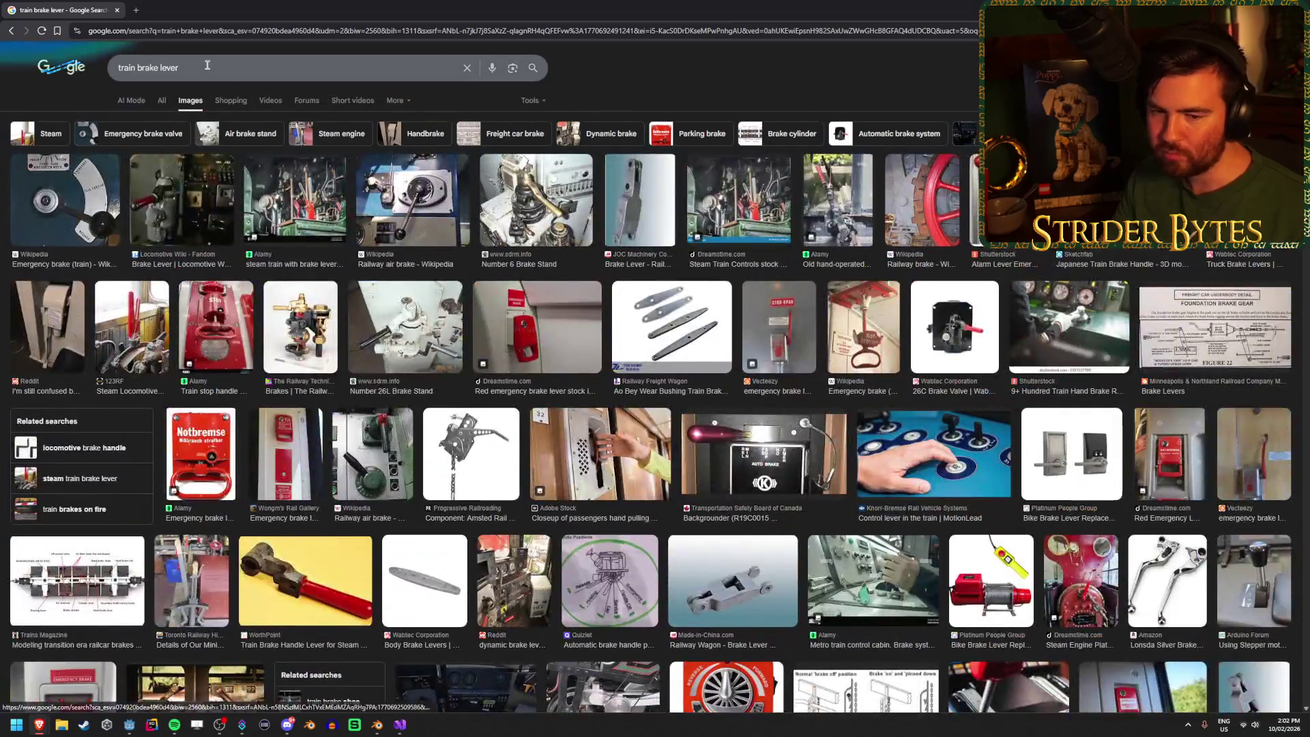
pyautogui.click(208, 64)
# Step: Search 'dark souls lever' and preview results like Seath the Scaleless and Cathedral of the Deep
pyautogui.write('dar')
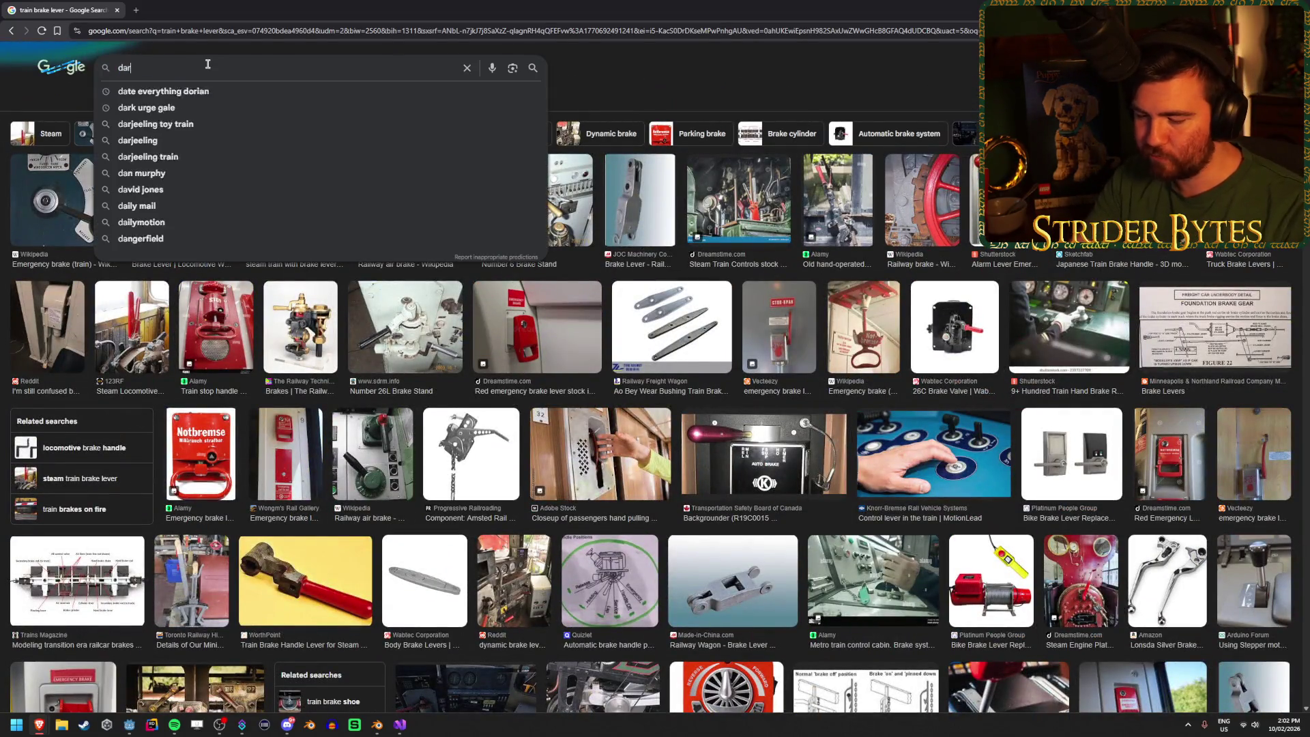
pyautogui.write('k souls lever')
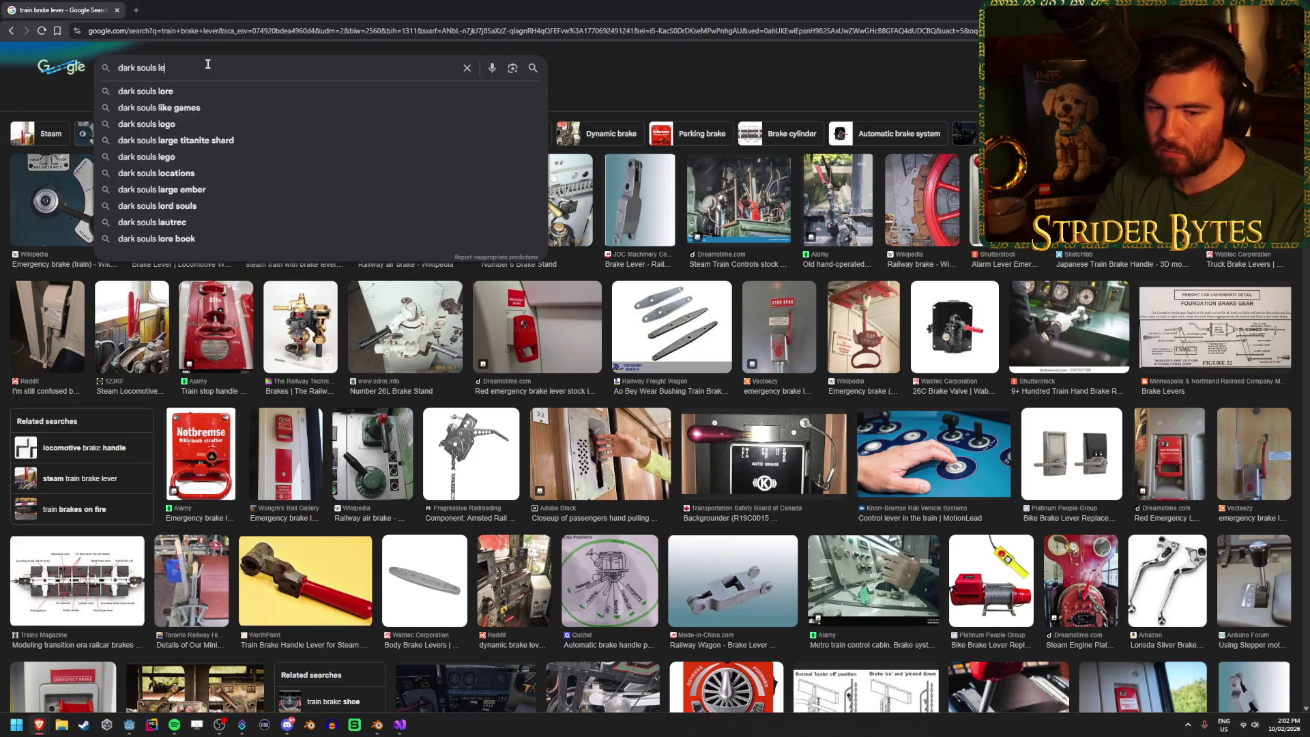
pyautogui.press('Return')
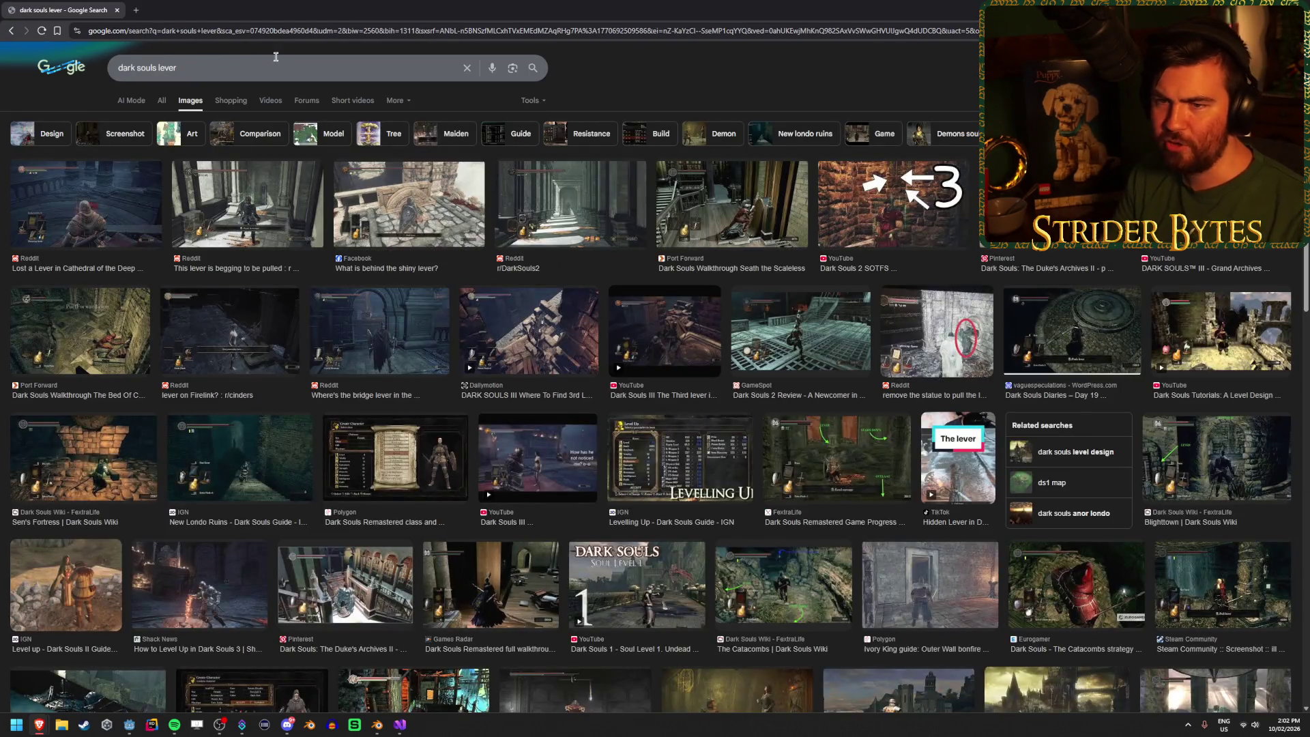
pyautogui.click(744, 211)
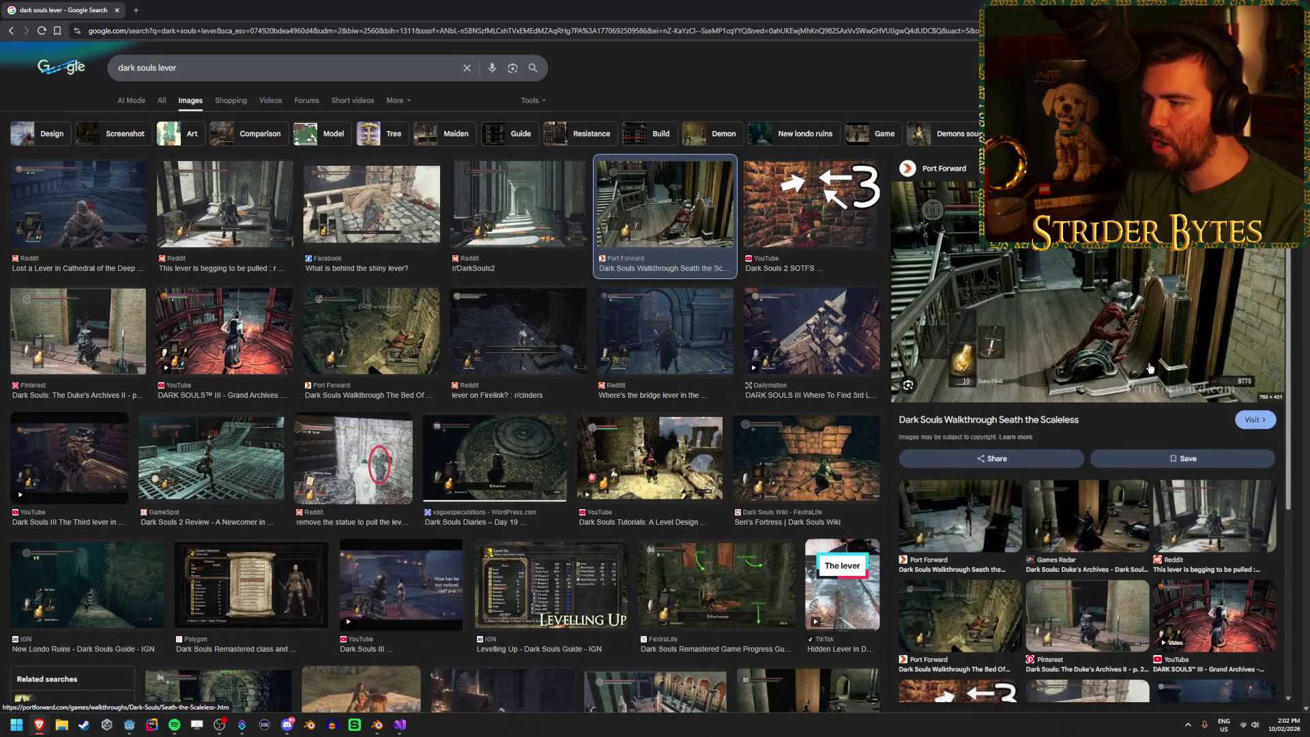
pyautogui.click(348, 211)
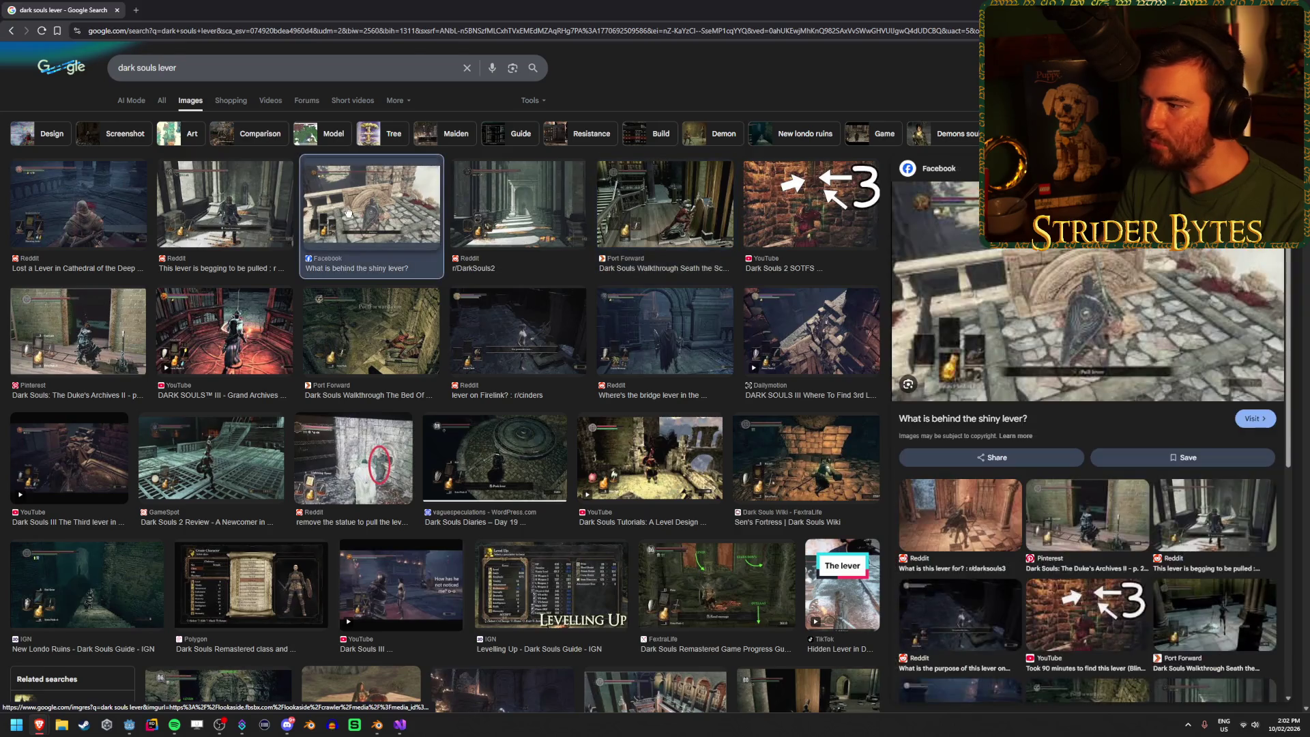
pyautogui.click(235, 213)
pyautogui.click(79, 205)
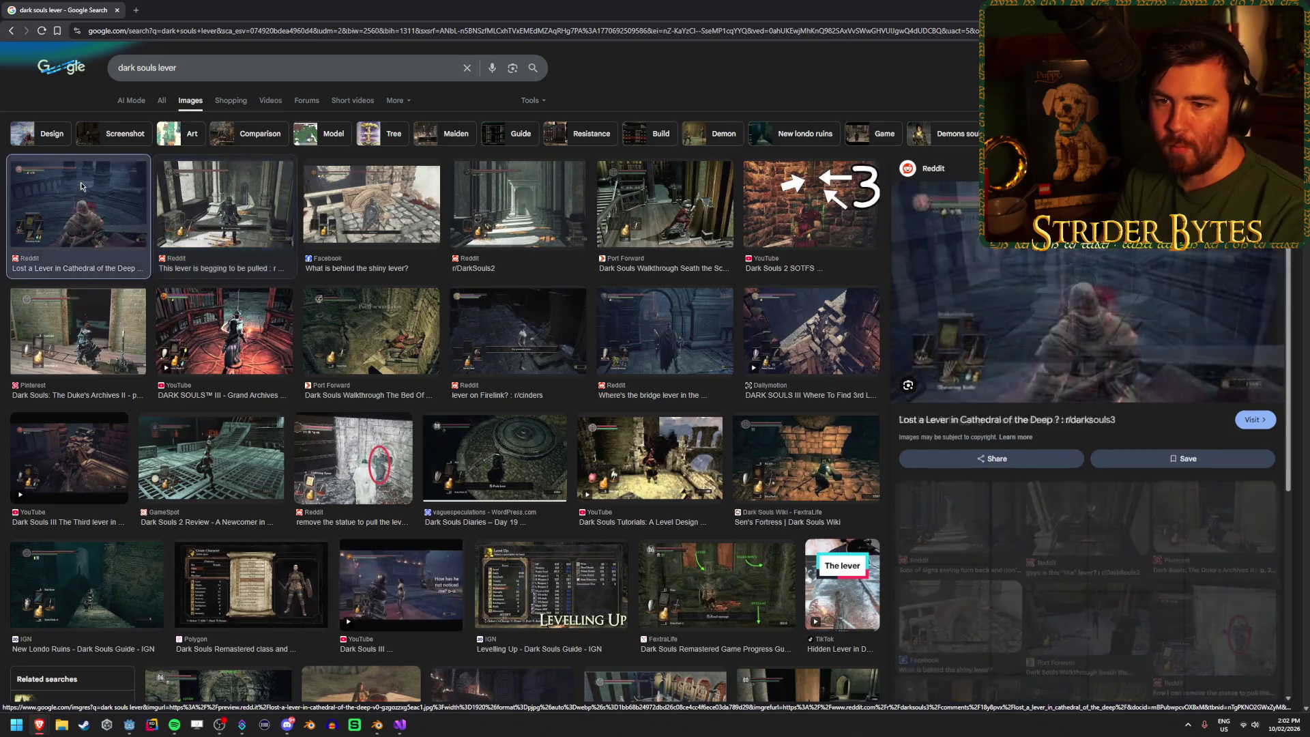
pyautogui.click(230, 465)
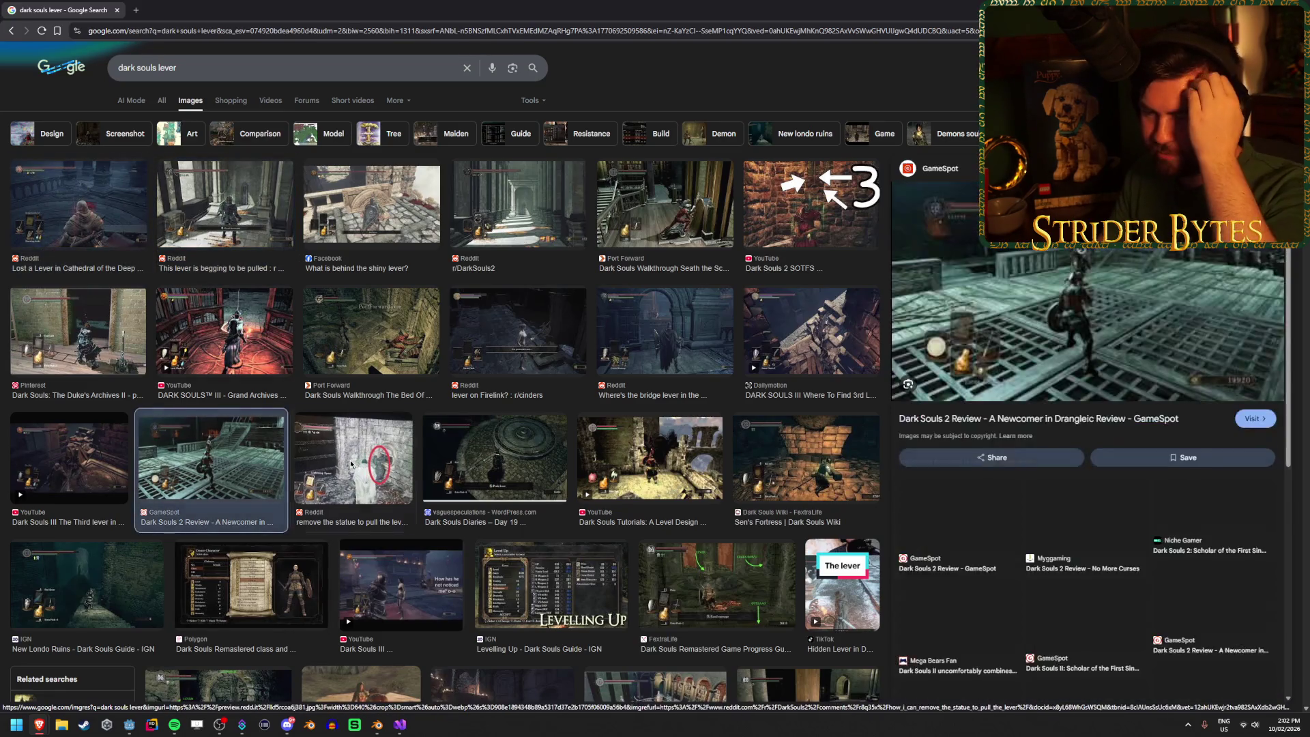
pyautogui.click(353, 457)
pyautogui.click(614, 441)
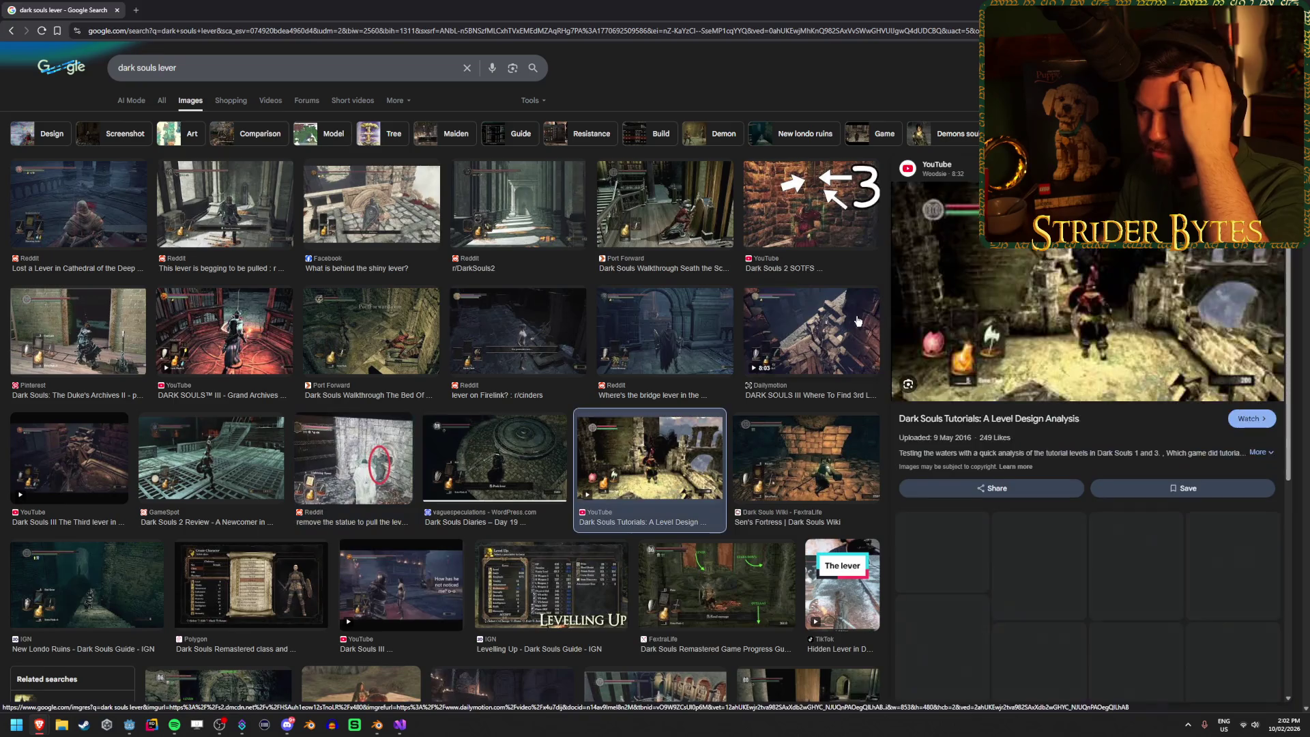
pyautogui.click(812, 331)
pyautogui.click(812, 205)
pyautogui.click(694, 201)
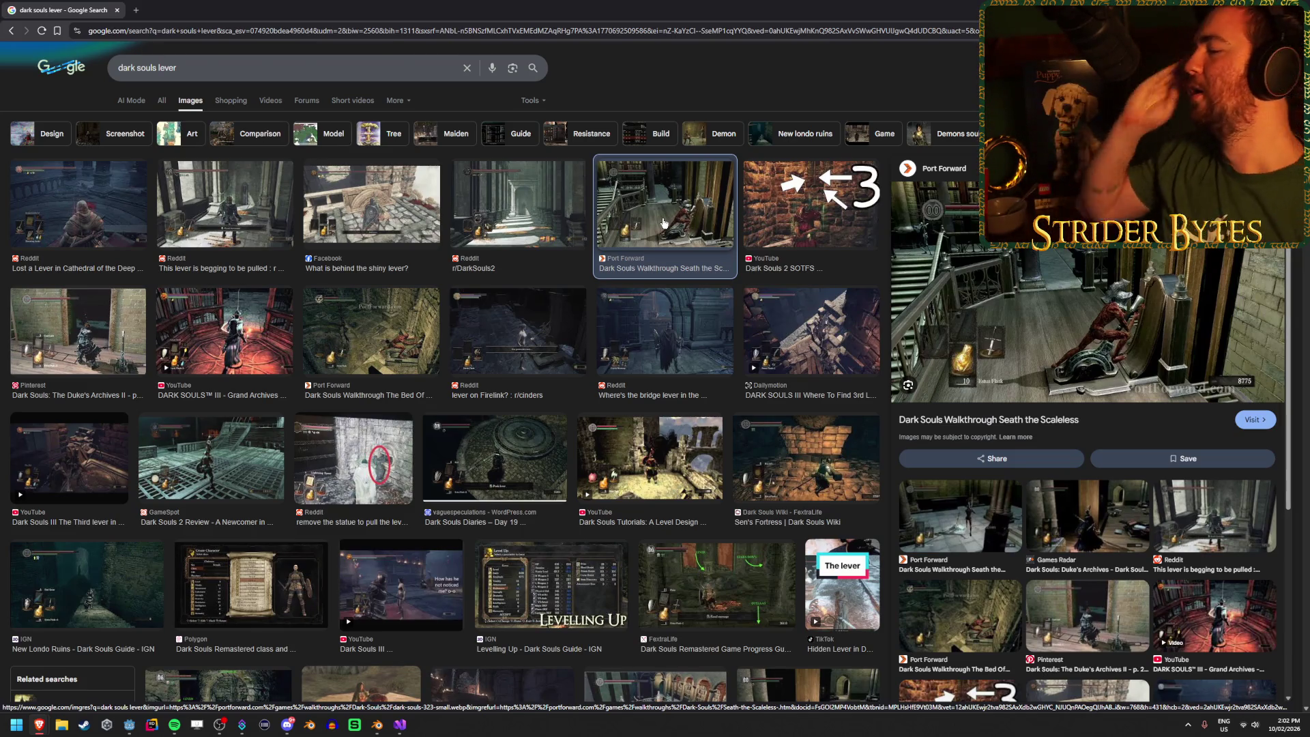
# Step: Preview further results including How to Level Up, Blighttown and the Bed Of Chaos image
pyautogui.scroll(-4, 466, 356)
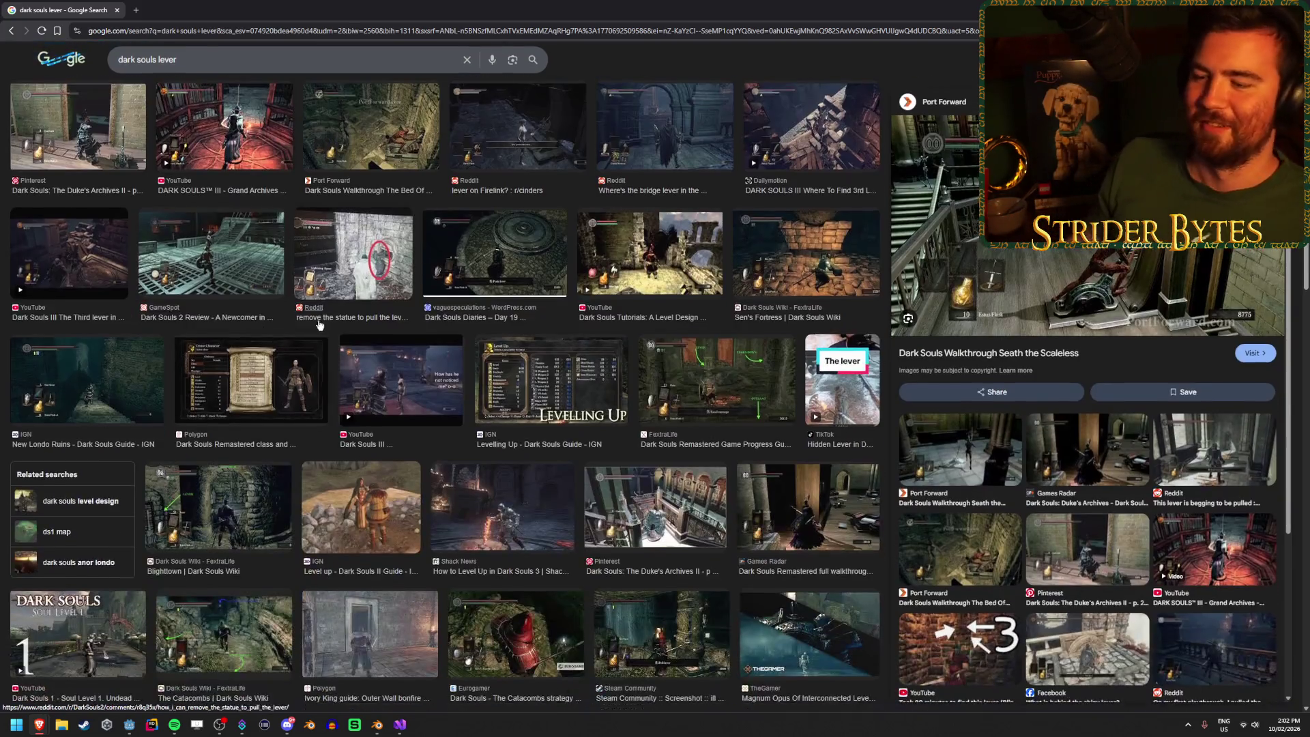
pyautogui.click(471, 382)
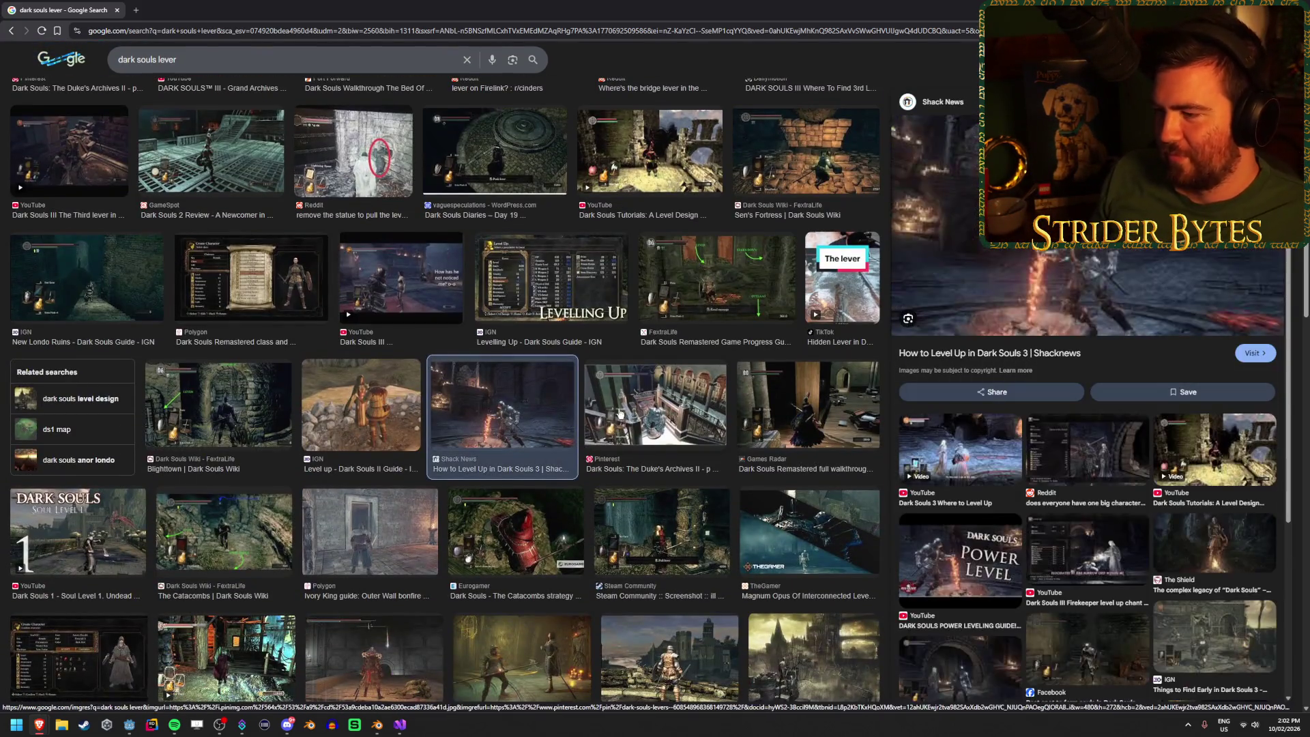
pyautogui.press('Right')
pyautogui.click(266, 427)
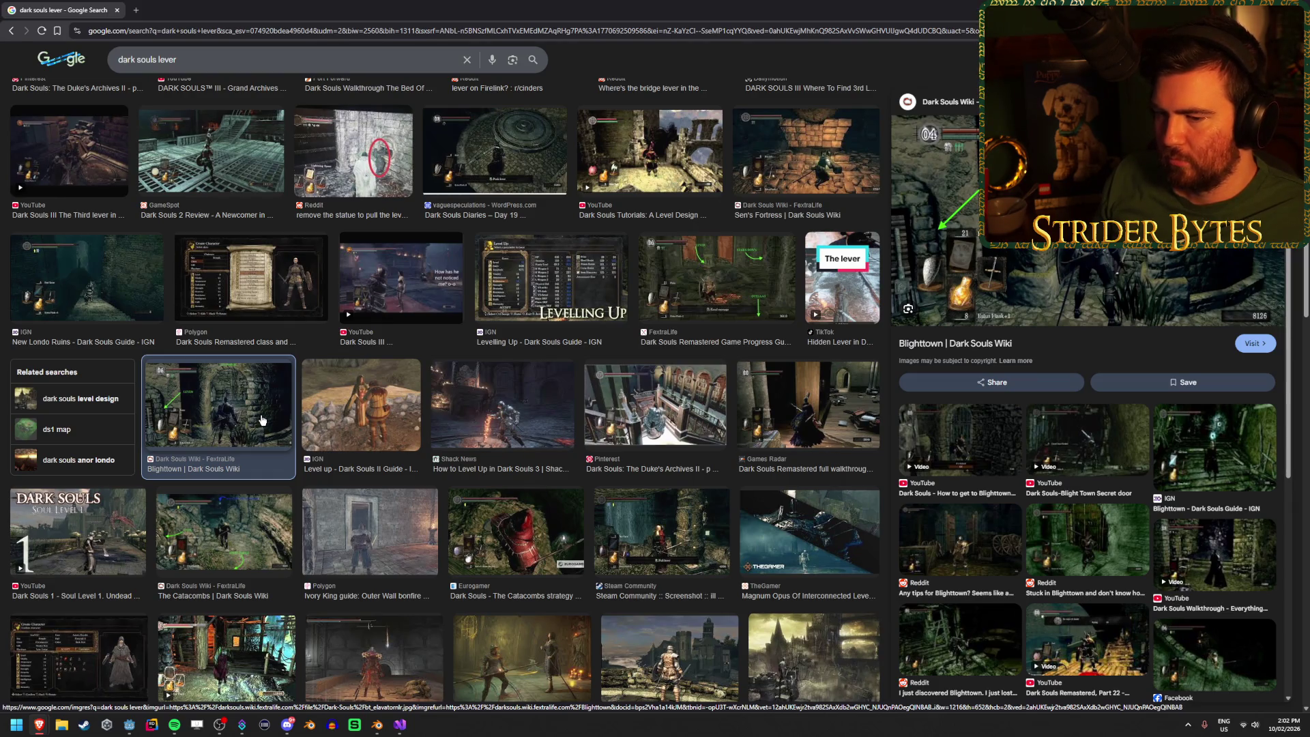
pyautogui.scroll(5, 264, 418)
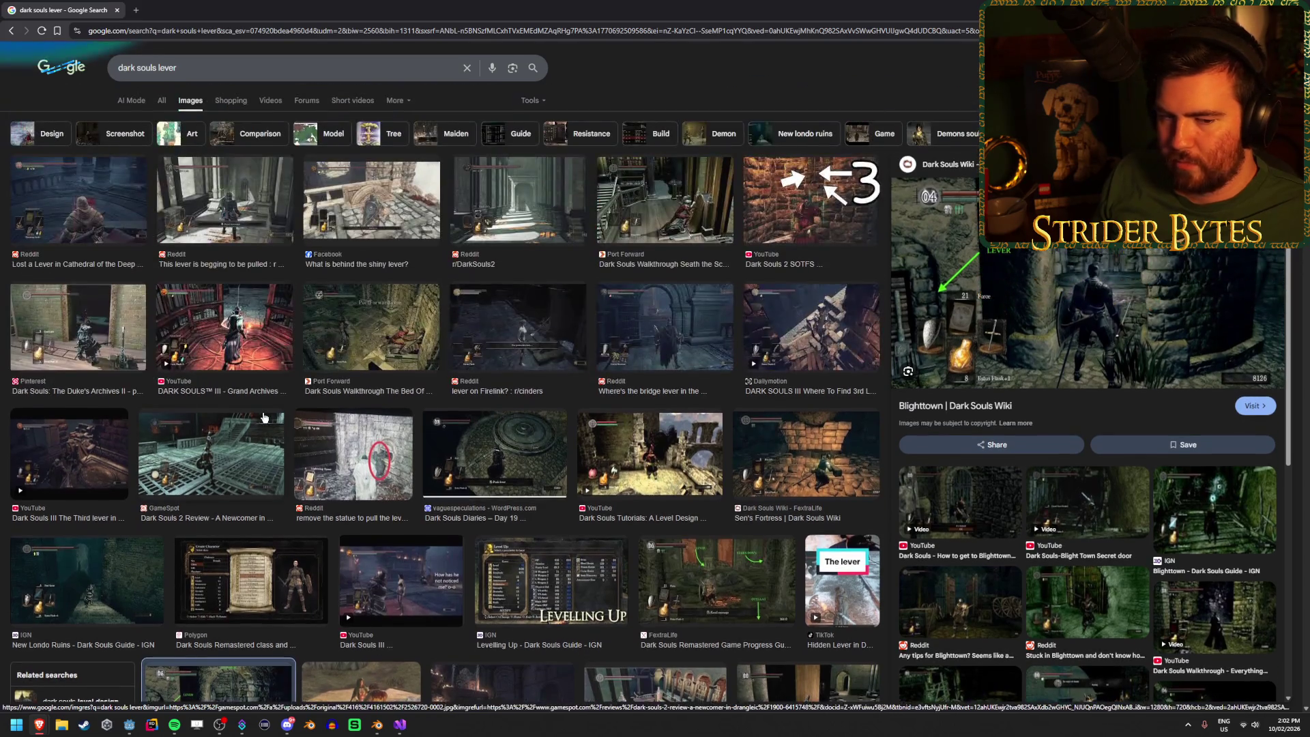
pyautogui.click(364, 344)
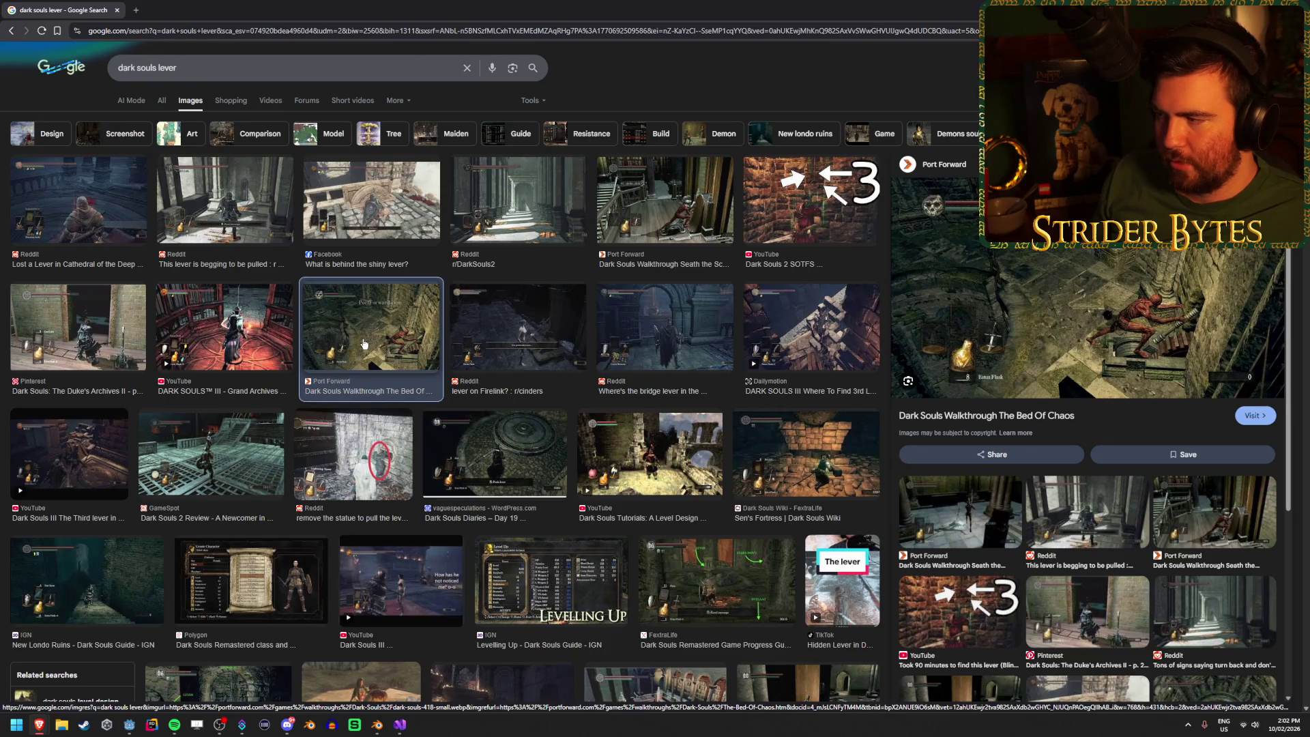
pyautogui.click(693, 217)
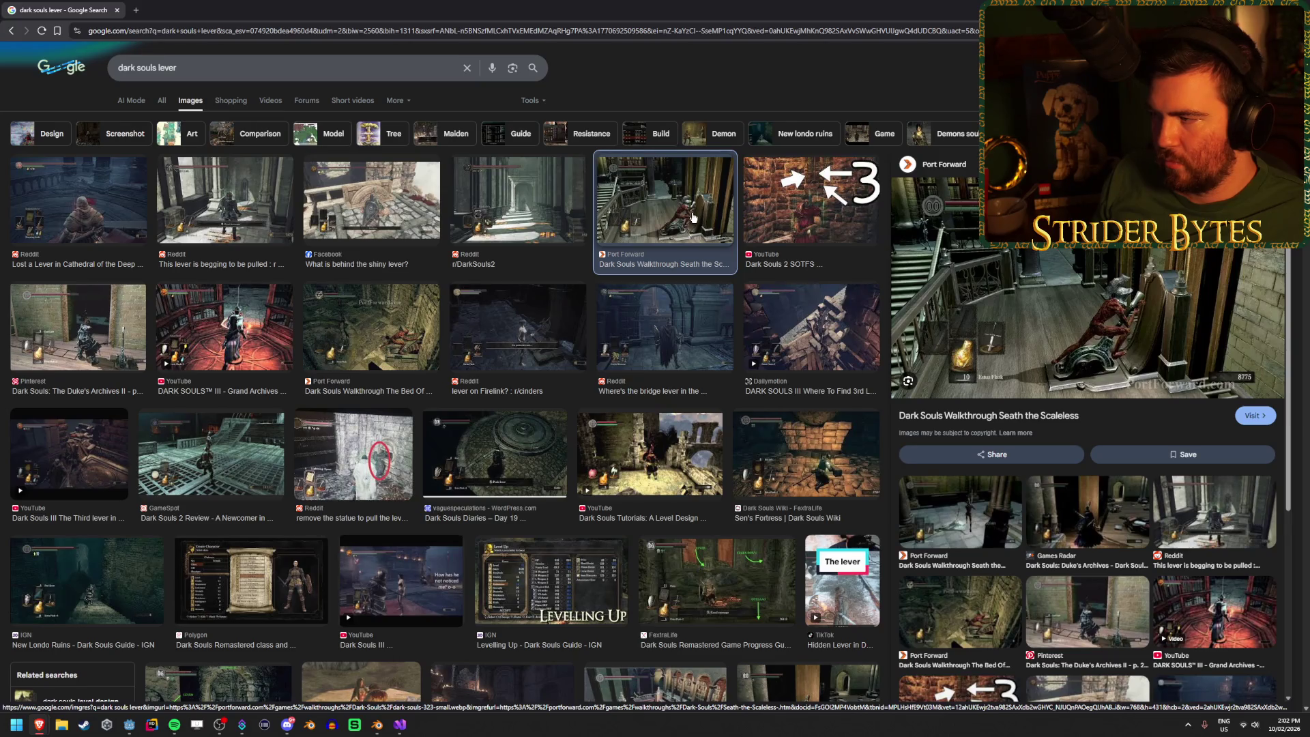
pyautogui.click(360, 339)
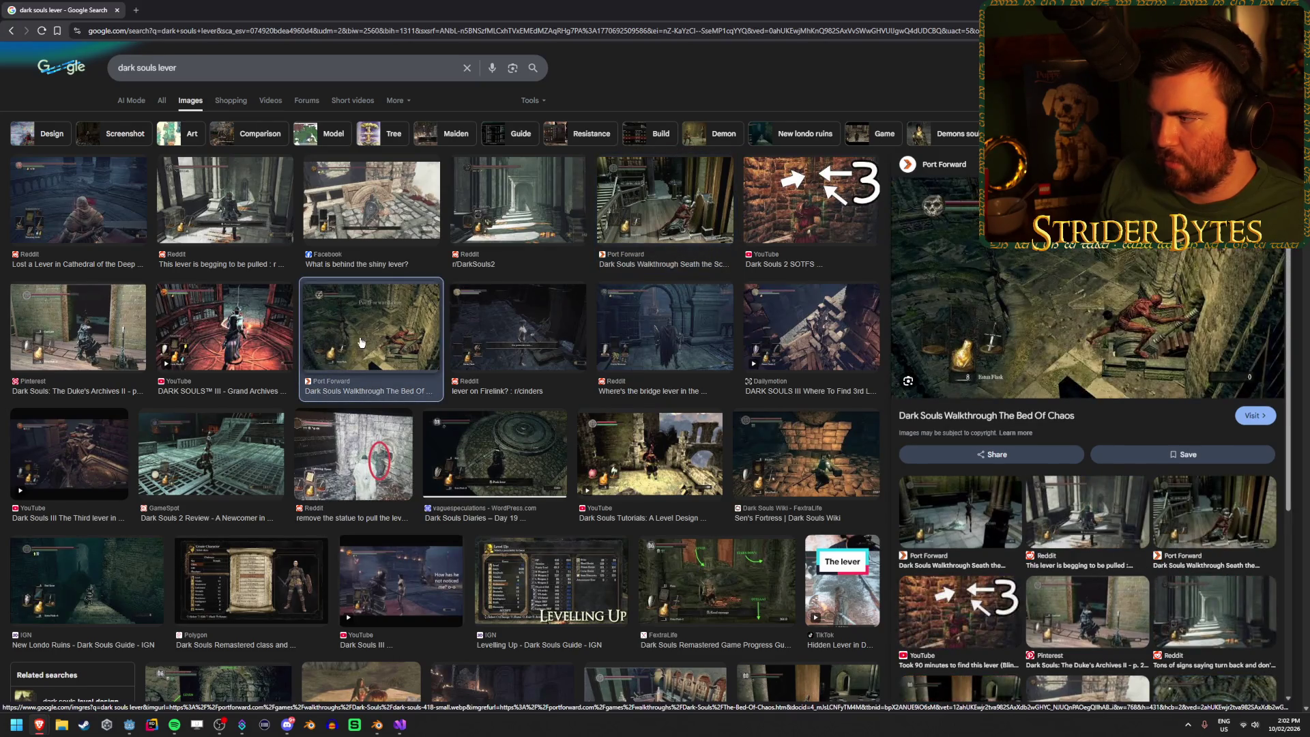
pyautogui.click(377, 725)
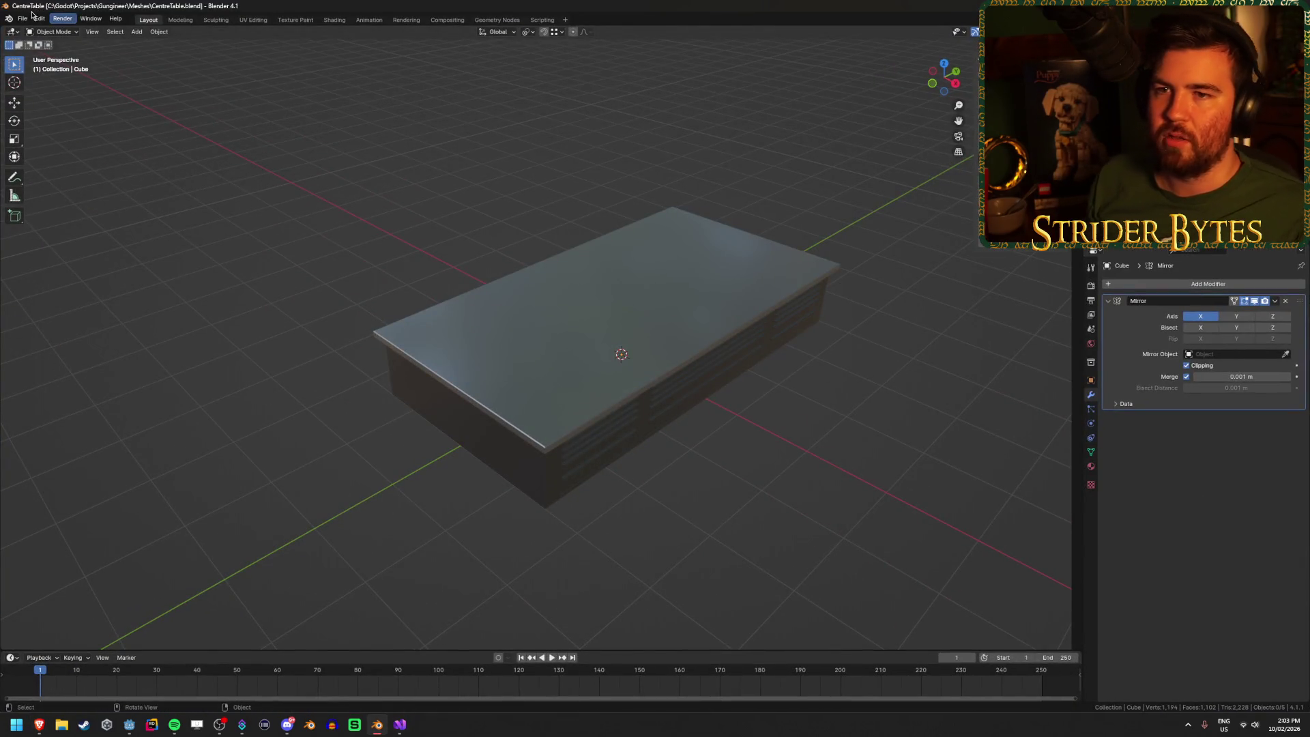
# Step: Start a new General Blender file, delete all default objects, and select Godot's cylinder
pyautogui.click(22, 18)
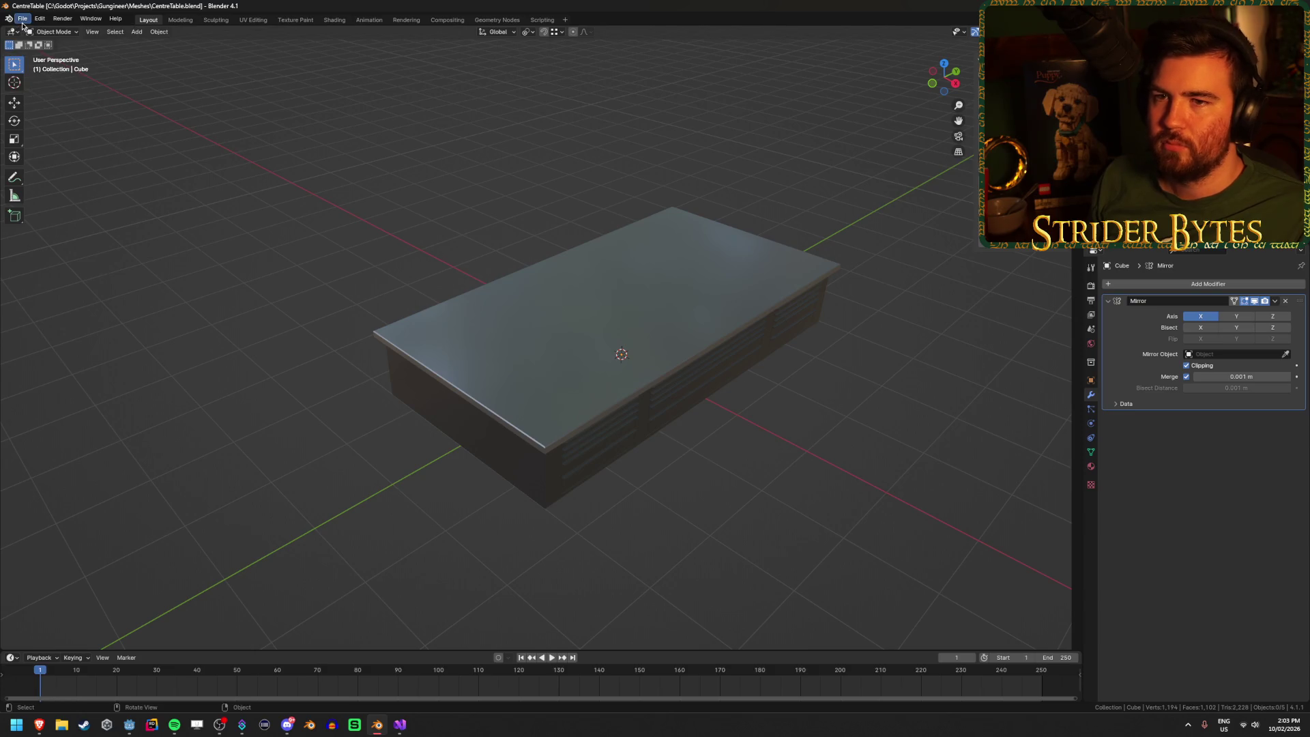
pyautogui.click(22, 19)
pyautogui.click(148, 31)
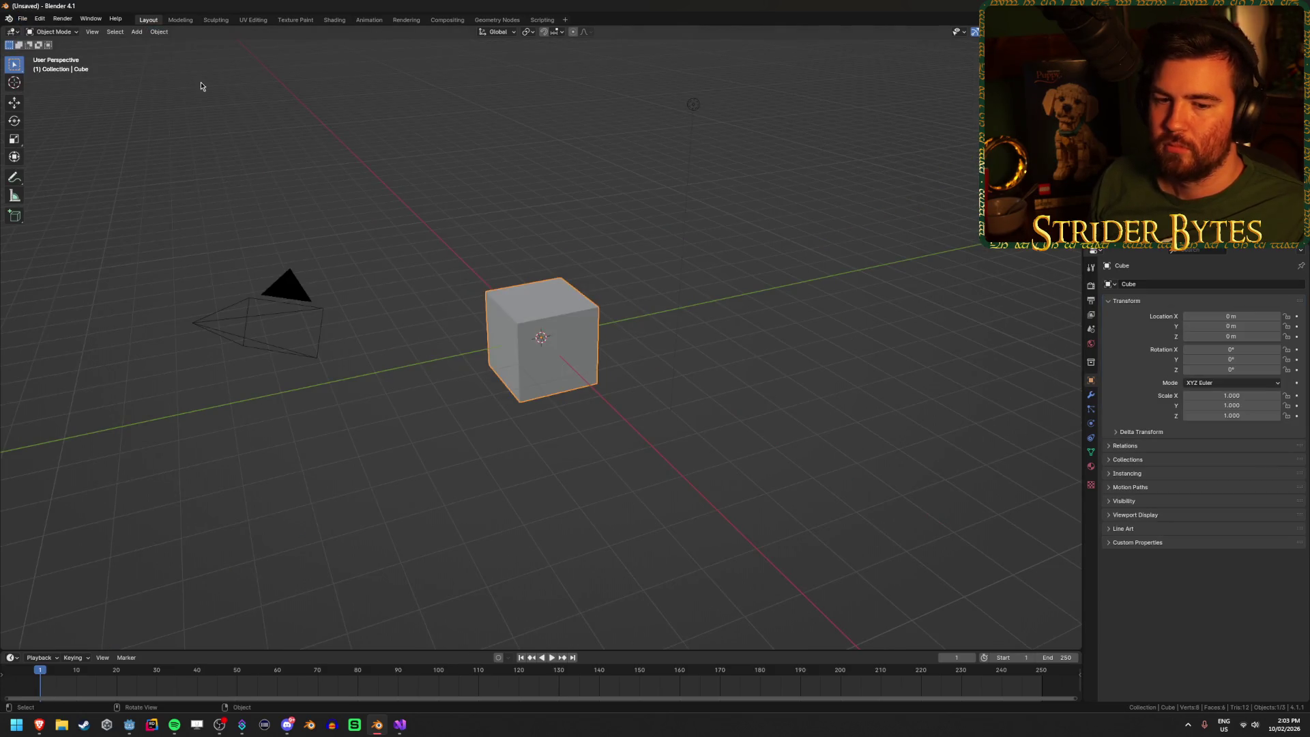
pyautogui.press('a')
pyautogui.press('Delete')
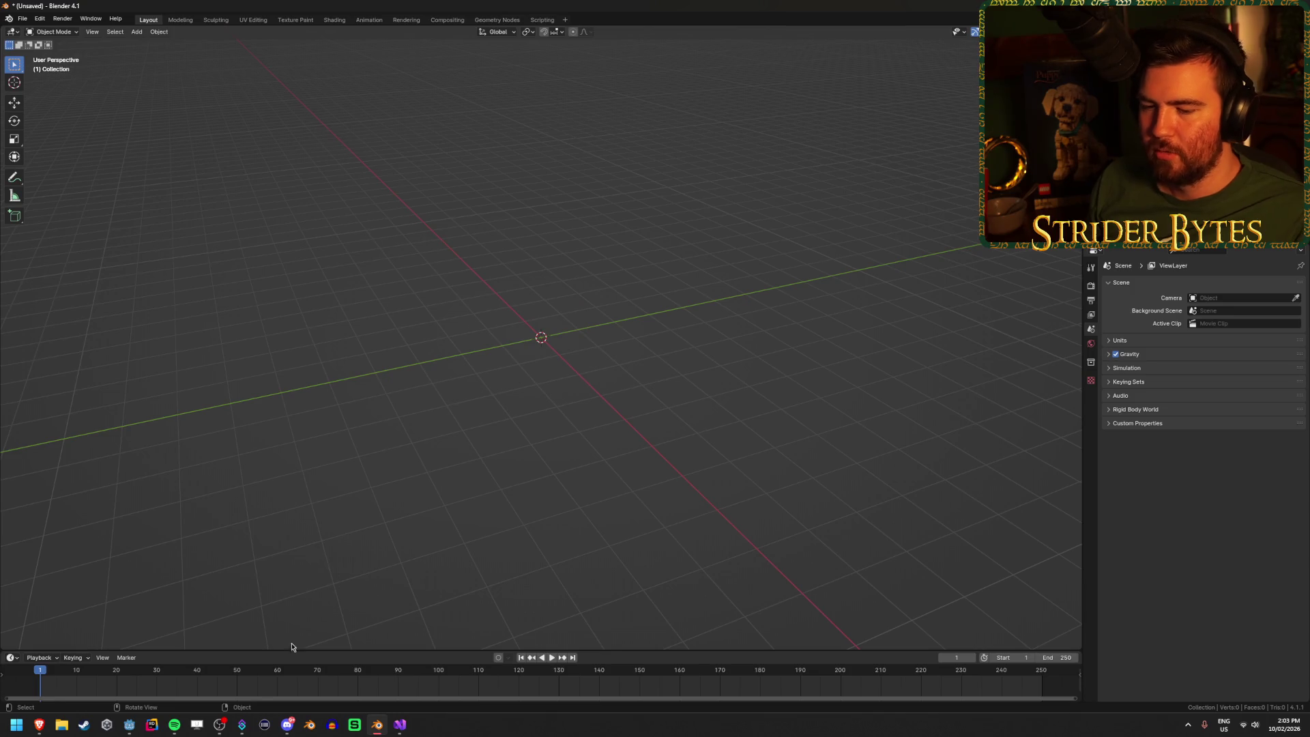
pyautogui.click(128, 727)
pyautogui.click(559, 291)
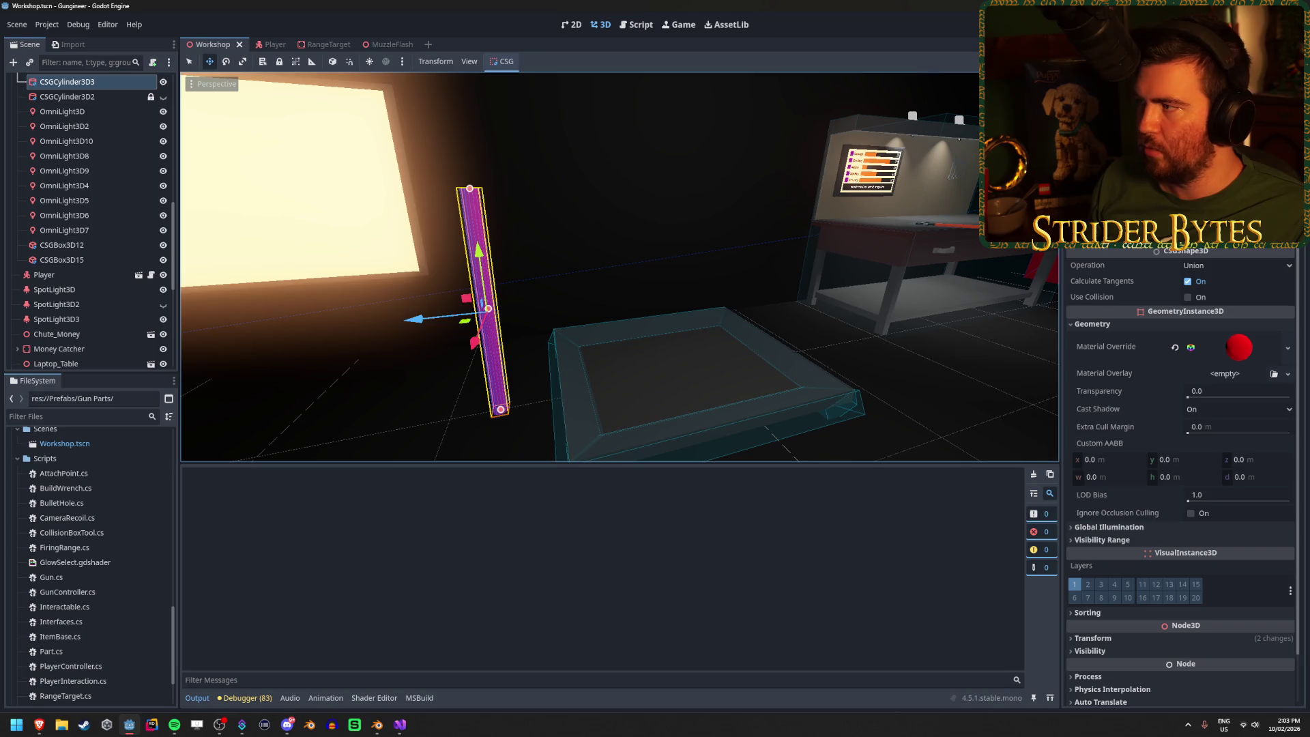
# Step: Run the Gungineer project with F5, stop it with F8, and return to Blender
pyautogui.press('F5')
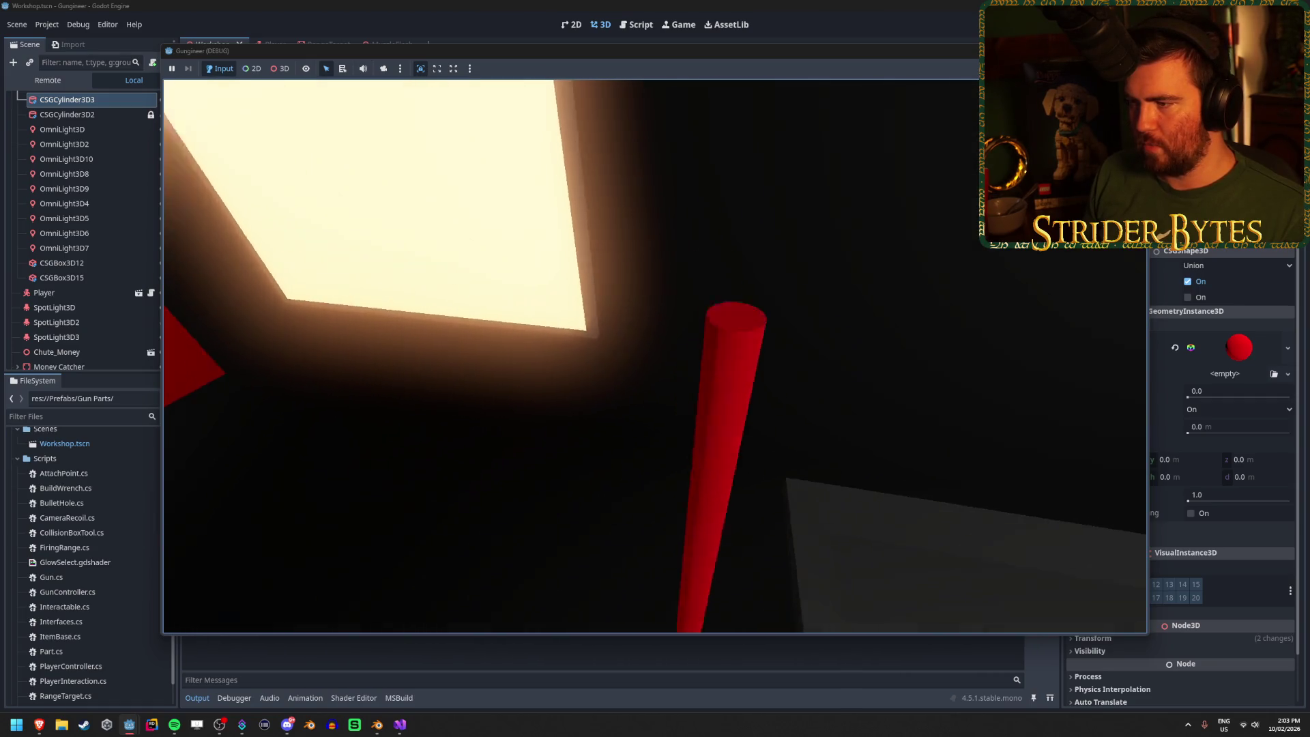
pyautogui.press('F8')
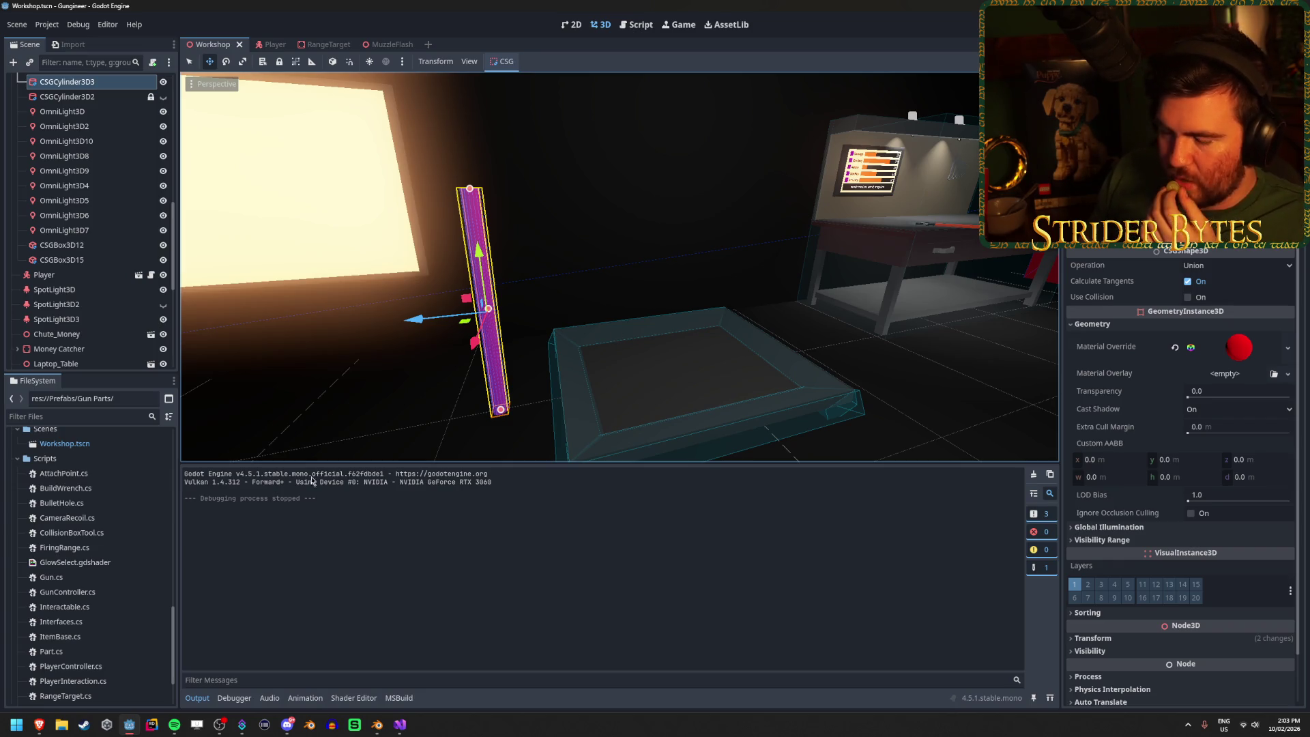
pyautogui.click(378, 725)
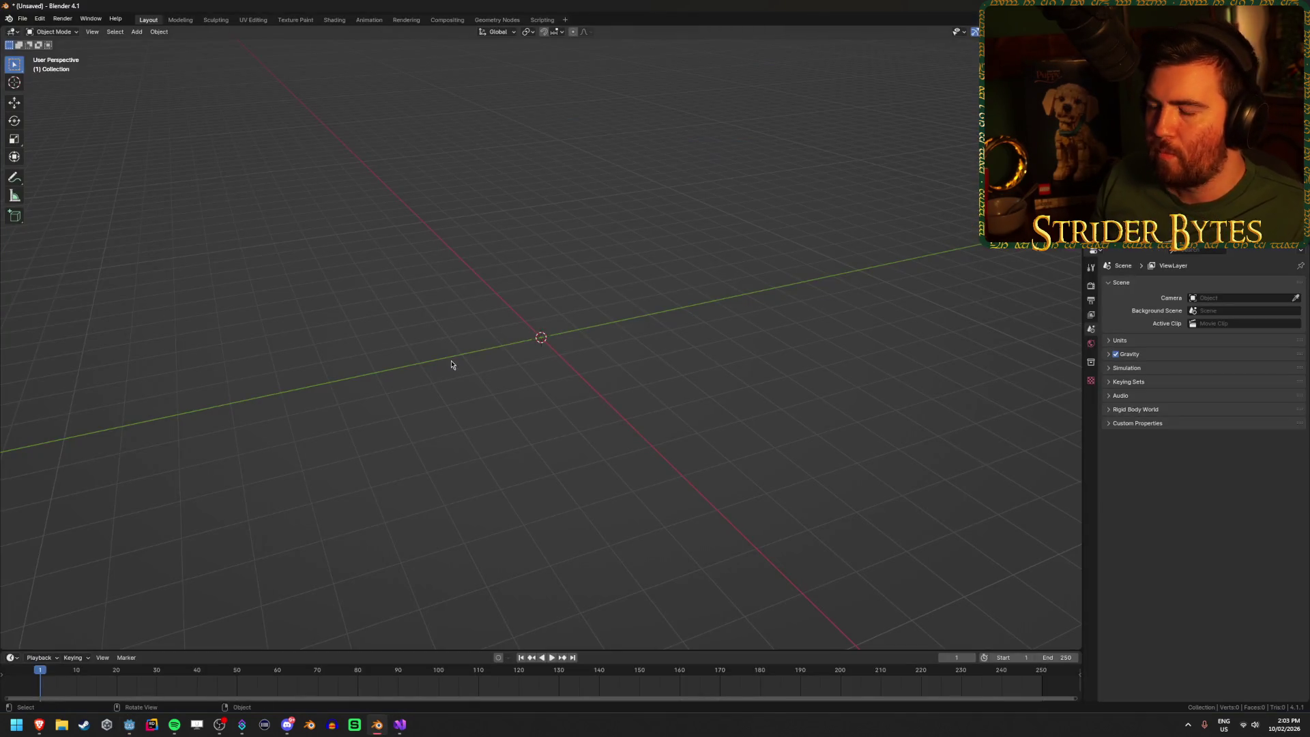
# Step: Add a 16-vertex cylinder with 0.05 m radius, 1.5 m depth and triangle-fan caps
pyautogui.hotkey('shift', 'a')
pyautogui.moveTo(459, 361)
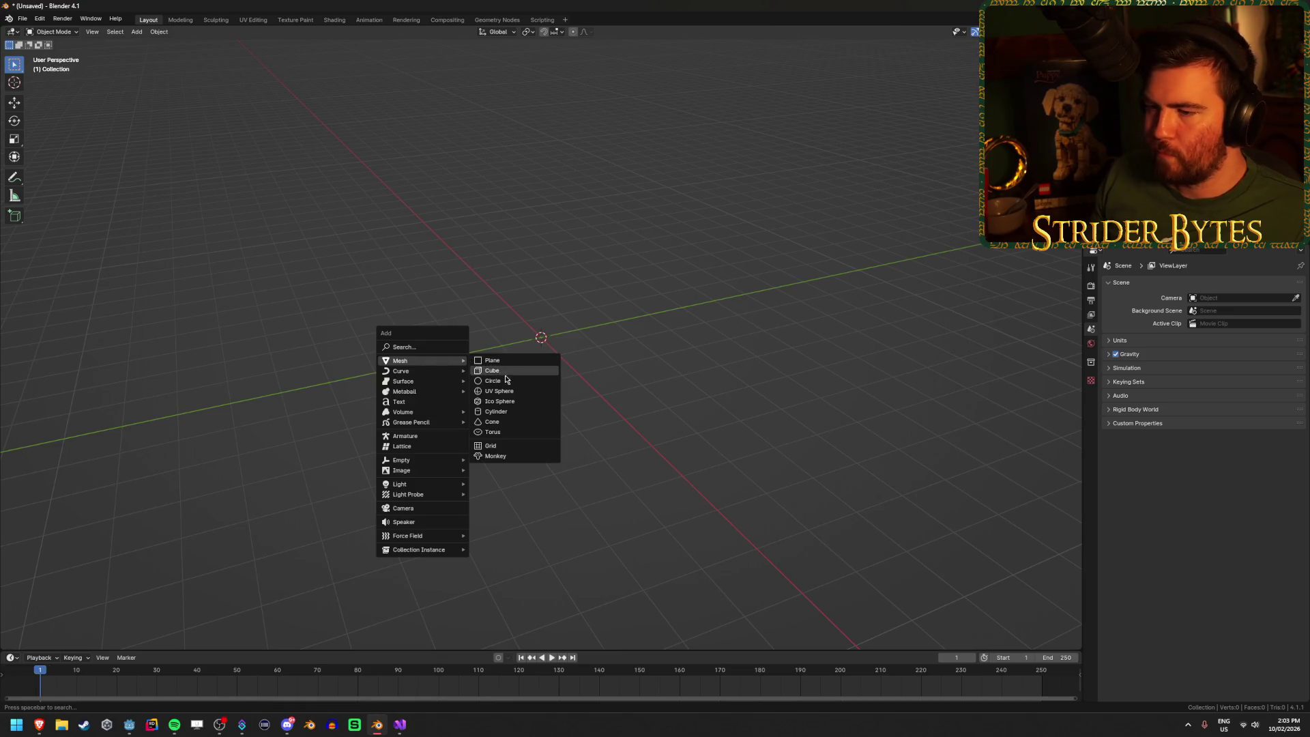
pyautogui.click(505, 411)
pyautogui.scroll(3, 478, 436)
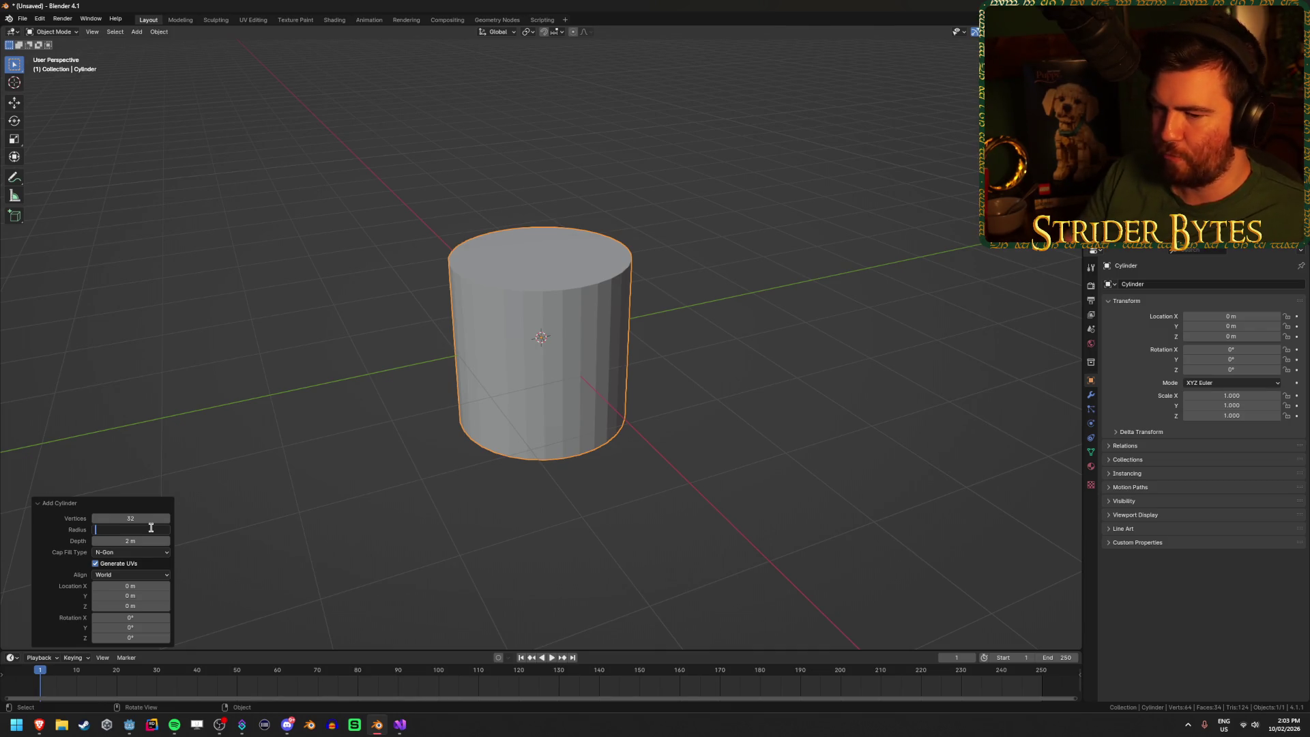
pyautogui.press('Return')
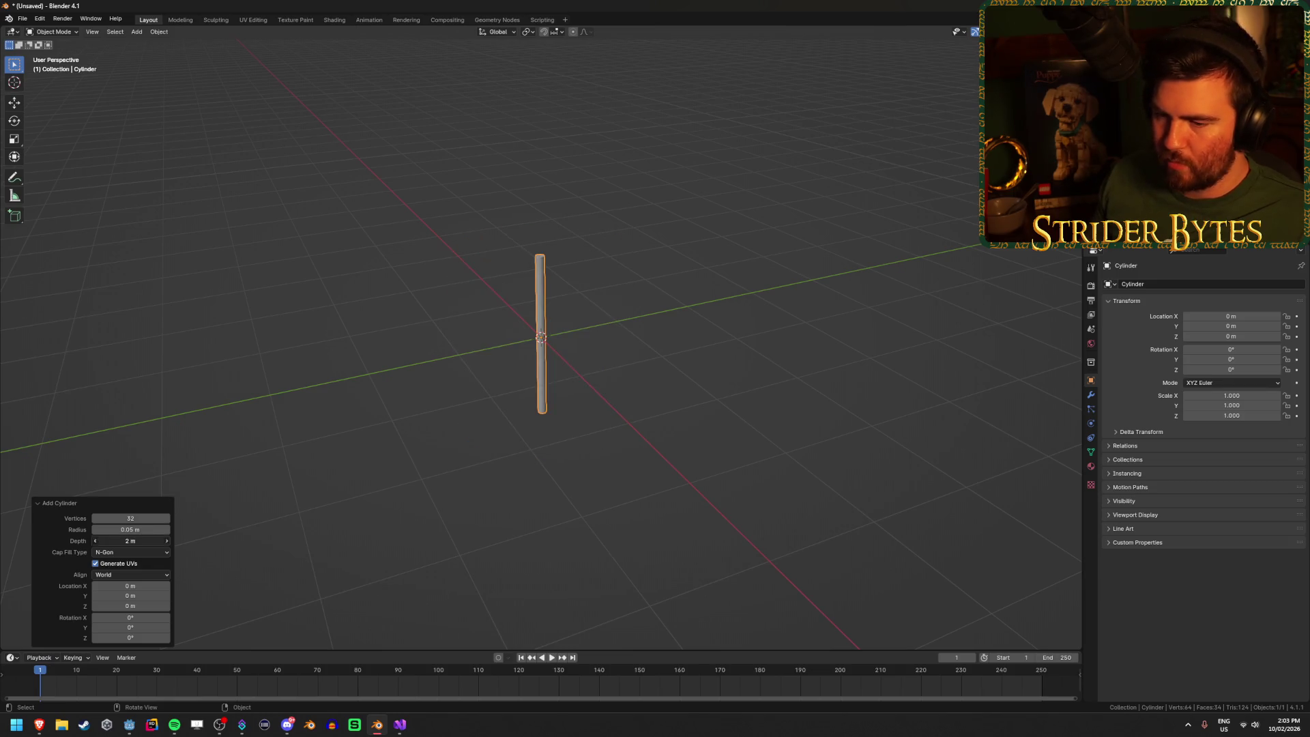
pyautogui.write('5')
pyautogui.press('Return')
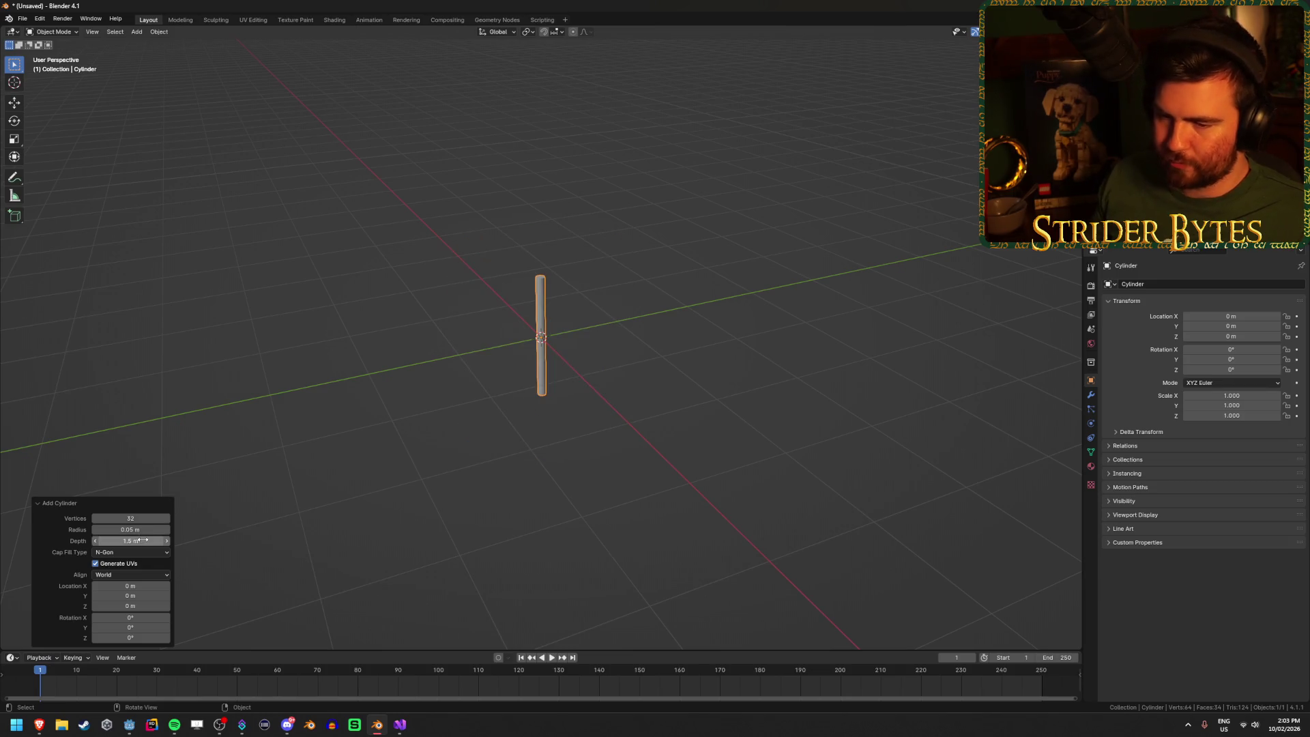
pyautogui.scroll(2, 408, 444)
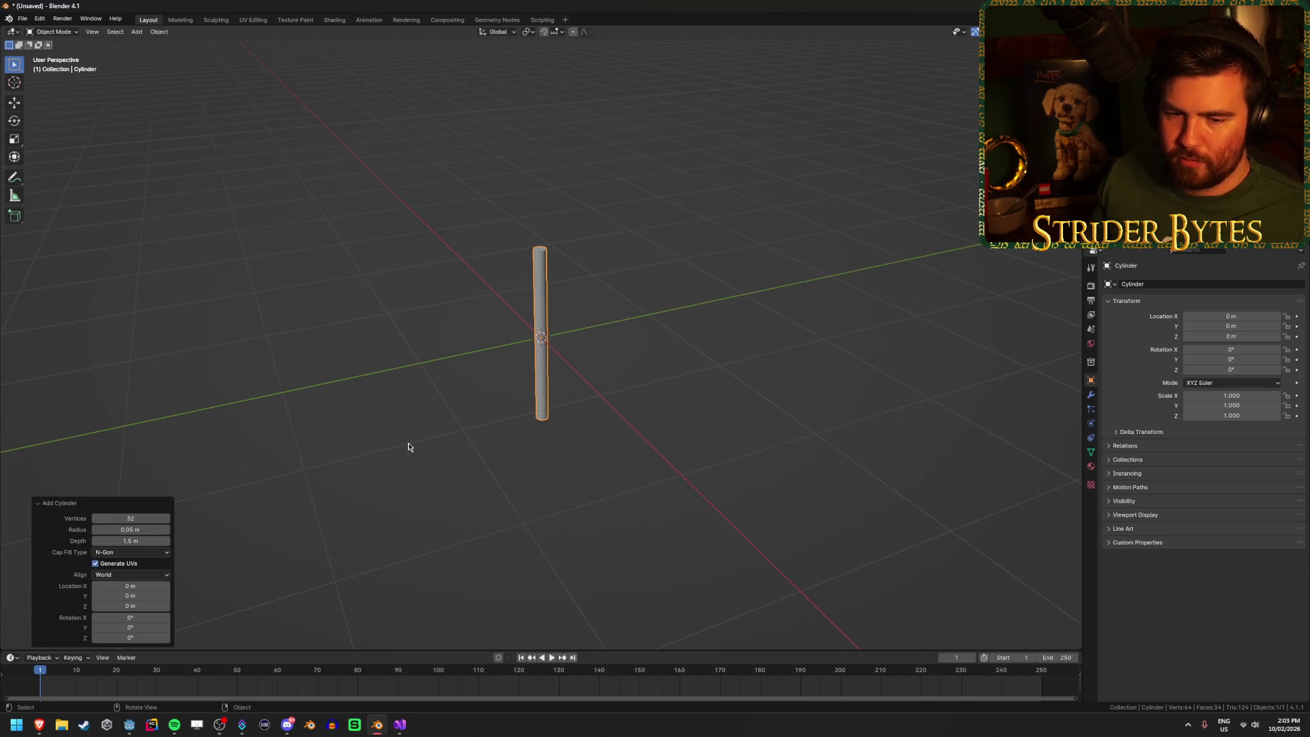
pyautogui.click(150, 518)
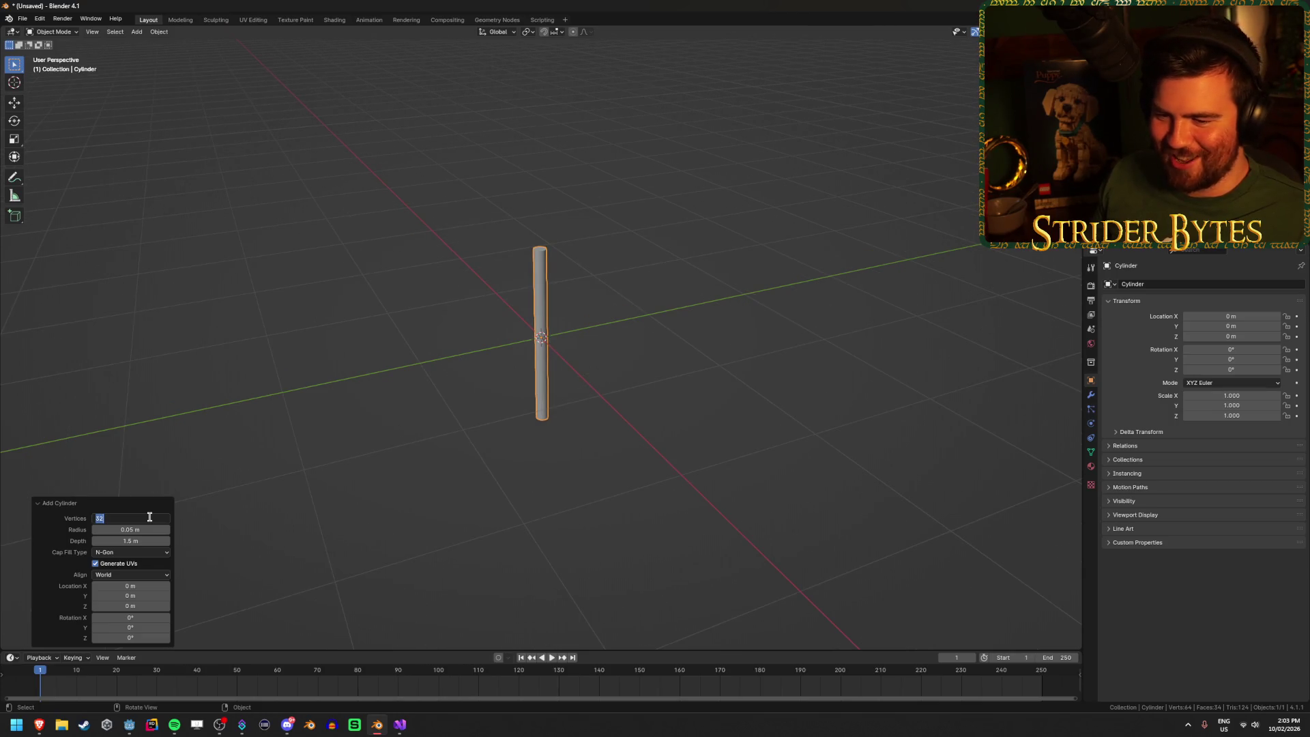
pyautogui.write('16')
pyautogui.press('Return')
pyautogui.moveTo(708, 351)
pyautogui.mouseDown()
pyautogui.moveTo(694, 380)
pyautogui.moveTo(699, 228)
pyautogui.mouseUp()
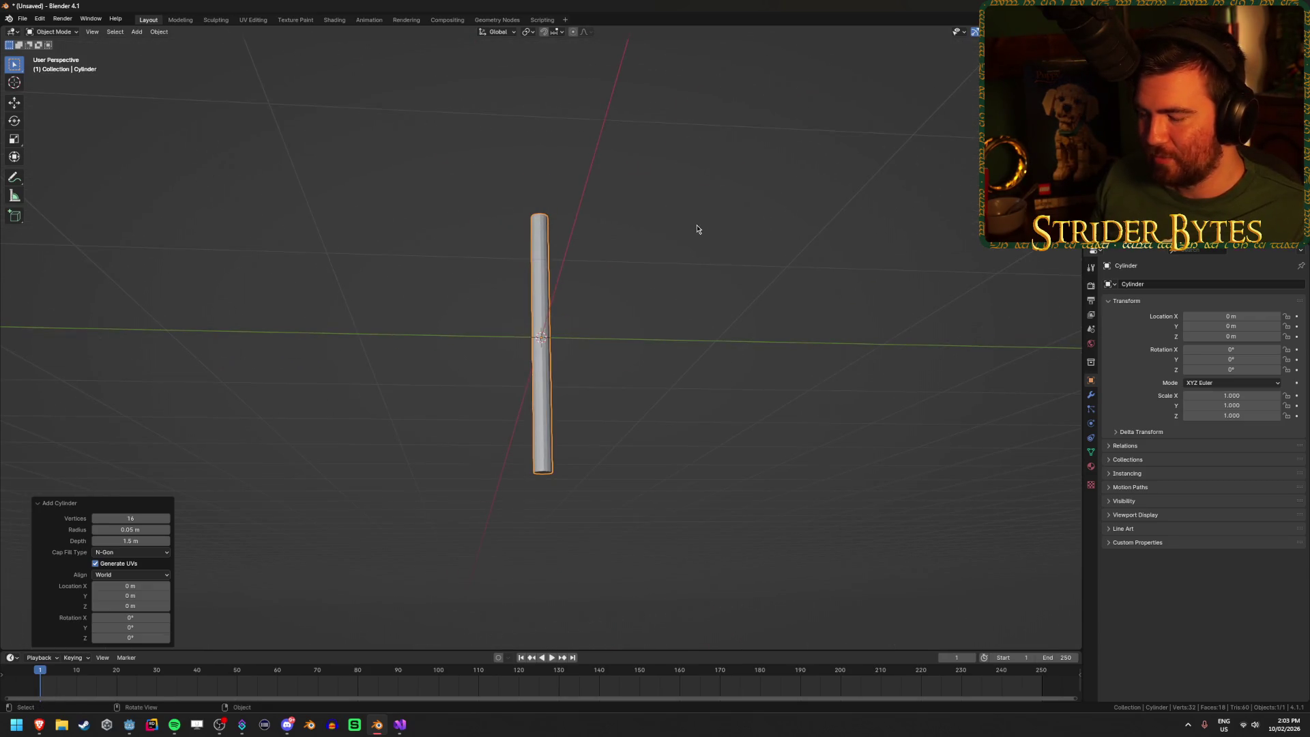
pyautogui.click(137, 552)
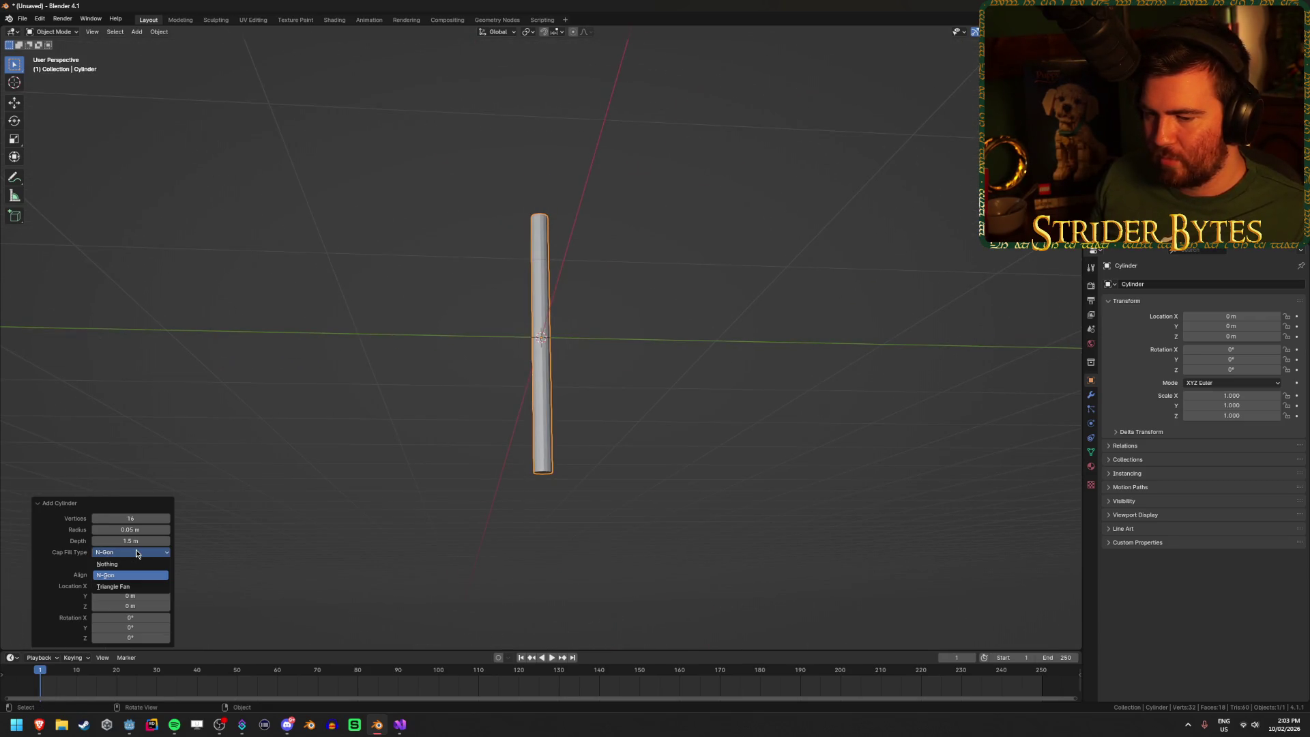
pyautogui.click(121, 587)
pyautogui.moveTo(617, 348); pyautogui.dragTo(604, 381)
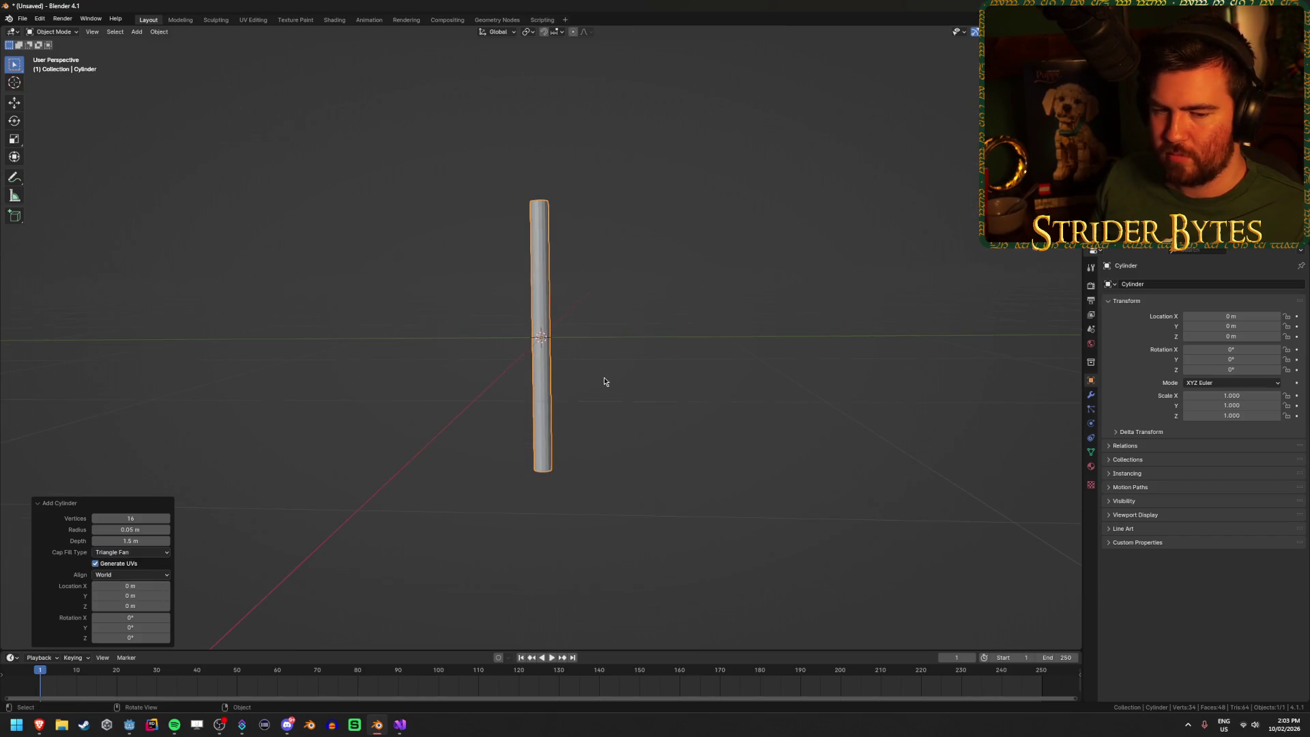
pyautogui.moveTo(639, 320); pyautogui.dragTo(632, 353)
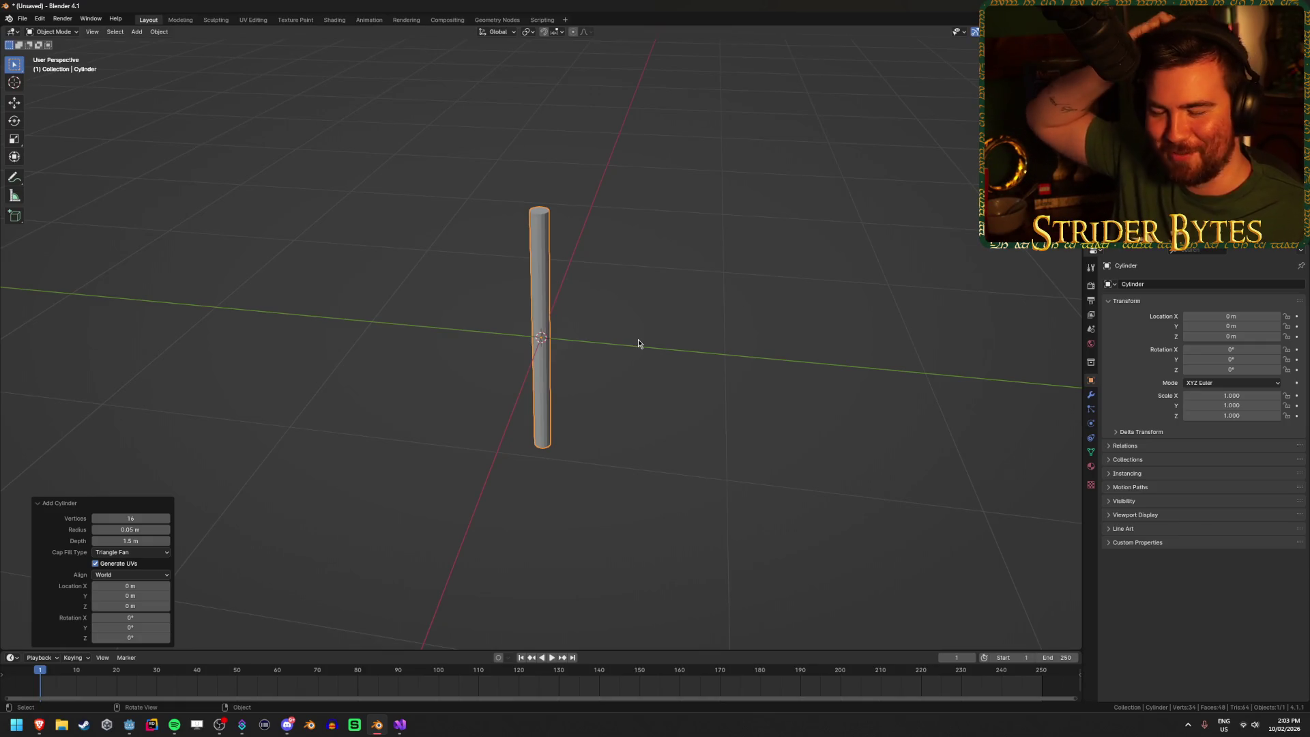
# Step: In Edit Mode, raise the cylinder mesh 0.75 m along Z so its base sits at the origin
pyautogui.press('Tab')
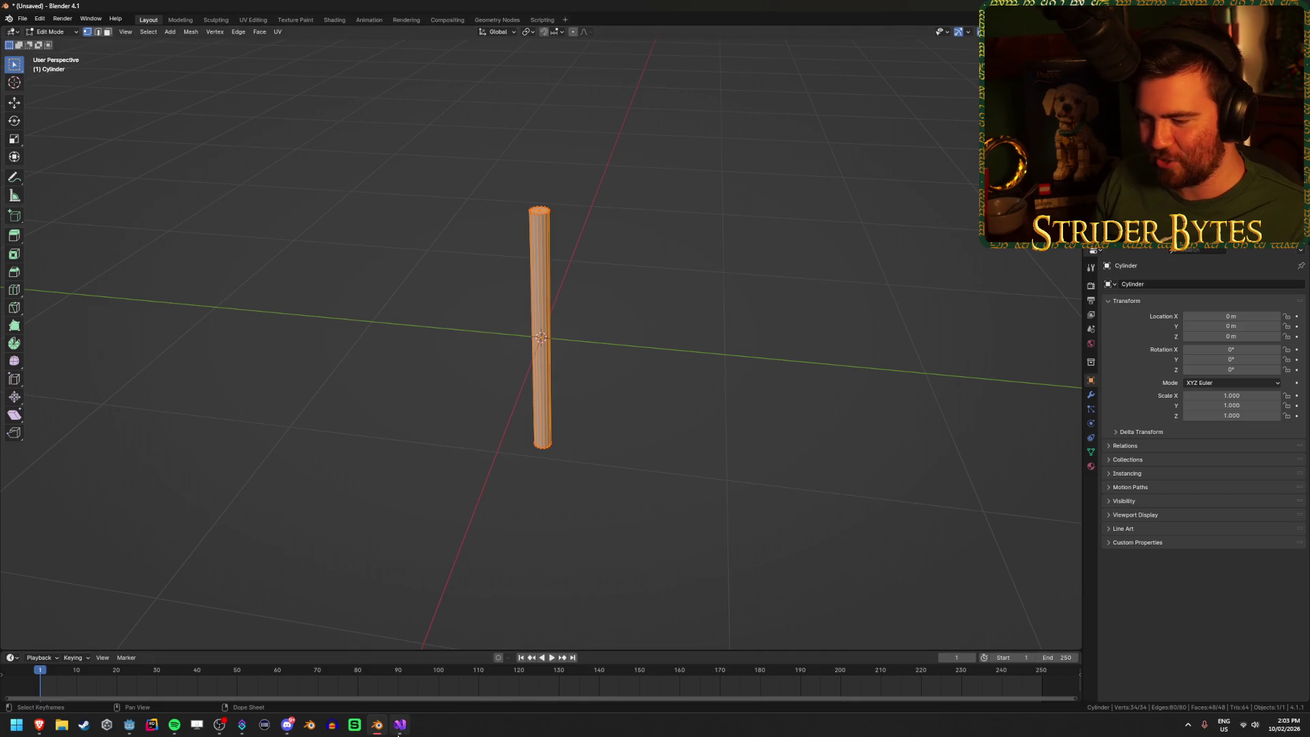
pyautogui.click(136, 730)
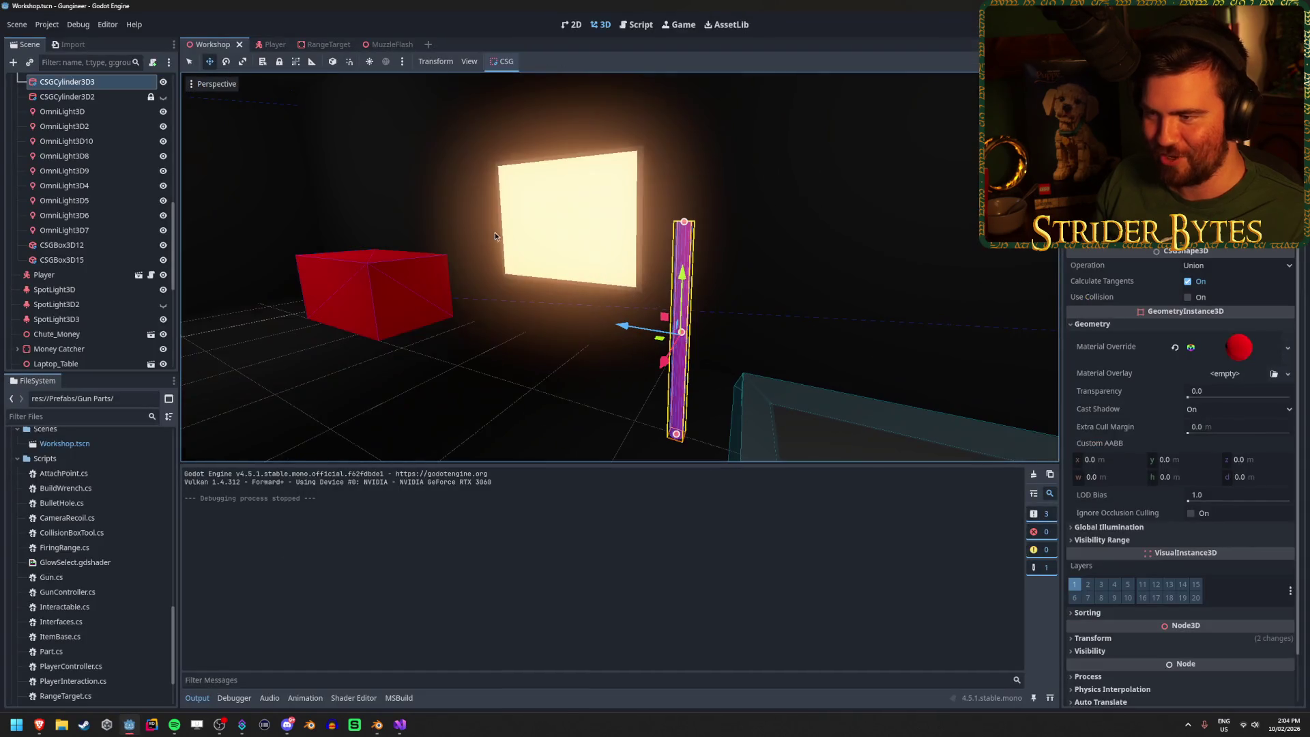
pyautogui.click(377, 725)
pyautogui.write('0.75')
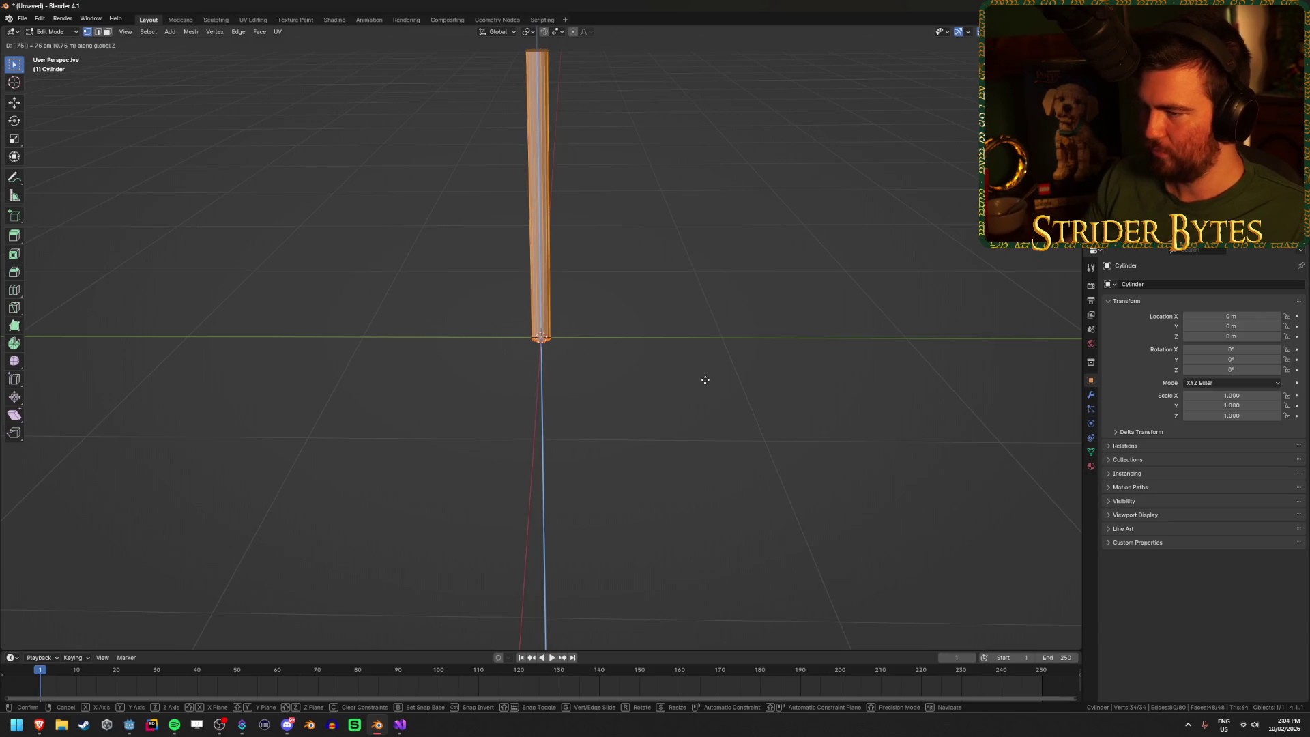
pyautogui.press('Return')
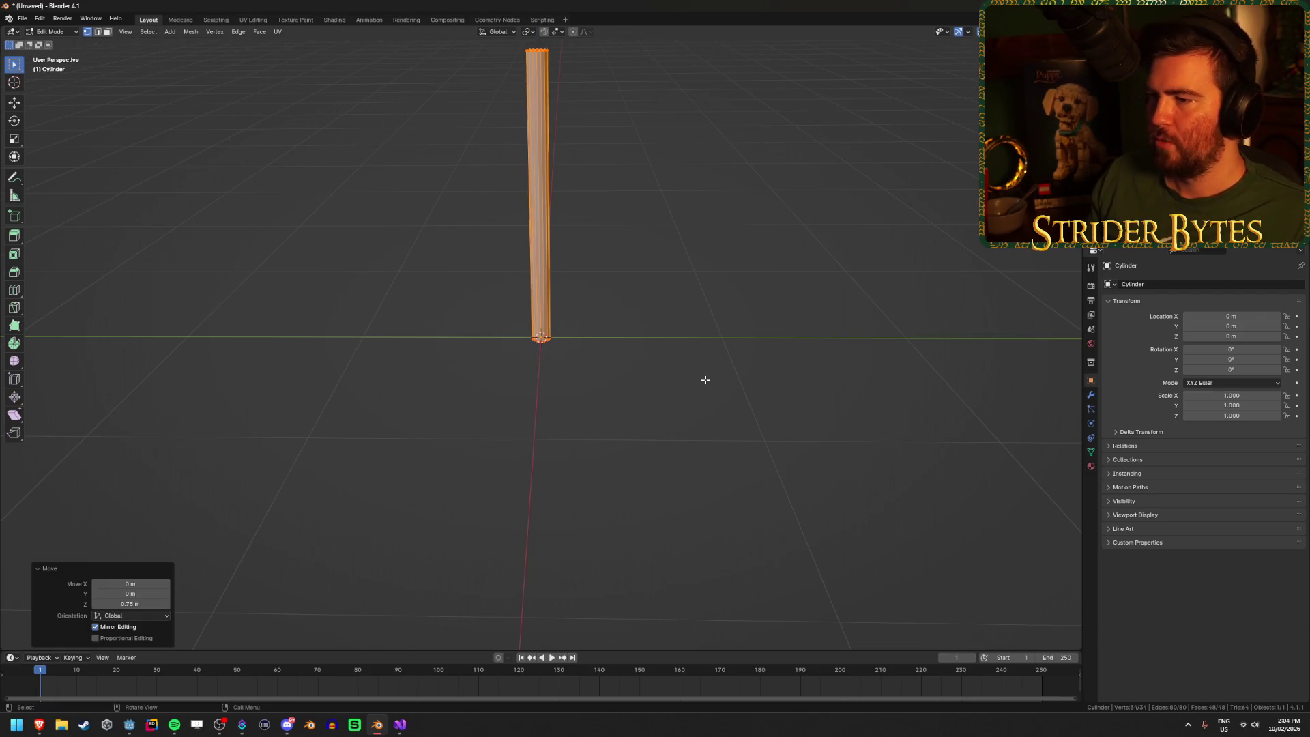
pyautogui.moveTo(705, 380); pyautogui.dragTo(662, 378)
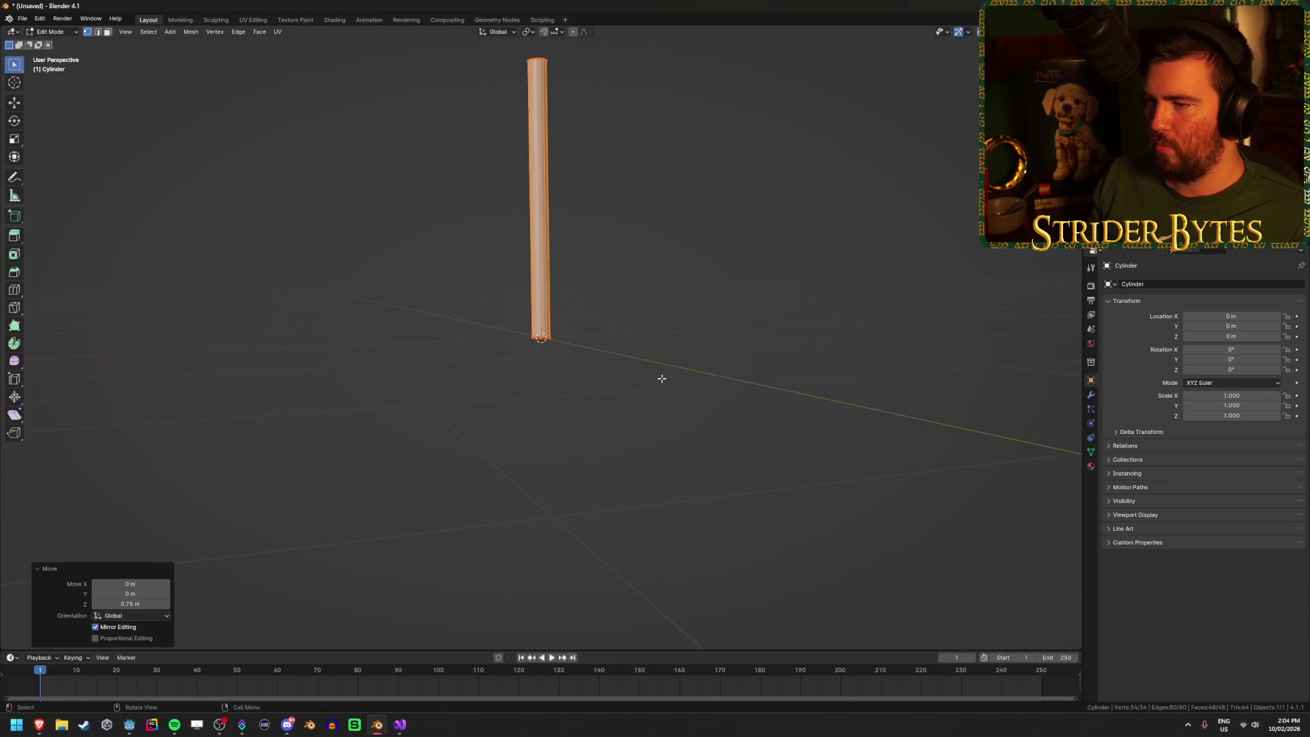
pyautogui.press('Tab')
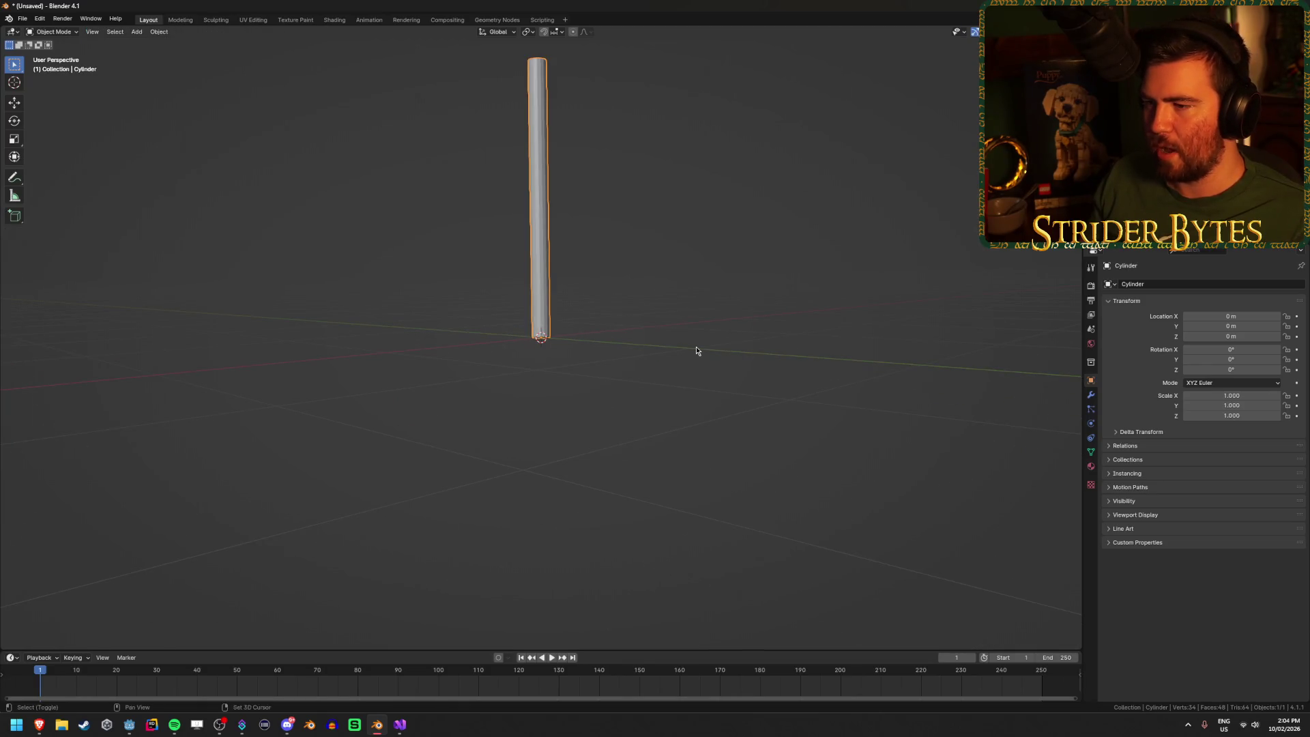
pyautogui.hotkey('shift', 'a')
pyautogui.moveTo(696, 351)
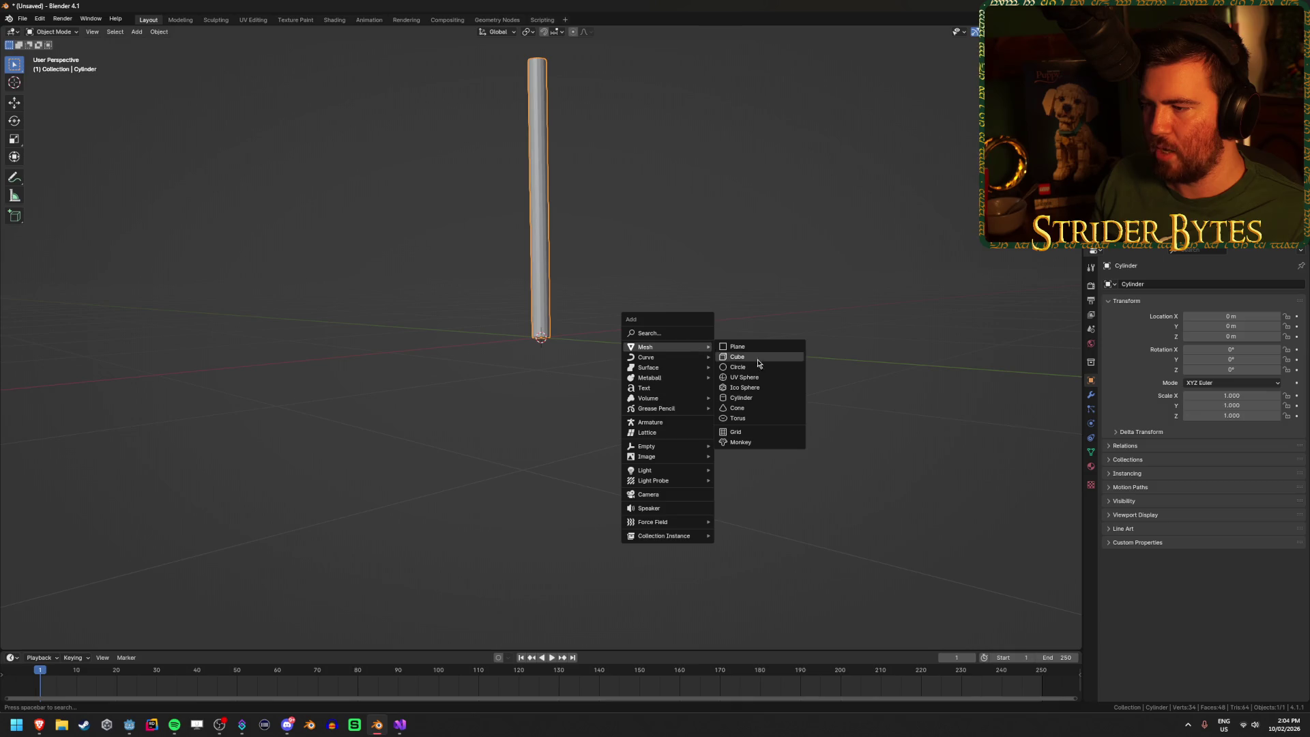
# Step: Add a second cylinder and rotate it 90° on X so it lies horizontally
pyautogui.click(768, 398)
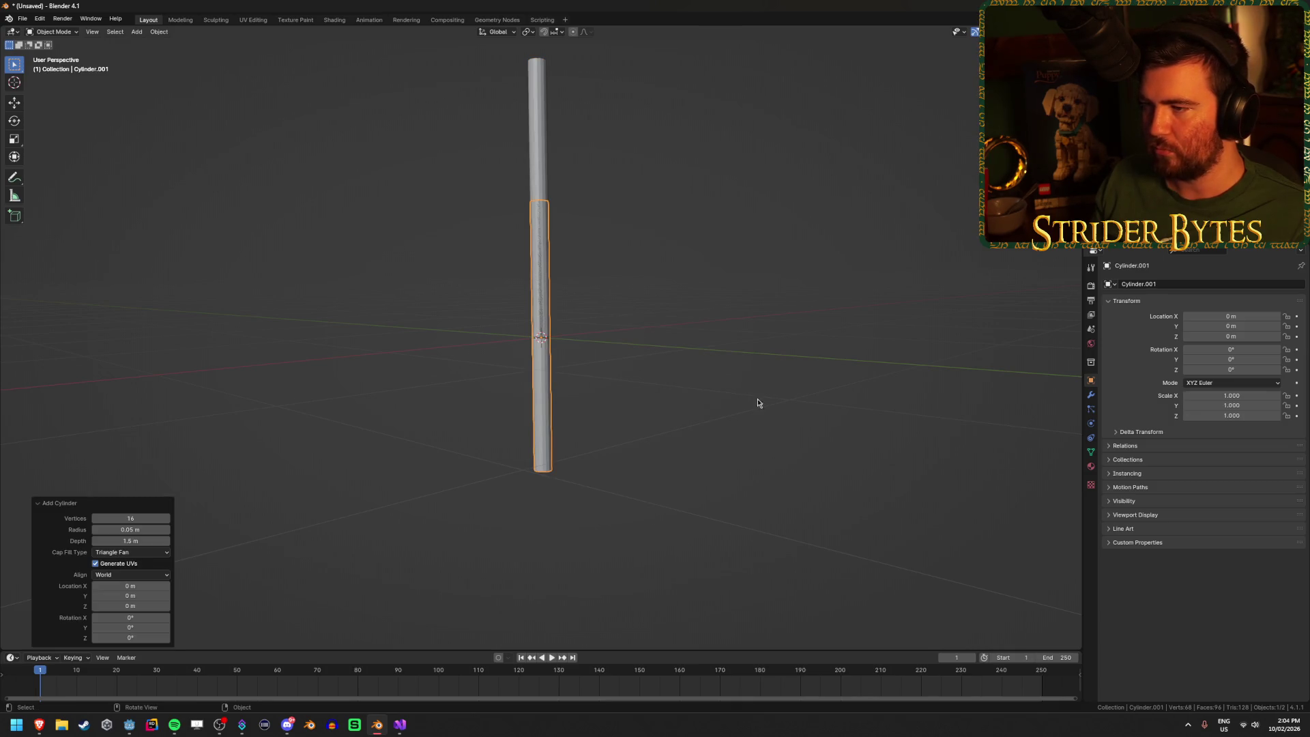
pyautogui.click(137, 618)
pyautogui.write('90')
pyautogui.press('Return')
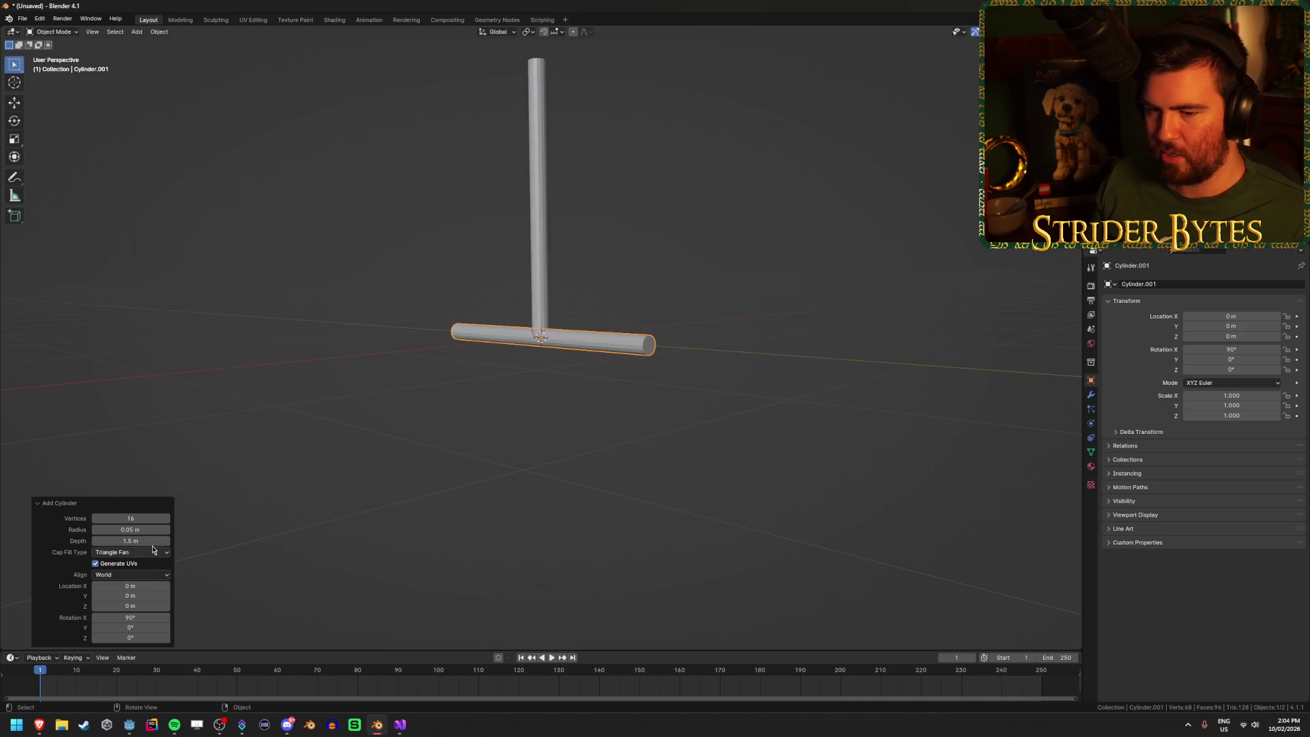
# Step: Set the new cylinder's radius to 0.25 m and check it from the front
pyautogui.doubleClick(135, 530)
pyautogui.write('1')
pyautogui.press('Return')
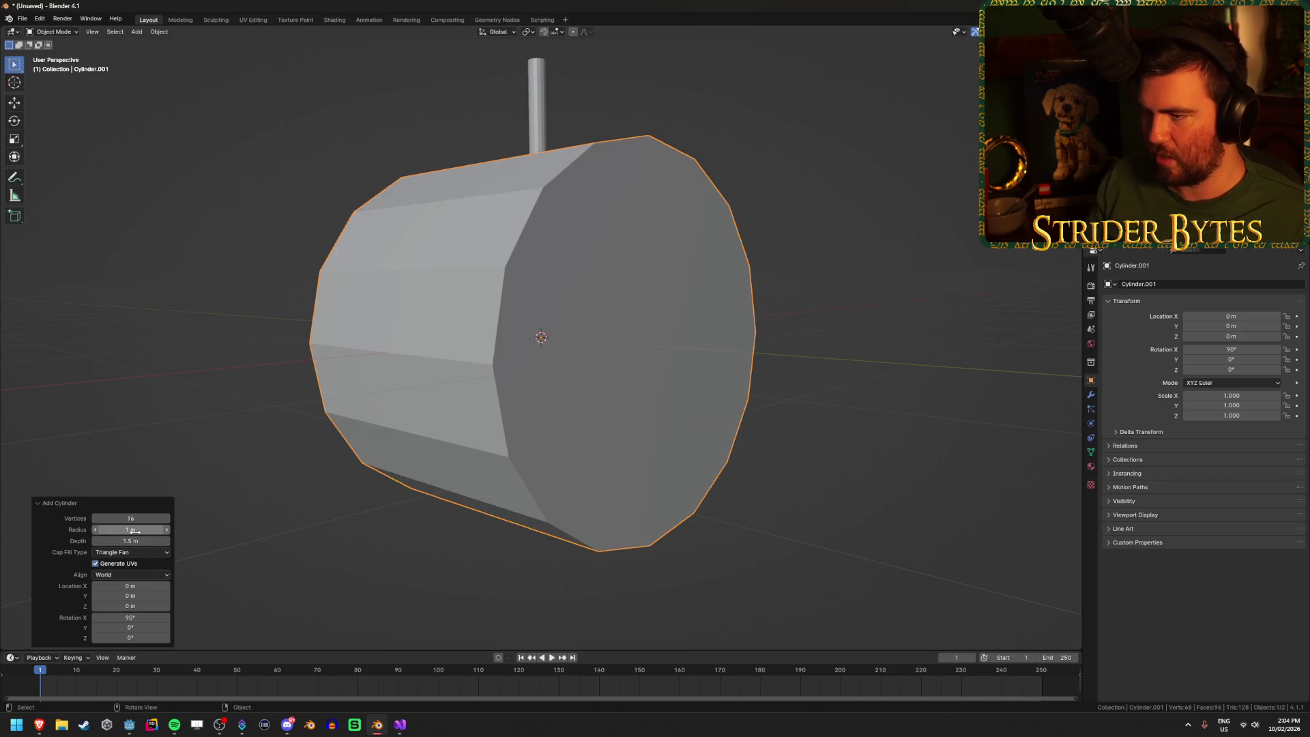
pyautogui.click(135, 530)
pyautogui.write('0.5')
pyautogui.press('Return')
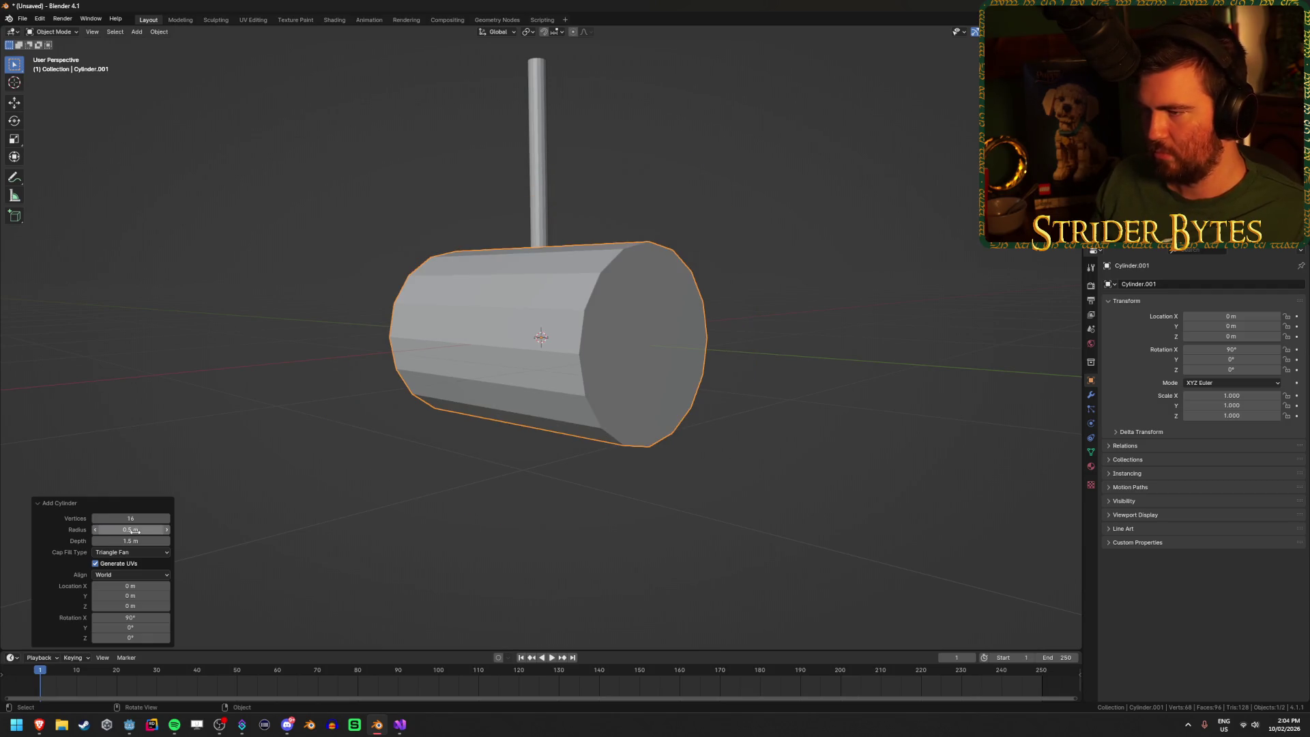
pyautogui.moveTo(532, 396); pyautogui.dragTo(375, 412)
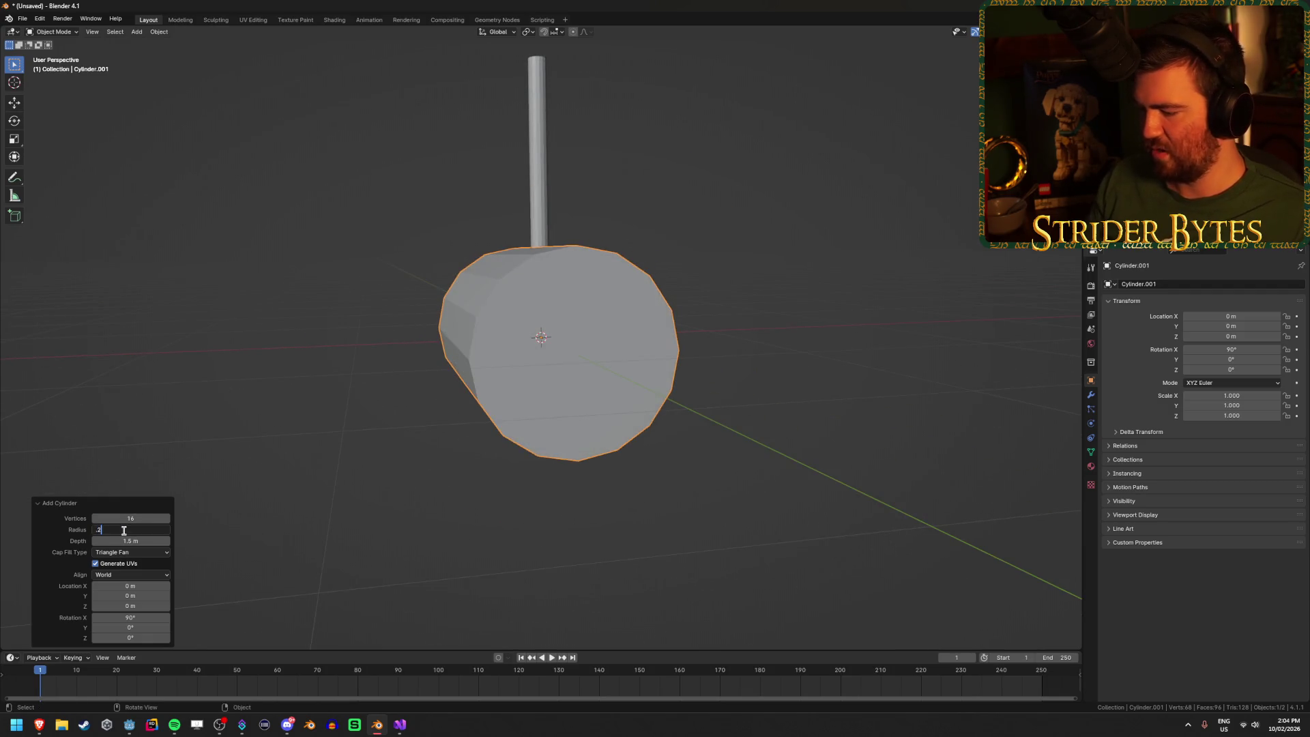
pyautogui.write('5')
pyautogui.press('Return')
pyautogui.moveTo(503, 371)
pyautogui.mouseDown()
pyautogui.moveTo(519, 373)
pyautogui.moveTo(500, 380)
pyautogui.mouseUp()
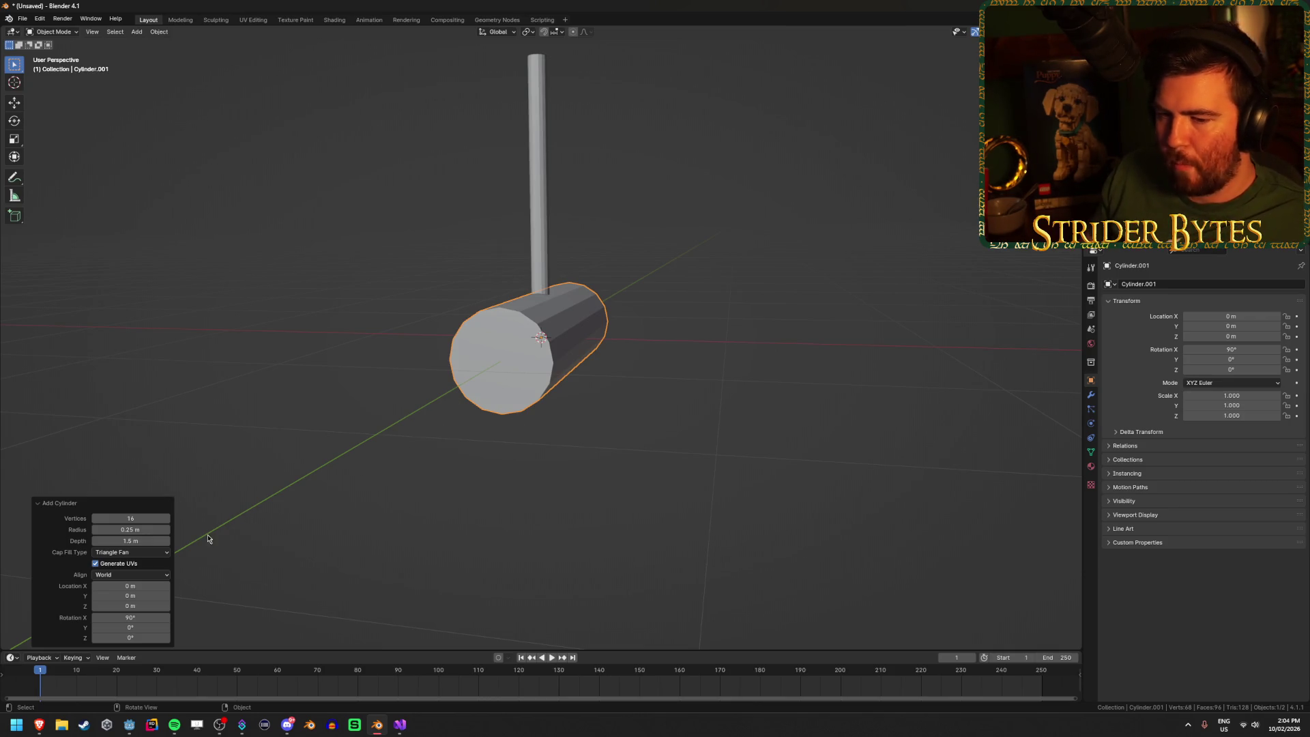
pyautogui.press('KP_1')
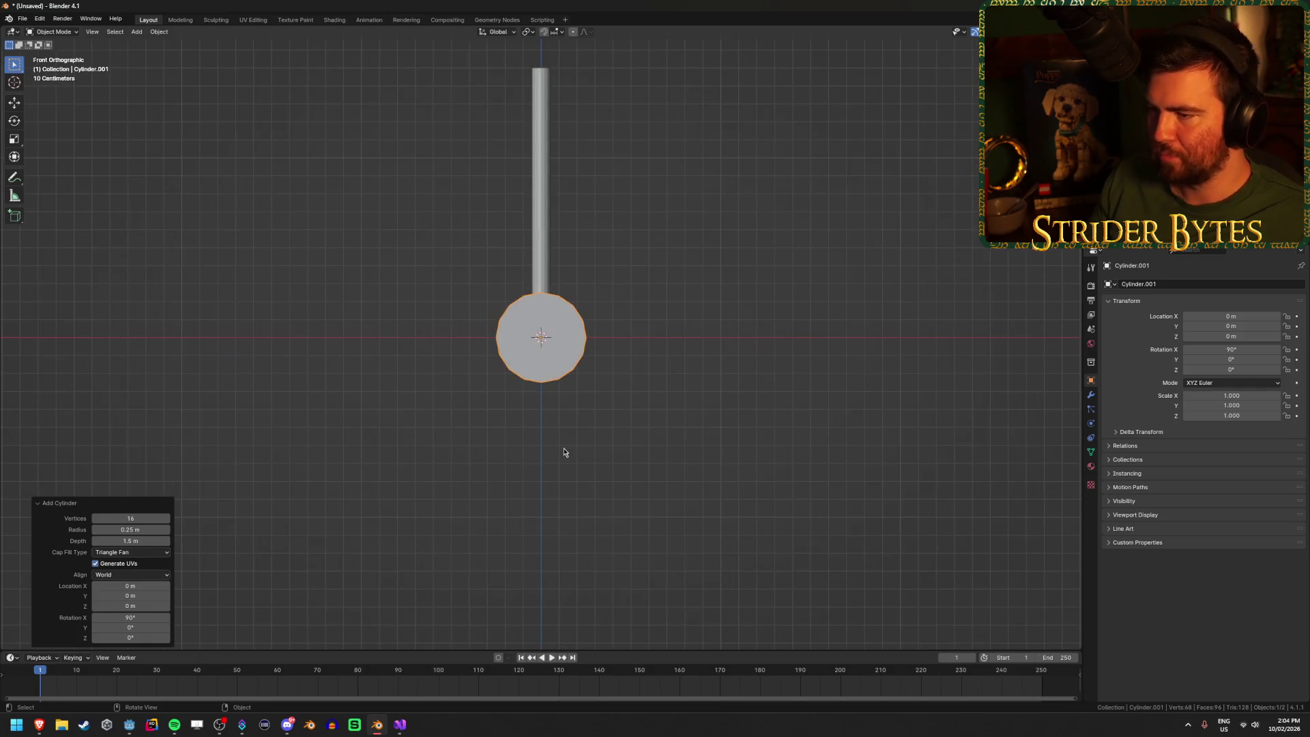
# Step: In wireframe, delete the cylinder's lower-half vertices to leave a half-cylinder
pyautogui.hotkey('shift', 'z')
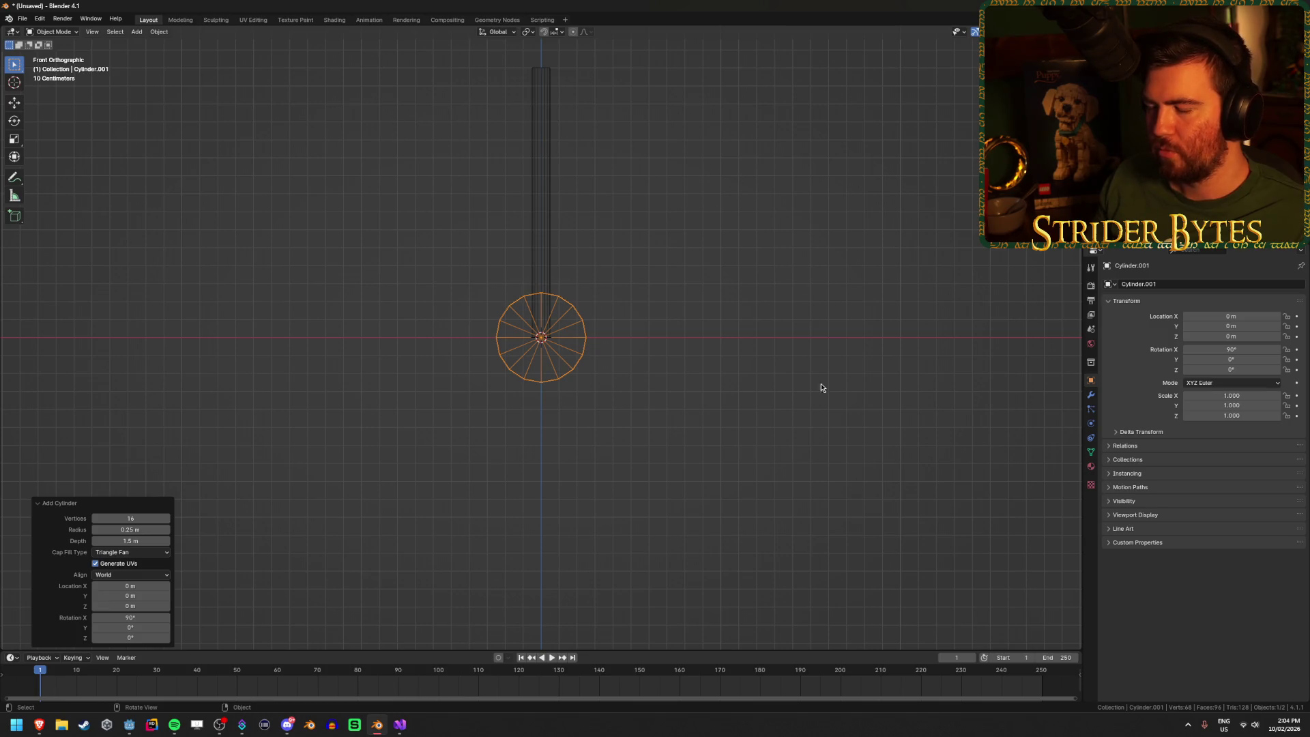
pyautogui.scroll(4, 613, 390)
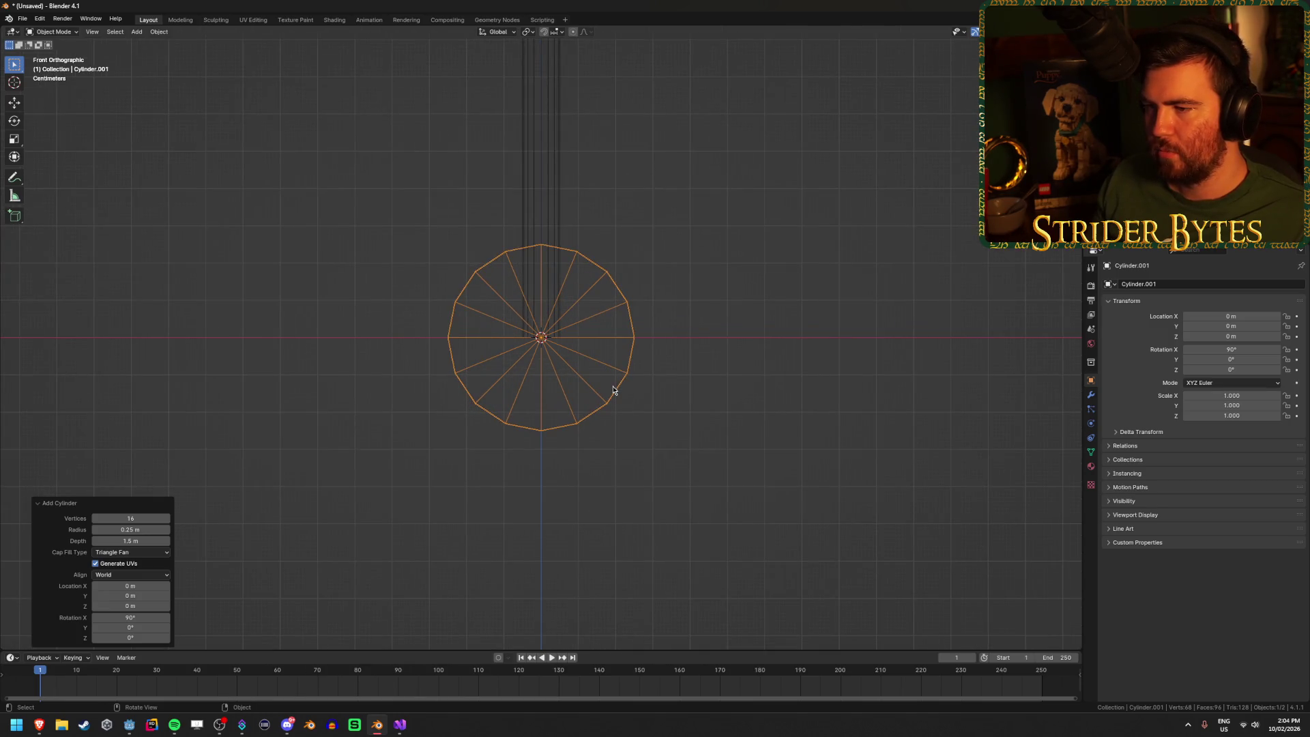
pyautogui.press('Tab')
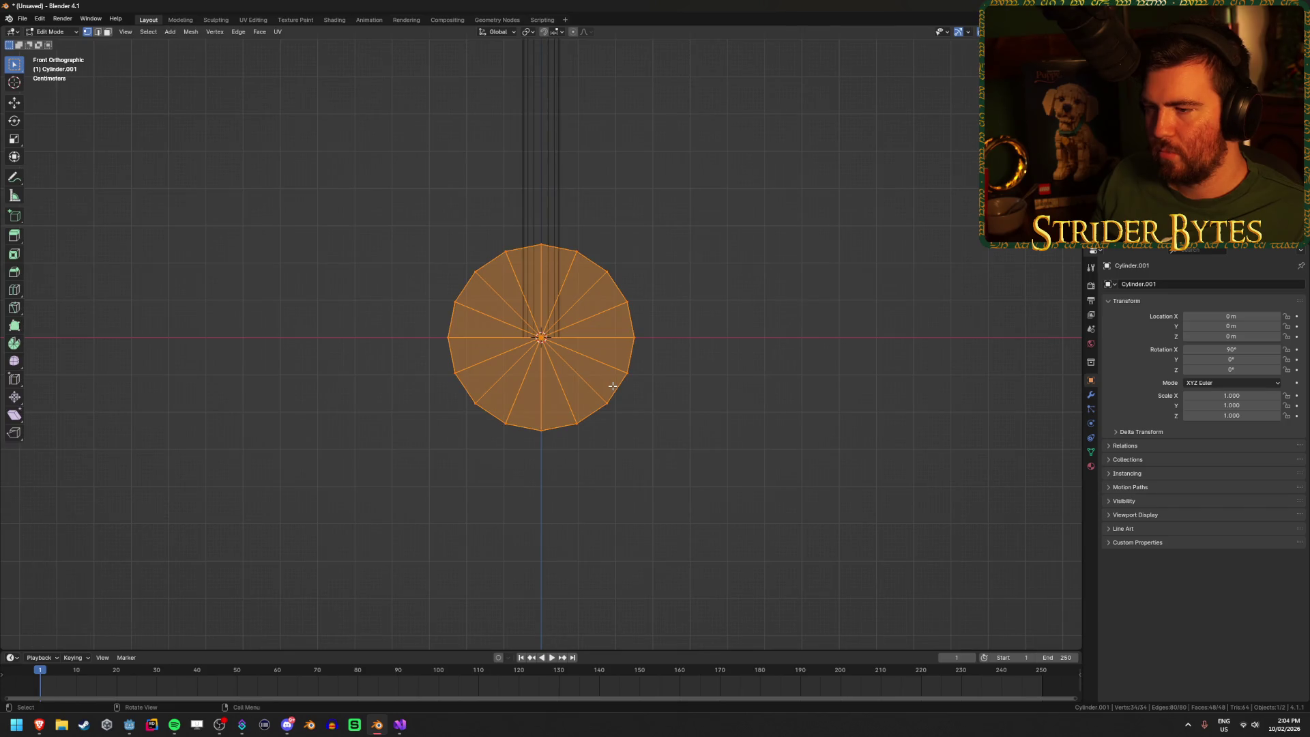
pyautogui.hotkey('alt', 'z')
pyautogui.moveTo(391, 476)
pyautogui.mouseDown()
pyautogui.moveTo(635, 430)
pyautogui.moveTo(762, 355)
pyautogui.mouseUp()
pyautogui.hotkey('alt', 'z')
pyautogui.press('x')
pyautogui.click(710, 350)
pyautogui.moveTo(716, 436)
pyautogui.mouseDown()
pyautogui.moveTo(751, 400)
pyautogui.moveTo(708, 421)
pyautogui.mouseUp()
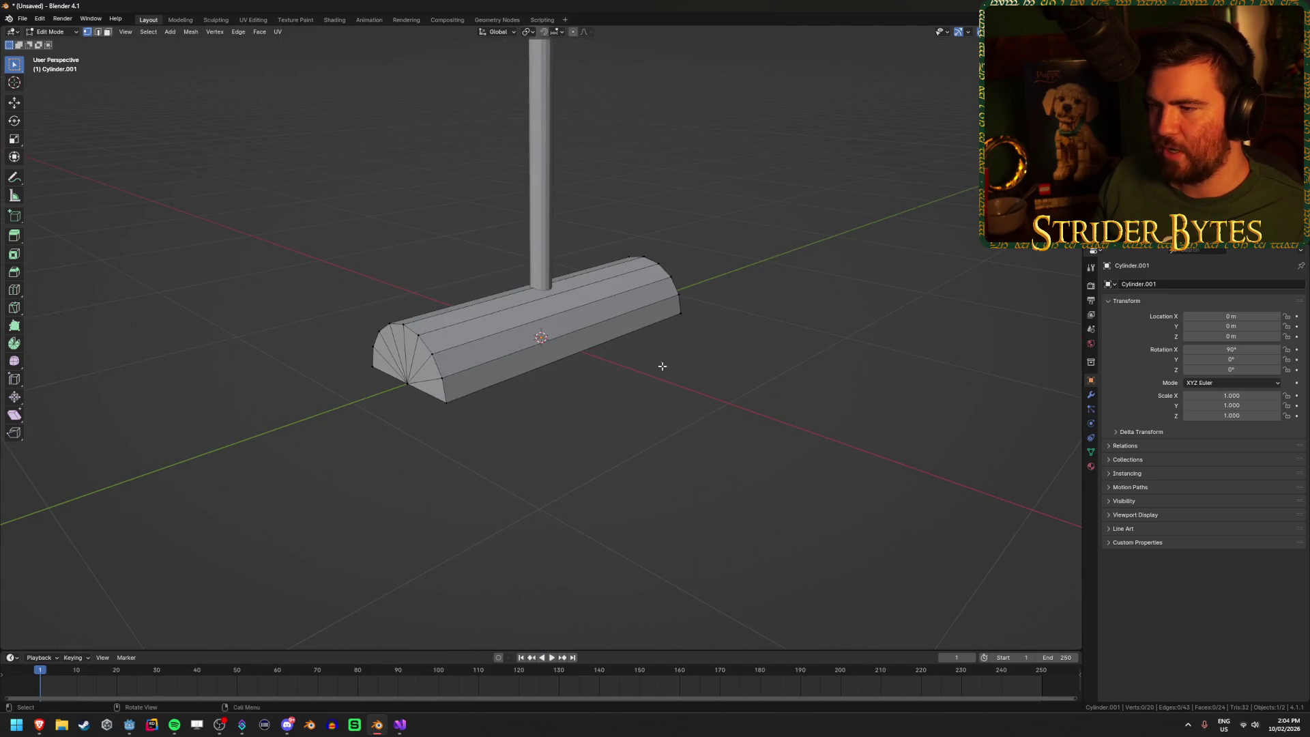
pyautogui.press('Tab')
# Step: Shorten the half-cylinder base with S Z 0.2, ending at about 0.167 on Z
pyautogui.moveTo(671, 370)
pyautogui.mouseDown()
pyautogui.moveTo(792, 378)
pyautogui.moveTo(985, 272)
pyautogui.mouseUp()
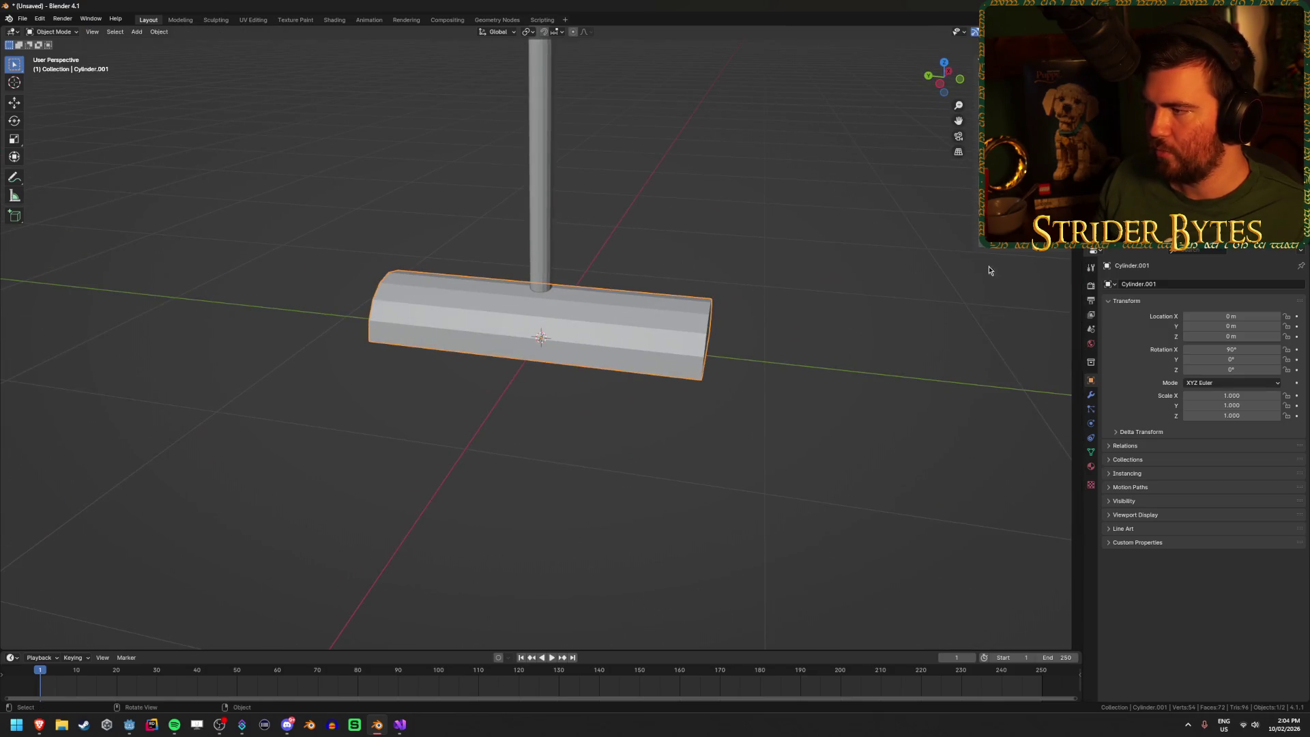
pyautogui.write('sz0.2')
pyautogui.press('Return')
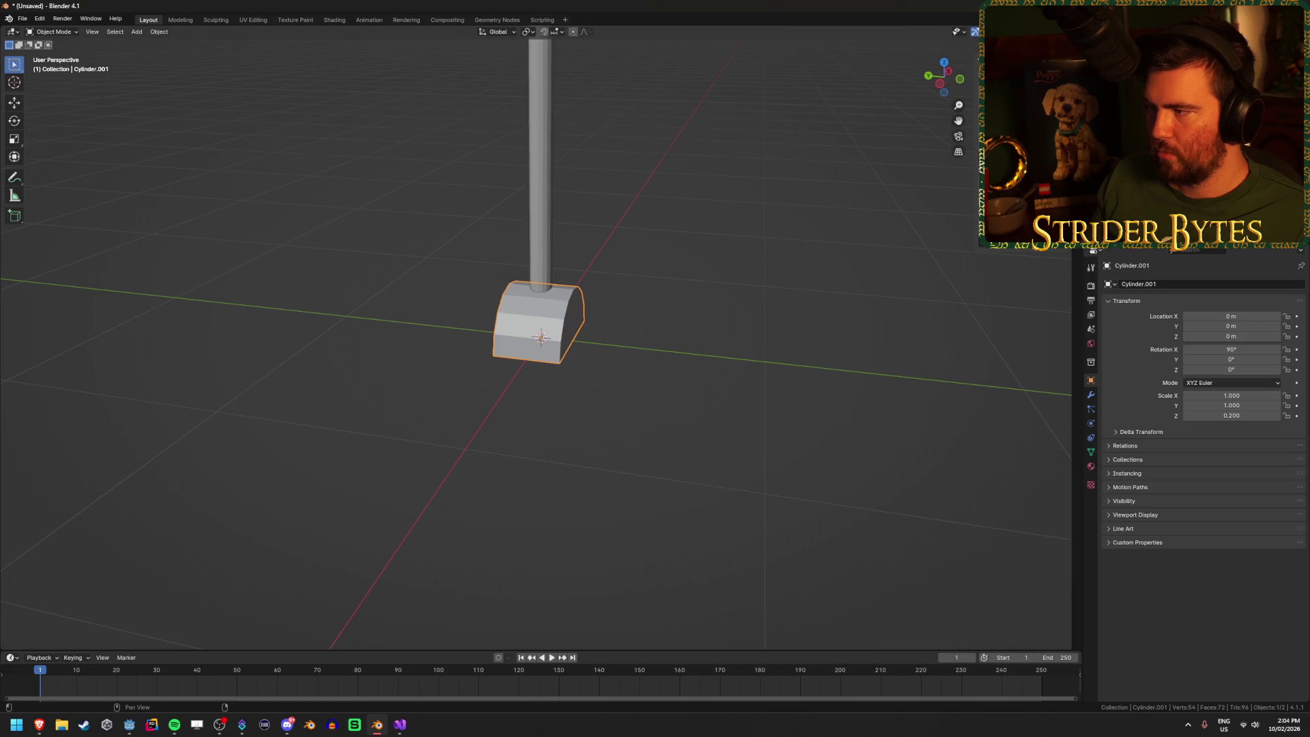
pyautogui.moveTo(750, 287)
pyautogui.mouseDown()
pyautogui.moveTo(781, 279)
pyautogui.moveTo(693, 305)
pyautogui.moveTo(710, 228)
pyautogui.moveTo(796, 199)
pyautogui.moveTo(738, 270)
pyautogui.moveTo(506, 238)
pyautogui.moveTo(457, 245)
pyautogui.moveTo(573, 255)
pyautogui.mouseUp()
# Step: Save the lever model as PartsLever.blend in the Meshes folder
pyautogui.hotkey('ctrl', 's')
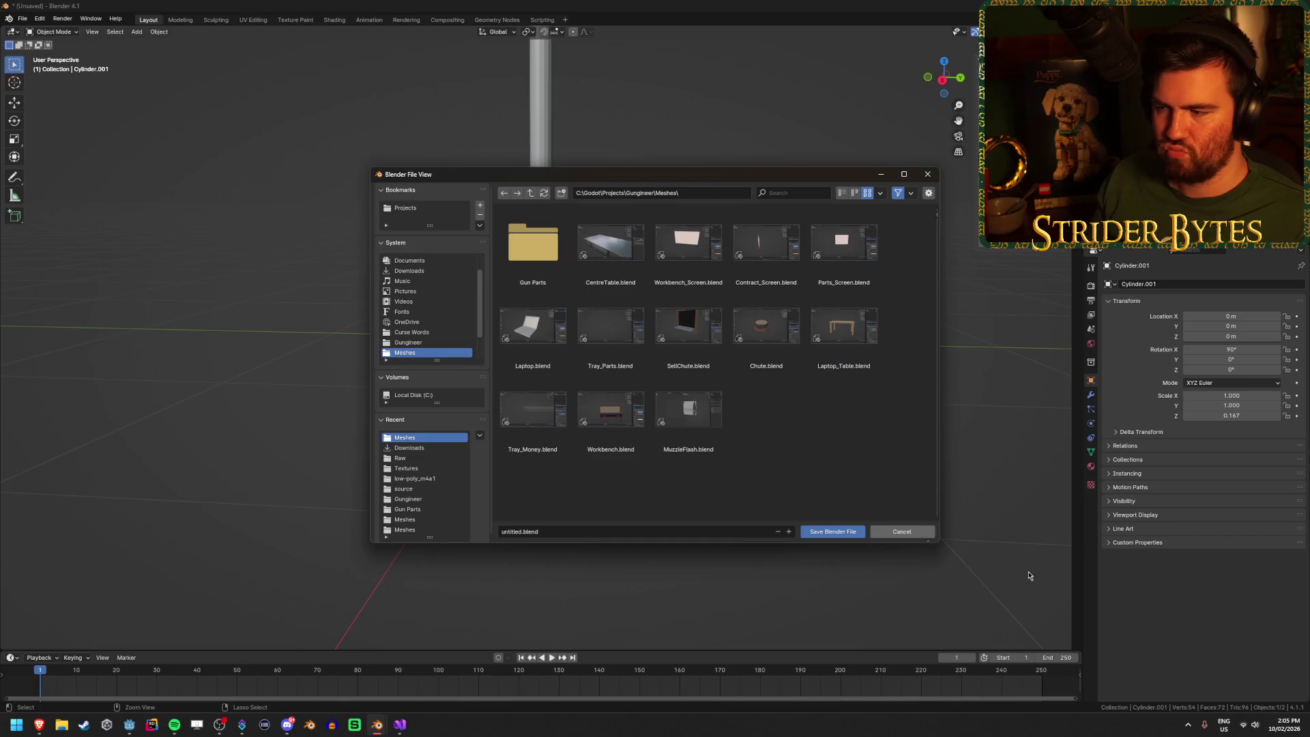
pyautogui.click(901, 534)
pyautogui.moveTo(886, 529); pyautogui.dragTo(762, 479)
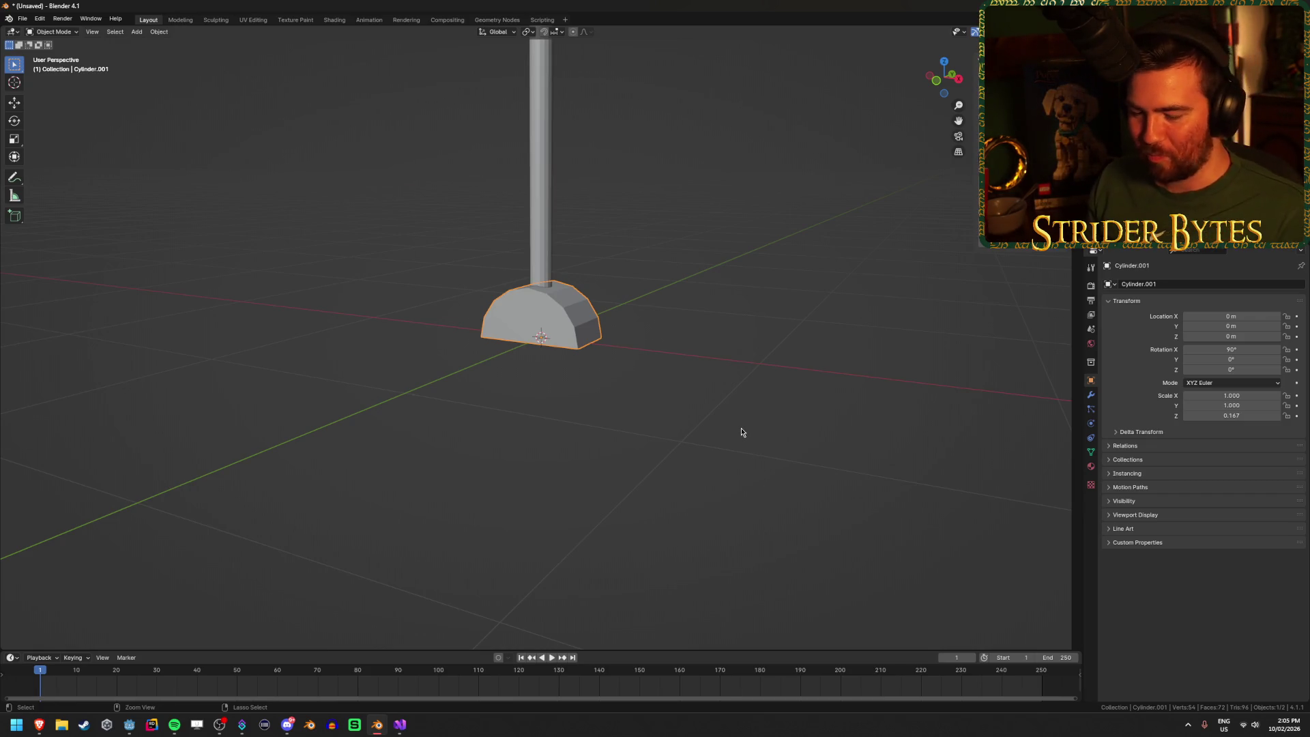
pyautogui.hotkey('ctrl', 's')
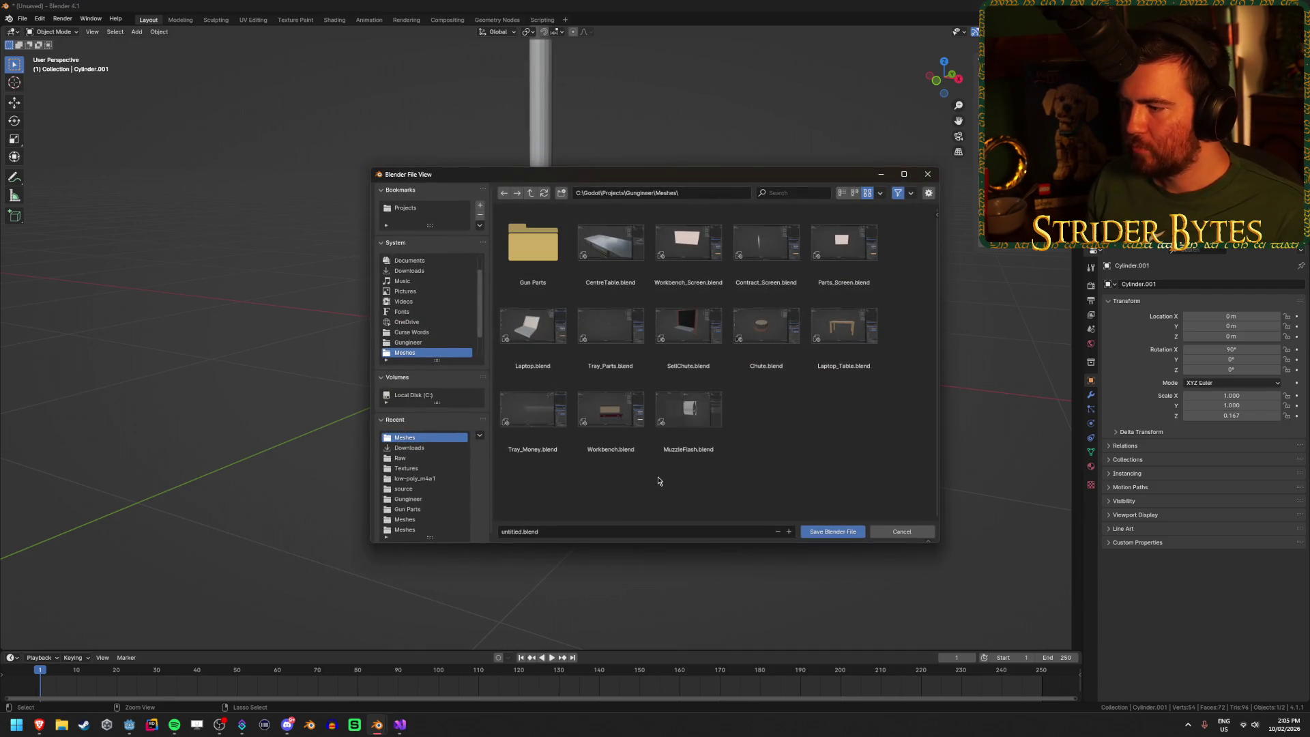
pyautogui.click(623, 530)
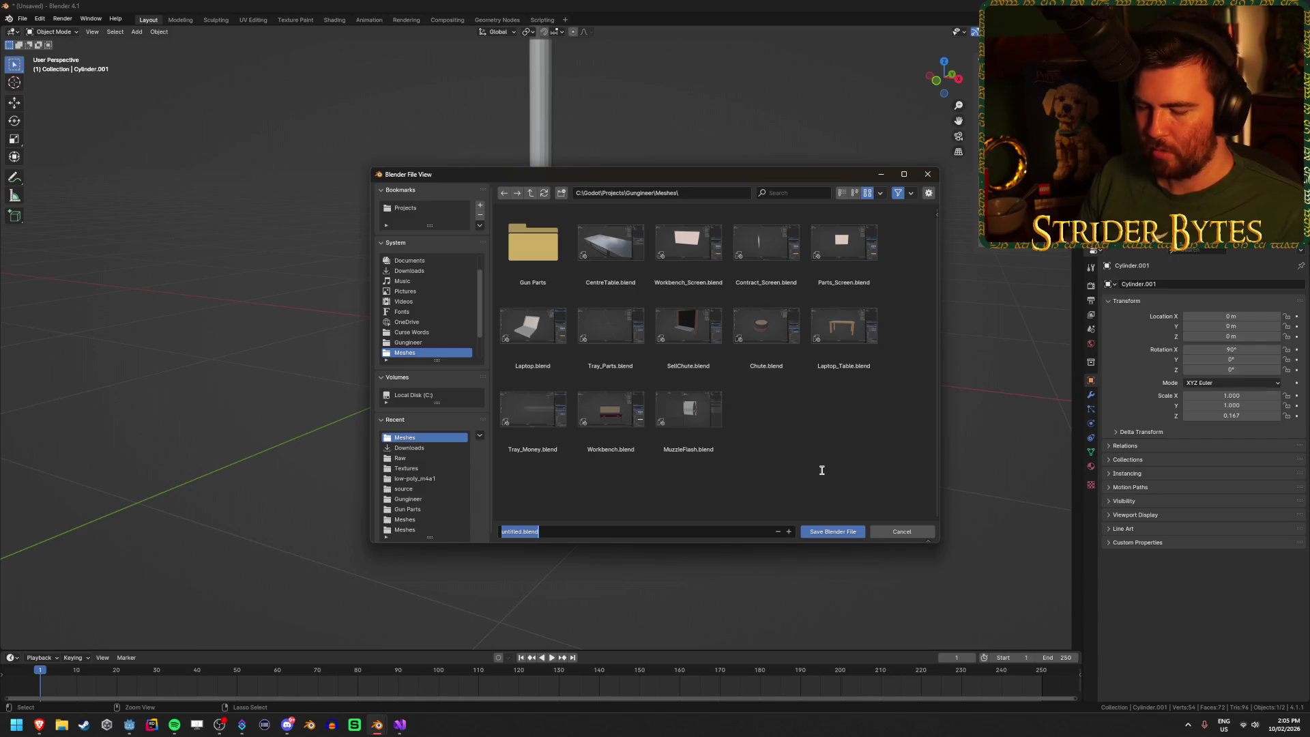
pyautogui.write('Parts')
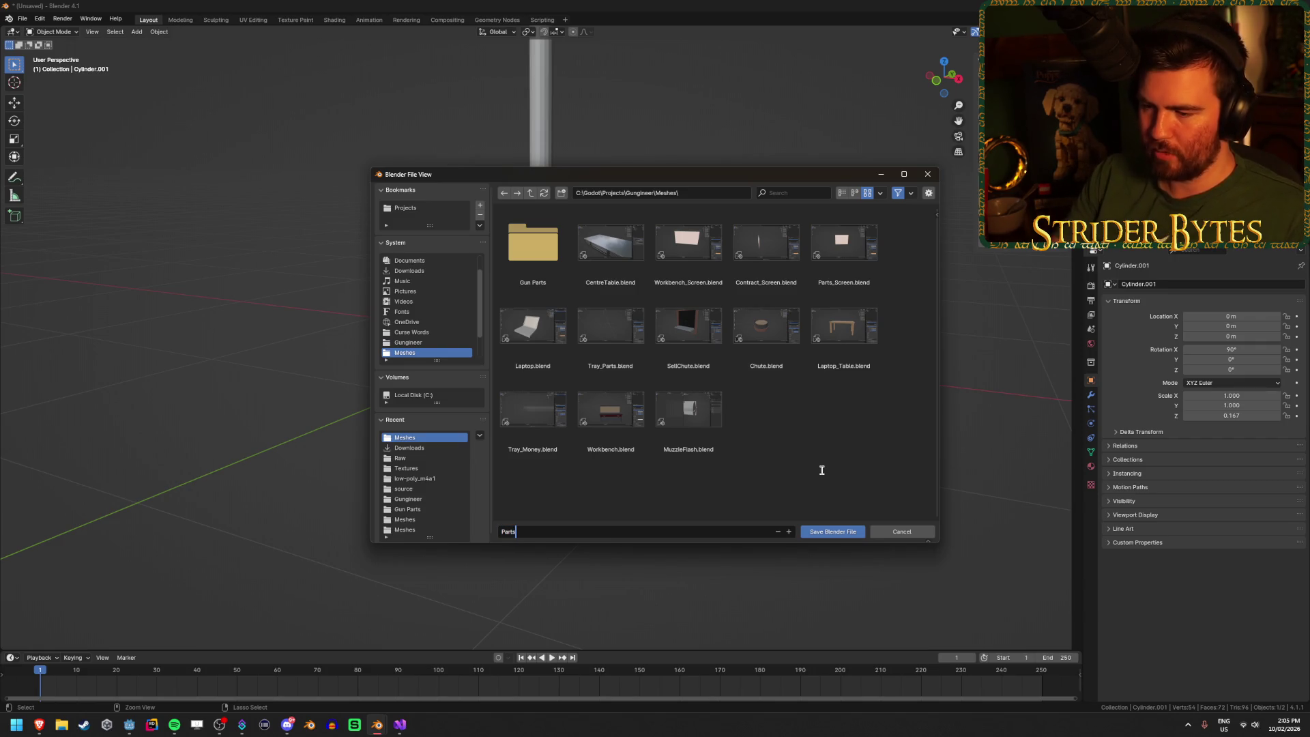
pyautogui.write('Lever.blend')
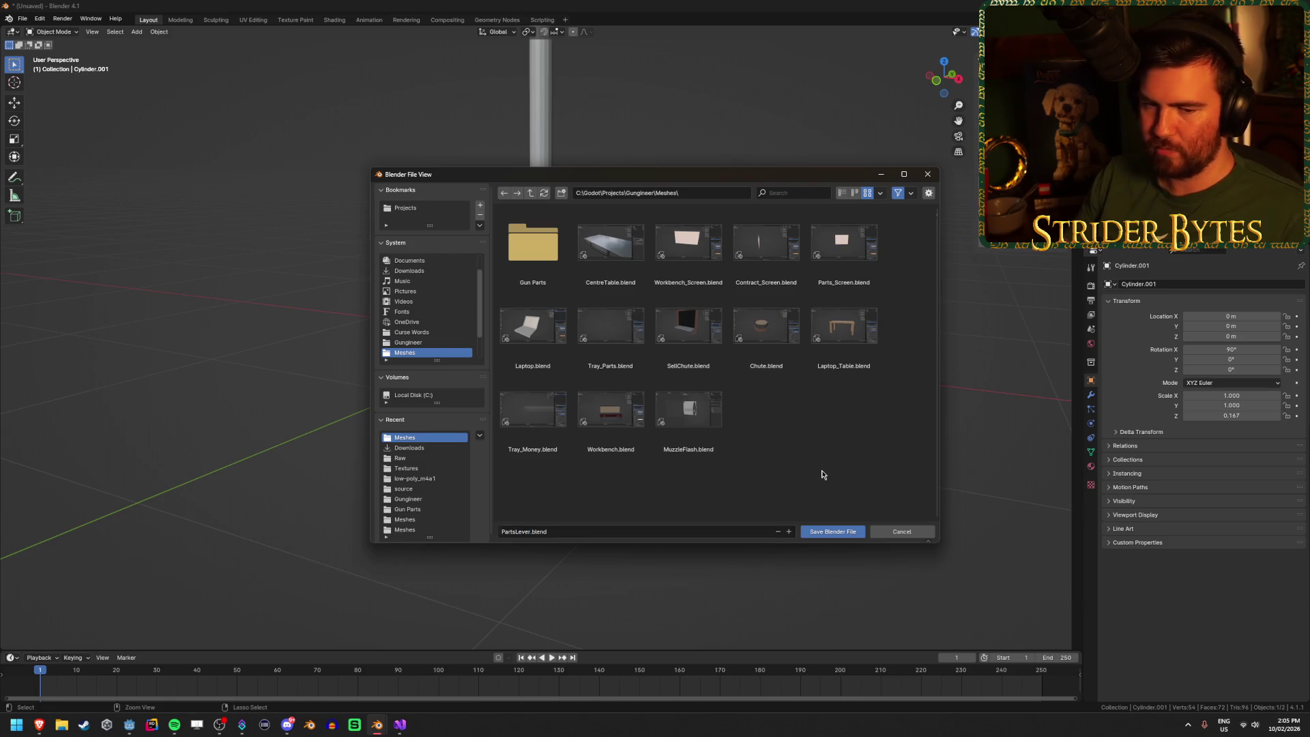
pyautogui.press('Return')
# Step: Zoom the view and select the lever shaft
pyautogui.scroll(-3, 761, 420)
pyautogui.scroll(1, 518, 311)
pyautogui.scroll(2, 528, 304)
pyautogui.click(509, 272)
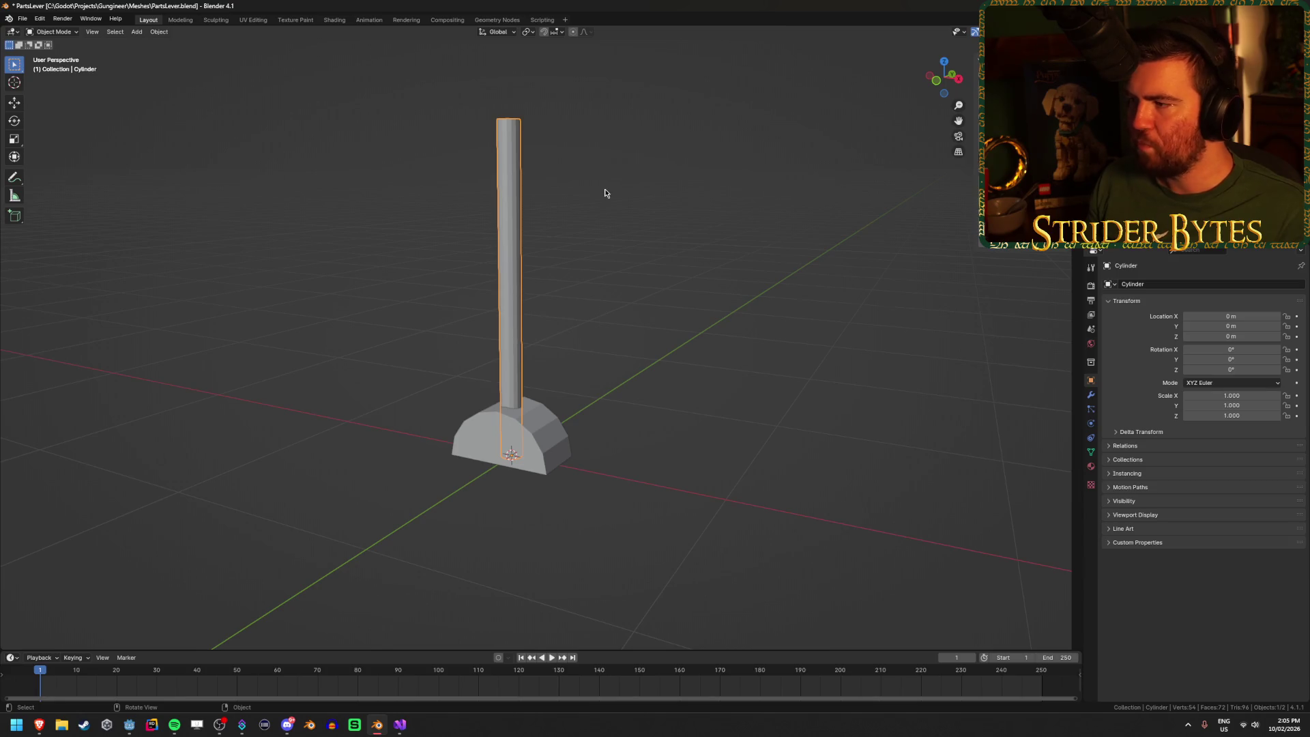
# Step: Make the shaft thinner by scaling its mesh with the Z axis excluded
pyautogui.moveTo(559, 259); pyautogui.dragTo(584, 316)
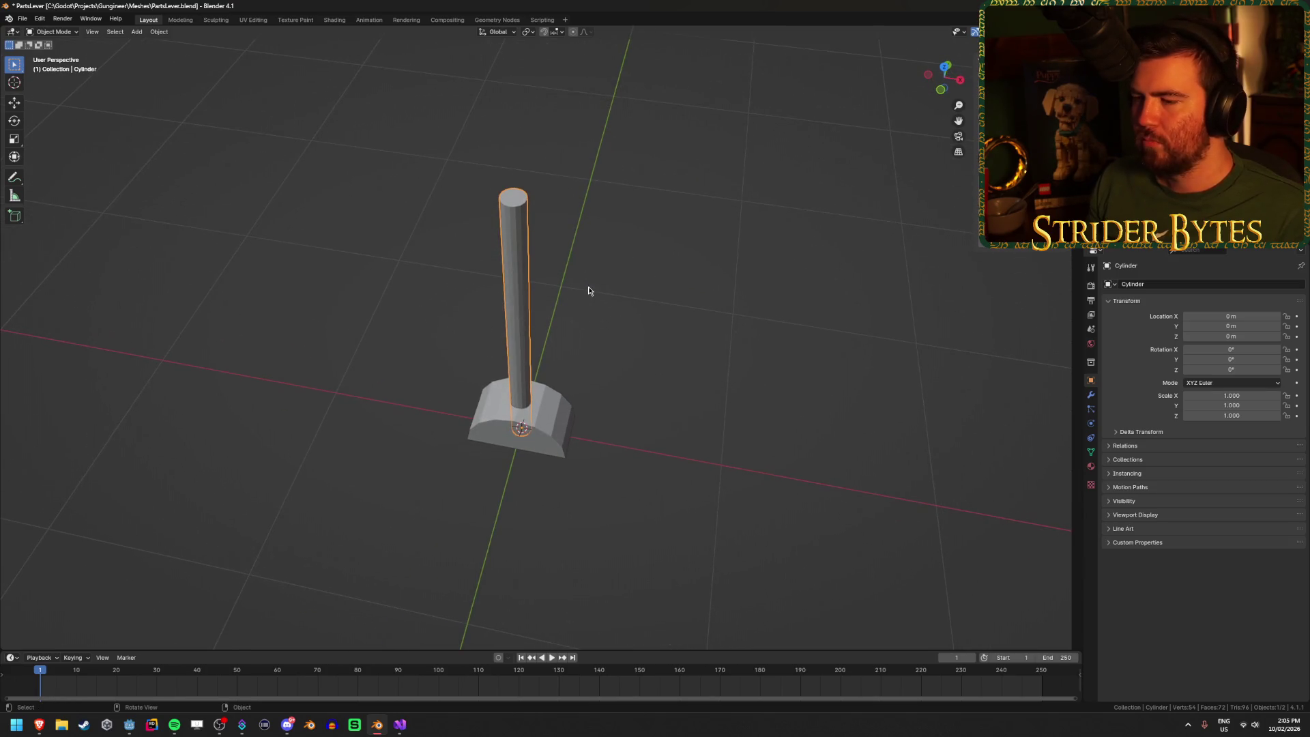
pyautogui.scroll(2, 589, 290)
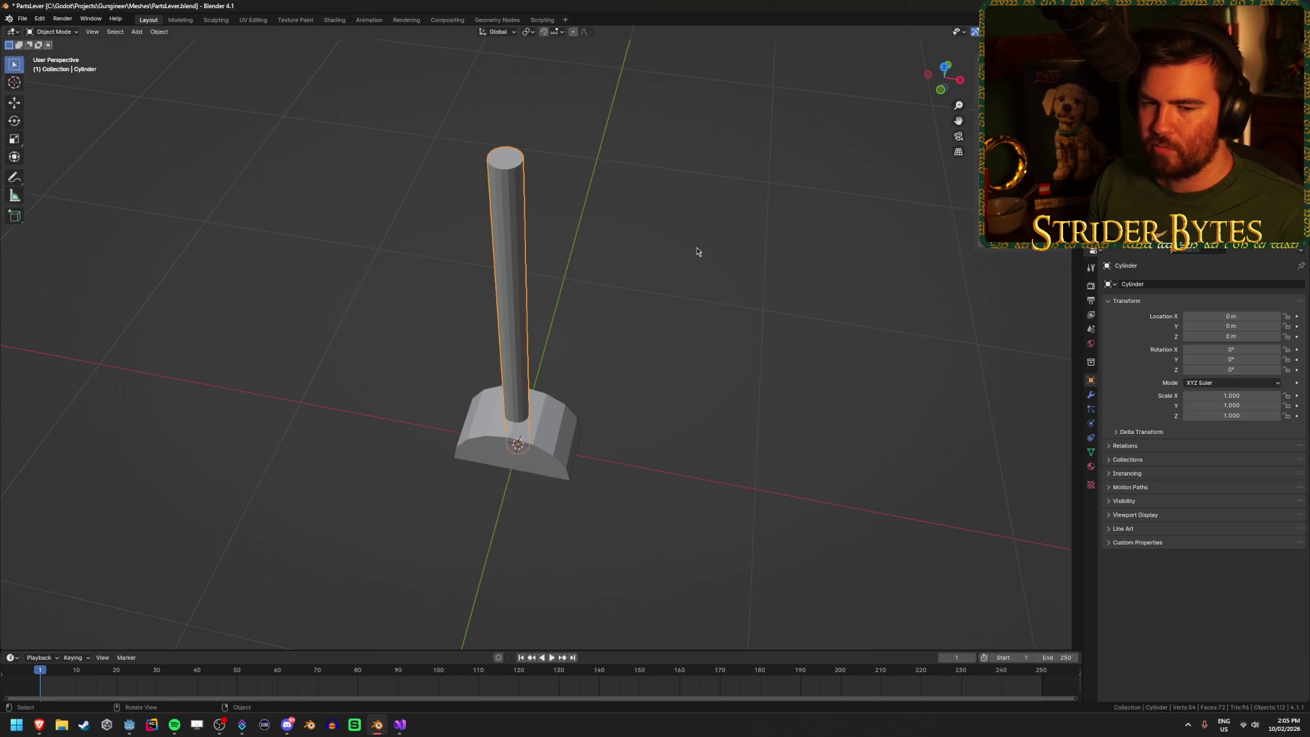
pyautogui.press('Tab')
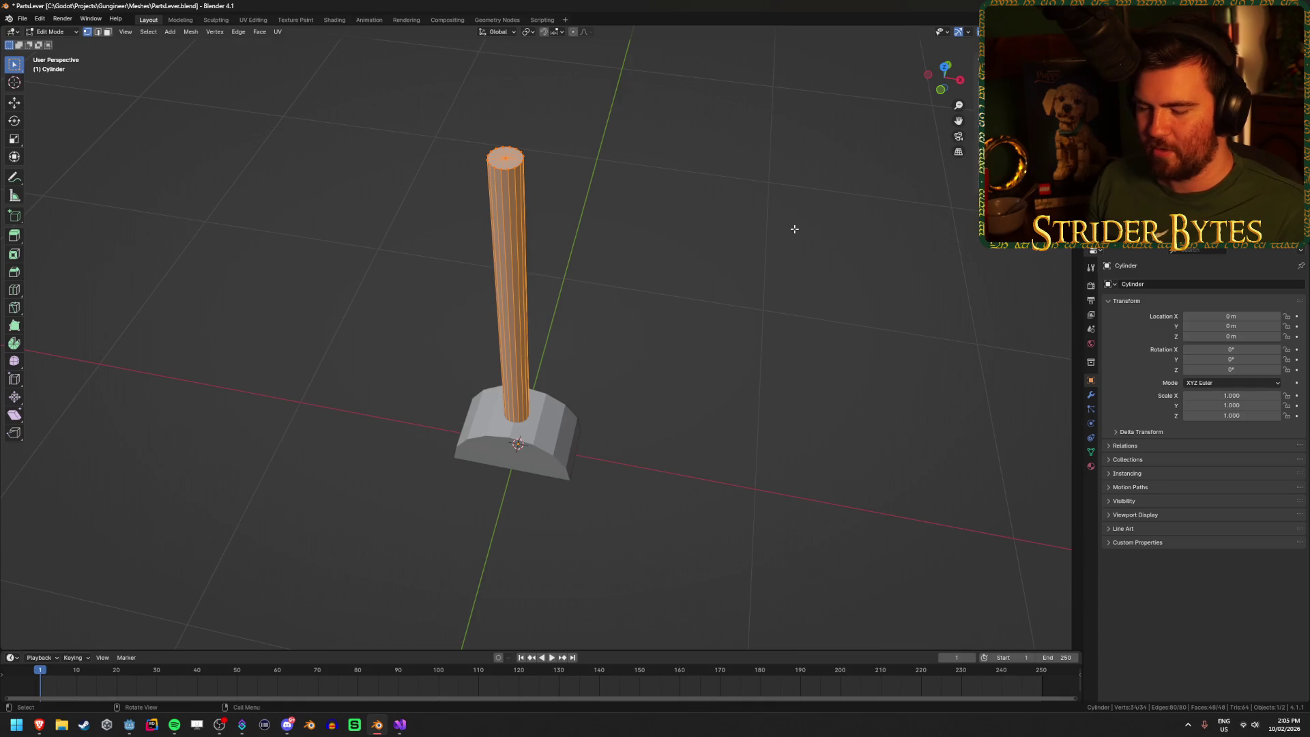
pyautogui.moveTo(794, 229); pyautogui.dragTo(828, 214)
pyautogui.press('s')
pyautogui.hotkey('shift', 'z')
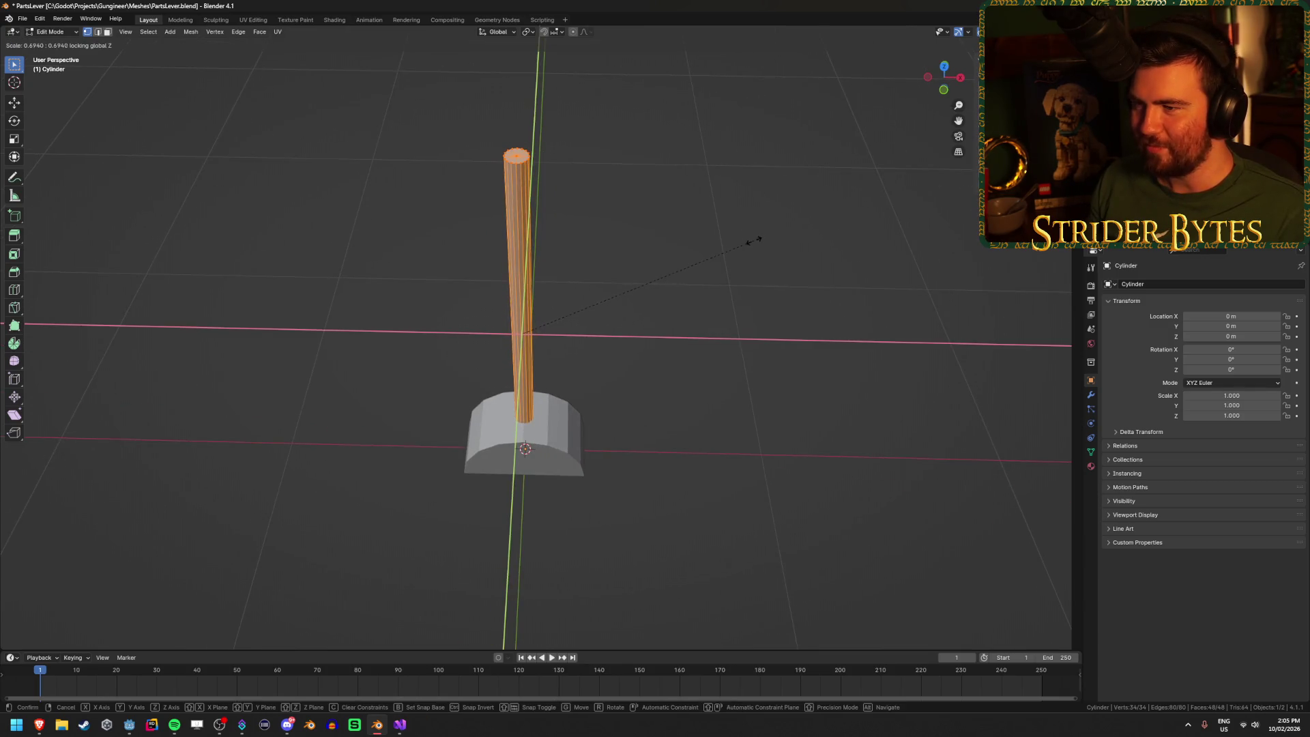
pyautogui.click(739, 249)
pyautogui.press('Tab')
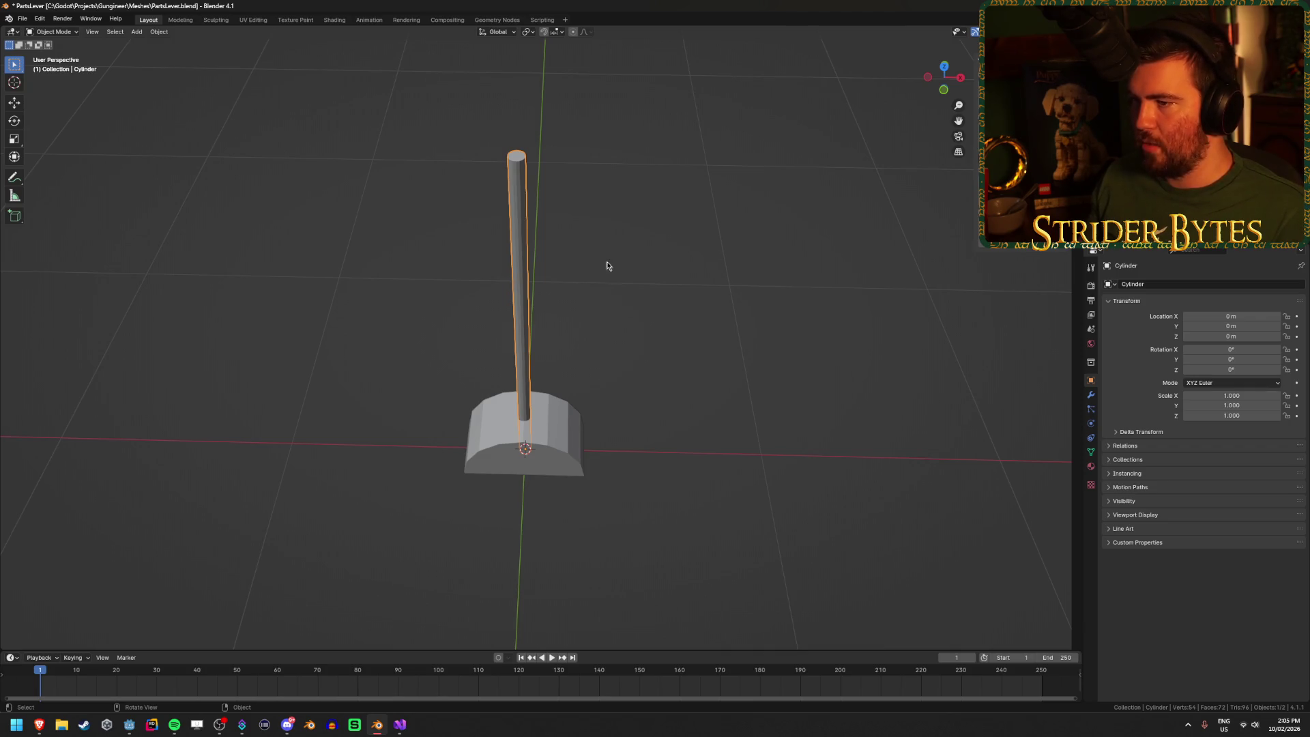
# Step: Inspect the lever from several angles, then reselect the pole
pyautogui.moveTo(629, 271)
pyautogui.mouseDown()
pyautogui.moveTo(635, 211)
pyautogui.moveTo(642, 284)
pyautogui.moveTo(695, 325)
pyautogui.mouseUp()
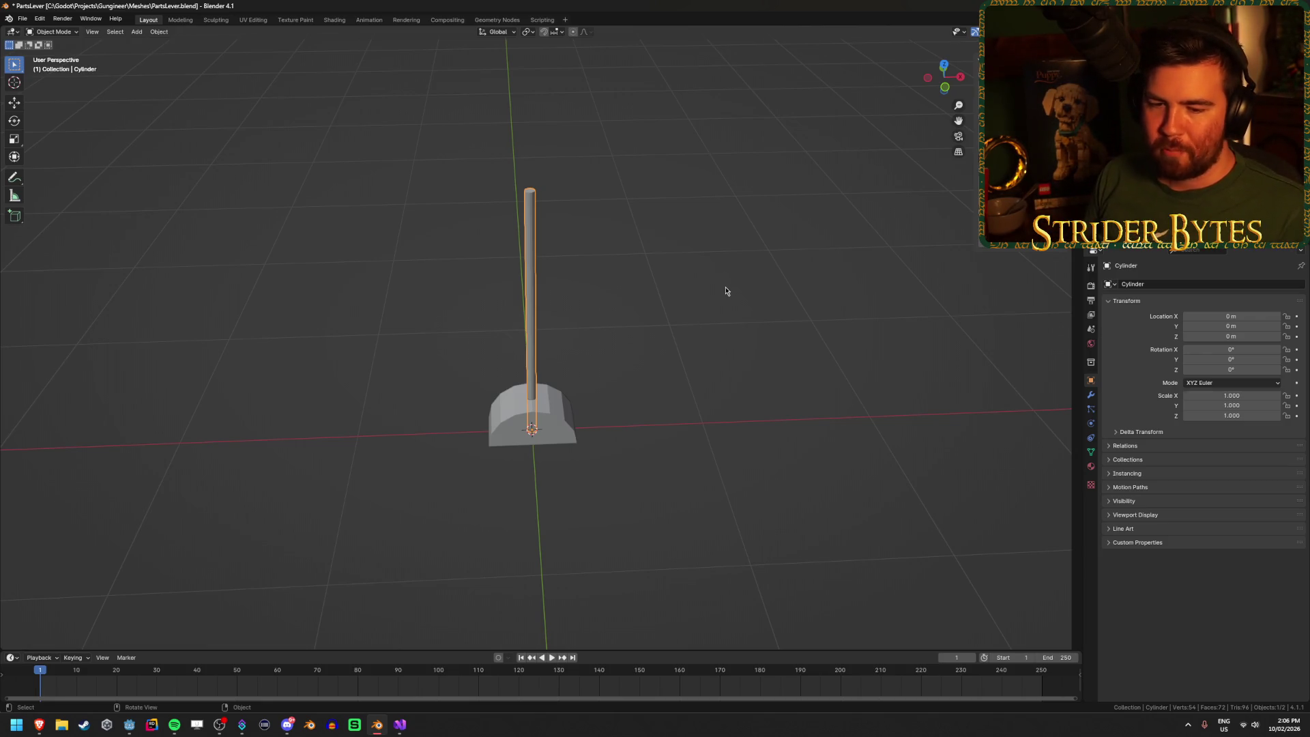
pyautogui.moveTo(725, 292)
pyautogui.mouseDown()
pyautogui.moveTo(649, 368)
pyautogui.moveTo(626, 372)
pyautogui.mouseUp()
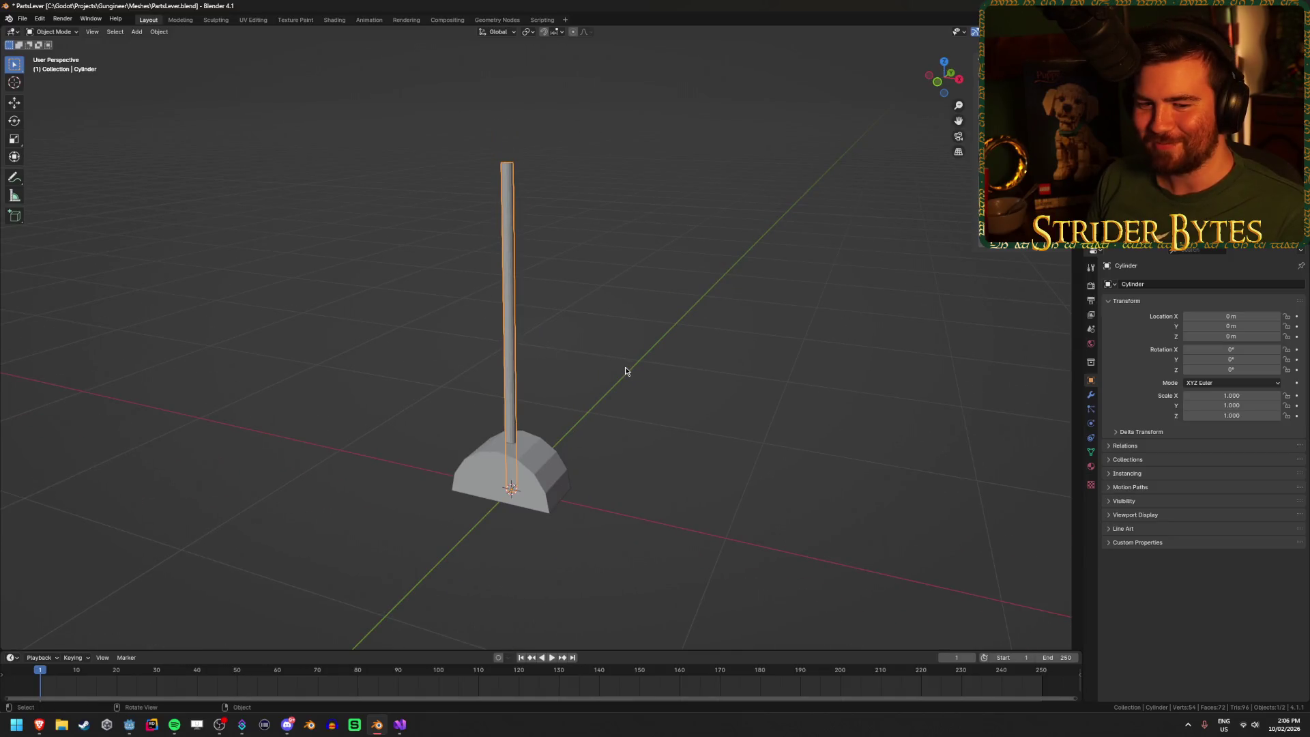
pyautogui.scroll(3, 625, 371)
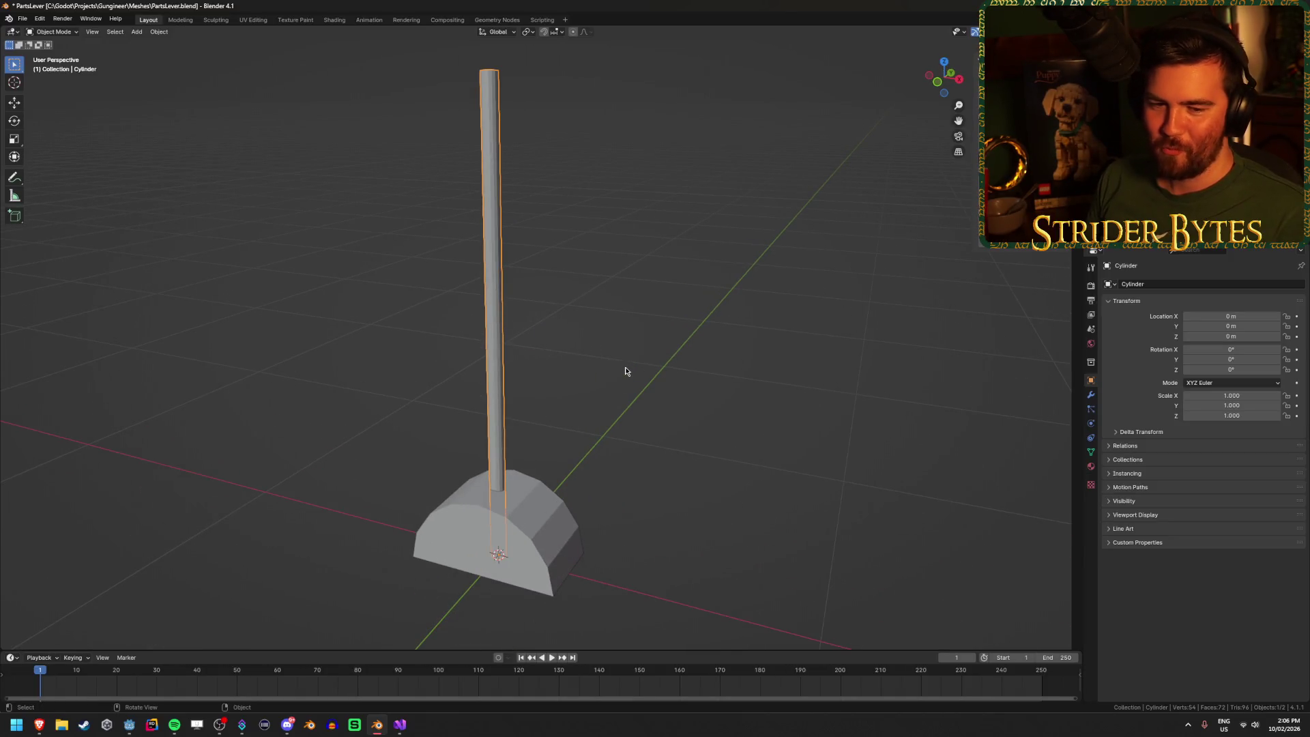
pyautogui.scroll(-2, 626, 373)
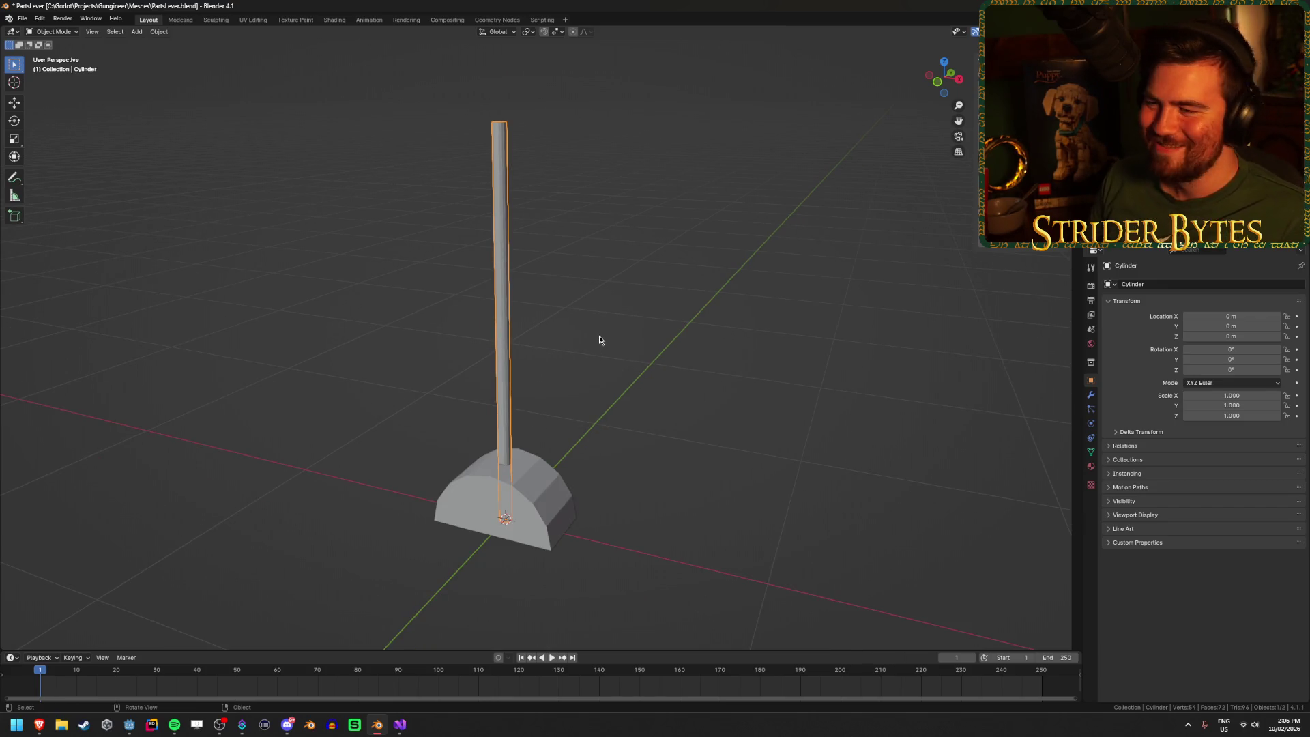
pyautogui.scroll(-2, 649, 372)
pyautogui.scroll(2, 646, 371)
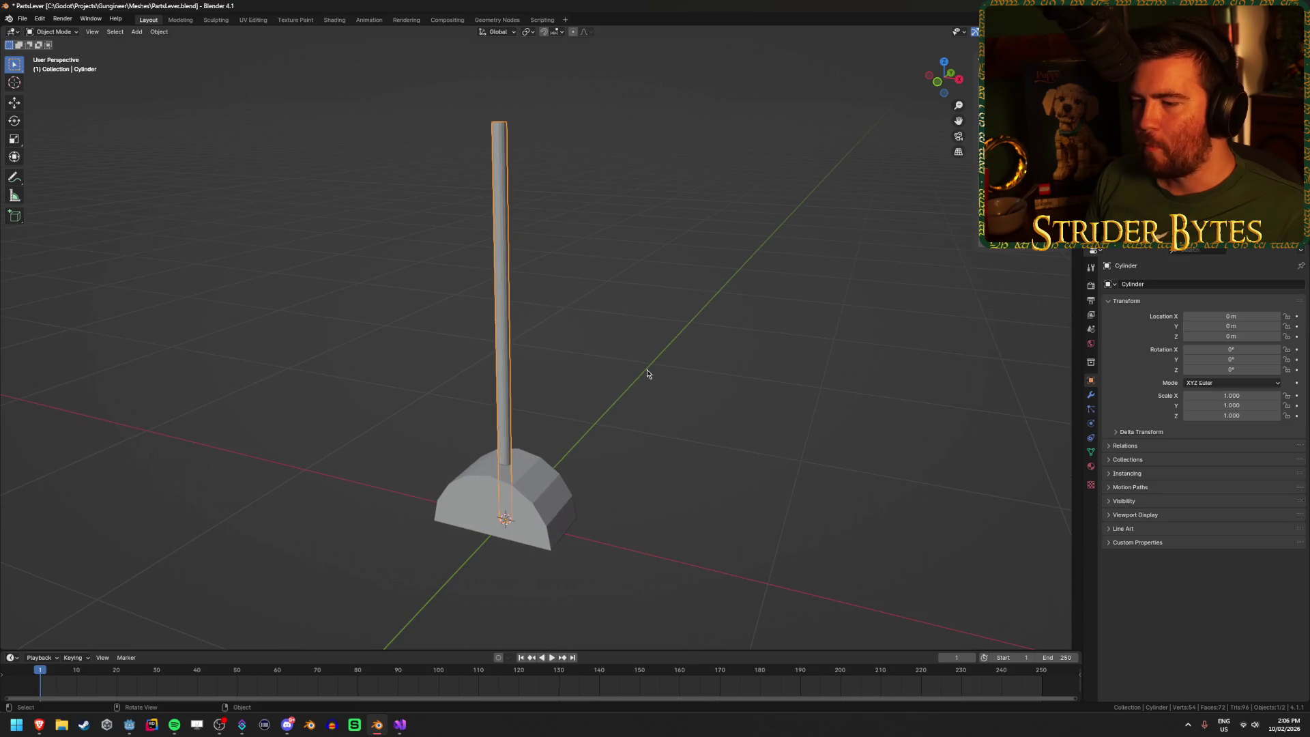
pyautogui.scroll(1, 653, 357)
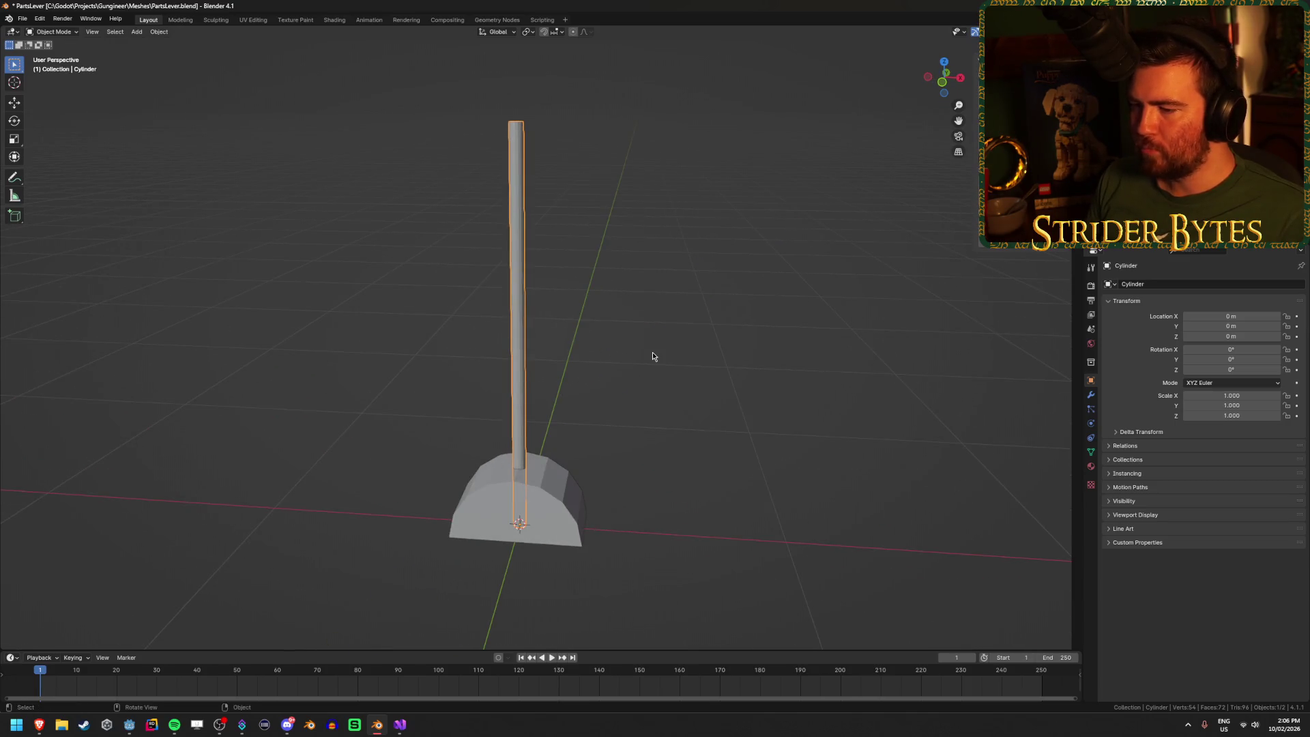
pyautogui.click(652, 357)
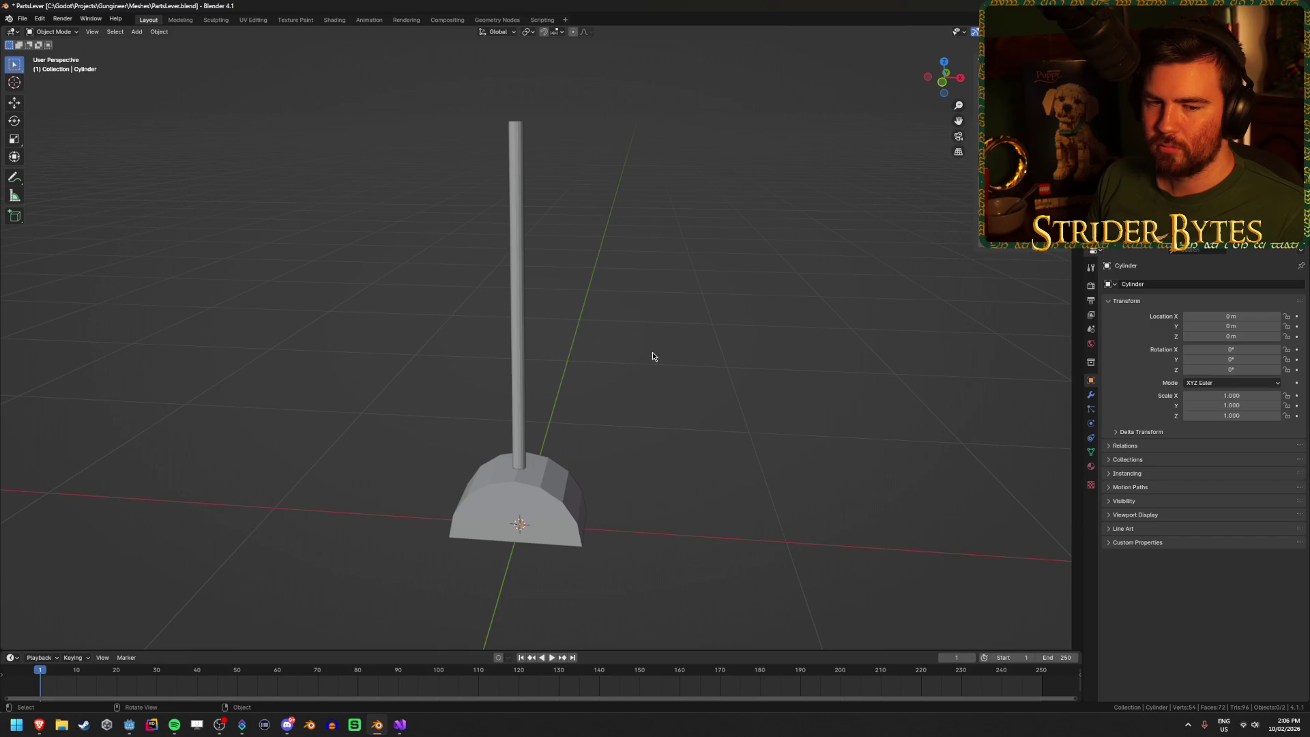
pyautogui.click(515, 367)
# Step: Raise the rod's bottom vertices 0.2122 m on Z so it sits on the base
pyautogui.press('KP_1')
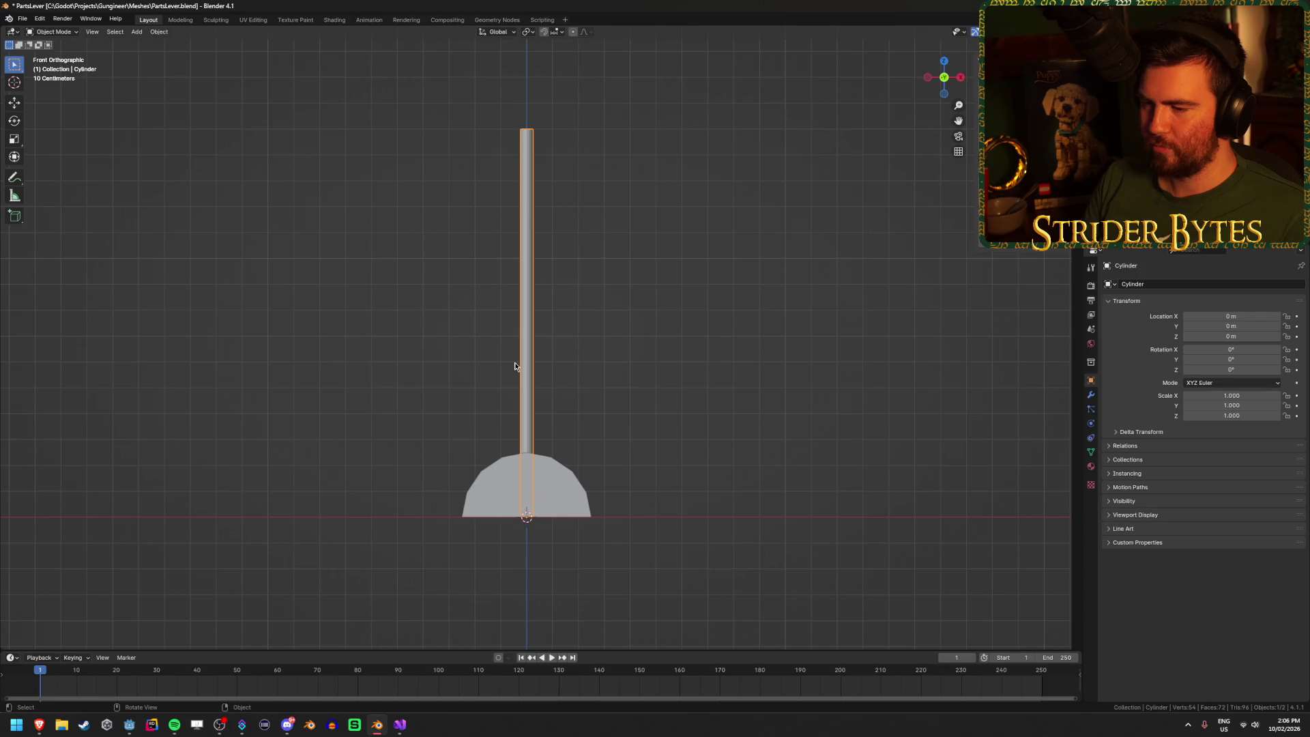
pyautogui.press('Tab')
pyautogui.hotkey('alt', 'z')
pyautogui.moveTo(459, 567); pyautogui.dragTo(777, 402)
pyautogui.press('g')
pyautogui.hotkey('shift', 'z')
pyautogui.press('z')
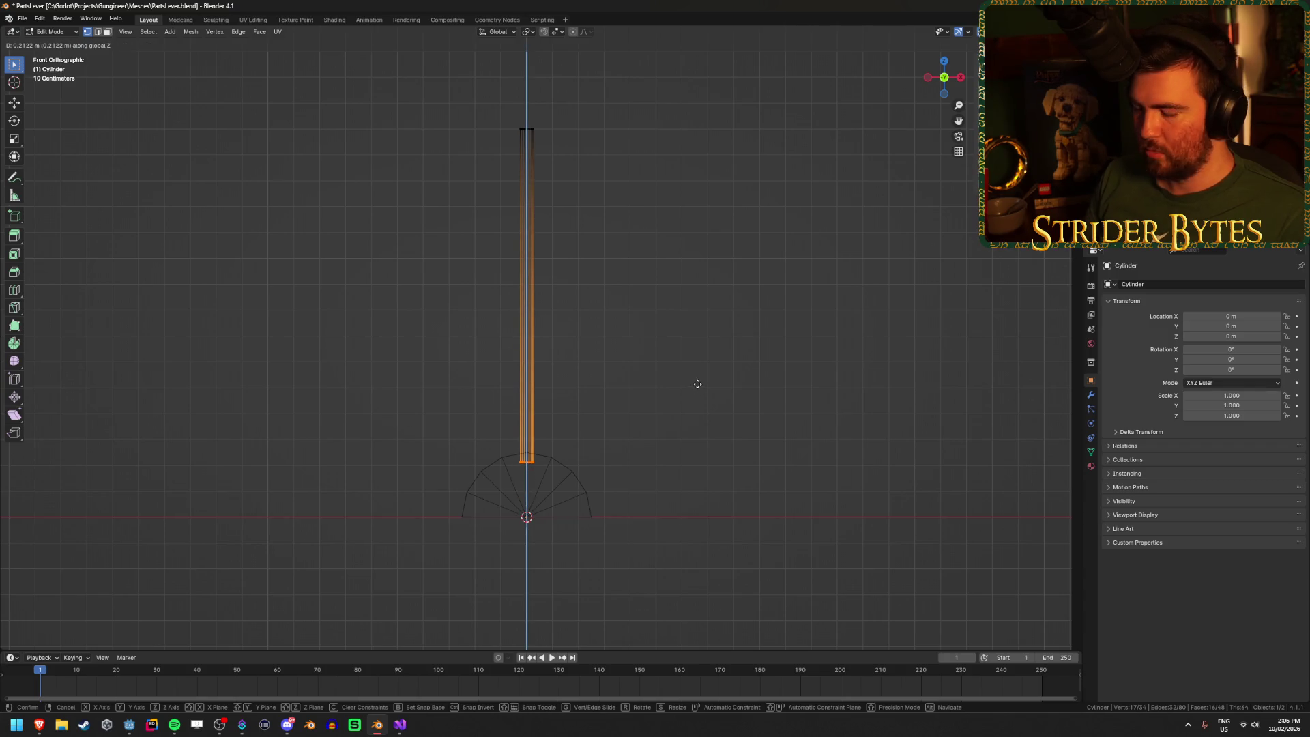
pyautogui.click(697, 386)
pyautogui.press('Tab')
pyautogui.hotkey('shift', 'z')
pyautogui.moveTo(697, 387); pyautogui.dragTo(627, 420)
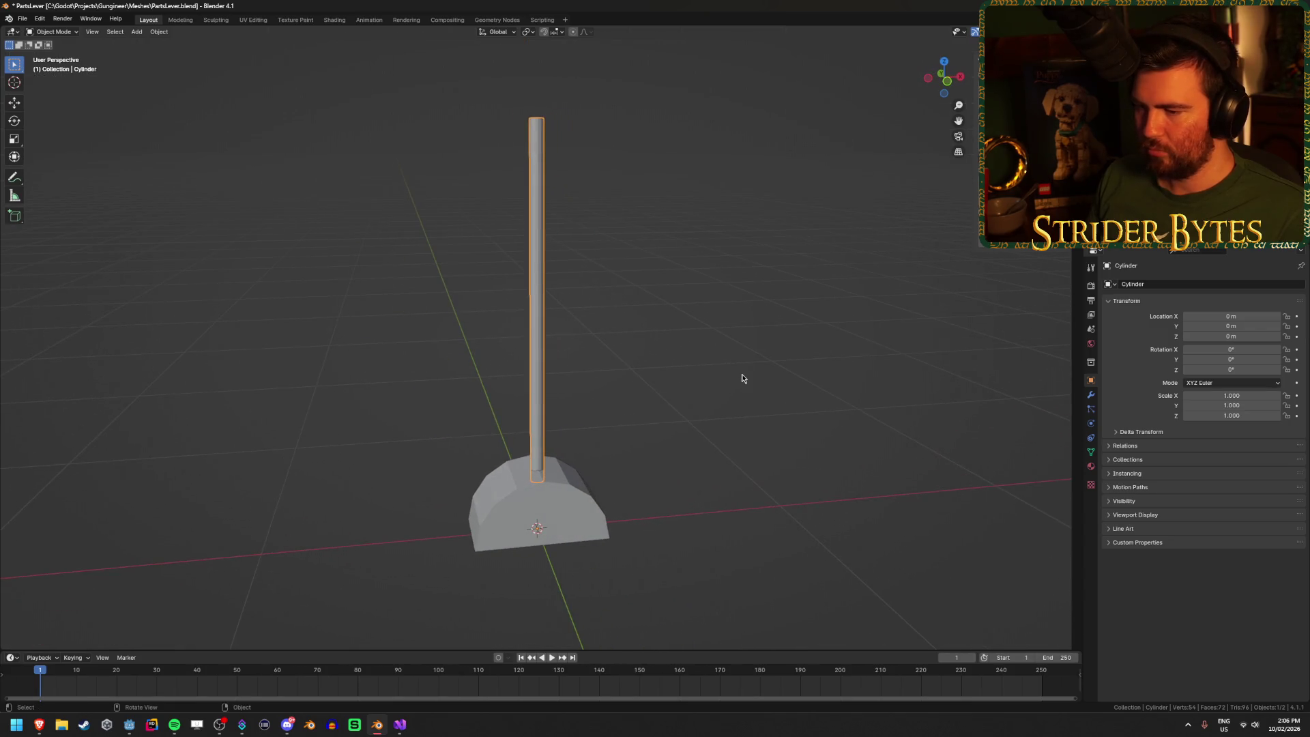
# Step: Re-save PartsLever.blend and bring Godot Engine to the front
pyautogui.press('r')
pyautogui.press('y')
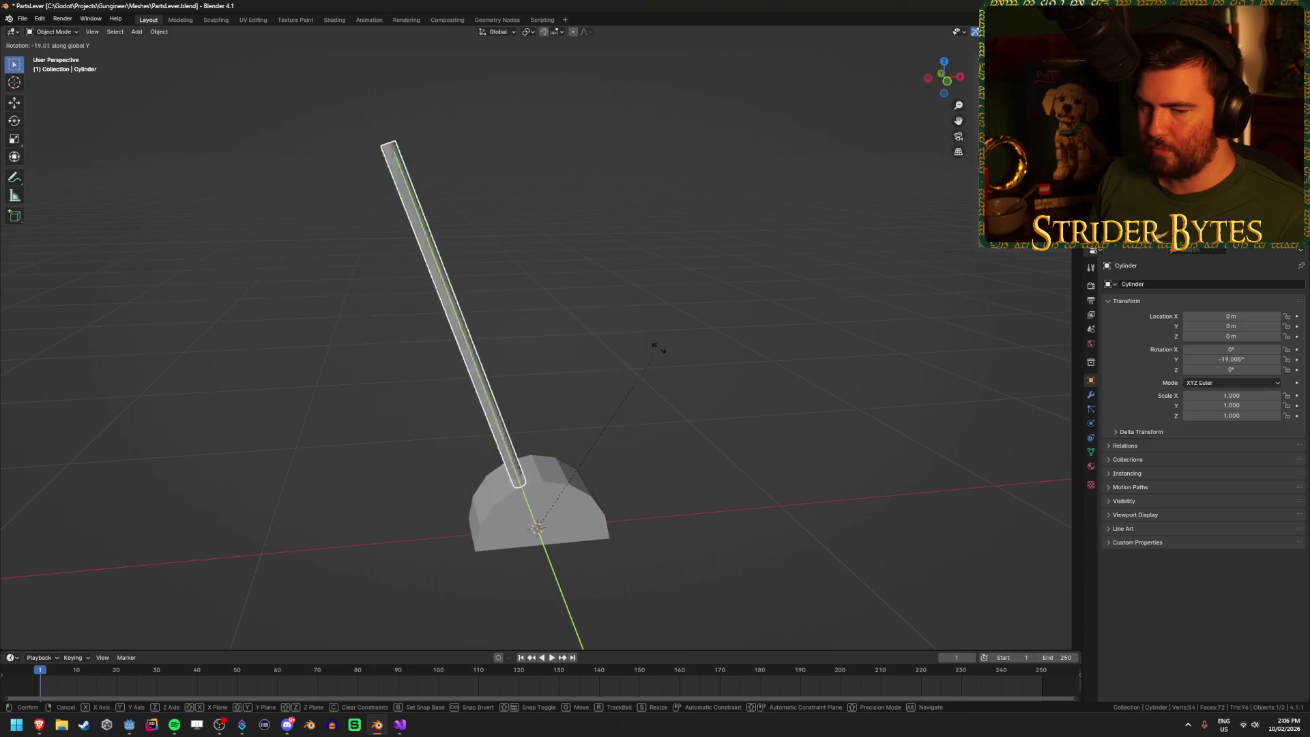
pyautogui.press('Escape')
pyautogui.click(811, 398)
pyautogui.hotkey('ctrl', 's')
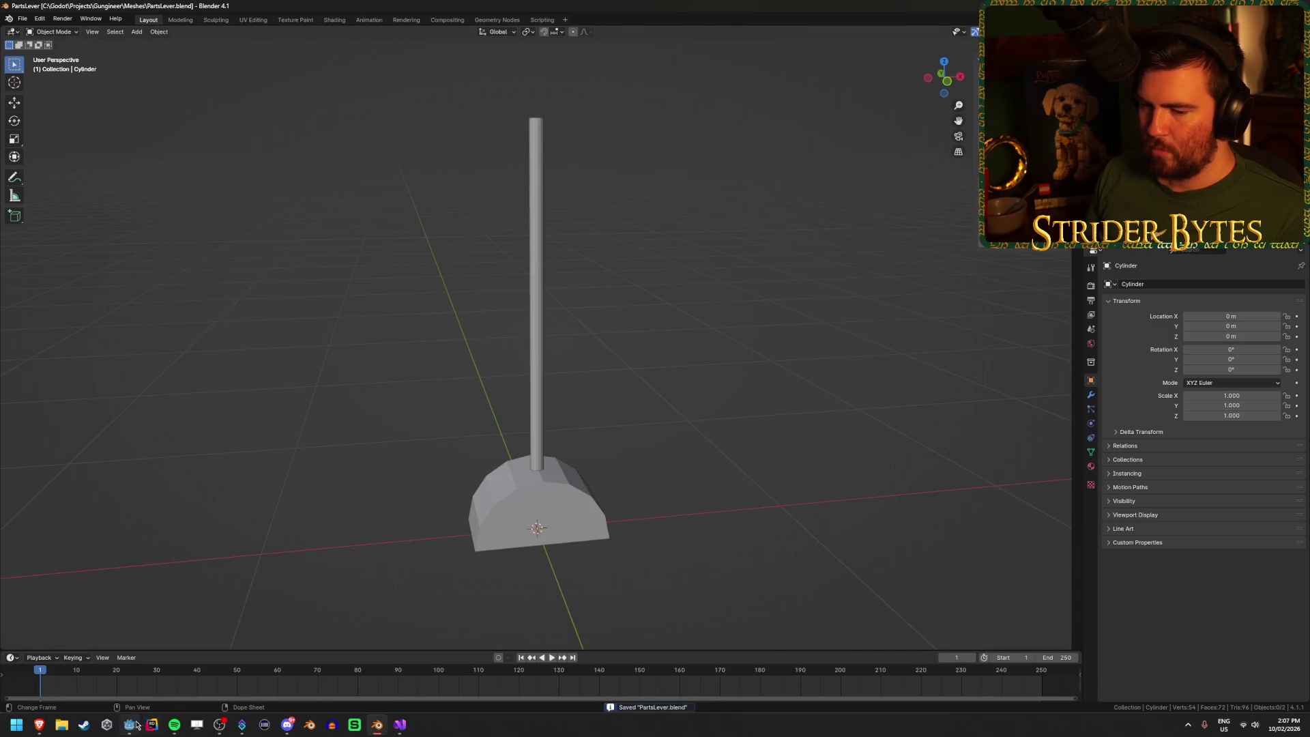
pyautogui.click(137, 725)
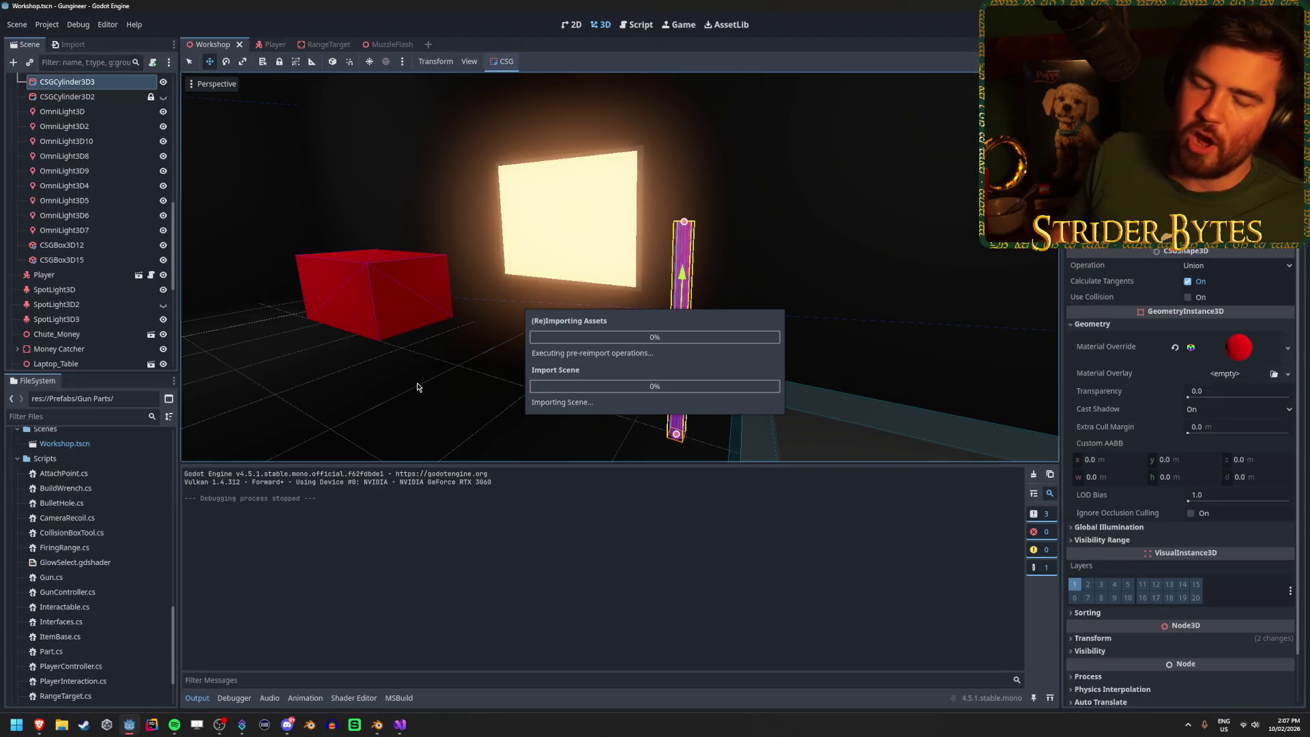
# Step: Enlarge the 3D viewport over the Output panel, orbit the Workshop scene, and run it with F5
pyautogui.moveTo(557, 377); pyautogui.dragTo(655, 366)
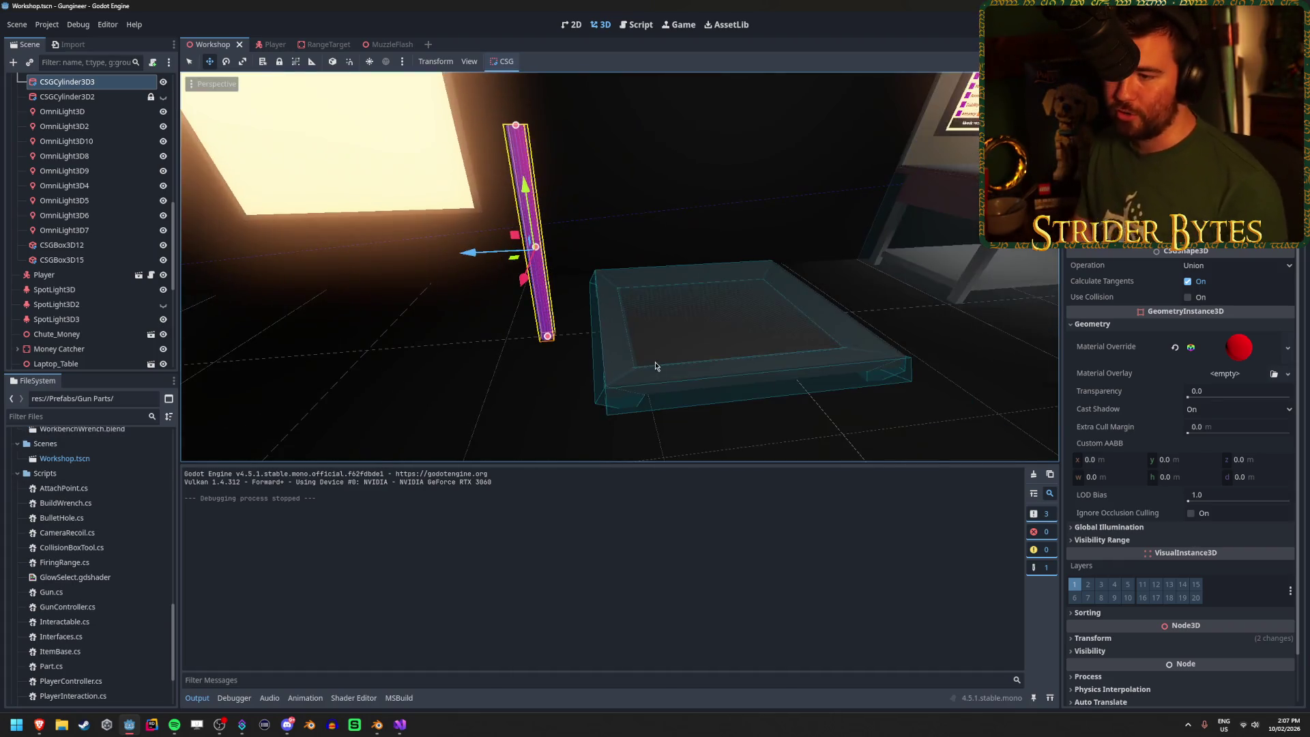
pyautogui.moveTo(623, 468); pyautogui.dragTo(626, 532)
pyautogui.press('s')
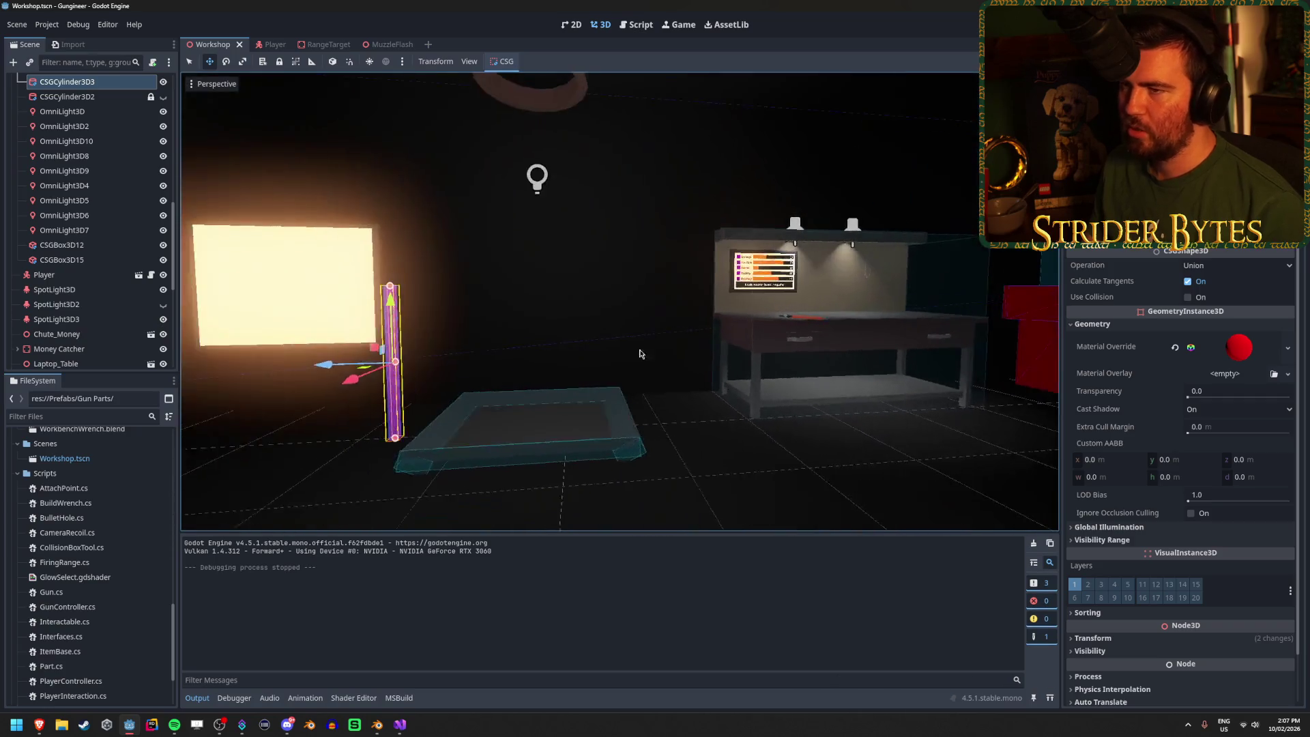
pyautogui.press('F5')
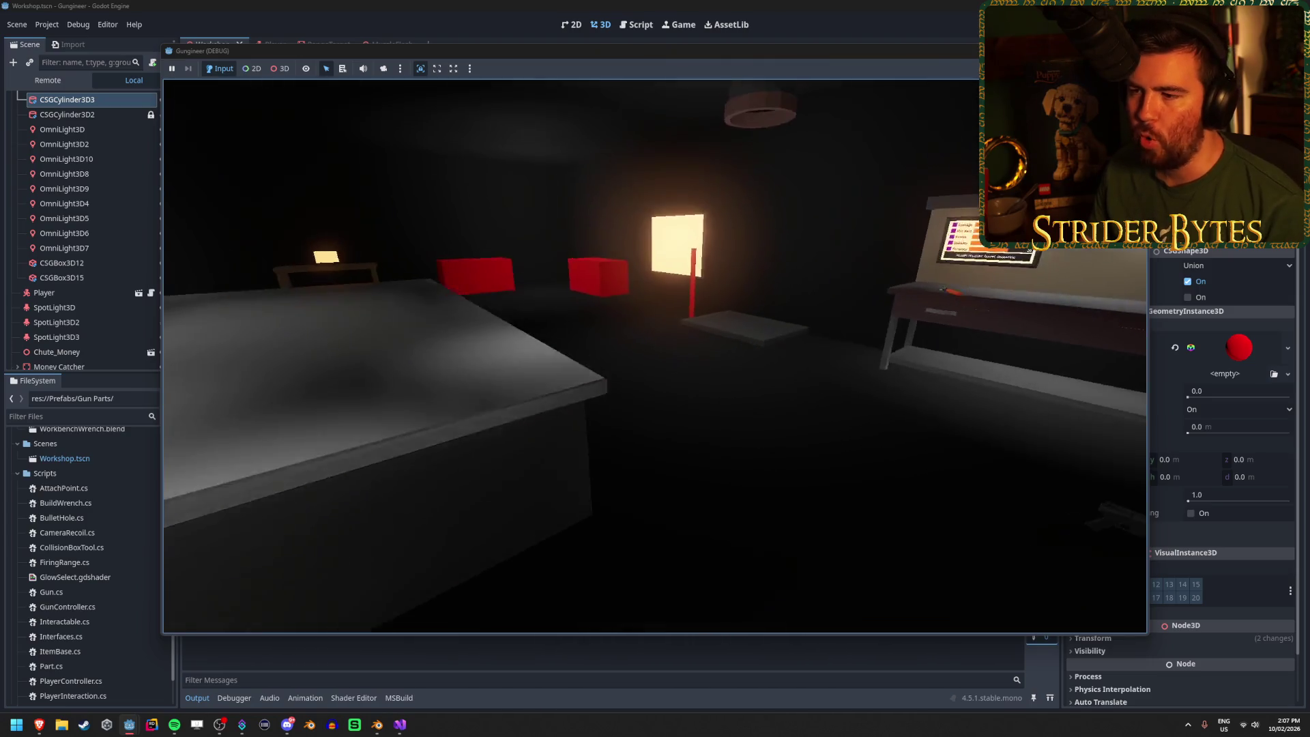
# Step: Walk to the glowing light panel, red pole and workbench, then stop the run with F8
pyautogui.press('w')
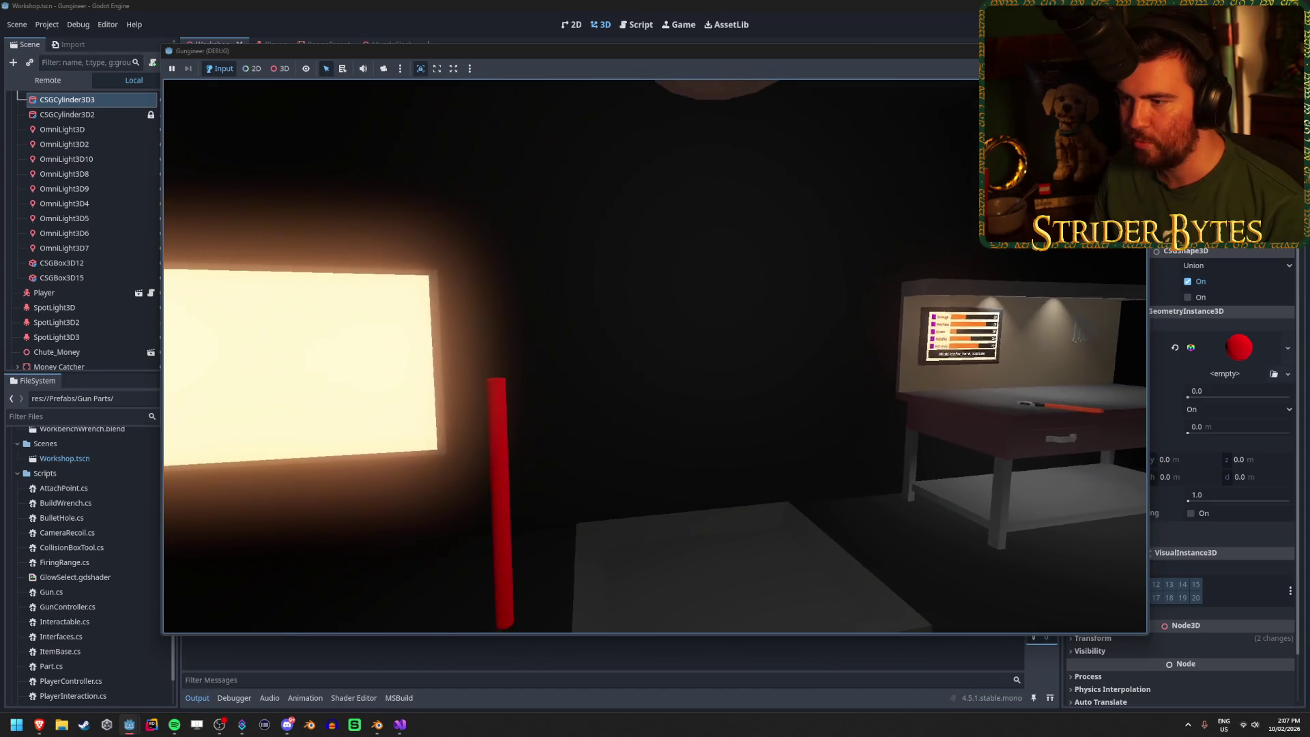
pyautogui.press('w')
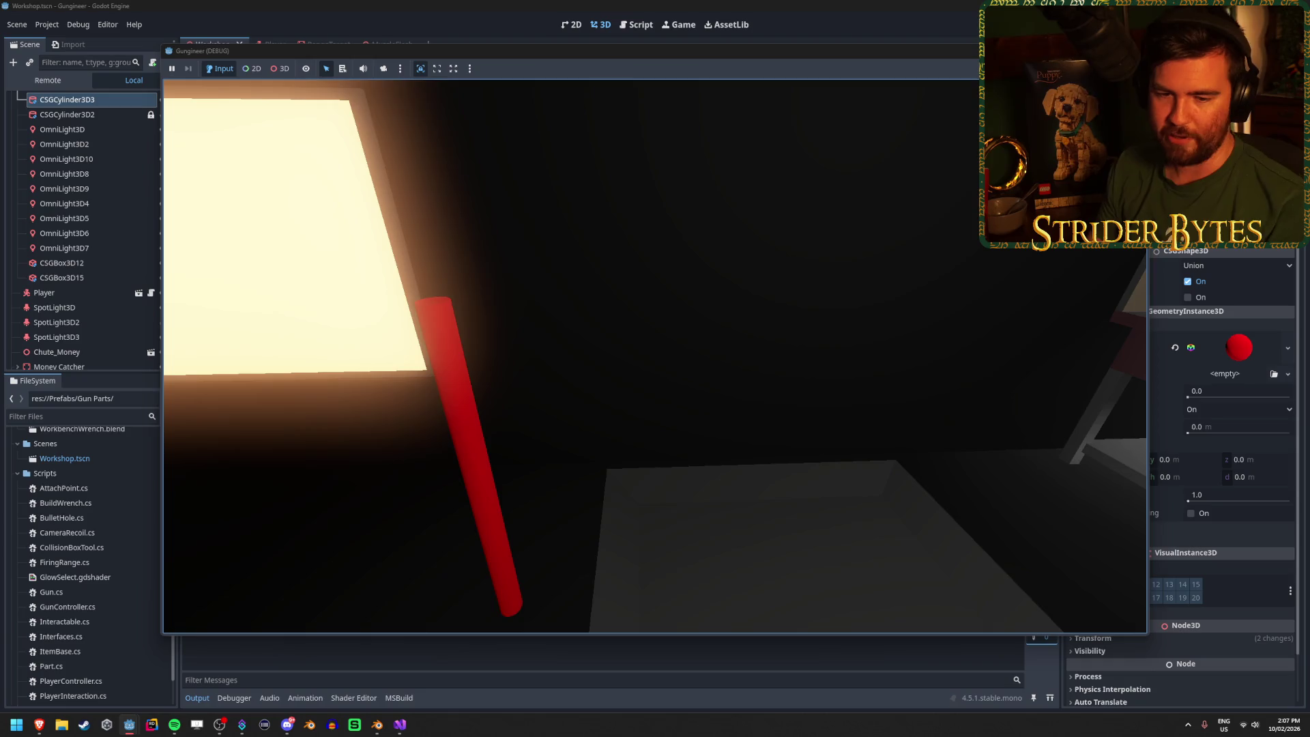
pyautogui.press('s')
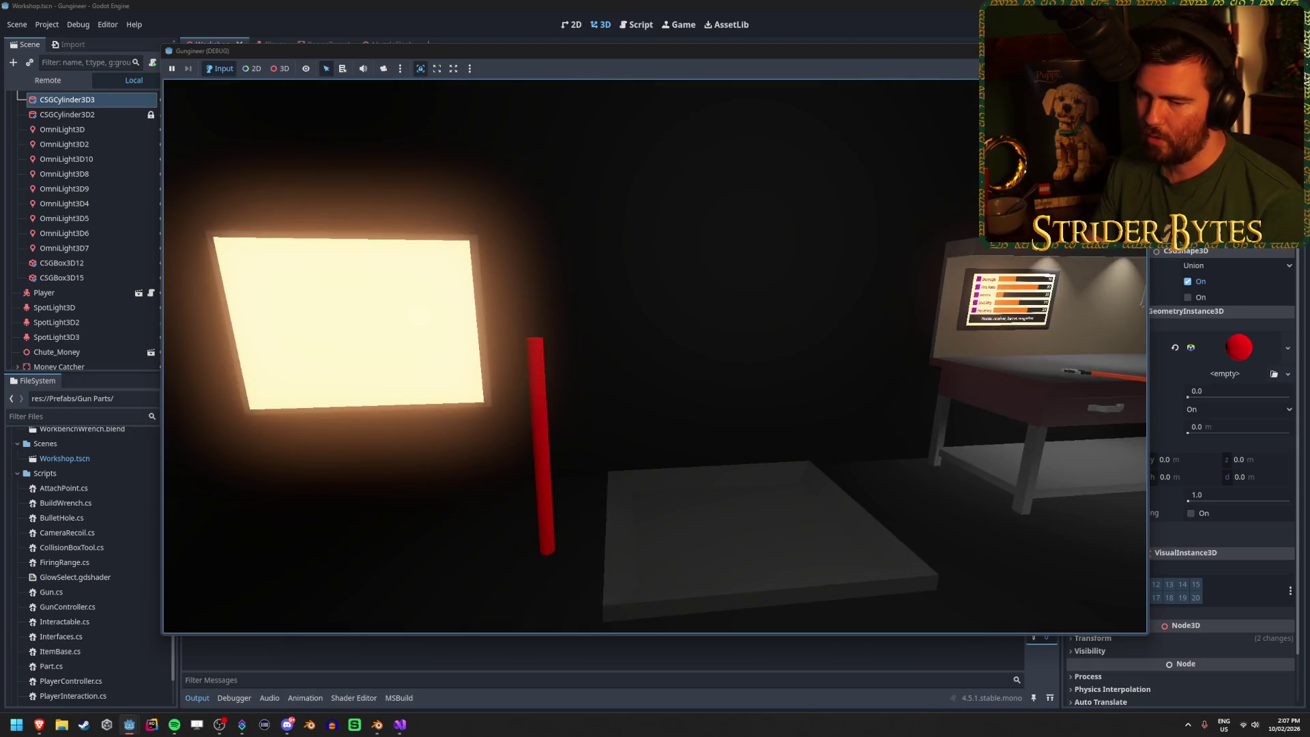
pyautogui.press('s')
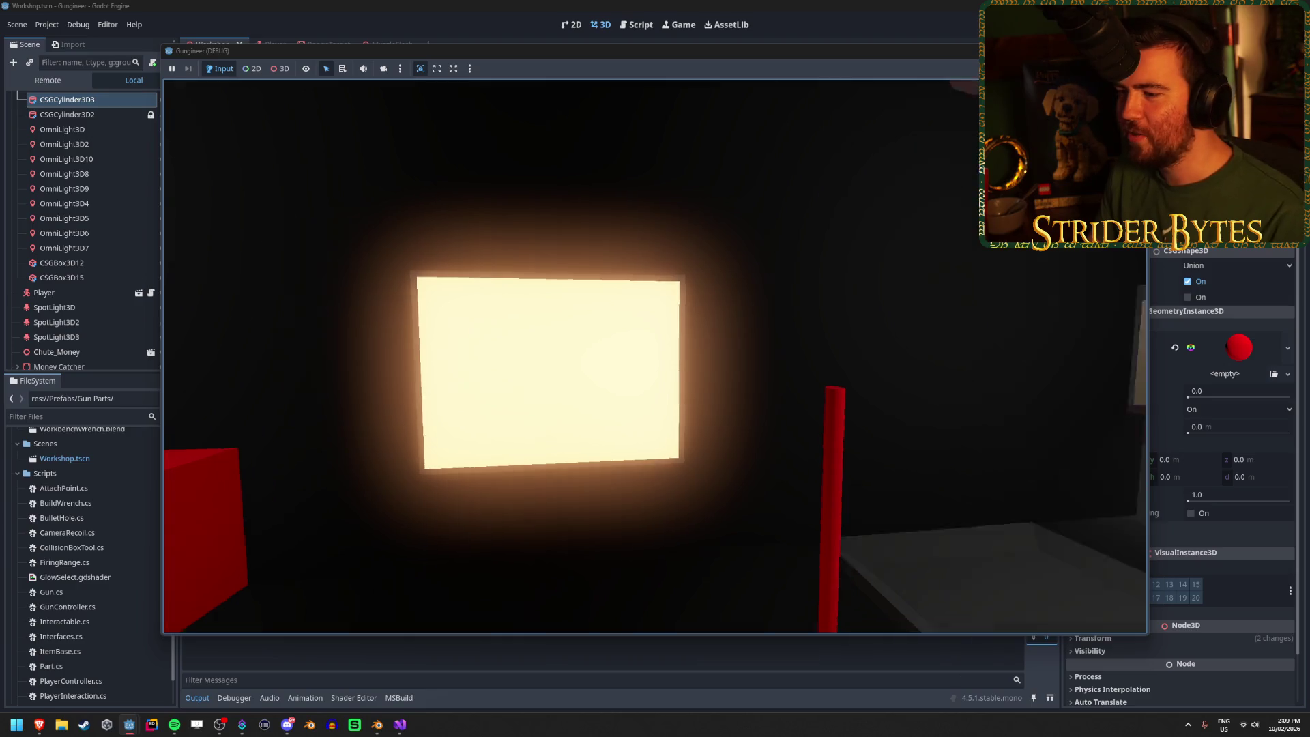
pyautogui.press('w')
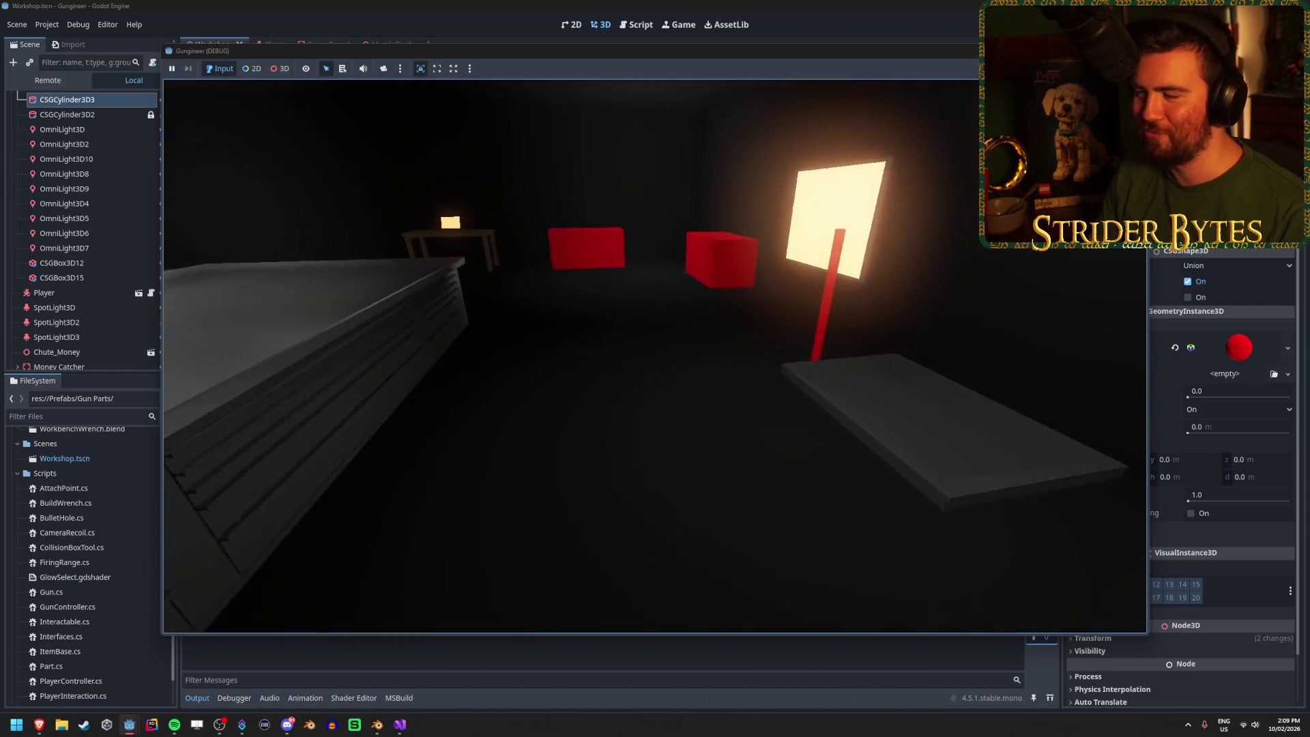
pyautogui.press('F8')
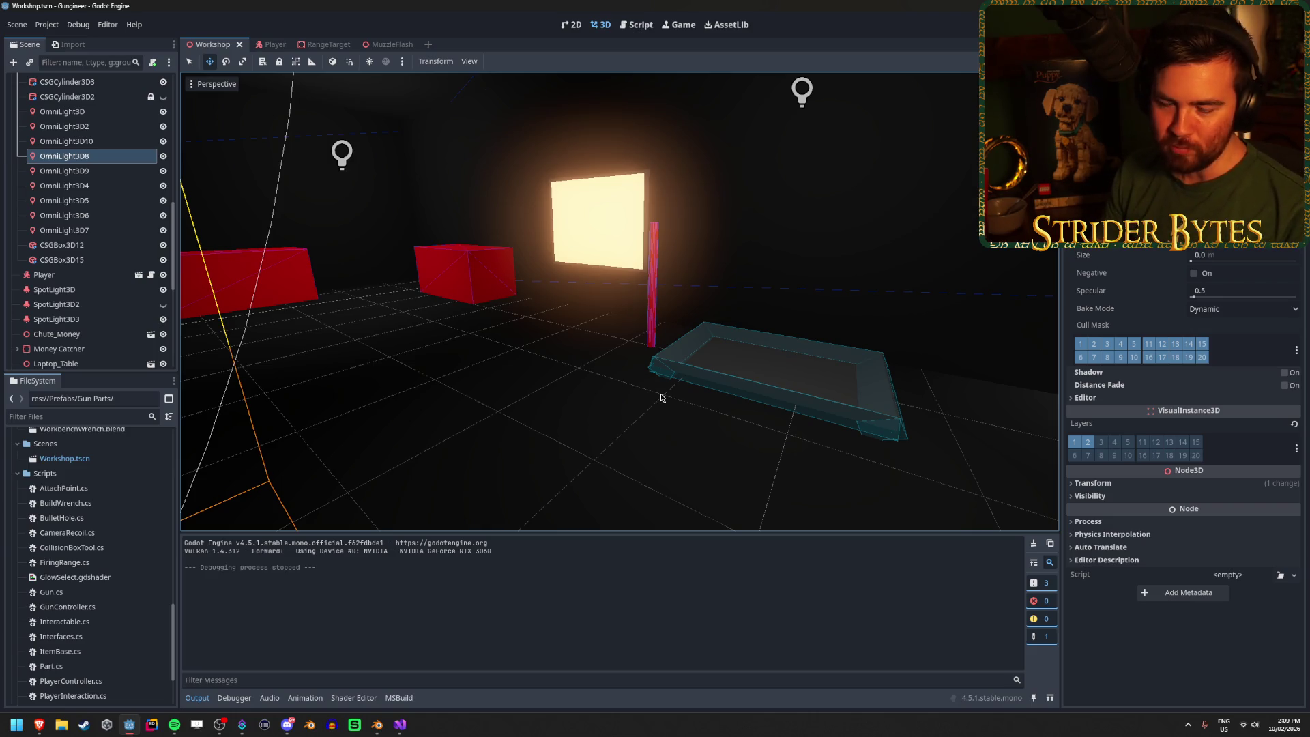
# Step: Orbit the Workshop view around the red pole, then switch to Blender's PartsLever window
pyautogui.moveTo(1026, 307)
pyautogui.mouseDown()
pyautogui.moveTo(887, 293)
pyautogui.moveTo(436, 310)
pyautogui.moveTo(701, 323)
pyautogui.mouseUp()
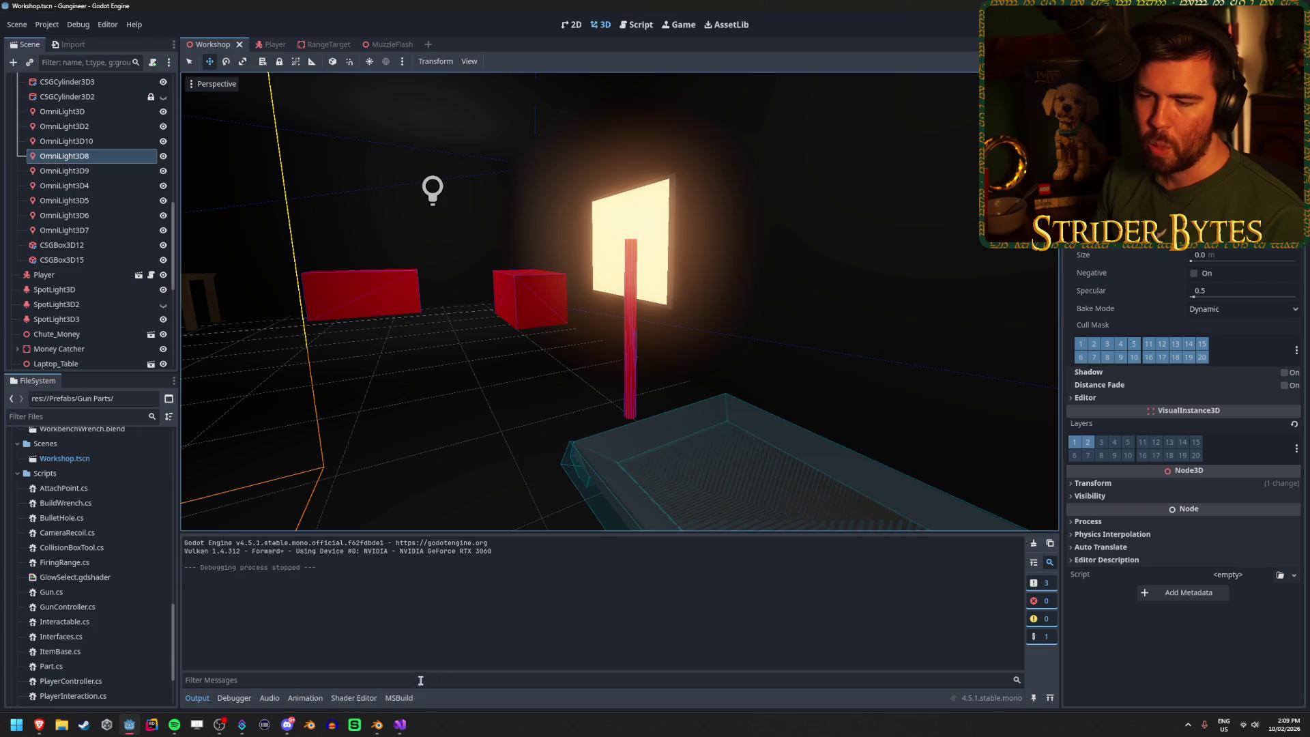
pyautogui.moveTo(375, 728)
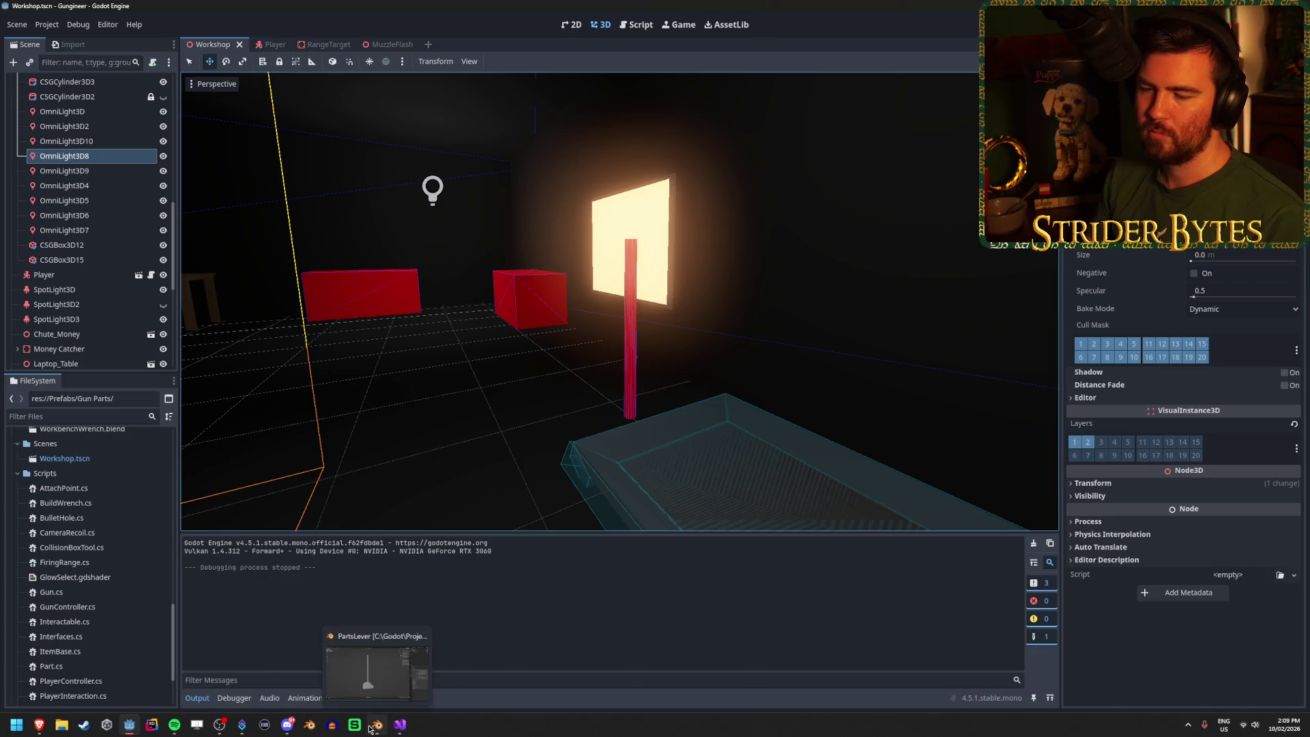
pyautogui.click(375, 673)
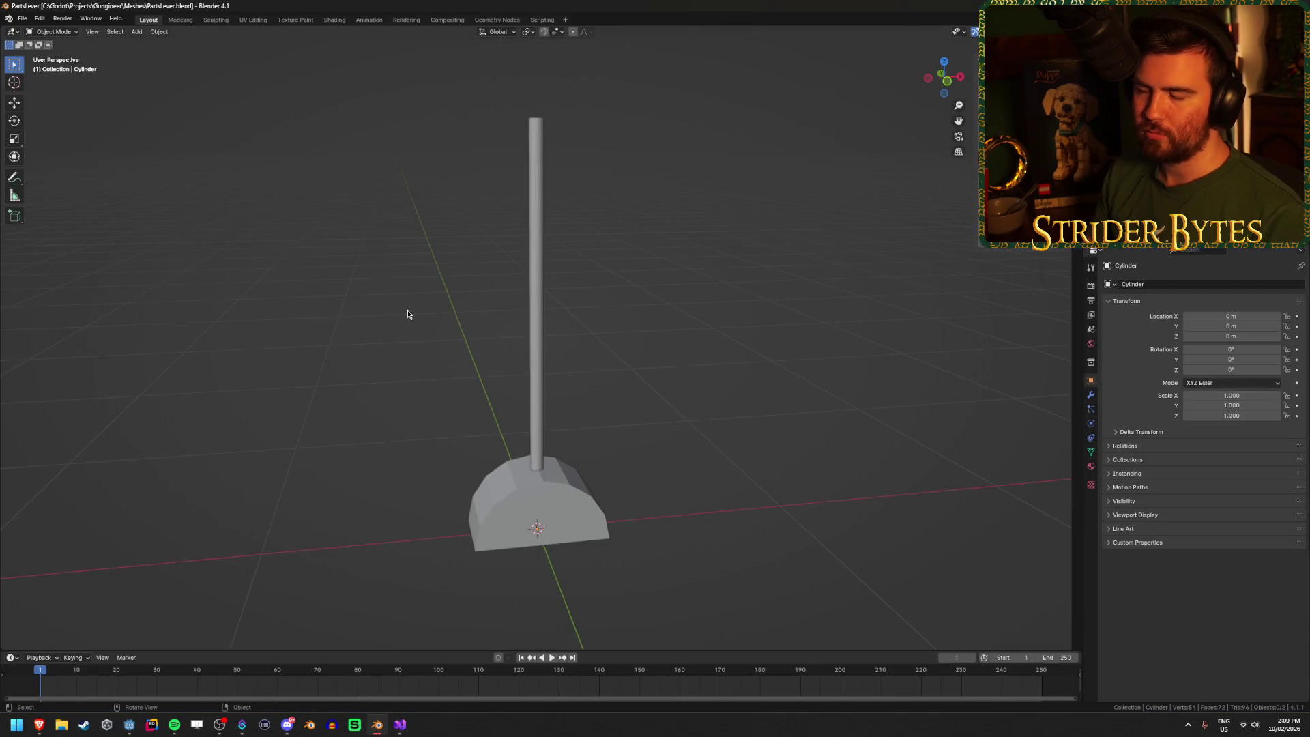
pyautogui.click(540, 280)
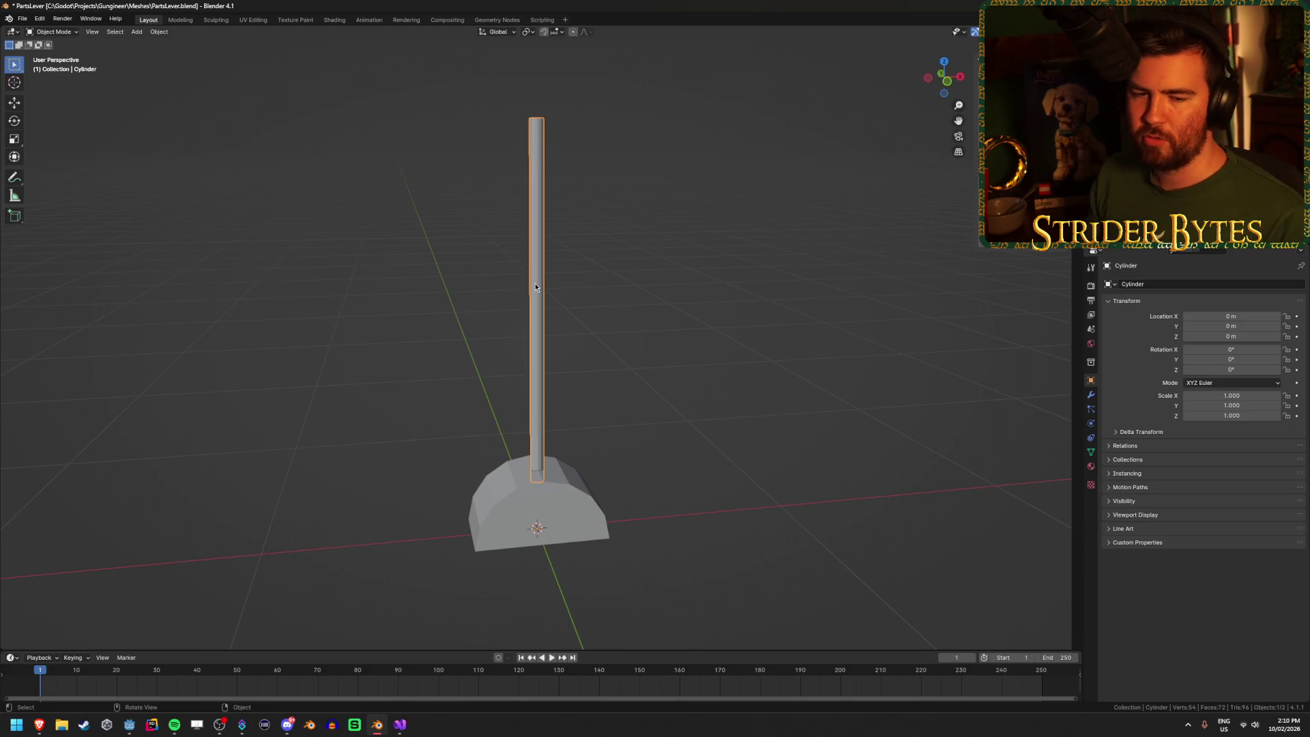
pyautogui.click(572, 515)
pyautogui.moveTo(628, 452)
pyautogui.mouseDown()
pyautogui.moveTo(627, 421)
pyautogui.moveTo(569, 439)
pyautogui.mouseUp()
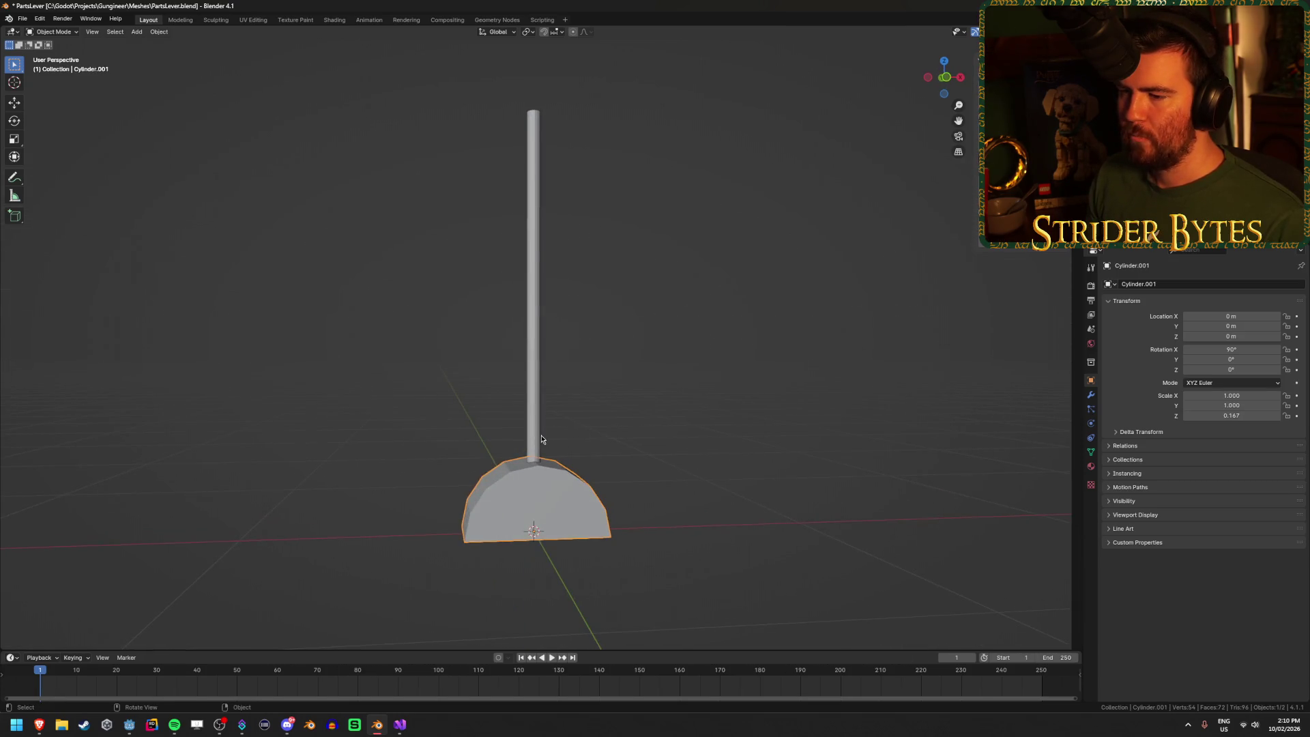
pyautogui.moveTo(39, 725)
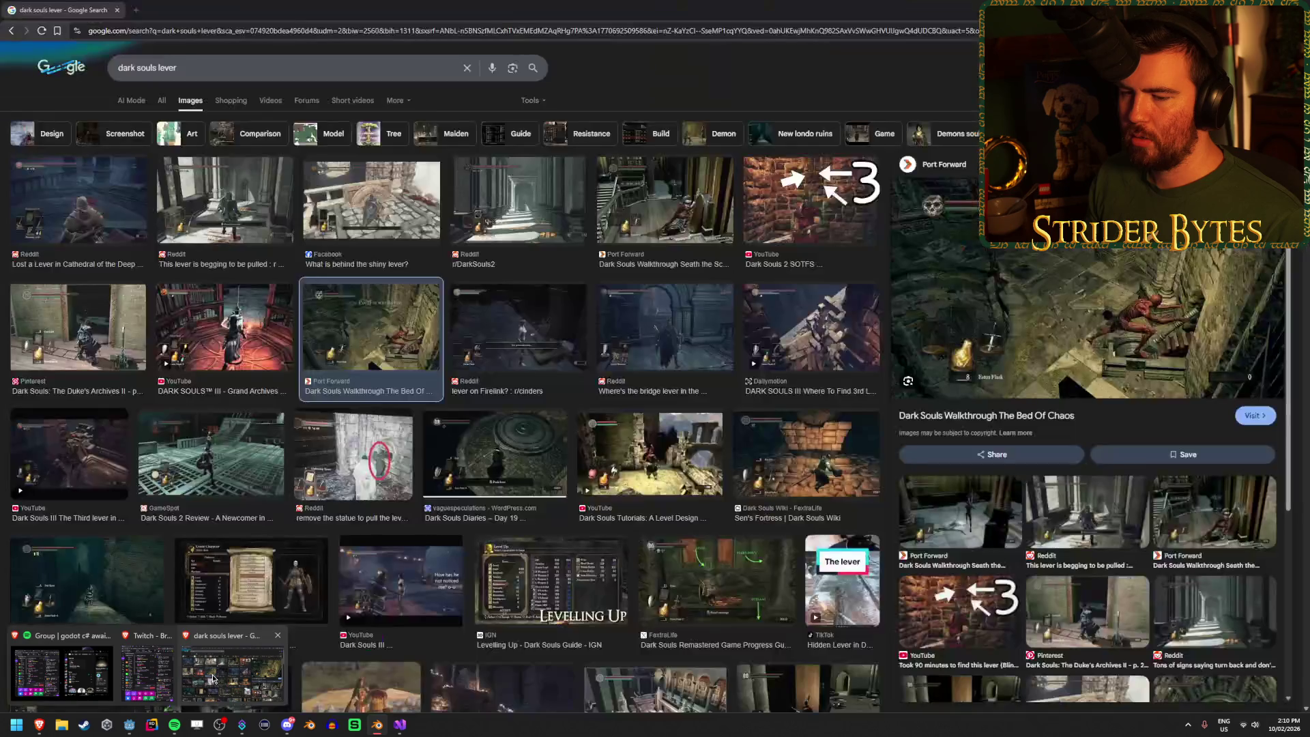
# Step: Open the Dark Souls lever preview image in a new tab
pyautogui.click(213, 677)
pyautogui.rightClick(1016, 282)
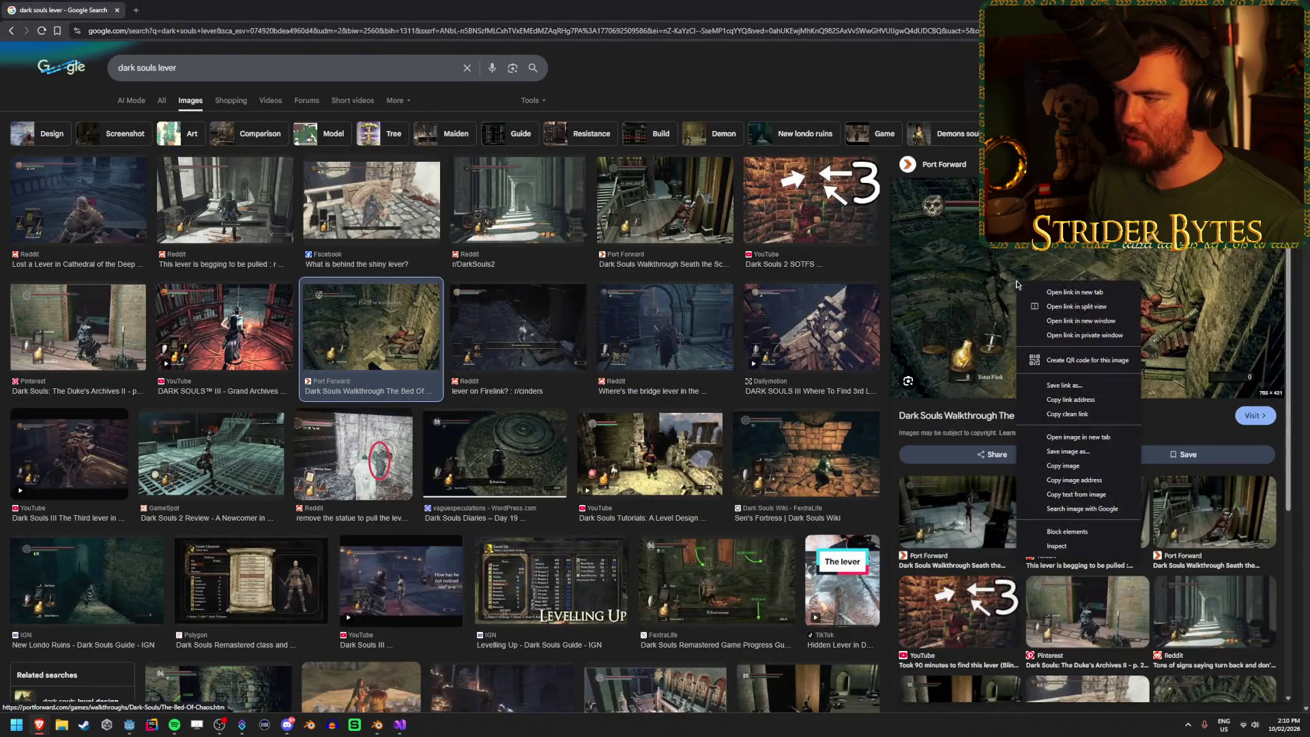
pyautogui.click(1056, 437)
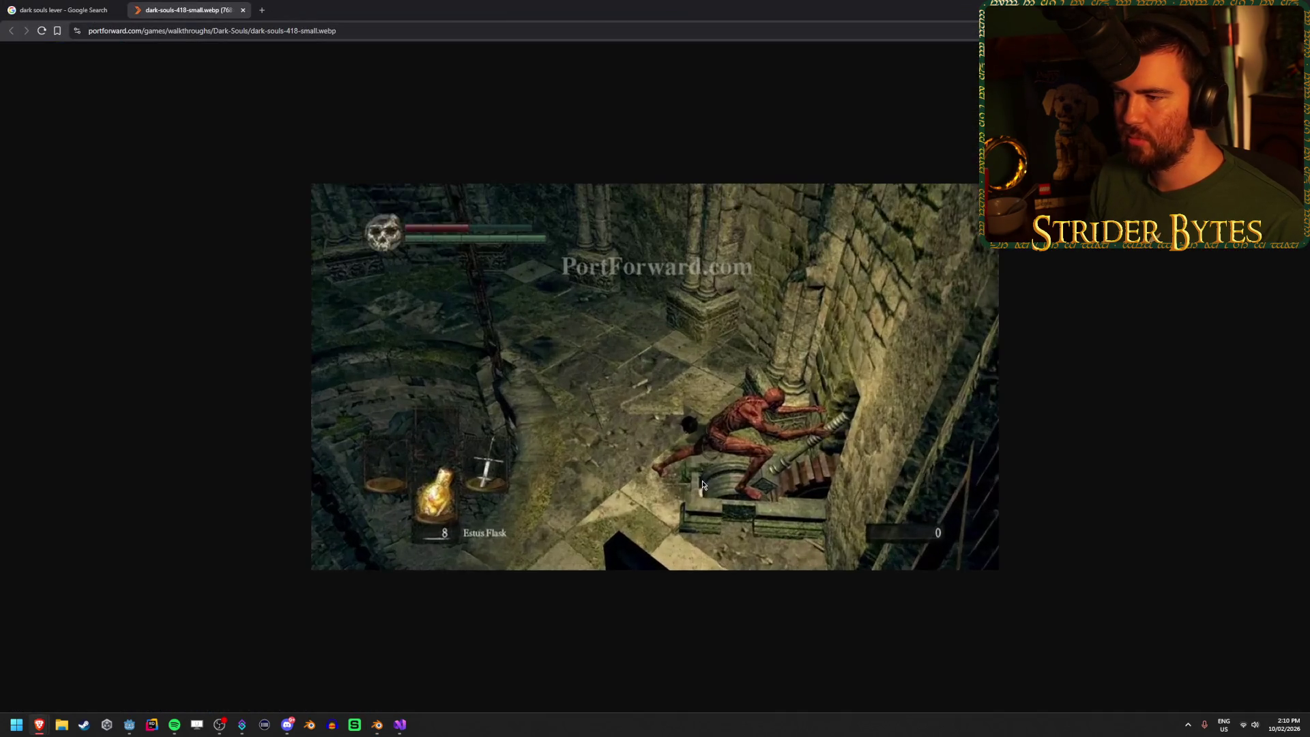
pyautogui.scroll(2, 703, 486)
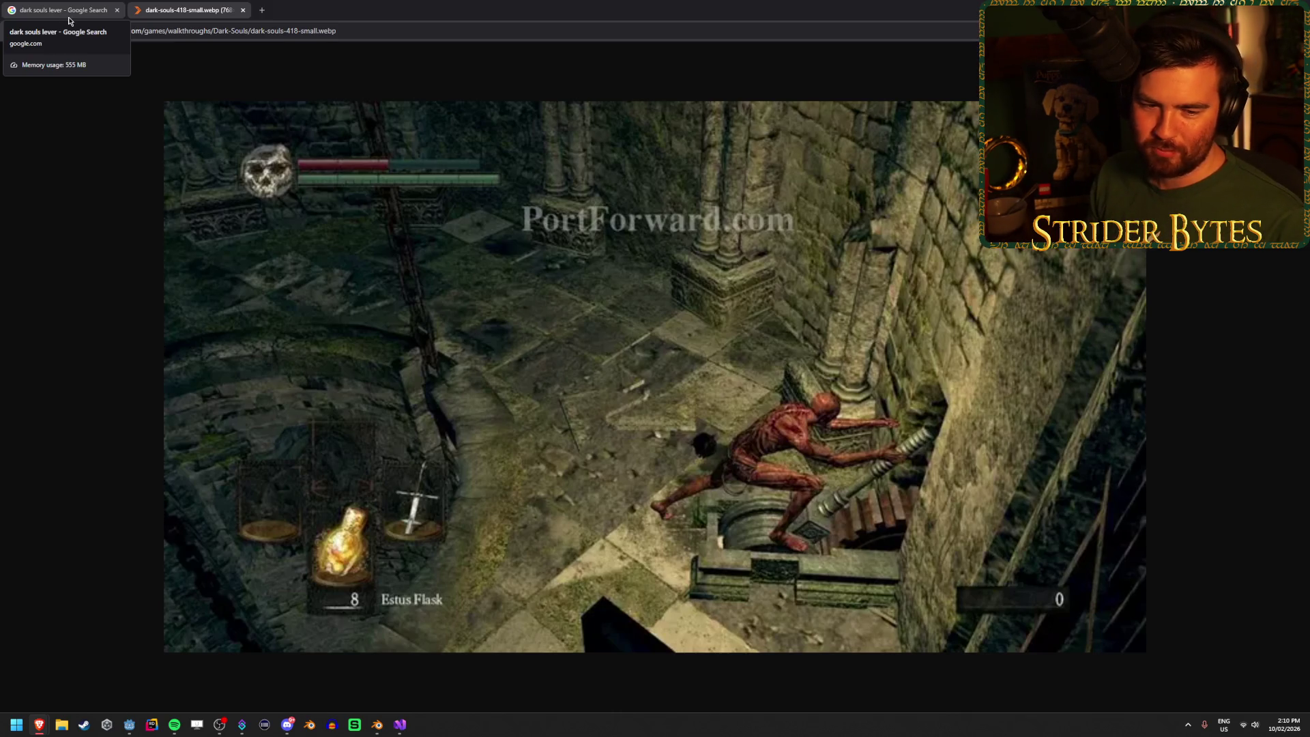
# Step: Browse the lever results, view the full-size screenshot, then return to the search tab
pyautogui.click(69, 19)
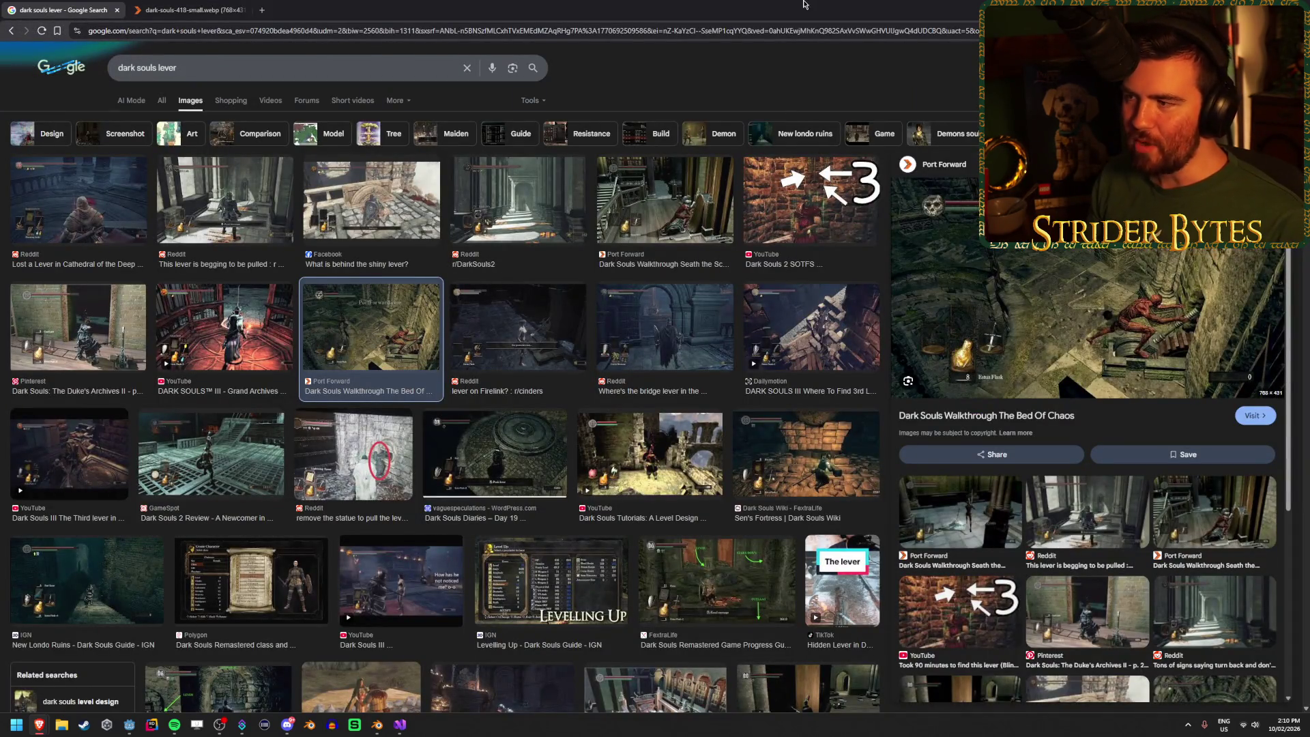
pyautogui.scroll(-1, 680, 381)
pyautogui.scroll(-2, 680, 381)
pyautogui.scroll(3, 680, 373)
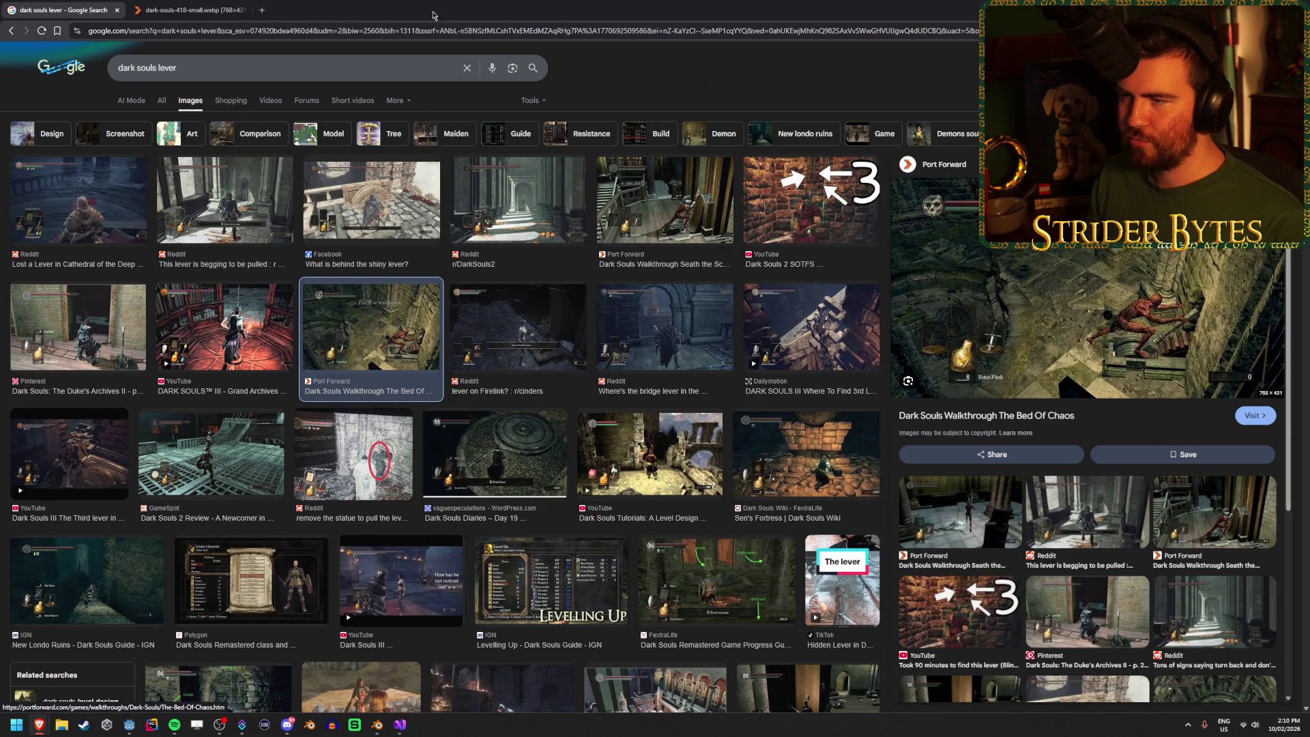
pyautogui.click(184, 10)
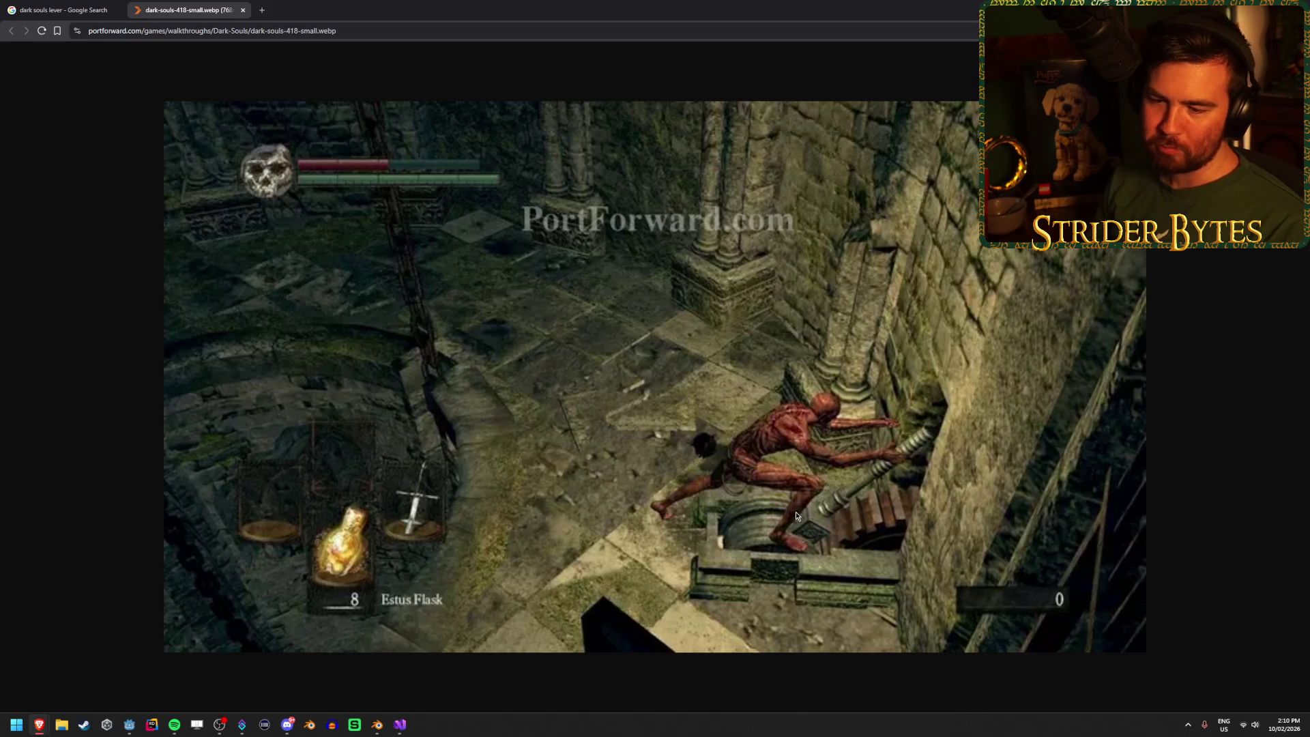
pyautogui.hotkey('ctrl', 'shift', 'Tab')
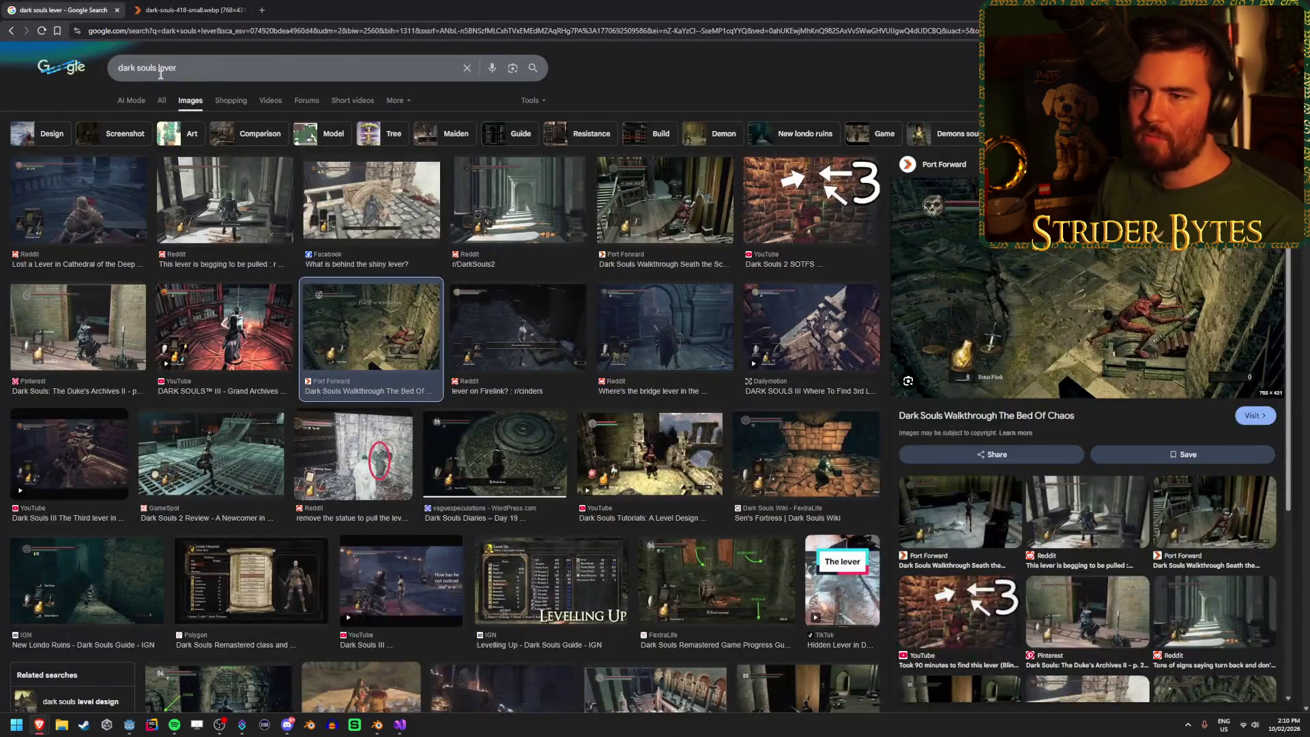
# Step: Search images for 'lever crank', then change the query to 'giant lever'
pyautogui.click(159, 67)
pyautogui.hotkey('ctrl', 'BackSpace')
pyautogui.hotkey('ctrl', 'BackSpace')
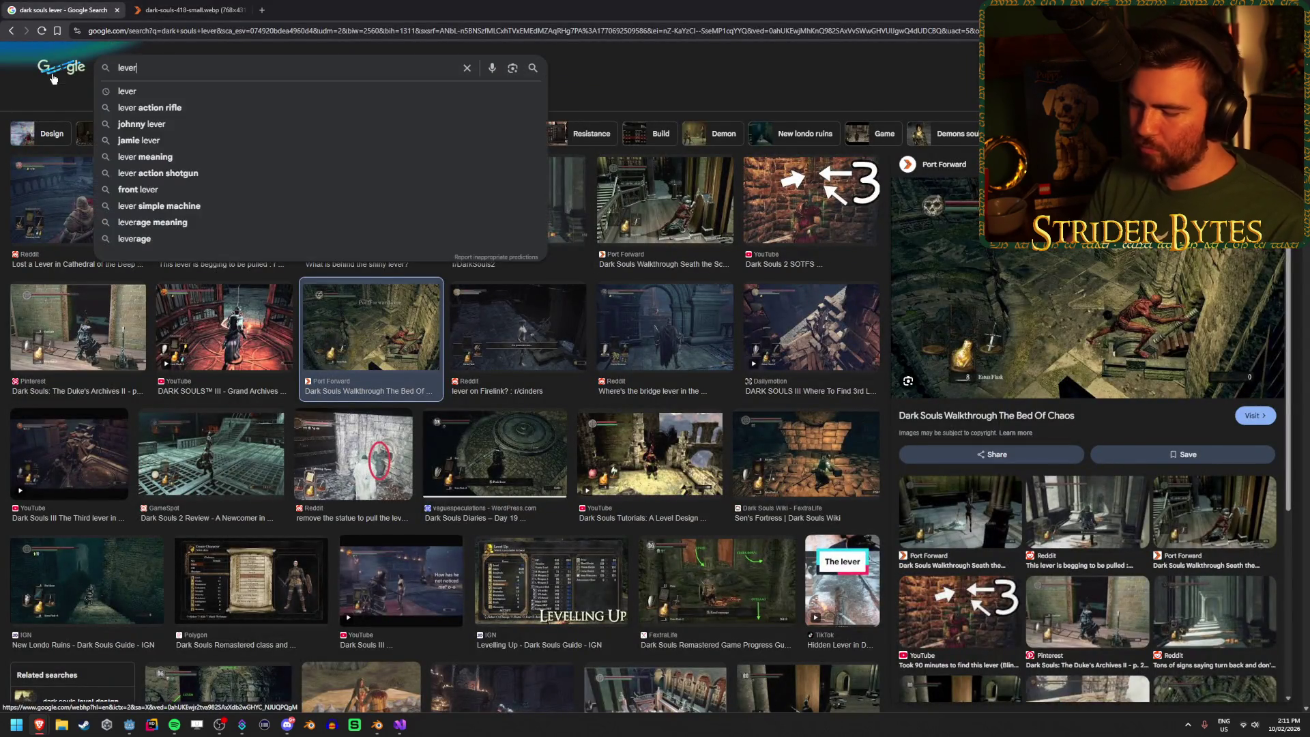
pyautogui.write(' crank')
pyautogui.press('Return')
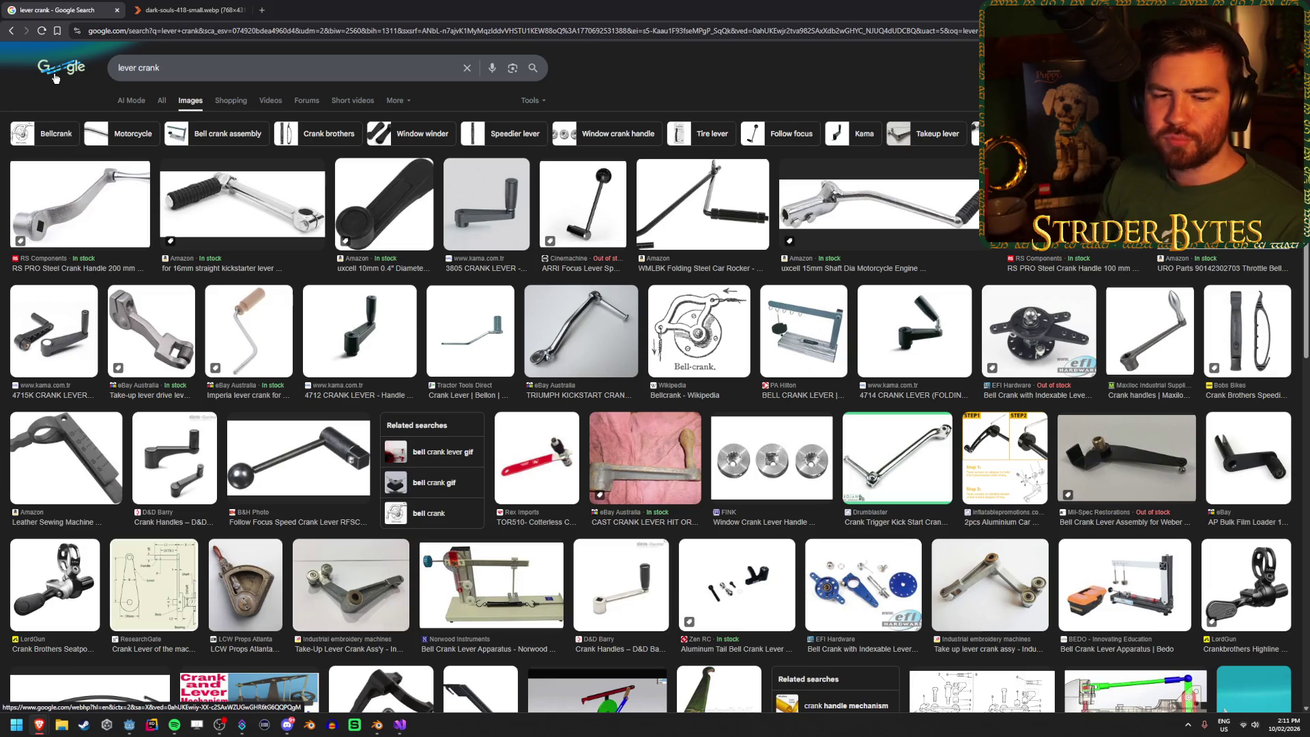
pyautogui.doubleClick(192, 78)
pyautogui.press('BackSpace')
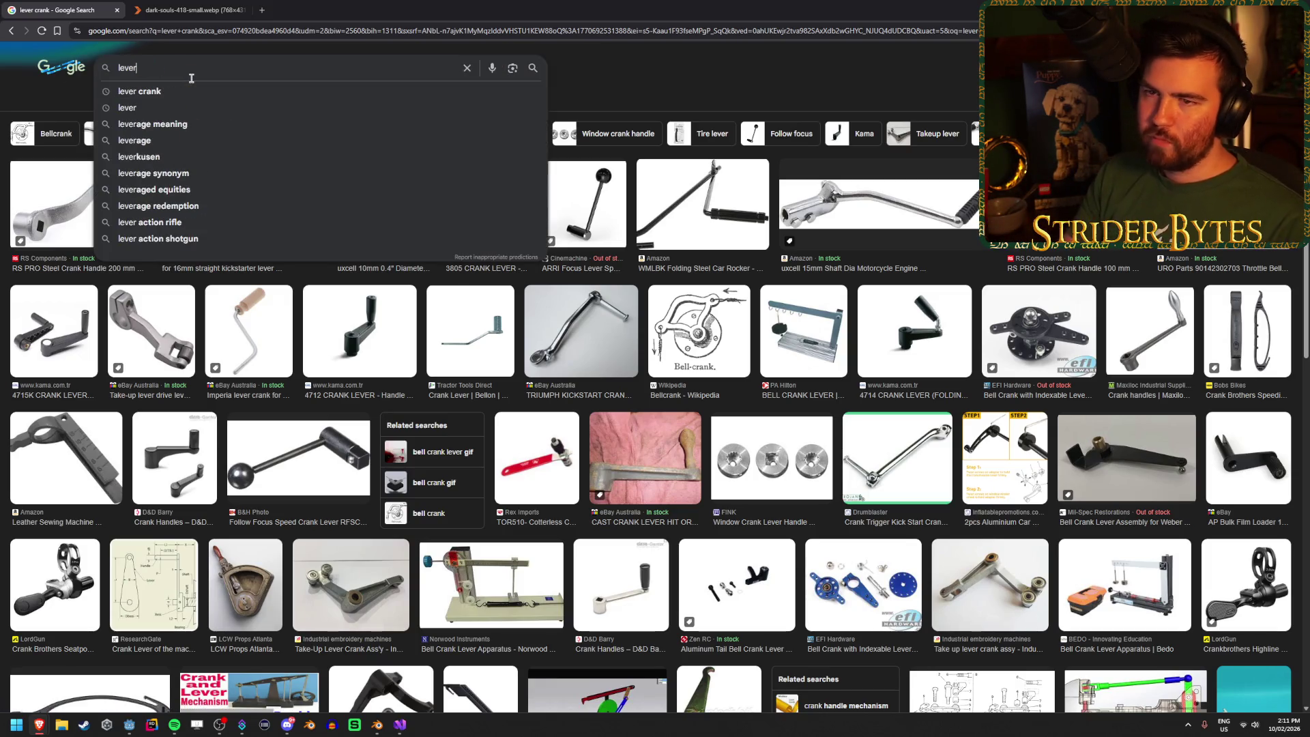
pyautogui.press('Home')
pyautogui.write('giant')
pyautogui.press('Return')
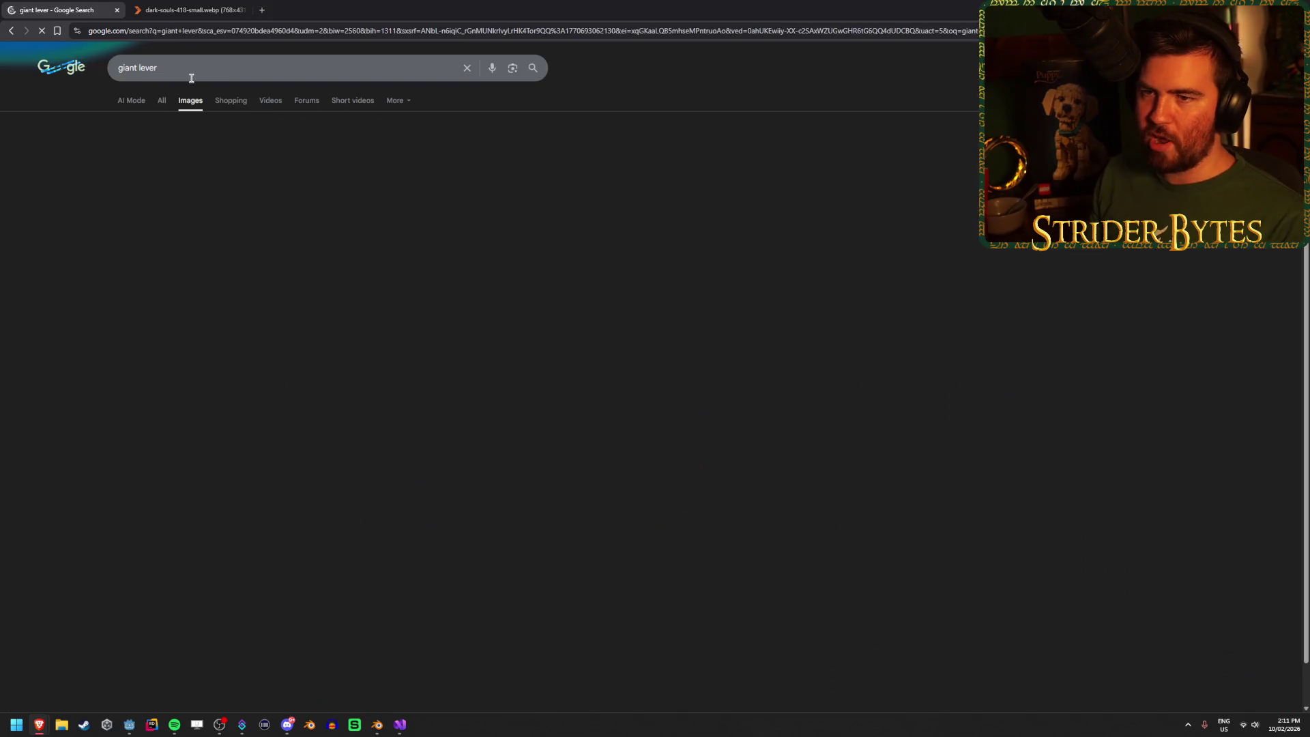
# Step: Open the red OFF/ON lever photo in a new tab and compare it with the Dark Souls screenshot
pyautogui.click(48, 208)
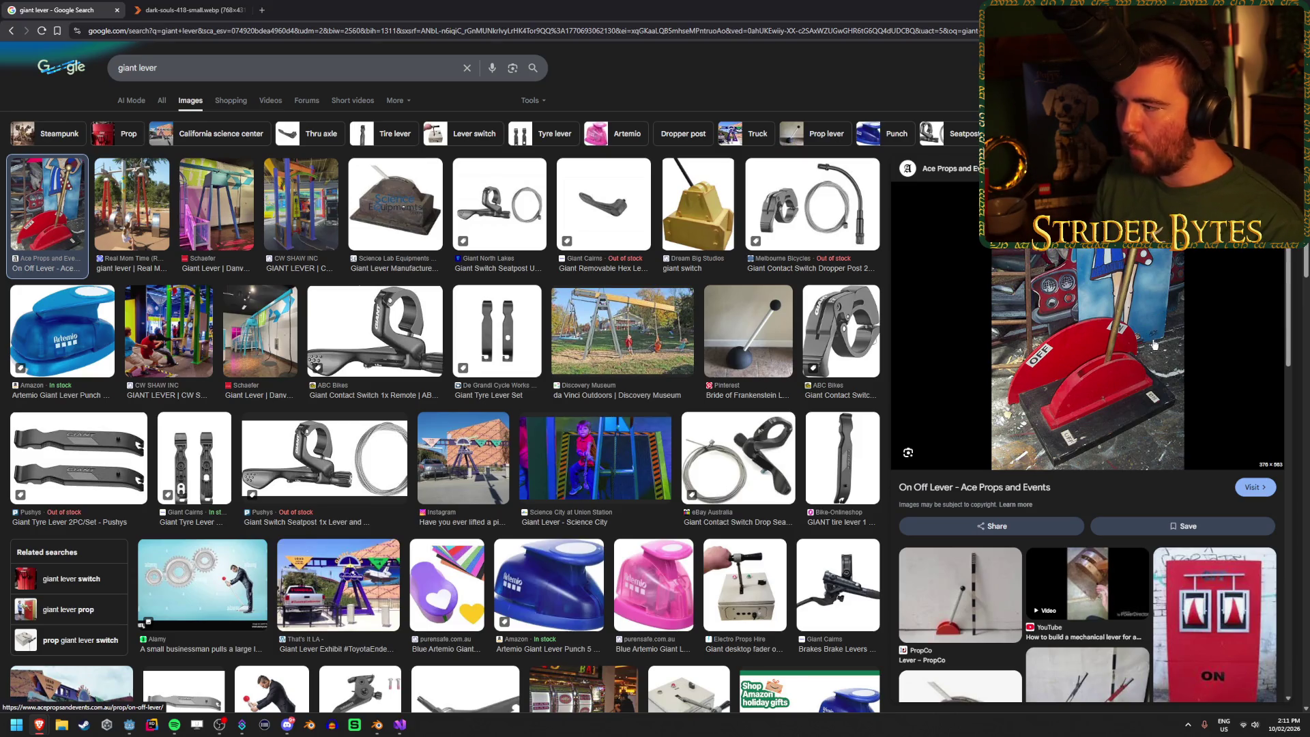
pyautogui.rightClick(1154, 345)
pyautogui.click(1201, 496)
pyautogui.click(307, 9)
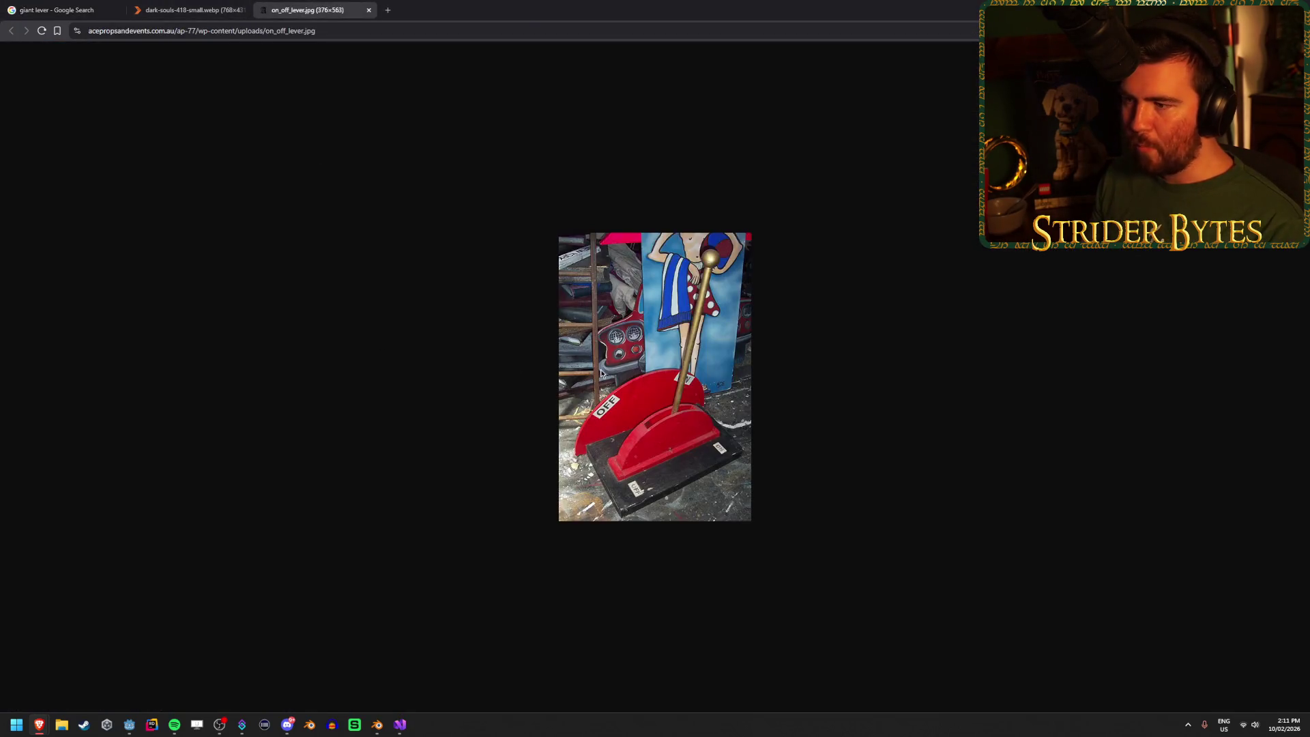
pyautogui.scroll(5, 708, 425)
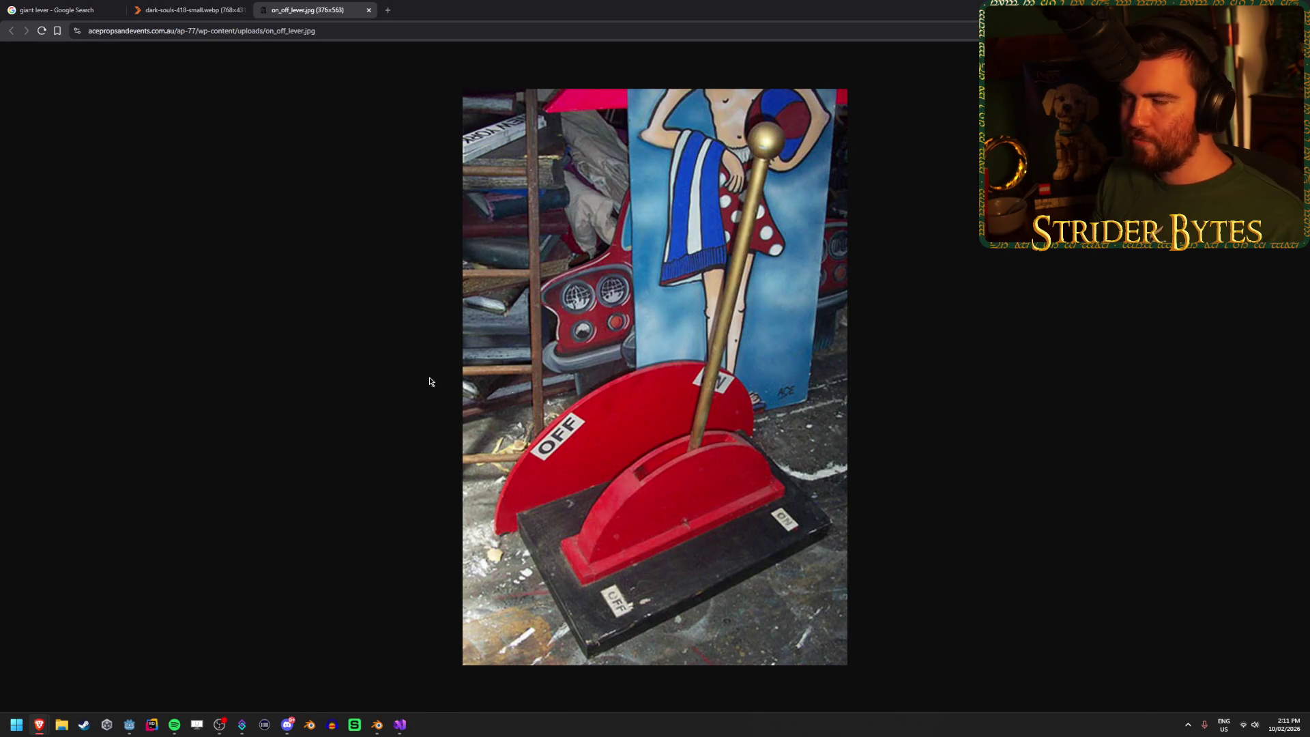
pyautogui.click(239, 9)
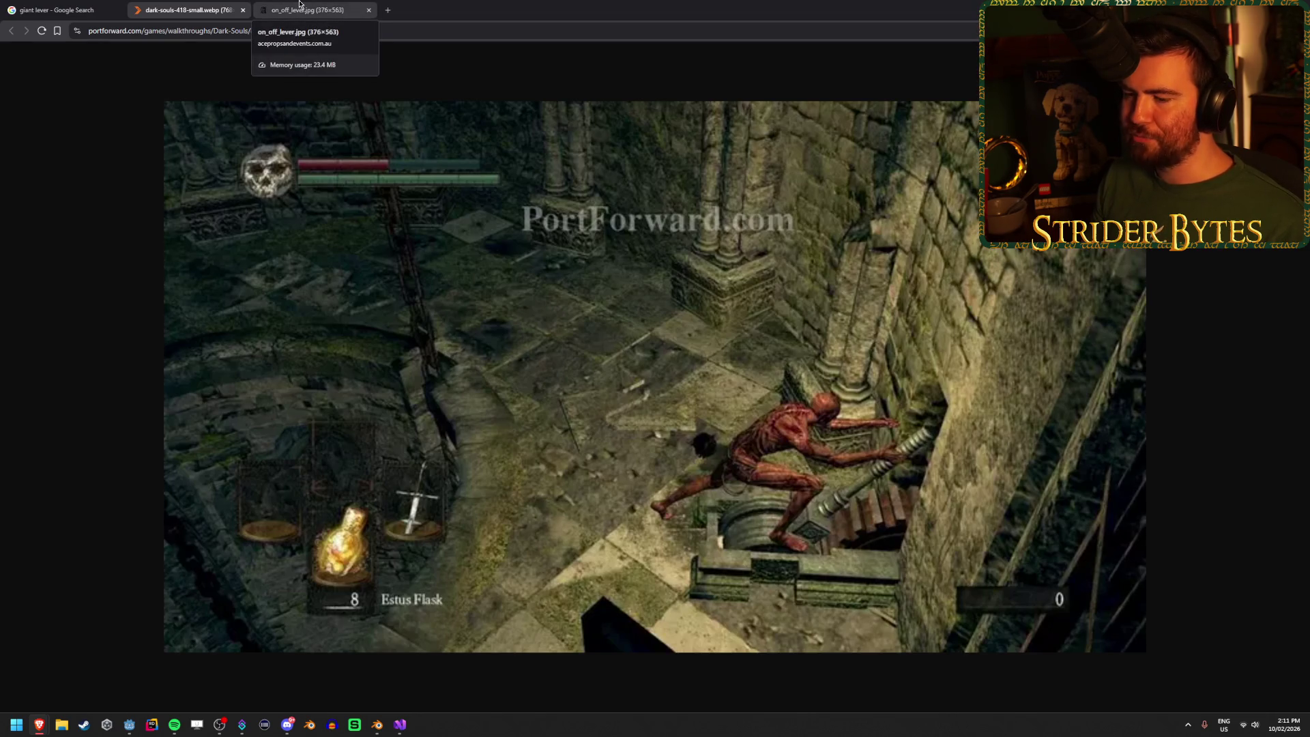
pyautogui.click(300, 8)
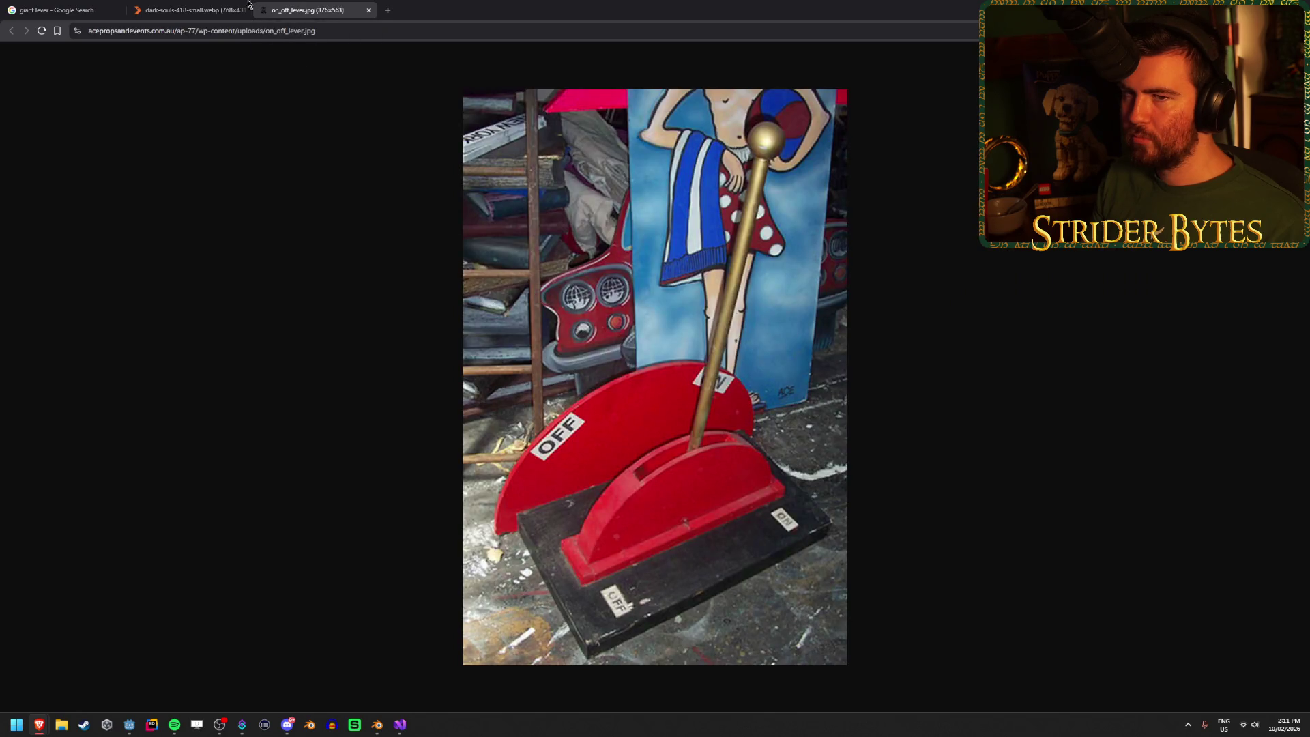
pyautogui.click(51, 10)
pyautogui.press('super+Down')
pyautogui.press('super+Down')
# Step: Select the old half-cylinder lever base and delete it
pyautogui.click(522, 525)
pyautogui.moveTo(521, 533)
pyautogui.mouseDown()
pyautogui.moveTo(565, 540)
pyautogui.moveTo(571, 456)
pyautogui.mouseUp()
pyautogui.scroll(3, 614, 498)
pyautogui.moveTo(667, 541); pyautogui.dragTo(579, 543)
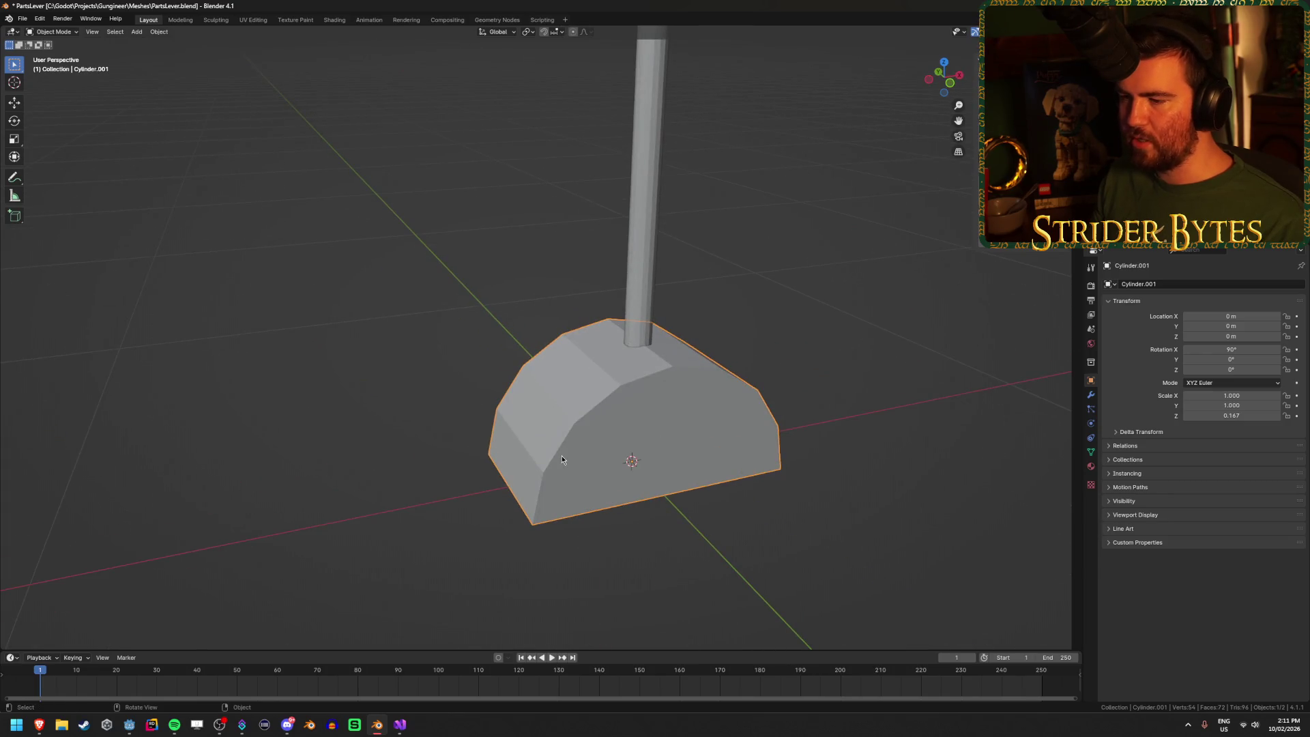
pyautogui.scroll(-3, 563, 460)
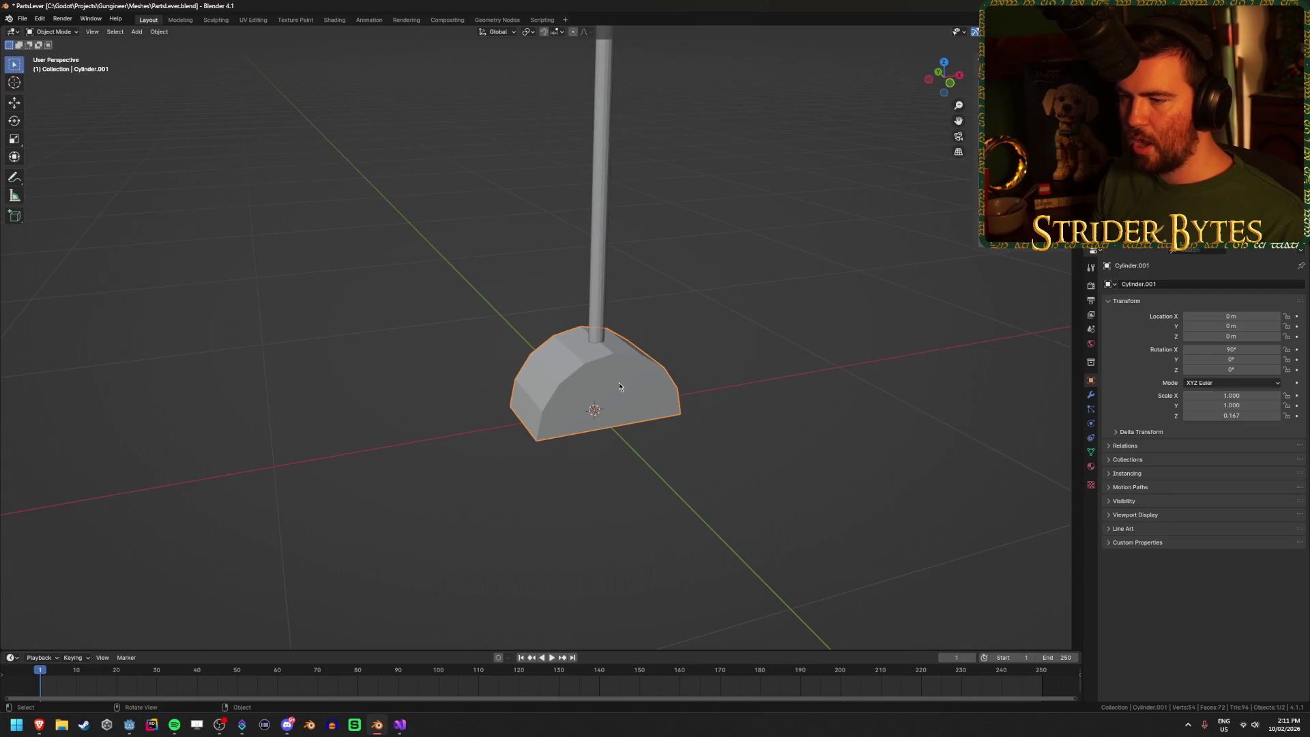
pyautogui.moveTo(619, 387)
pyautogui.mouseDown()
pyautogui.moveTo(595, 438)
pyautogui.moveTo(660, 479)
pyautogui.mouseUp()
pyautogui.press('x')
pyautogui.click(615, 436)
# Step: Add a 32-vertex cylinder rotated 90° on X with 0.25 m depth
pyautogui.hotkey('shift', 'a')
pyautogui.moveTo(634, 476)
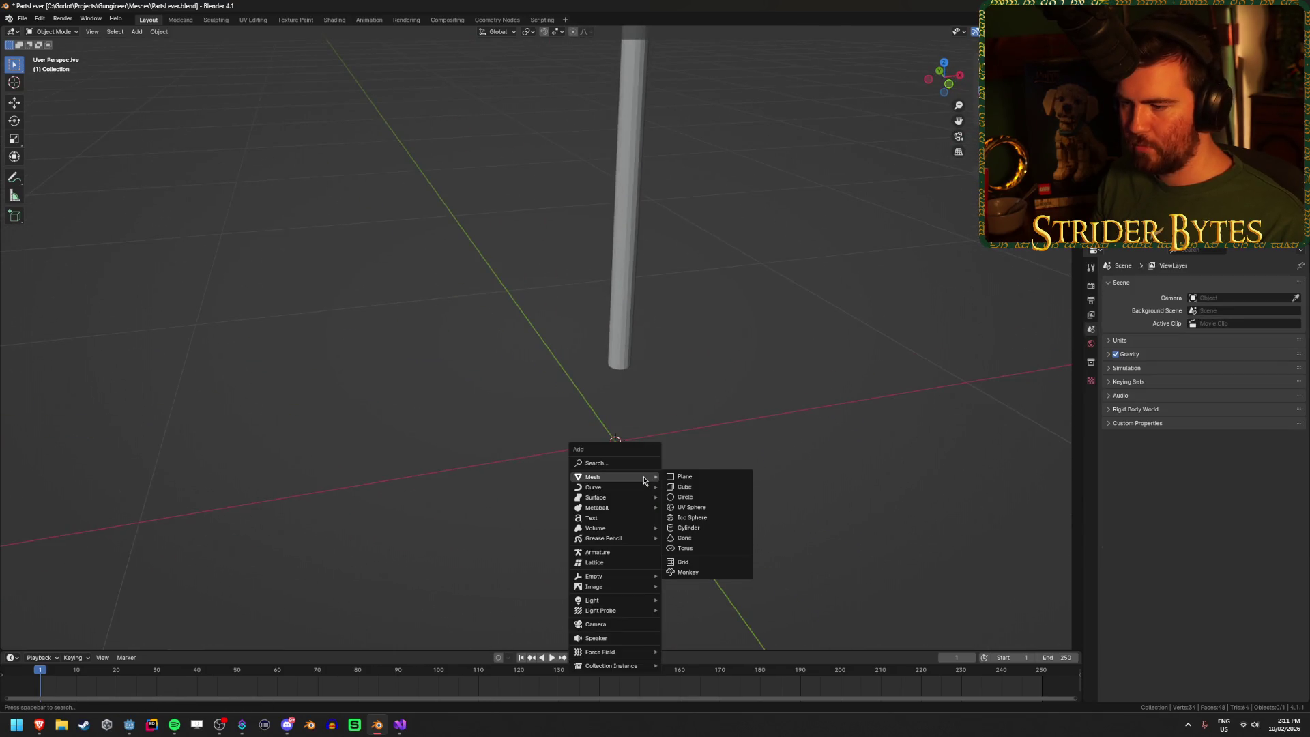
pyautogui.click(714, 527)
pyautogui.click(136, 518)
pyautogui.write('32')
pyautogui.press('Return')
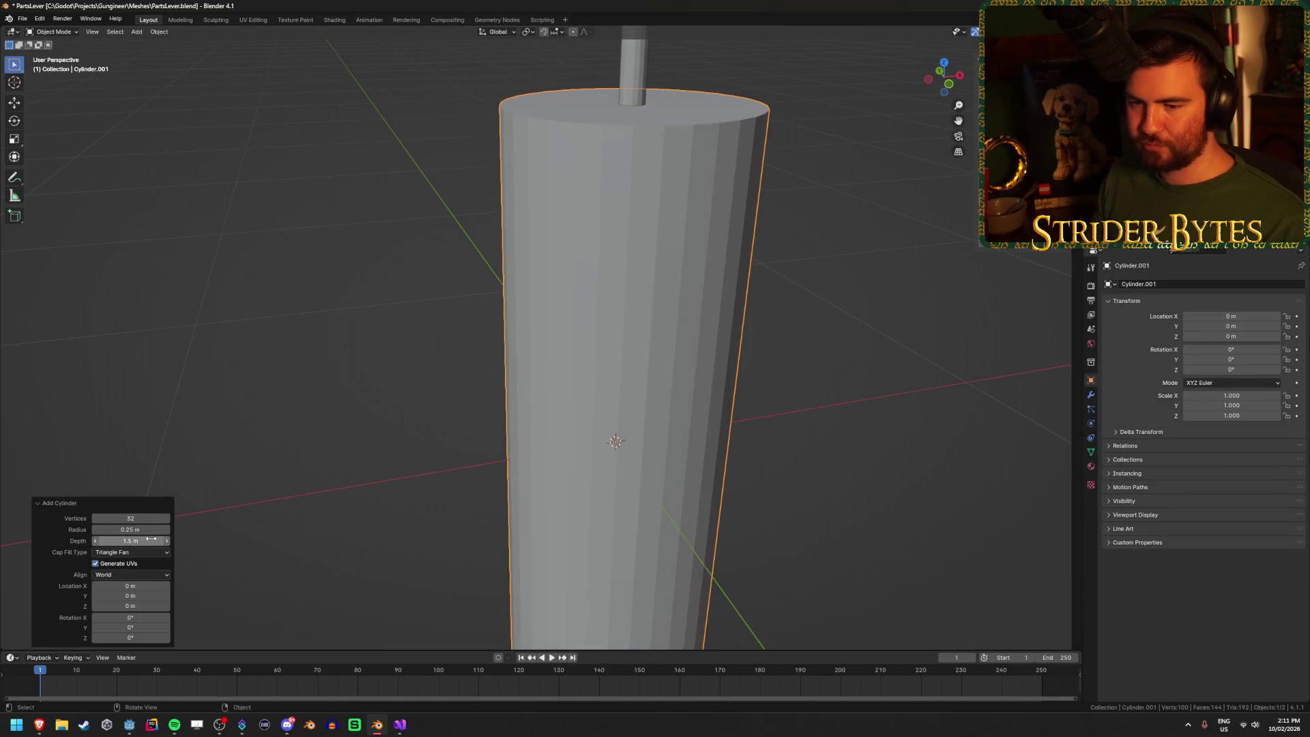
pyautogui.click(142, 617)
pyautogui.write('90')
pyautogui.press('Return')
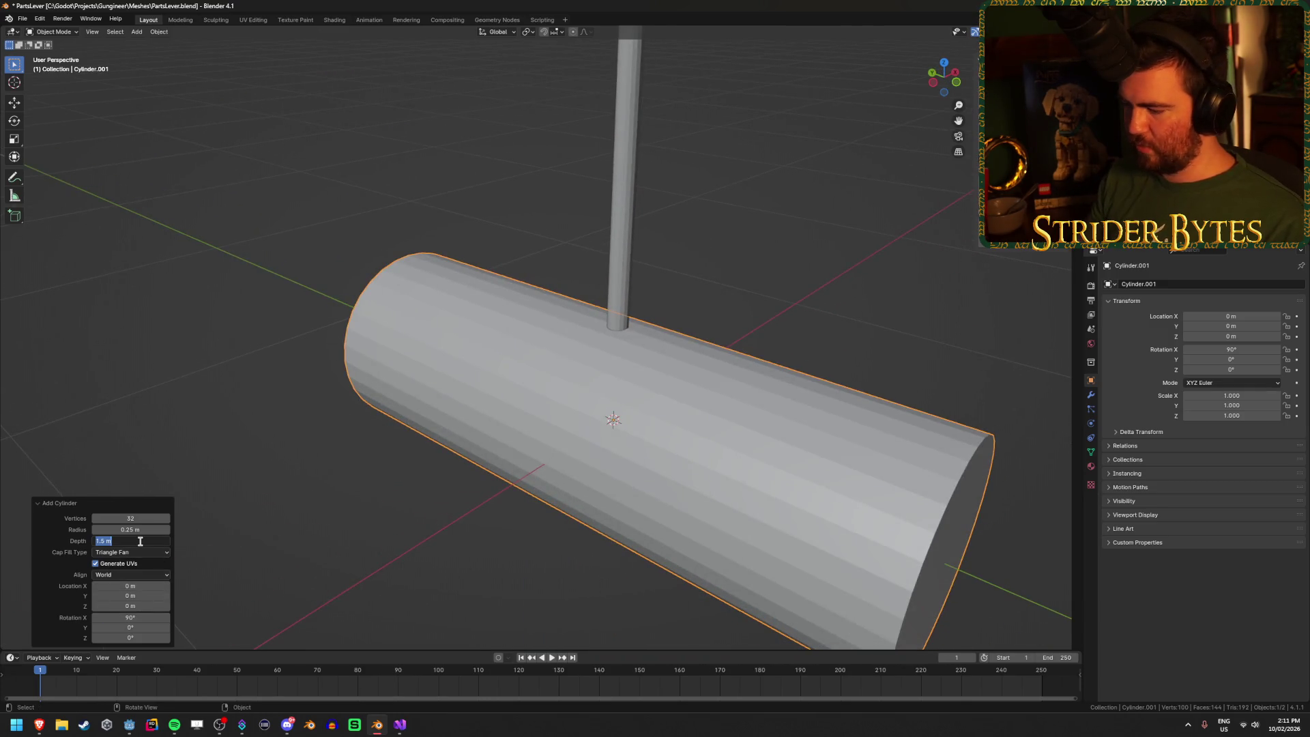
pyautogui.write('.25')
pyautogui.press('Return')
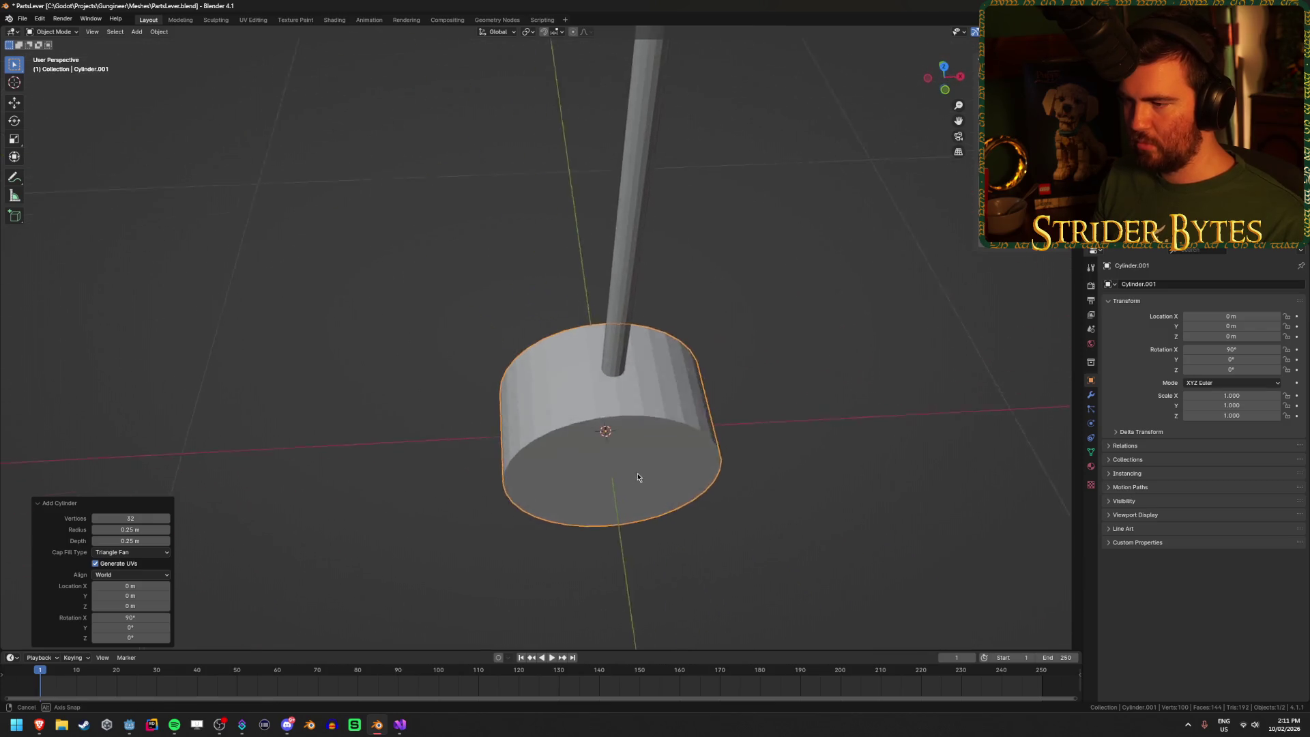
pyautogui.moveTo(611, 481)
pyautogui.mouseDown()
pyautogui.moveTo(500, 417)
pyautogui.moveTo(617, 419)
pyautogui.mouseUp()
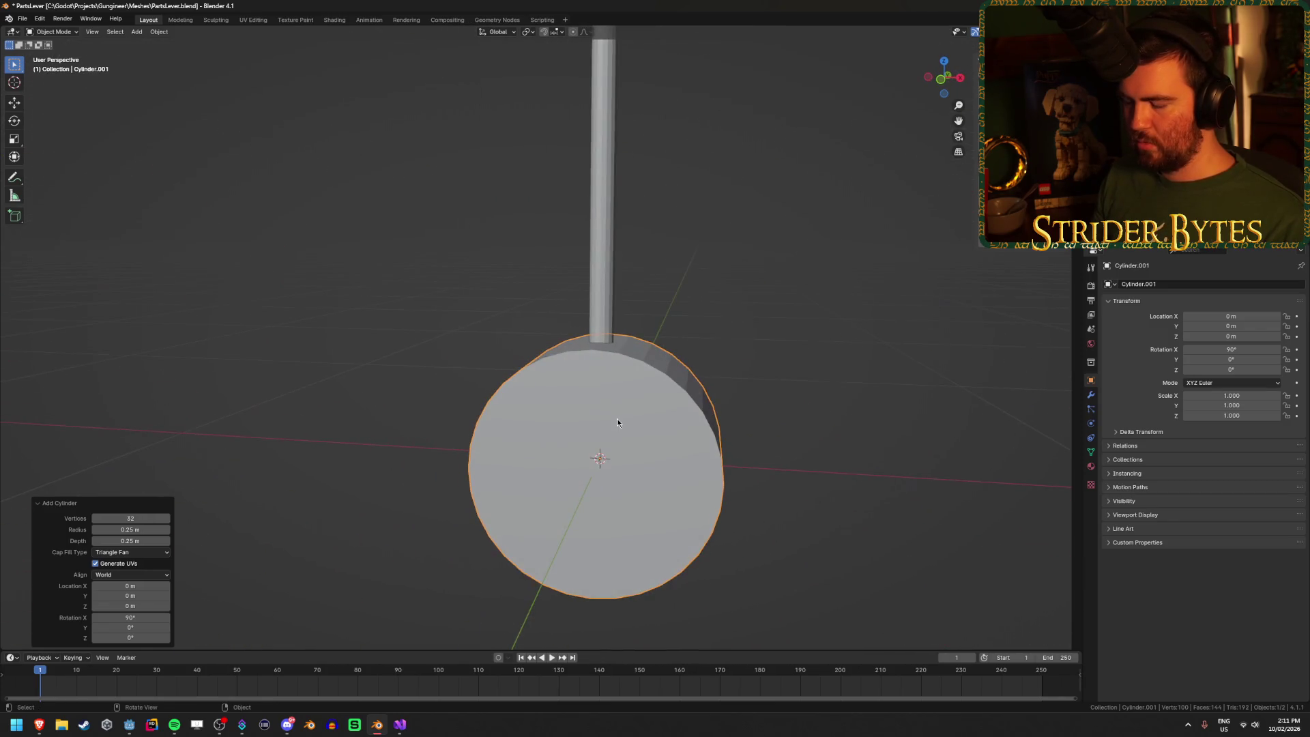
pyautogui.press('KP_1')
pyautogui.press('Tab')
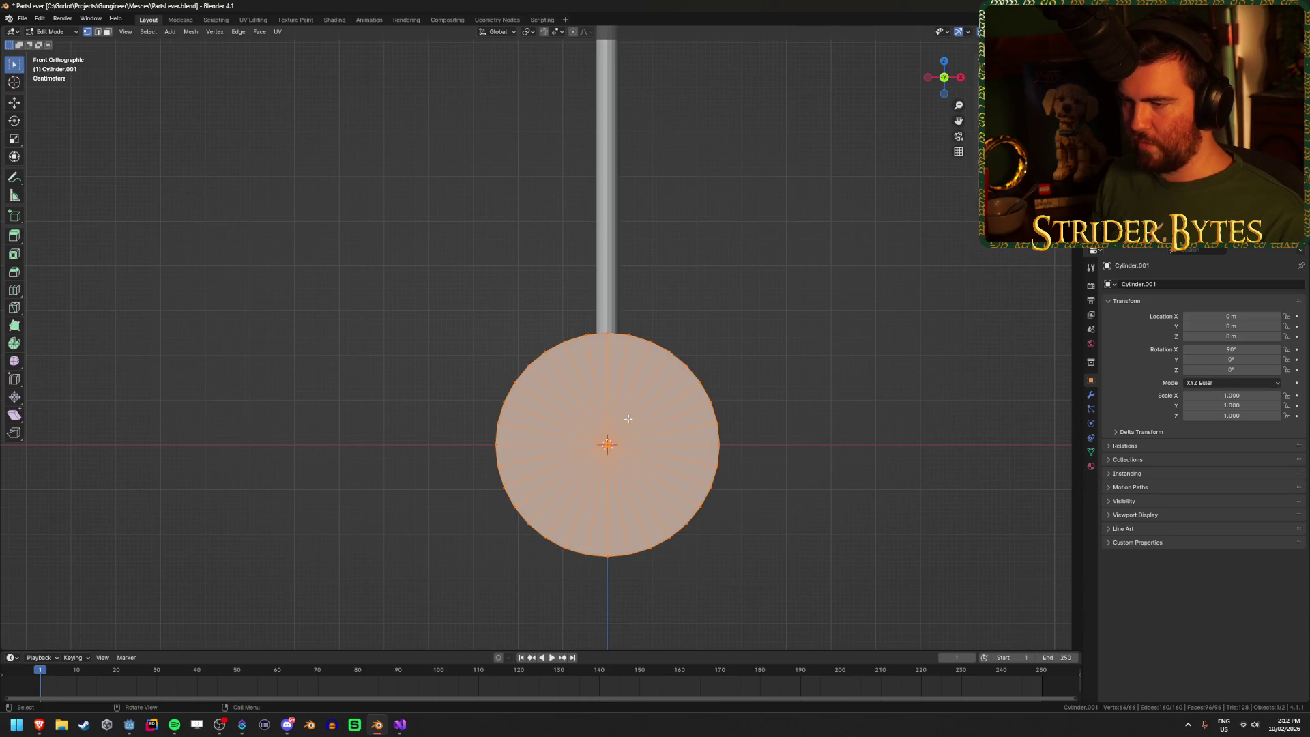
# Step: Delete the cylinder's bottom-half vertices with see-through on, leaving a half-cylinder
pyautogui.hotkey('alt', 'z')
pyautogui.moveTo(466, 605); pyautogui.dragTo(832, 460)
pyautogui.press('x')
pyautogui.click(801, 472)
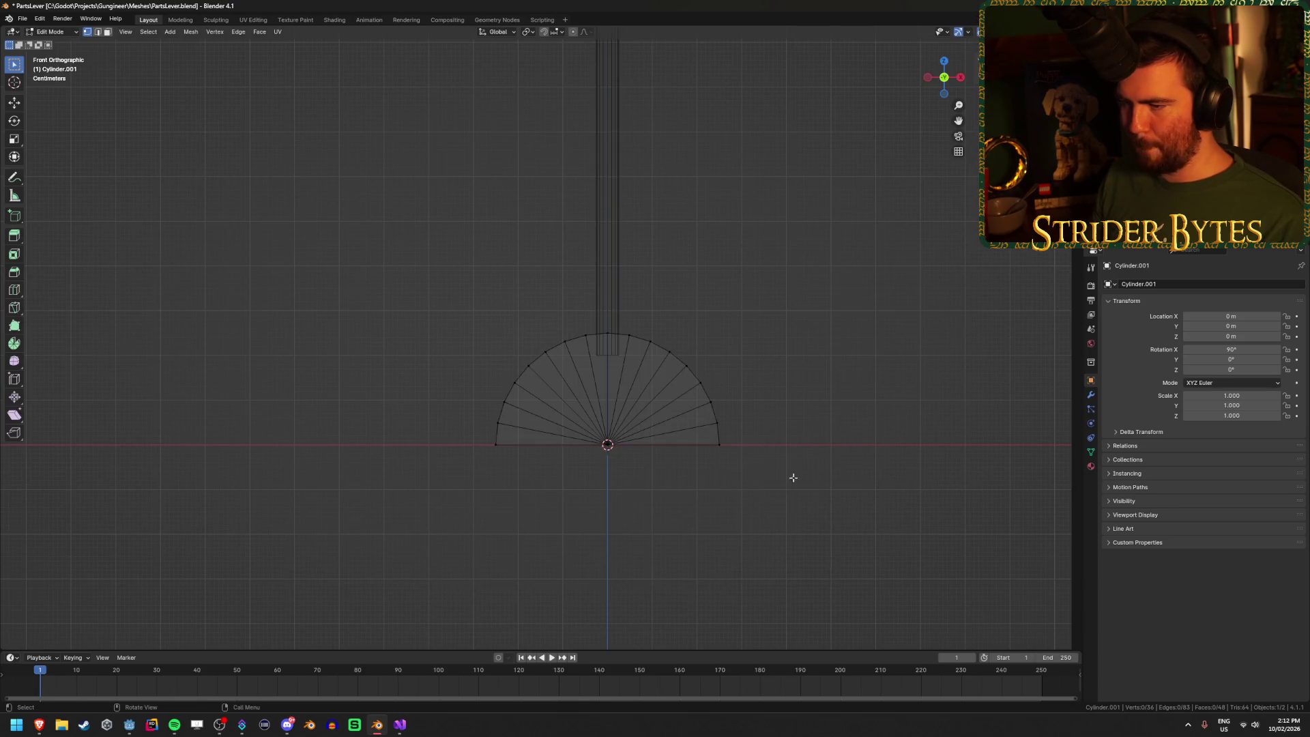
pyautogui.press('Tab')
pyautogui.hotkey('alt', 'z')
pyautogui.moveTo(442, 539)
pyautogui.mouseDown()
pyautogui.moveTo(481, 548)
pyautogui.moveTo(576, 529)
pyautogui.moveTo(526, 547)
pyautogui.mouseUp()
# Step: Add two centred loop cuts around the middle of the half-cylinder
pyautogui.press('Tab')
pyautogui.hotkey('ctrl', 'r')
pyautogui.scroll(1, 598, 373)
pyautogui.click(598, 373)
pyautogui.rightClick(598, 373)
pyautogui.moveTo(775, 362); pyautogui.dragTo(706, 353)
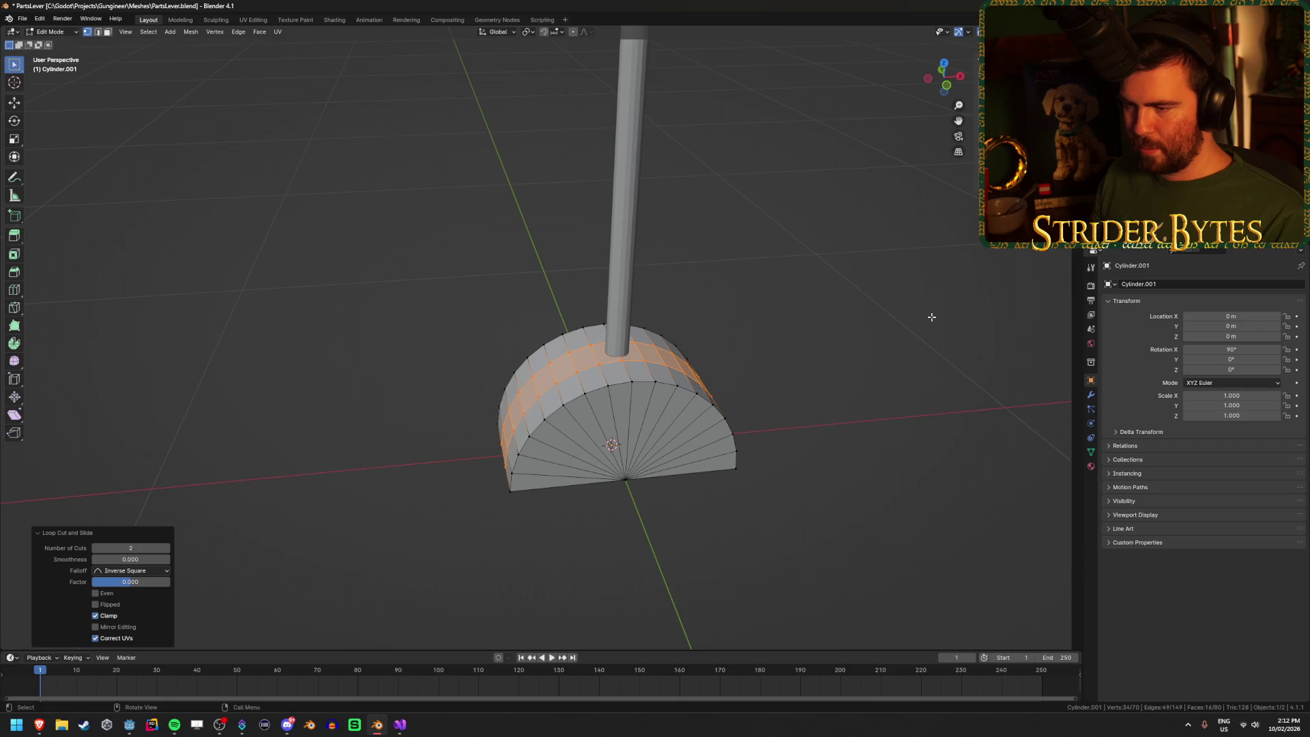
# Step: Shrink the new loops with S and change the pivot point used for scaling
pyautogui.press('s')
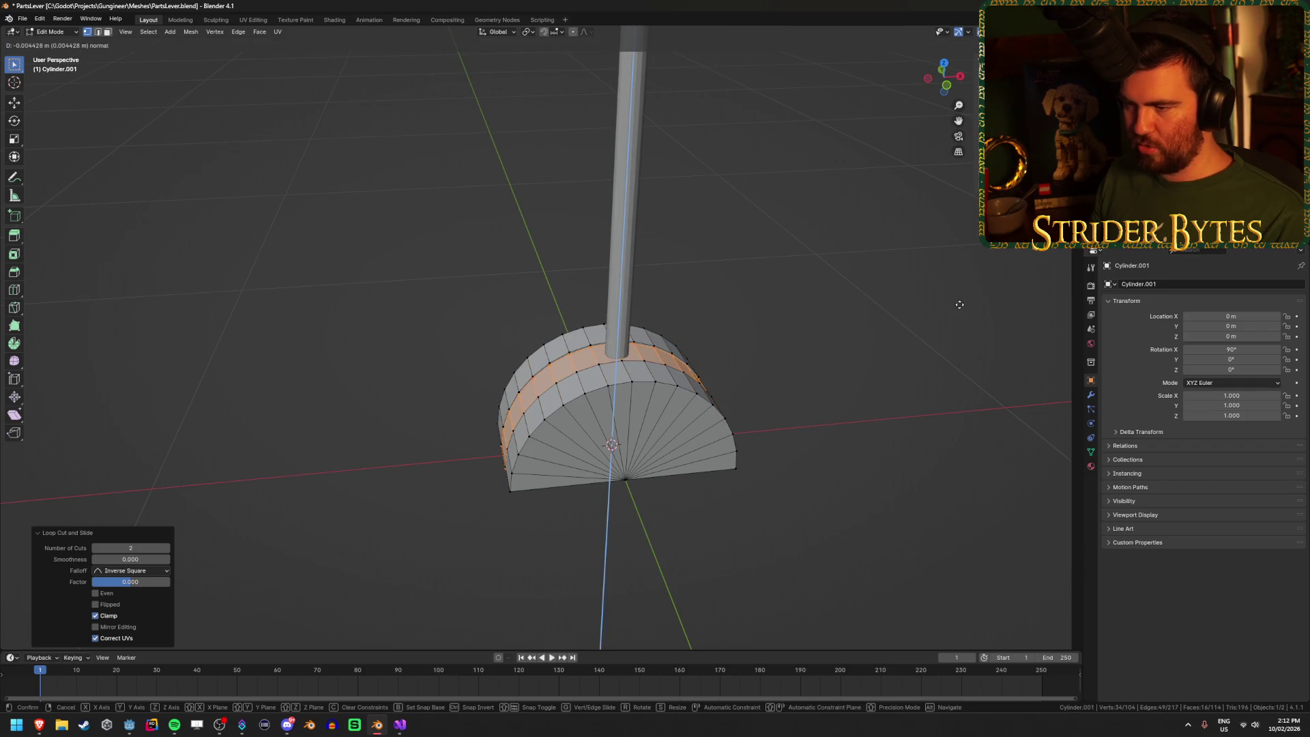
pyautogui.click(858, 322)
pyautogui.moveTo(858, 323)
pyautogui.mouseDown()
pyautogui.moveTo(784, 327)
pyautogui.moveTo(833, 284)
pyautogui.moveTo(764, 294)
pyautogui.mouseUp()
pyautogui.click(531, 31)
pyautogui.click(553, 78)
pyautogui.scroll(2, 649, 346)
pyautogui.moveTo(694, 380)
pyautogui.mouseDown()
pyautogui.moveTo(776, 304)
pyautogui.moveTo(760, 314)
pyautogui.mouseUp()
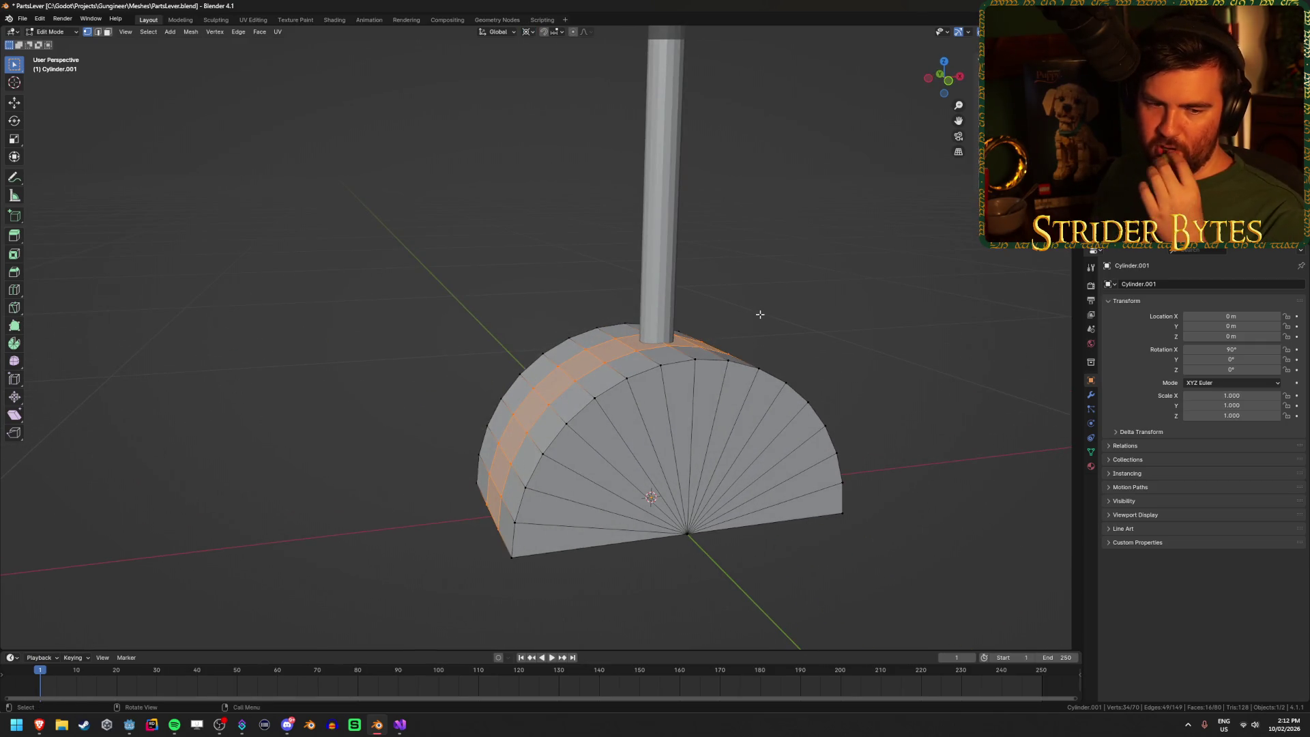
pyautogui.moveTo(846, 313)
pyautogui.mouseDown()
pyautogui.moveTo(821, 328)
pyautogui.moveTo(836, 361)
pyautogui.mouseUp()
# Step: Extrude the middle face ring and scale it to 0.5, then undo that attempt
pyautogui.press('e')
pyautogui.press('s')
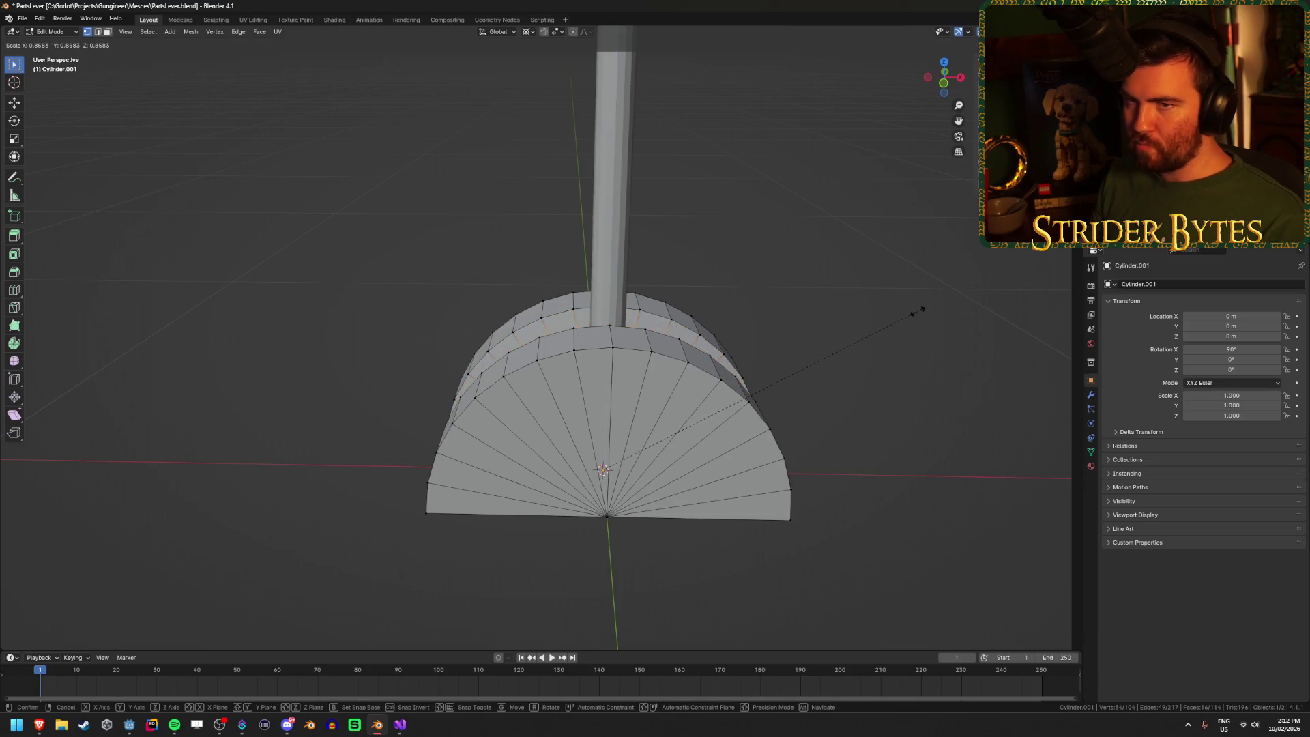
pyautogui.write('.5')
pyautogui.press('Return')
pyautogui.moveTo(328, 359)
pyautogui.mouseDown()
pyautogui.moveTo(375, 356)
pyautogui.moveTo(375, 321)
pyautogui.mouseUp()
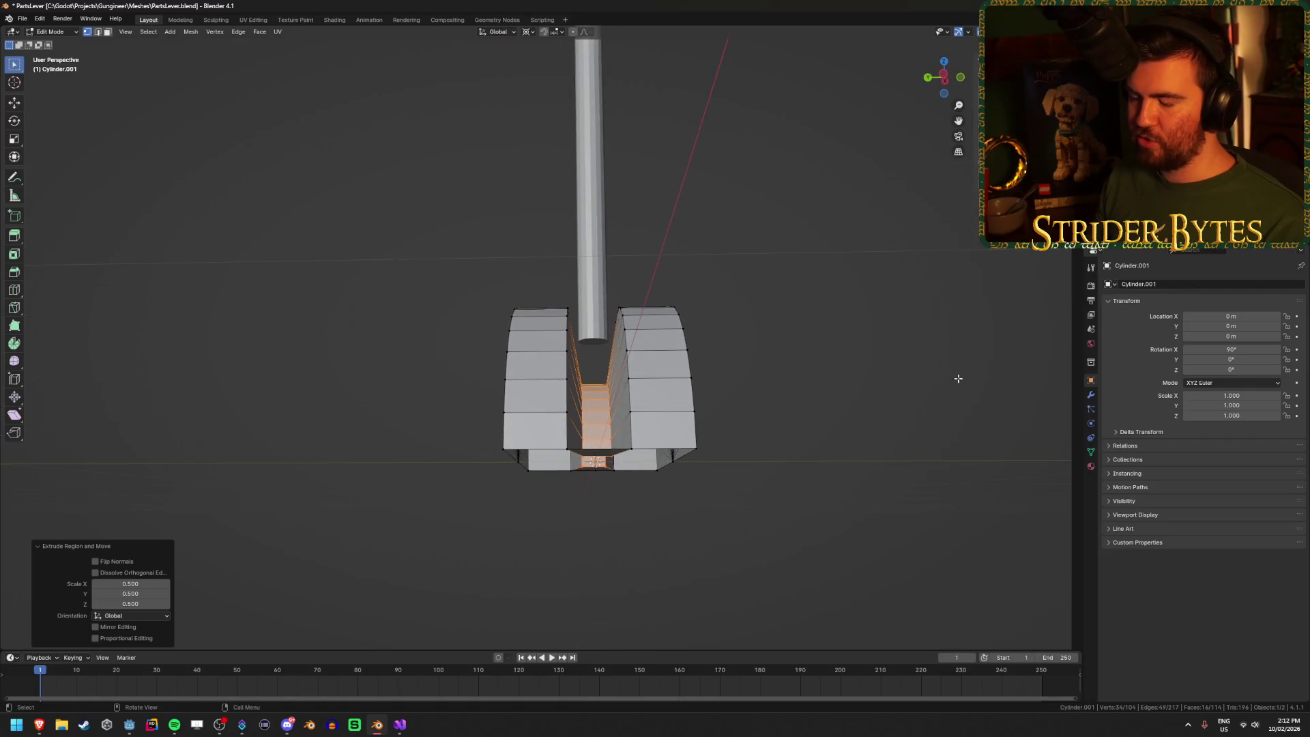
pyautogui.hotkey('ctrl', 'z')
pyautogui.moveTo(965, 378)
pyautogui.mouseDown()
pyautogui.moveTo(916, 388)
pyautogui.moveTo(1003, 459)
pyautogui.moveTo(939, 367)
pyautogui.mouseUp()
# Step: Re-extrude the middle faces and scale them inward into a groove, then return to Object Mode
pyautogui.press('e')
pyautogui.press('s')
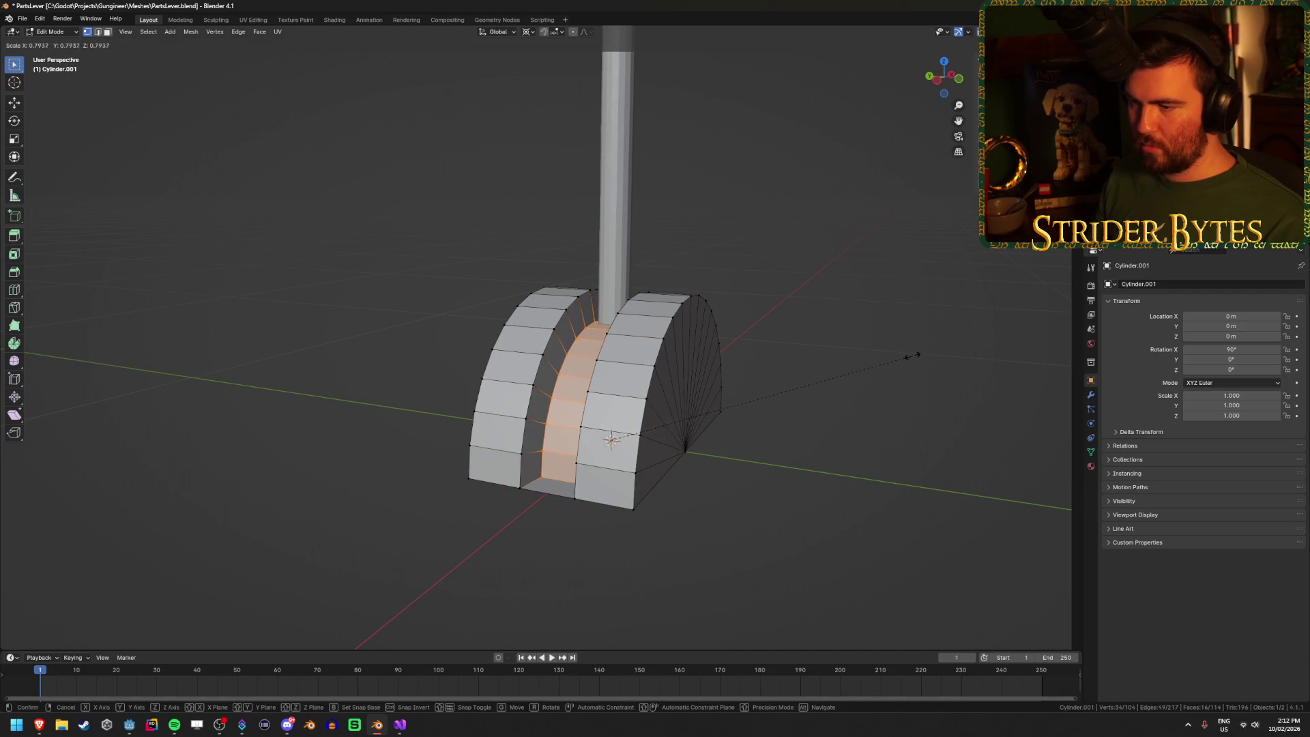
pyautogui.click(916, 358)
pyautogui.press('Tab')
pyautogui.moveTo(916, 359)
pyautogui.mouseDown()
pyautogui.moveTo(754, 448)
pyautogui.moveTo(754, 316)
pyautogui.moveTo(638, 468)
pyautogui.moveTo(763, 438)
pyautogui.moveTo(690, 375)
pyautogui.moveTo(670, 509)
pyautogui.moveTo(682, 404)
pyautogui.moveTo(563, 416)
pyautogui.moveTo(498, 404)
pyautogui.moveTo(477, 374)
pyautogui.moveTo(580, 306)
pyautogui.mouseUp()
pyautogui.click(576, 306)
pyautogui.click(768, 422)
pyautogui.moveTo(768, 422)
pyautogui.mouseDown()
pyautogui.moveTo(702, 473)
pyautogui.moveTo(734, 456)
pyautogui.mouseUp()
# Step: Save PartsLever.blend and switch back to the browser's image results
pyautogui.hotkey('ctrl', 's')
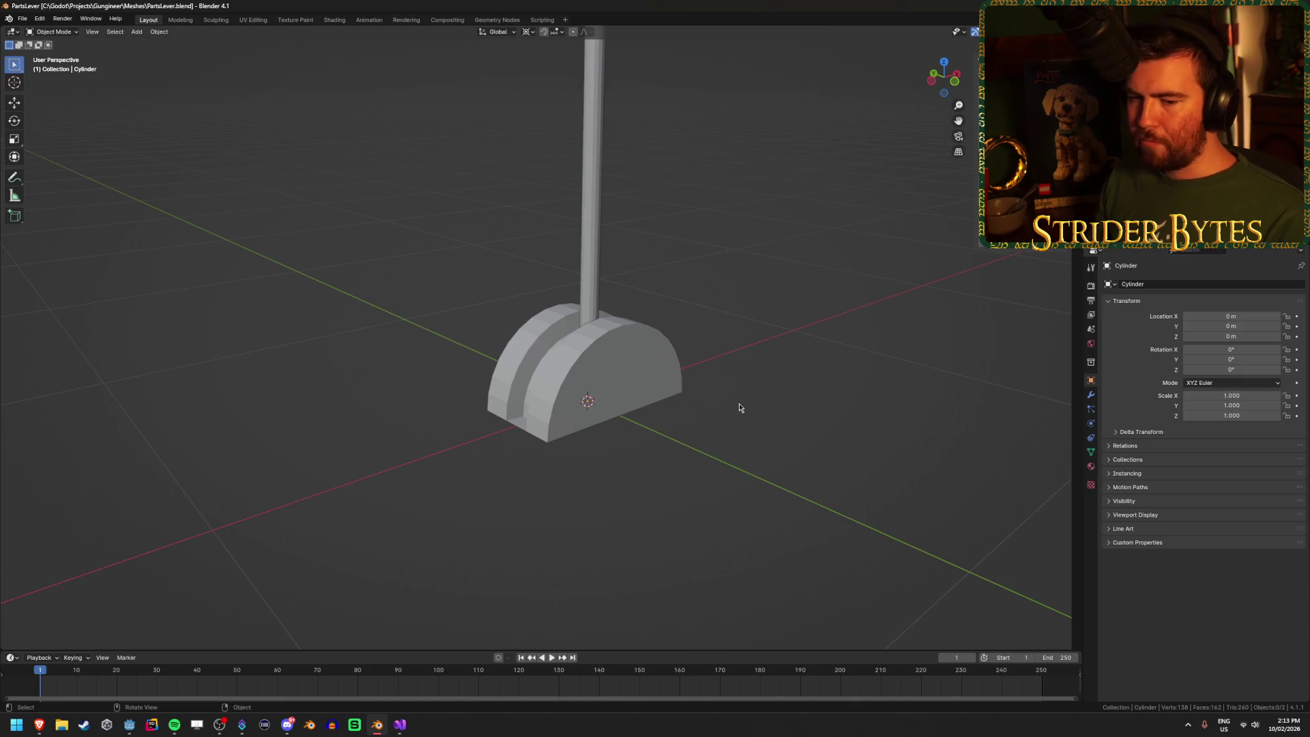
pyautogui.scroll(-2, 667, 336)
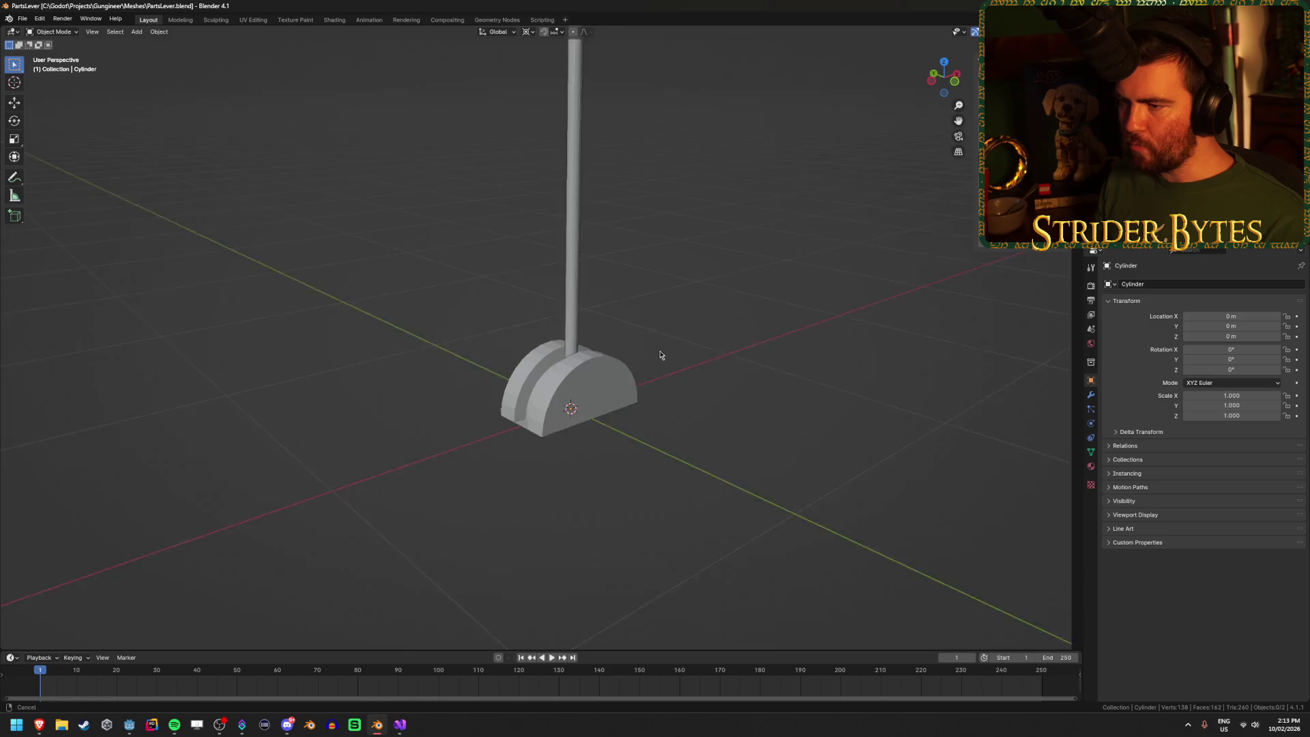
pyautogui.moveTo(39, 724)
pyautogui.click(252, 667)
# Step: Search Google Images for 'brake handle' and scroll through the results
pyautogui.click(189, 69)
pyautogui.hotkey('ctrl', 'a')
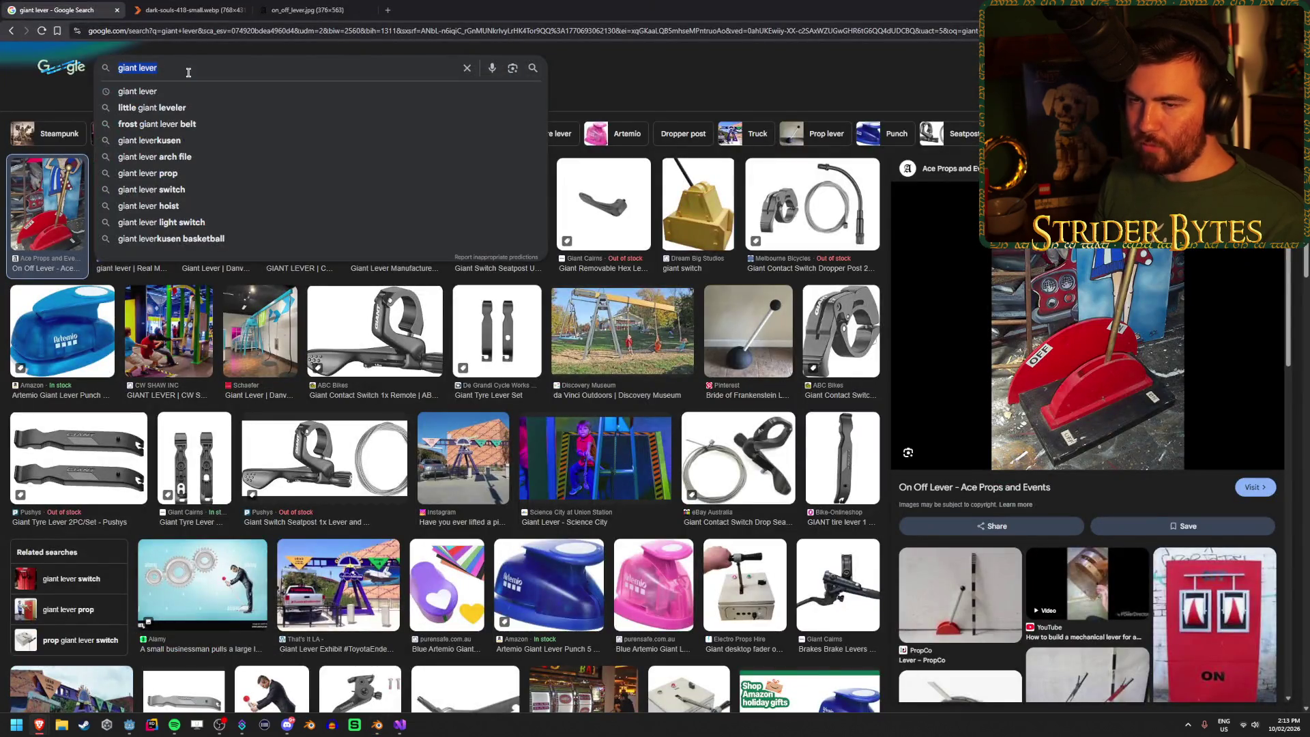
pyautogui.write('brake handle')
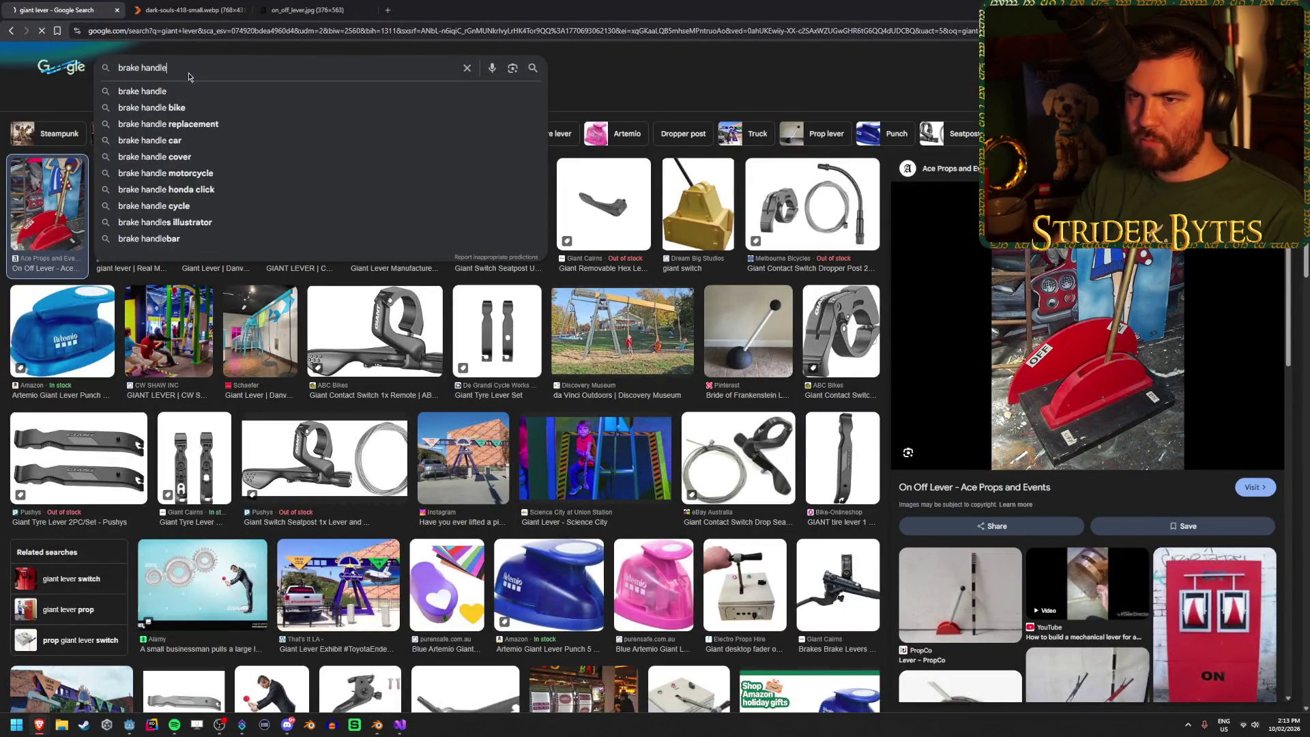
pyautogui.press('Return')
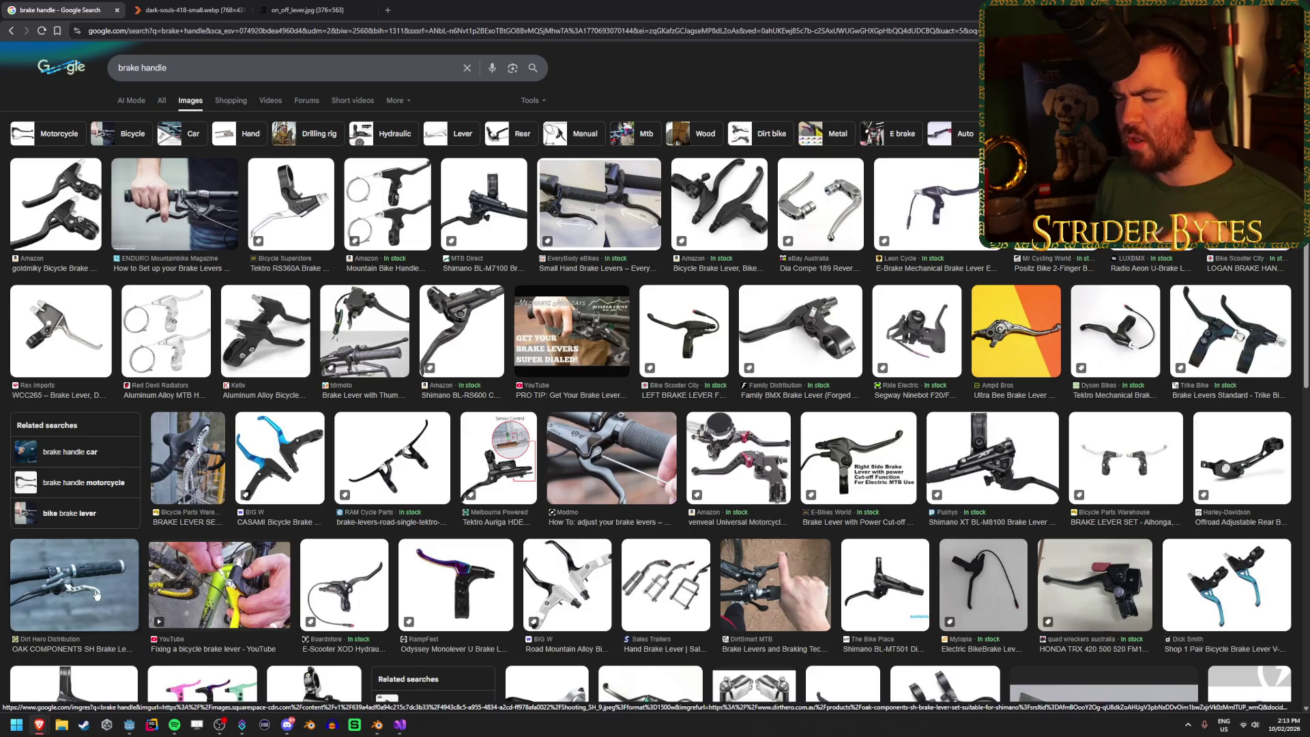
pyautogui.scroll(-4, 89, 599)
pyautogui.scroll(-4, 530, 462)
pyautogui.scroll(-10, 530, 462)
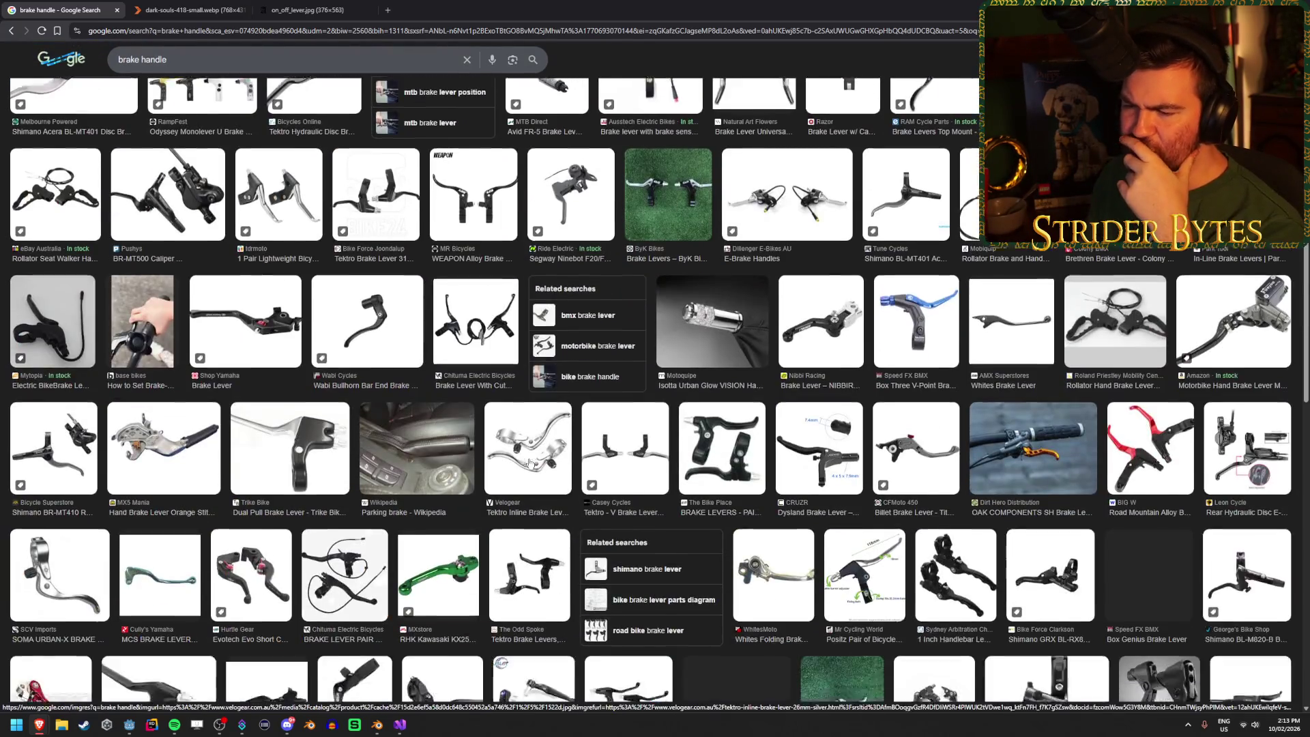
pyautogui.scroll(15, 530, 464)
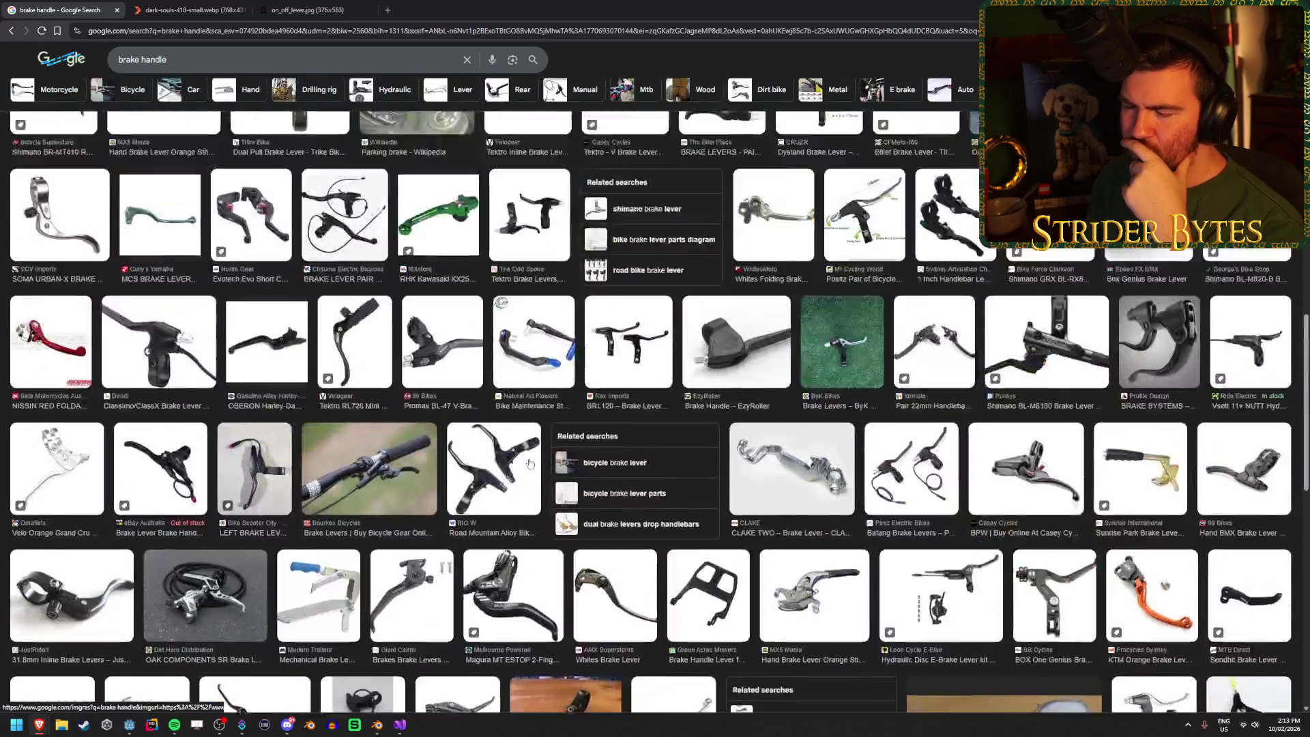
pyautogui.doubleClick(192, 68)
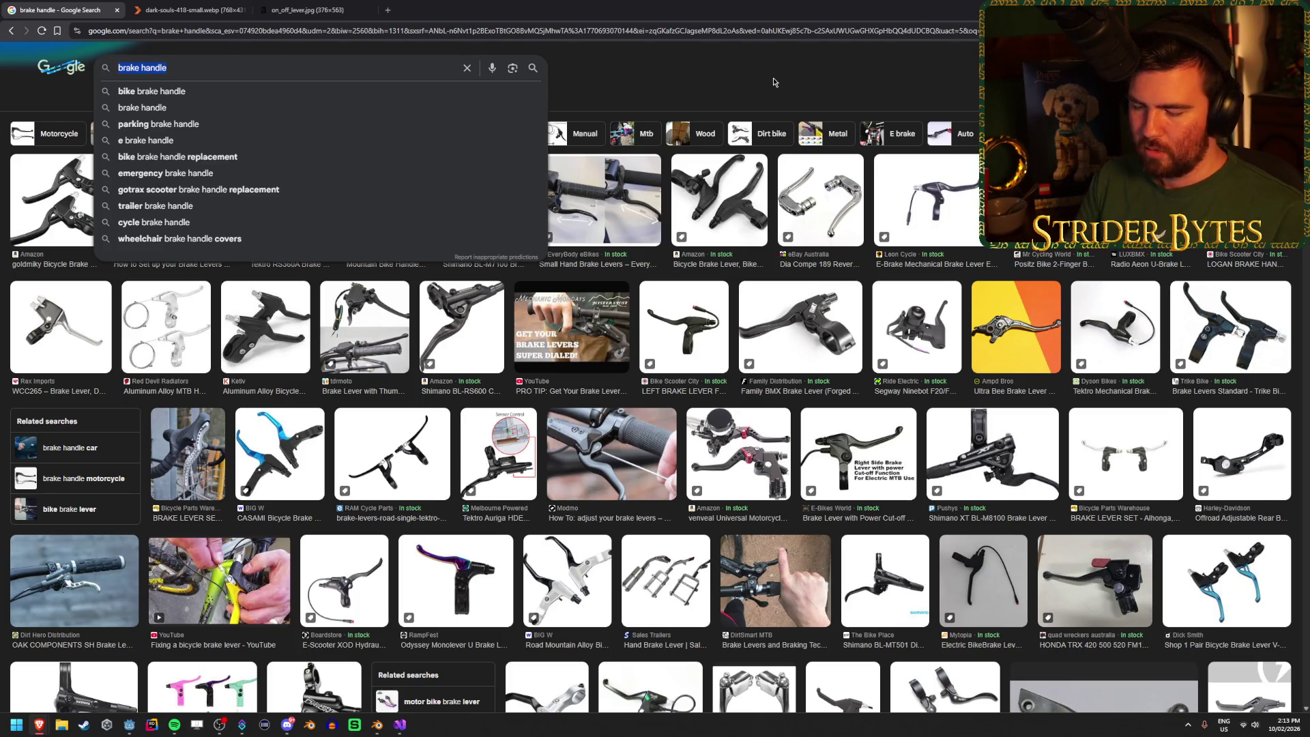
# Step: Search for 'lever handle', then refine the query to 'lever handle lock'
pyautogui.write('lever handle')
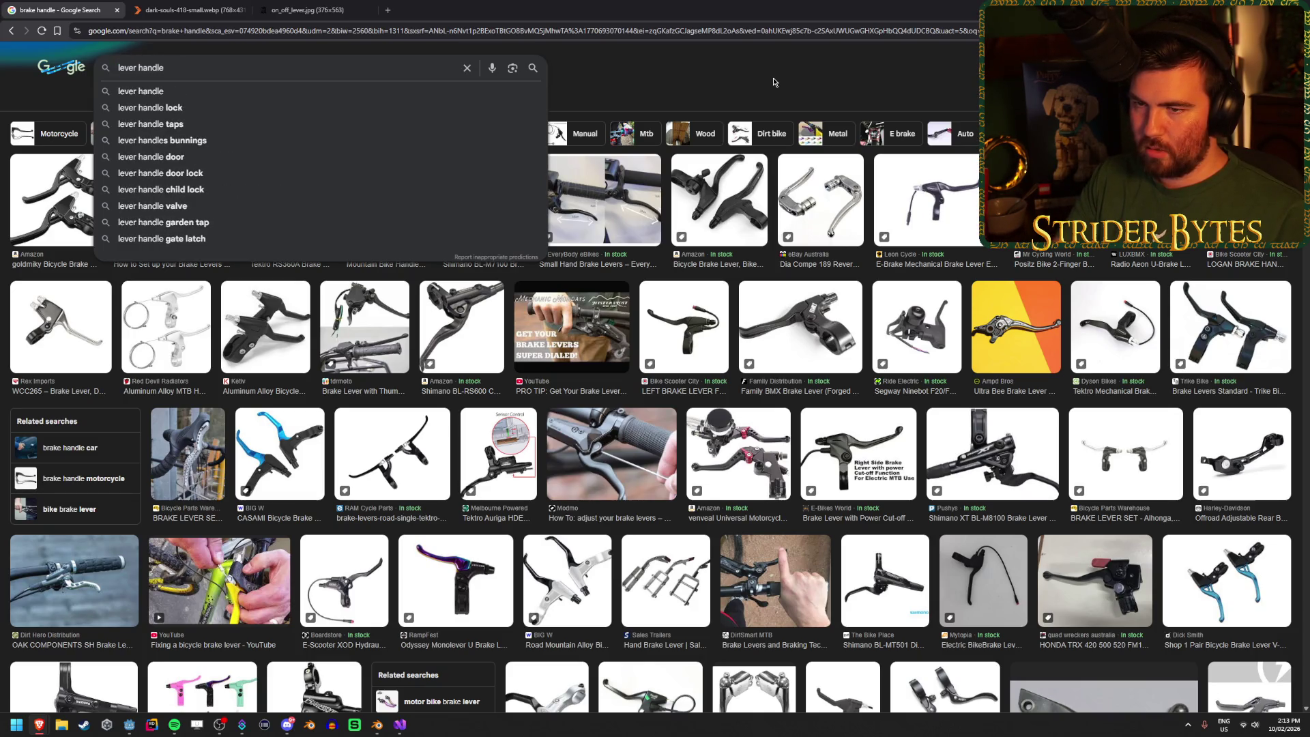
pyautogui.press('Return')
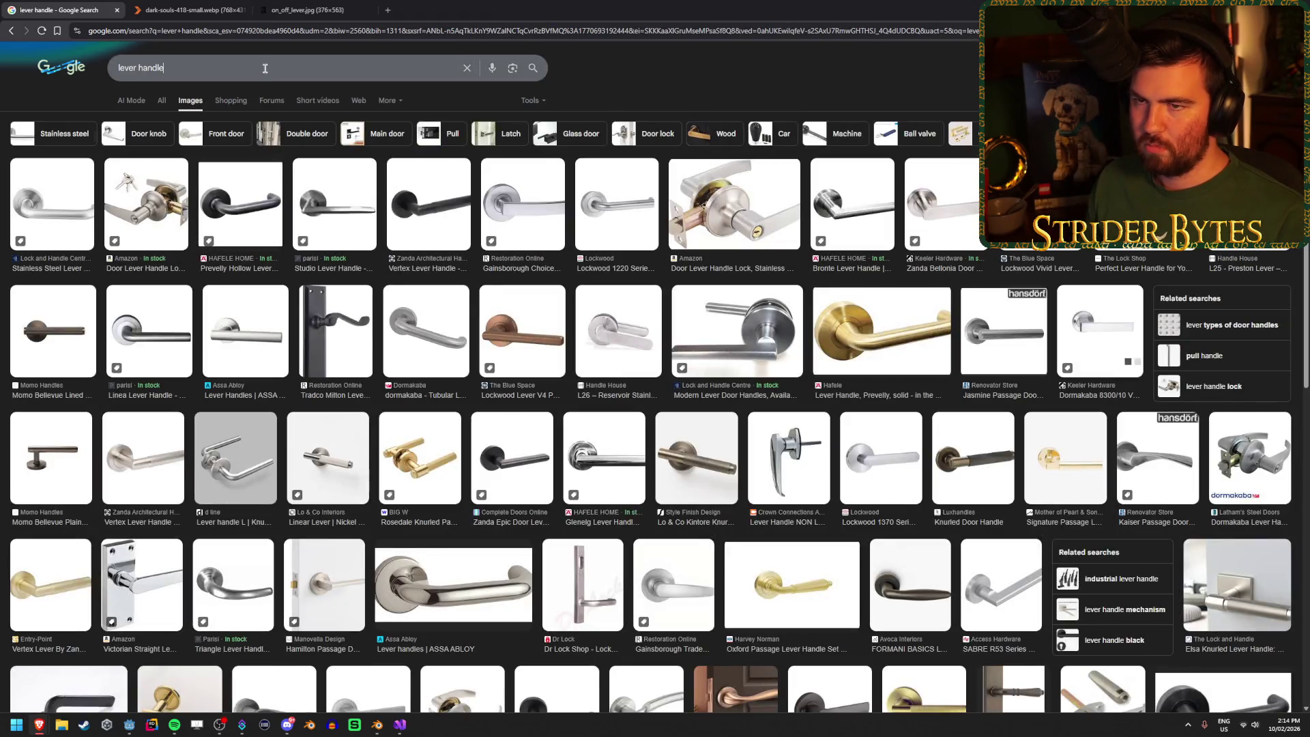
pyautogui.click(265, 68)
pyautogui.write('lock')
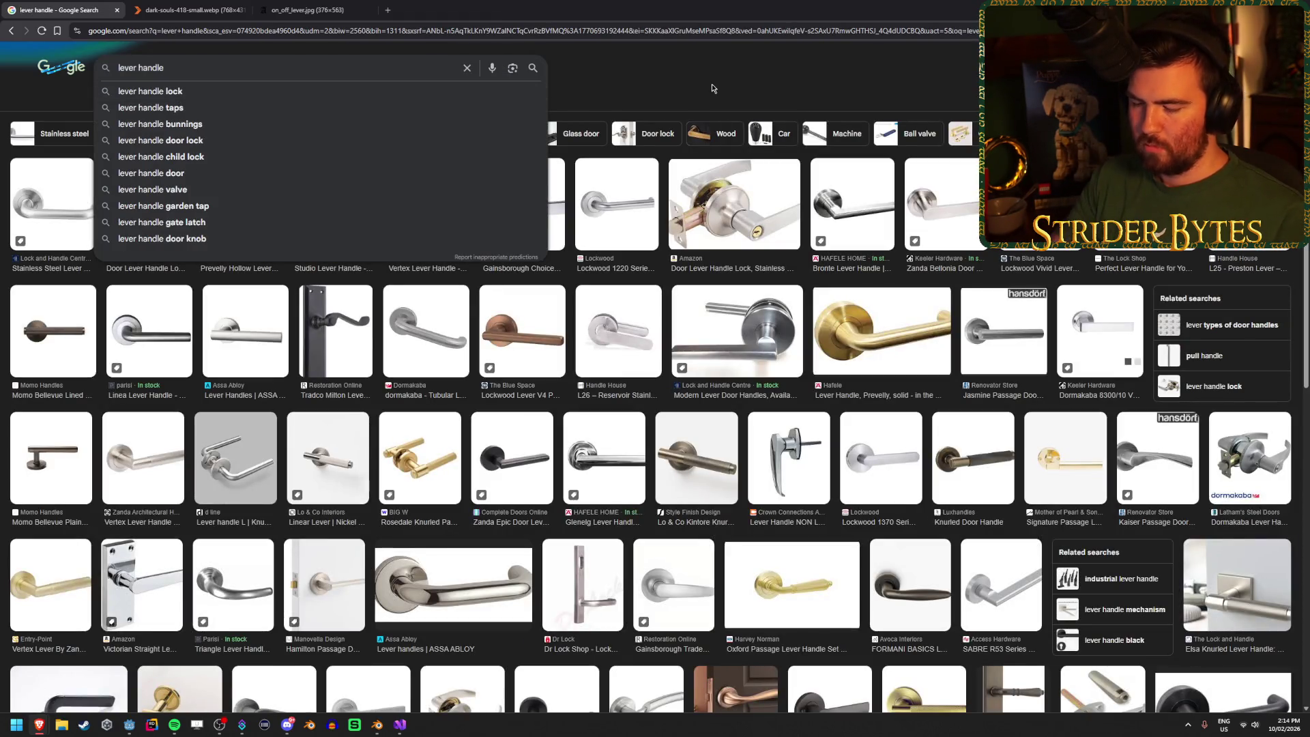
pyautogui.press('Return')
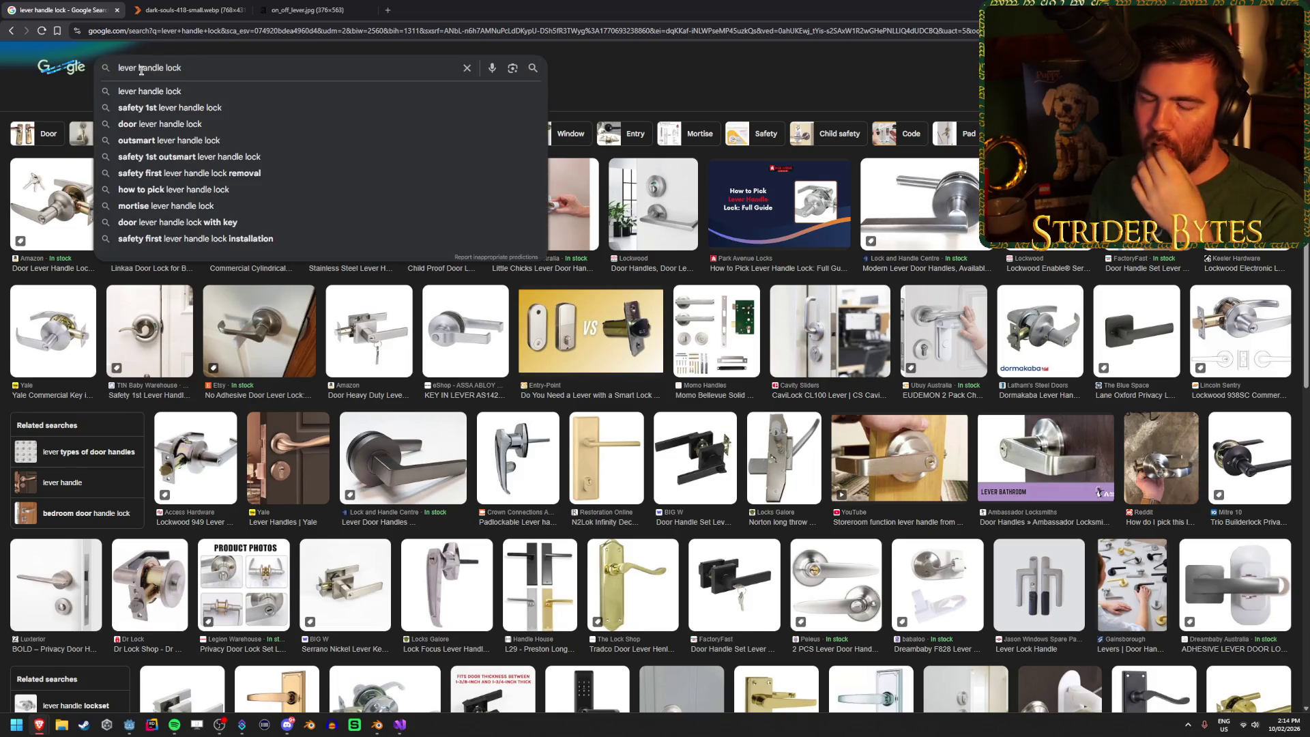
# Step: Search for 'lever lock', then step back through the earlier image searches
pyautogui.press('BackSpace')
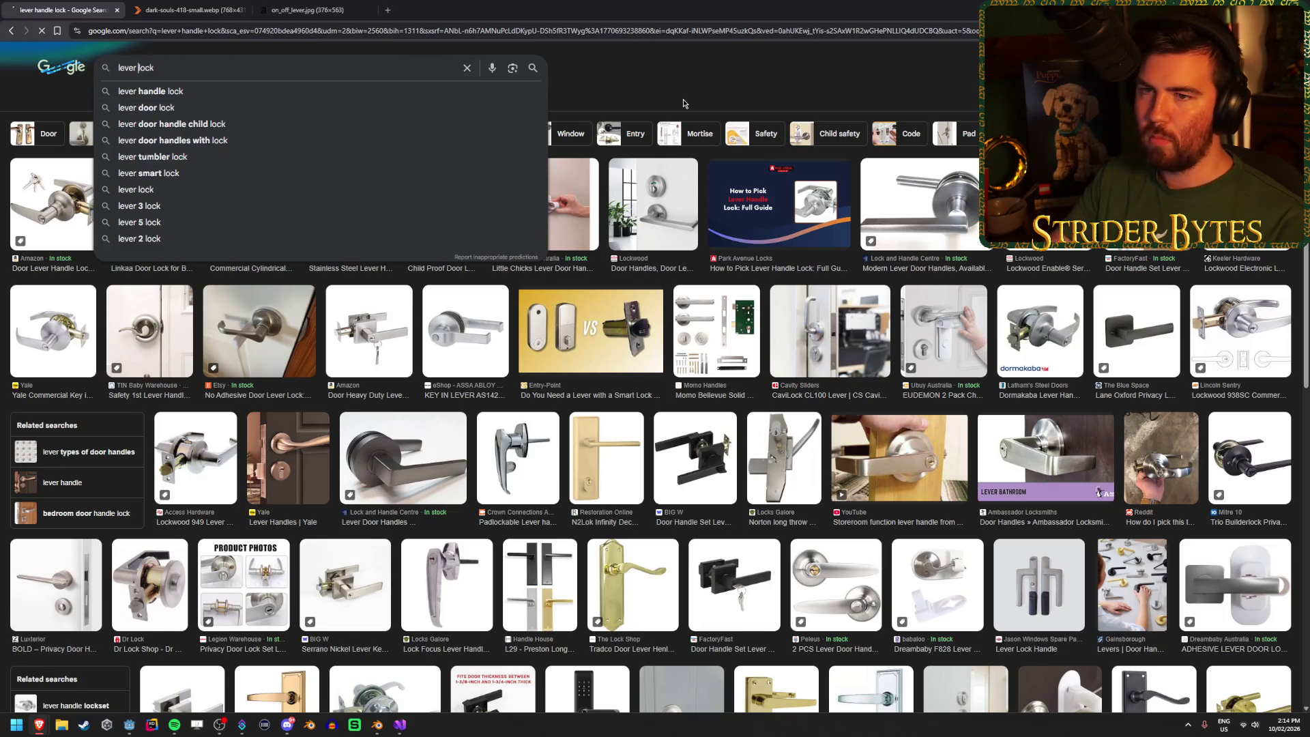
pyautogui.press('Return')
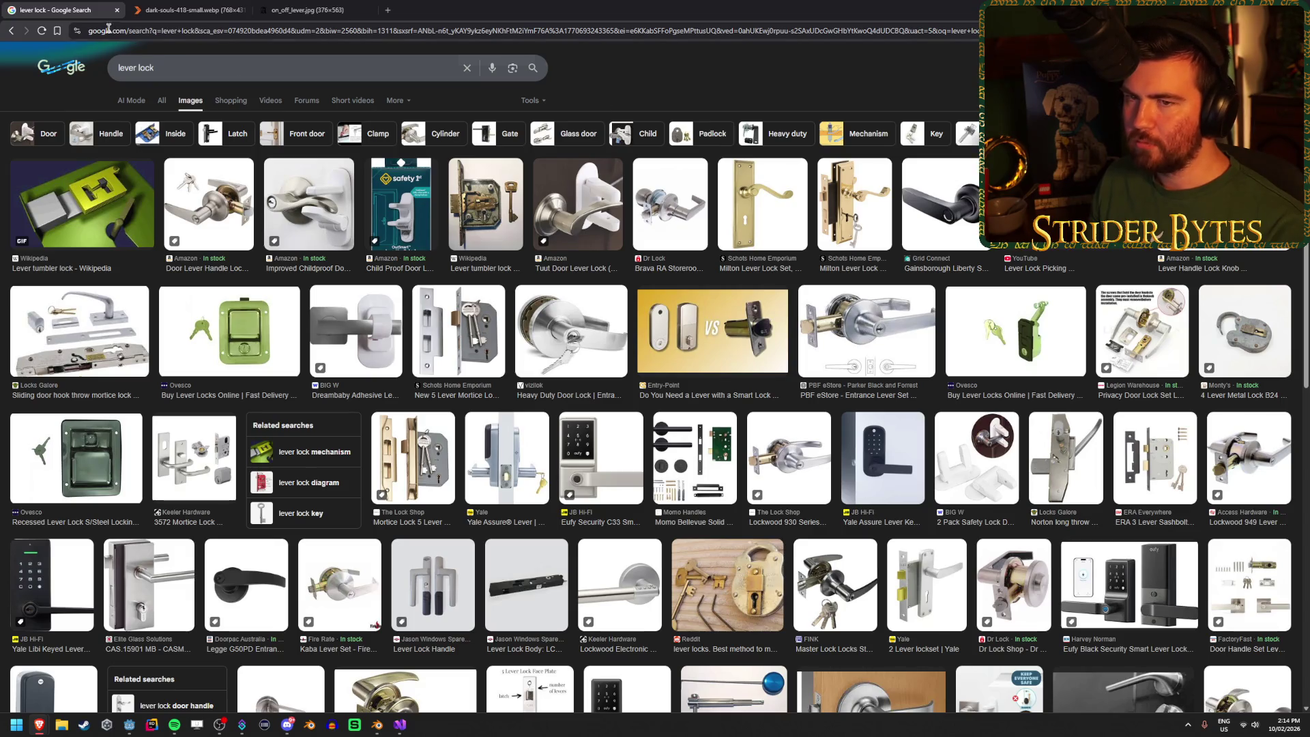
pyautogui.click(12, 31)
pyautogui.click(12, 31)
pyautogui.click(12, 32)
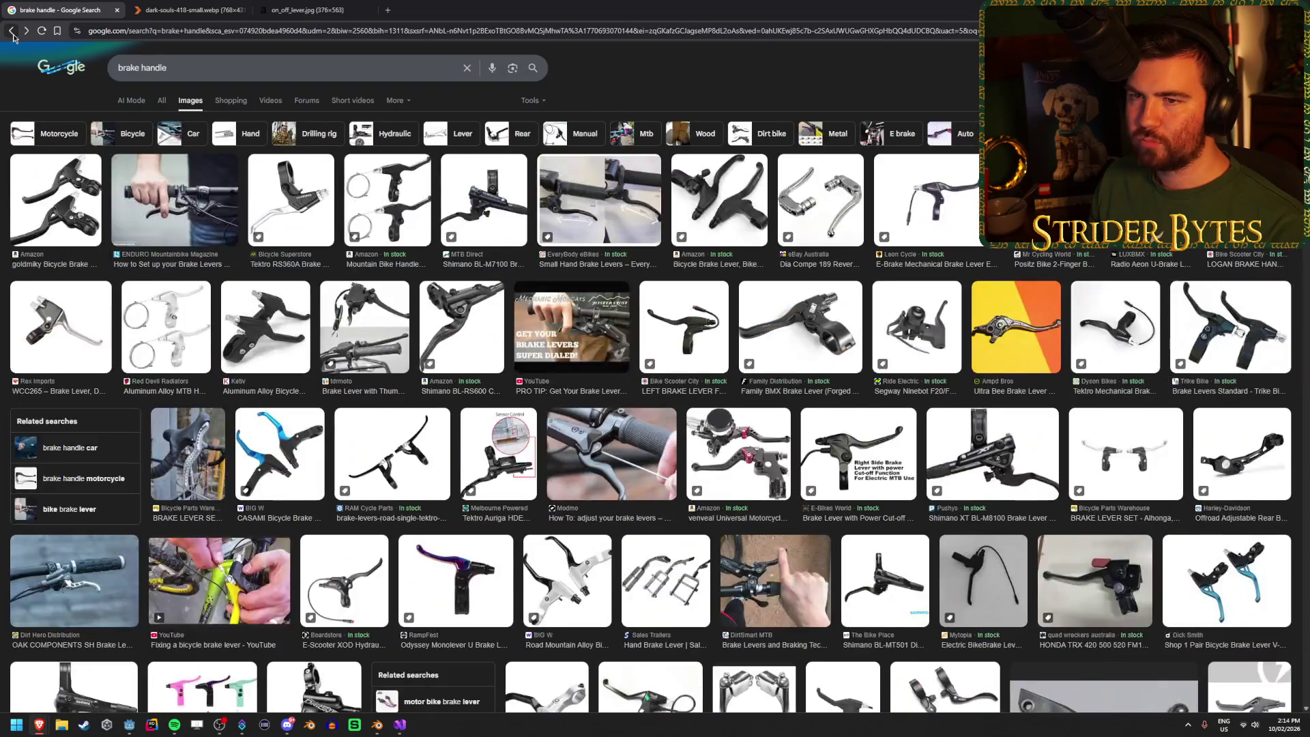
pyautogui.click(12, 31)
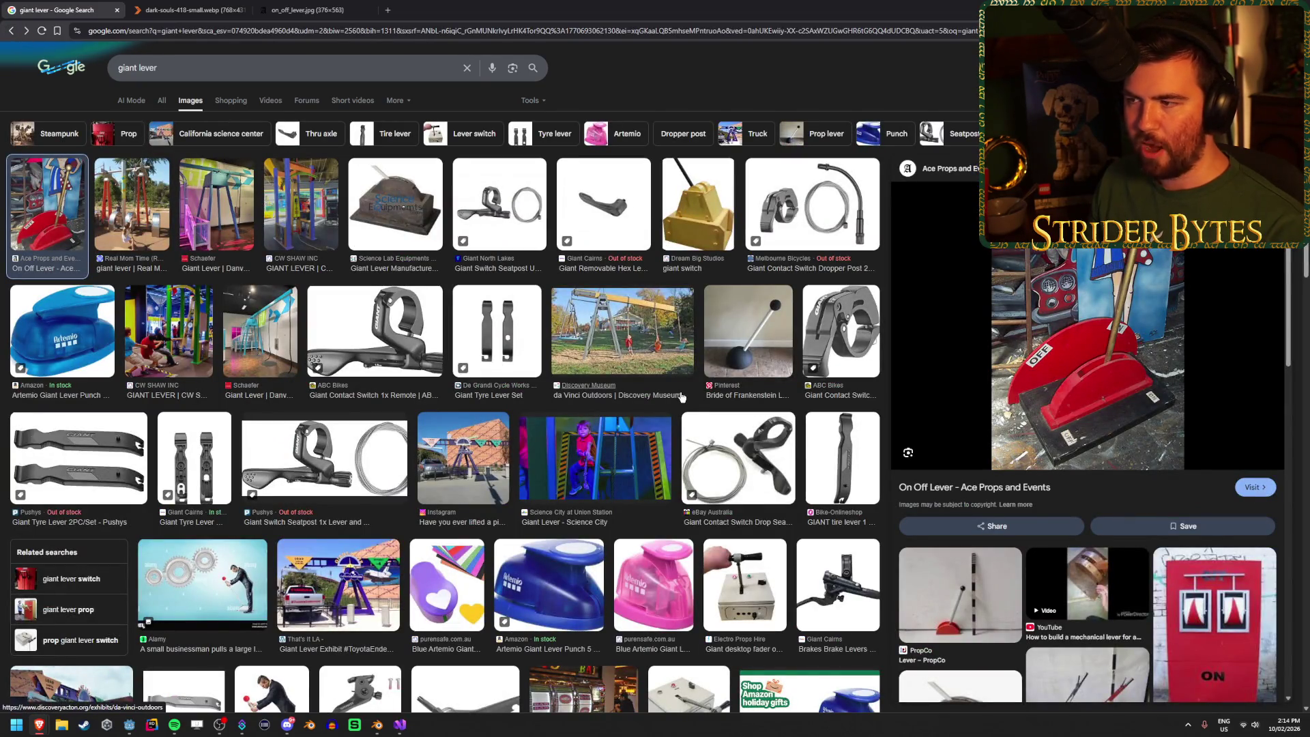
# Step: Scroll down through more of the giant lever image results
pyautogui.scroll(-5, 681, 397)
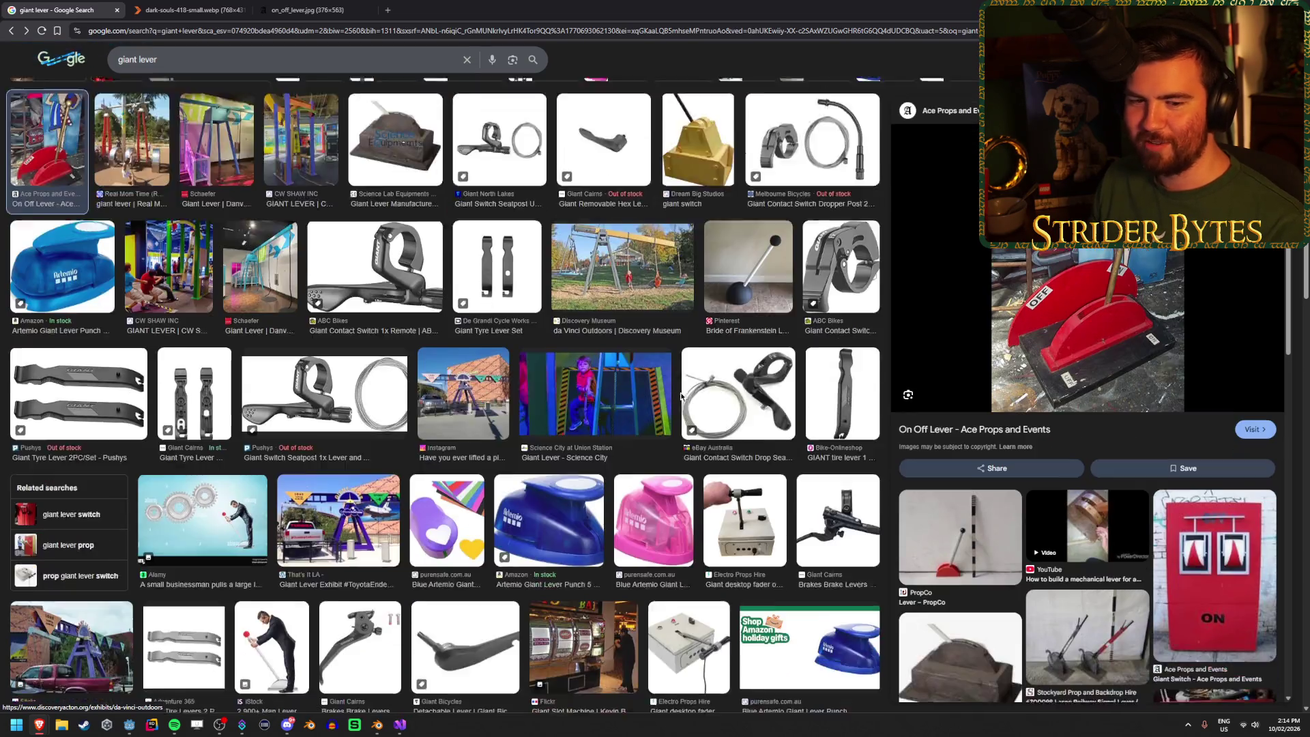
pyautogui.scroll(-4, 681, 396)
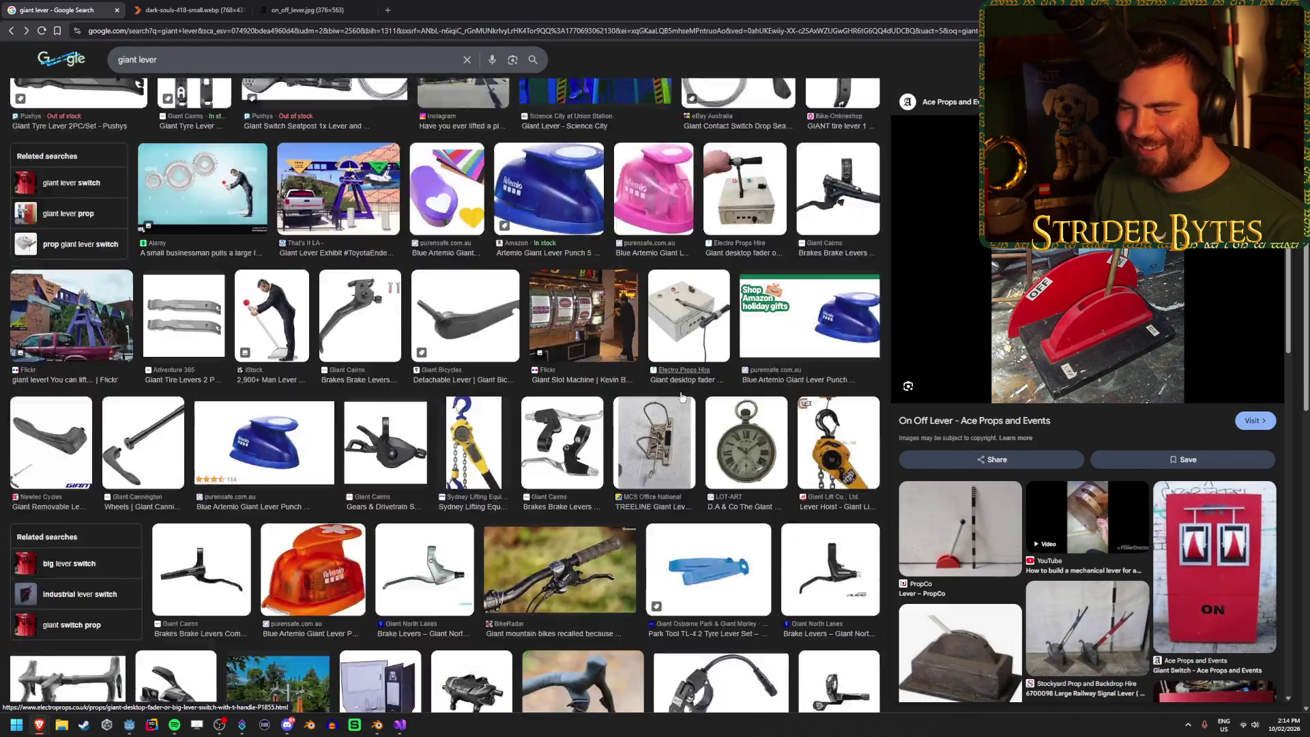
pyautogui.scroll(-5, 681, 396)
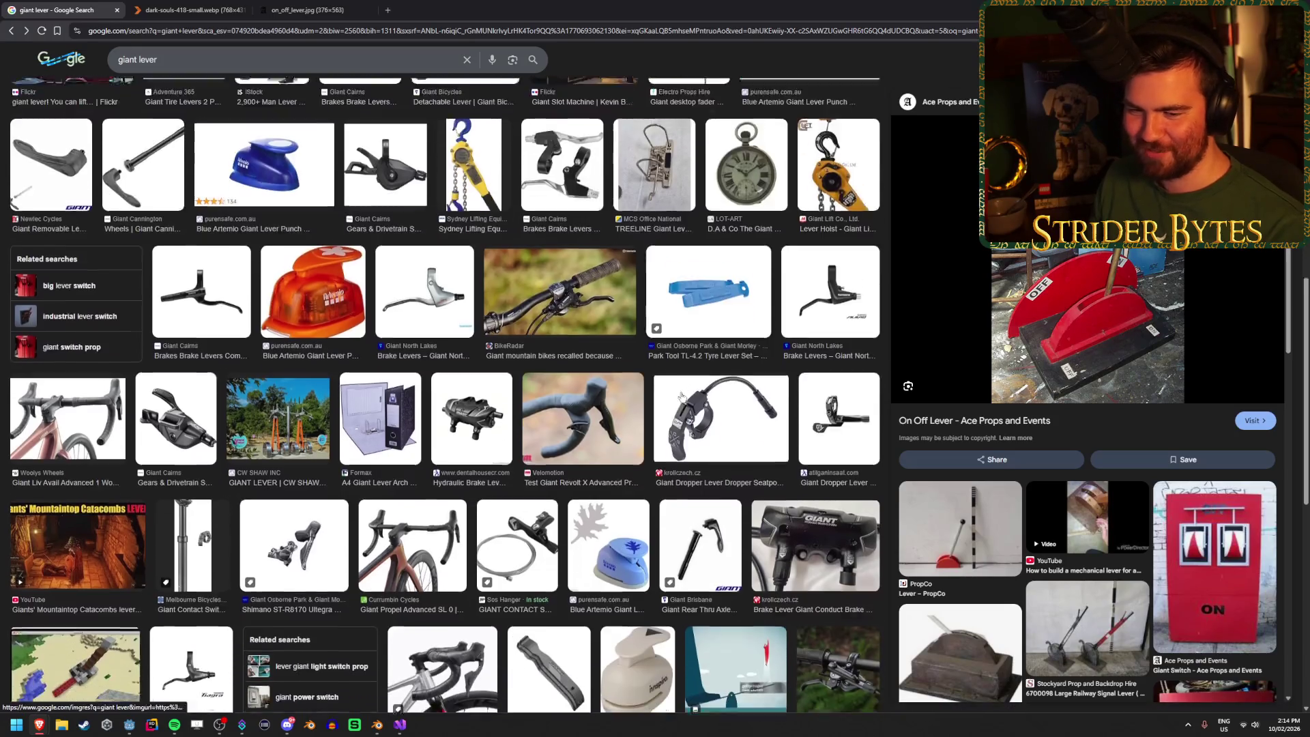
pyautogui.press('Home')
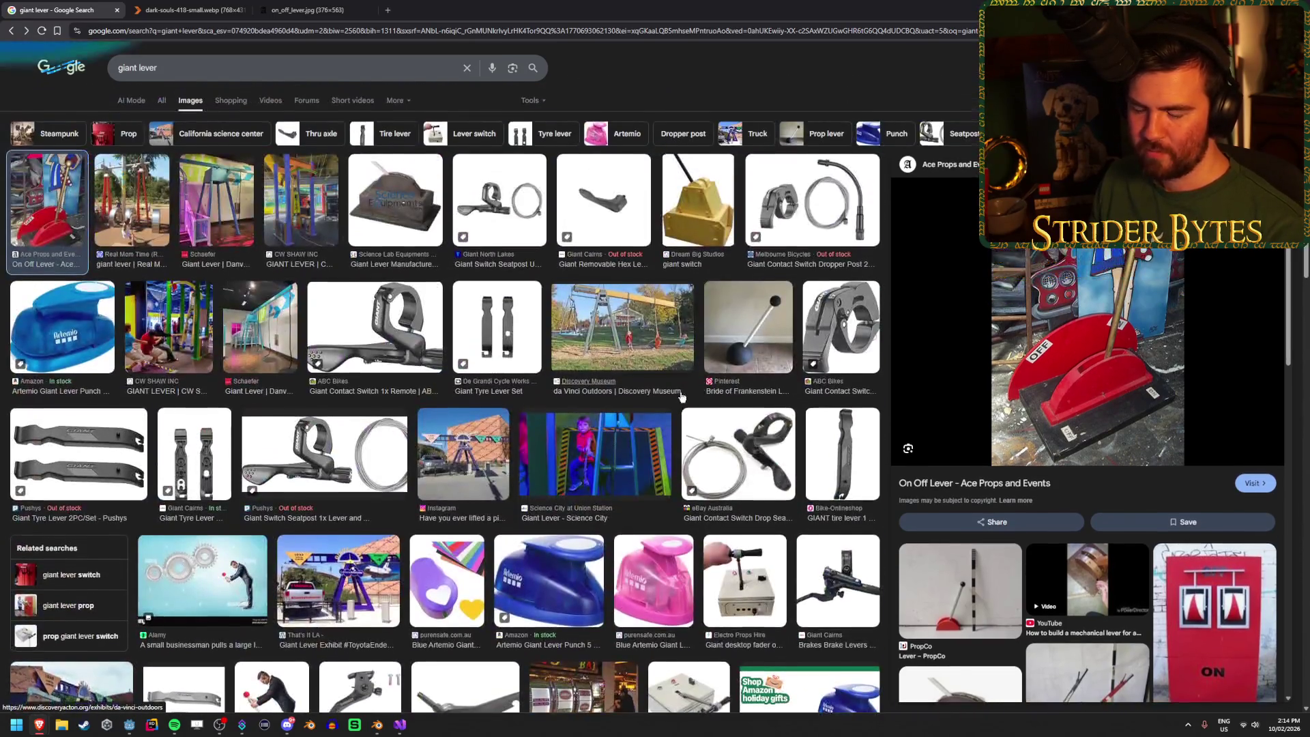
pyautogui.scroll(-10, 681, 397)
pyautogui.scroll(-4, 681, 396)
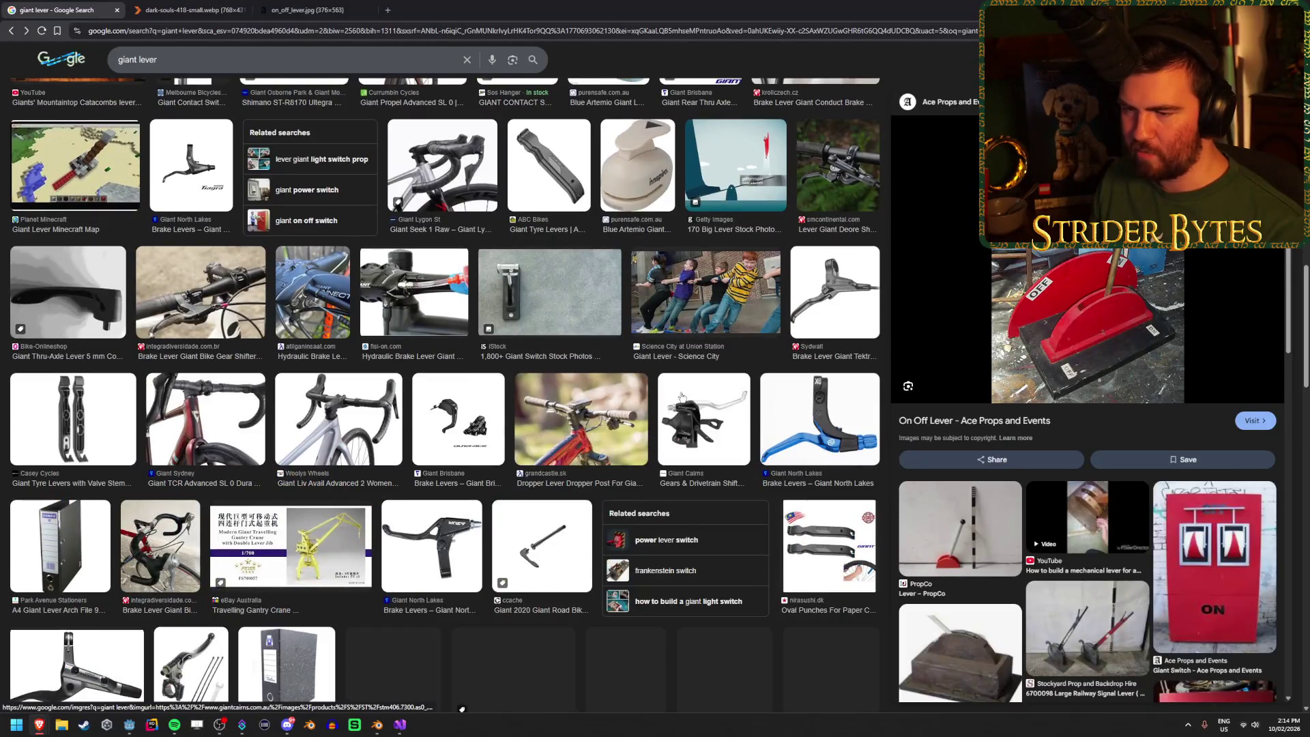
pyautogui.scroll(-4, 681, 396)
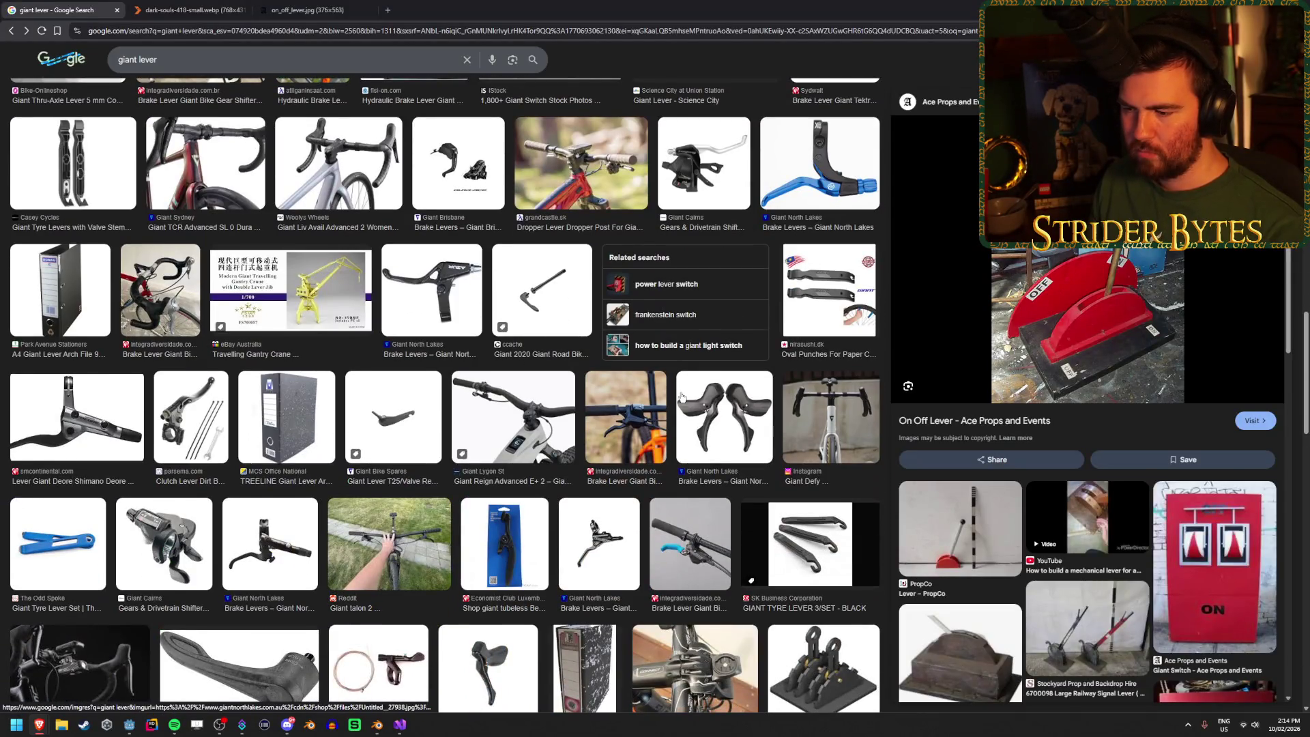
pyautogui.scroll(-4, 681, 395)
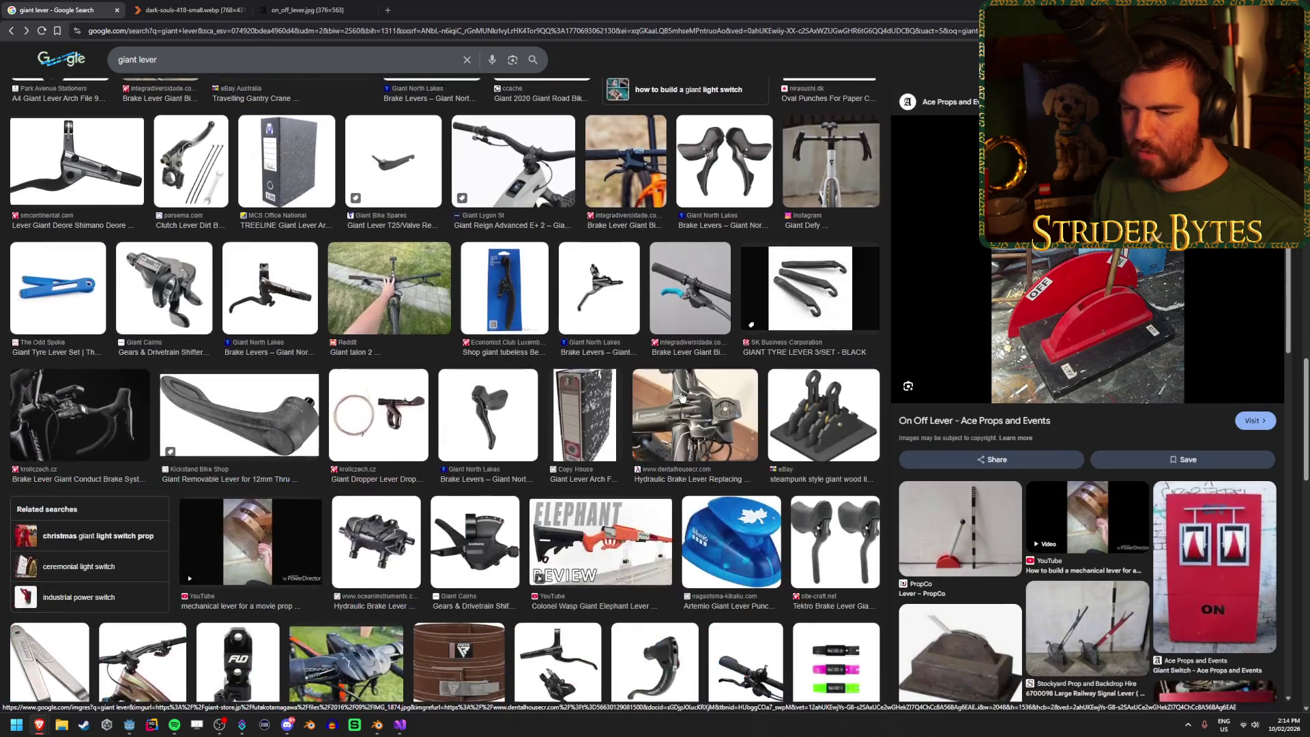
pyautogui.scroll(-10, 681, 397)
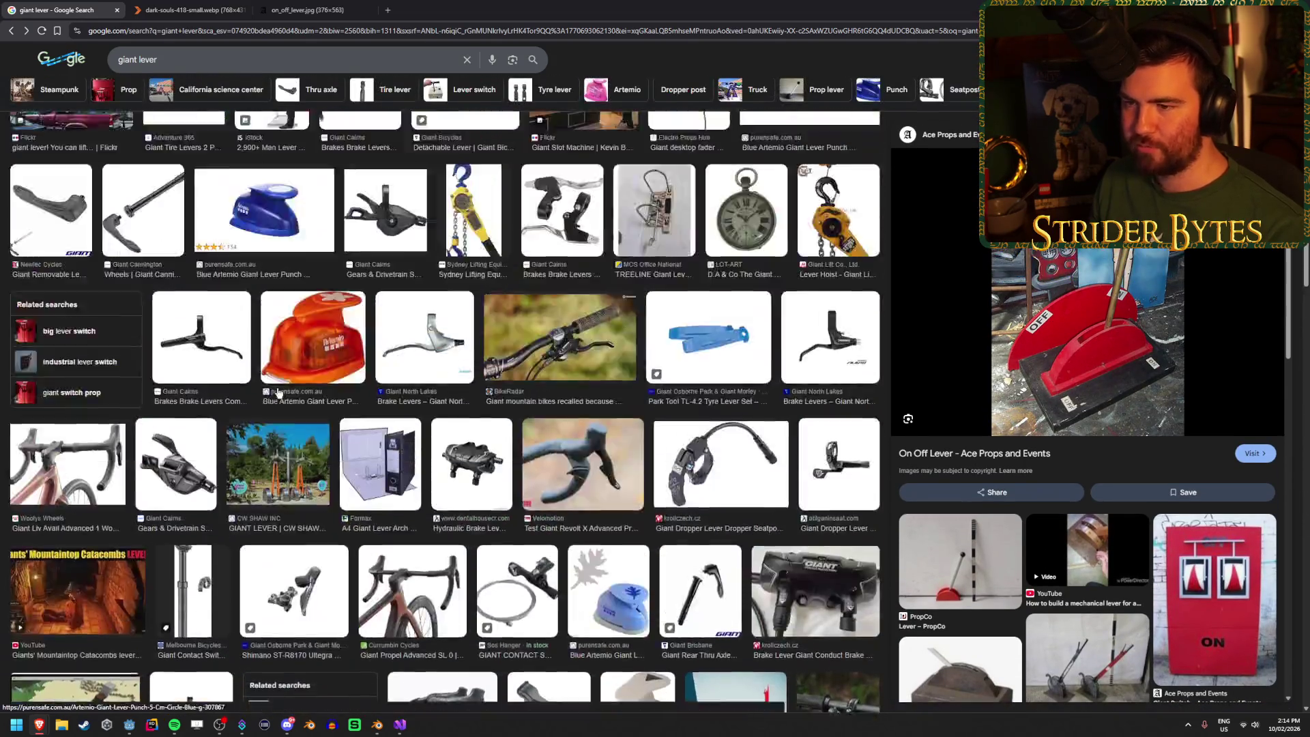
pyautogui.scroll(15, 278, 393)
# Step: Replace the query with 'pulley' and run the image search
pyautogui.click(181, 62)
pyautogui.write('pulley')
pyautogui.press('Return')
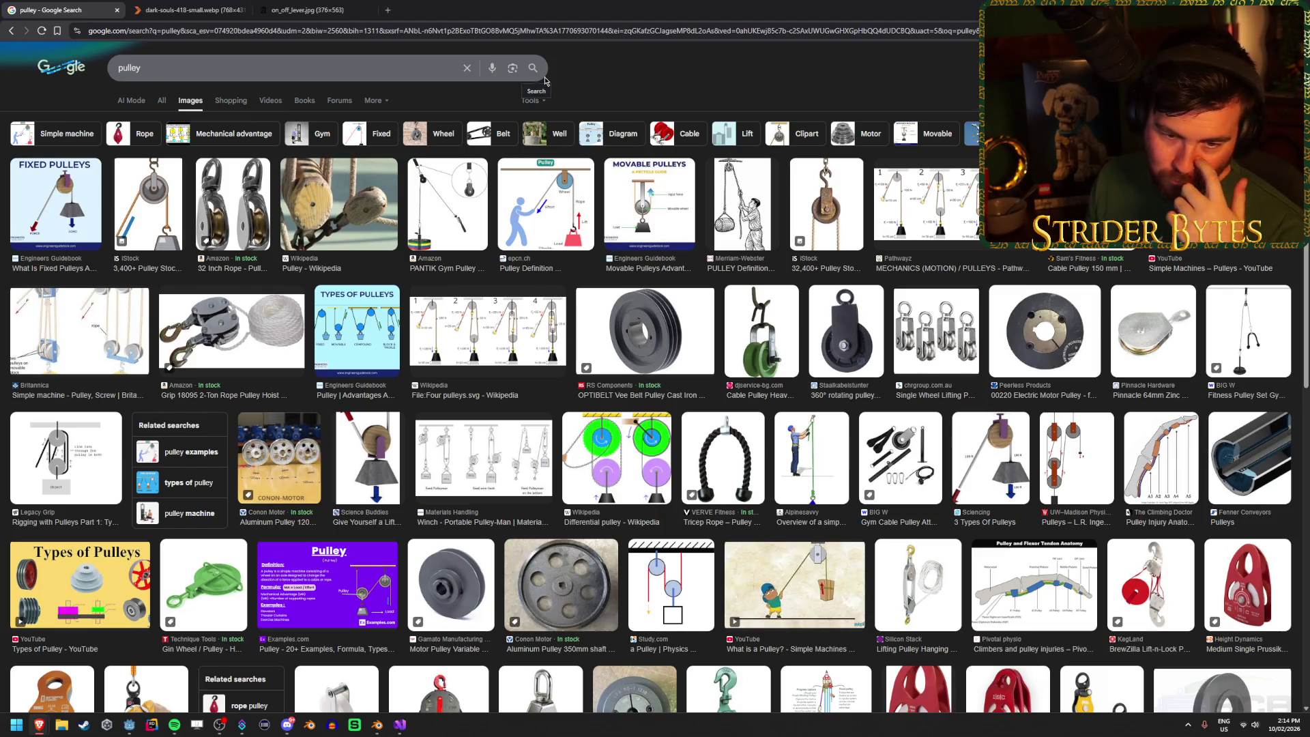
# Step: Return to giant lever results and preview the yellow switch, CW Shaw and Schaefer lever images
pyautogui.click(13, 34)
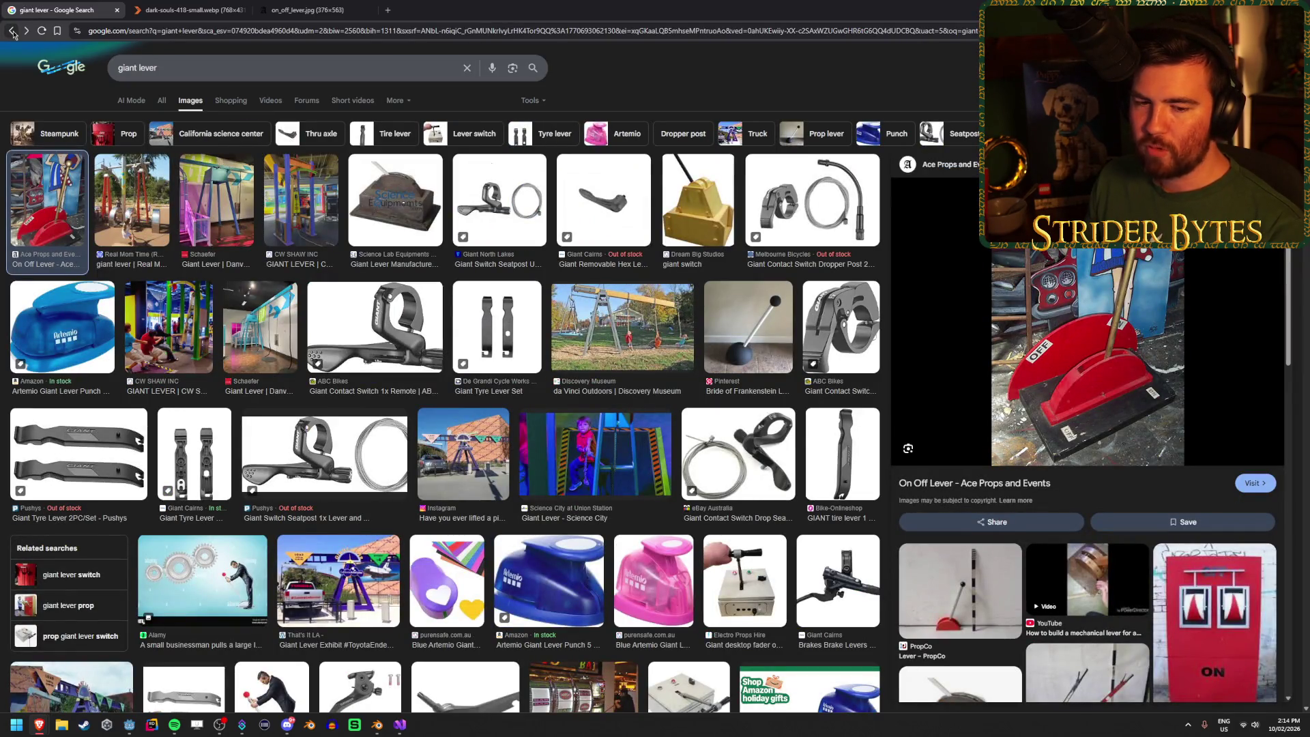
pyautogui.click(715, 201)
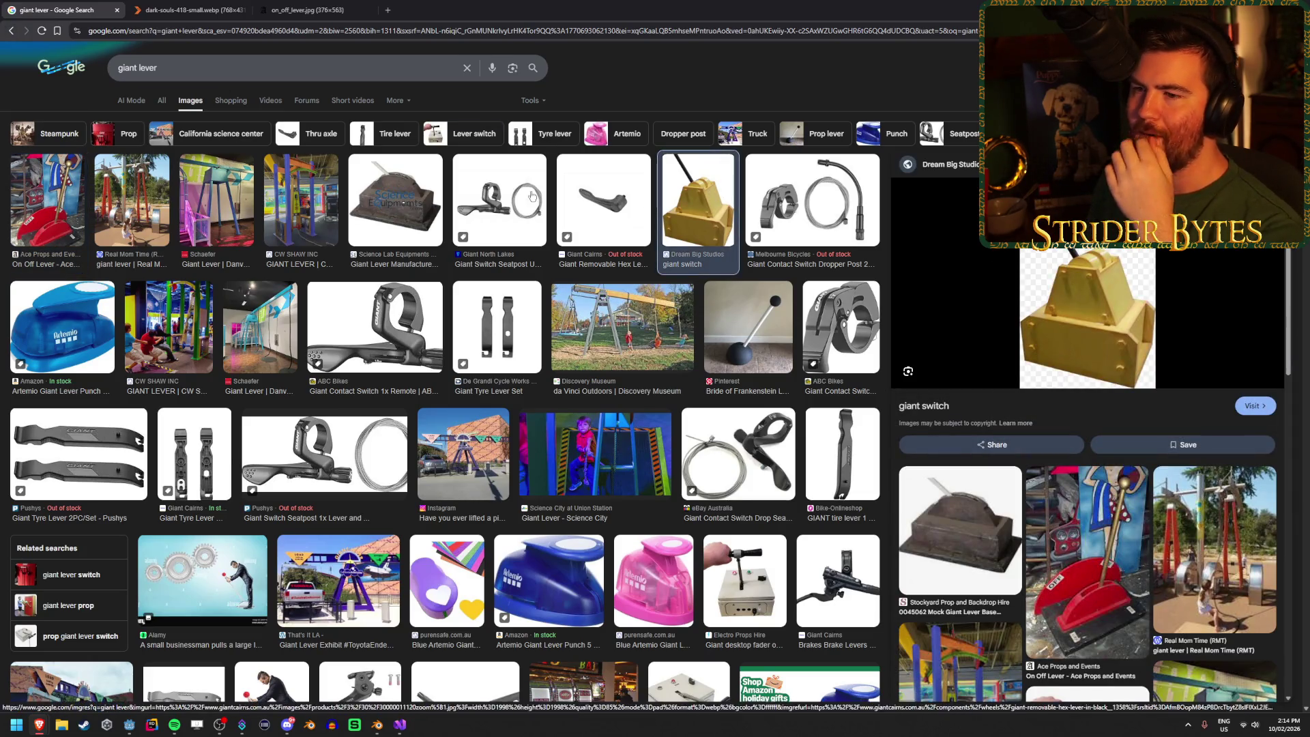
pyautogui.click(300, 197)
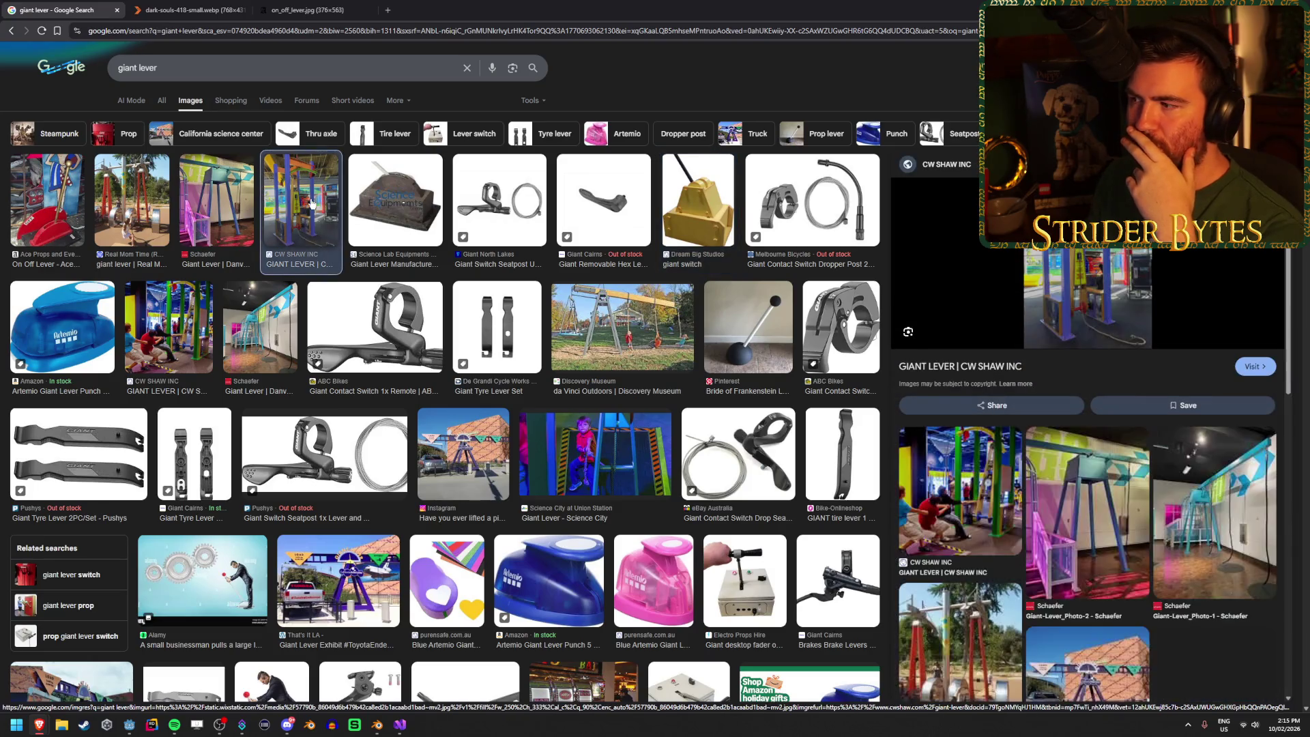
pyautogui.click(210, 209)
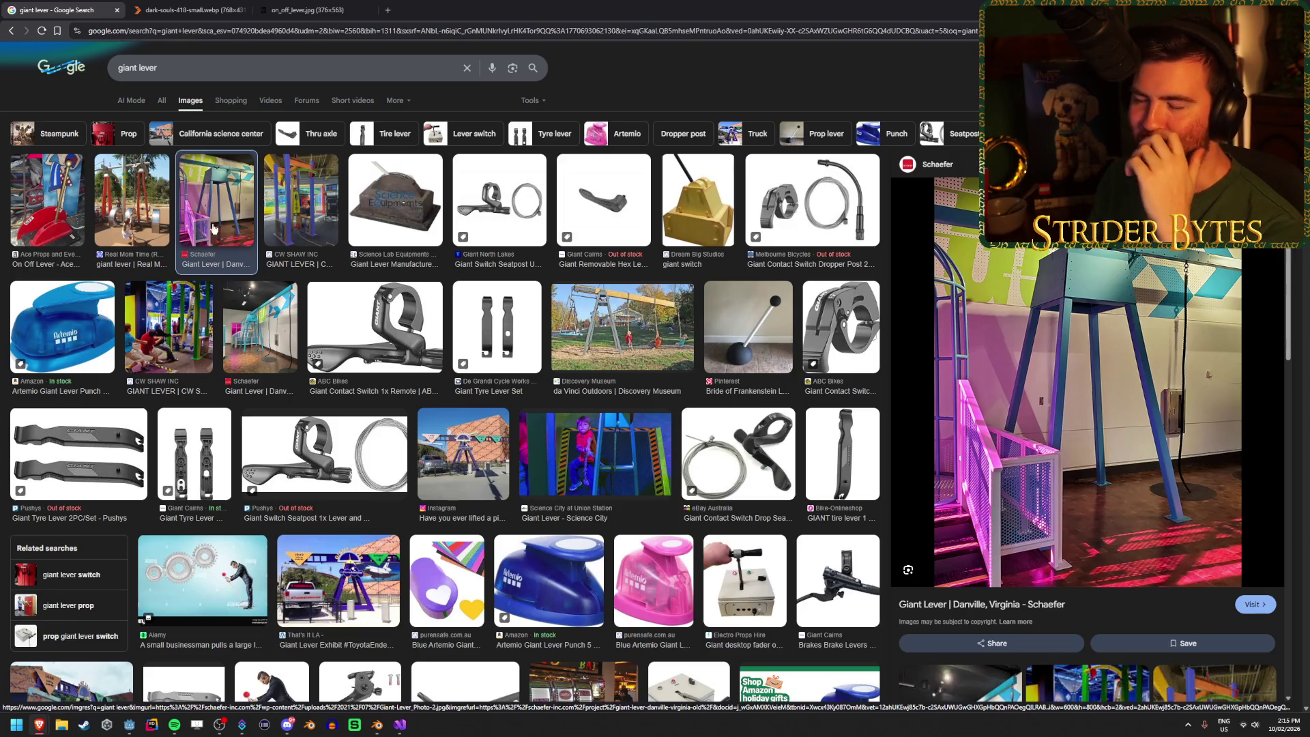
# Step: Search 'lever handle brake', glance at the results, then go back to giant lever results
pyautogui.click(188, 61)
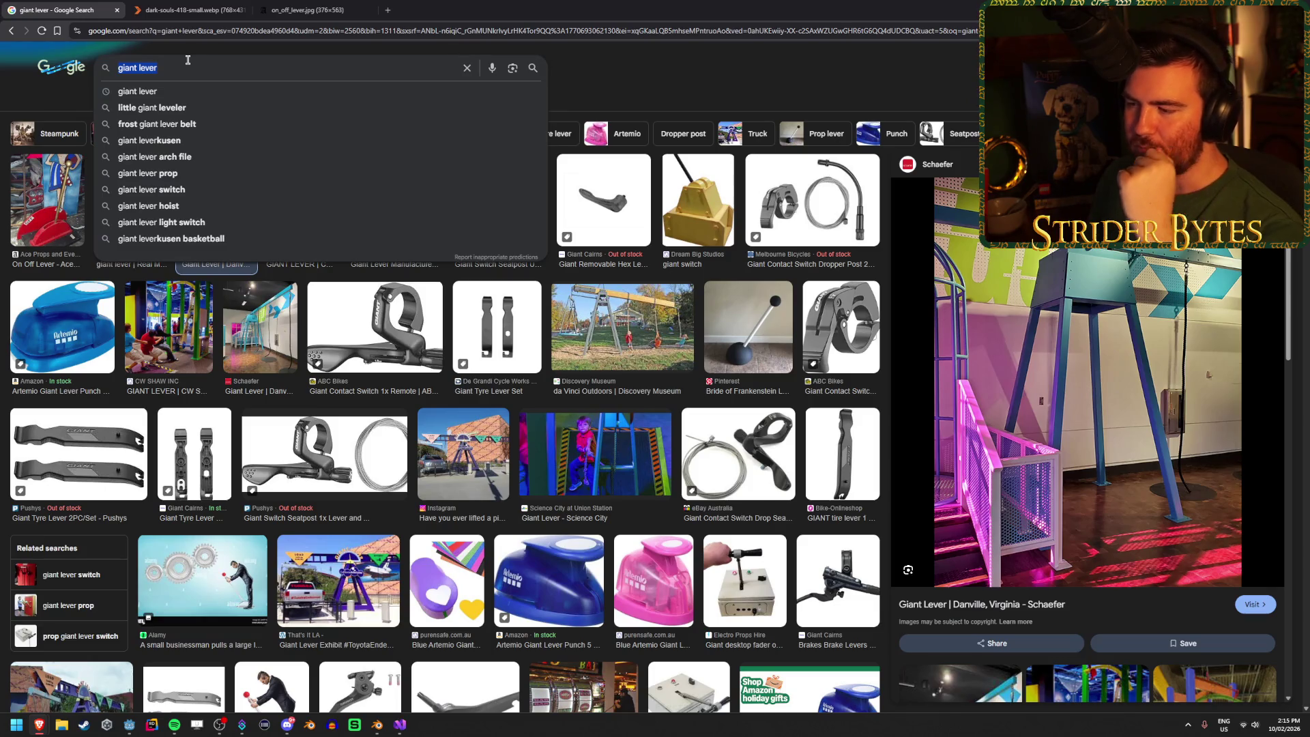
pyautogui.scroll(-3, 600, 408)
pyautogui.scroll(3, 600, 404)
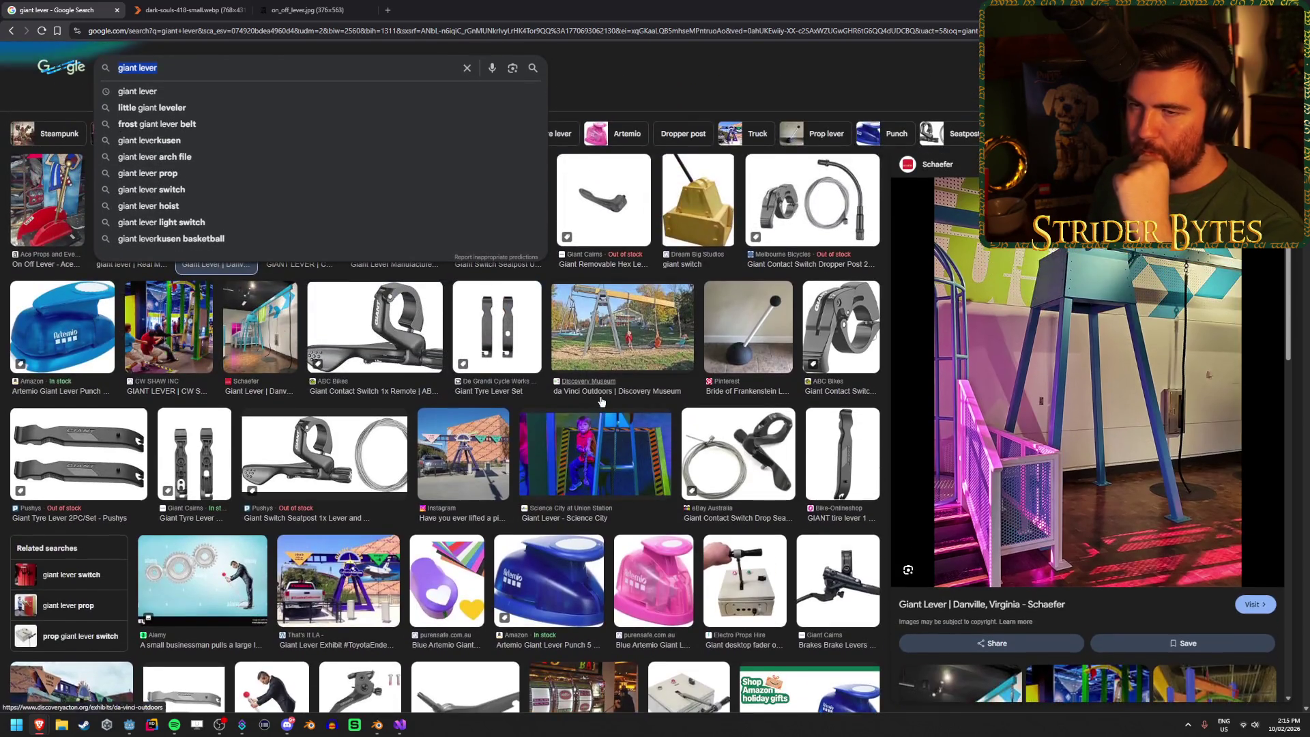
pyautogui.write('lever han')
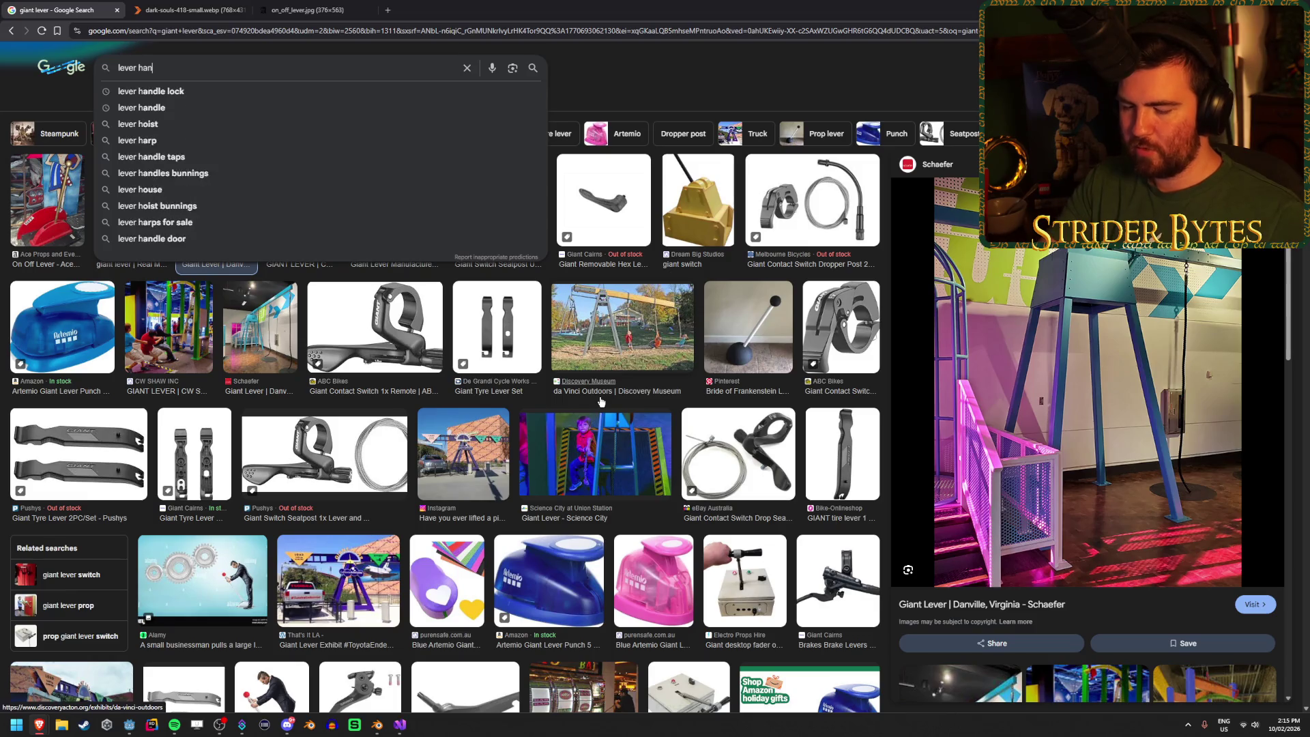
pyautogui.write('dle brake')
pyautogui.press('Return')
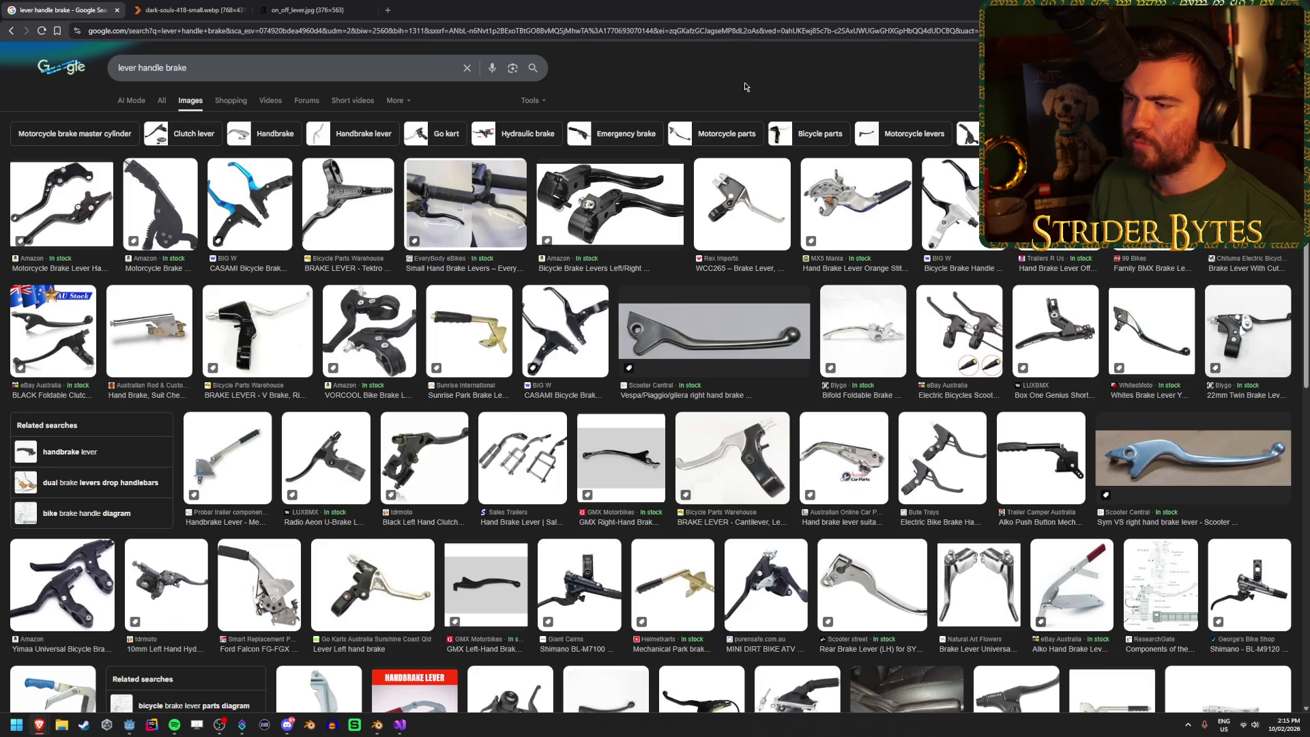
pyautogui.scroll(-5, 692, 448)
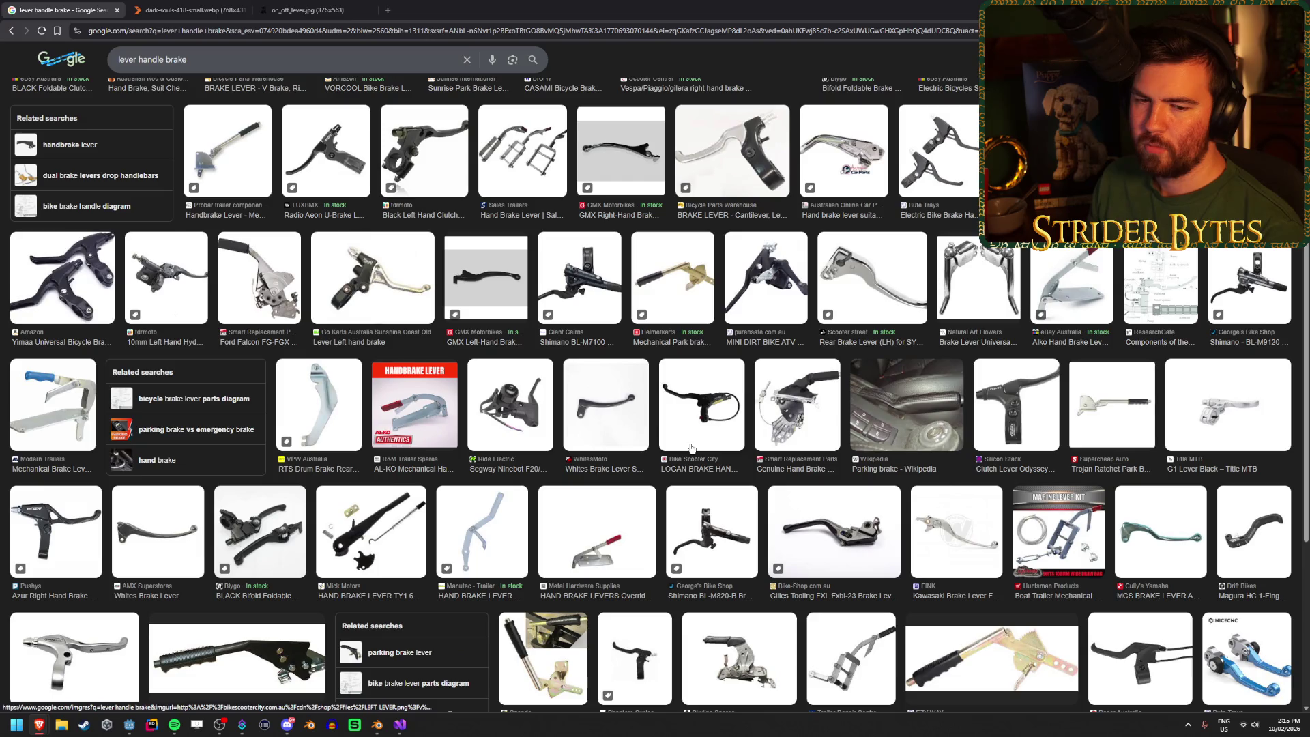
pyautogui.click(9, 31)
pyautogui.click(9, 31)
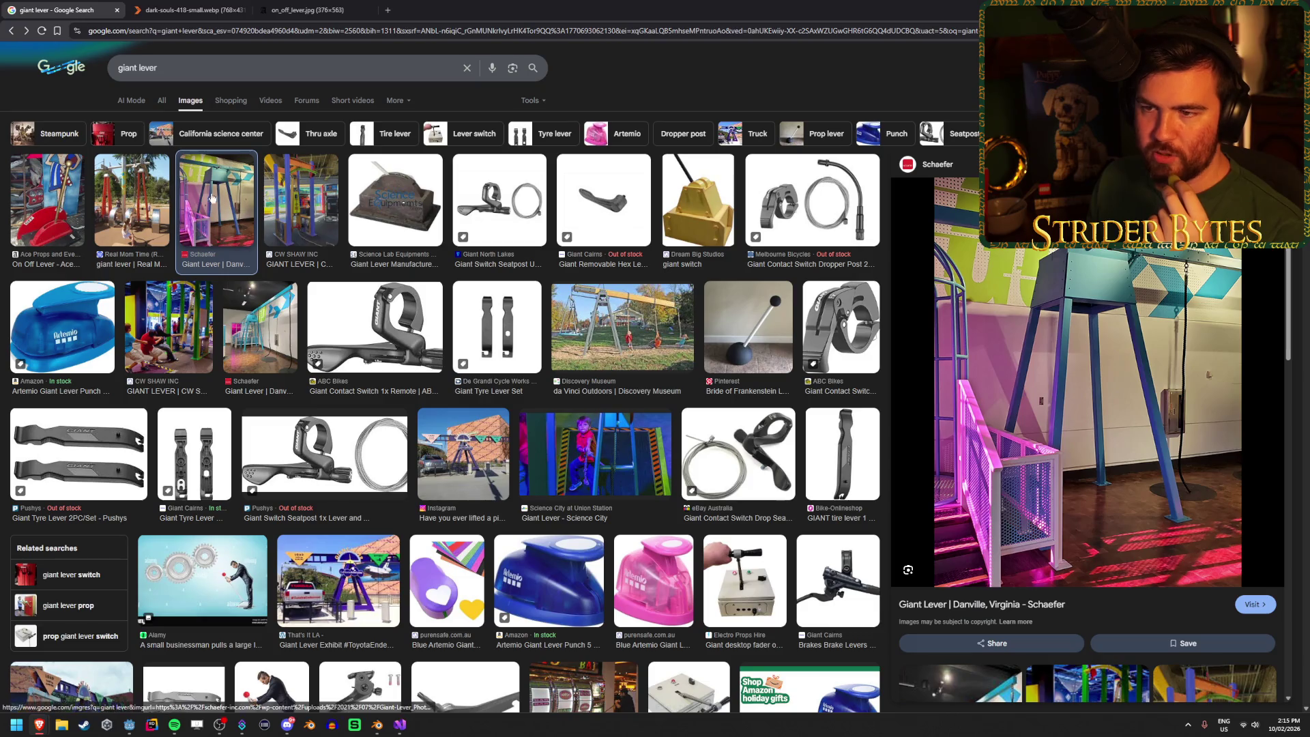
# Step: Preview the Science Lab Equipments and Real Mom Time playground lever images, then scroll
pyautogui.click(389, 196)
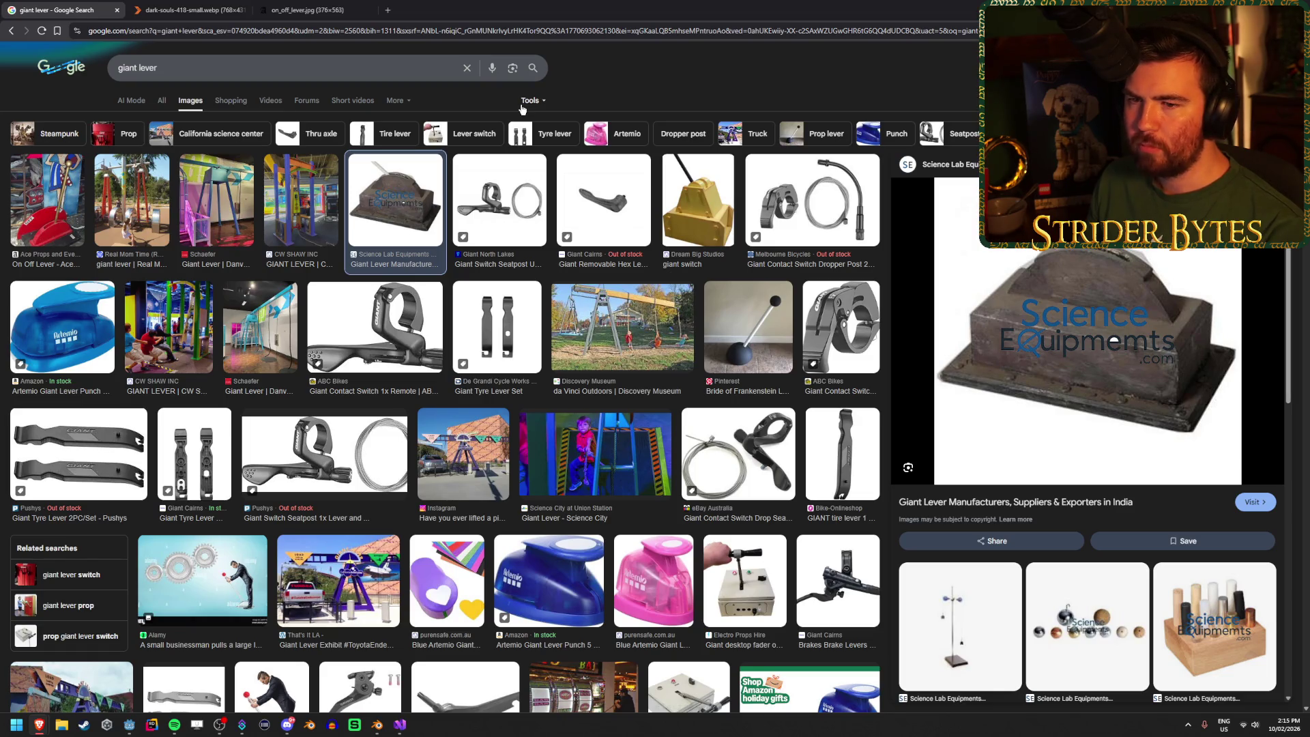
pyautogui.click(111, 225)
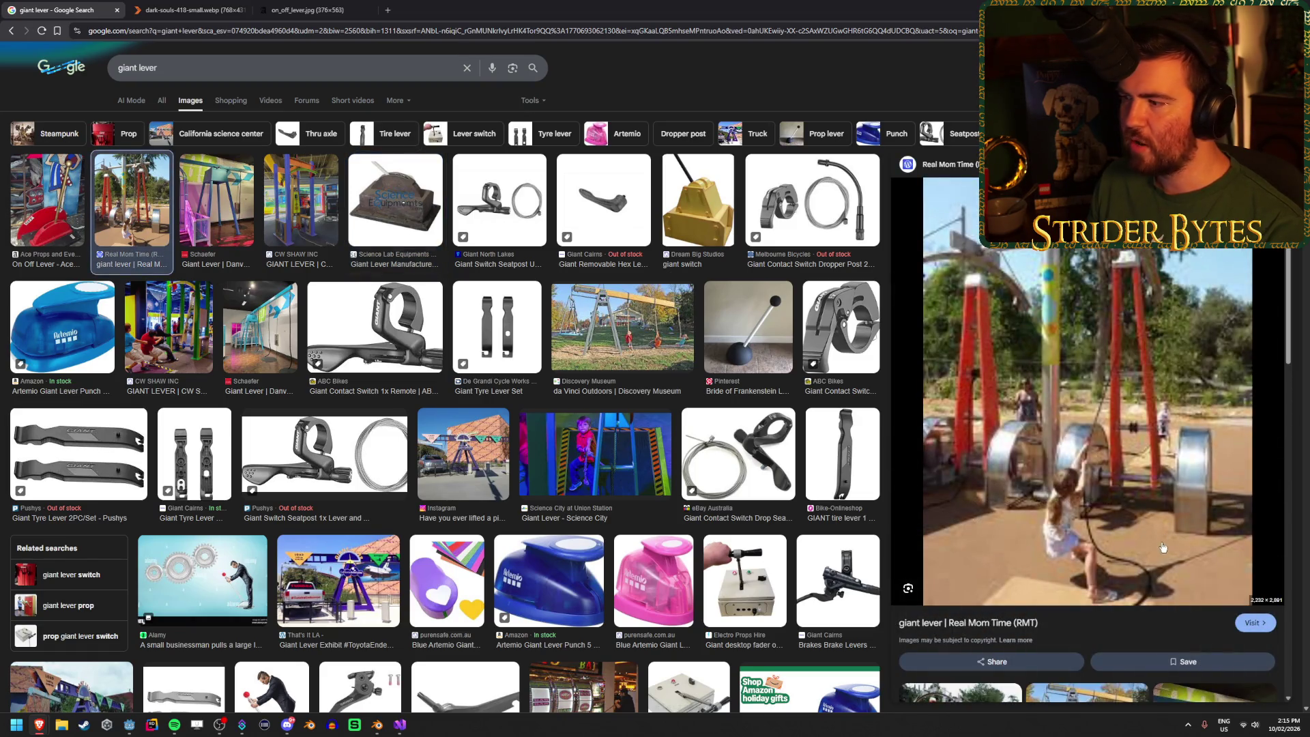
pyautogui.click(403, 198)
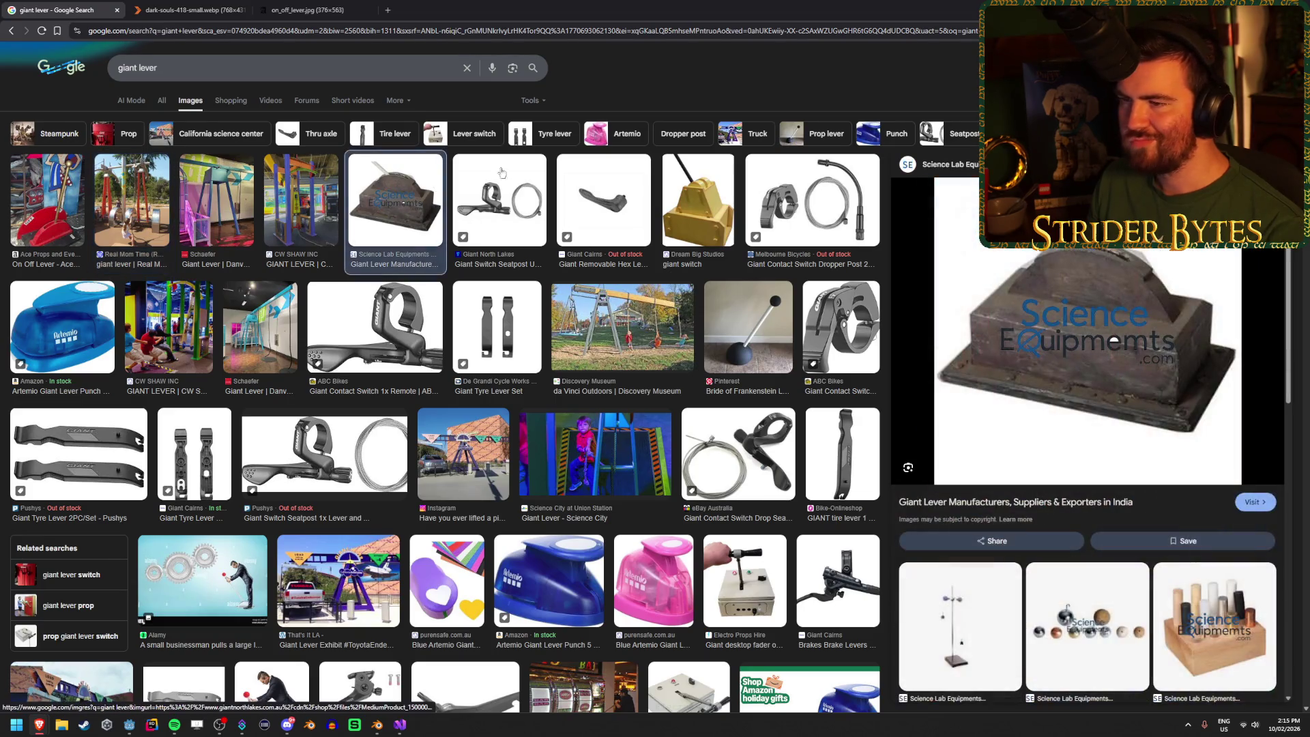
pyautogui.scroll(-10, 495, 398)
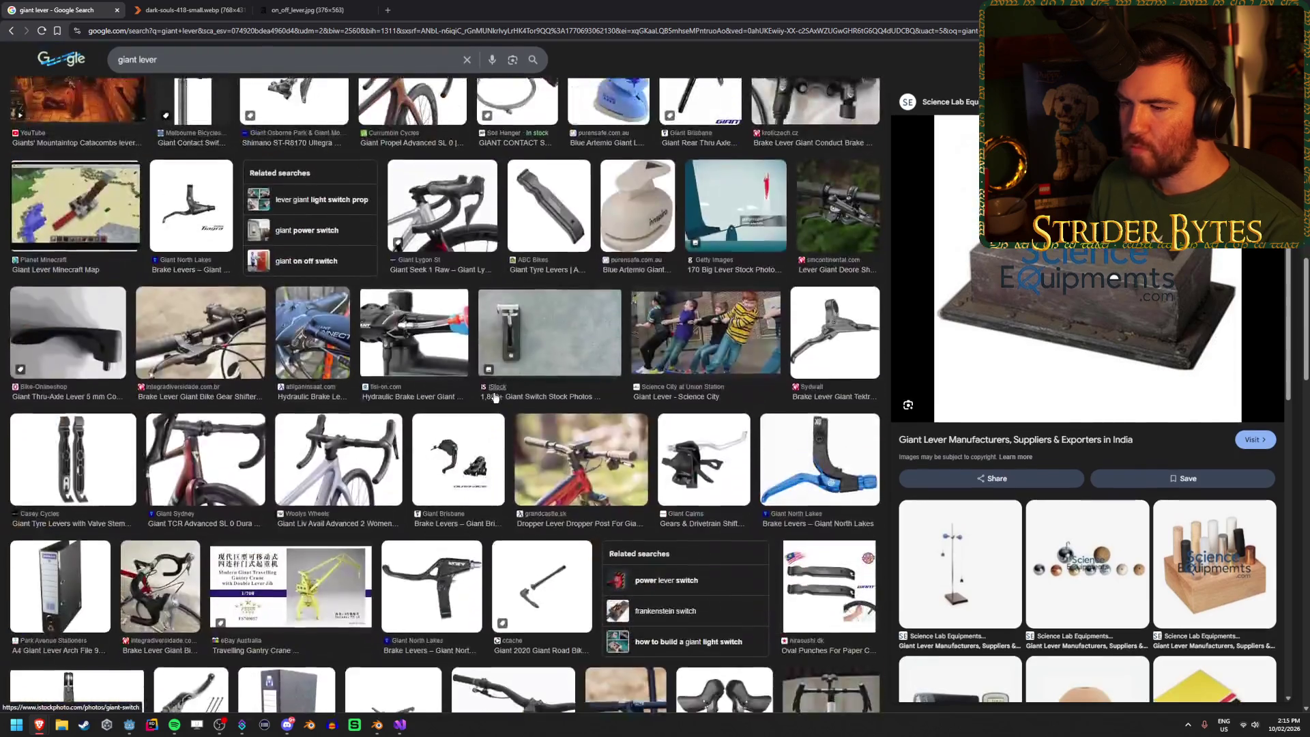
pyautogui.scroll(-8, 496, 398)
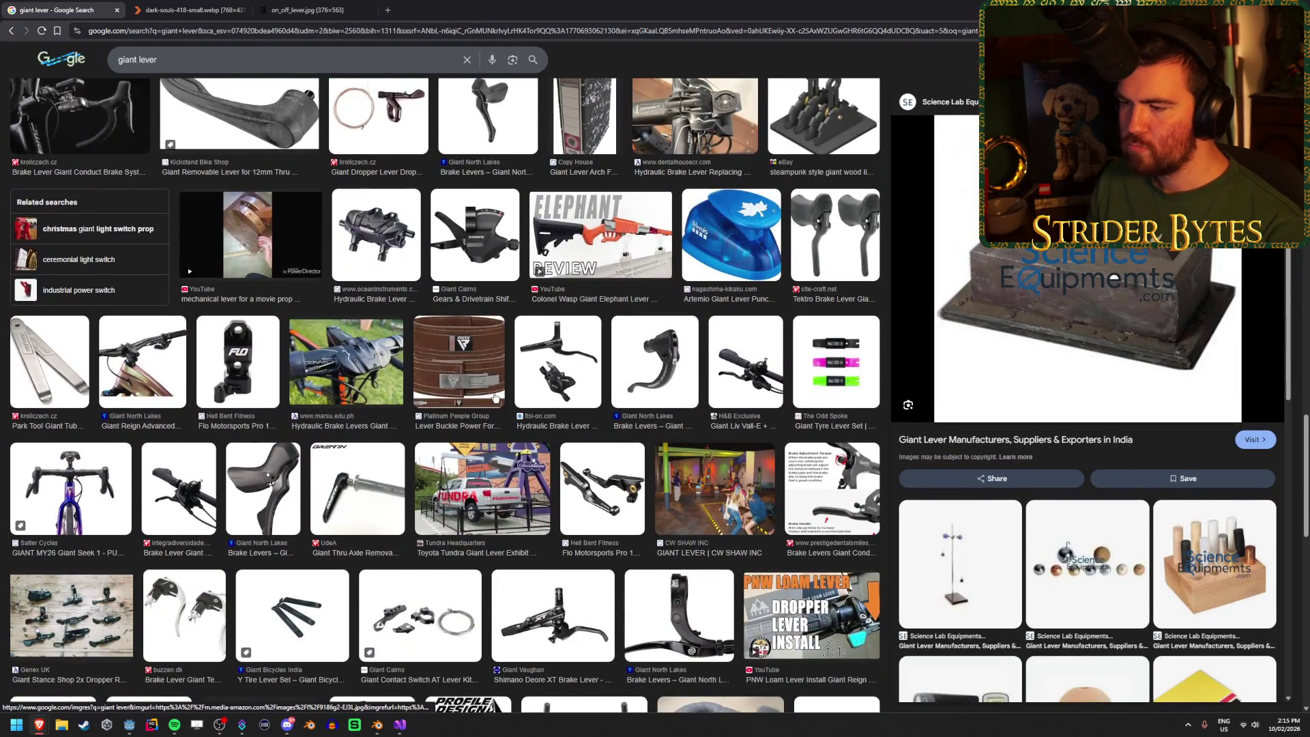
pyautogui.scroll(-10, 495, 397)
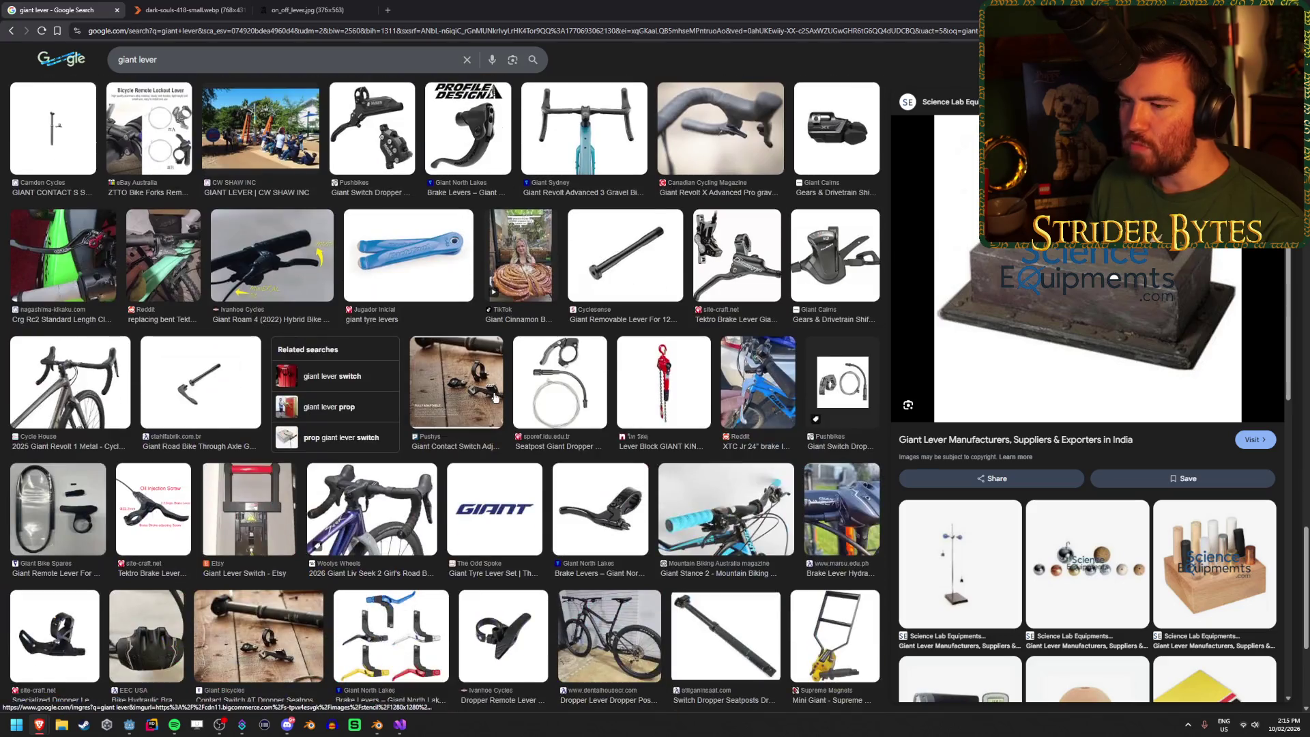
pyautogui.scroll(20, 495, 398)
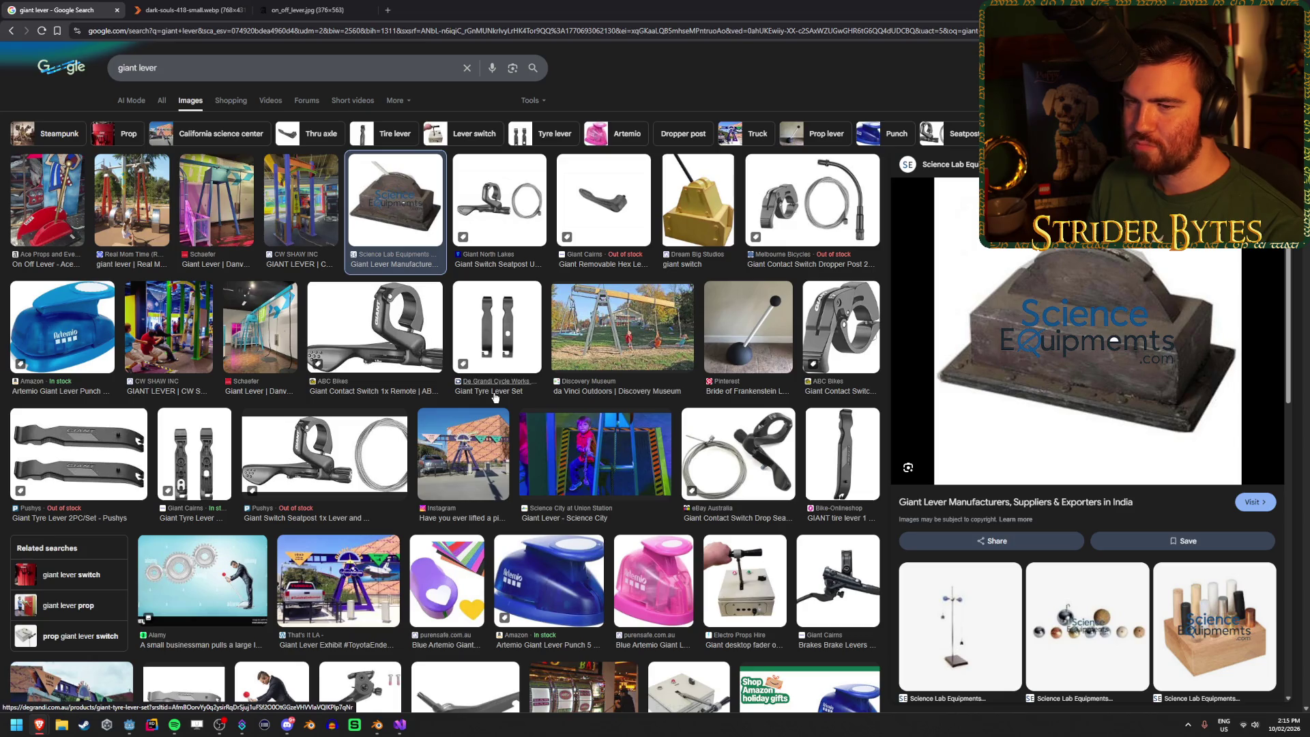
# Step: Replace the query with 'handle brake' and run the image search
pyautogui.click(195, 59)
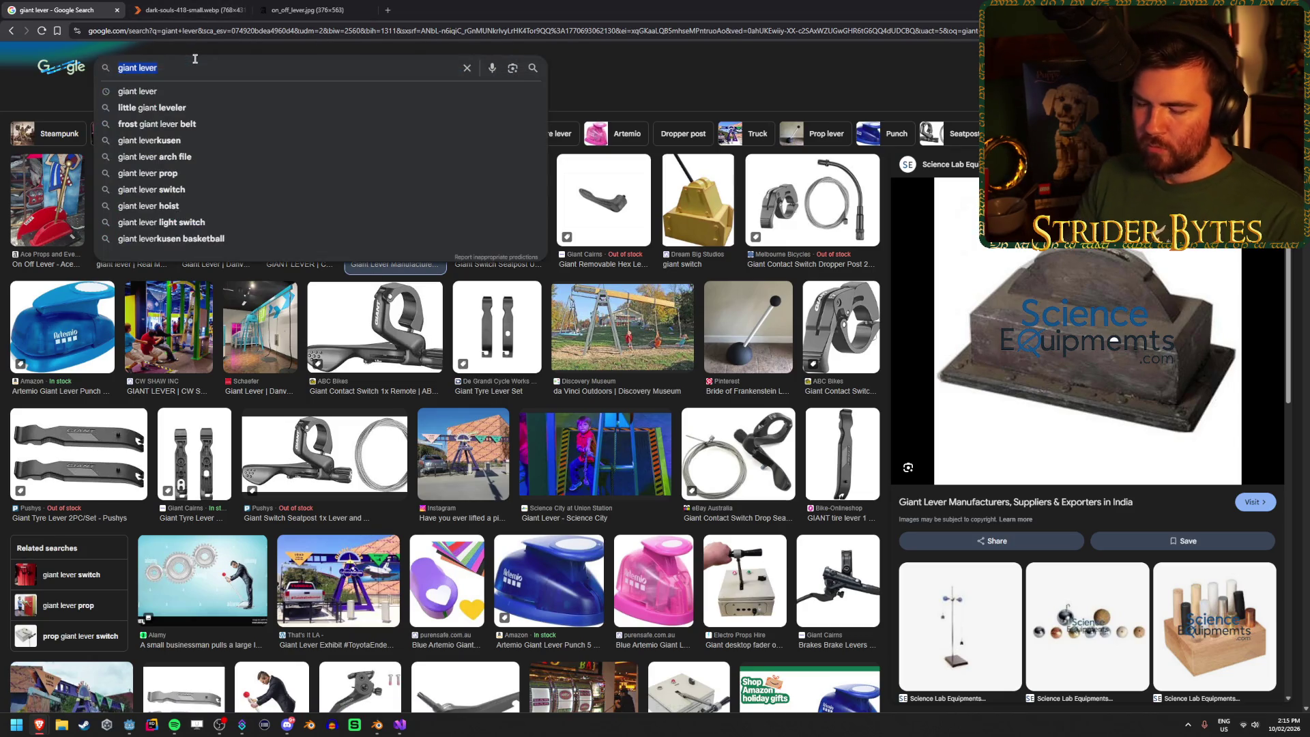
pyautogui.write('handle br')
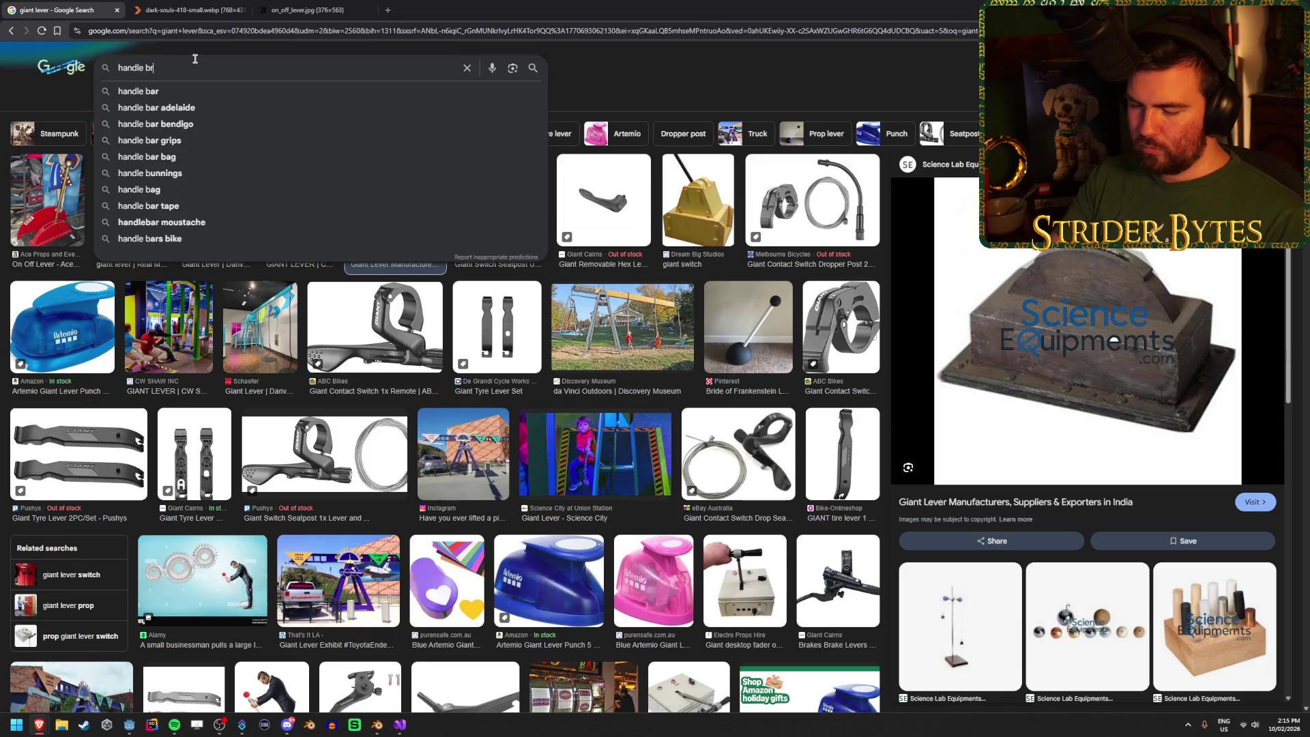
pyautogui.write('ake')
pyautogui.press('Return')
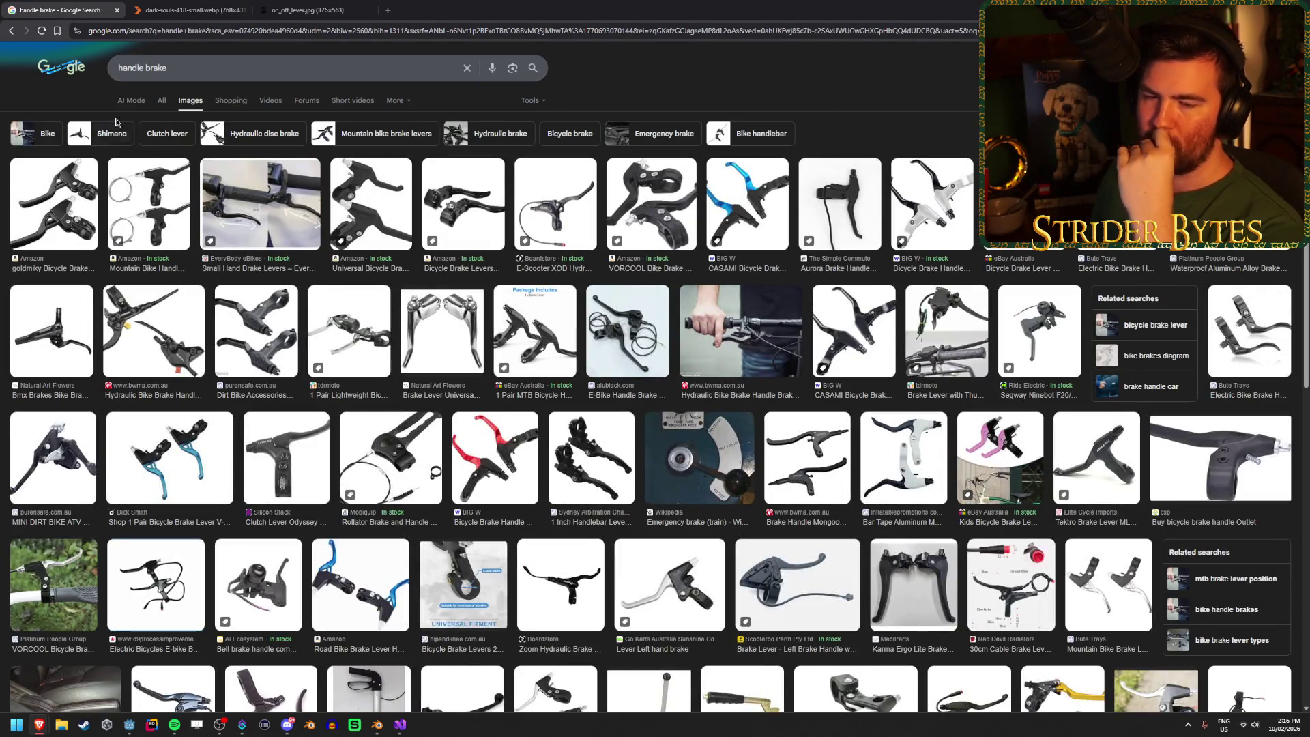
pyautogui.click(115, 67)
# Step: Search Google Images for 'hand lever' and scroll through the results
pyautogui.hotkey('ctrl', 'a')
pyautogui.write('ha')
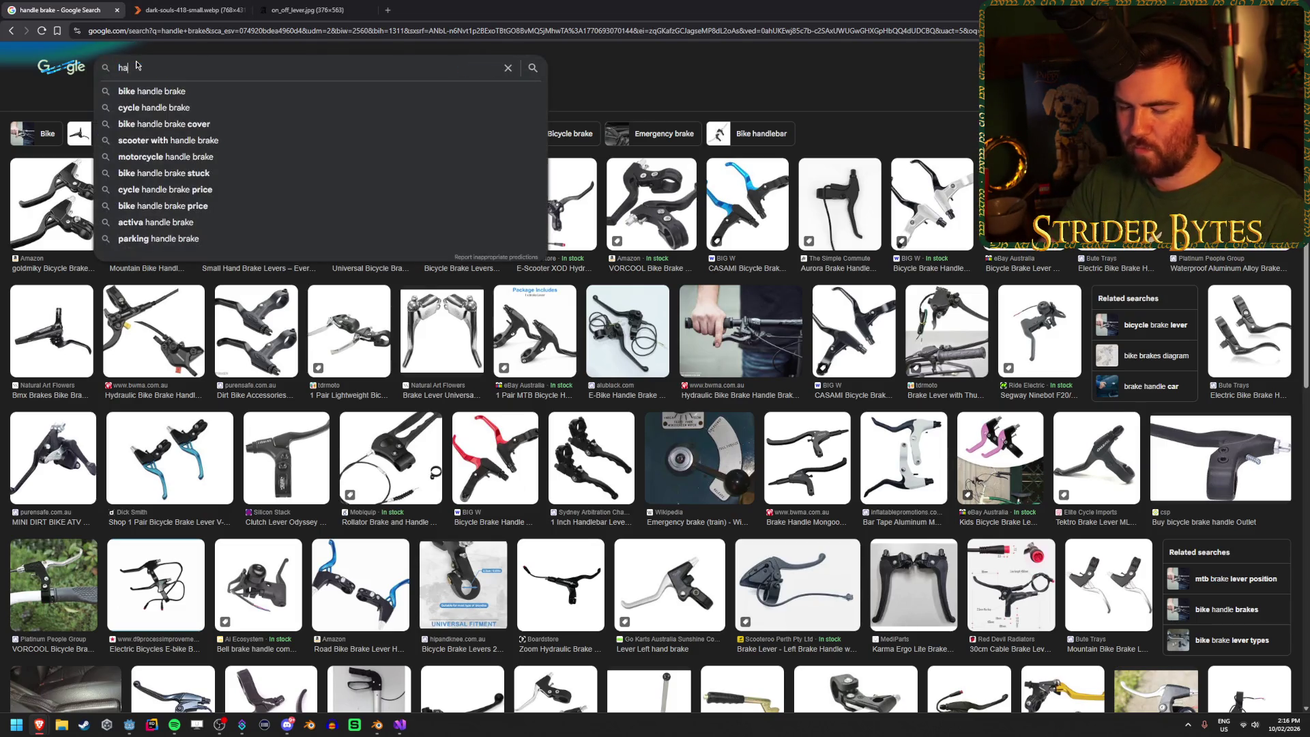
pyautogui.write('nd lever')
pyautogui.press('Return')
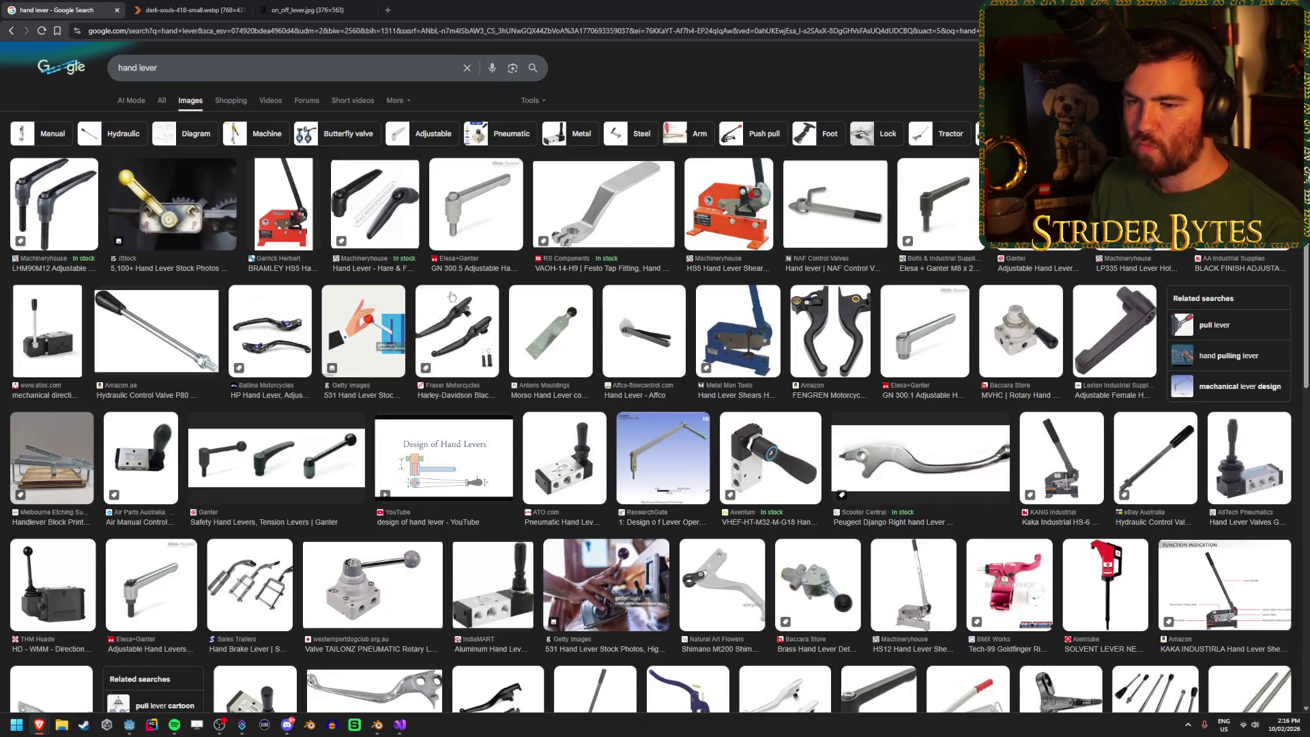
pyautogui.scroll(-3, 516, 337)
pyautogui.scroll(-2, 517, 336)
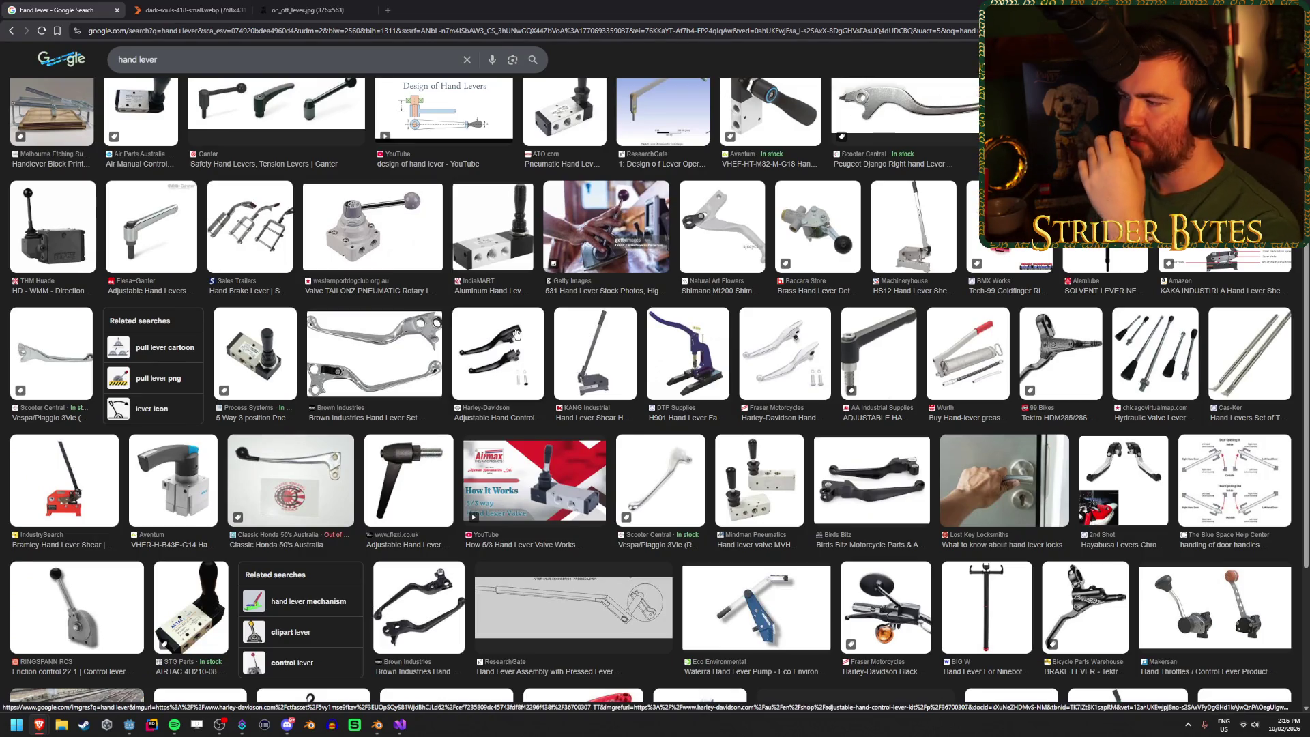
pyautogui.scroll(5, 517, 330)
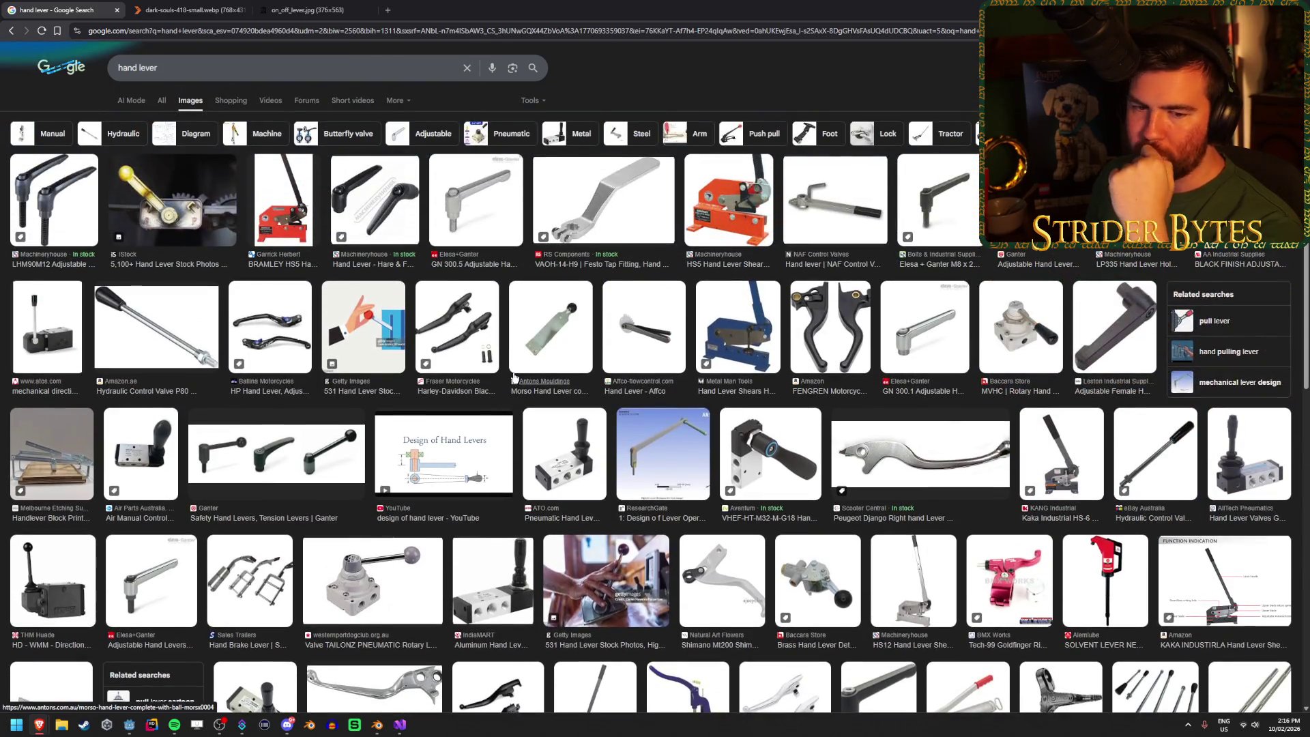
pyautogui.scroll(-8, 517, 377)
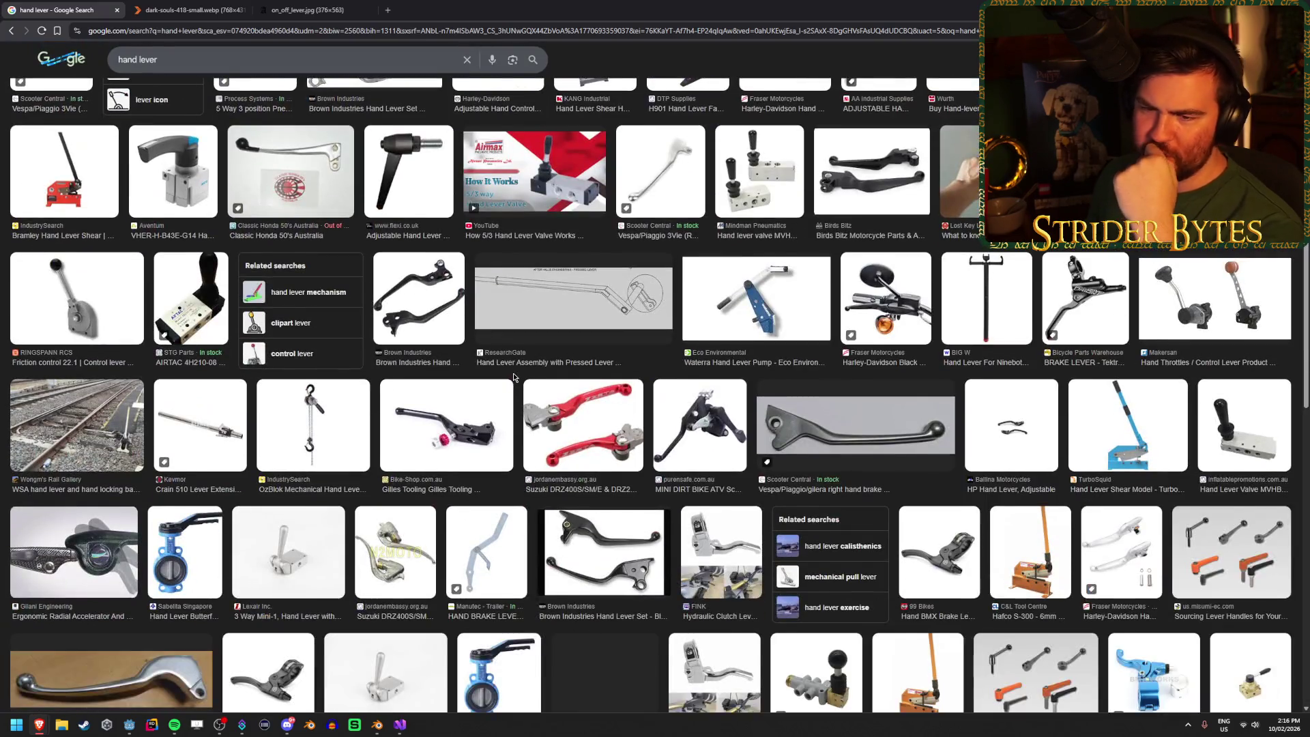
pyautogui.scroll(-3, 515, 372)
pyautogui.scroll(-3, 515, 371)
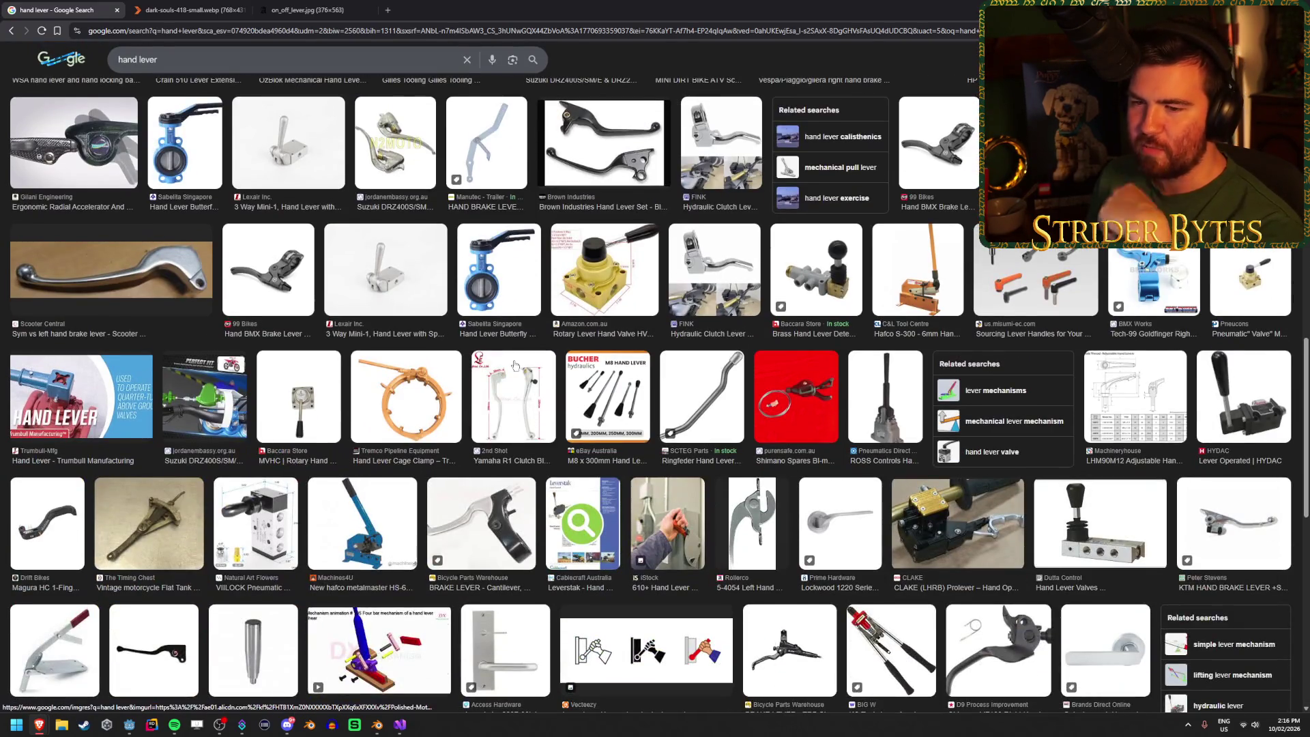
pyautogui.scroll(-3, 515, 365)
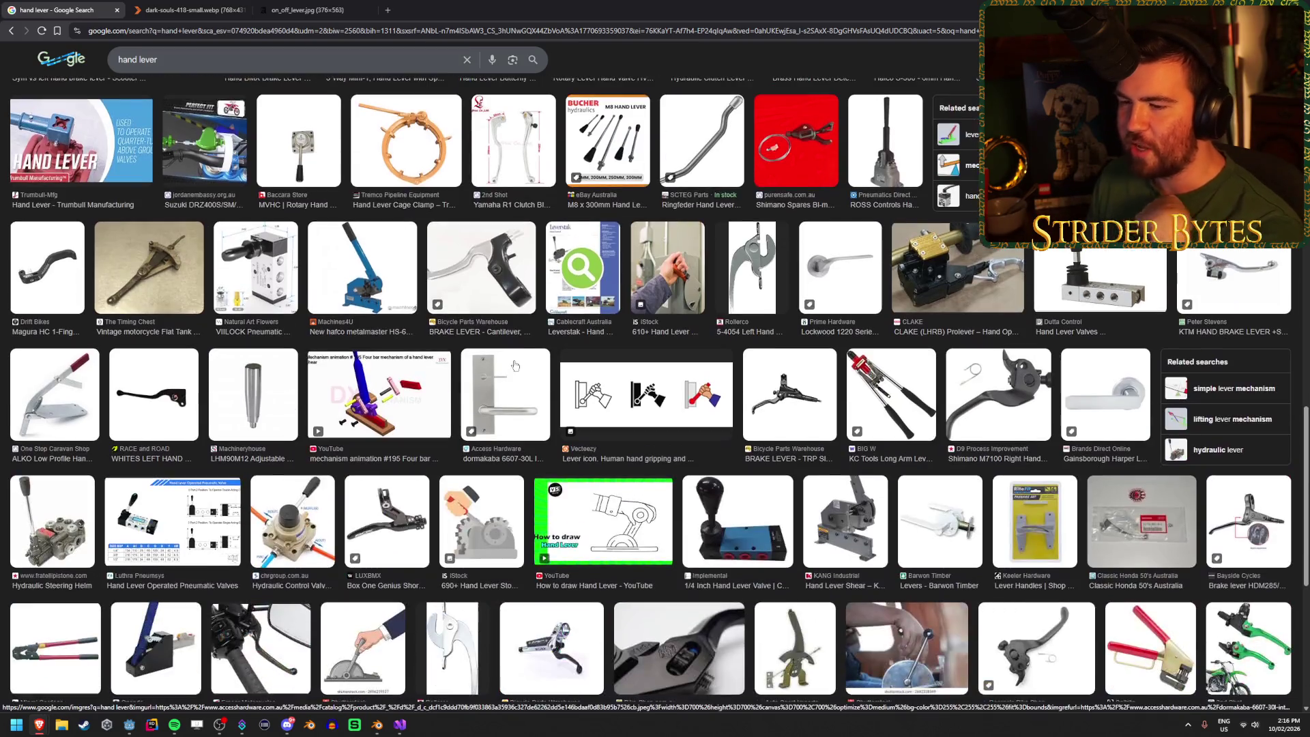
pyautogui.scroll(-4, 515, 371)
# Step: Preview the OFF/ON lever illustration, close it, and select the query text
pyautogui.rightClick(515, 372)
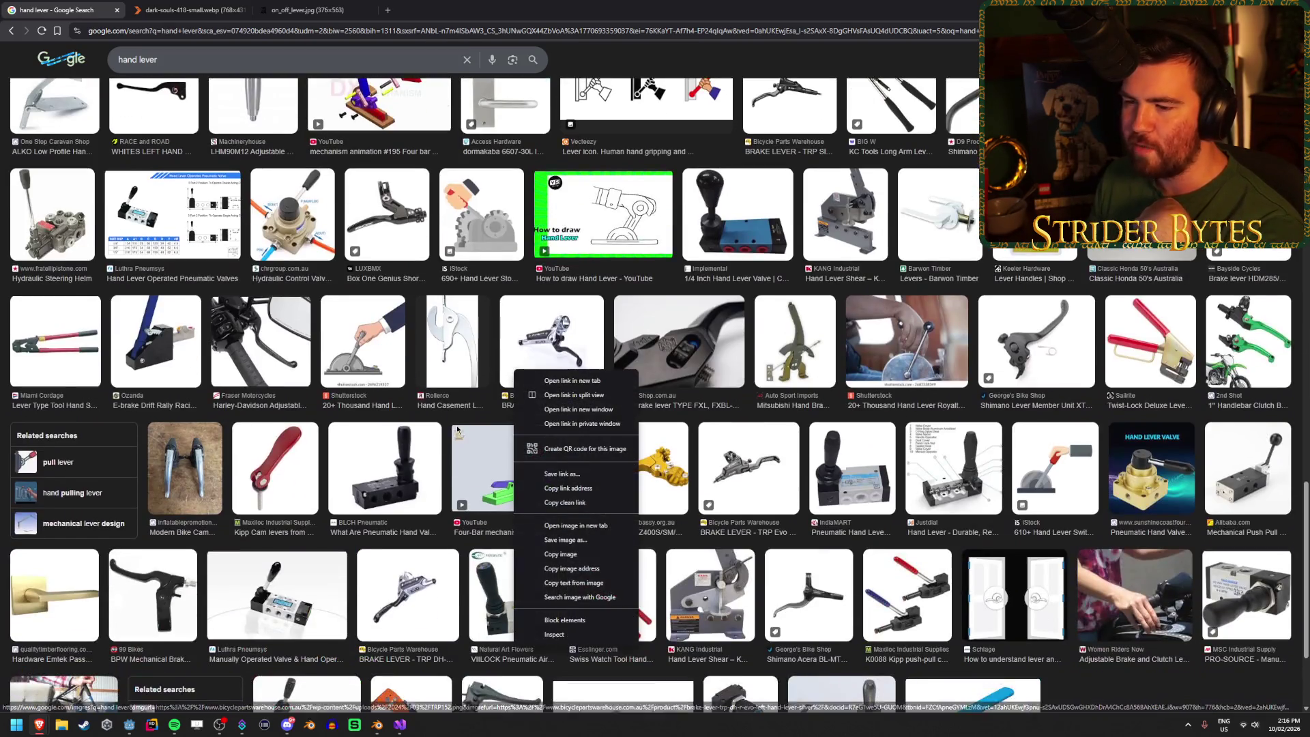
pyautogui.scroll(-2, 447, 428)
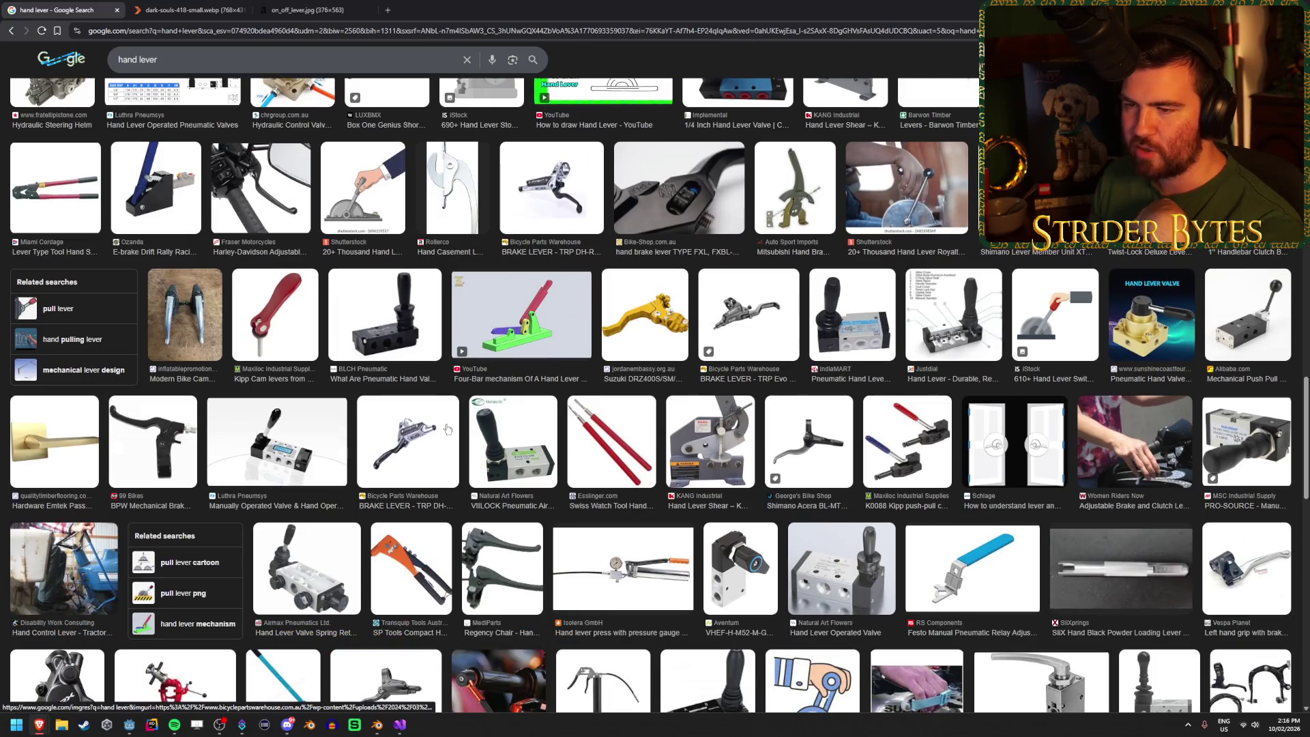
pyautogui.scroll(-5, 455, 408)
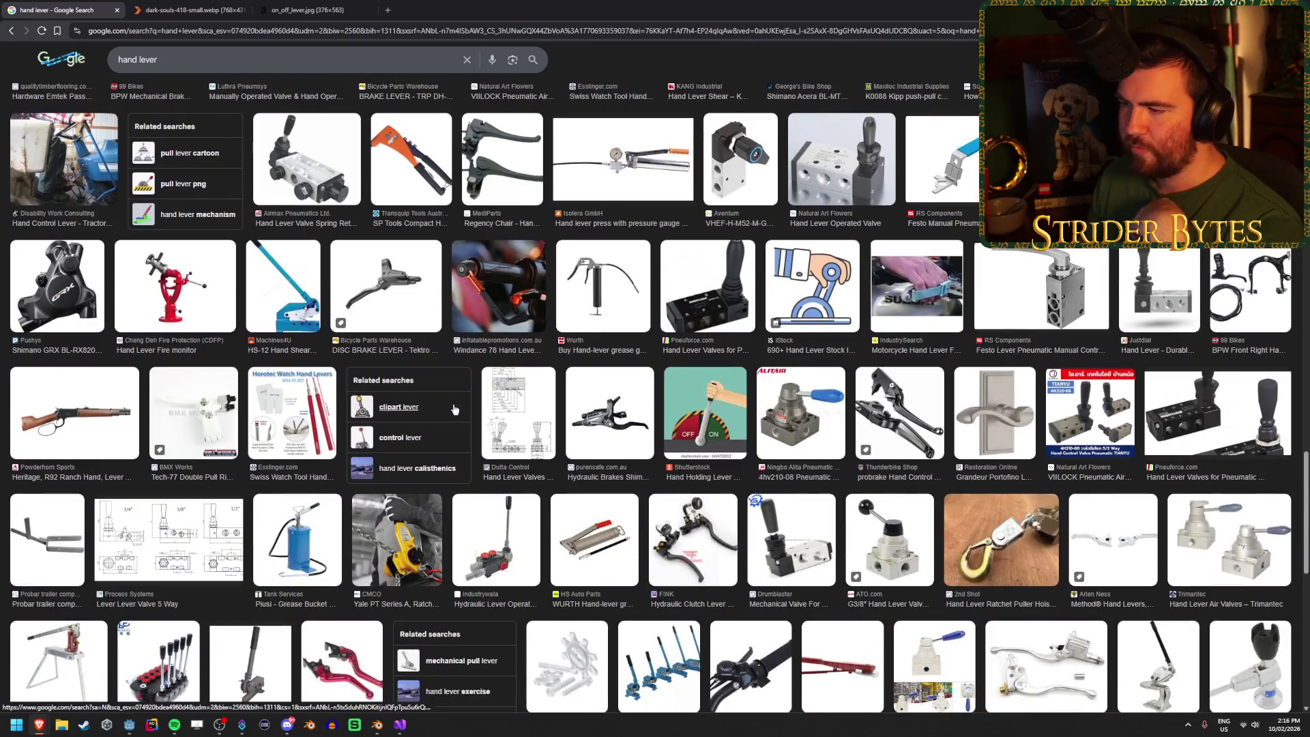
pyautogui.click(713, 410)
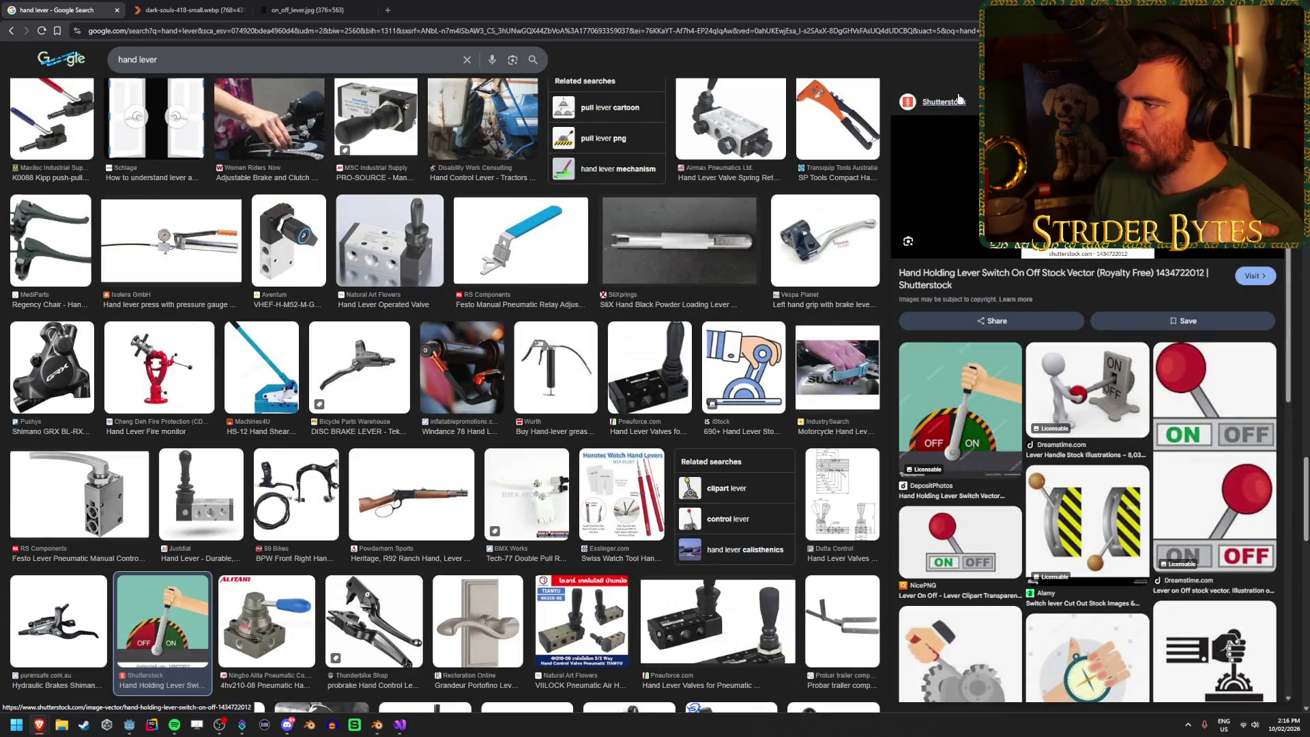
pyautogui.press('Escape')
pyautogui.click(215, 62)
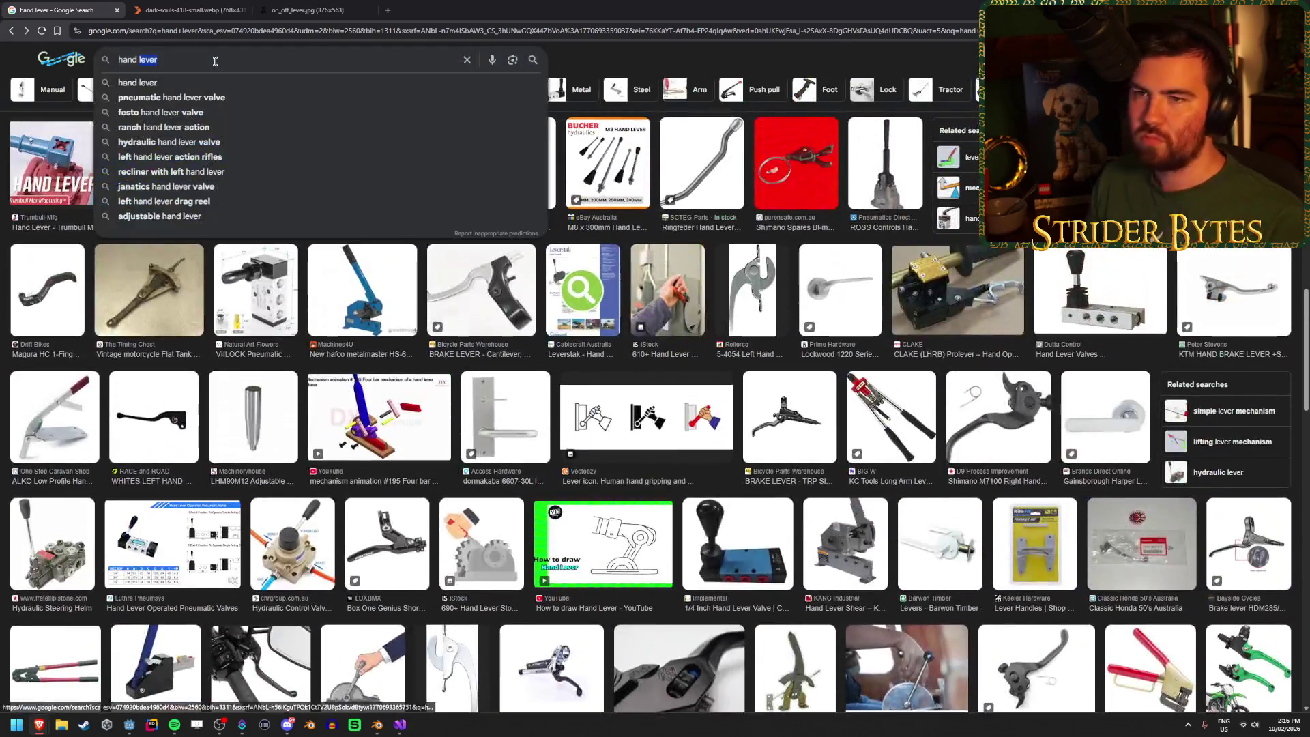
pyautogui.hotkey('ctrl', 'a')
# Step: Search Google Images for 'lever switch' and scroll through the results
pyautogui.write('ver switch')
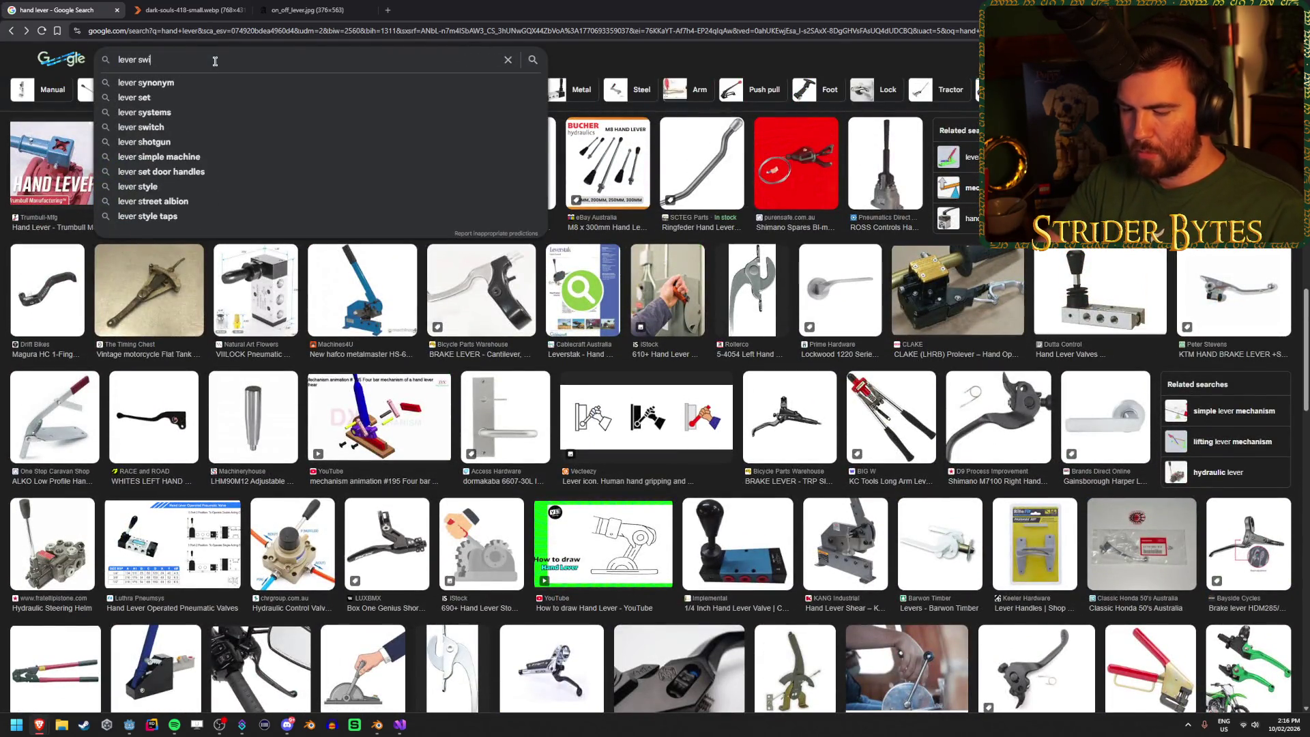
pyautogui.press('Return')
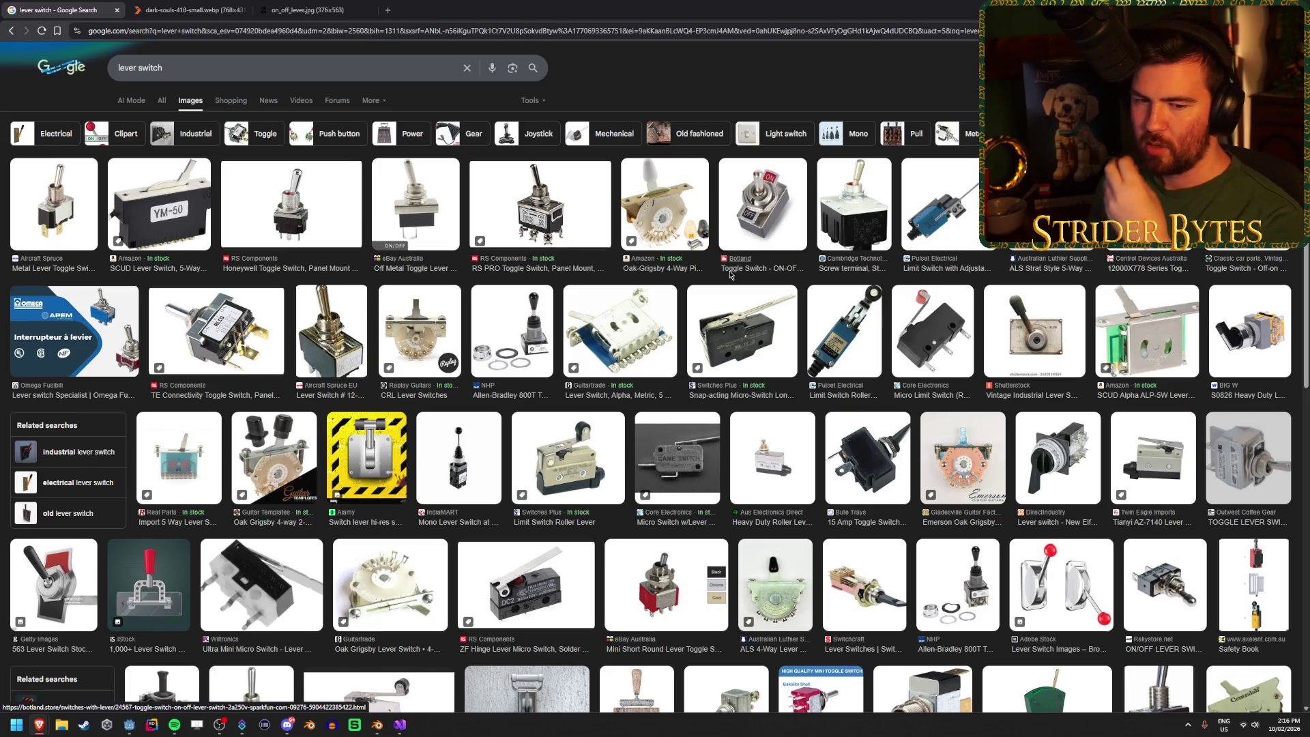
pyautogui.scroll(-3, 730, 275)
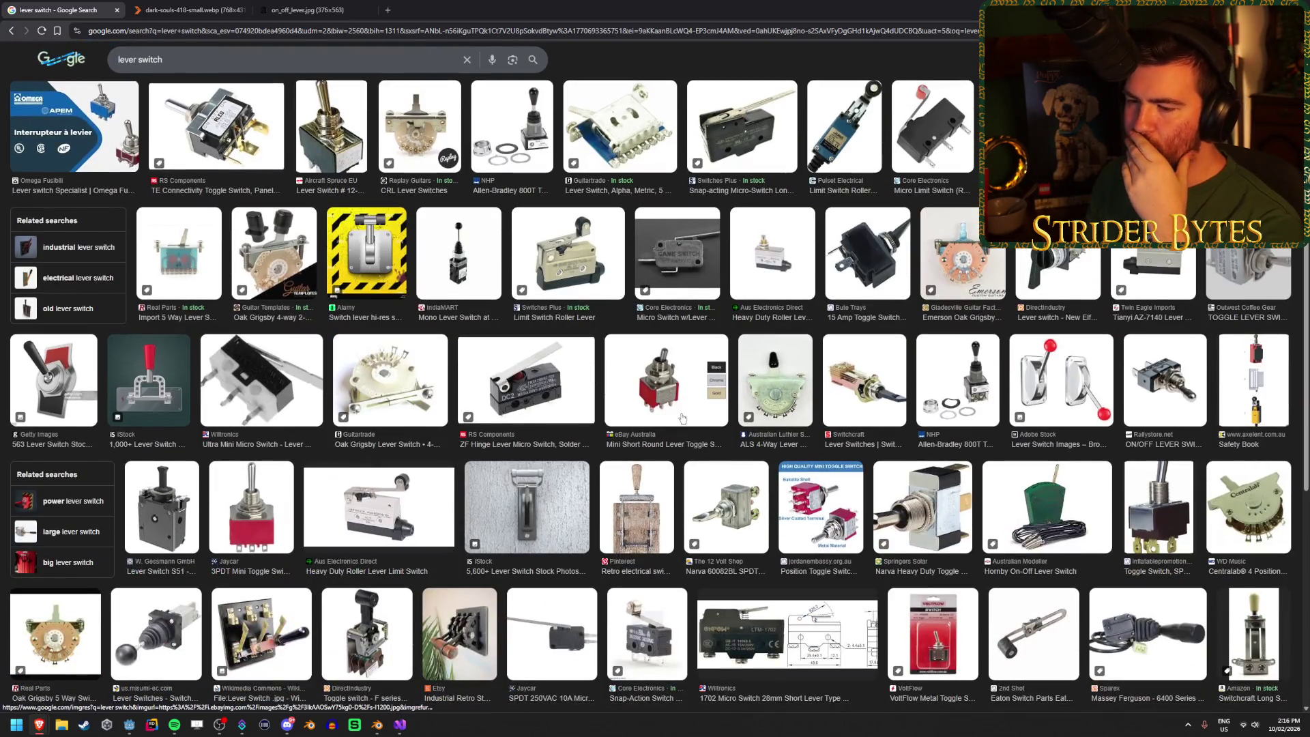
pyautogui.scroll(-5, 681, 414)
pyautogui.scroll(-10, 682, 413)
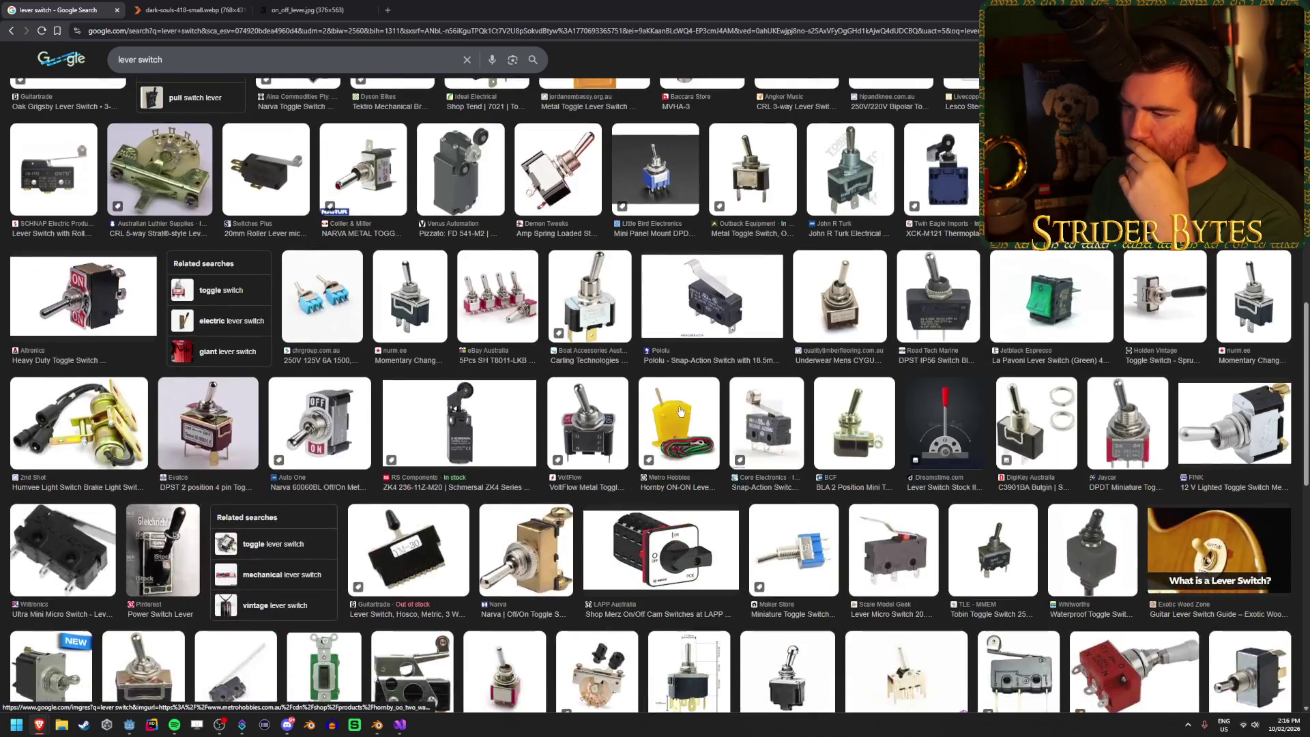
pyautogui.scroll(-9, 680, 411)
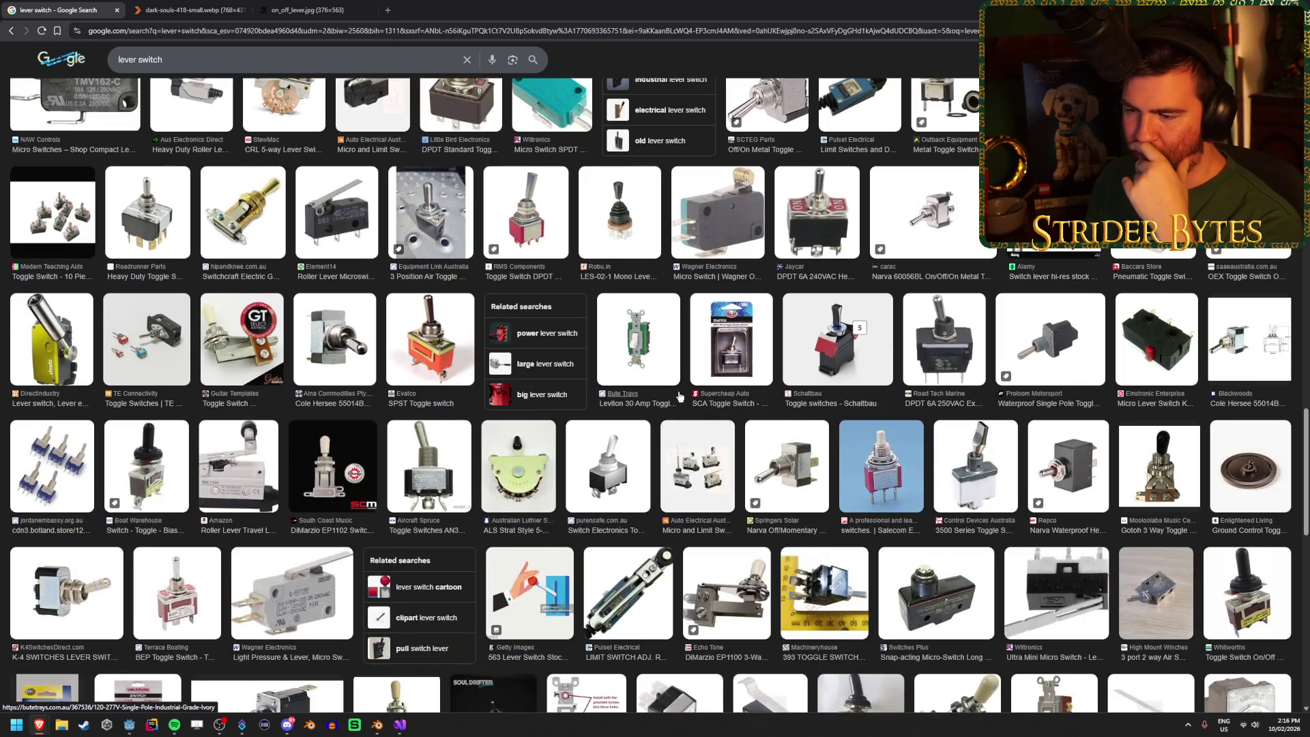
pyautogui.scroll(-5, 680, 397)
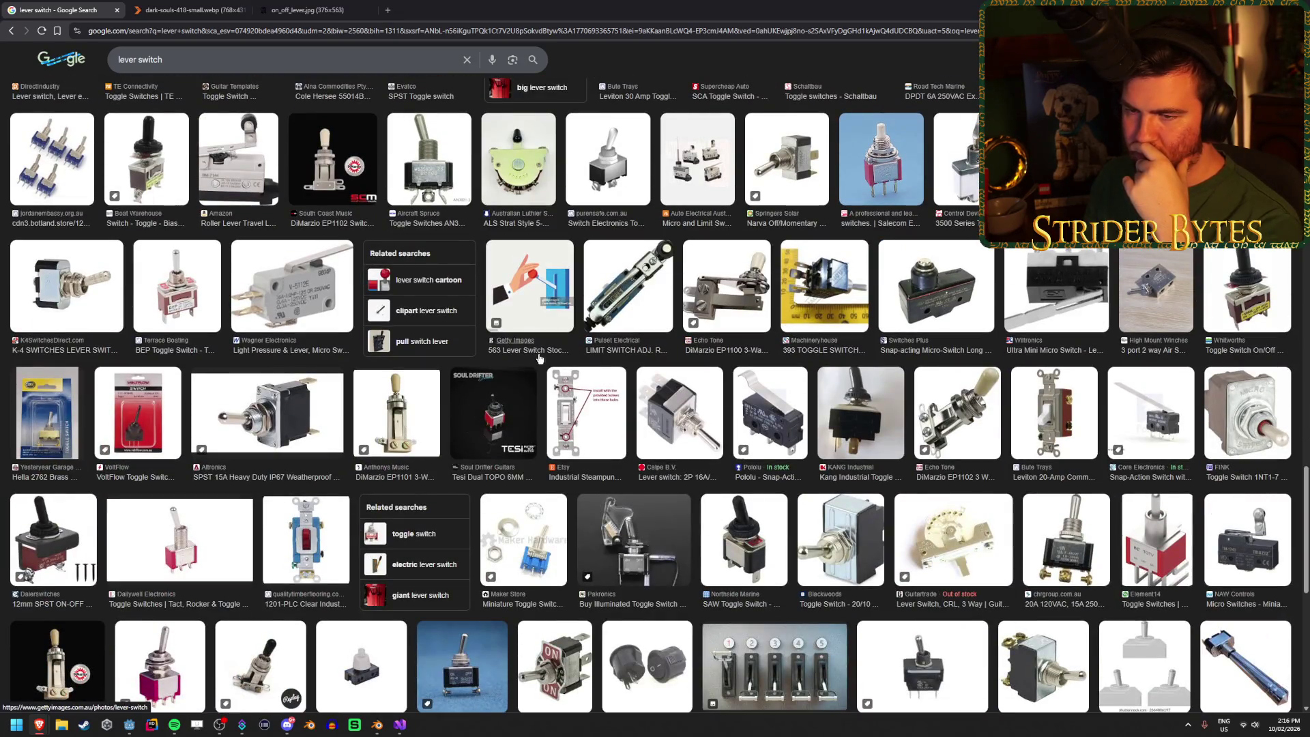
pyautogui.scroll(-5, 540, 361)
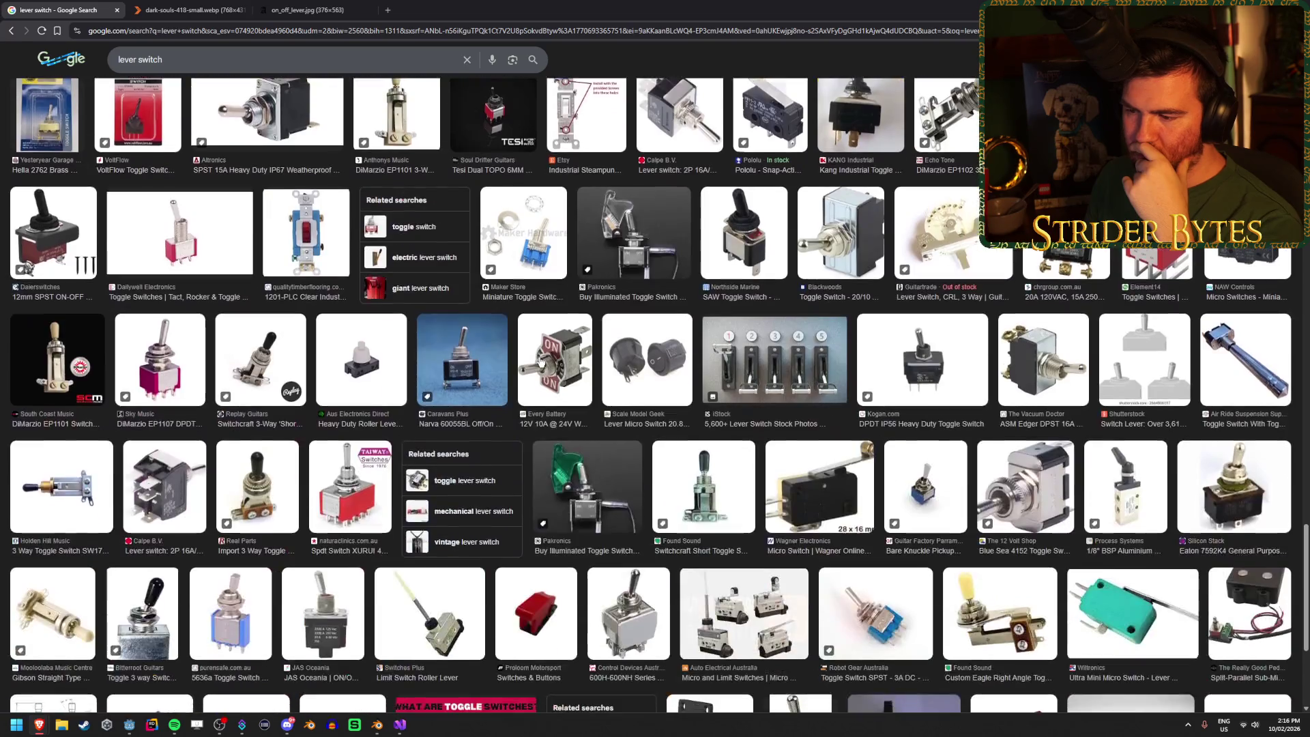
pyautogui.scroll(10, 540, 361)
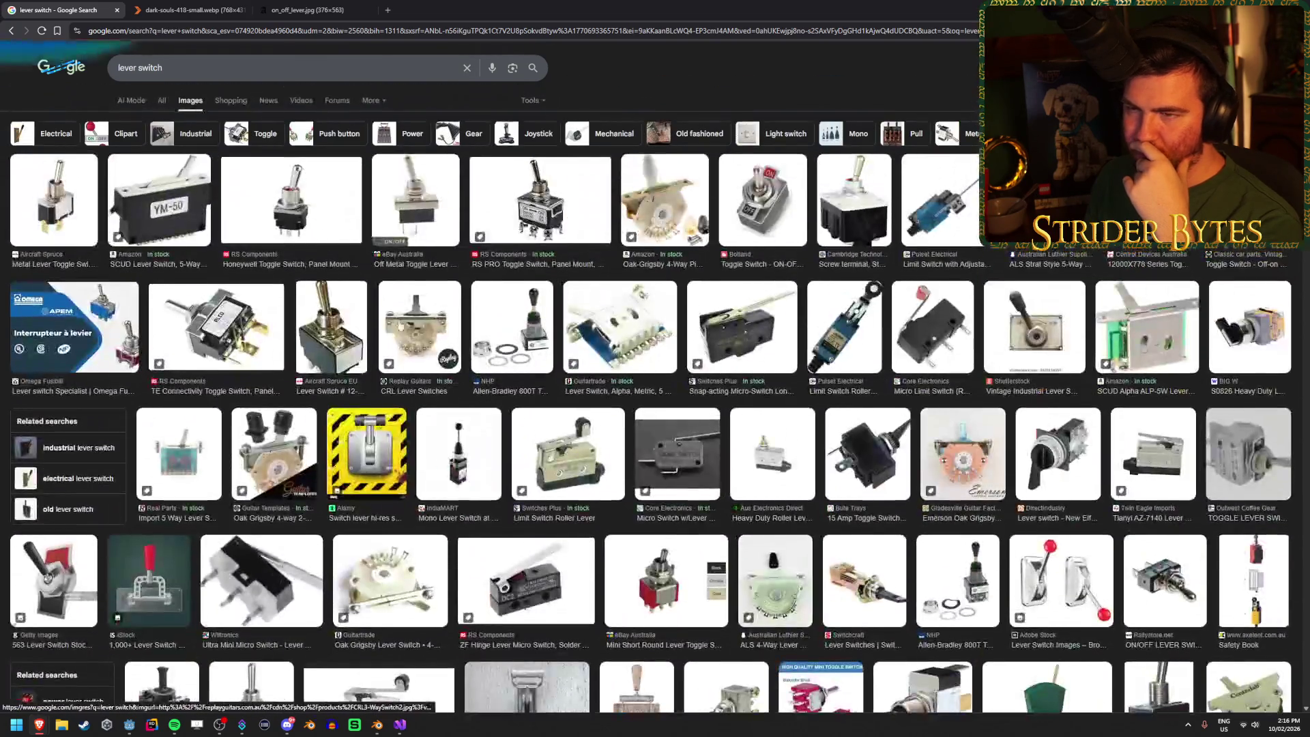
# Step: Check the 'emperor's new groove wrong lever' Pull the Lever image, then return to lever switch results
pyautogui.click(226, 59)
pyautogui.write('emperor')
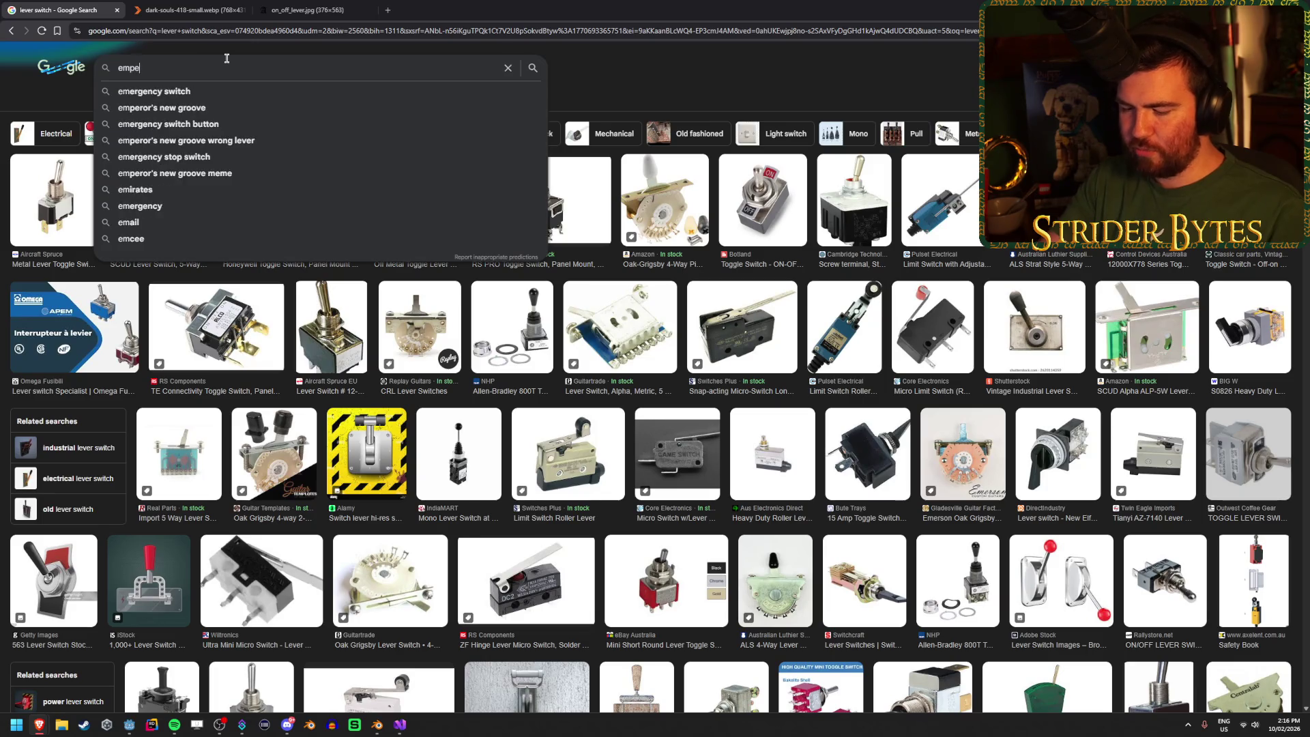
pyautogui.press('Down')
pyautogui.press('Down')
pyautogui.press('Return')
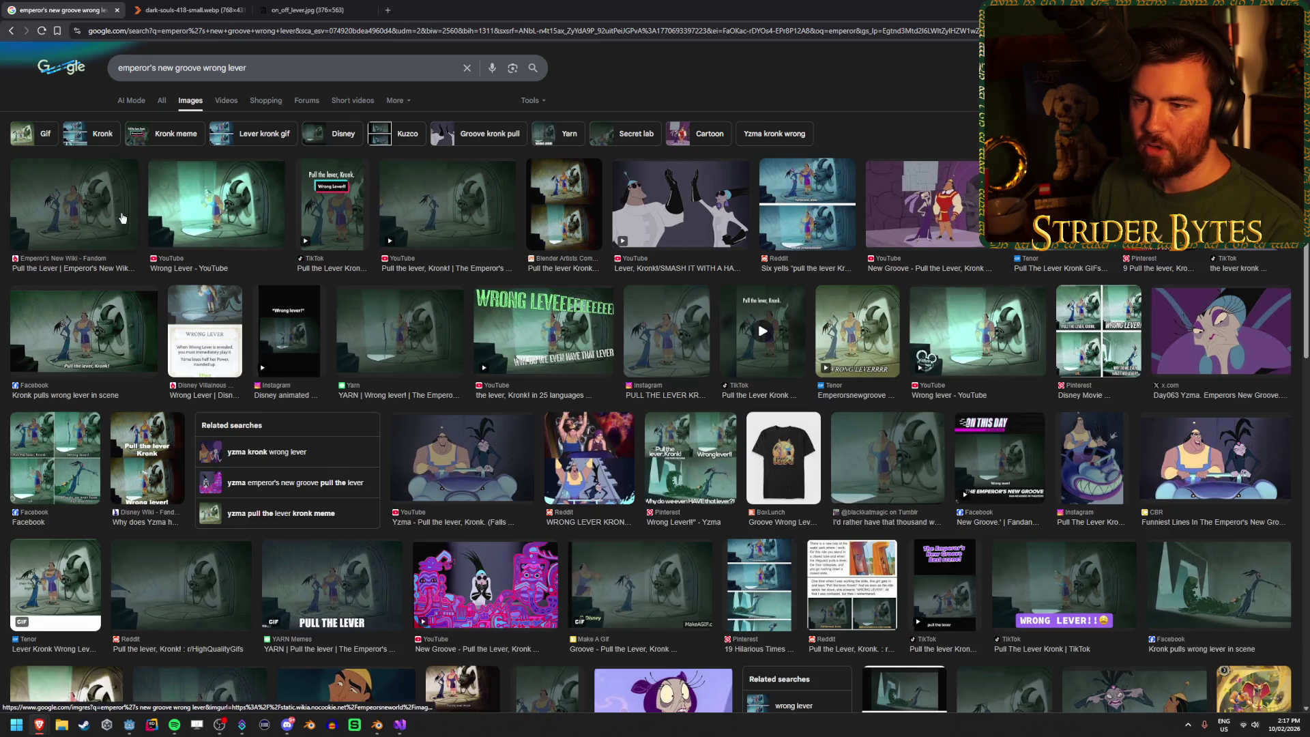
pyautogui.click(123, 218)
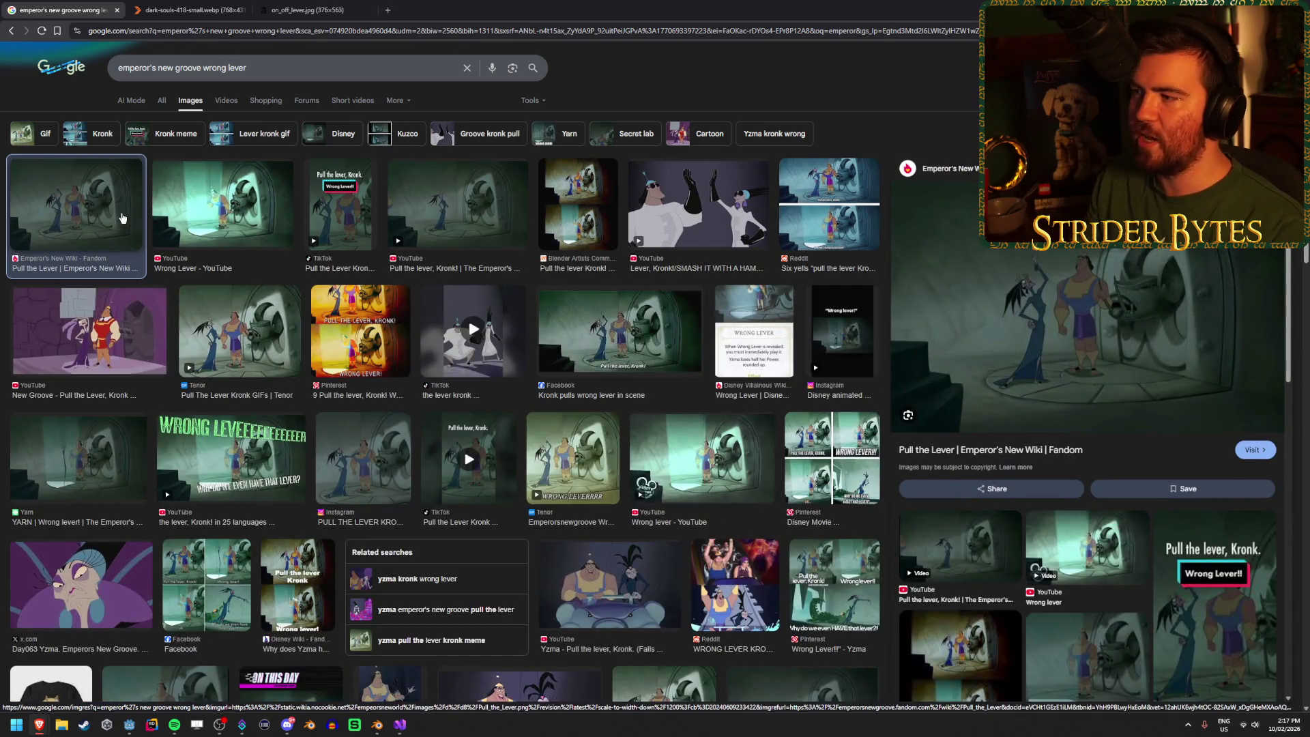
pyautogui.click(12, 31)
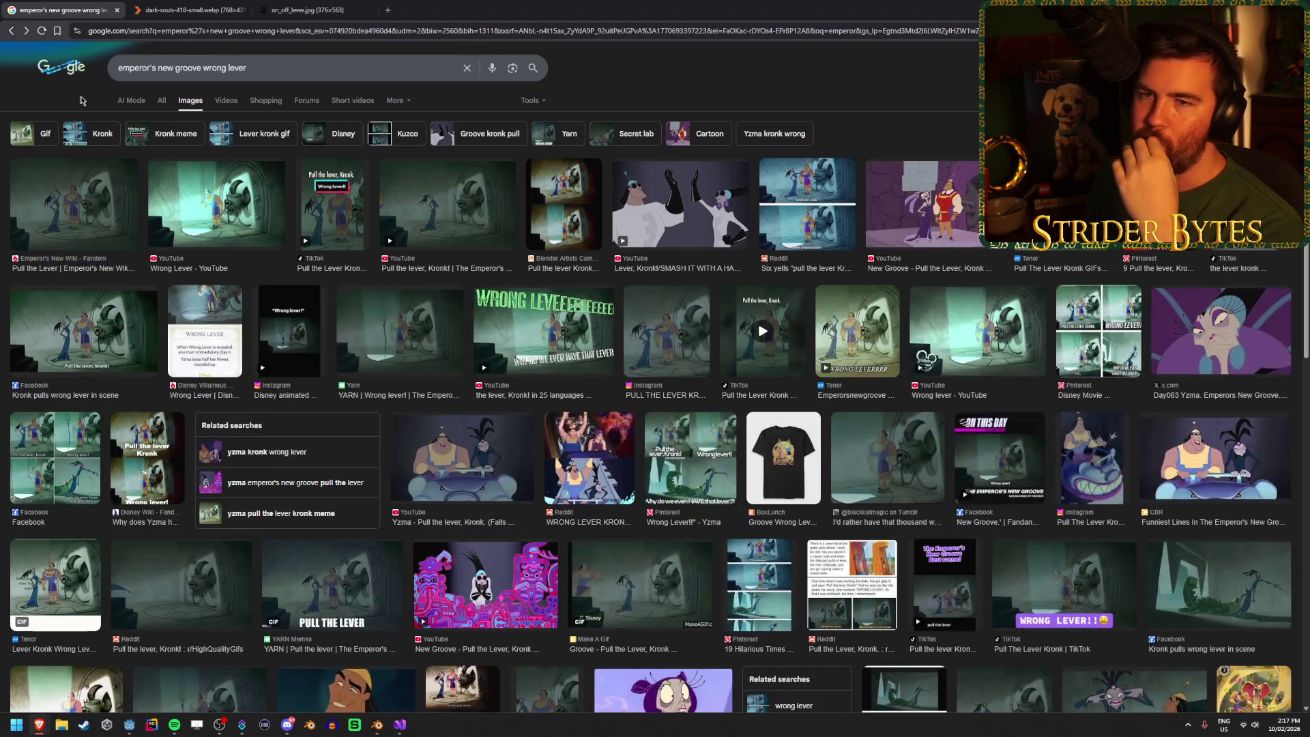
pyautogui.click(12, 30)
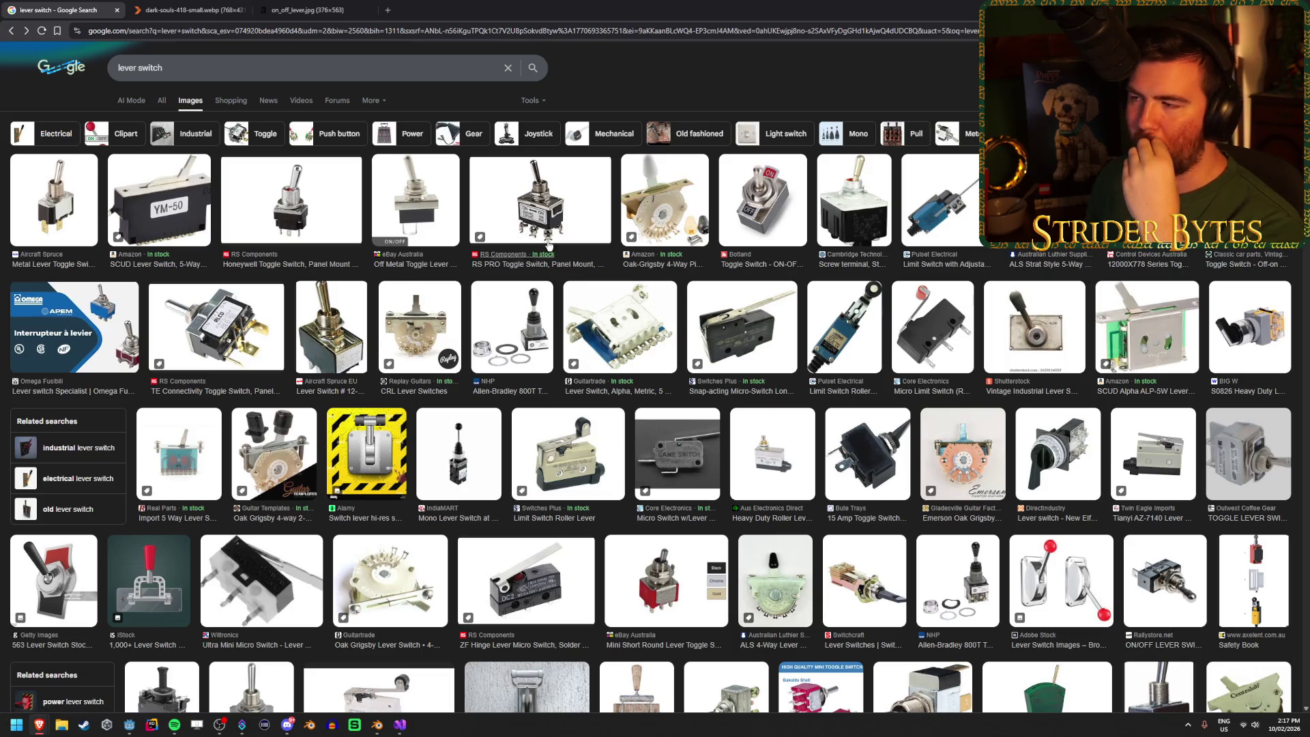
pyautogui.scroll(-20, 964, 222)
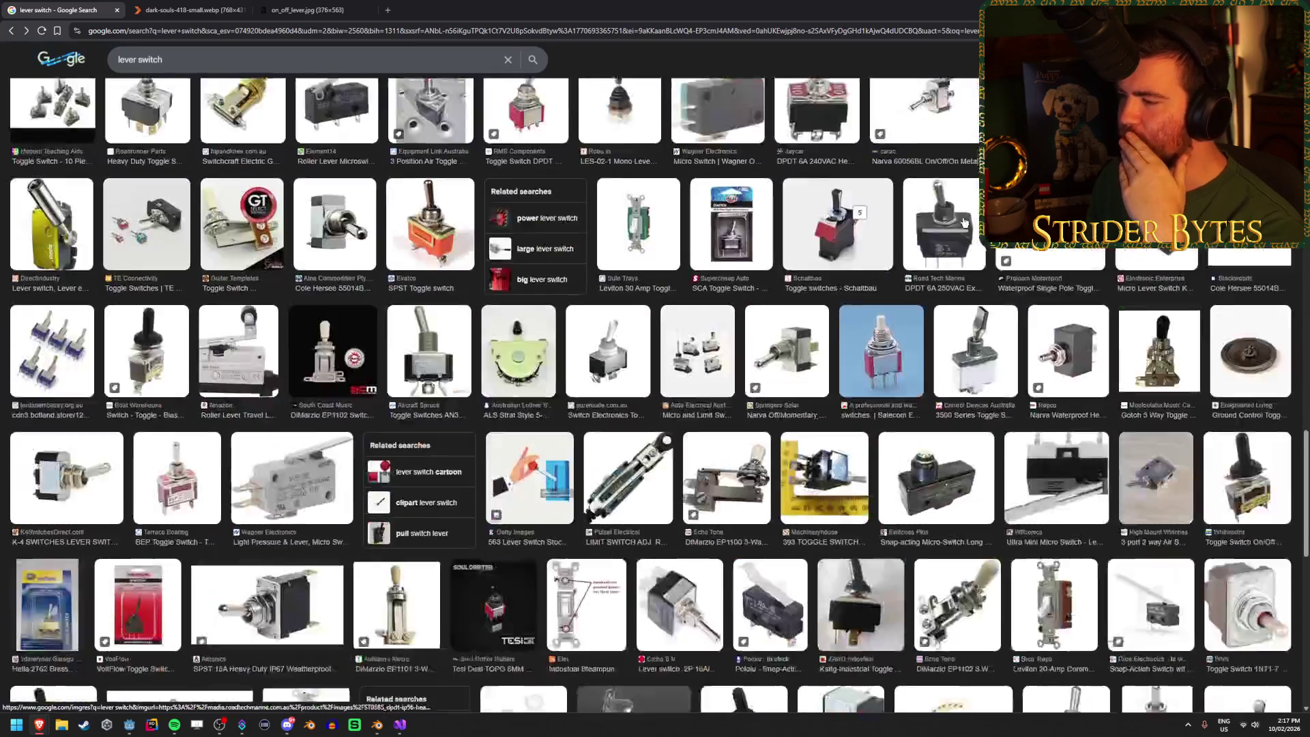
pyautogui.scroll(-10, 766, 337)
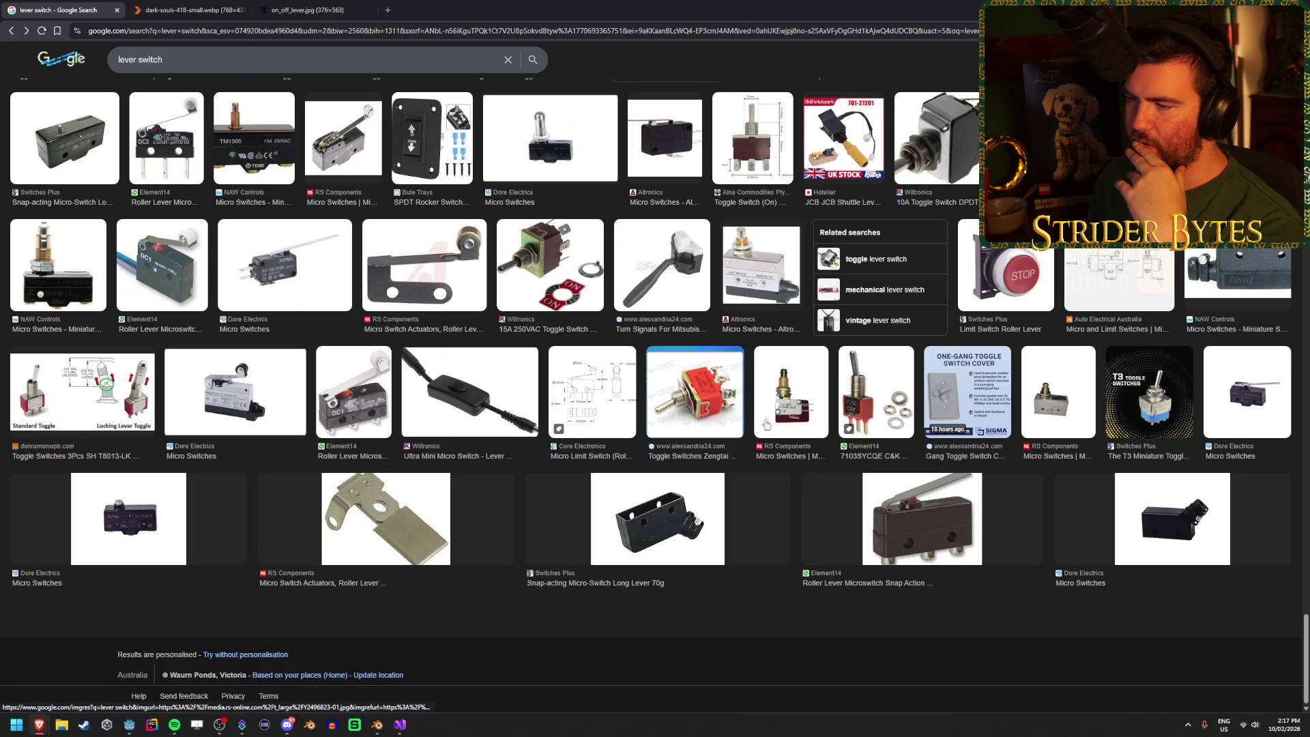
pyautogui.scroll(20, 753, 419)
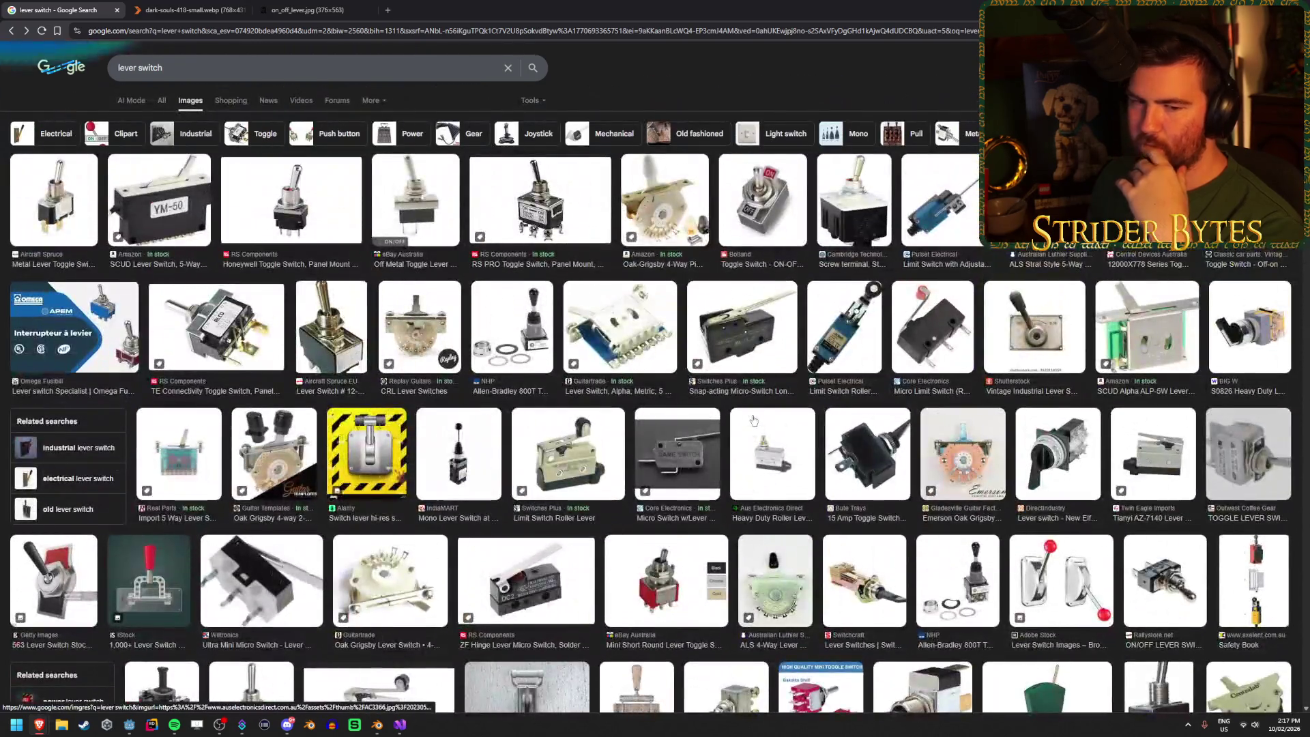
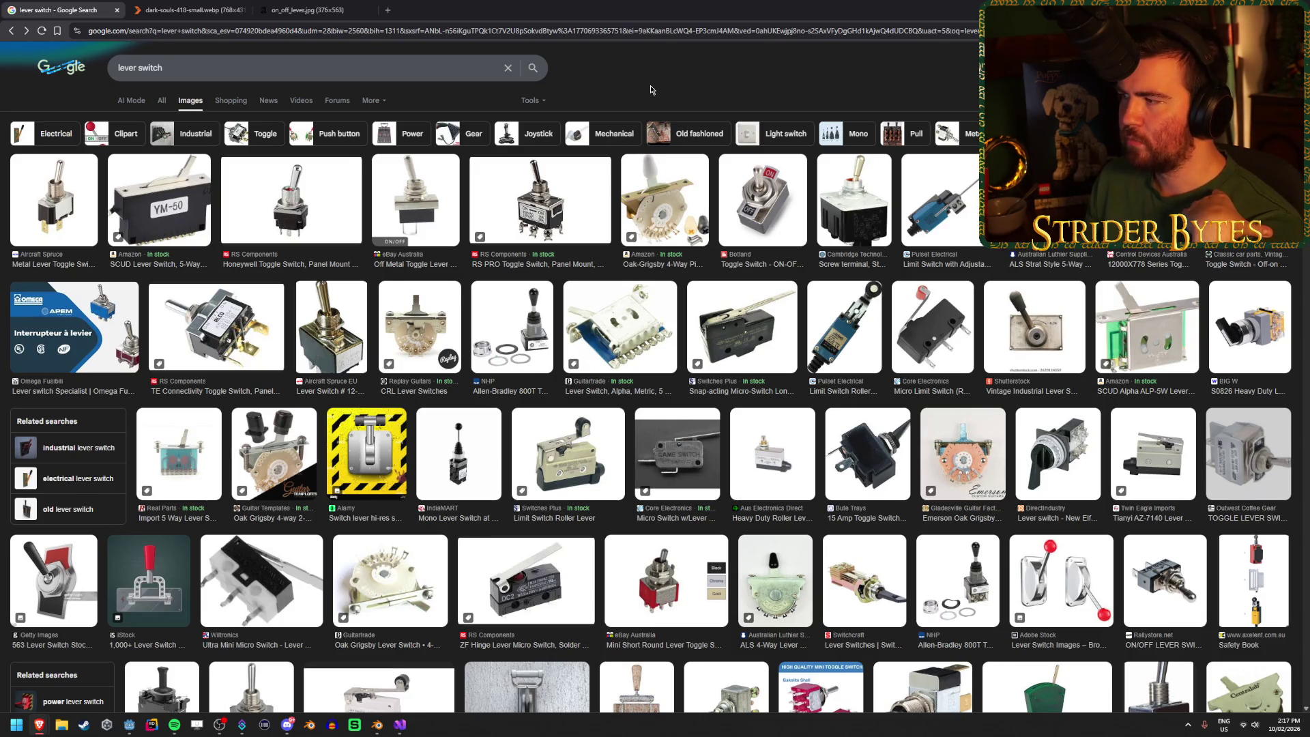
# Step: Go back to the earlier results and search Google Images for 'floor lever'
pyautogui.click(10, 32)
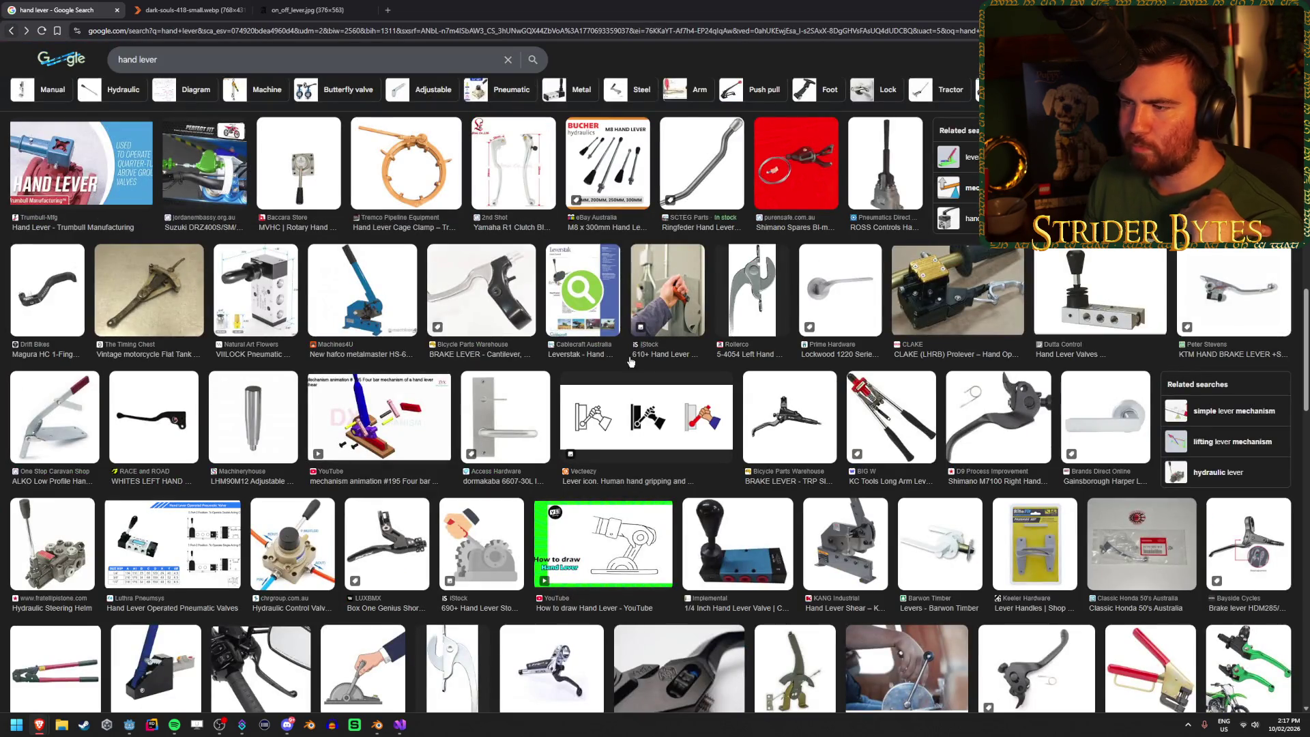
pyautogui.scroll(-5, 601, 350)
pyautogui.scroll(5, 651, 360)
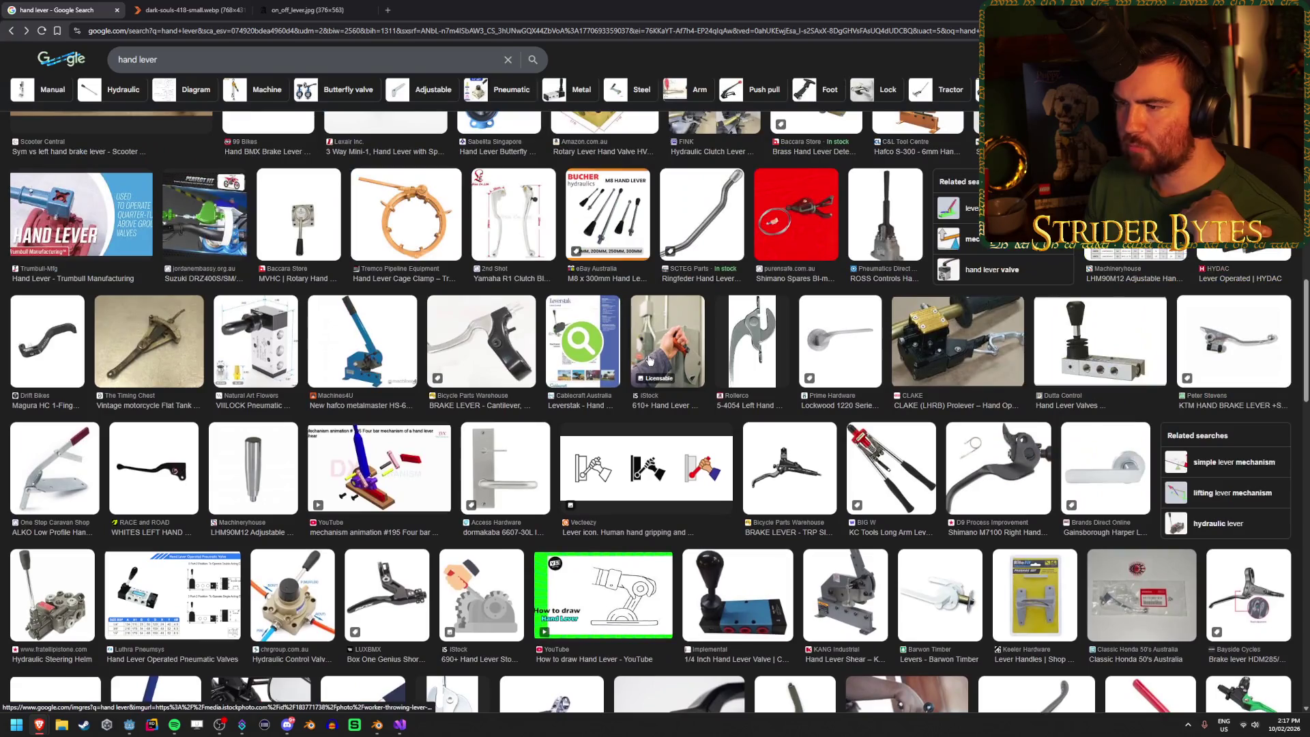
pyautogui.scroll(-5, 650, 360)
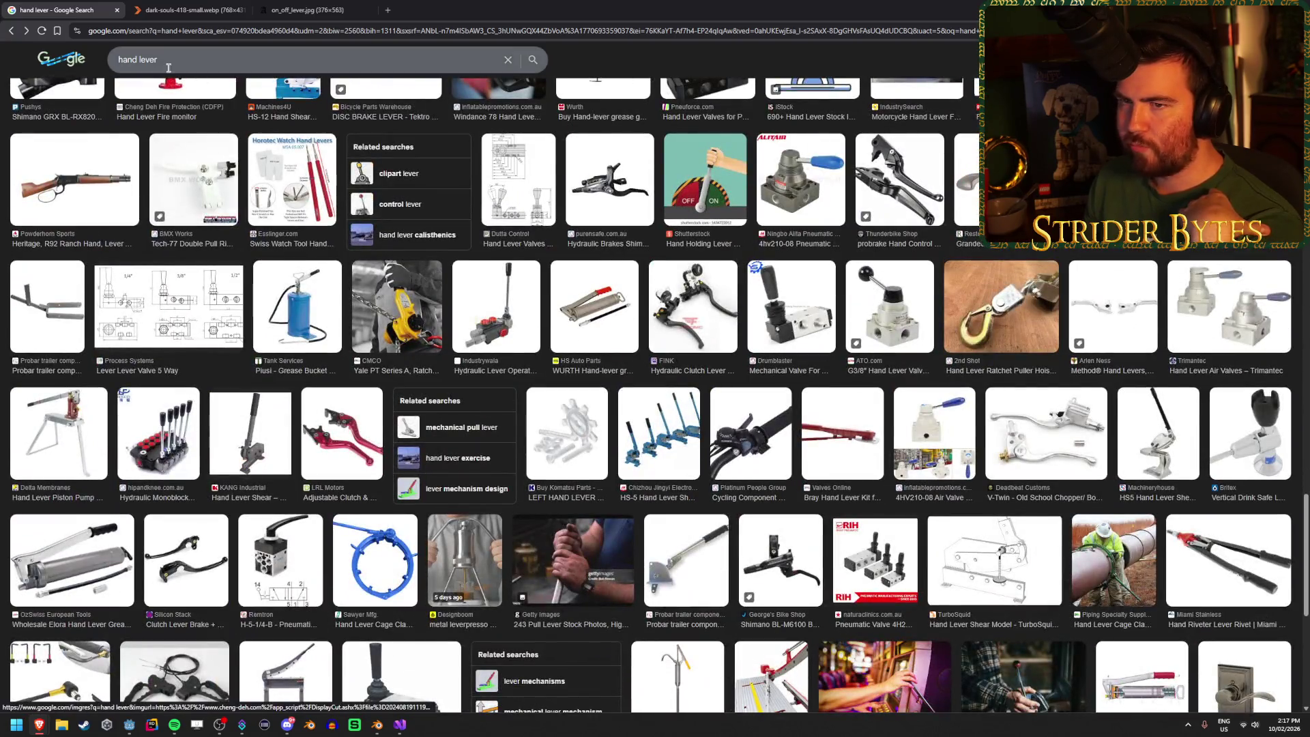
pyautogui.click(168, 60)
pyautogui.write('floor lever')
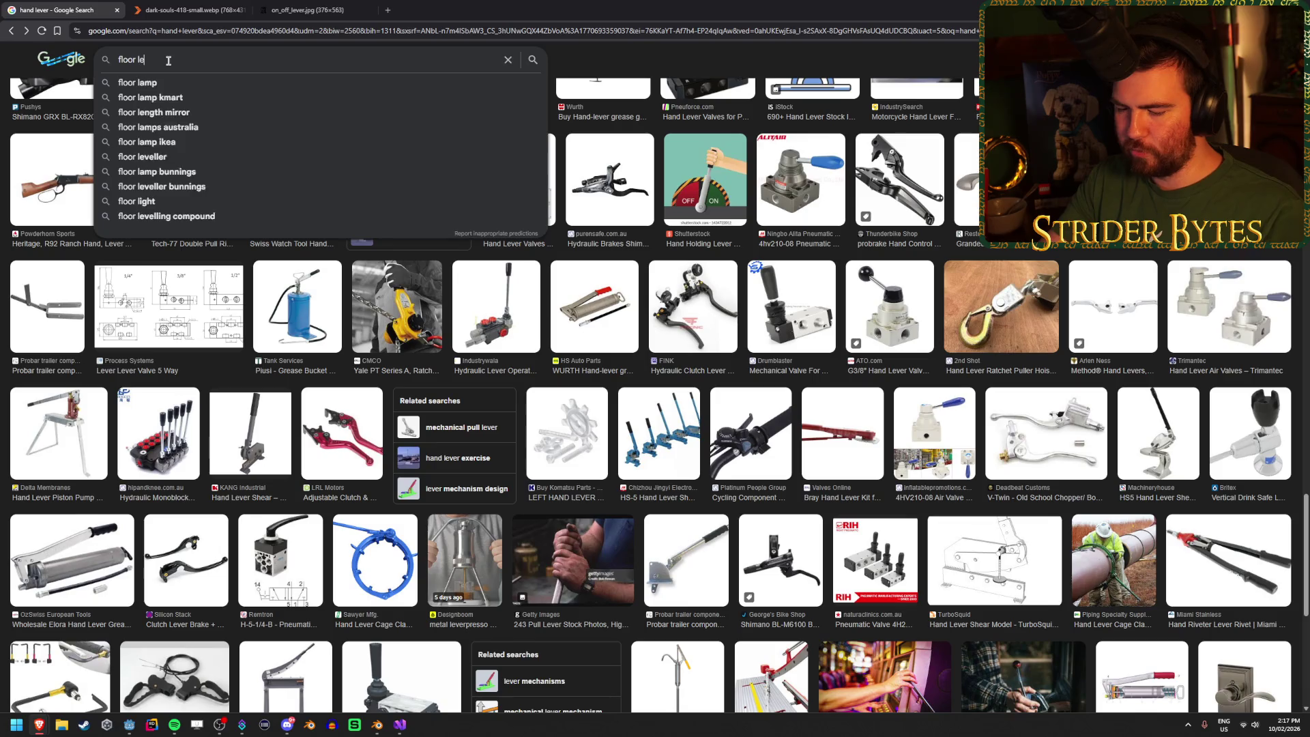
pyautogui.press('Return')
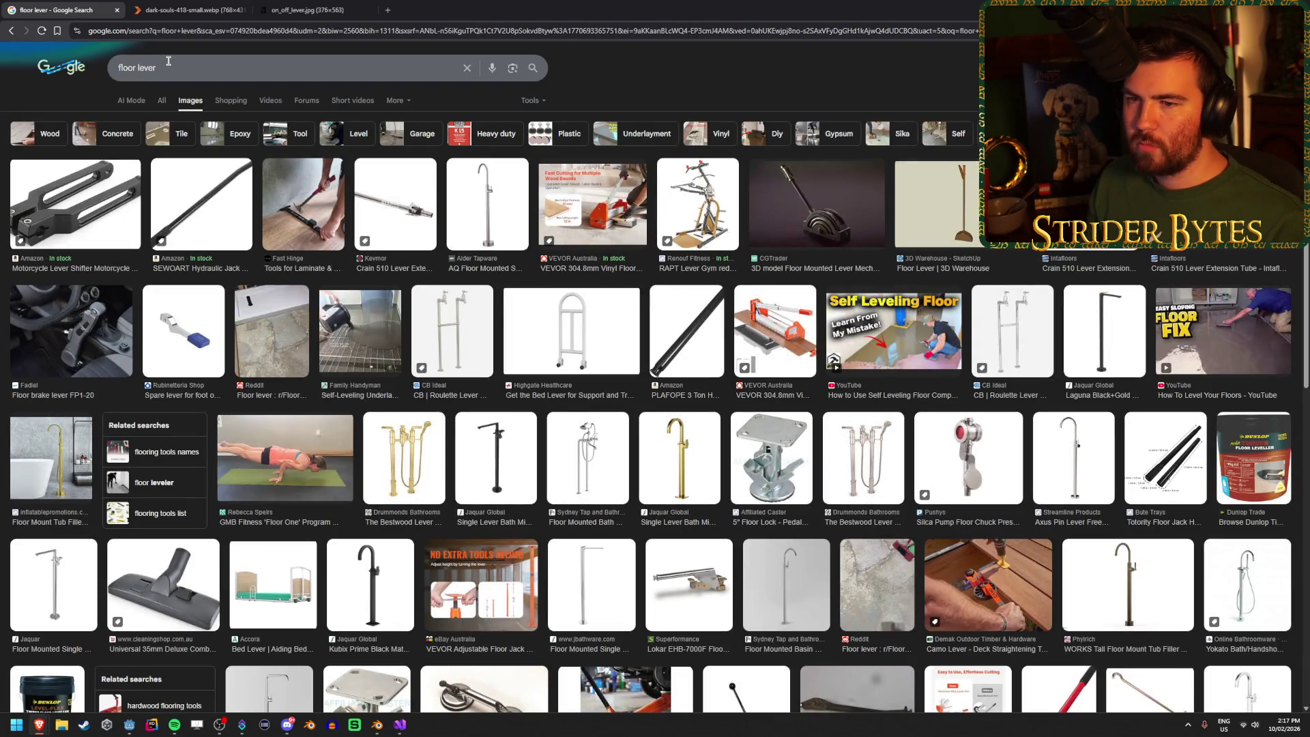
# Step: Open the 3D Warehouse floor lever image full-size in its own tab
pyautogui.click(966, 196)
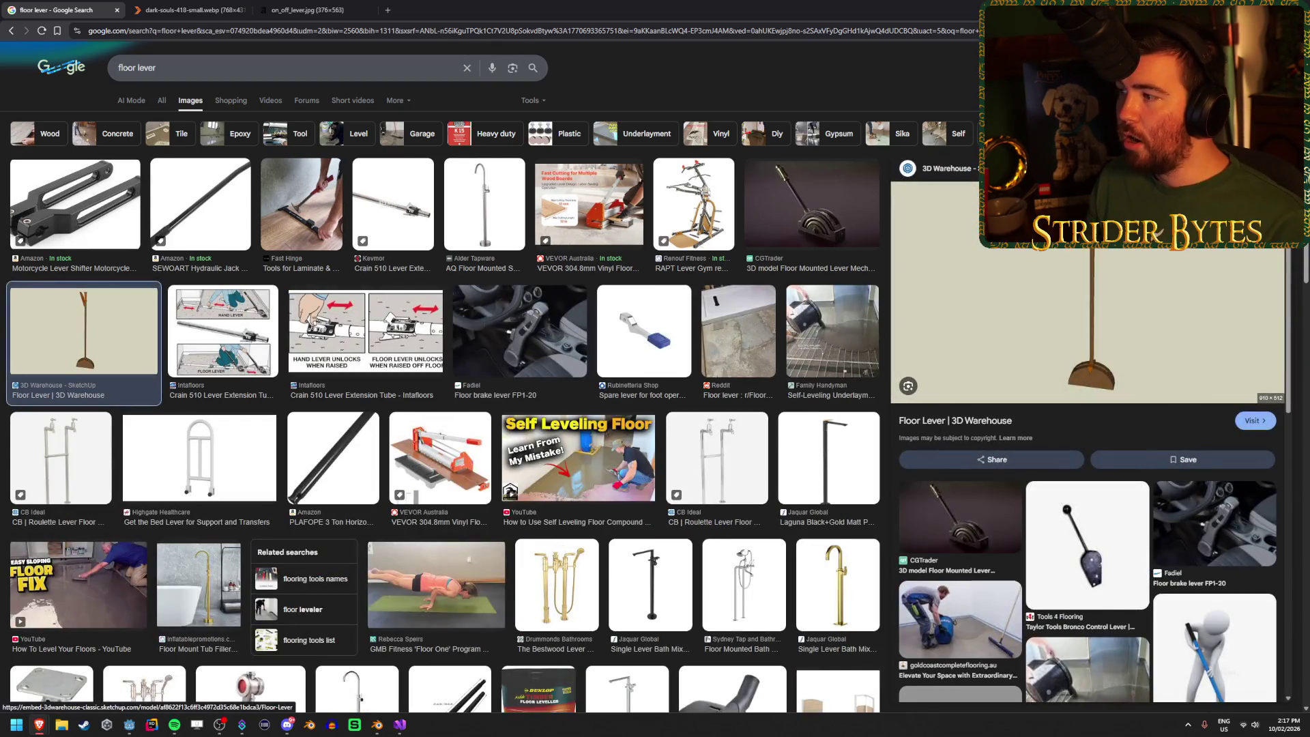
pyautogui.rightClick(1076, 243)
pyautogui.click(1119, 335)
pyautogui.click(468, 4)
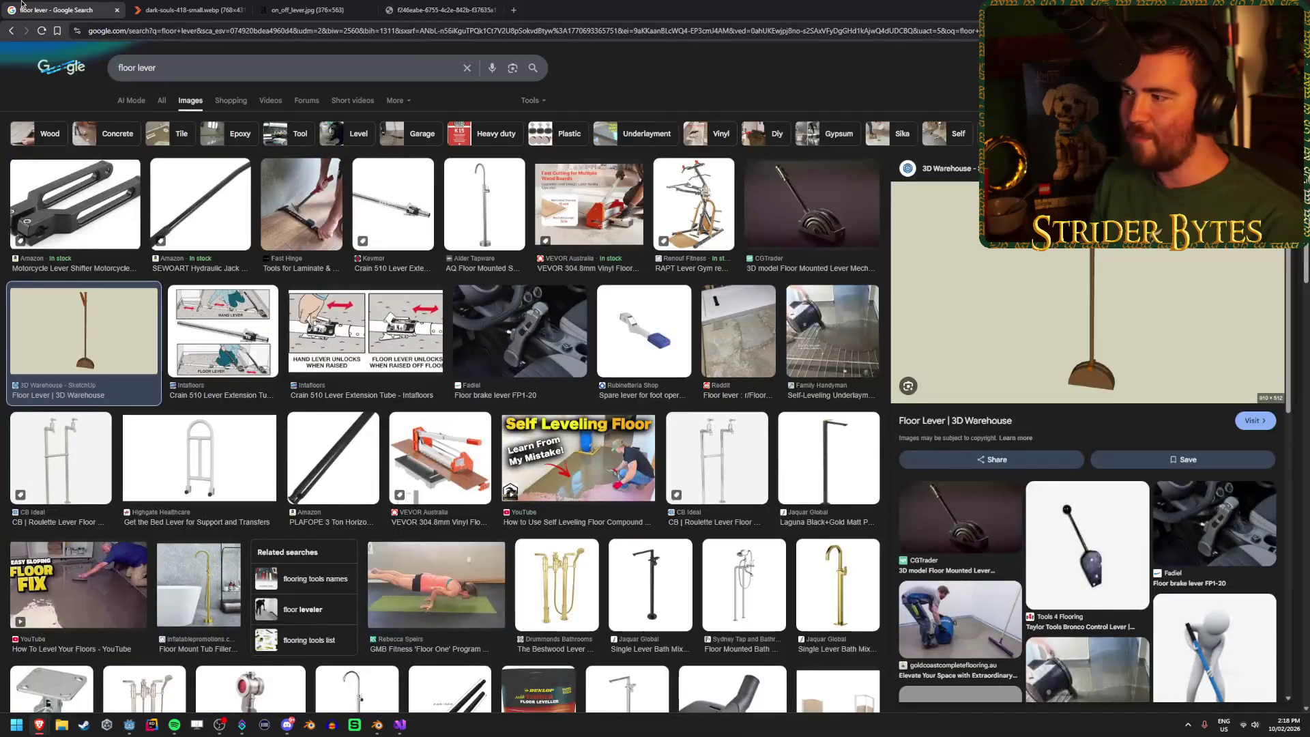
# Step: Return to the floor lever results and preview the CGTrader floor-mounted lever model
pyautogui.click(11, 4)
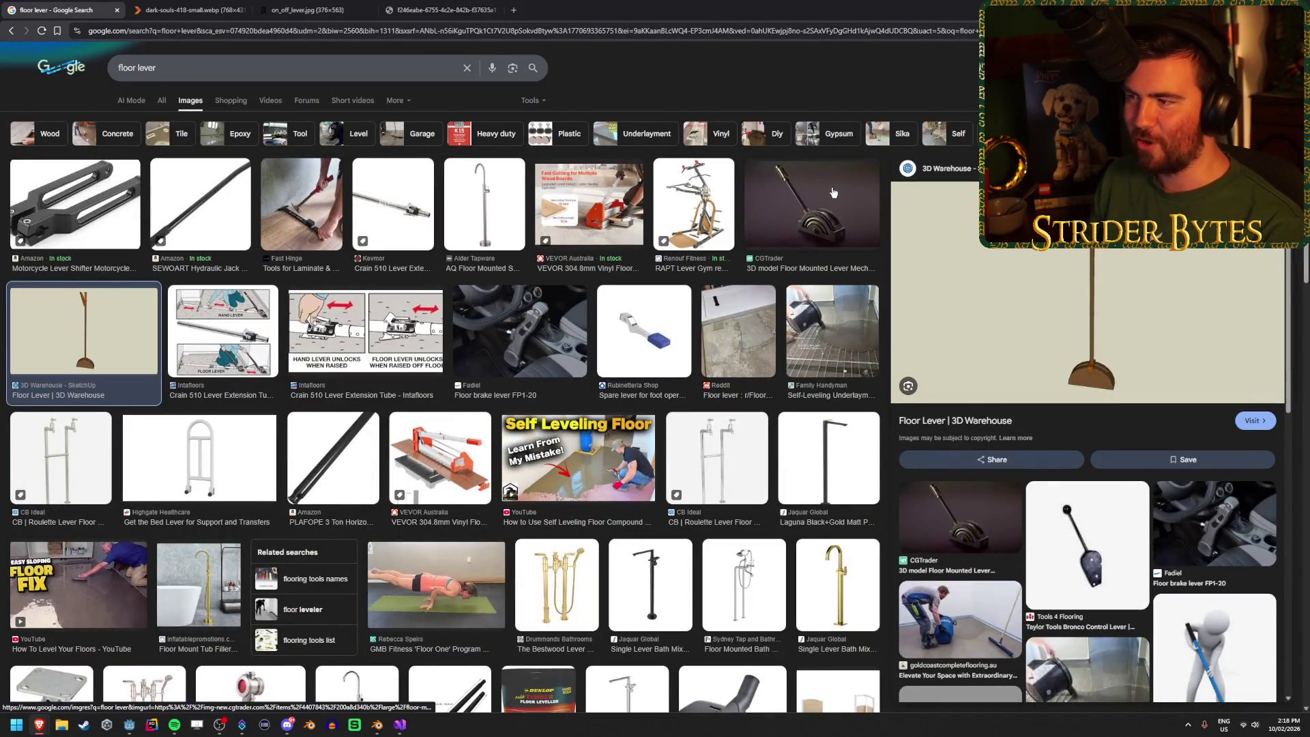
pyautogui.click(872, 217)
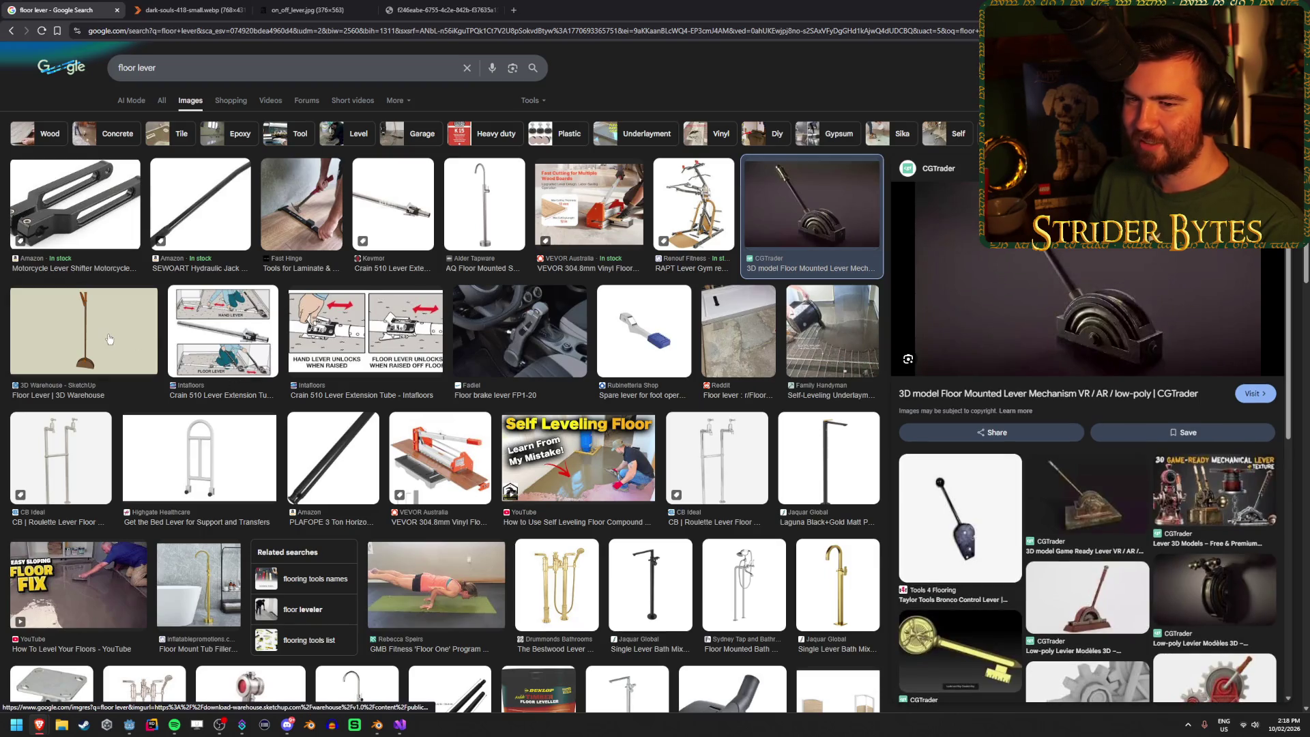
pyautogui.scroll(-3, 642, 552)
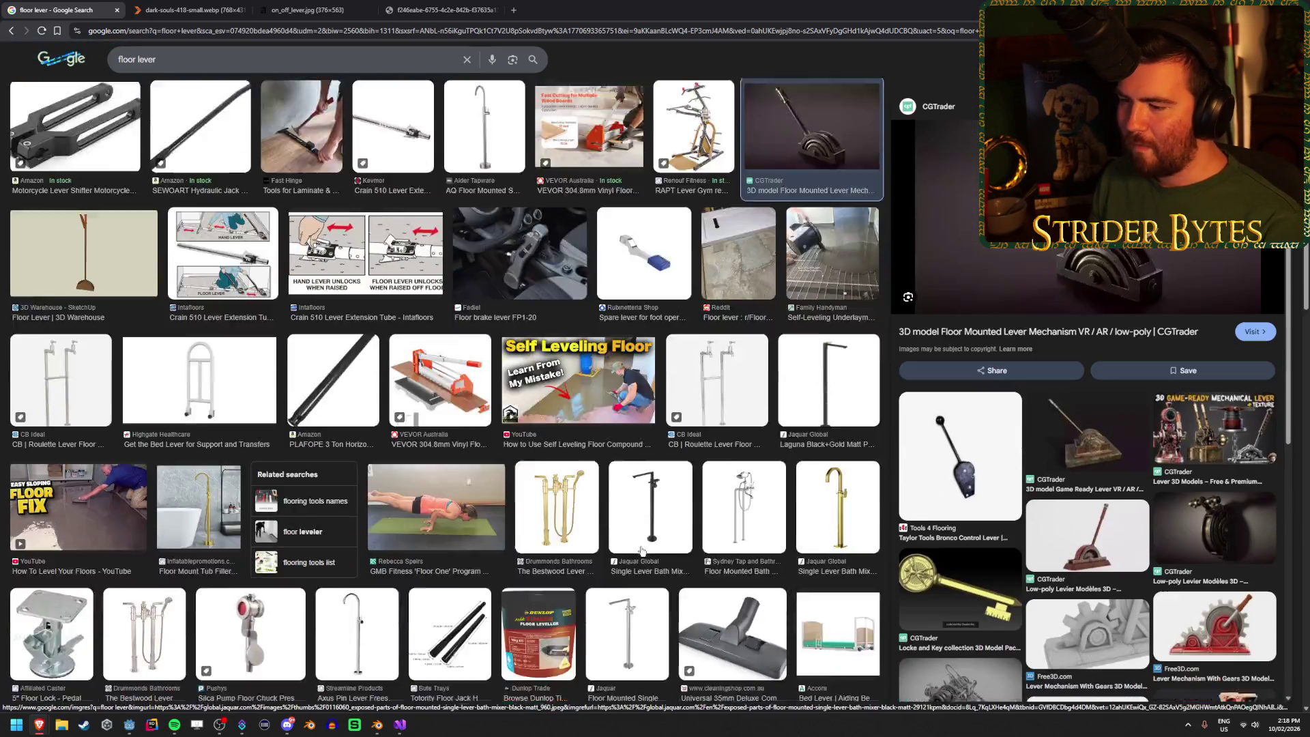
pyautogui.scroll(-3, 405, 578)
pyautogui.scroll(-4, 405, 578)
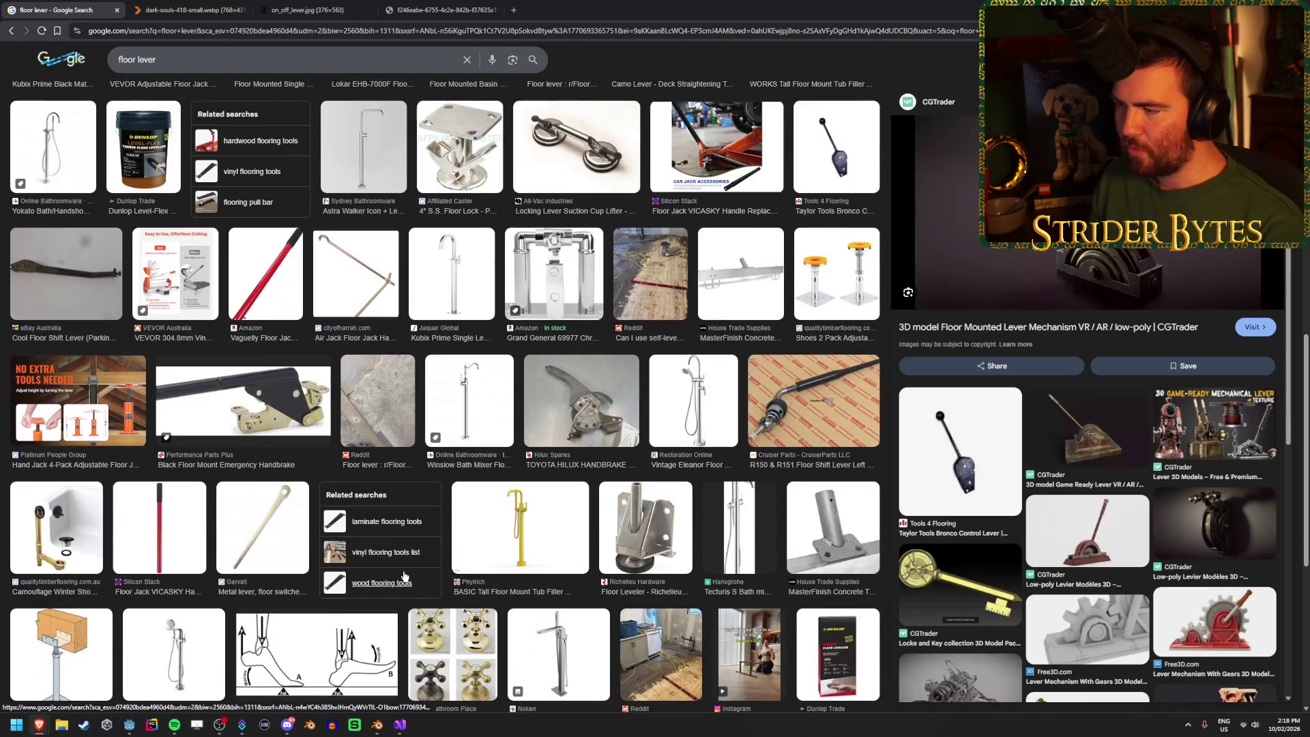
pyautogui.scroll(15, 405, 578)
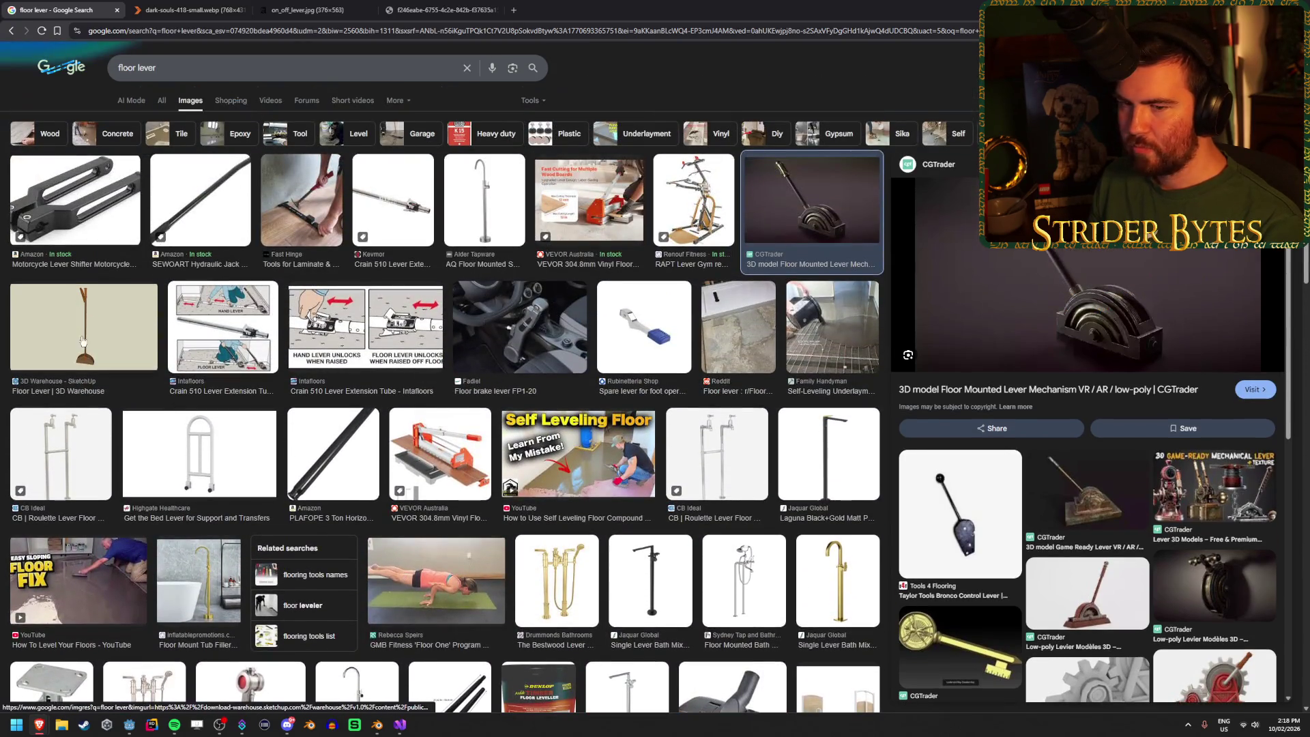
# Step: Preview the 3D Warehouse floor lever again and show more related images
pyautogui.click(81, 335)
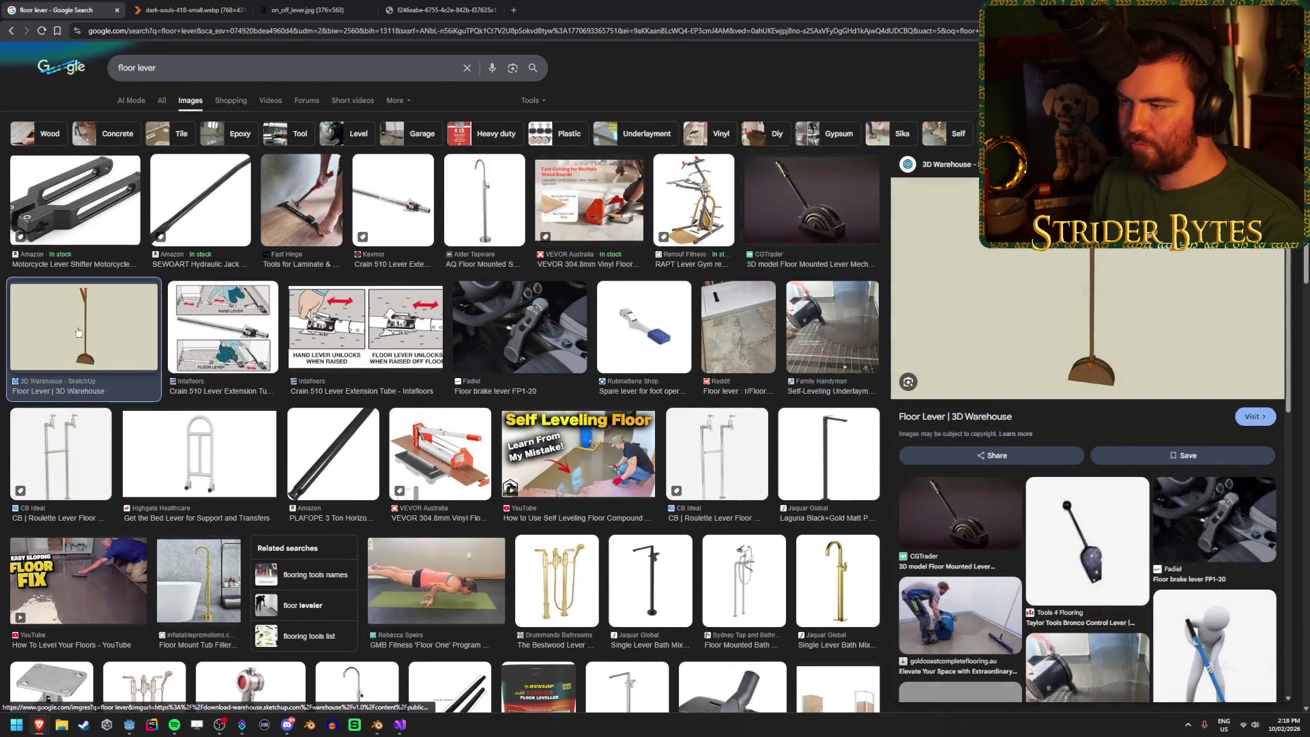
pyautogui.scroll(-2, 1087, 451)
pyautogui.scroll(-6, 1087, 451)
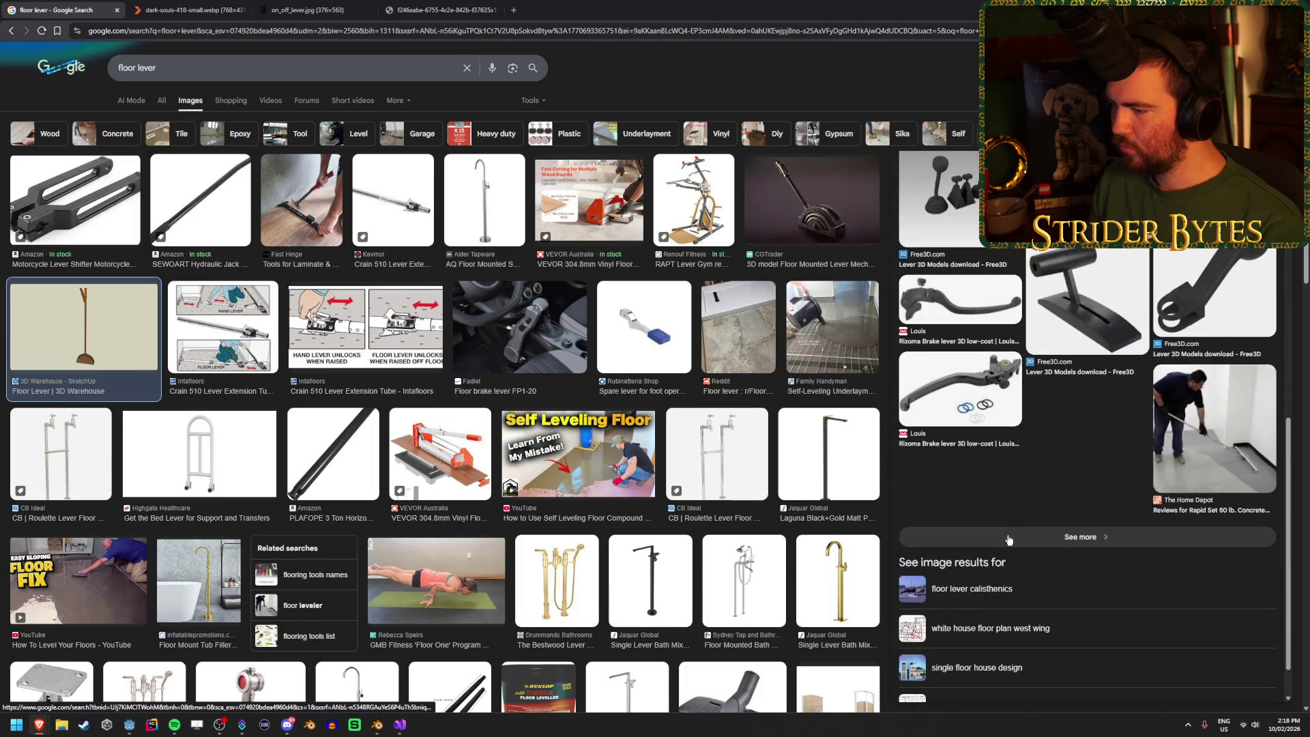
pyautogui.click(1009, 540)
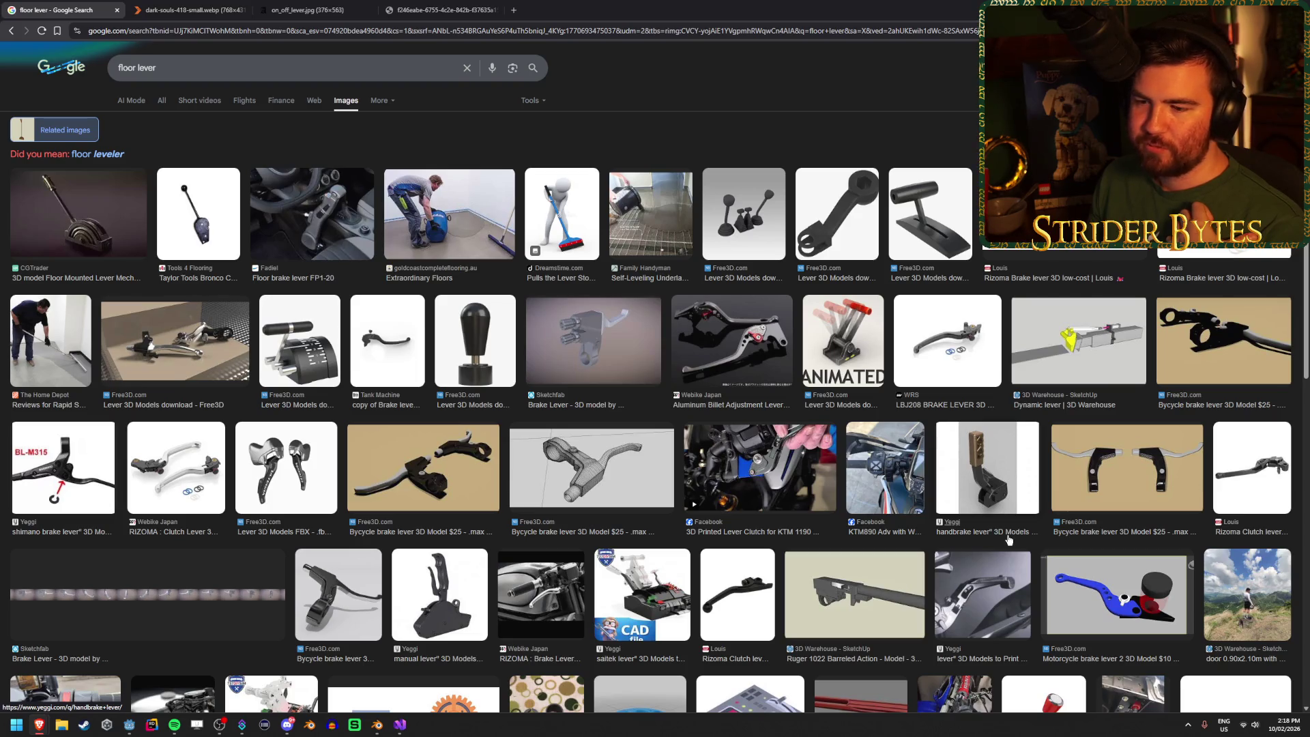
# Step: Open the manual lever 3D model image in a new tab
pyautogui.scroll(-5, 1010, 540)
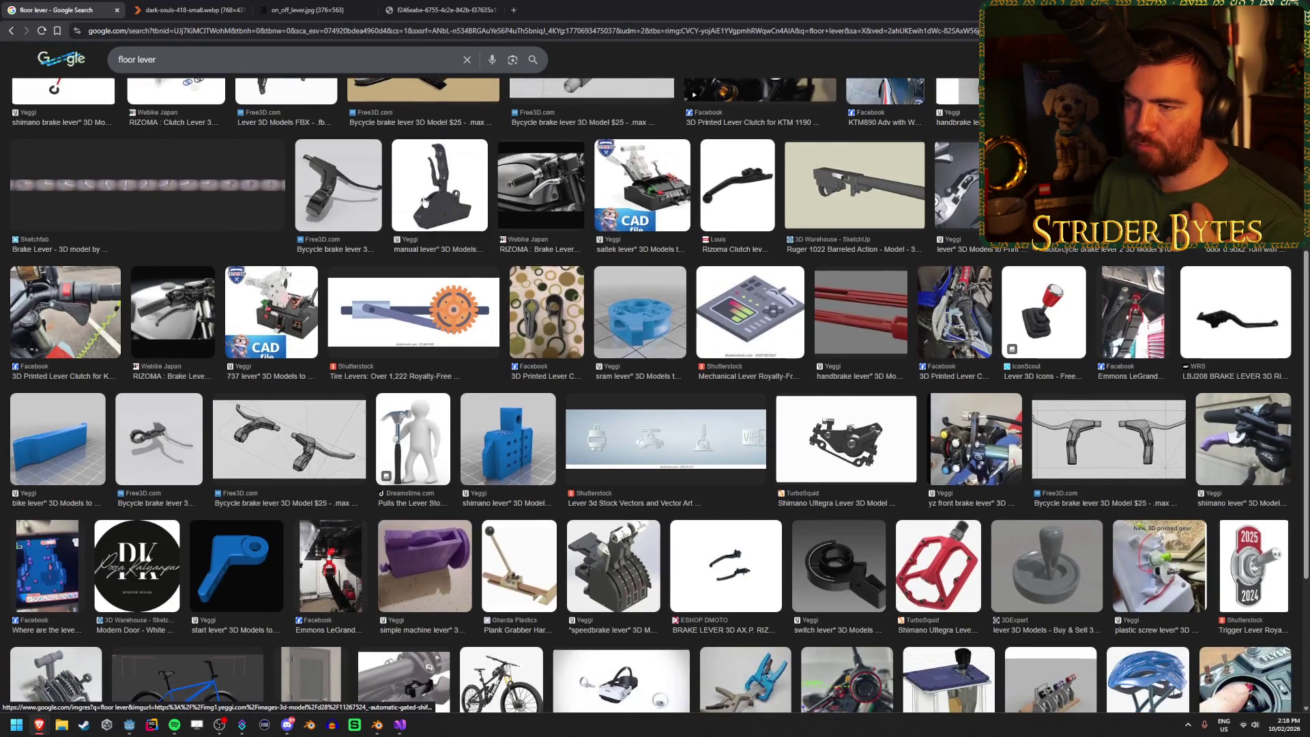
pyautogui.click(440, 187)
pyautogui.rightClick(1039, 294)
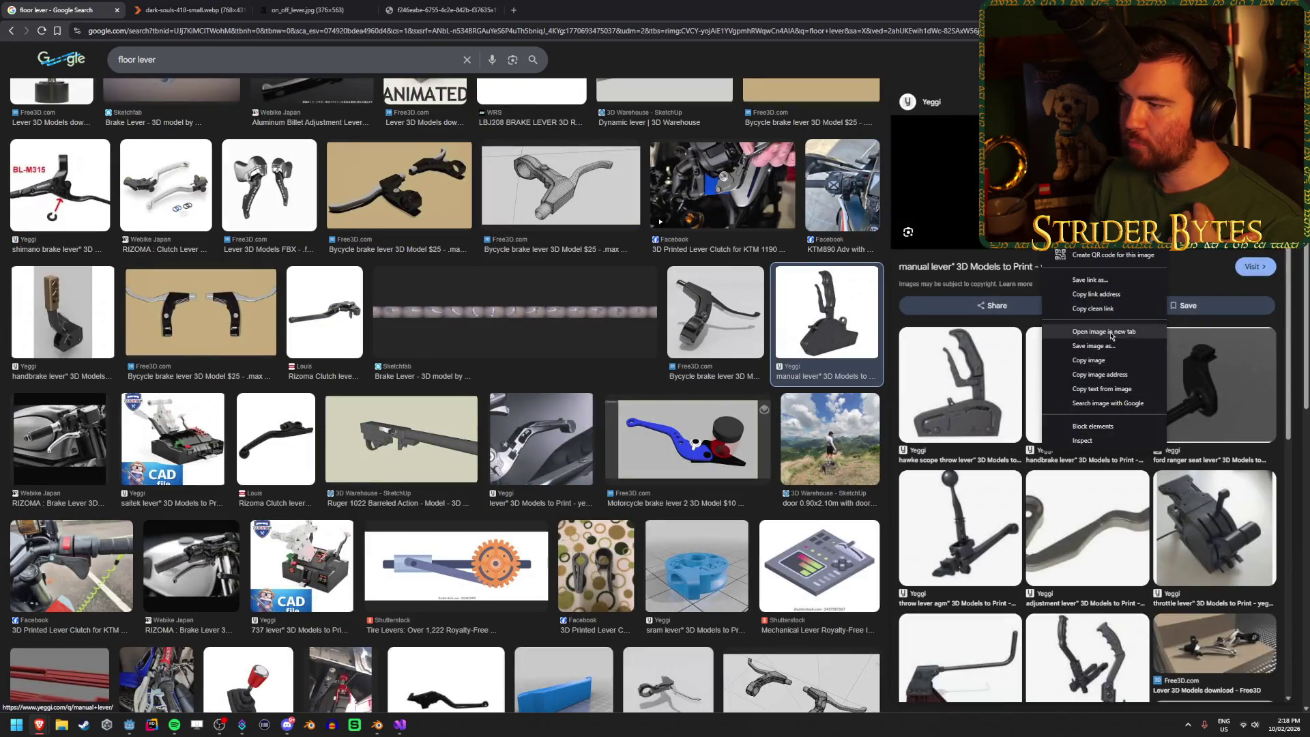
pyautogui.click(1092, 348)
# Step: Try a 'floor lever handle' search, then go back to the floor lever related results
pyautogui.scroll(4, 698, 425)
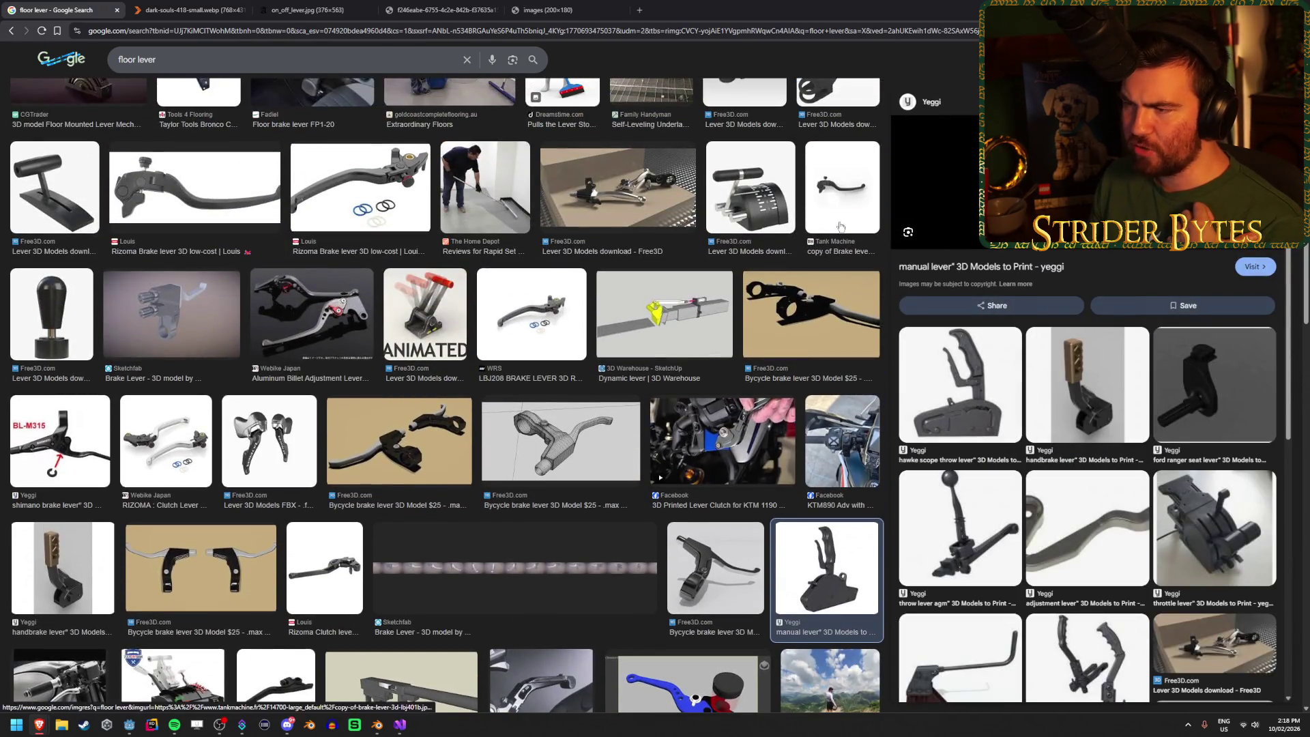
pyautogui.scroll(3, 691, 406)
pyautogui.click(234, 69)
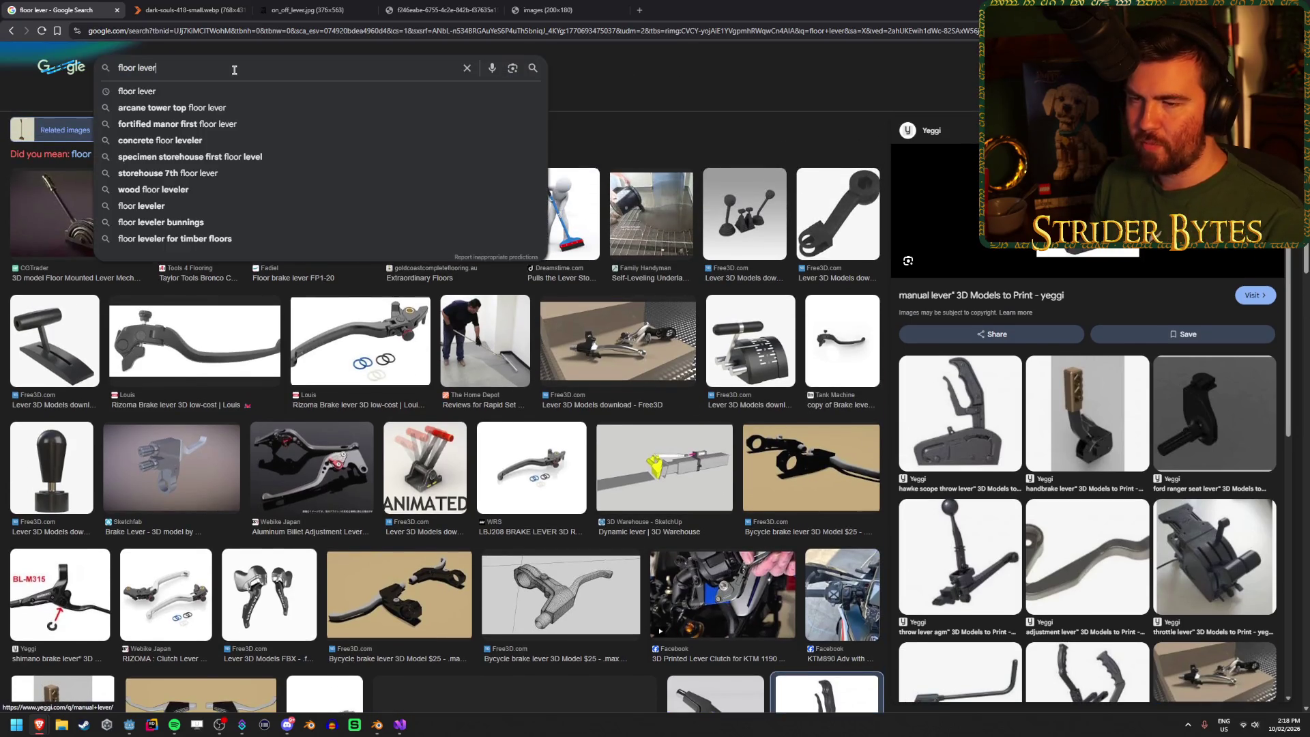
pyautogui.write('hand')
pyautogui.write('le')
pyautogui.press('Return')
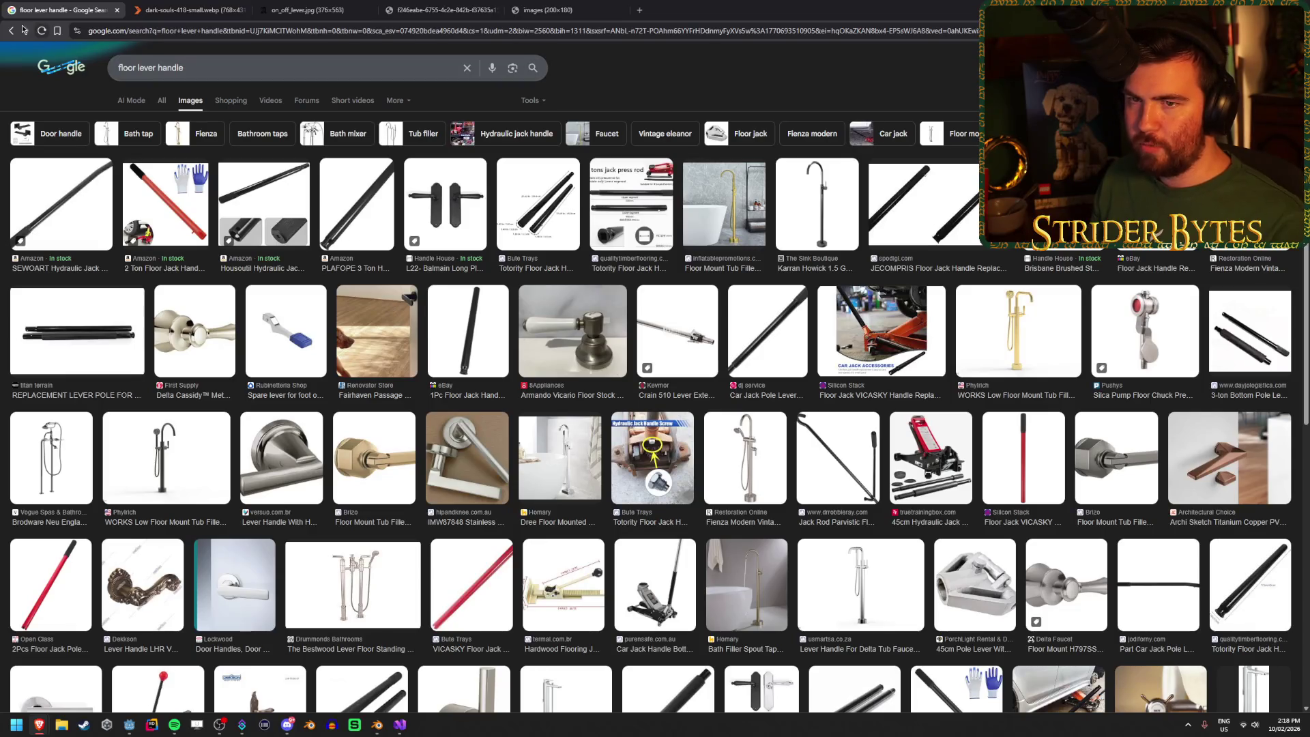
pyautogui.click(11, 31)
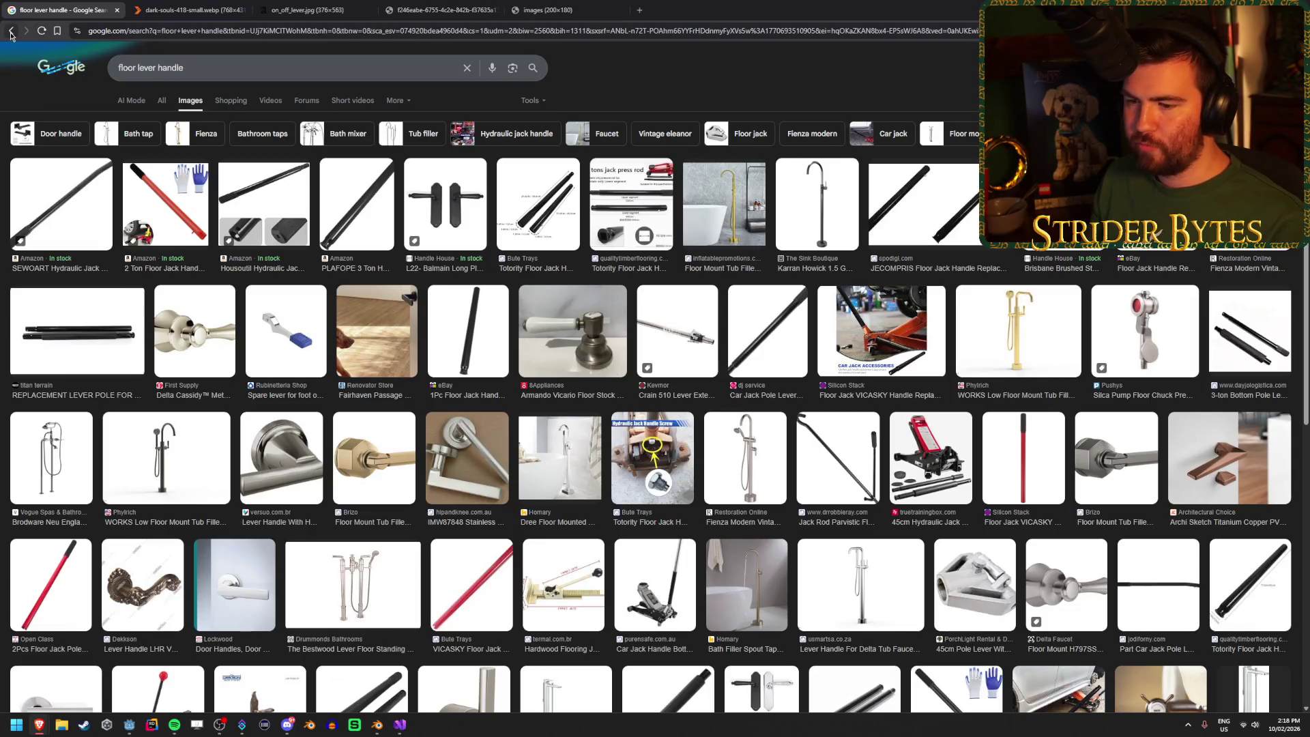
pyautogui.scroll(-5, 322, 368)
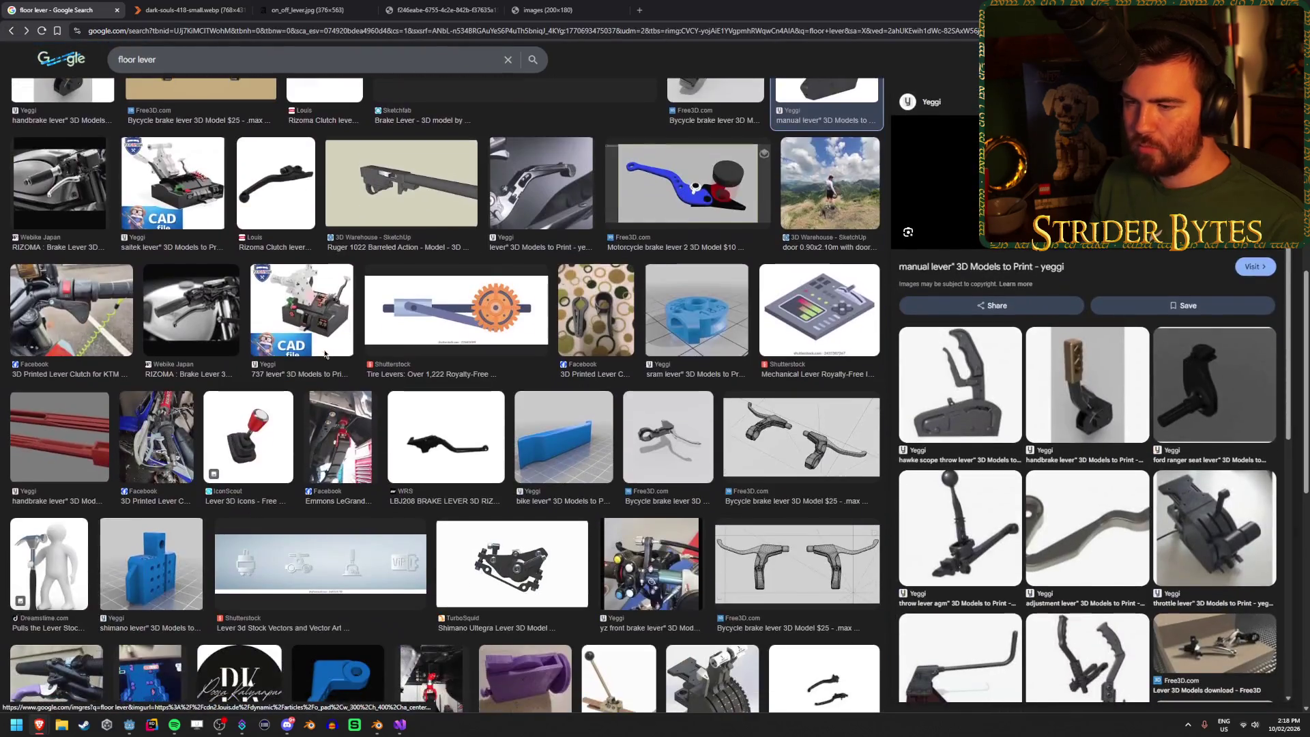
pyautogui.scroll(-2, 325, 348)
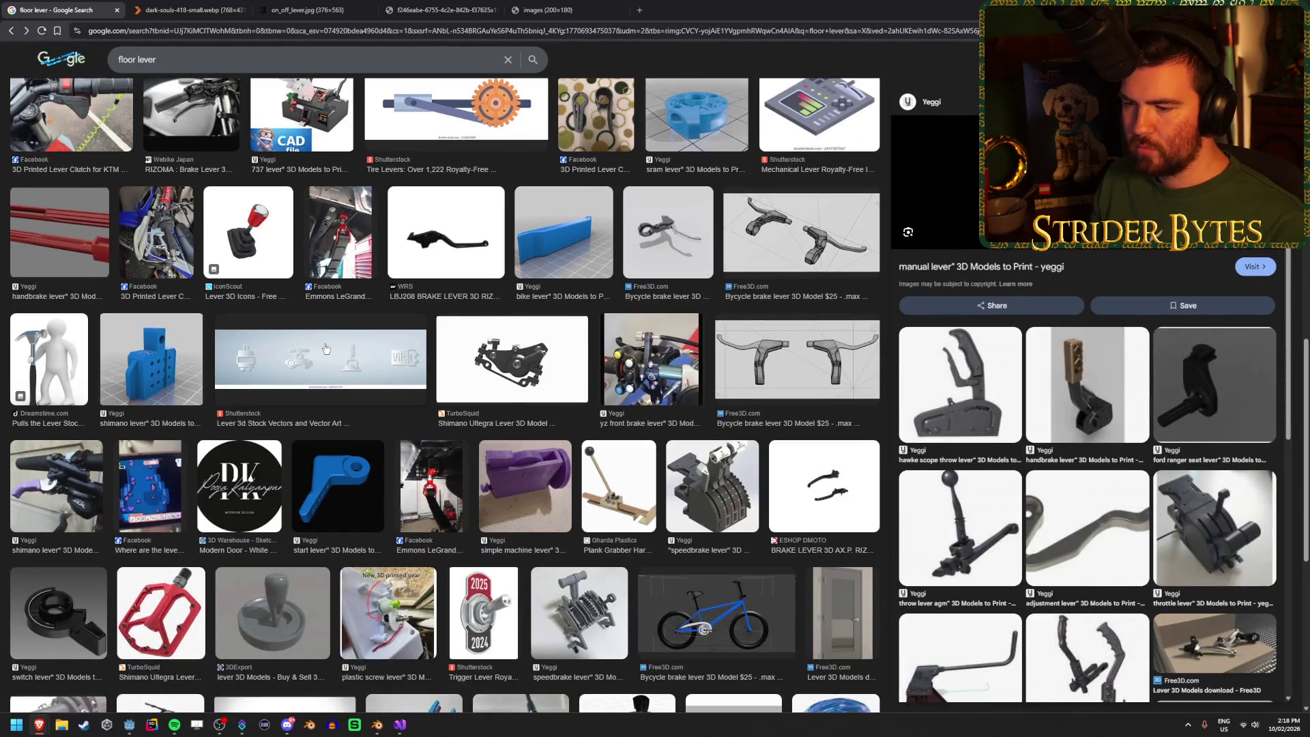
# Step: Look at the manual lever picture tab, then preview the 3D floor-mounted lever result
pyautogui.click(542, 9)
pyautogui.scroll(8, 657, 402)
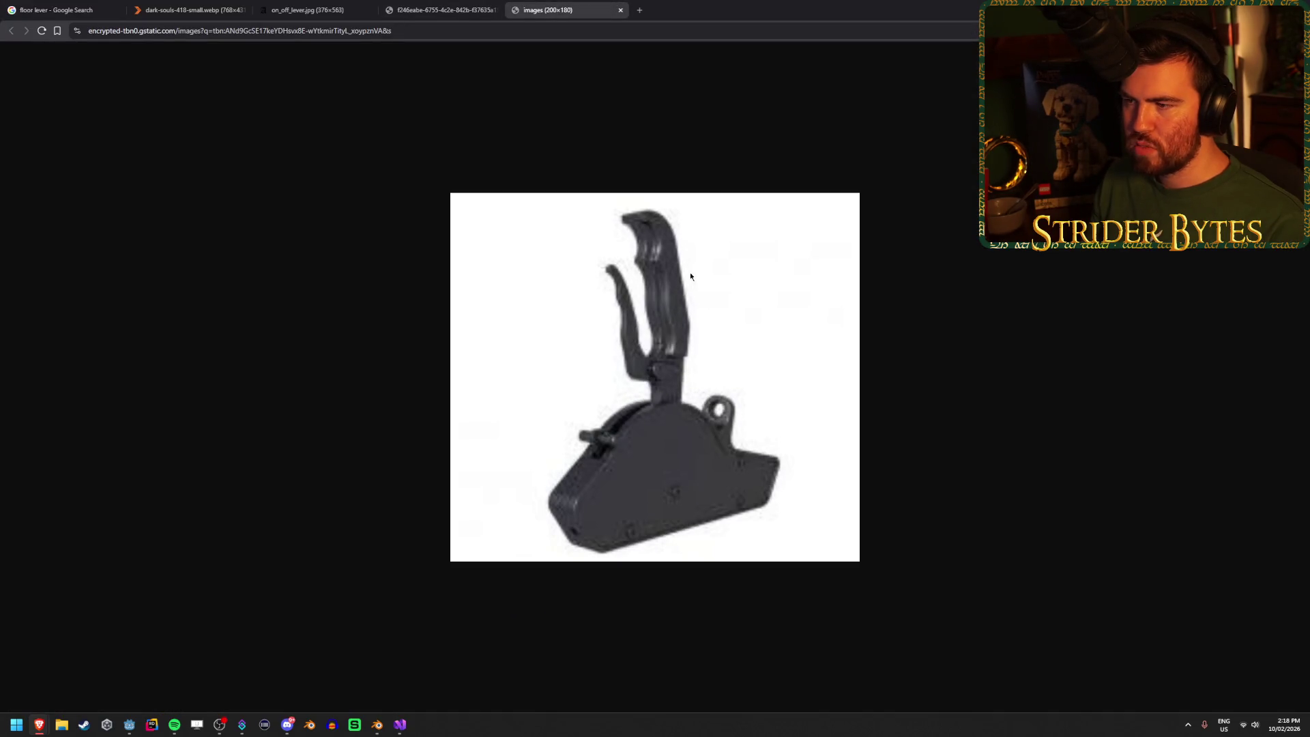
pyautogui.click(68, 10)
pyautogui.scroll(5, 230, 302)
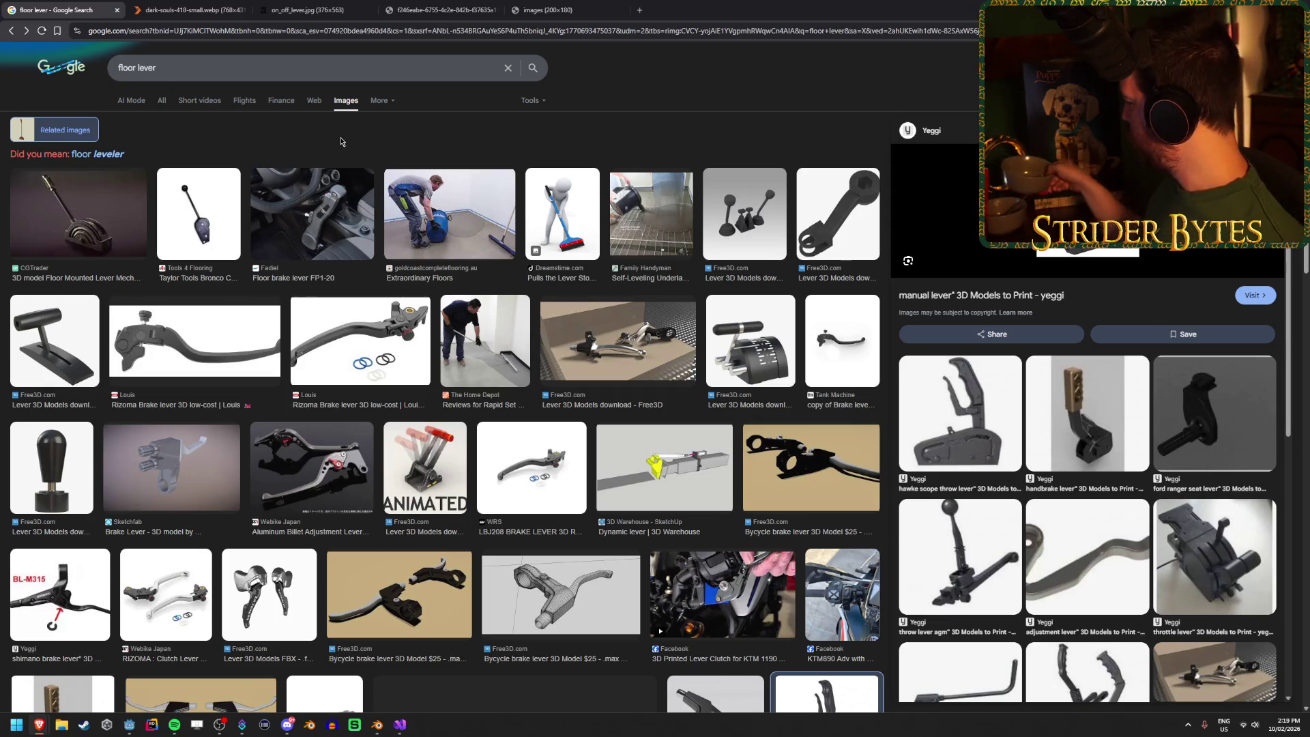
pyautogui.click(107, 178)
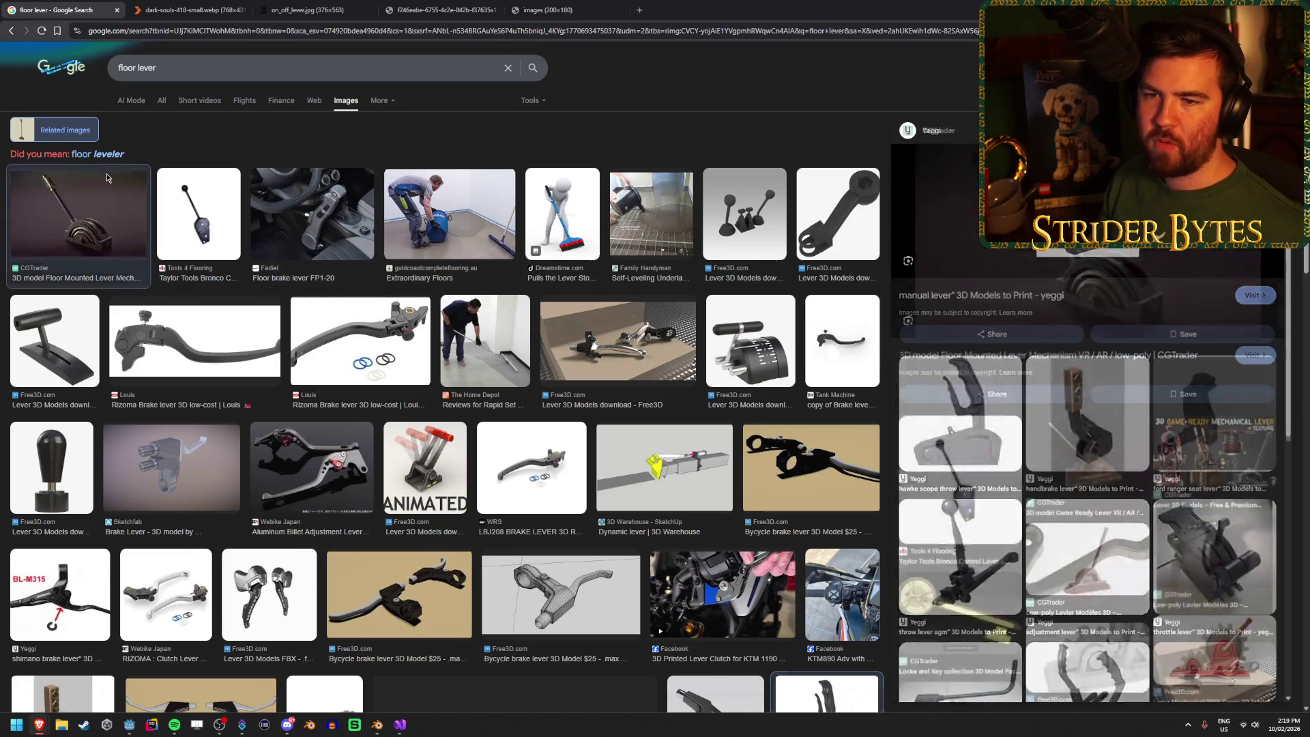
pyautogui.rightClick(1093, 254)
# Step: Open the floor-mounted lever image full size in a new tab
pyautogui.click(1154, 390)
pyautogui.click(689, 10)
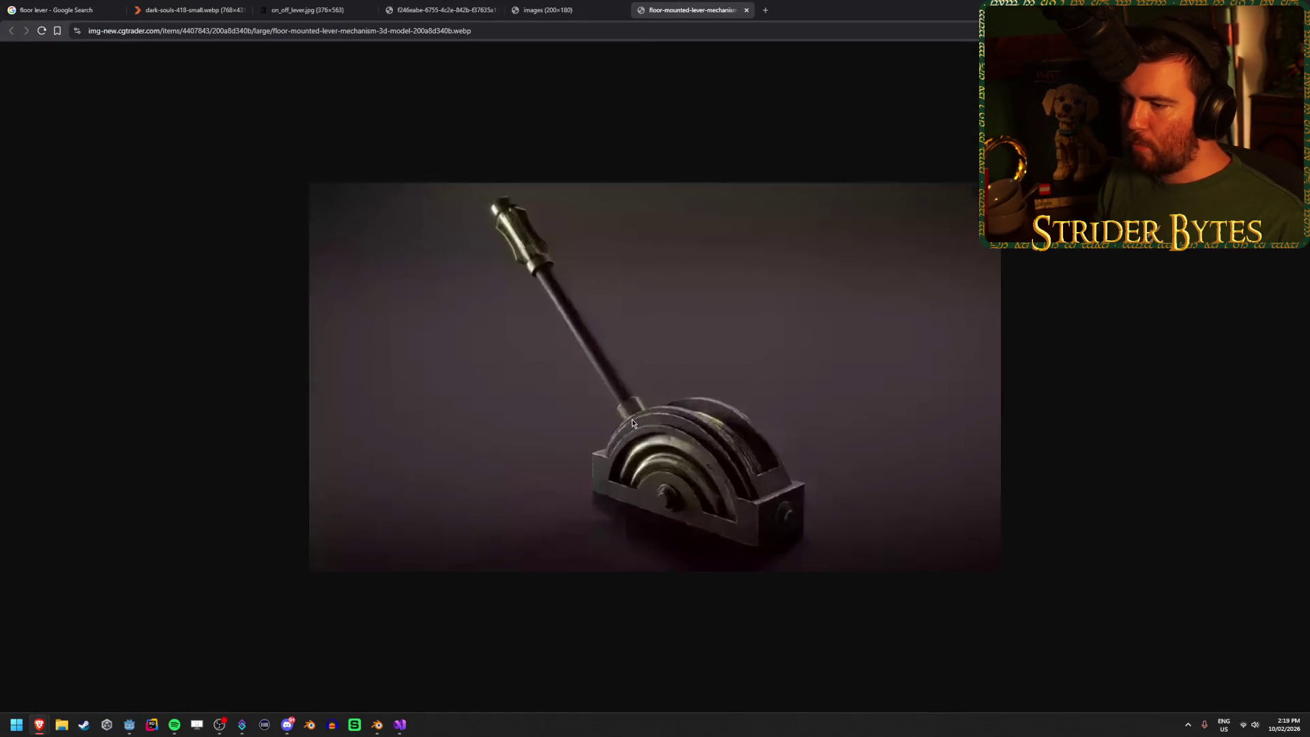
pyautogui.scroll(4, 632, 417)
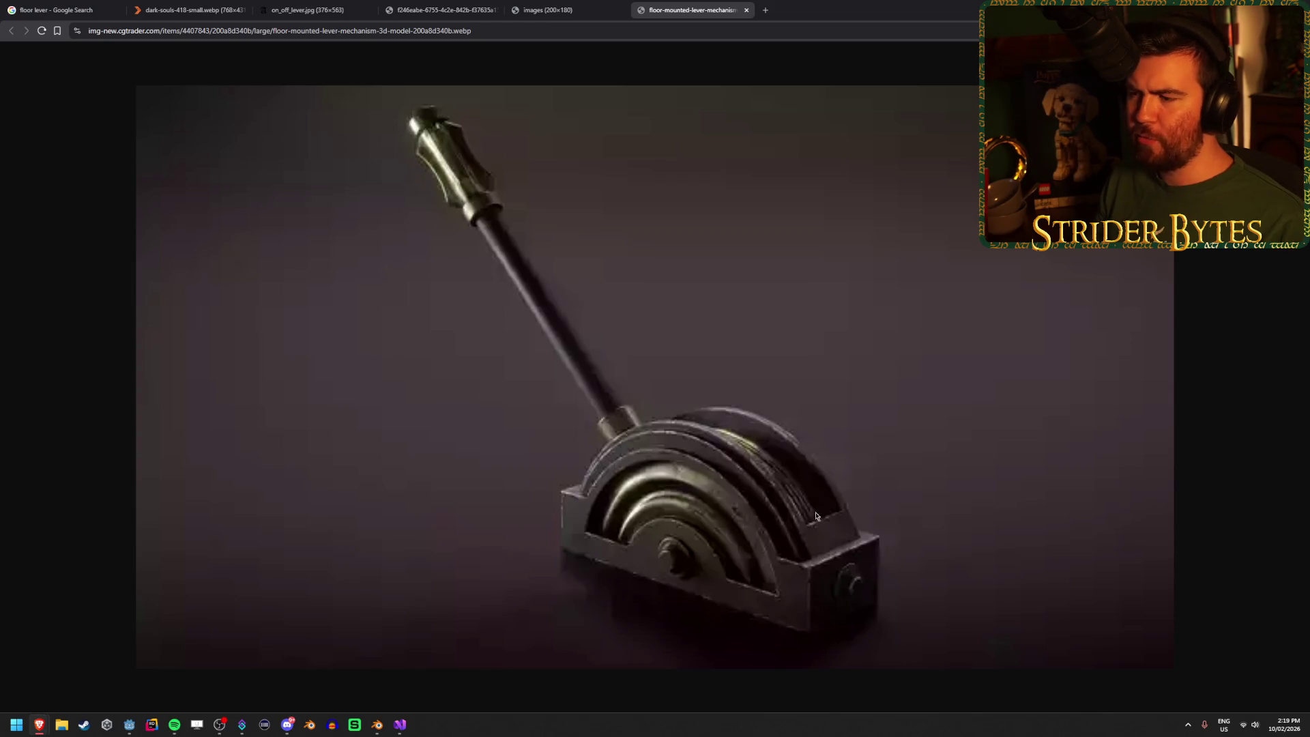
# Step: Compare the red on/off lever and other reference tabs, then switch back to the Blender lever model
pyautogui.hotkey('ctrl', 'shift', 'Tab')
pyautogui.hotkey('ctrl', 'shift', 'Tab')
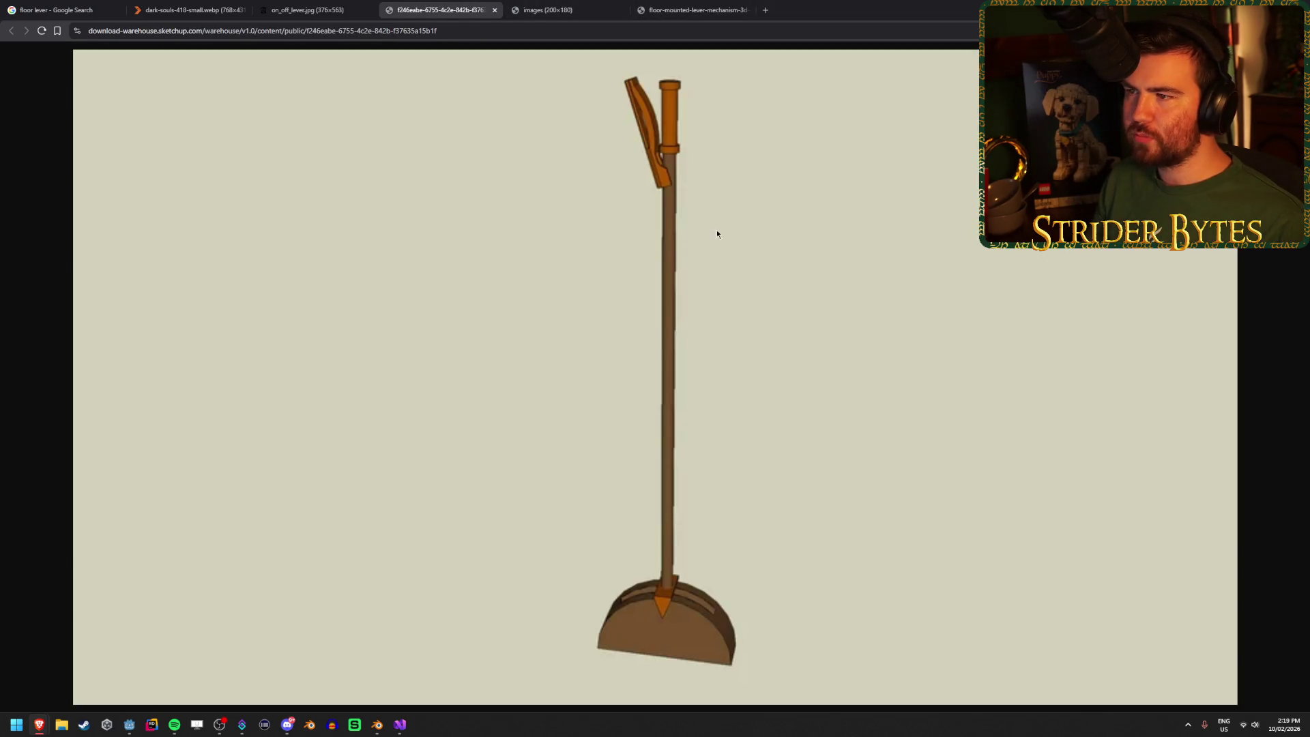
pyautogui.click(302, 5)
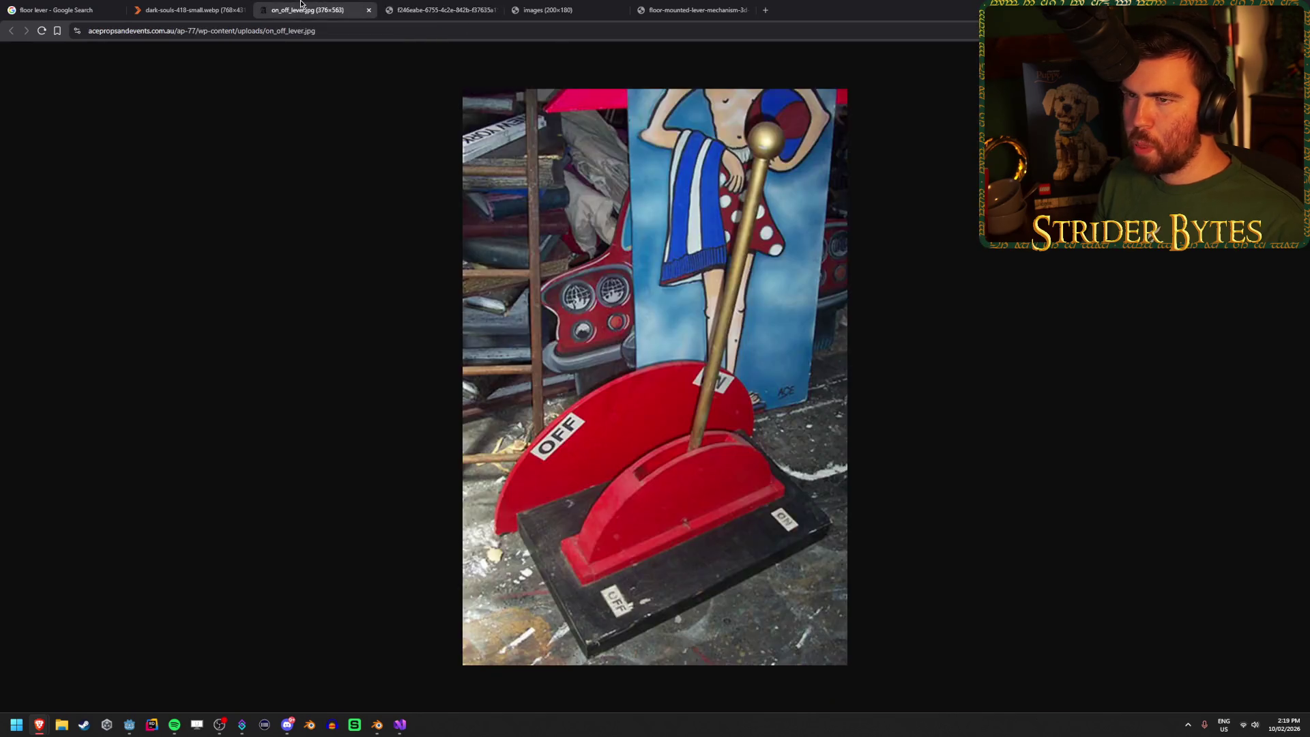
pyautogui.click(442, 8)
pyautogui.click(546, 8)
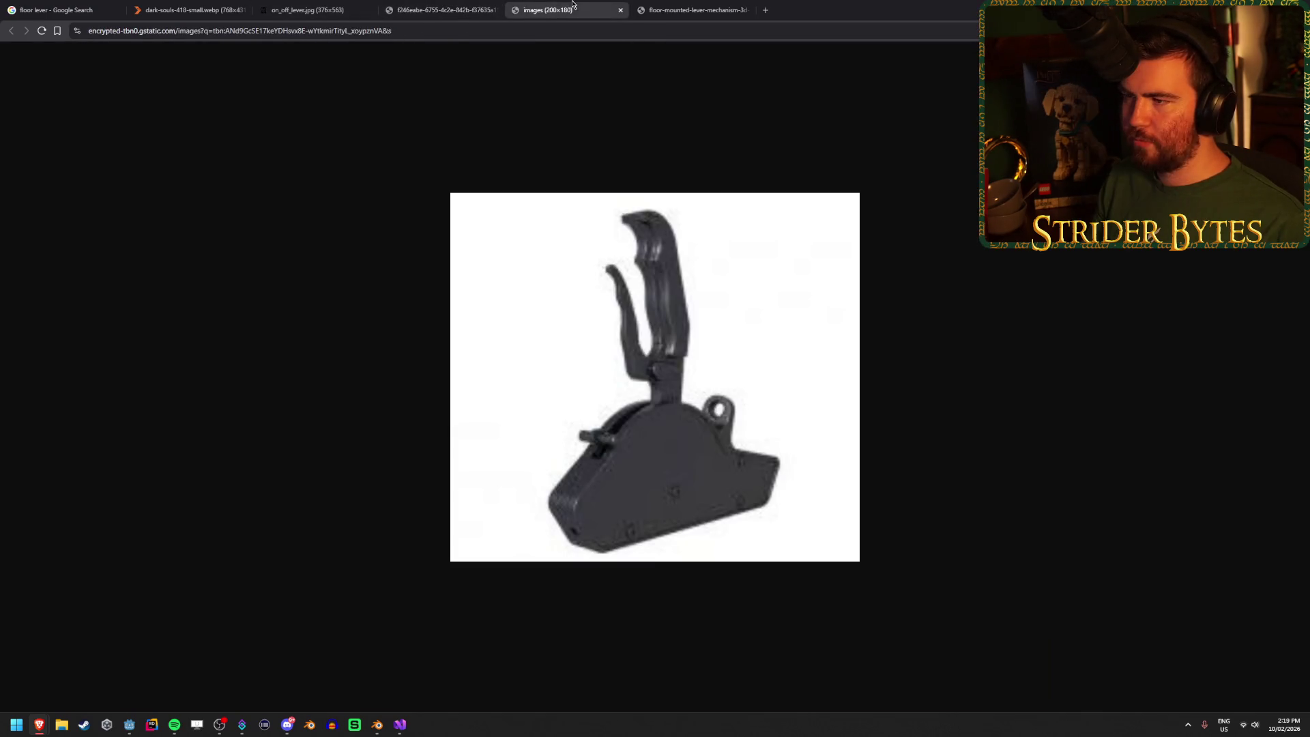
pyautogui.click(660, 6)
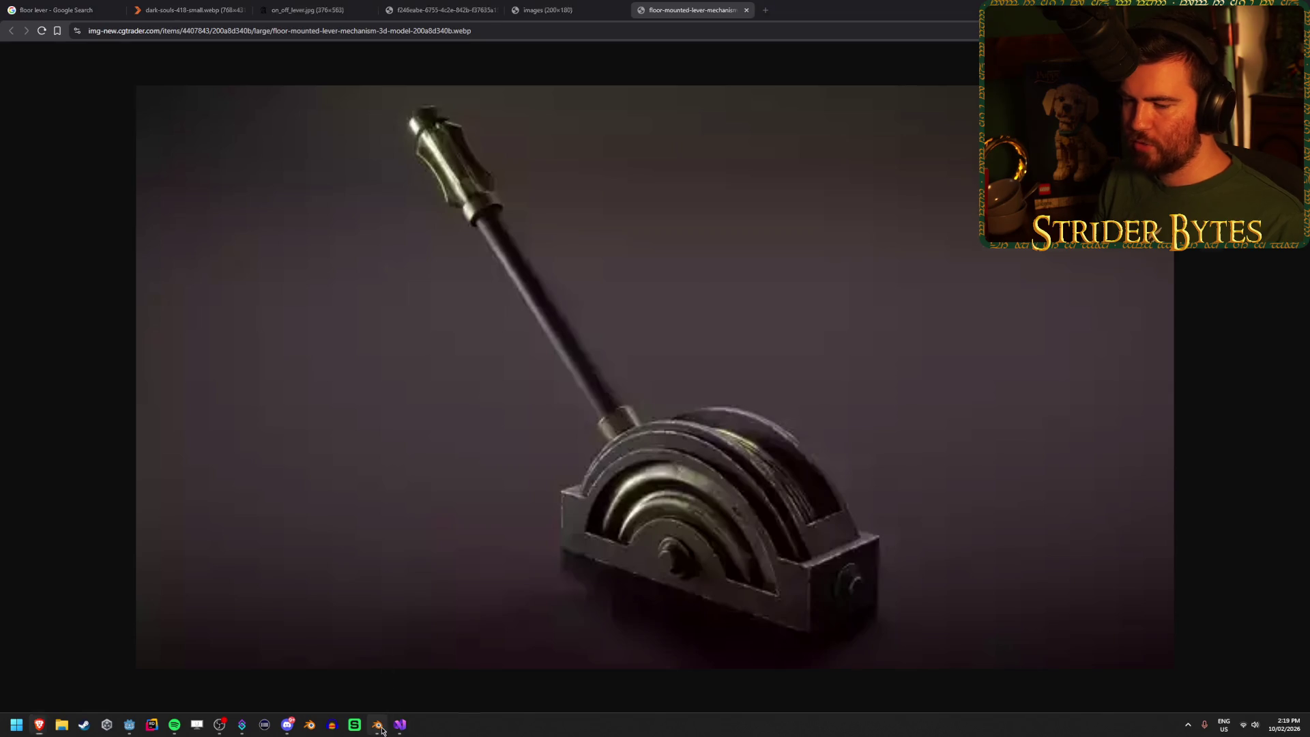
pyautogui.click(378, 725)
pyautogui.moveTo(430, 623)
pyautogui.mouseDown()
pyautogui.moveTo(678, 494)
pyautogui.moveTo(521, 468)
pyautogui.moveTo(556, 453)
pyautogui.moveTo(638, 453)
pyautogui.moveTo(687, 474)
pyautogui.moveTo(702, 507)
pyautogui.moveTo(698, 576)
pyautogui.moveTo(766, 518)
pyautogui.moveTo(807, 550)
pyautogui.mouseUp()
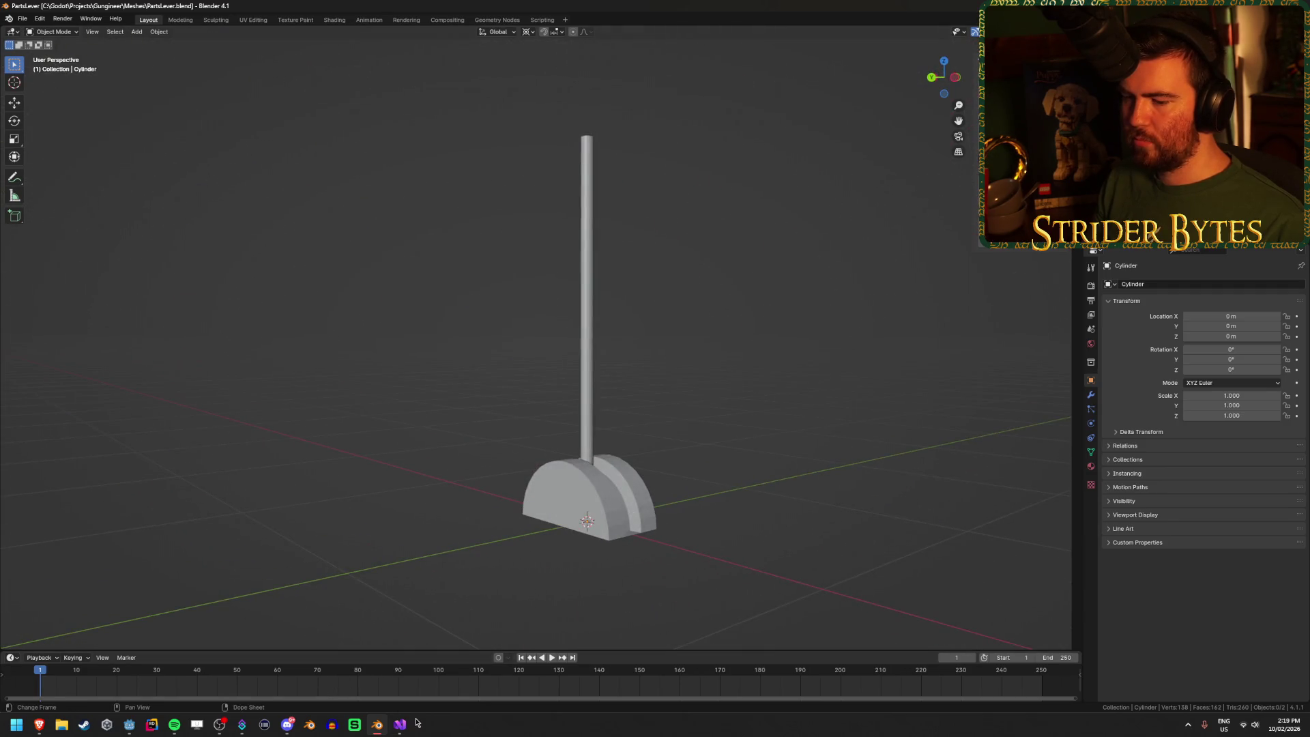
# Step: Check the lever reference image again, then return to the Blender model
pyautogui.moveTo(39, 725)
pyautogui.click(244, 659)
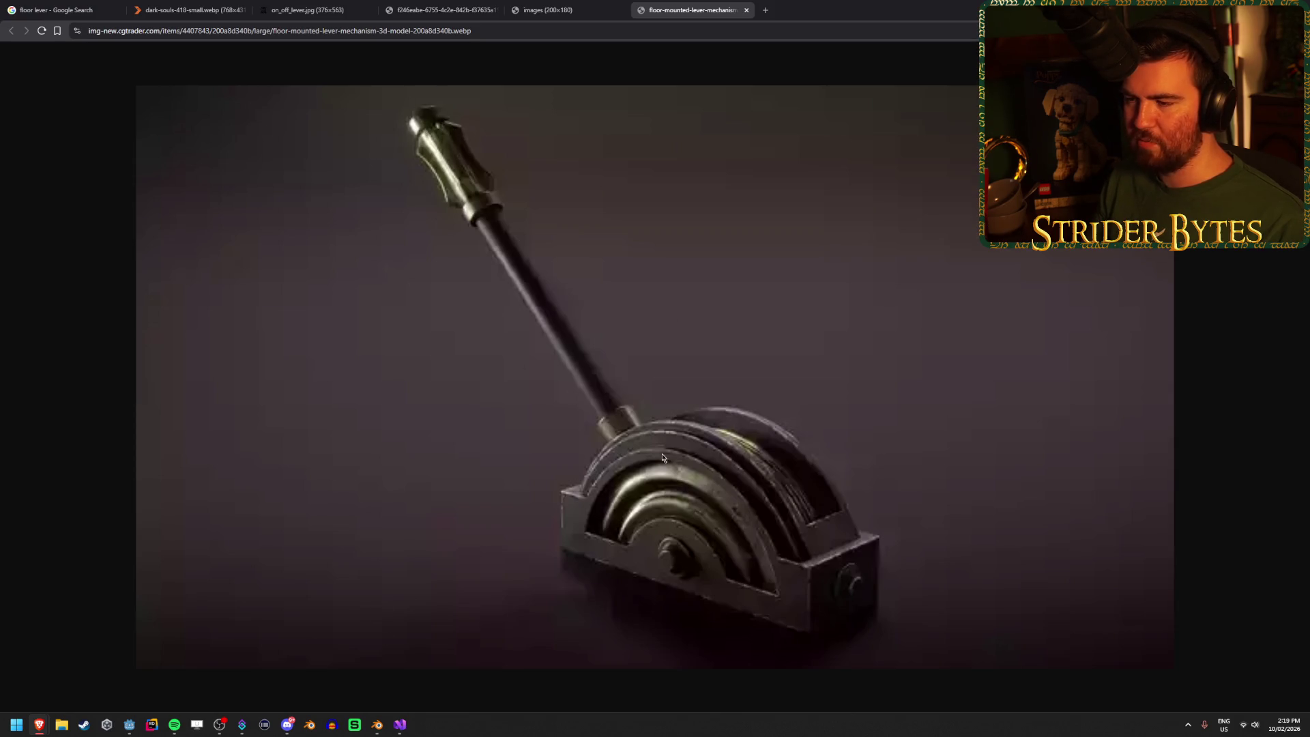
pyautogui.click(377, 725)
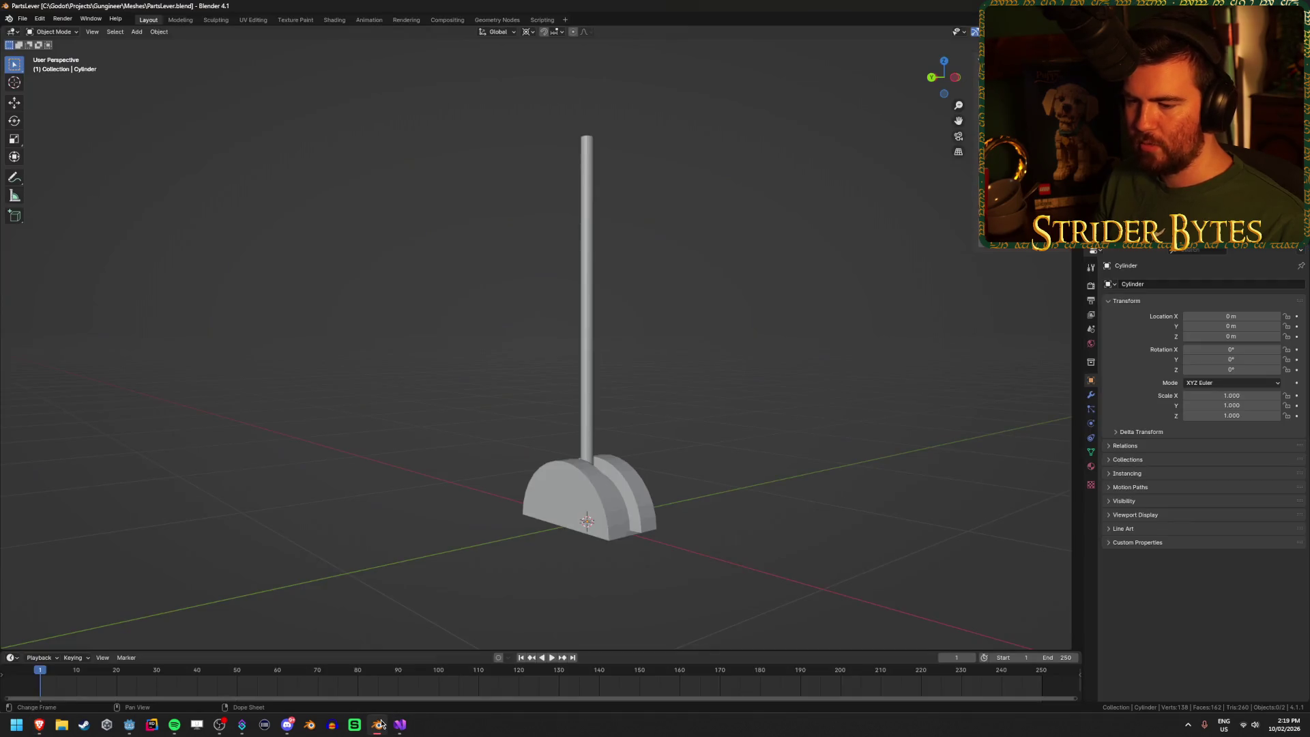
pyautogui.moveTo(678, 411)
pyautogui.mouseDown()
pyautogui.moveTo(635, 430)
pyautogui.moveTo(670, 391)
pyautogui.moveTo(716, 374)
pyautogui.mouseUp()
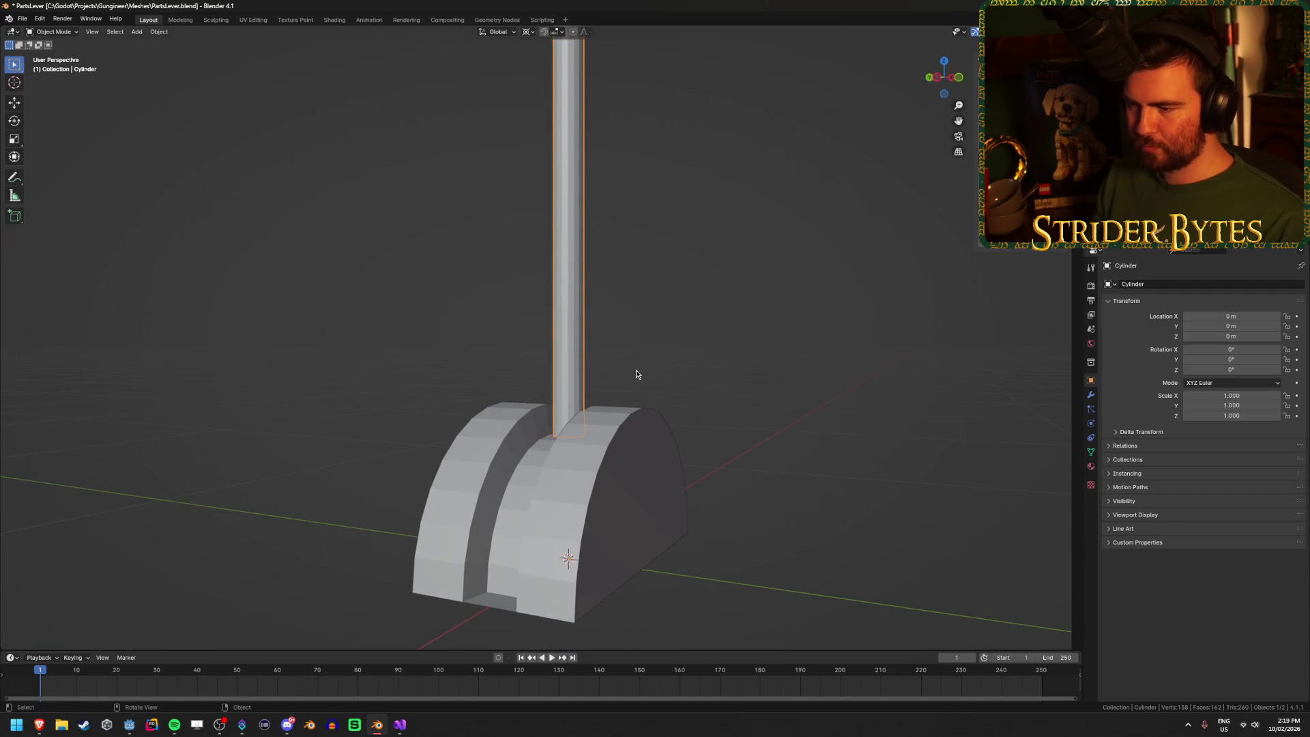
# Step: In front X-ray Edit Mode, slide the handle's bottom vertex ring up to form a loop near the base
pyautogui.press('Tab')
pyautogui.moveTo(596, 368); pyautogui.dragTo(603, 391)
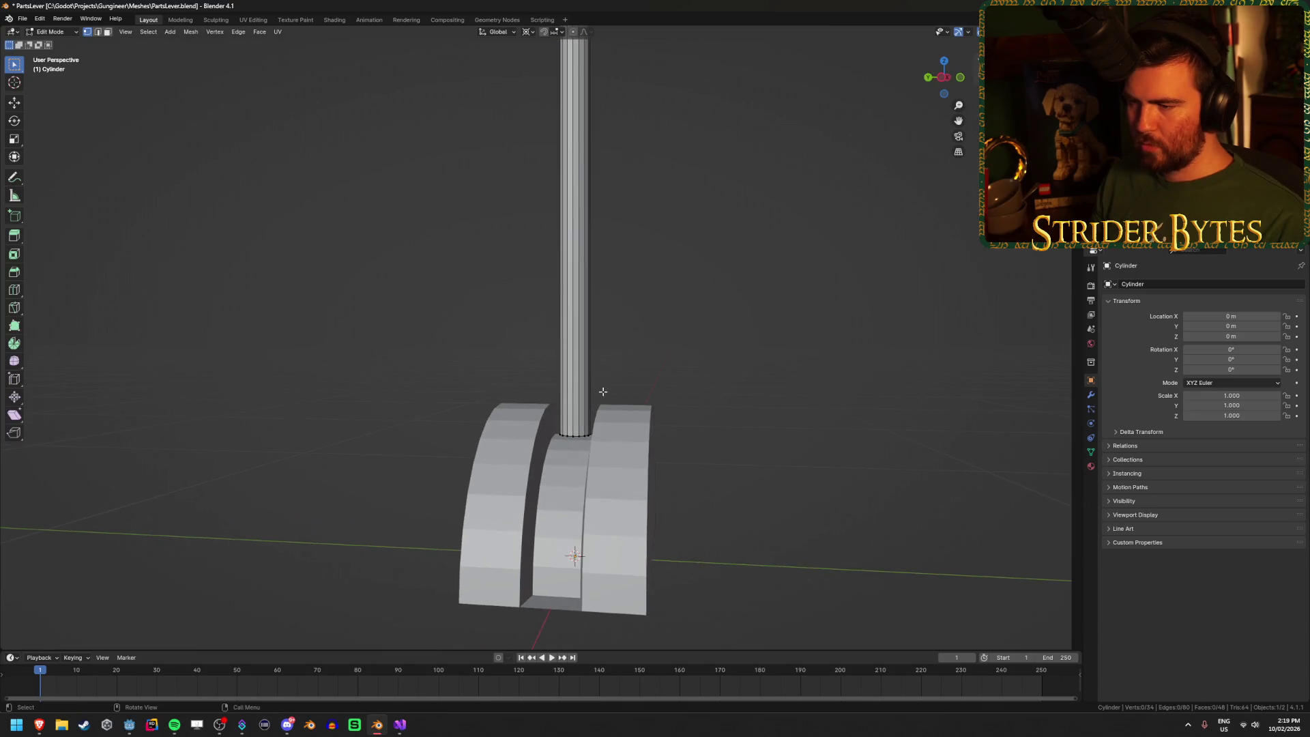
pyautogui.press('KP_1')
pyautogui.hotkey('alt', 'z')
pyautogui.moveTo(458, 360); pyautogui.dragTo(603, 485)
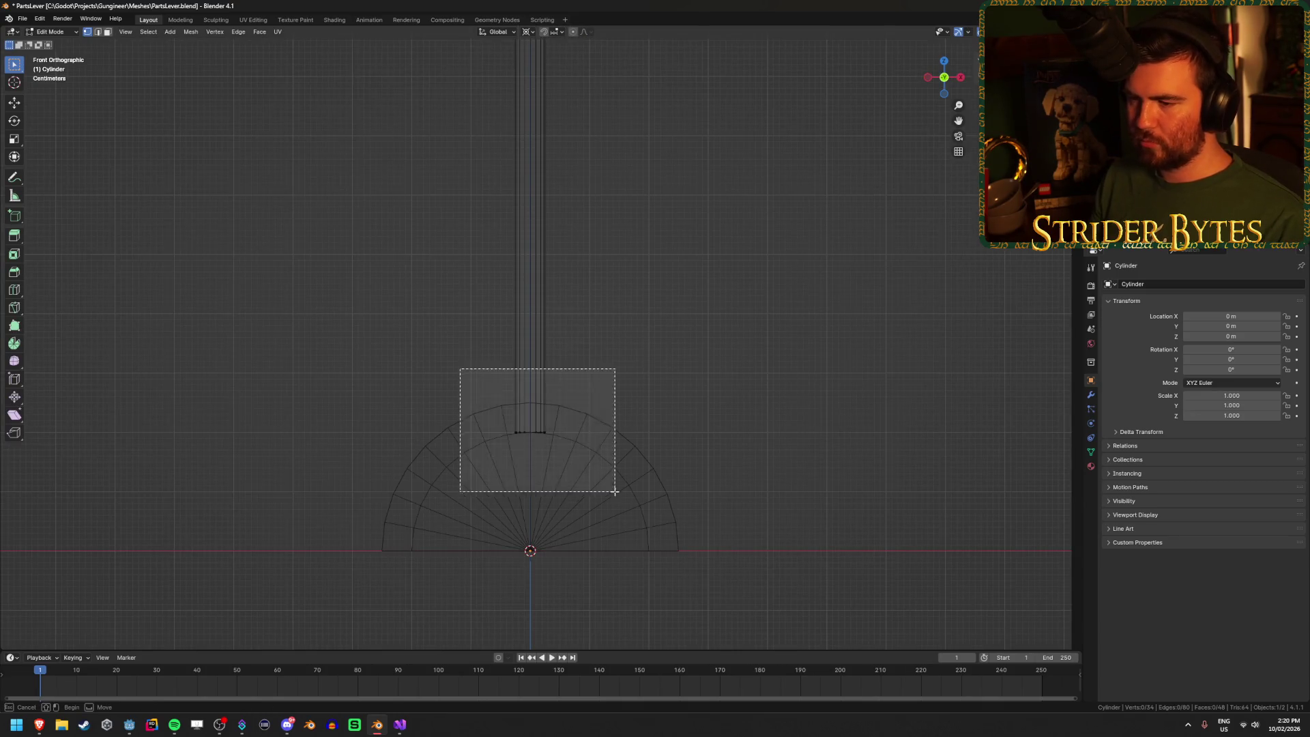
pyautogui.press('g')
pyautogui.press('g')
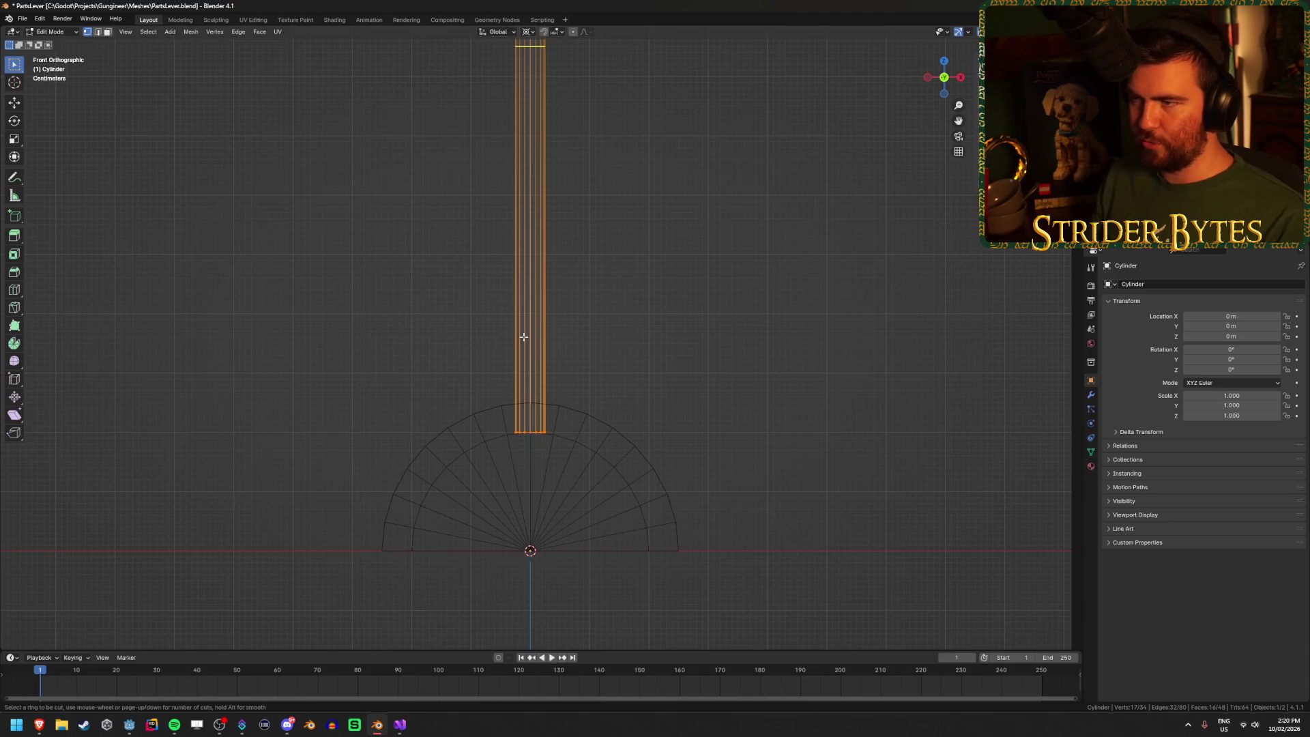
pyautogui.press('Return')
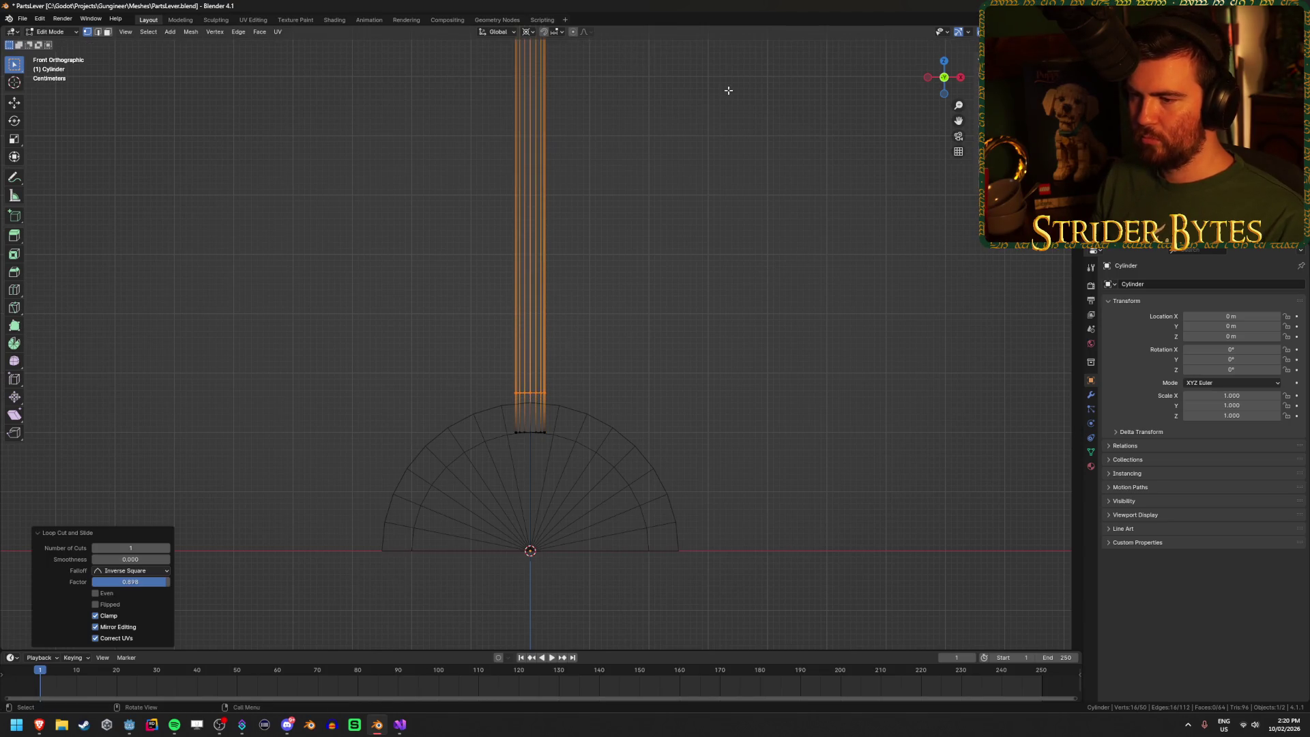
pyautogui.press('g')
pyautogui.press('g')
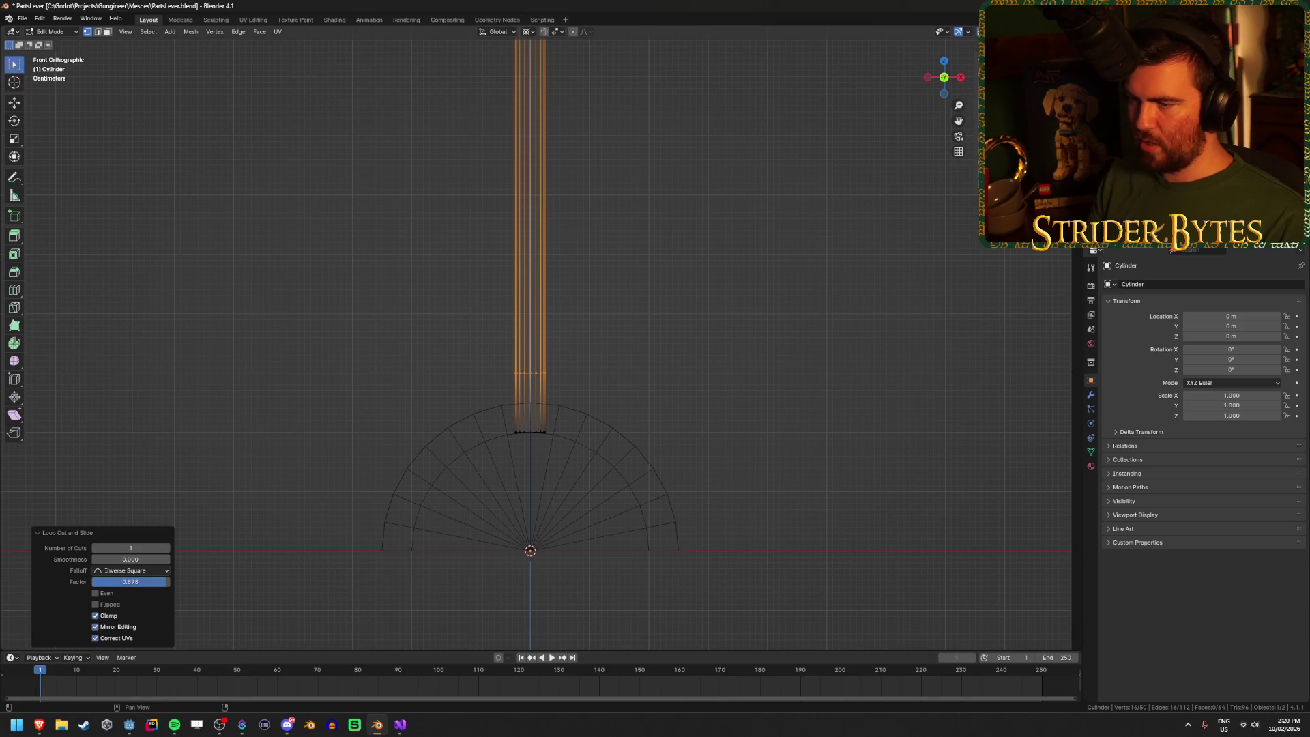
pyautogui.click(685, 354)
pyautogui.hotkey('shift', 'z')
# Step: Add a loop cut around the handle near its top
pyautogui.moveTo(658, 416)
pyautogui.mouseDown()
pyautogui.moveTo(641, 409)
pyautogui.moveTo(689, 399)
pyautogui.moveTo(675, 398)
pyautogui.mouseUp()
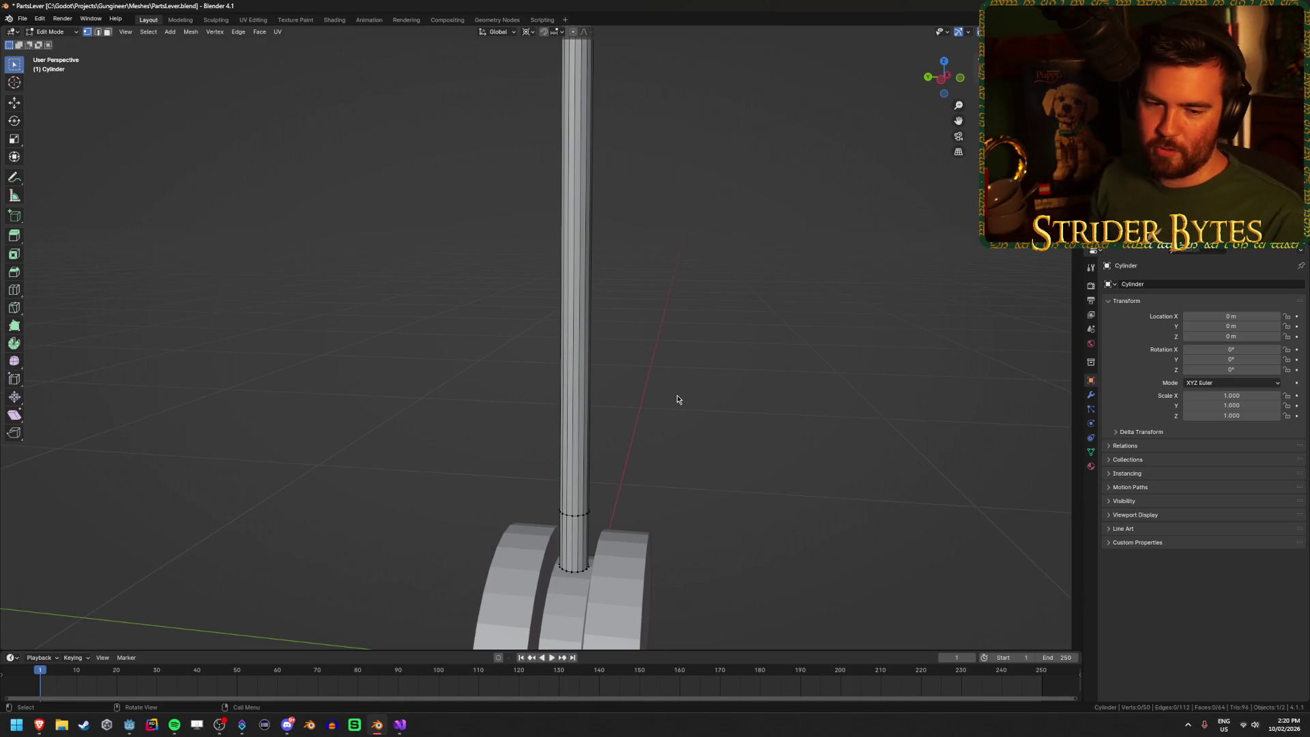
pyautogui.scroll(-5, 614, 395)
pyautogui.scroll(3, 605, 410)
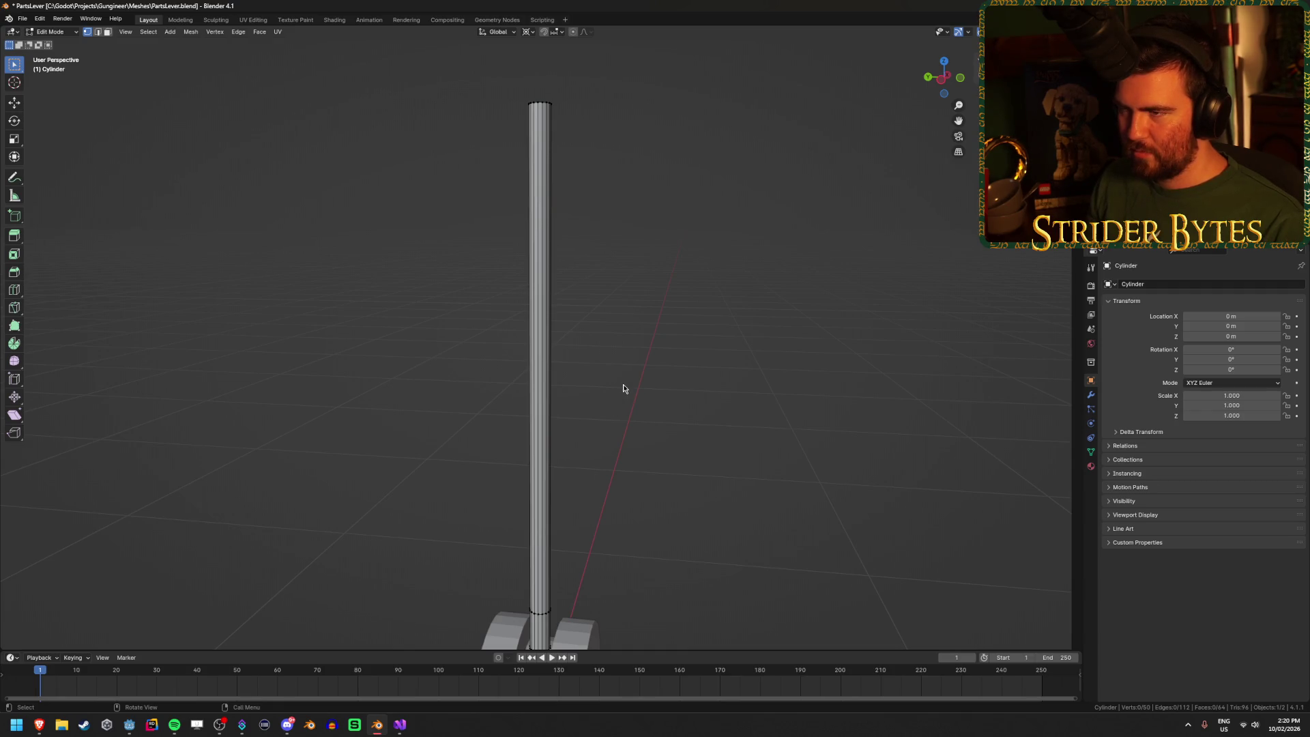
pyautogui.hotkey('ctrl', 'r')
pyautogui.click(535, 434)
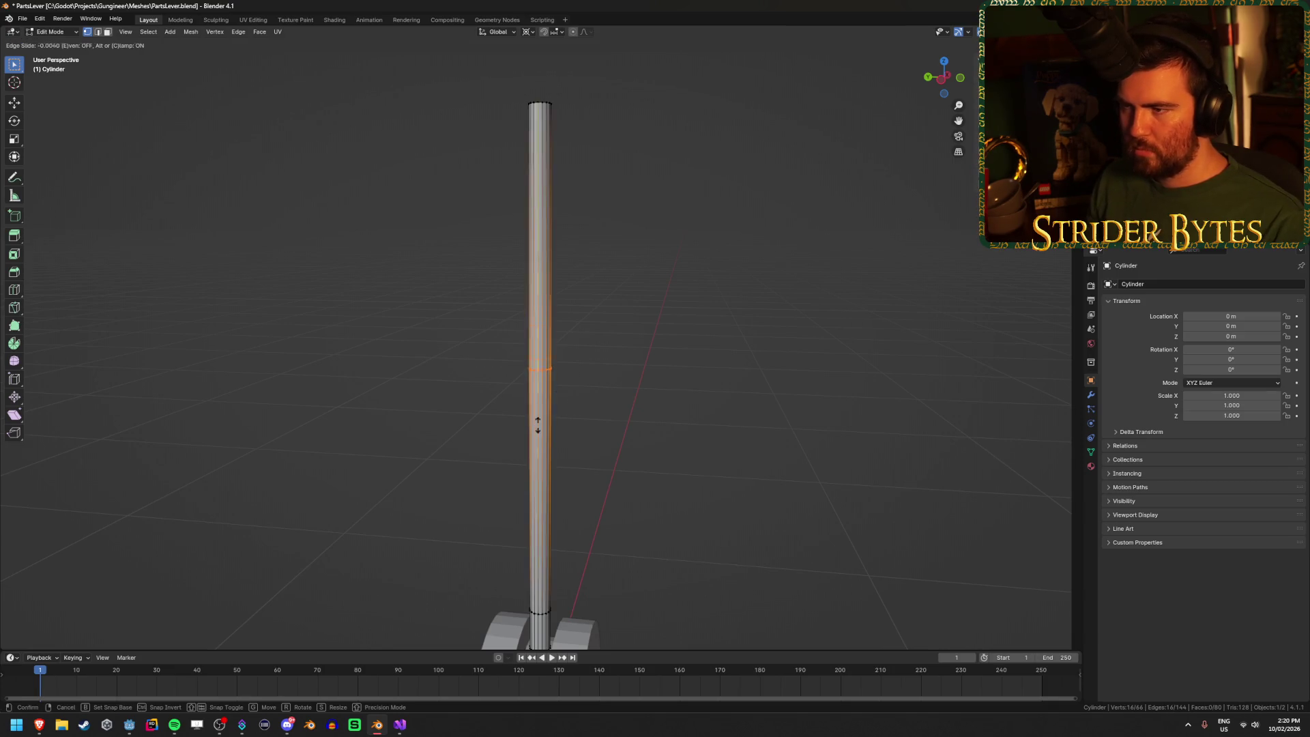
pyautogui.click(581, 269)
# Step: Select the new edge loop, then reset to front view in X-ray Edit Mode
pyautogui.hotkey('alt', 'z')
pyautogui.moveTo(502, 92); pyautogui.dragTo(600, 131)
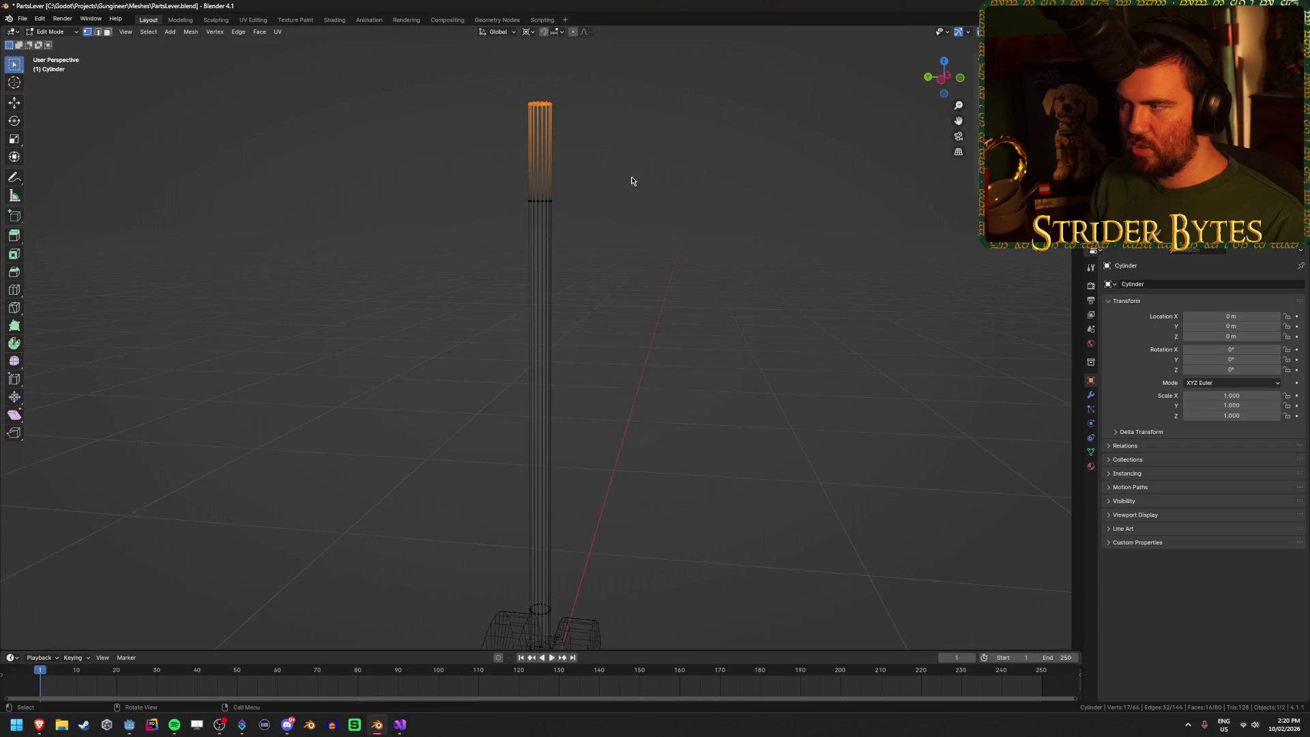
pyautogui.moveTo(506, 181); pyautogui.dragTo(633, 238)
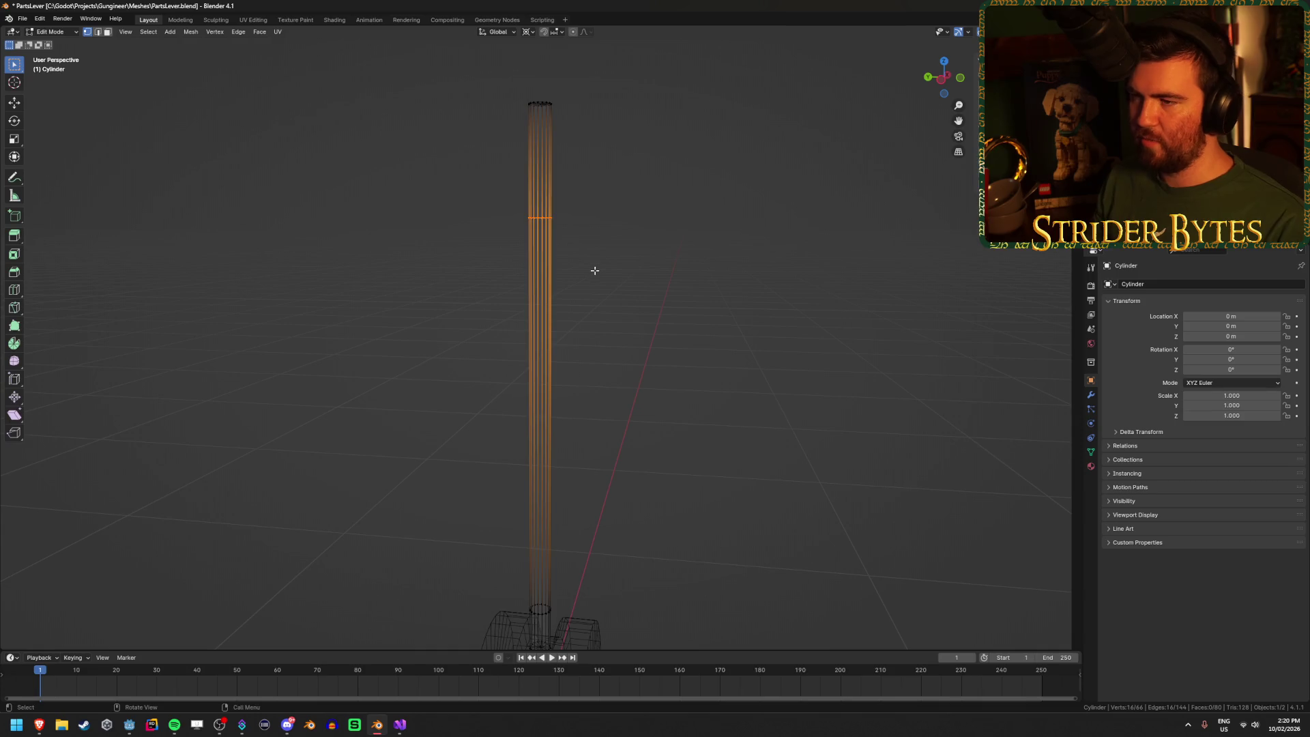
pyautogui.hotkey('alt', 'z')
pyautogui.press('Tab')
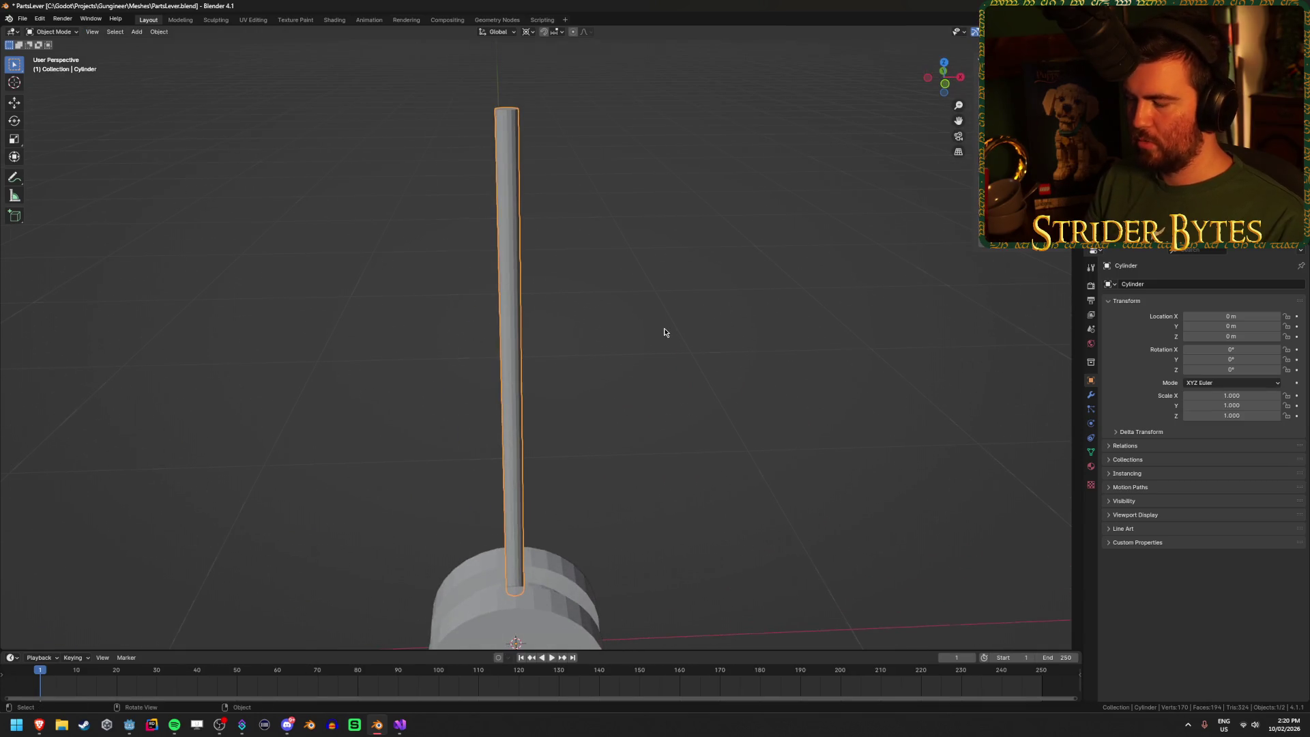
pyautogui.press('KP_1')
pyautogui.press('Tab')
pyautogui.hotkey('alt', 'z')
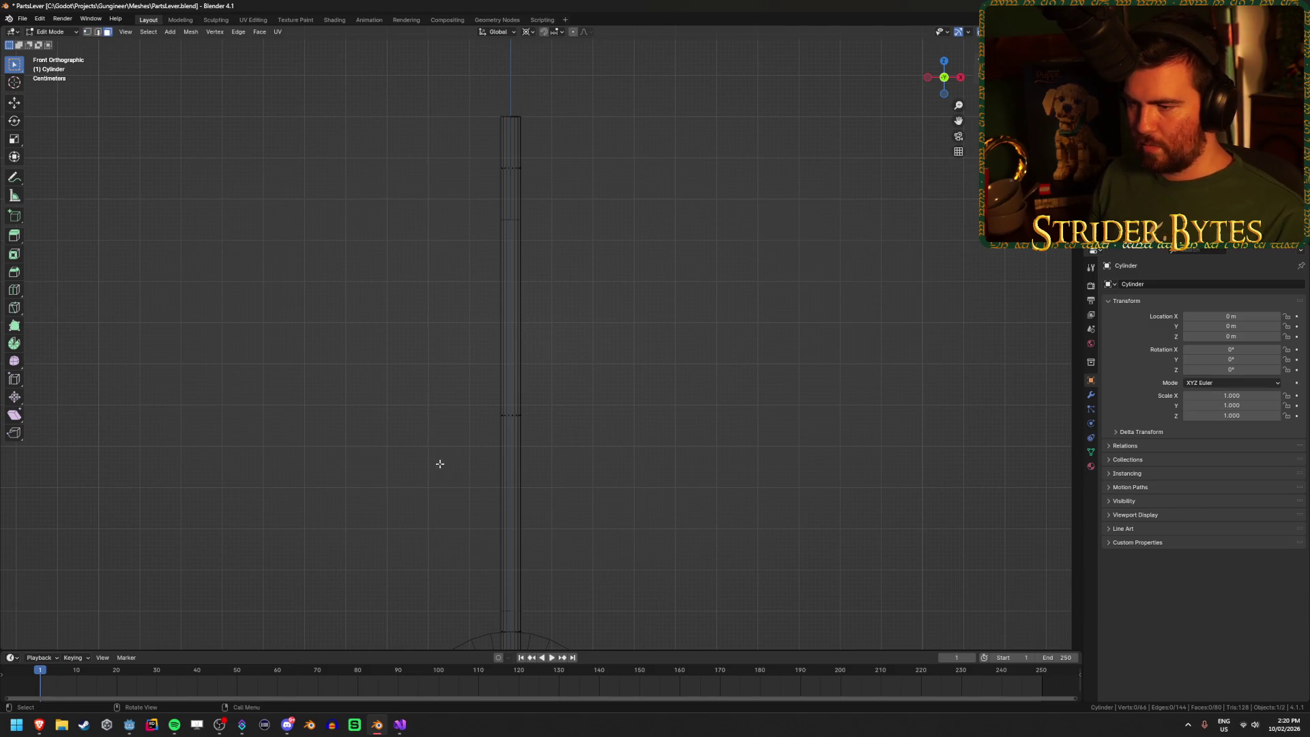
# Step: Extrude the handle's middle faces and scale them inward by .7 to form the thinner shaft
pyautogui.moveTo(440, 464); pyautogui.dragTo(788, 363)
pyautogui.click(529, 33)
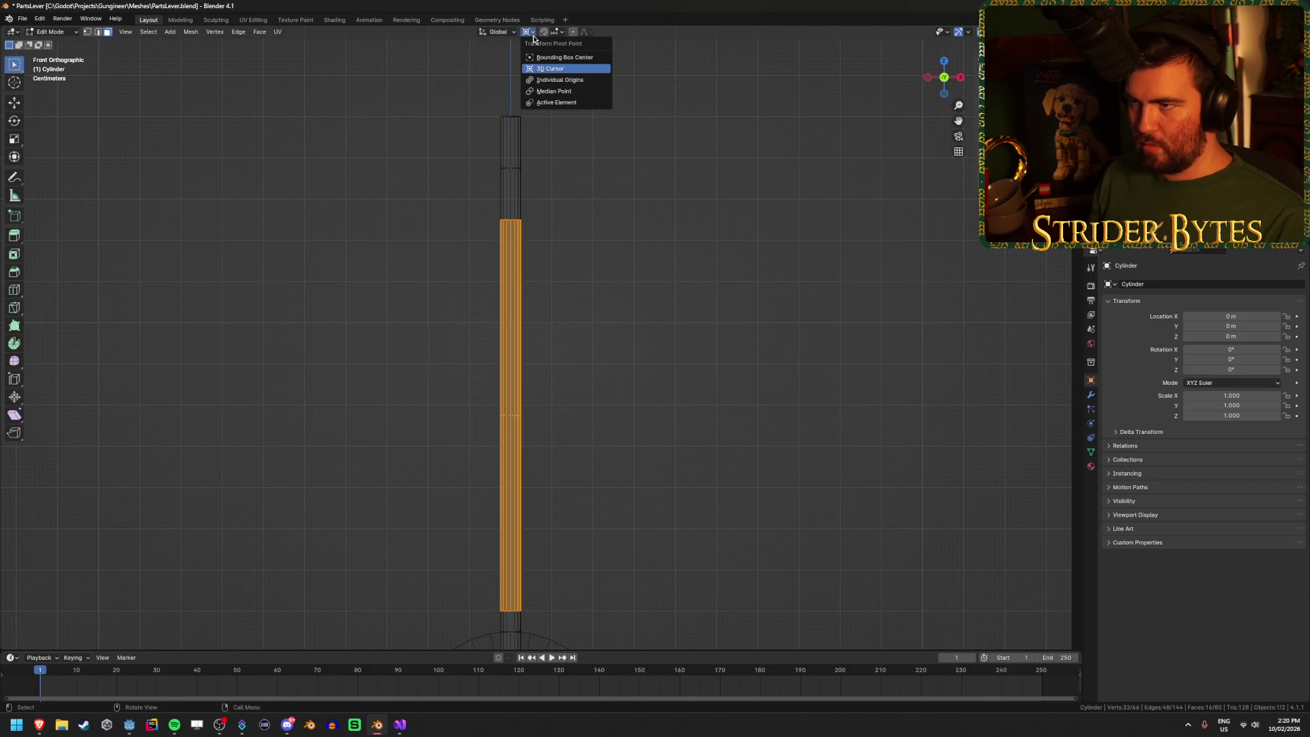
pyautogui.click(554, 91)
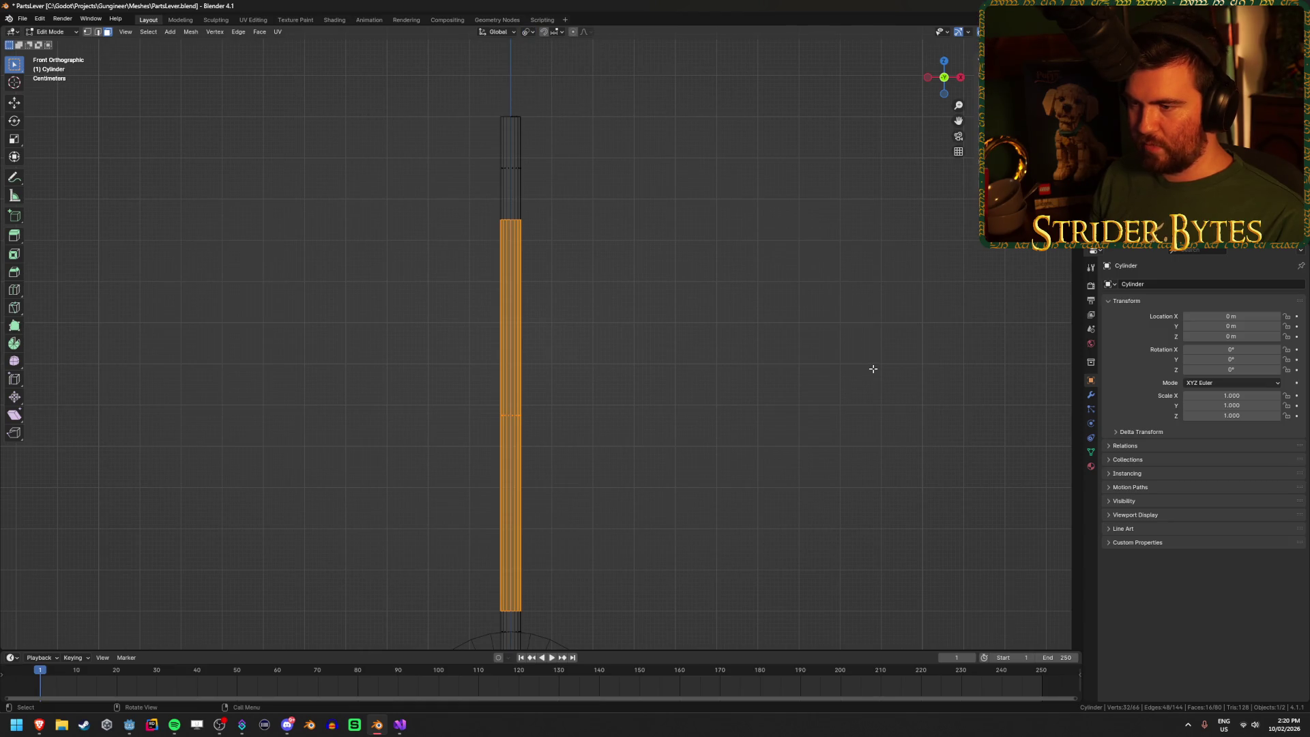
pyautogui.press('e')
pyautogui.hotkey('shift', 'z')
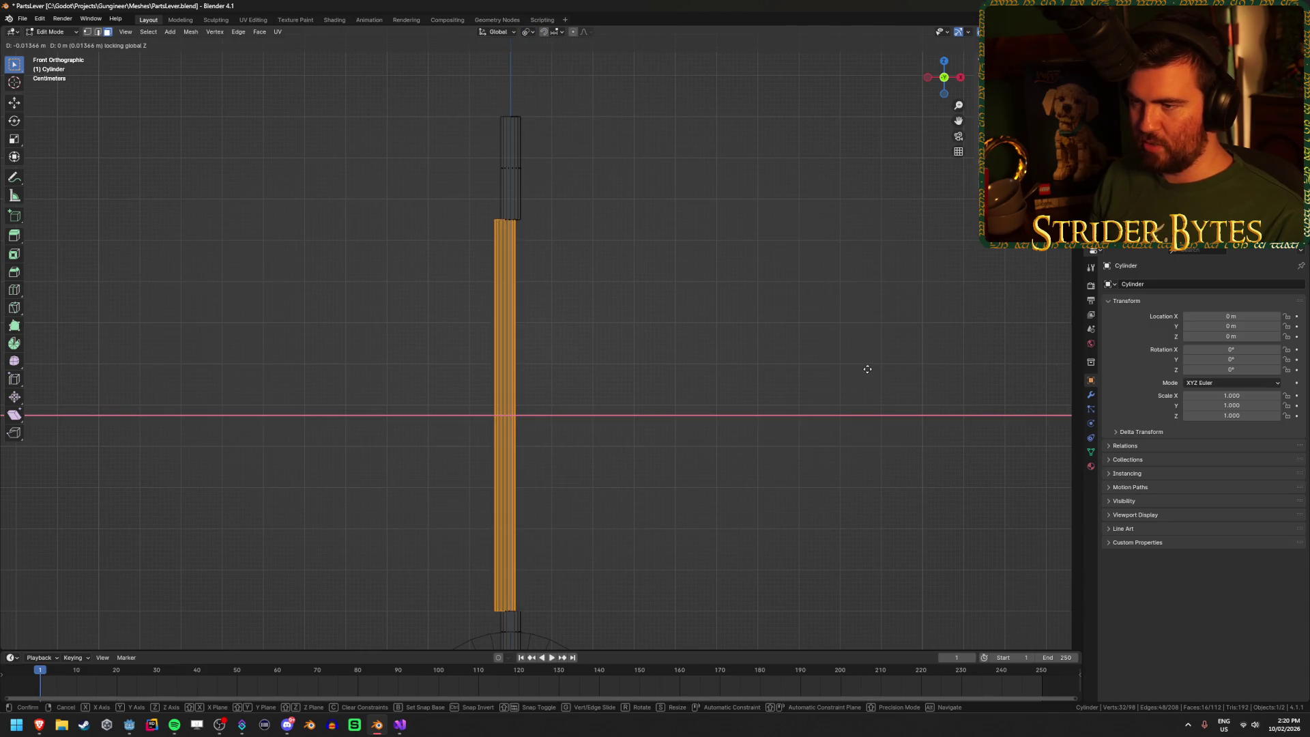
pyautogui.press('s')
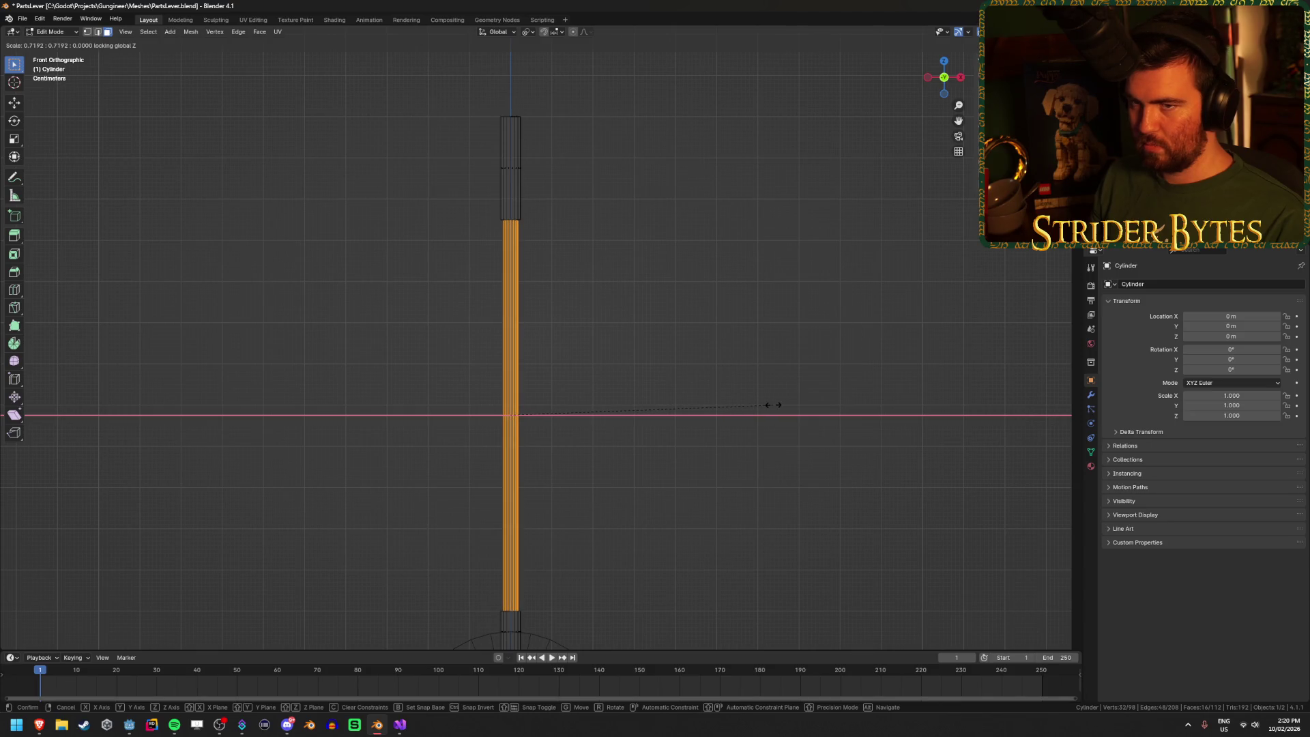
pyautogui.write('.750')
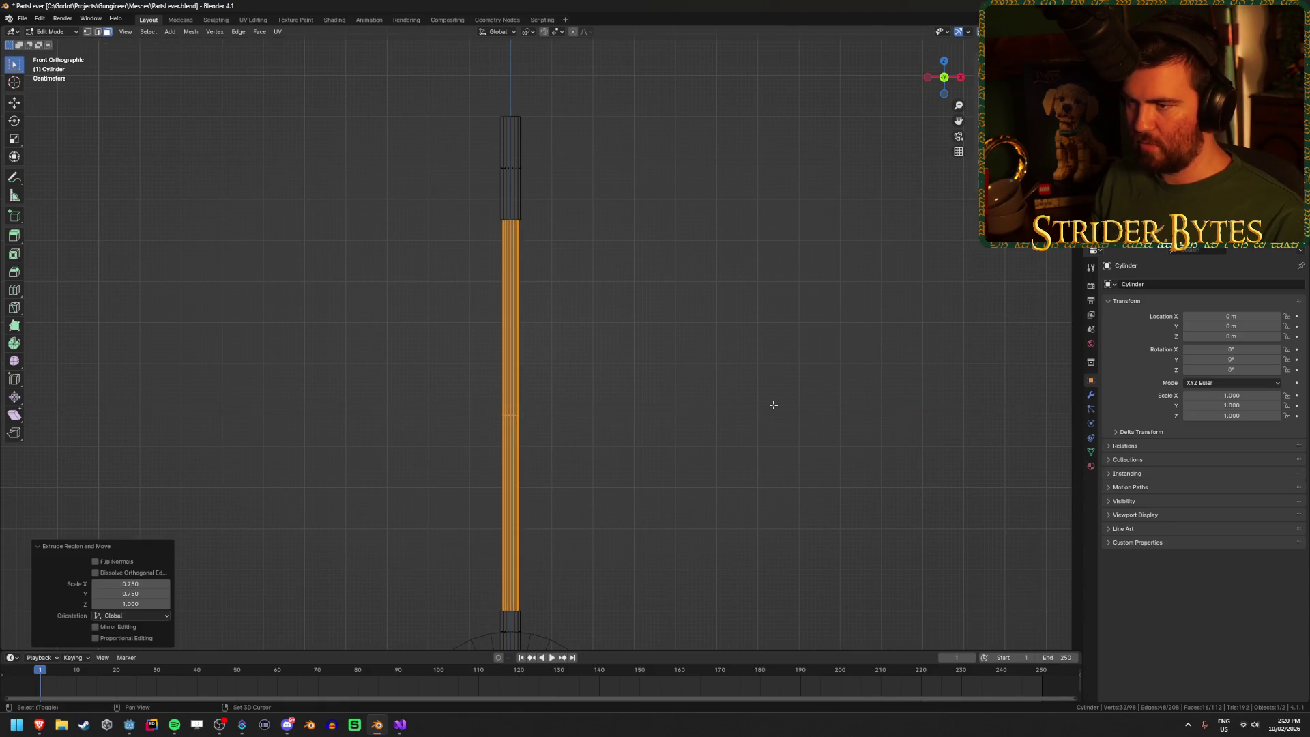
# Step: Save PartsLever.blend in Object Mode and orbit to view the whole lever
pyautogui.press('Tab')
pyautogui.moveTo(591, 360)
pyautogui.mouseDown()
pyautogui.moveTo(624, 448)
pyautogui.moveTo(717, 375)
pyautogui.moveTo(612, 371)
pyautogui.moveTo(710, 365)
pyautogui.moveTo(715, 400)
pyautogui.moveTo(386, 380)
pyautogui.moveTo(531, 382)
pyautogui.moveTo(673, 342)
pyautogui.moveTo(662, 338)
pyautogui.mouseUp()
pyautogui.hotkey('ctrl', 's')
pyautogui.moveTo(726, 387)
pyautogui.mouseDown()
pyautogui.moveTo(716, 411)
pyautogui.moveTo(584, 383)
pyautogui.moveTo(652, 440)
pyautogui.mouseUp()
pyautogui.press('z')
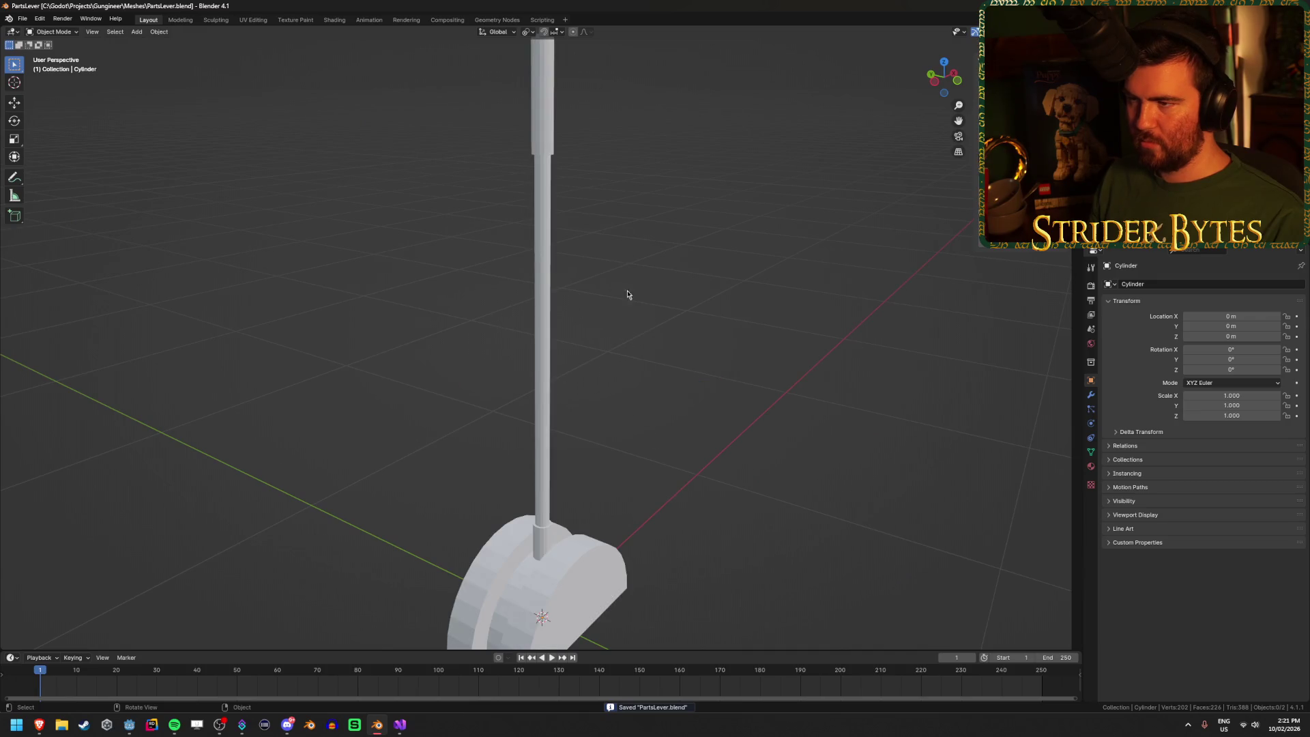
pyautogui.moveTo(613, 294); pyautogui.dragTo(786, 267)
pyautogui.moveTo(696, 246)
pyautogui.mouseDown()
pyautogui.moveTo(646, 252)
pyautogui.moveTo(986, 332)
pyautogui.mouseUp()
# Step: Give the handle a new near-black material with base colour value 0.05
pyautogui.click(1091, 465)
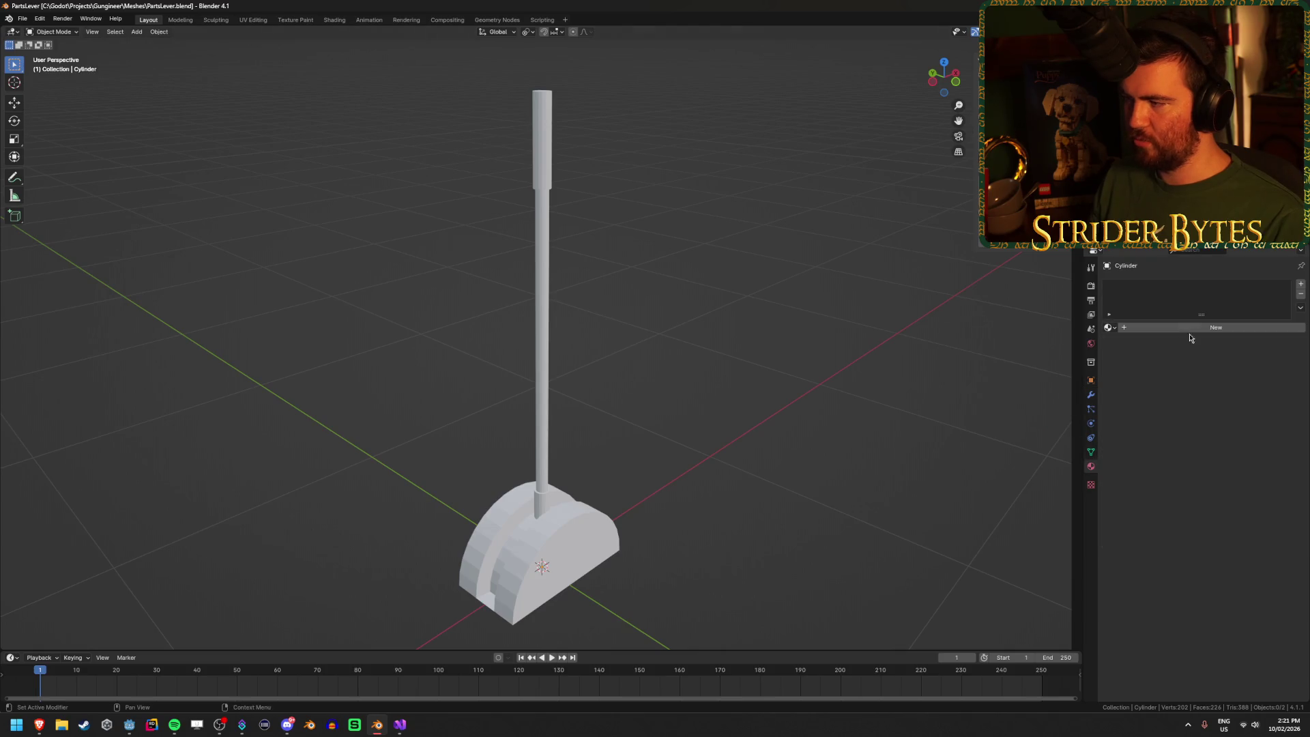
pyautogui.click(1201, 329)
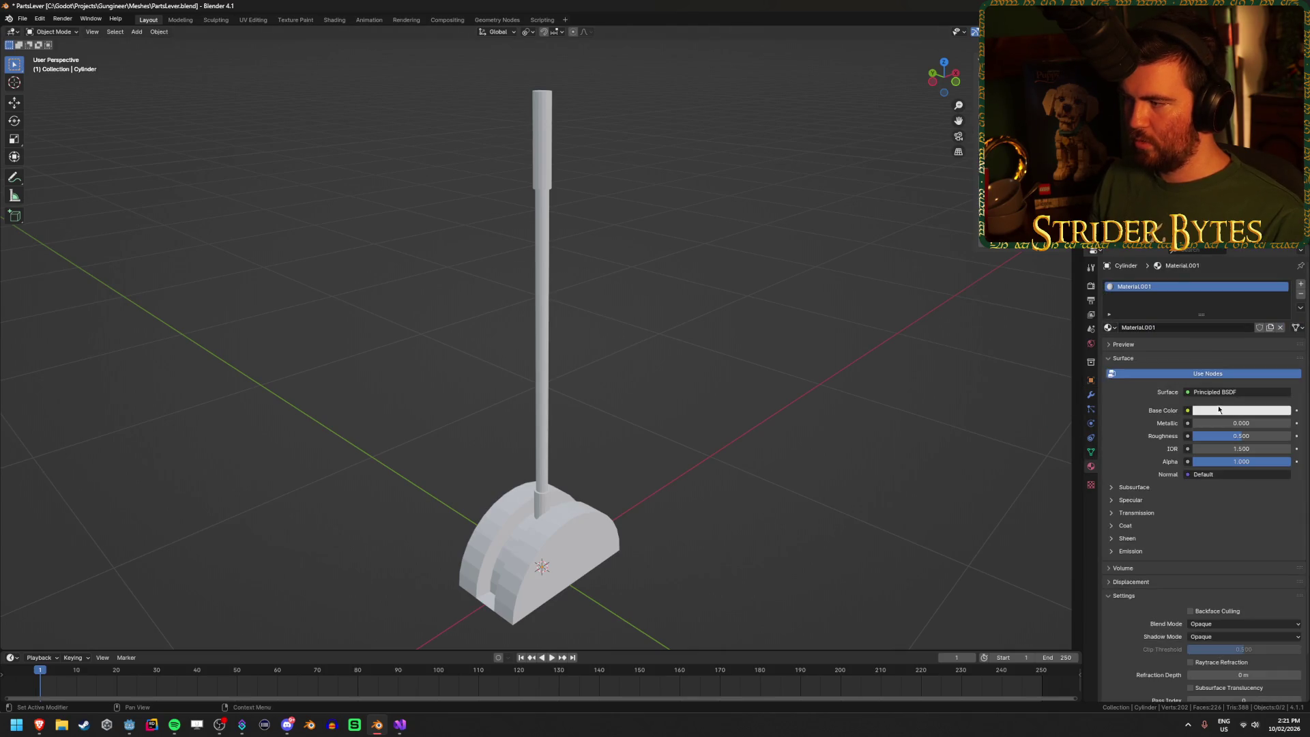
pyautogui.click(1238, 412)
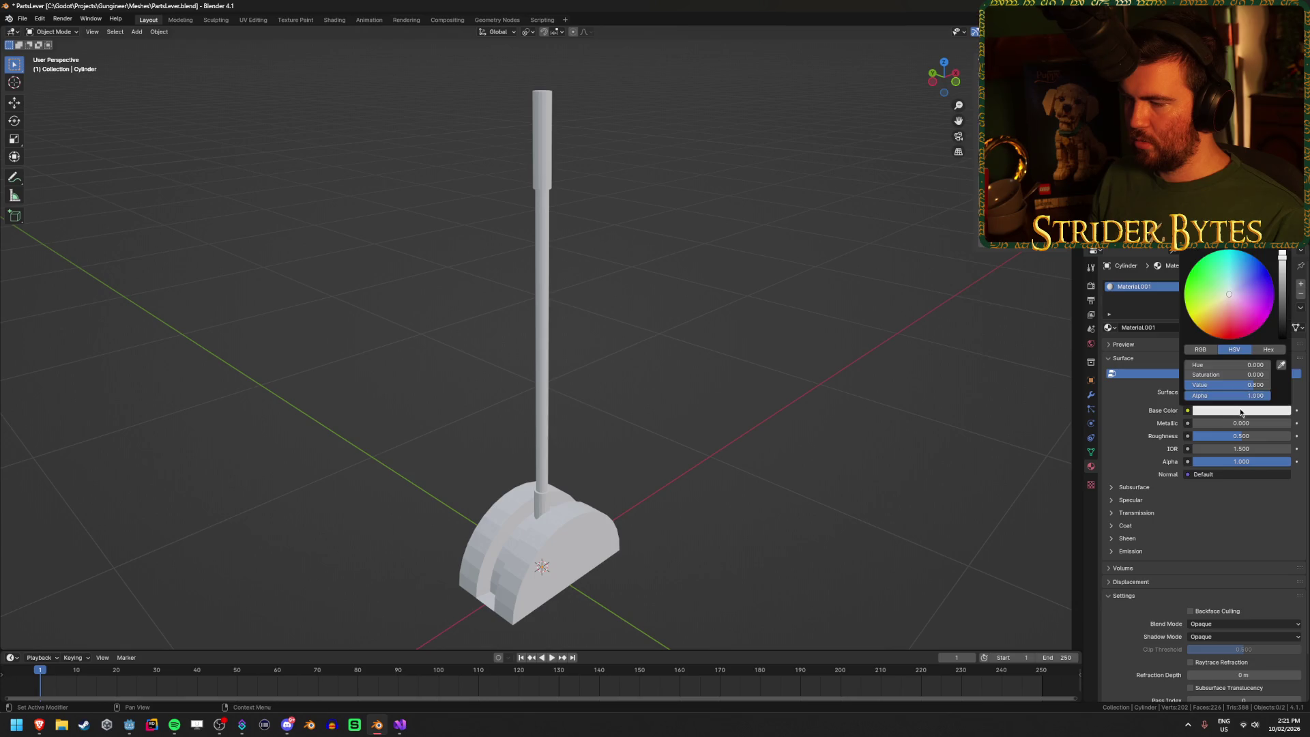
pyautogui.moveTo(1284, 284); pyautogui.dragTo(1282, 316)
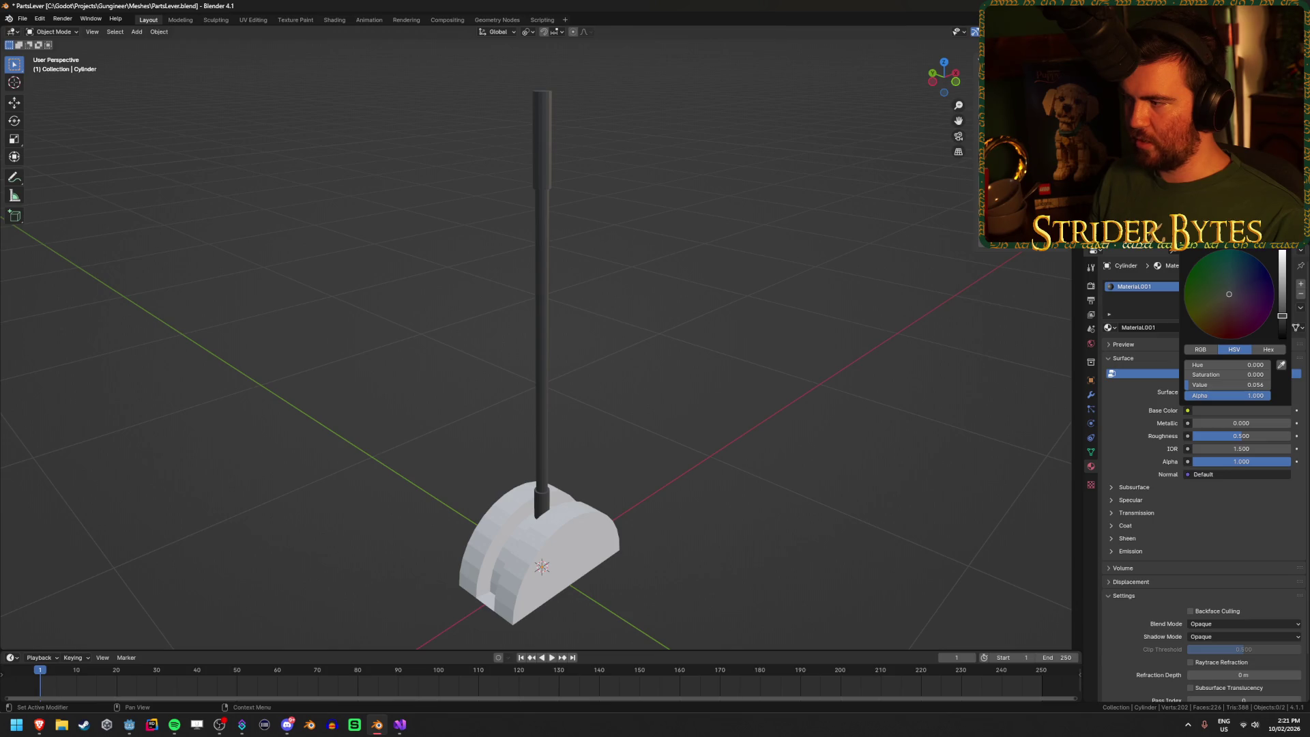
pyautogui.click(1246, 385)
pyautogui.write('0.05')
pyautogui.press('Return')
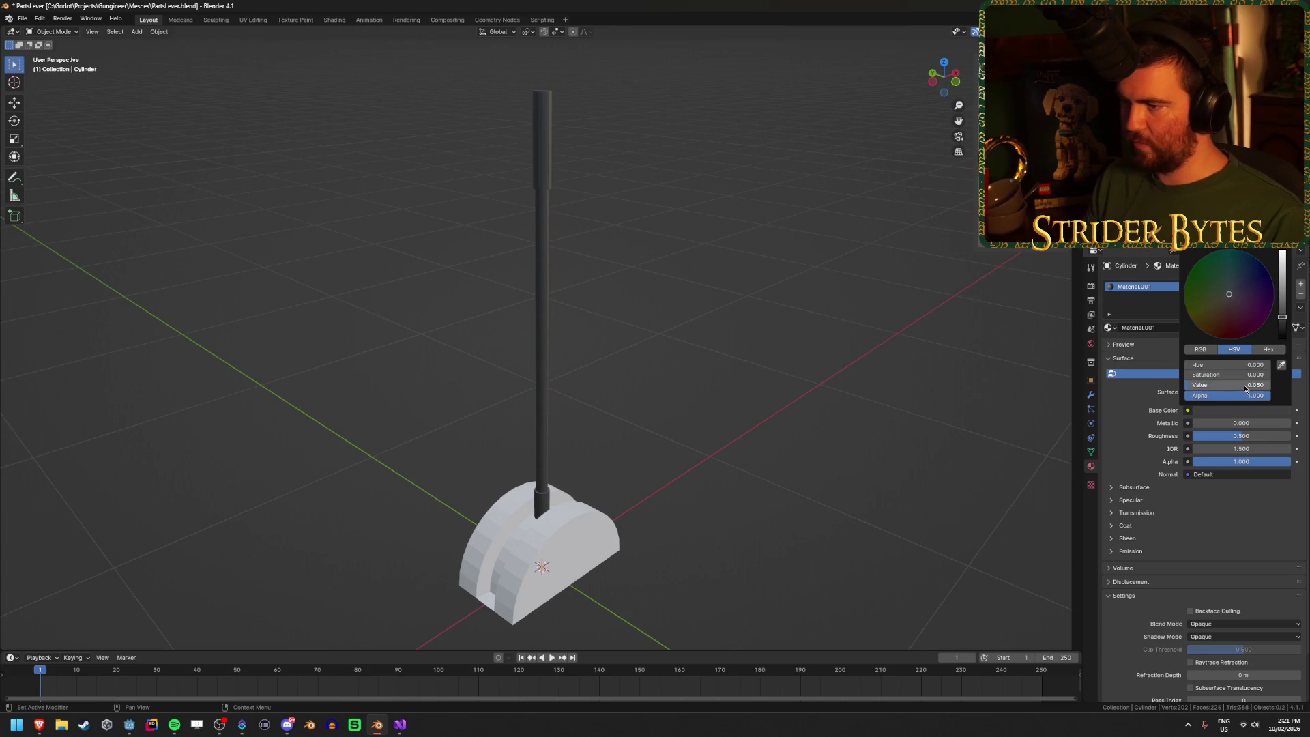
pyautogui.moveTo(571, 327)
pyautogui.mouseDown()
pyautogui.moveTo(649, 321)
pyautogui.moveTo(628, 322)
pyautogui.mouseUp()
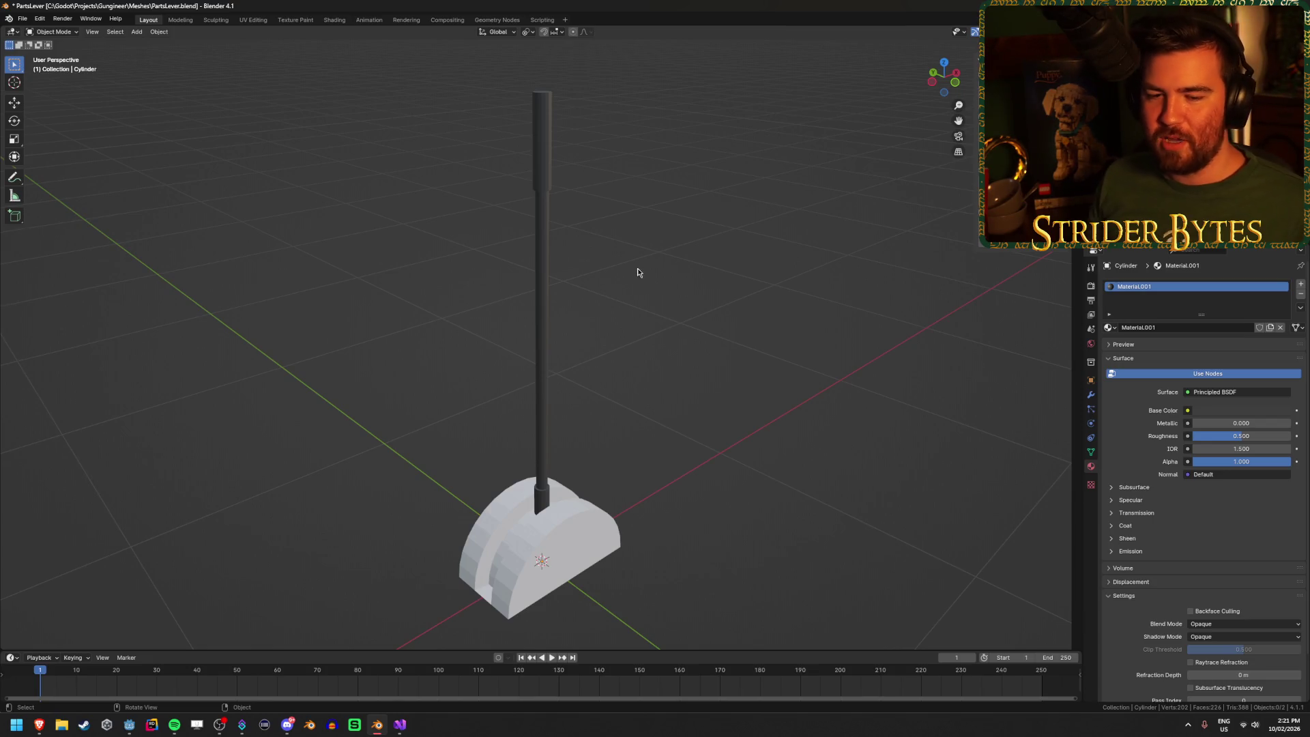
# Step: Add a second material slot holding a new orange material
pyautogui.click(544, 320)
pyautogui.click(1302, 285)
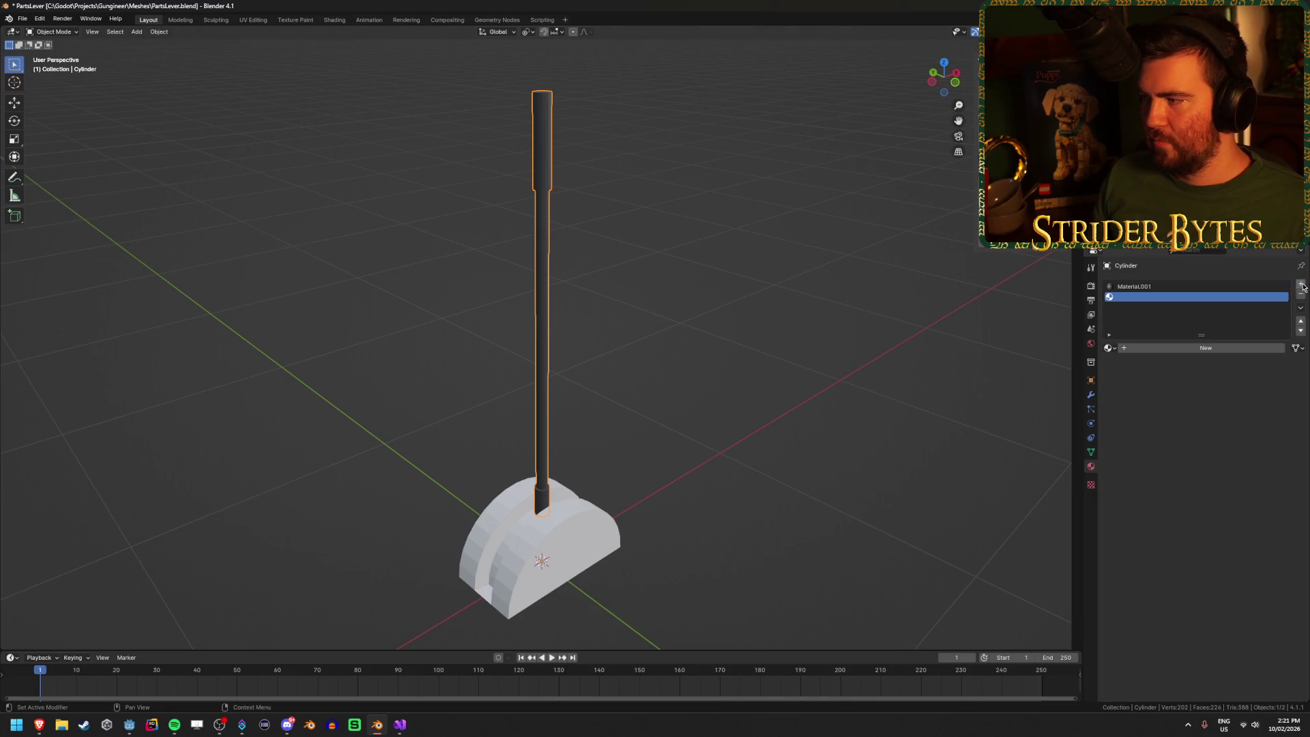
pyautogui.click(1184, 348)
pyautogui.click(1233, 430)
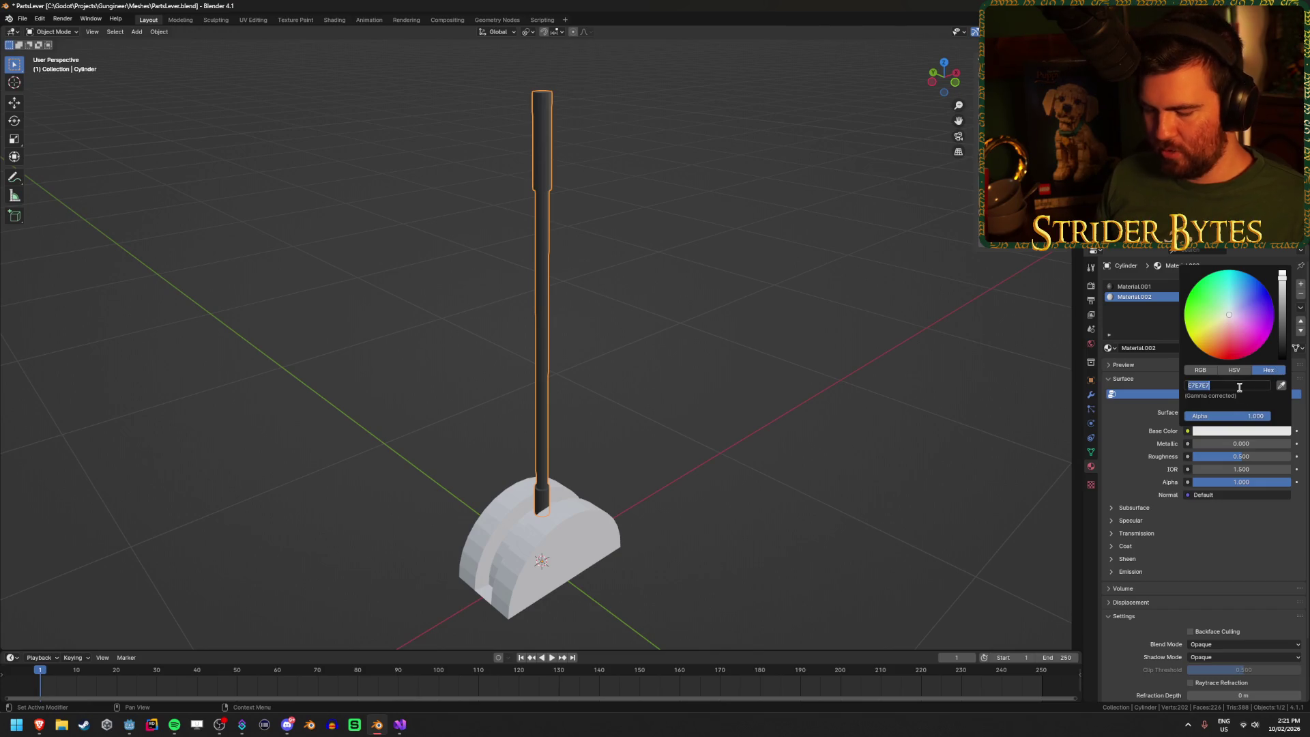
pyautogui.write('ff5f1')
pyautogui.press('Return')
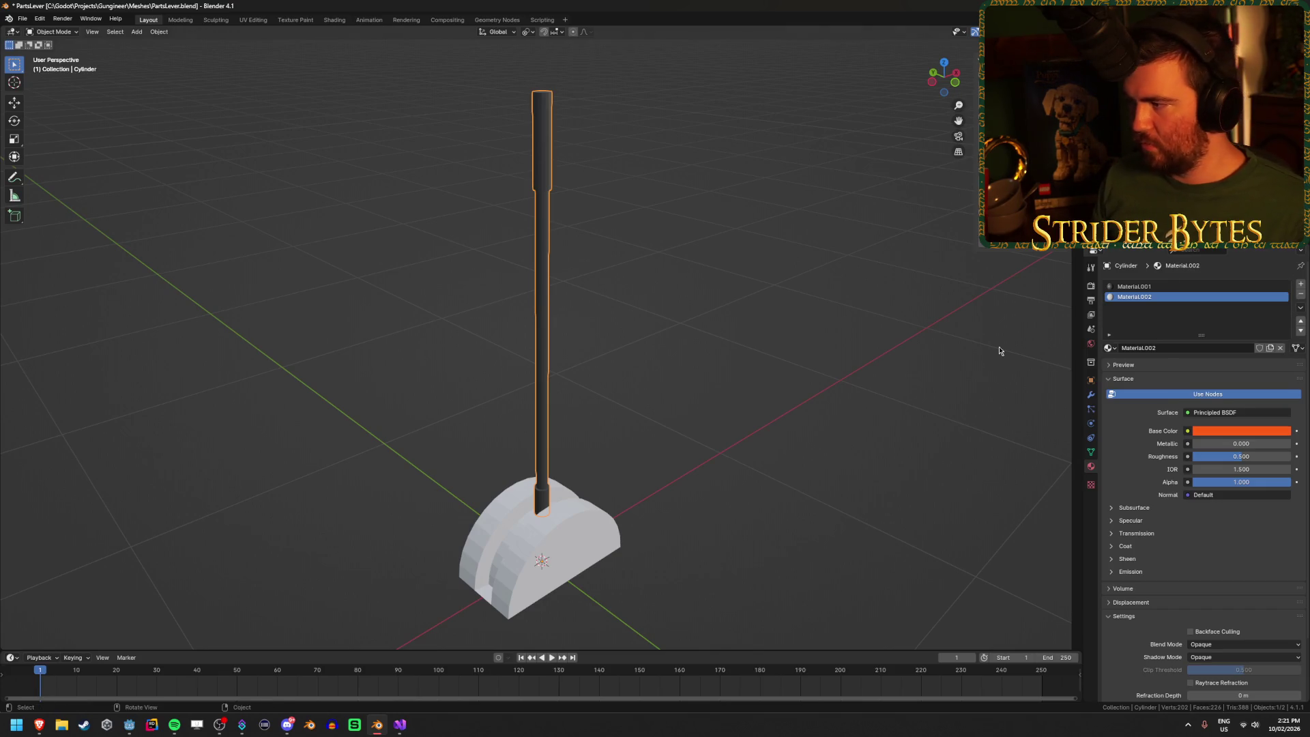
# Step: Select the top grip and bottom collar faces by inverting the shaft selection so they turn orange
pyautogui.press('Tab')
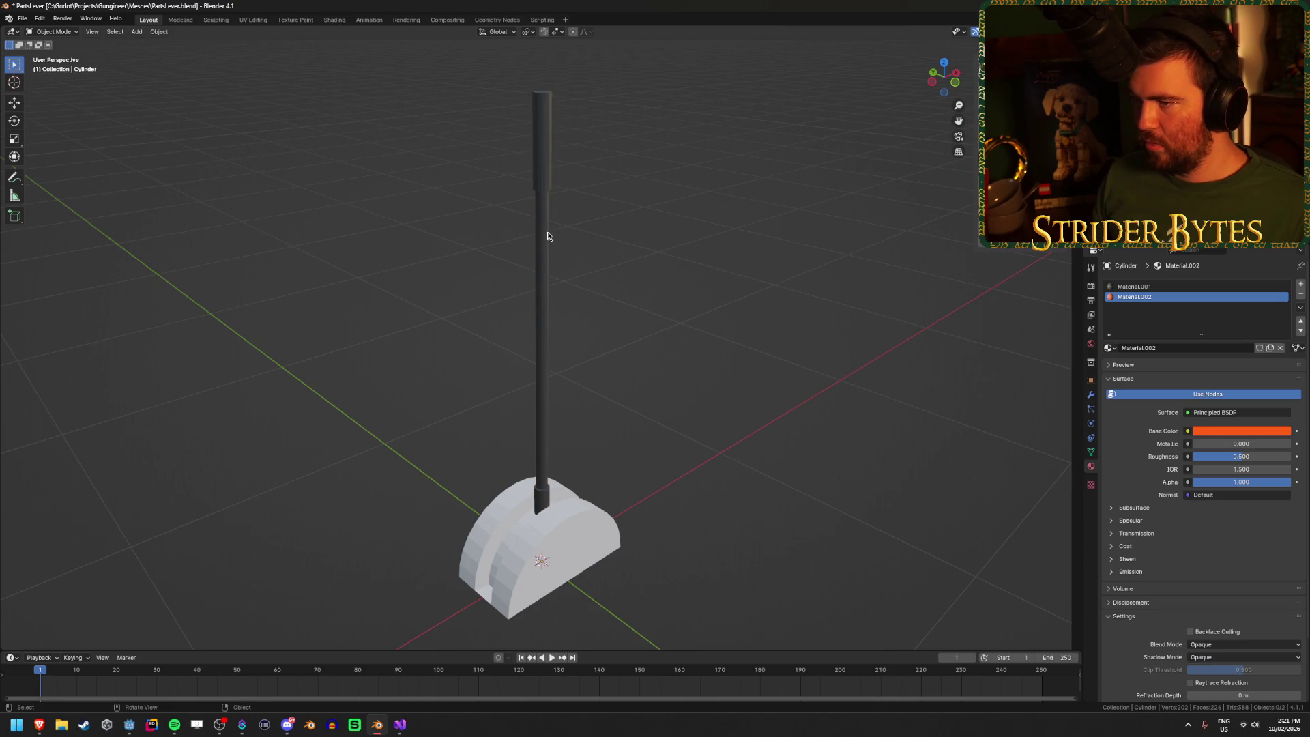
pyautogui.click(547, 232)
pyautogui.hotkey('ctrl', 'l')
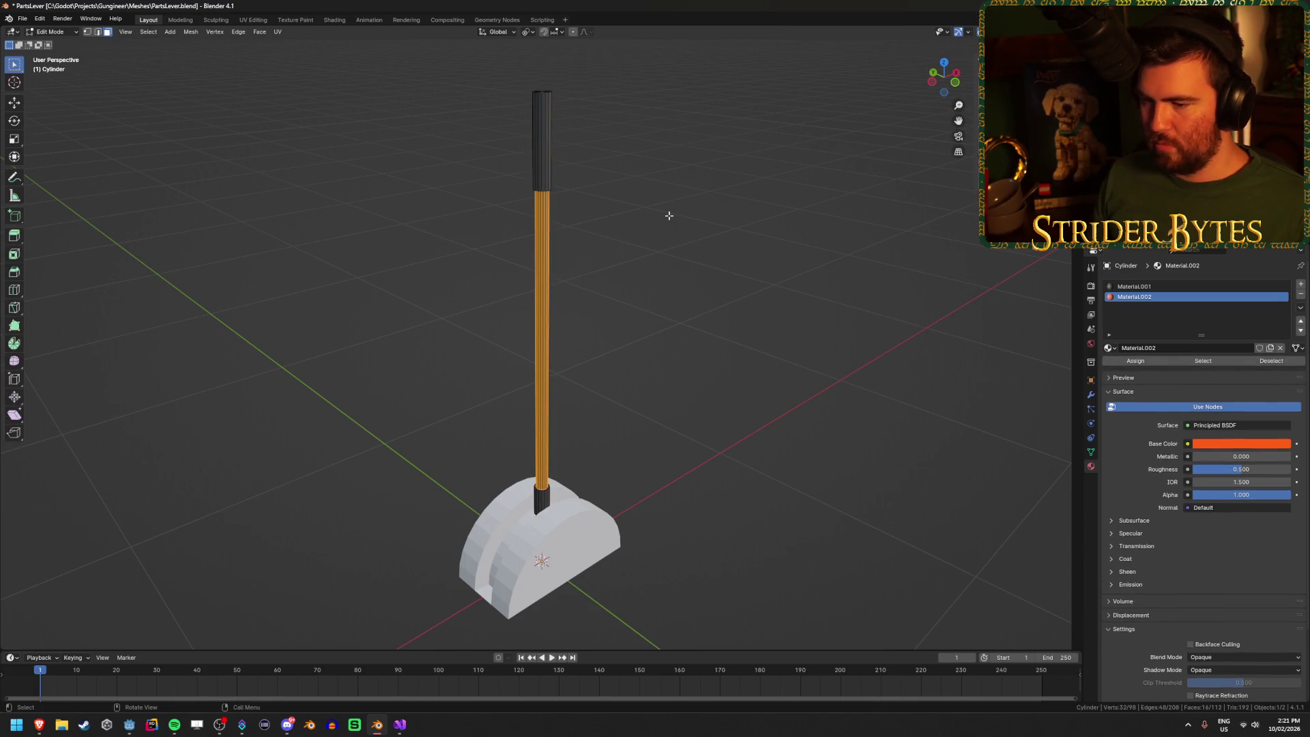
pyautogui.hotkey('ctrl', 'i')
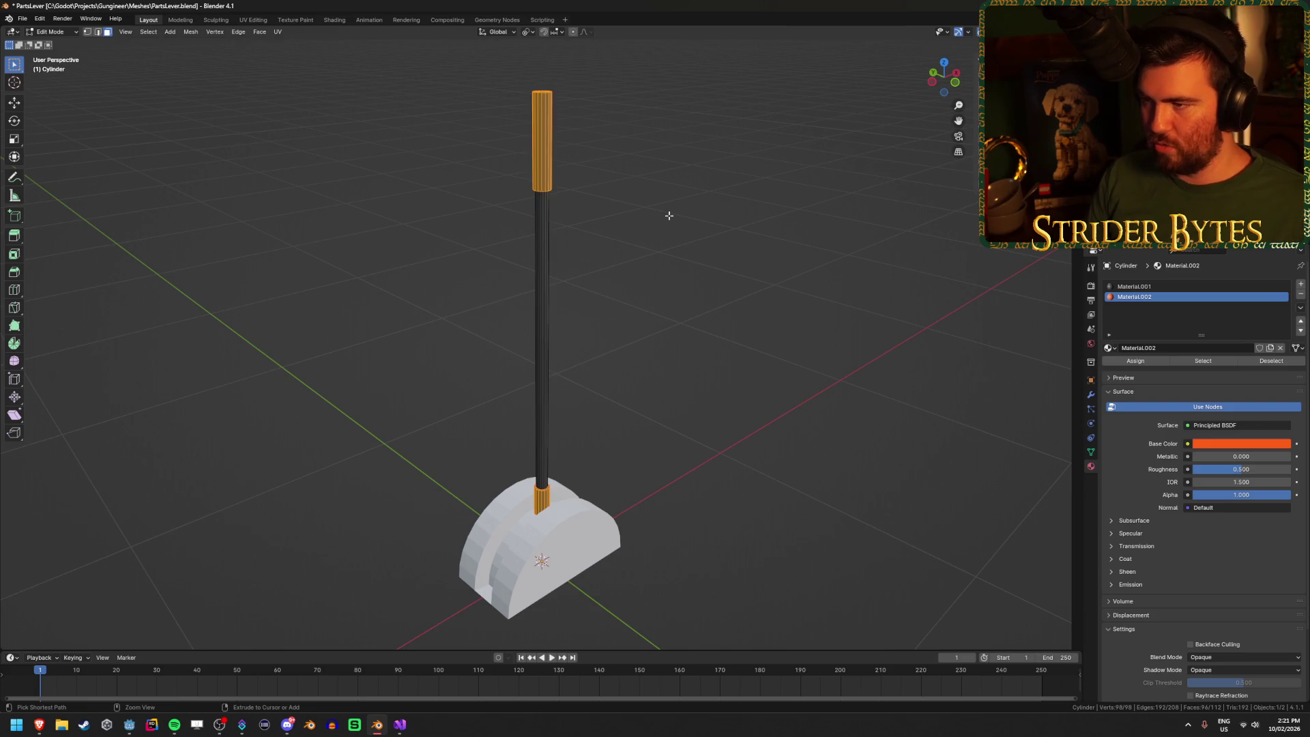
pyautogui.press('Tab')
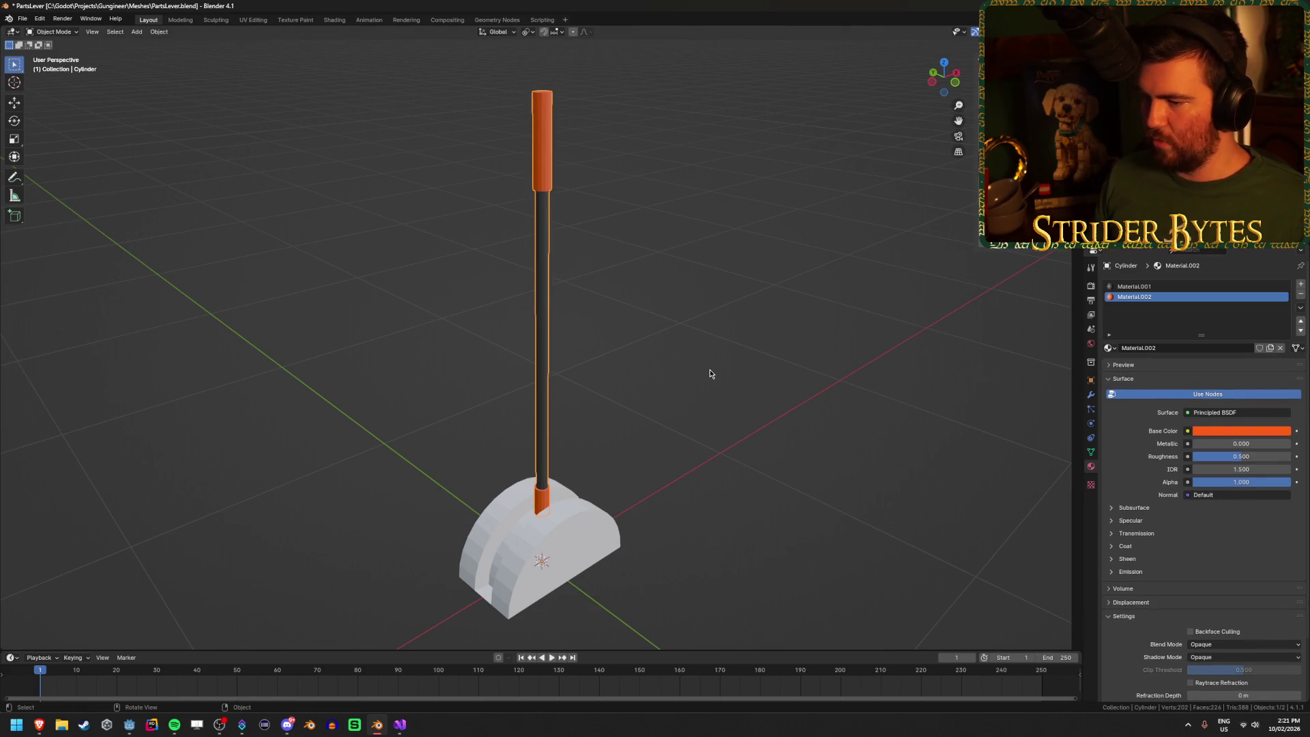
pyautogui.moveTo(682, 342)
pyautogui.mouseDown()
pyautogui.moveTo(554, 319)
pyautogui.moveTo(755, 328)
pyautogui.moveTo(693, 336)
pyautogui.mouseUp()
# Step: Give the half-round base the dark Material.001 and save the file
pyautogui.moveTo(581, 337); pyautogui.dragTo(533, 341)
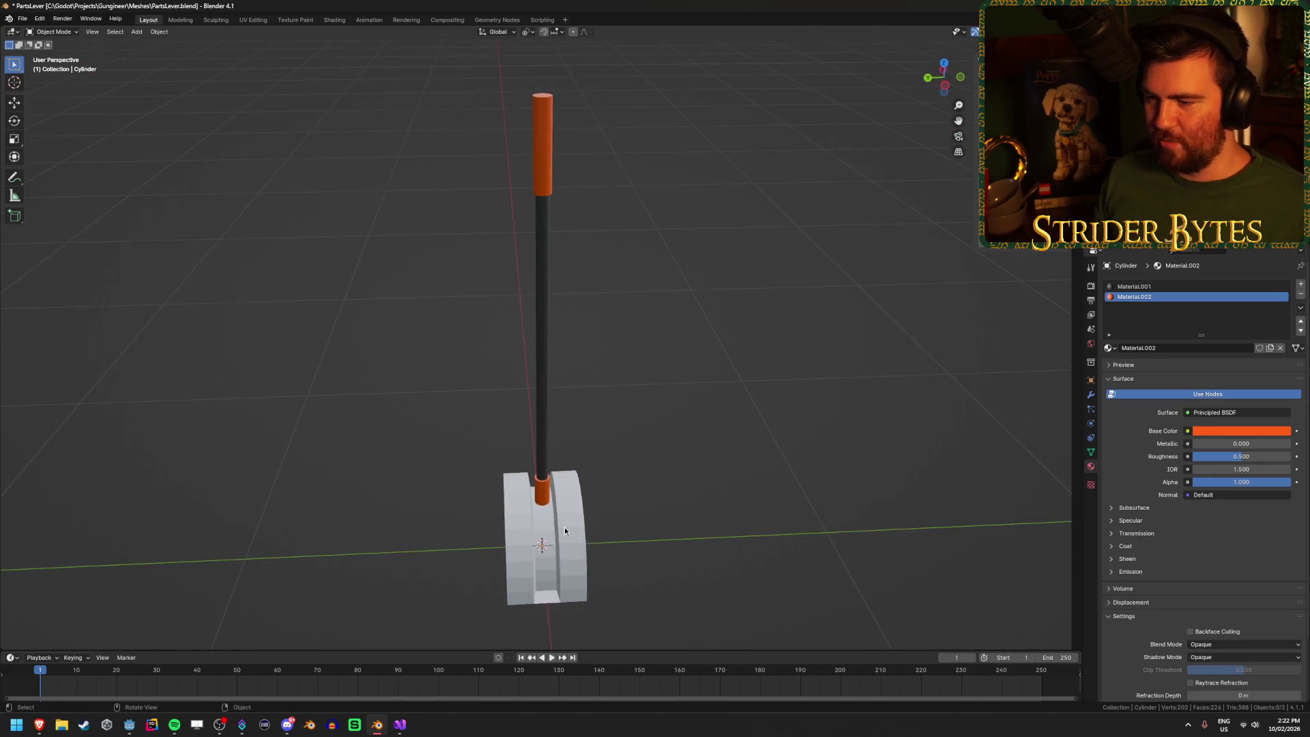
pyautogui.click(546, 546)
pyautogui.click(1109, 328)
pyautogui.click(1145, 352)
pyautogui.moveTo(684, 448)
pyautogui.mouseDown()
pyautogui.moveTo(740, 448)
pyautogui.moveTo(678, 433)
pyautogui.moveTo(728, 378)
pyautogui.moveTo(614, 372)
pyautogui.moveTo(766, 362)
pyautogui.mouseUp()
pyautogui.hotkey('ctrl', 's')
pyautogui.scroll(-3, 766, 363)
pyautogui.scroll(4, 766, 363)
pyautogui.scroll(3, 766, 363)
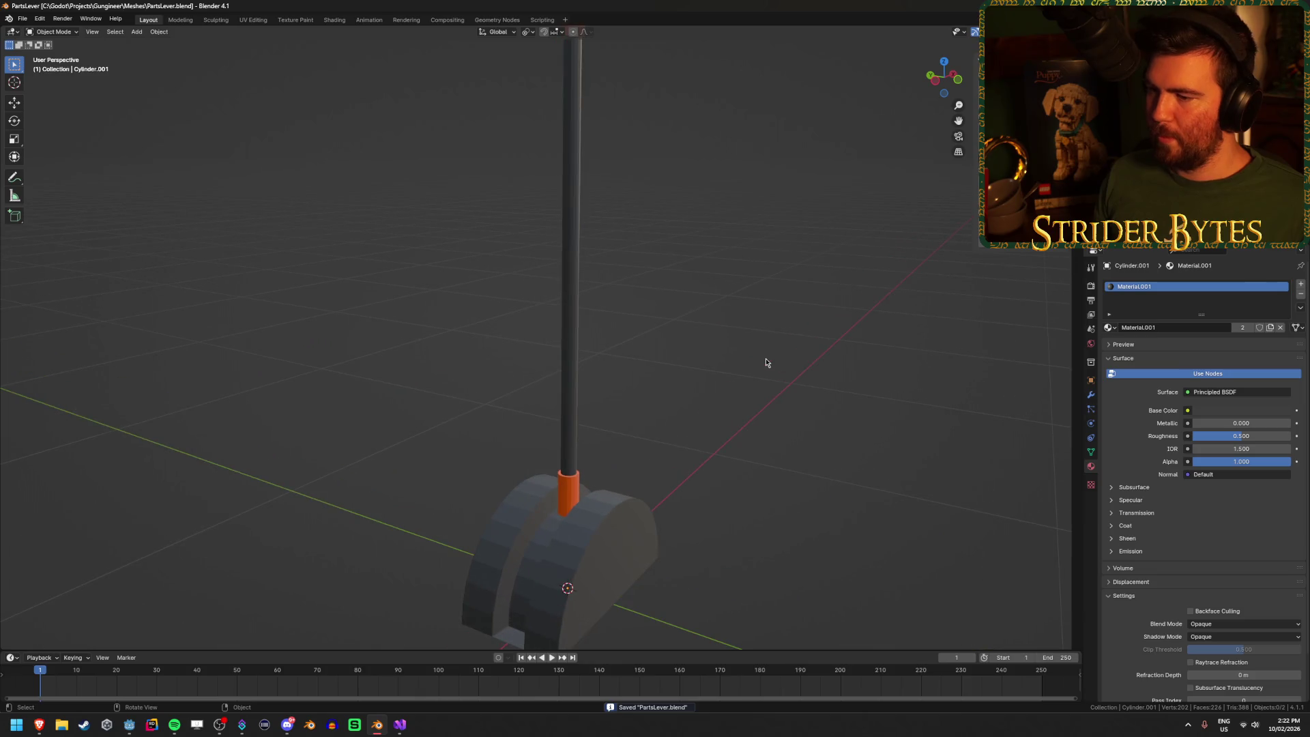
pyautogui.scroll(-1, 767, 362)
pyautogui.moveTo(766, 363)
pyautogui.mouseDown()
pyautogui.moveTo(641, 447)
pyautogui.moveTo(689, 434)
pyautogui.mouseUp()
# Step: Select the handle's bottom vertices in front view Edit Mode
pyautogui.click(523, 463)
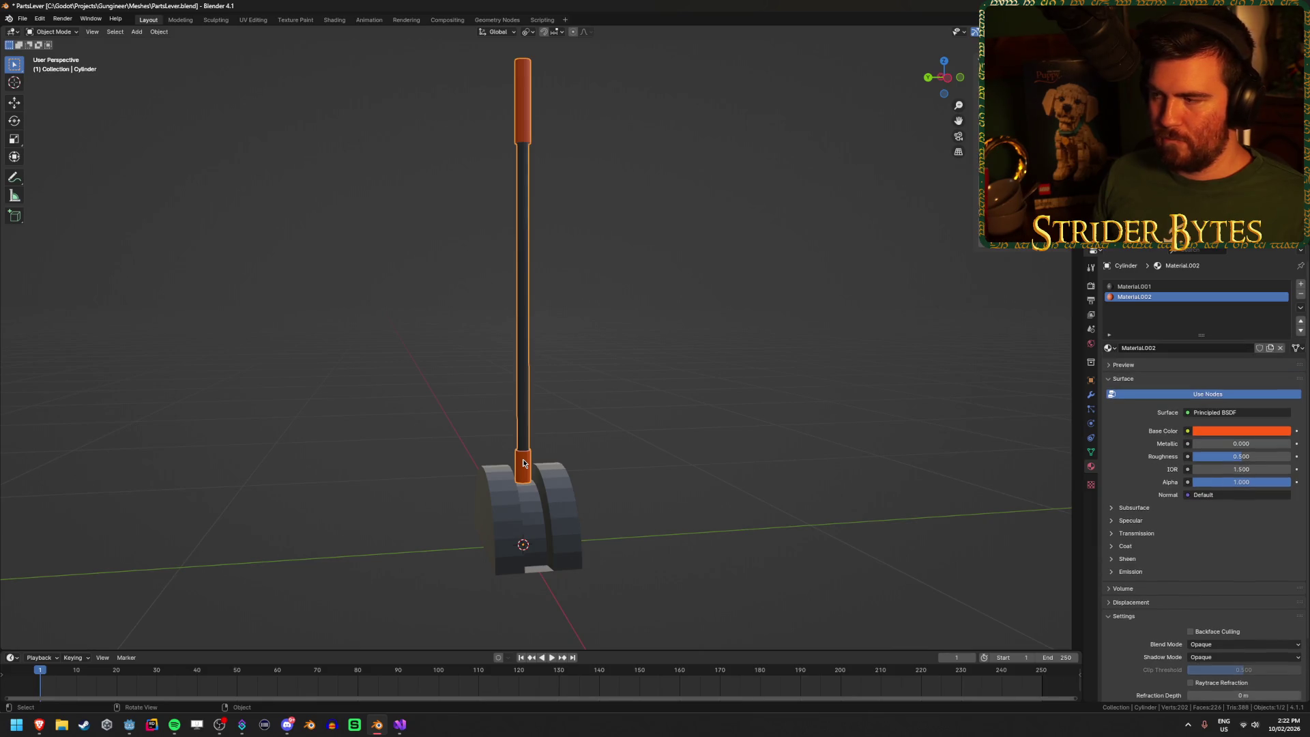
pyautogui.press('KP_1')
pyautogui.press('Tab')
pyautogui.hotkey('shift', 'z')
pyautogui.scroll(1, 694, 539)
pyautogui.hotkey('shift', 'z')
pyautogui.hotkey('shift', 'z')
pyautogui.moveTo(535, 573)
pyautogui.mouseDown()
pyautogui.moveTo(599, 530)
pyautogui.moveTo(621, 478)
pyautogui.mouseUp()
pyautogui.scroll(3, 693, 600)
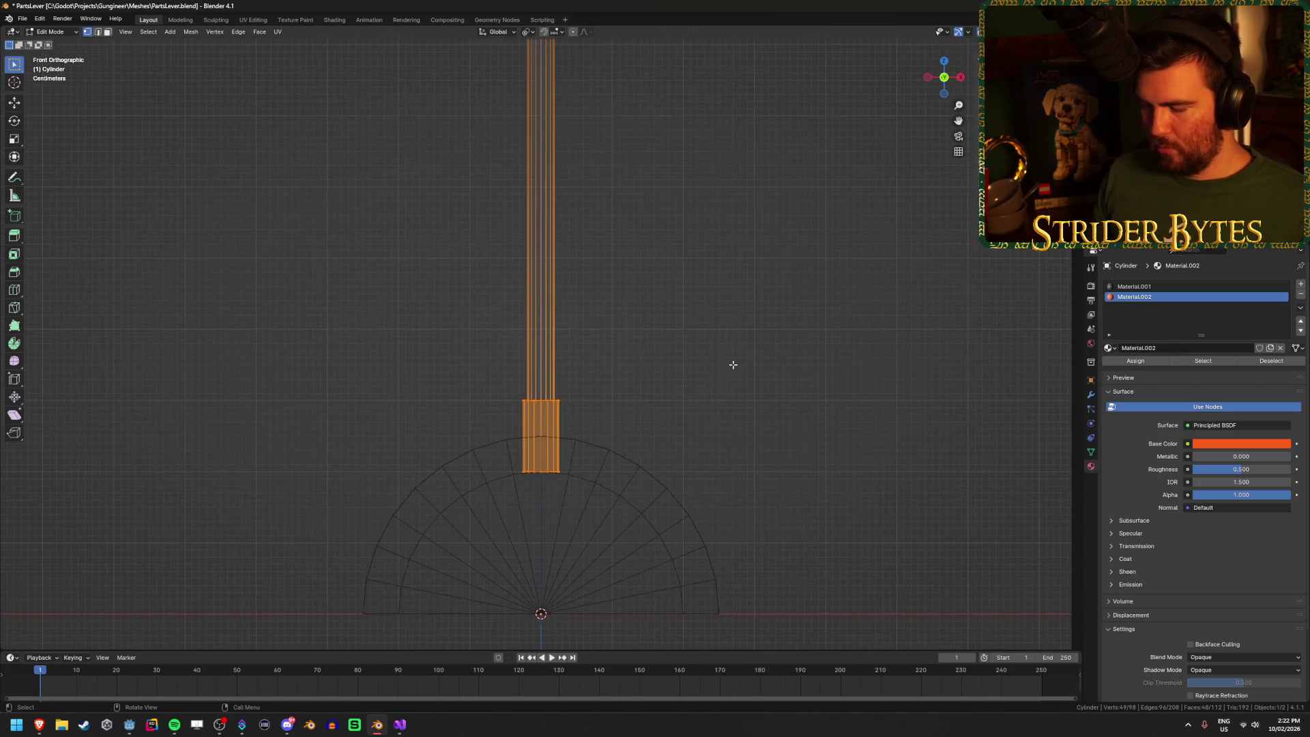
# Step: Move the bottom vertices straight down along Z into the base, then return to Object Mode
pyautogui.press('g')
pyautogui.press('z')
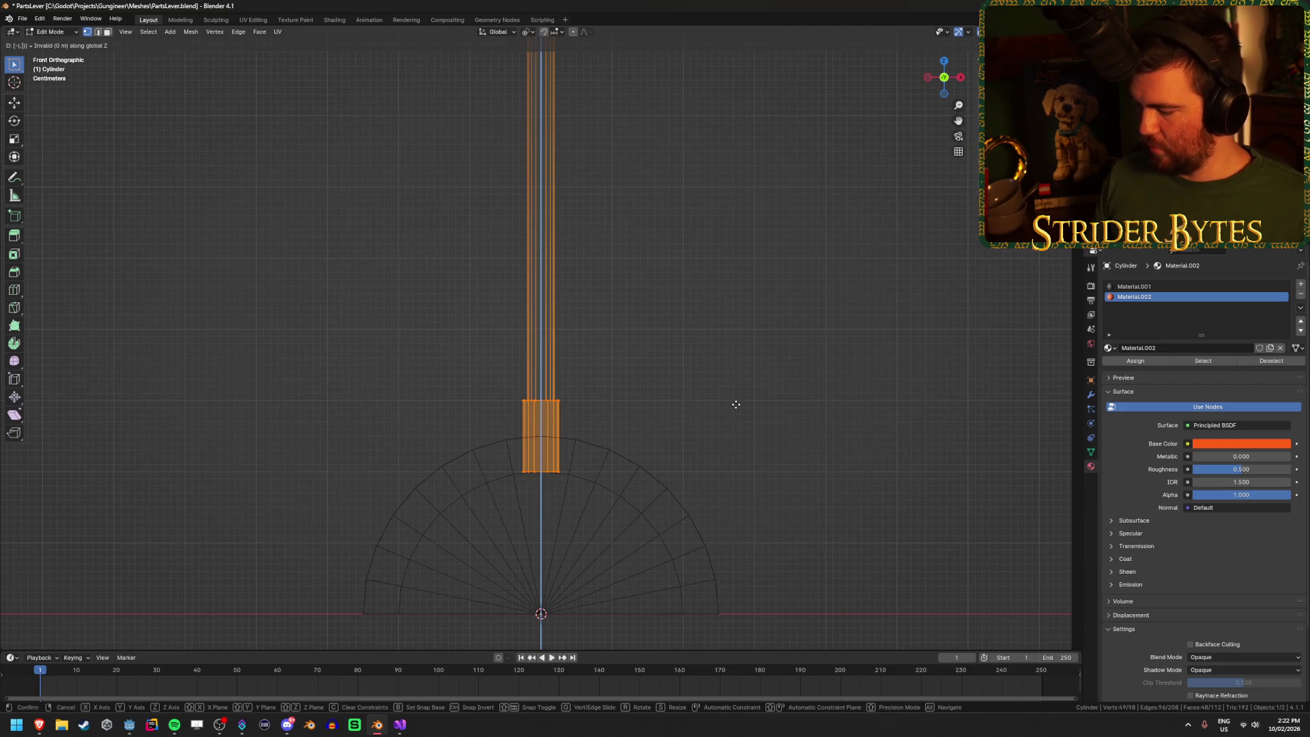
pyautogui.click(735, 404)
pyautogui.hotkey('alt', 'a')
pyautogui.hotkey('shift', 'z')
pyautogui.moveTo(368, 357); pyautogui.dragTo(378, 369)
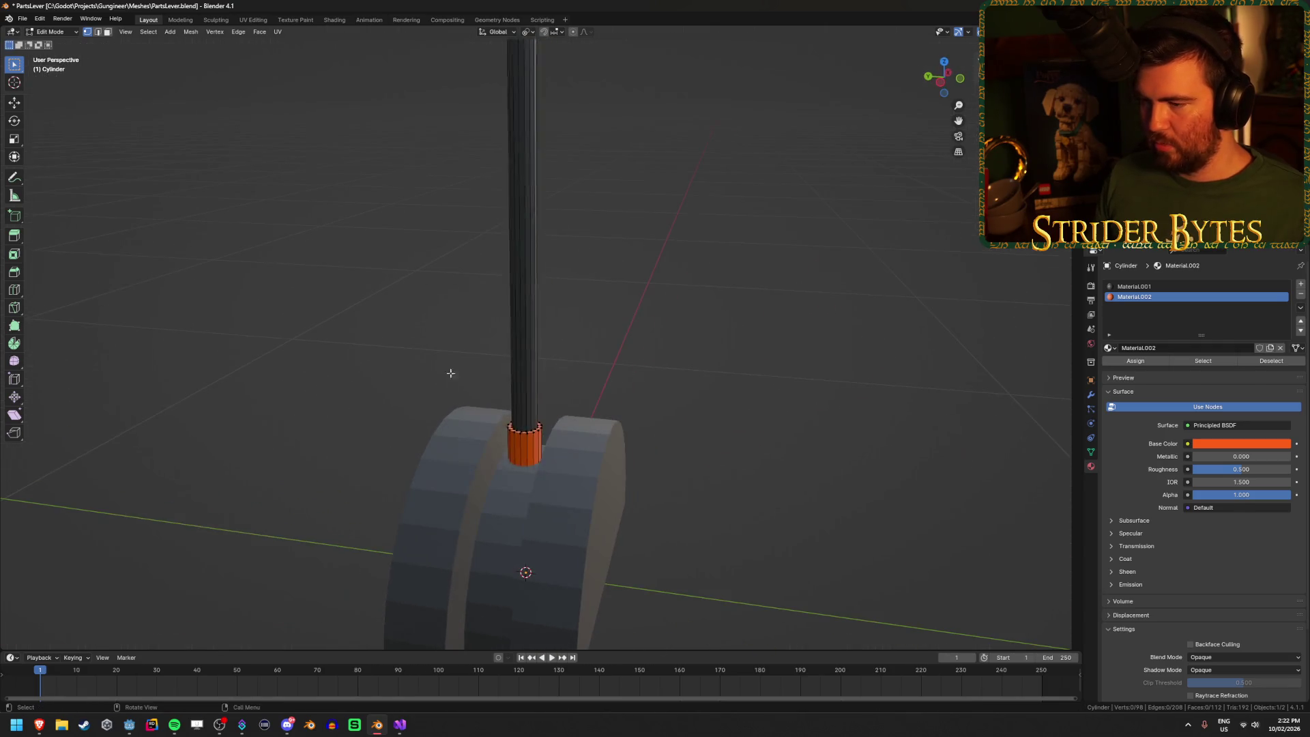
pyautogui.press('Tab')
pyautogui.scroll(-3, 722, 418)
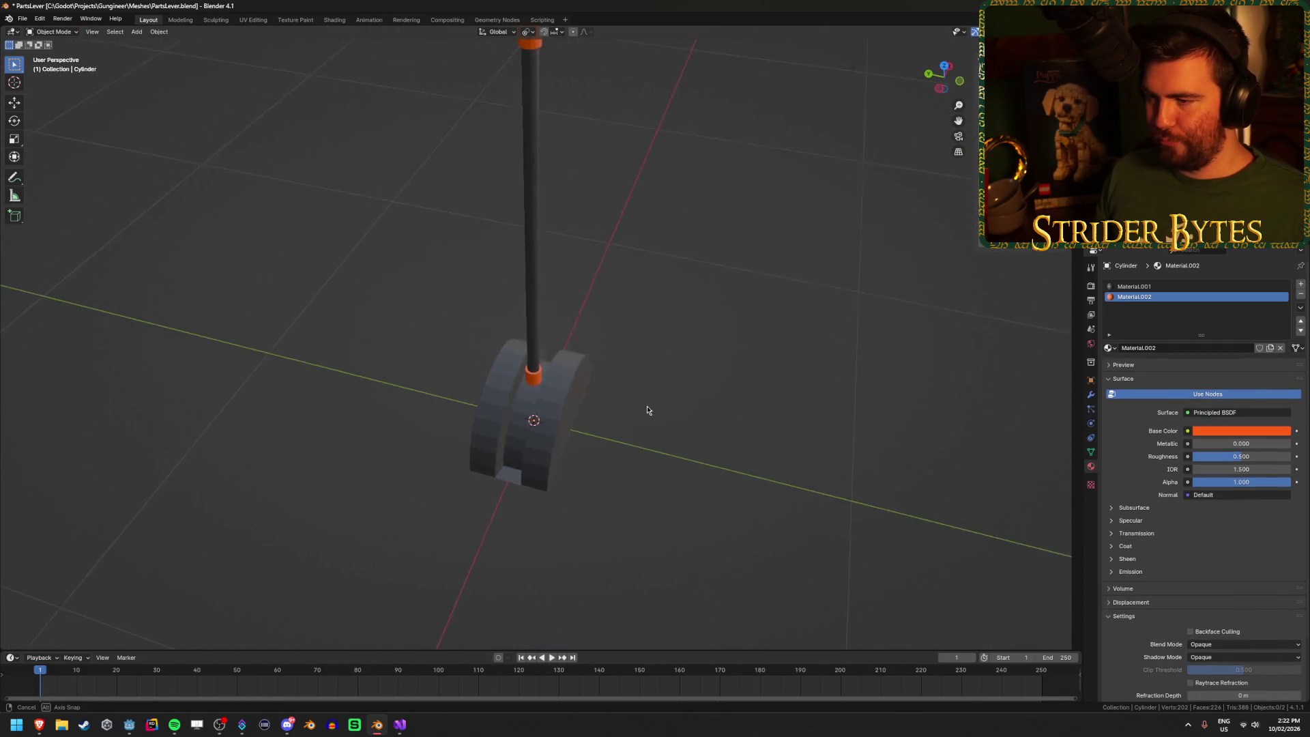